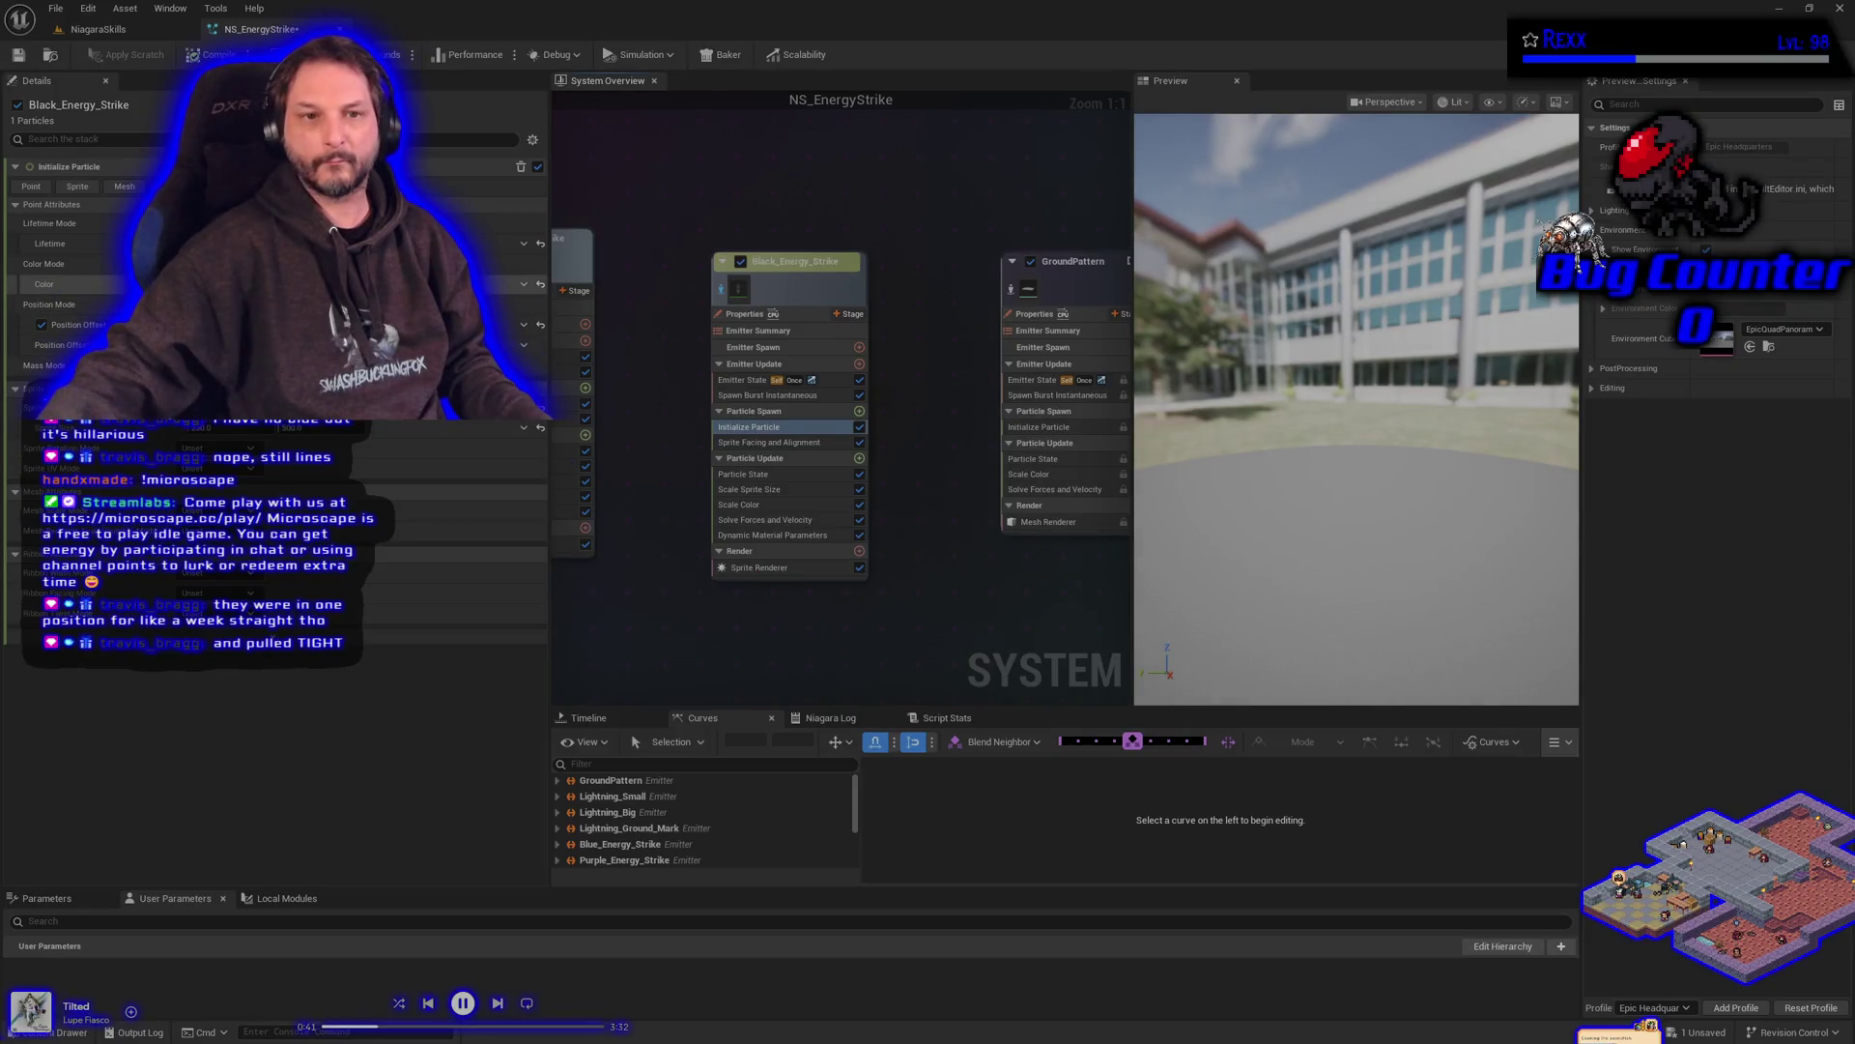
- Lighten Black_Energy_Strike's particle colour to dark grey 101010, then switch to the course lecture
{"action": "left_click", "coordinate": [387, 284]}
{"action": "left_click_drag", "start_coordinate": [463, 460], "coordinate": [465, 462]}
{"action": "left_click", "coordinate": [460, 653]}
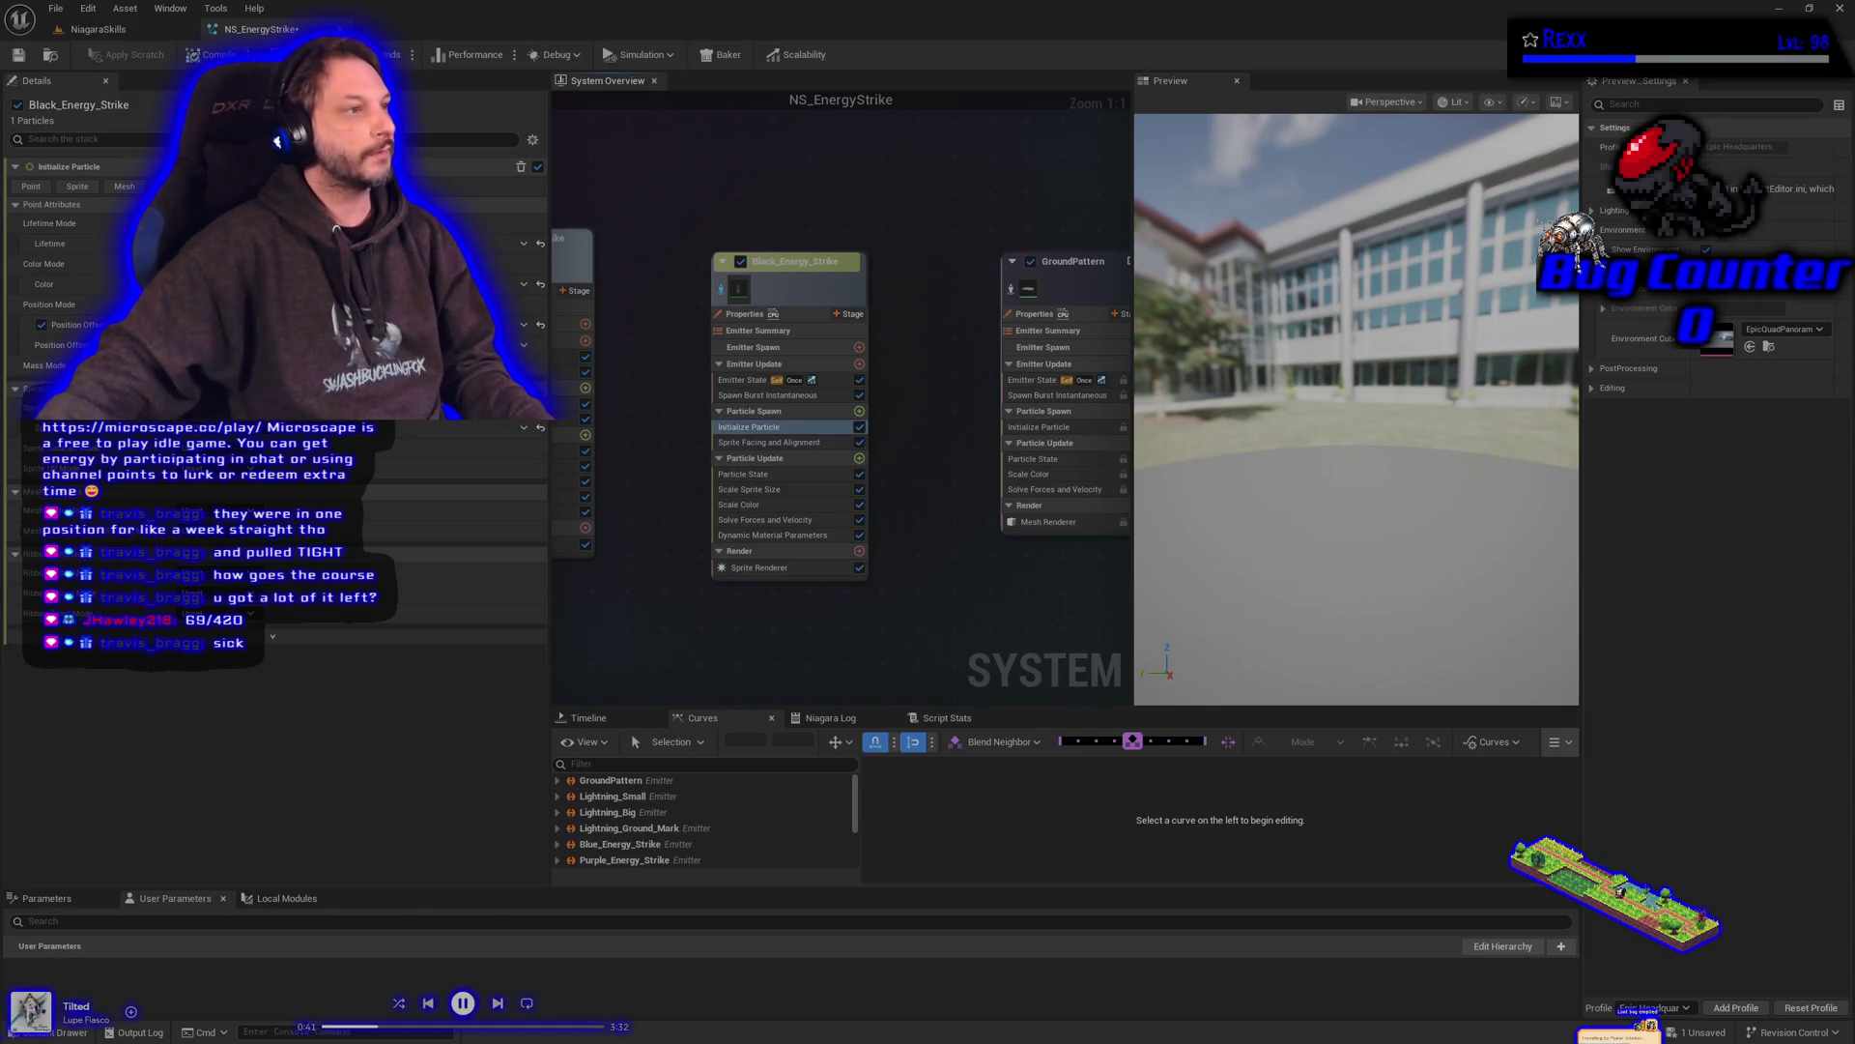
{"action": "key", "text": "alt+Tab"}
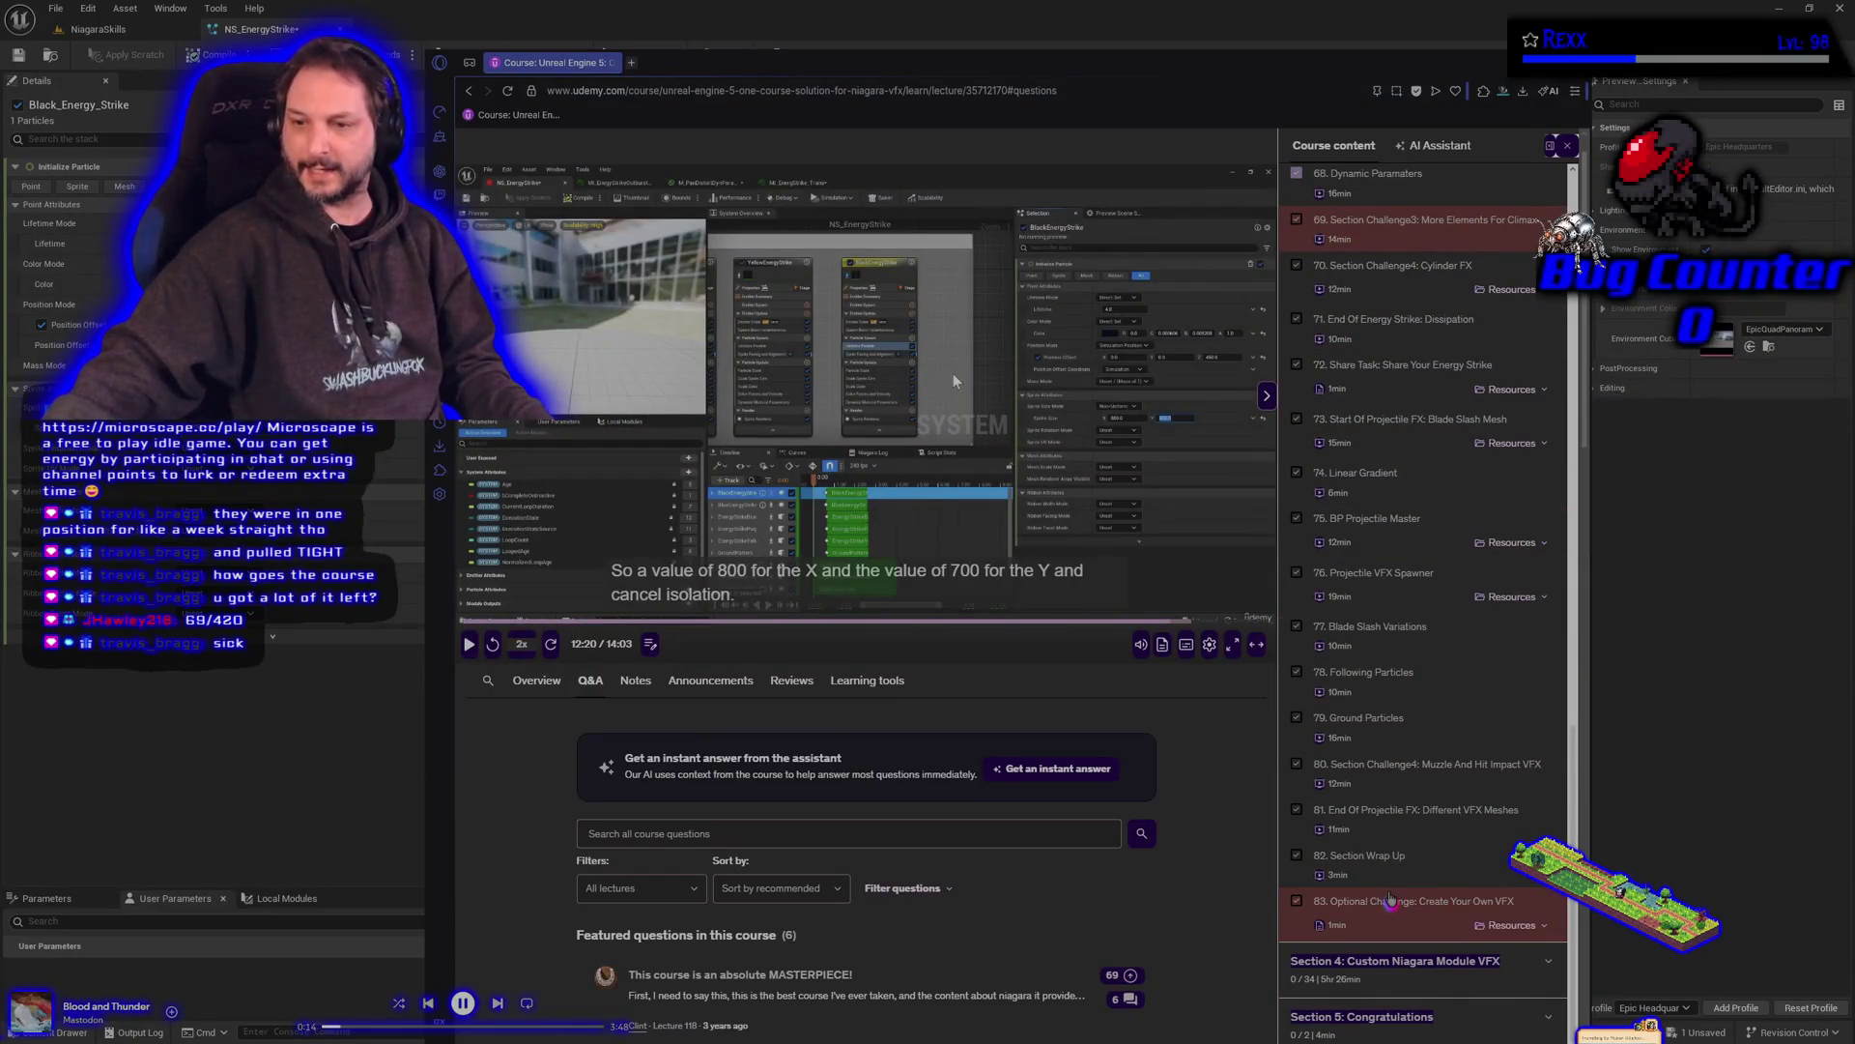
{"action": "scroll", "coordinate": [1392, 898], "scroll_direction": "down", "scroll_amount": 1}
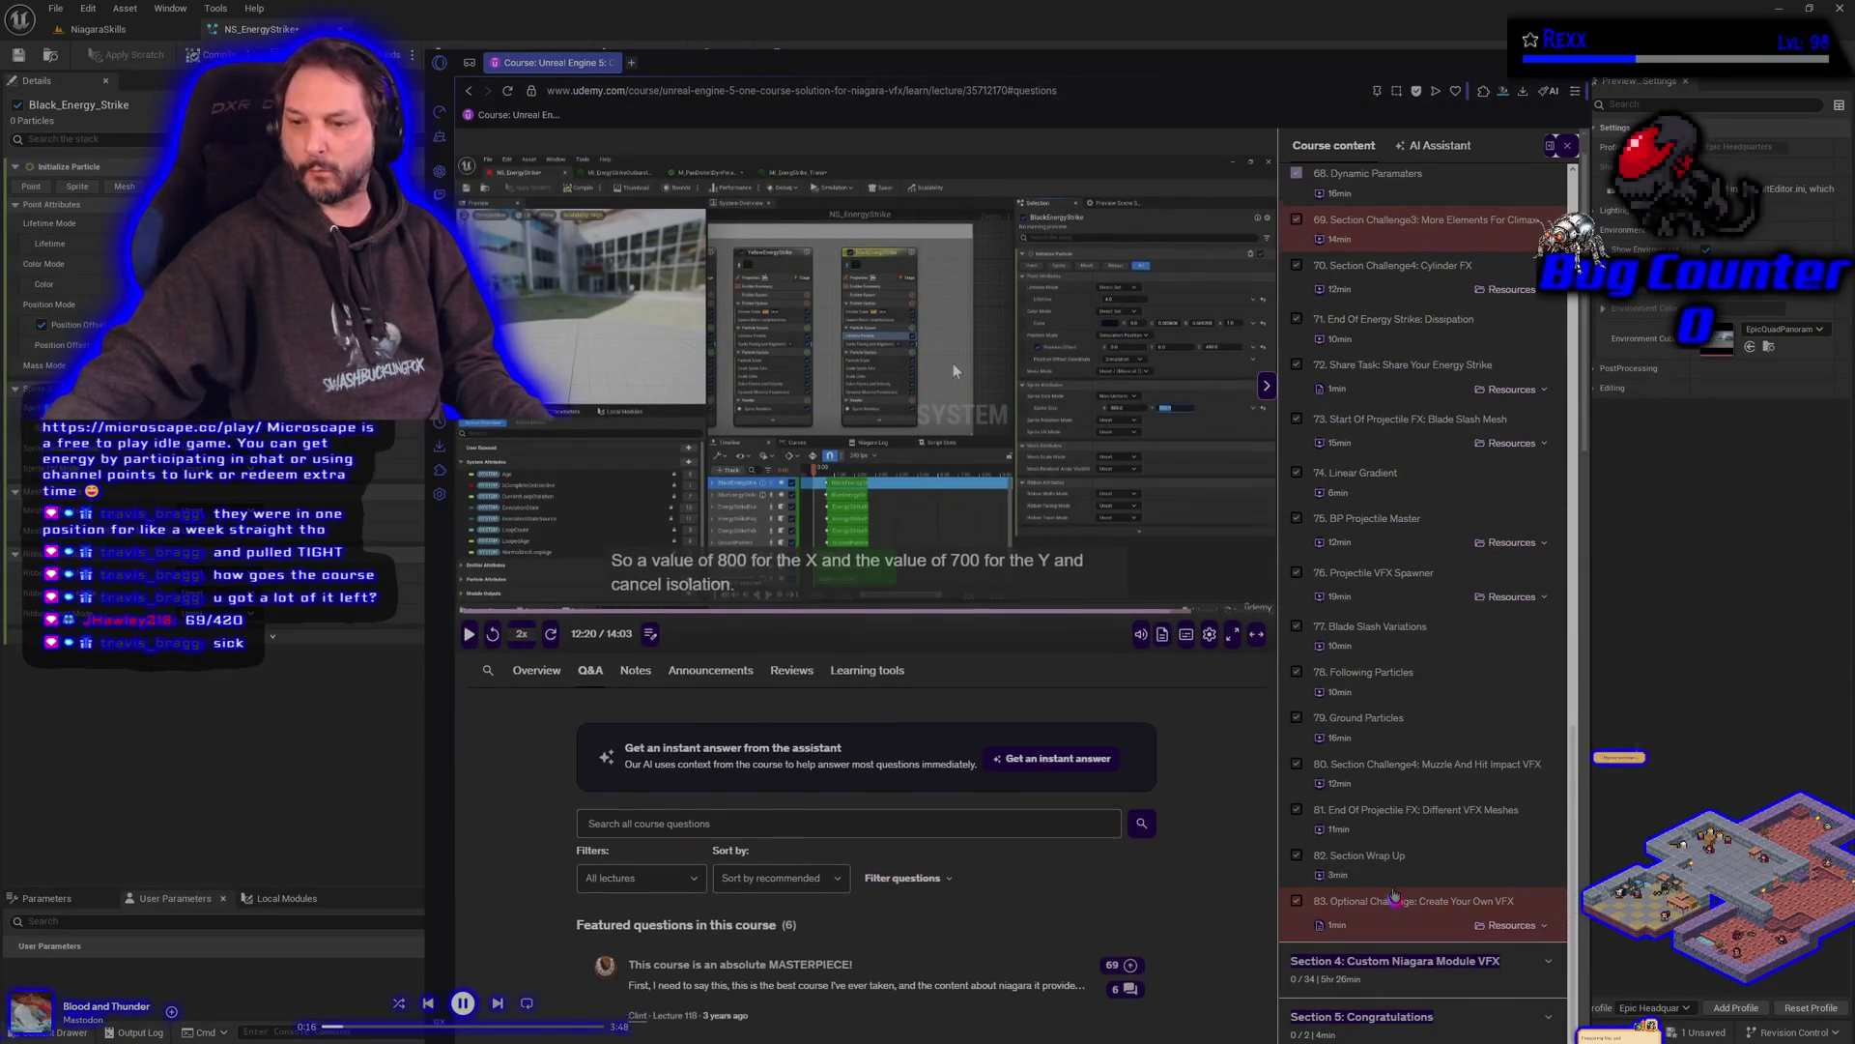
{"action": "scroll", "coordinate": [1395, 894], "scroll_direction": "up", "scroll_amount": 2}
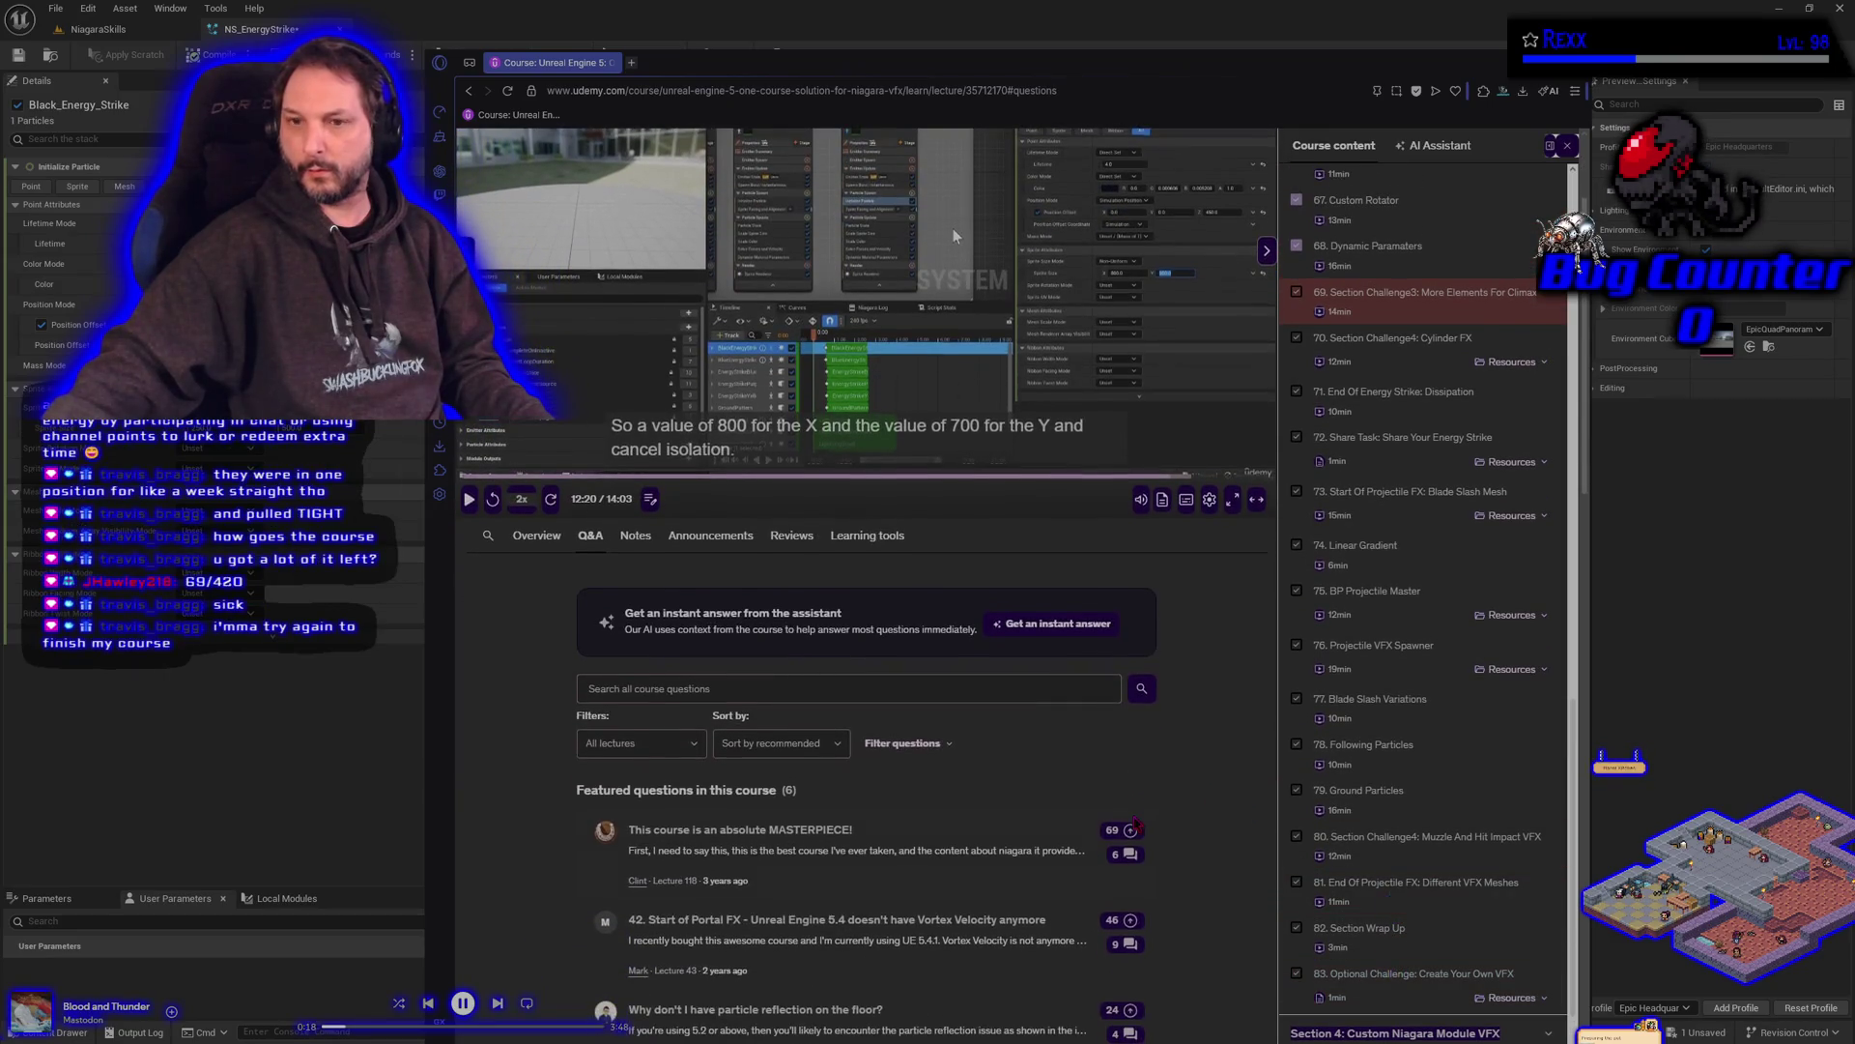
{"action": "scroll", "coordinate": [1446, 846], "scroll_direction": "down", "scroll_amount": 2}
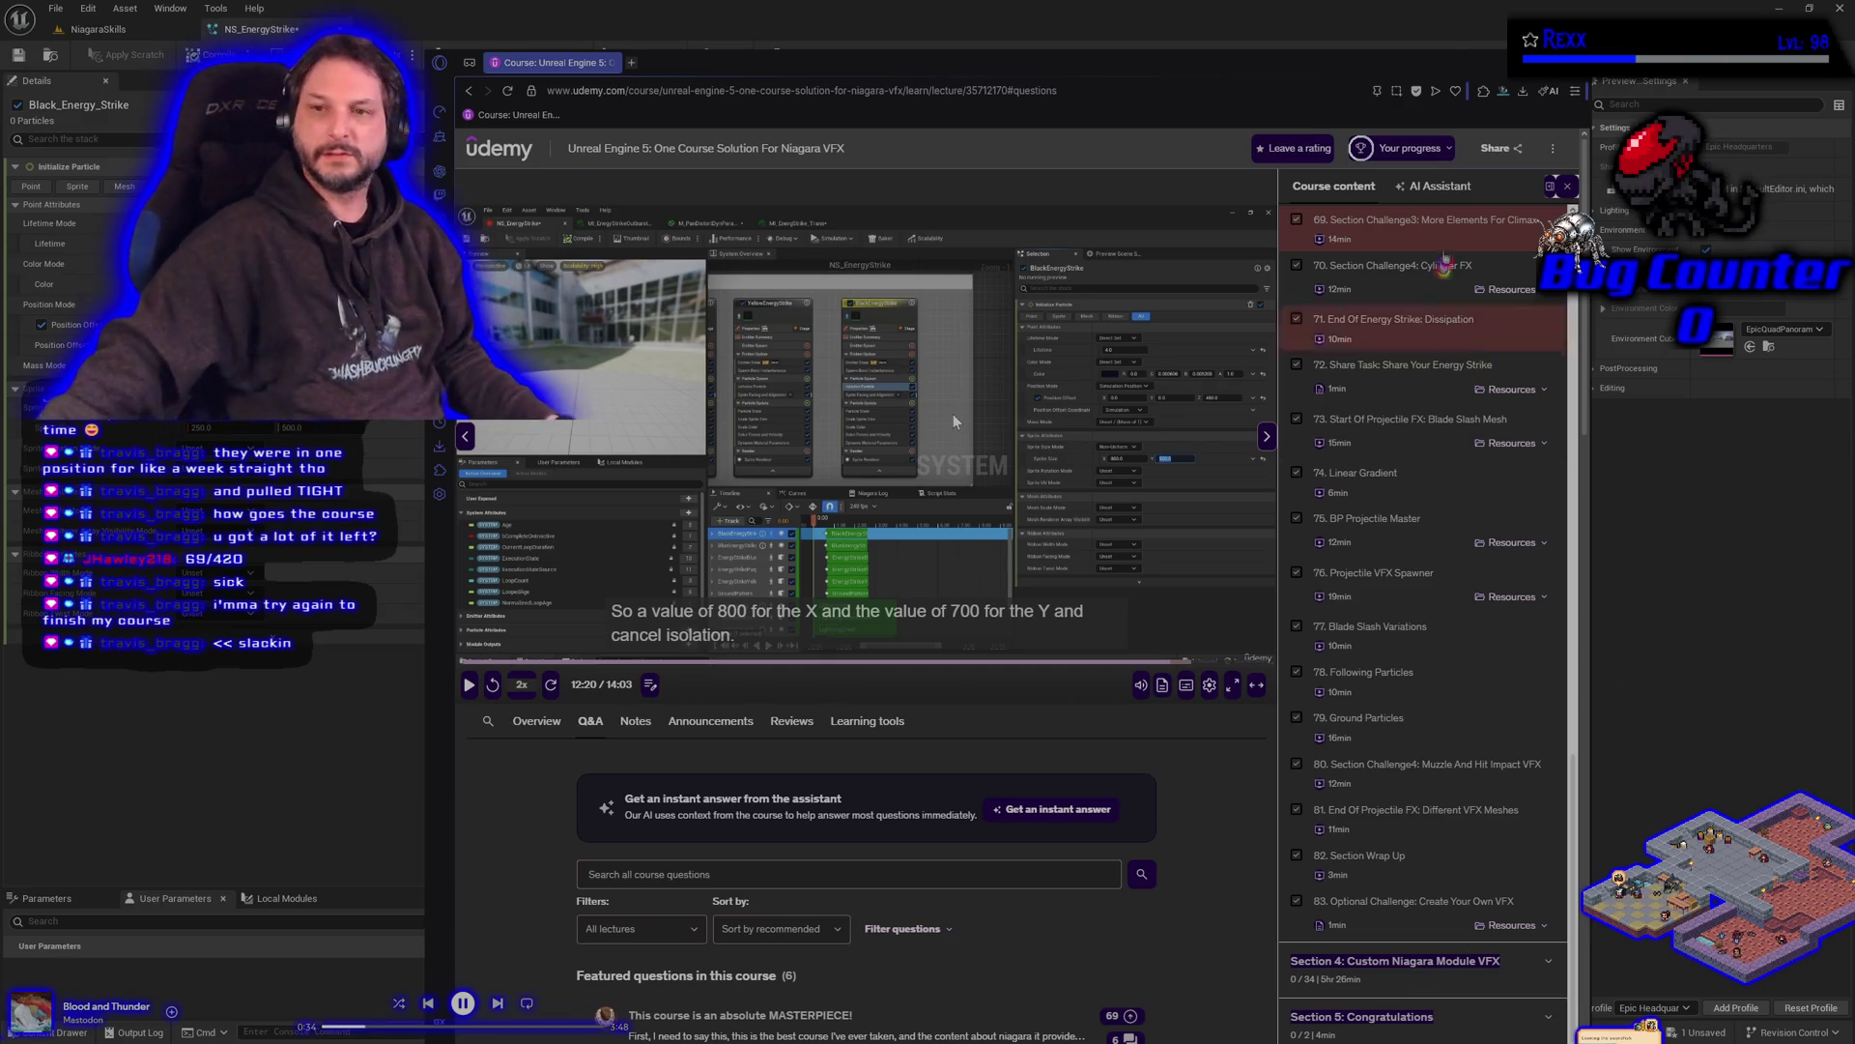
{"action": "left_click_drag", "start_coordinate": [1362, 66], "coordinate": [1269, 53]}
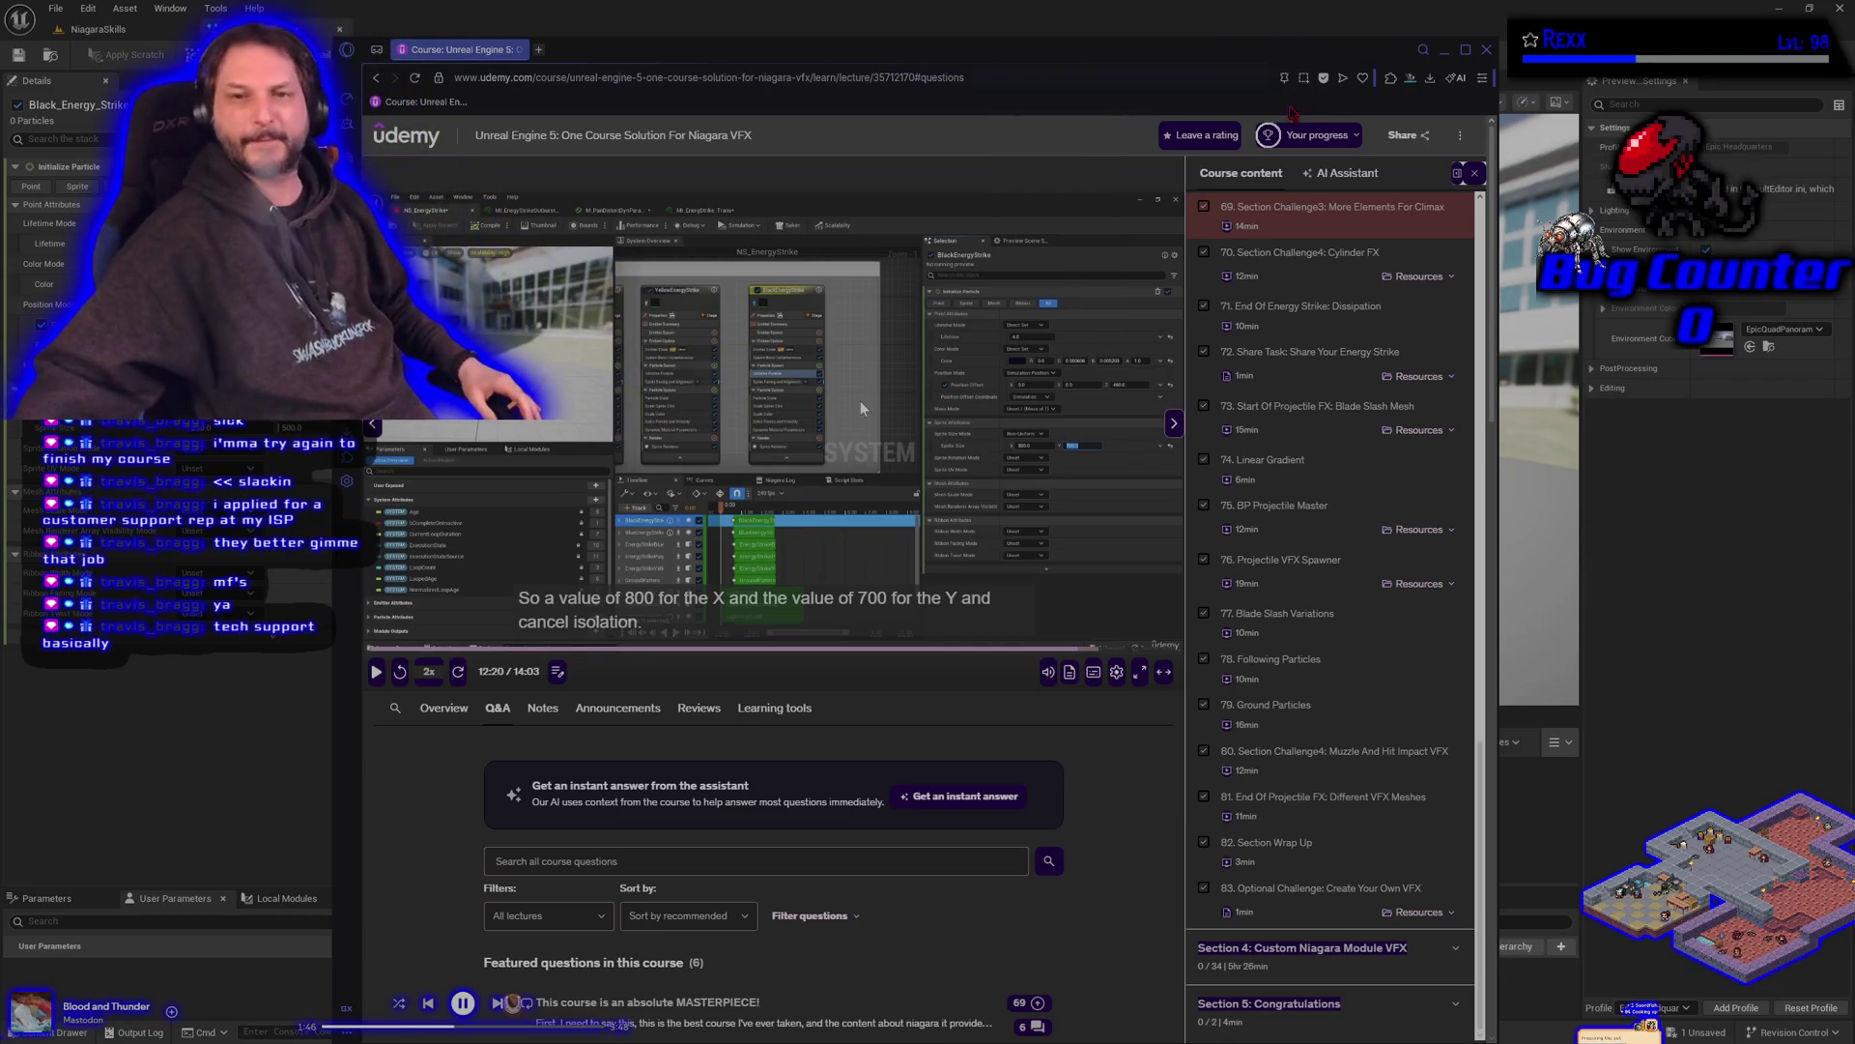
{"action": "key", "text": "alt+Tab"}
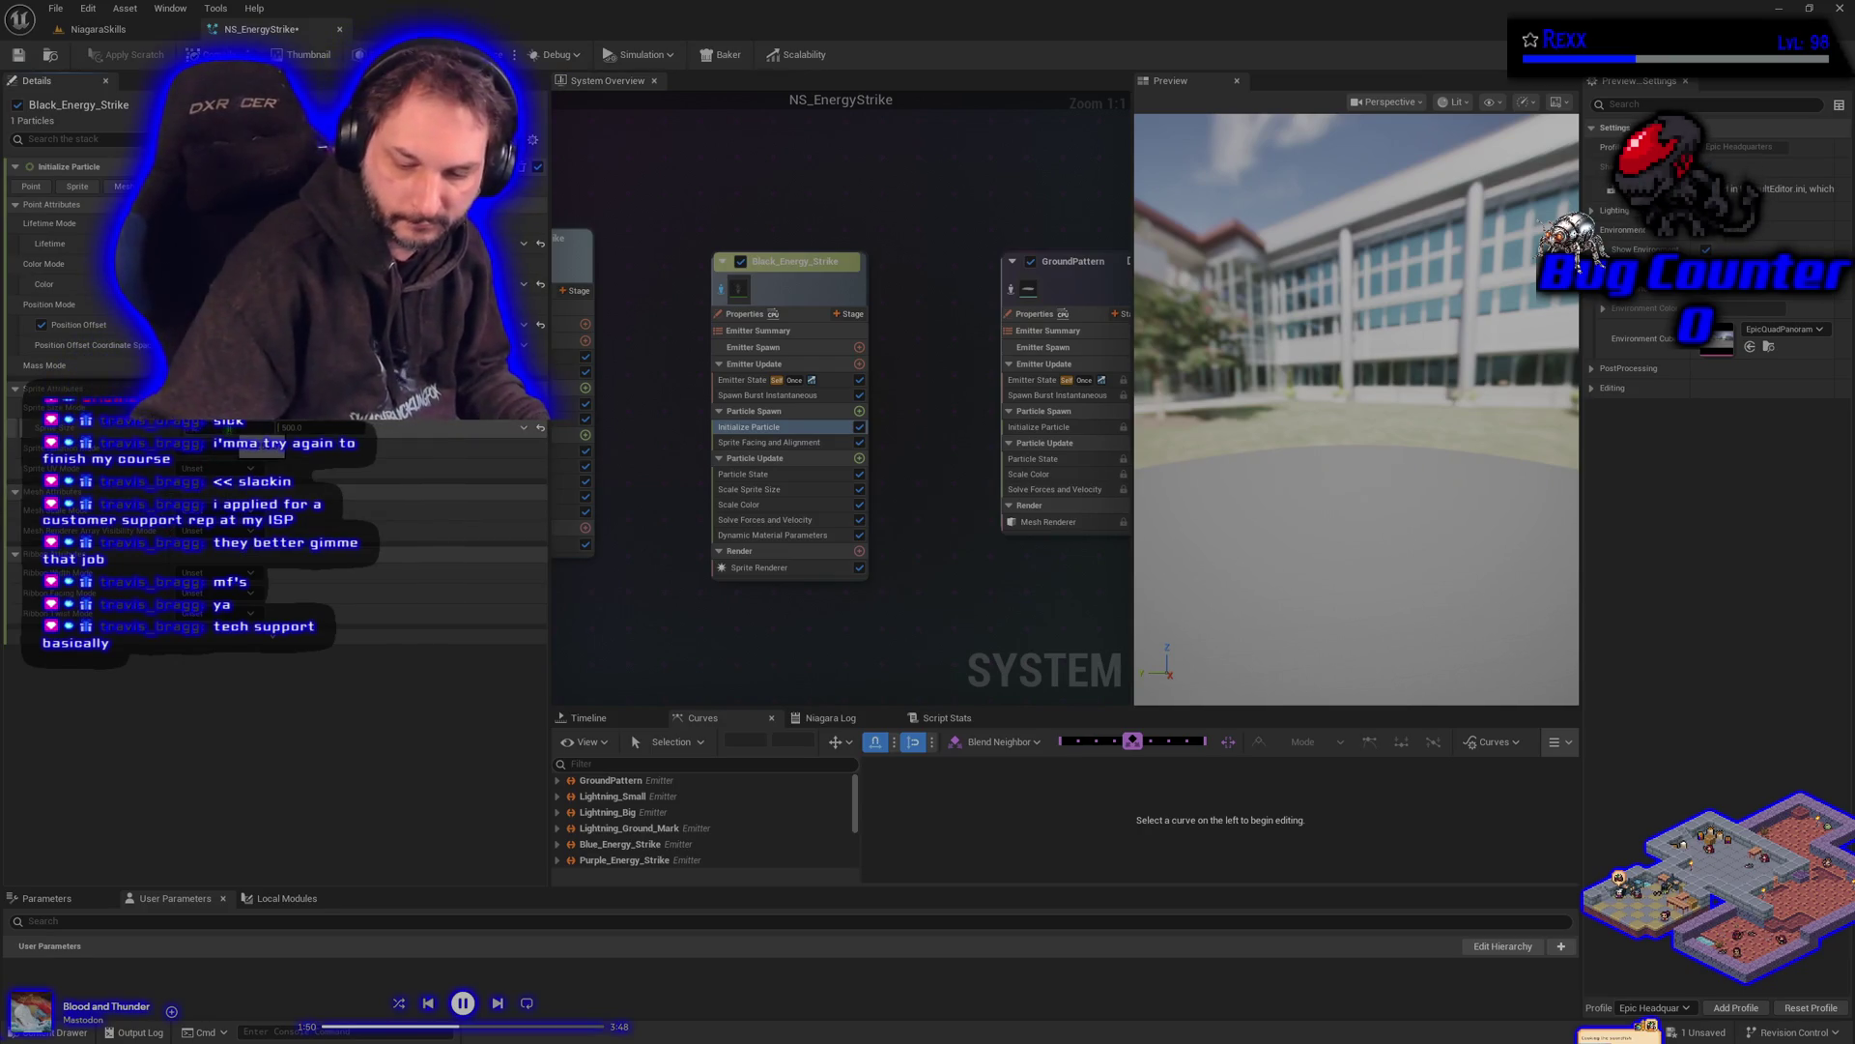
{"action": "left_click", "coordinate": [290, 427]}
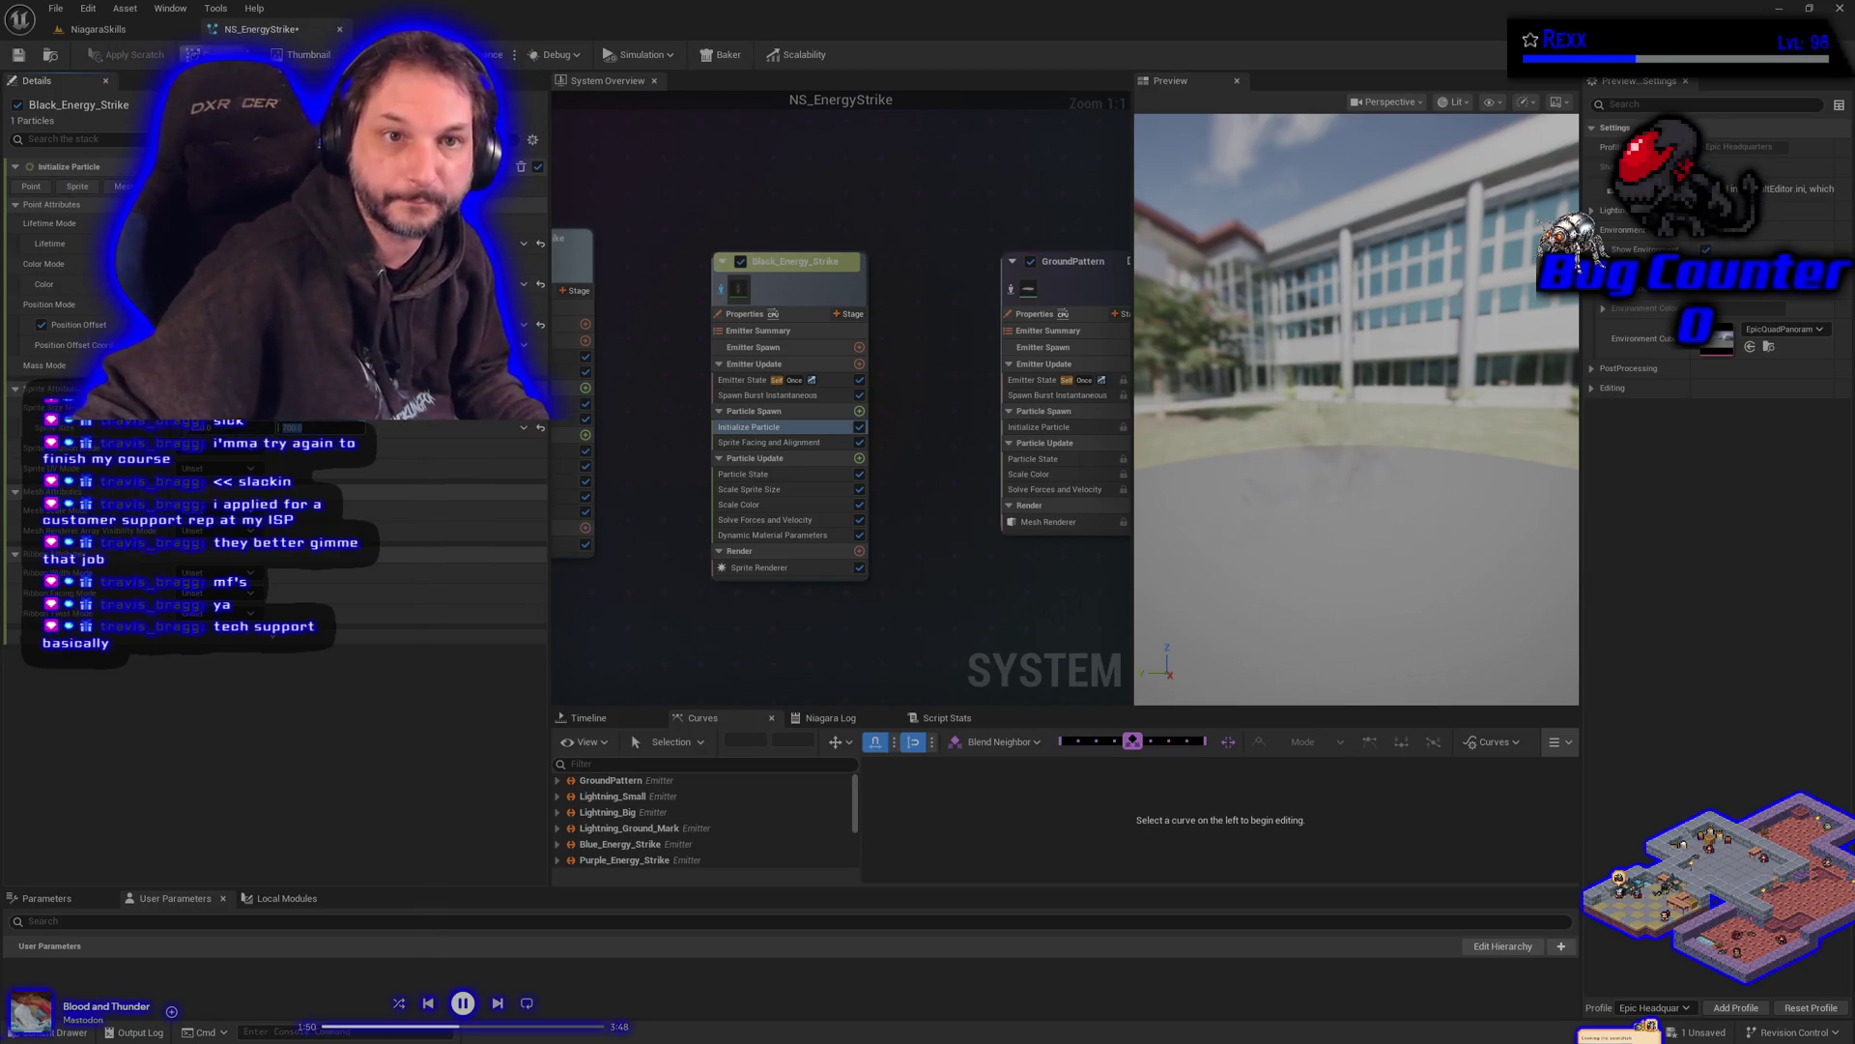
- Save NS_EnergyStrike, change Black_Energy_Strike's X value from 800 to 700, then view the level
{"action": "left_click", "coordinate": [18, 56]}
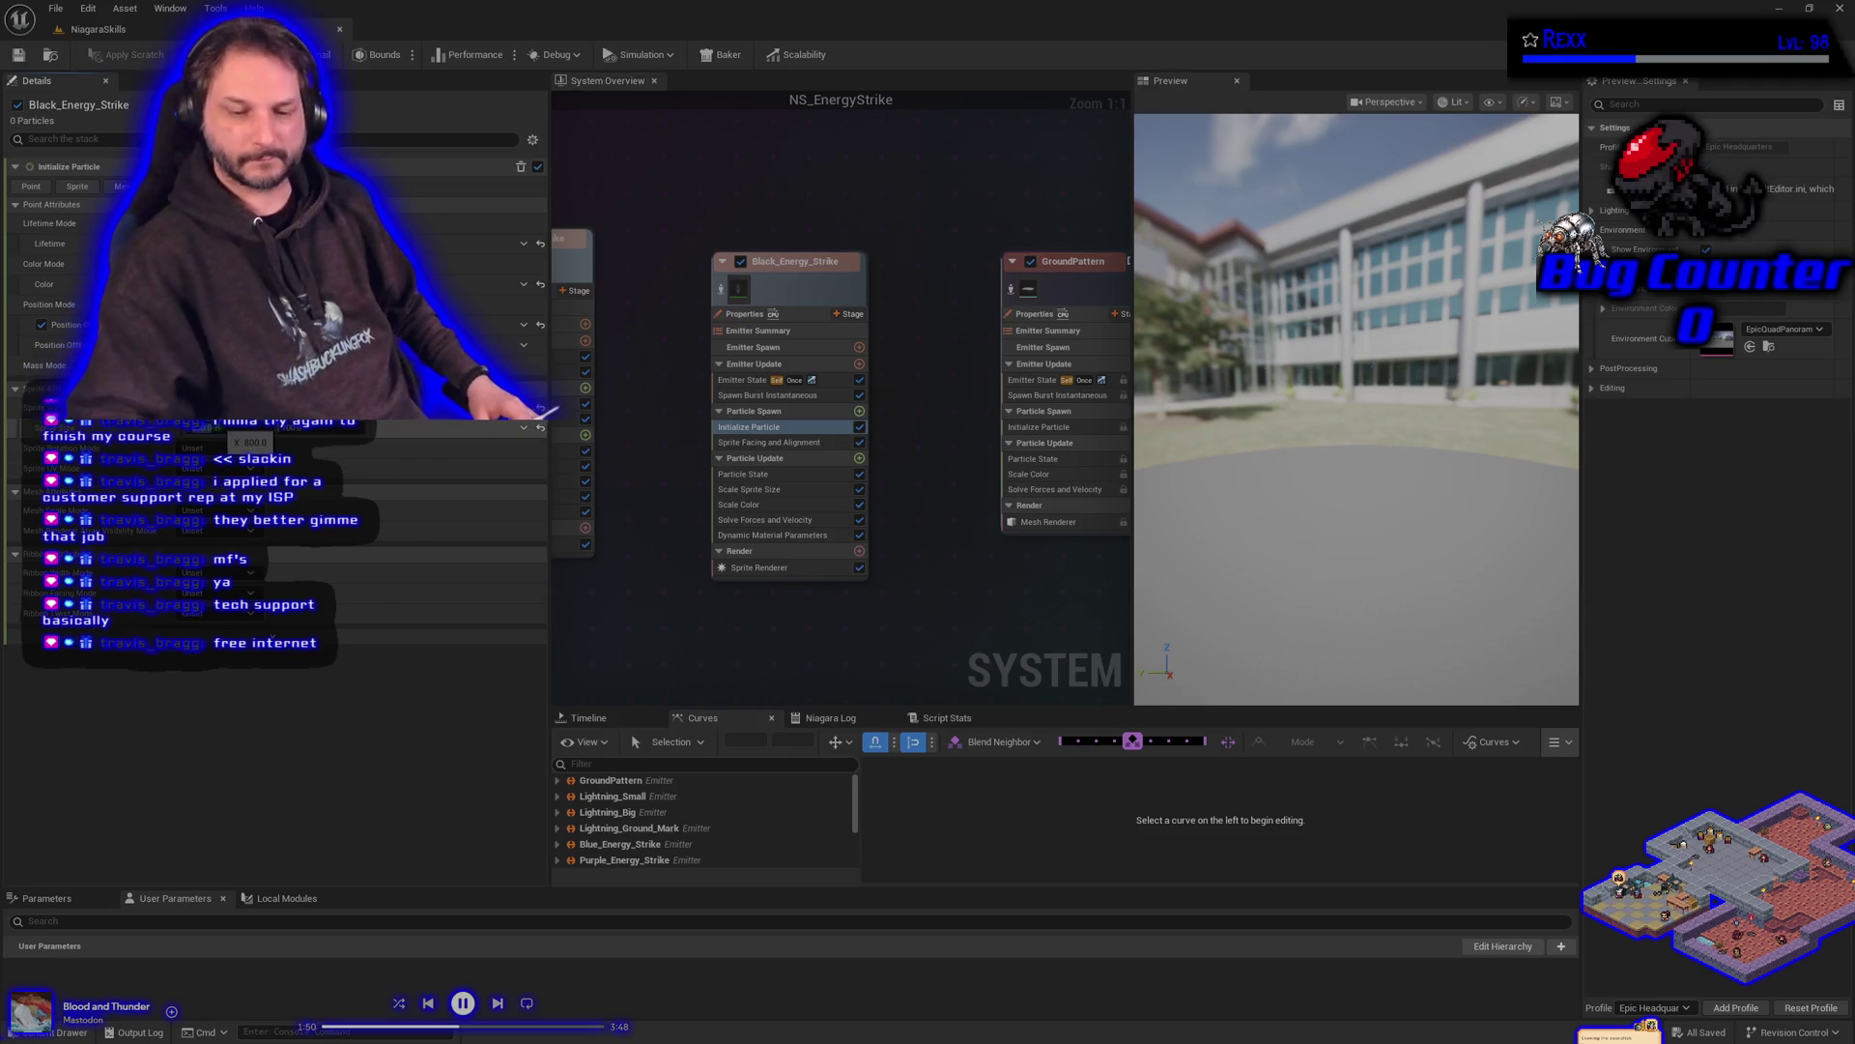
{"action": "type", "text": "700"}
{"action": "key", "text": "Return"}
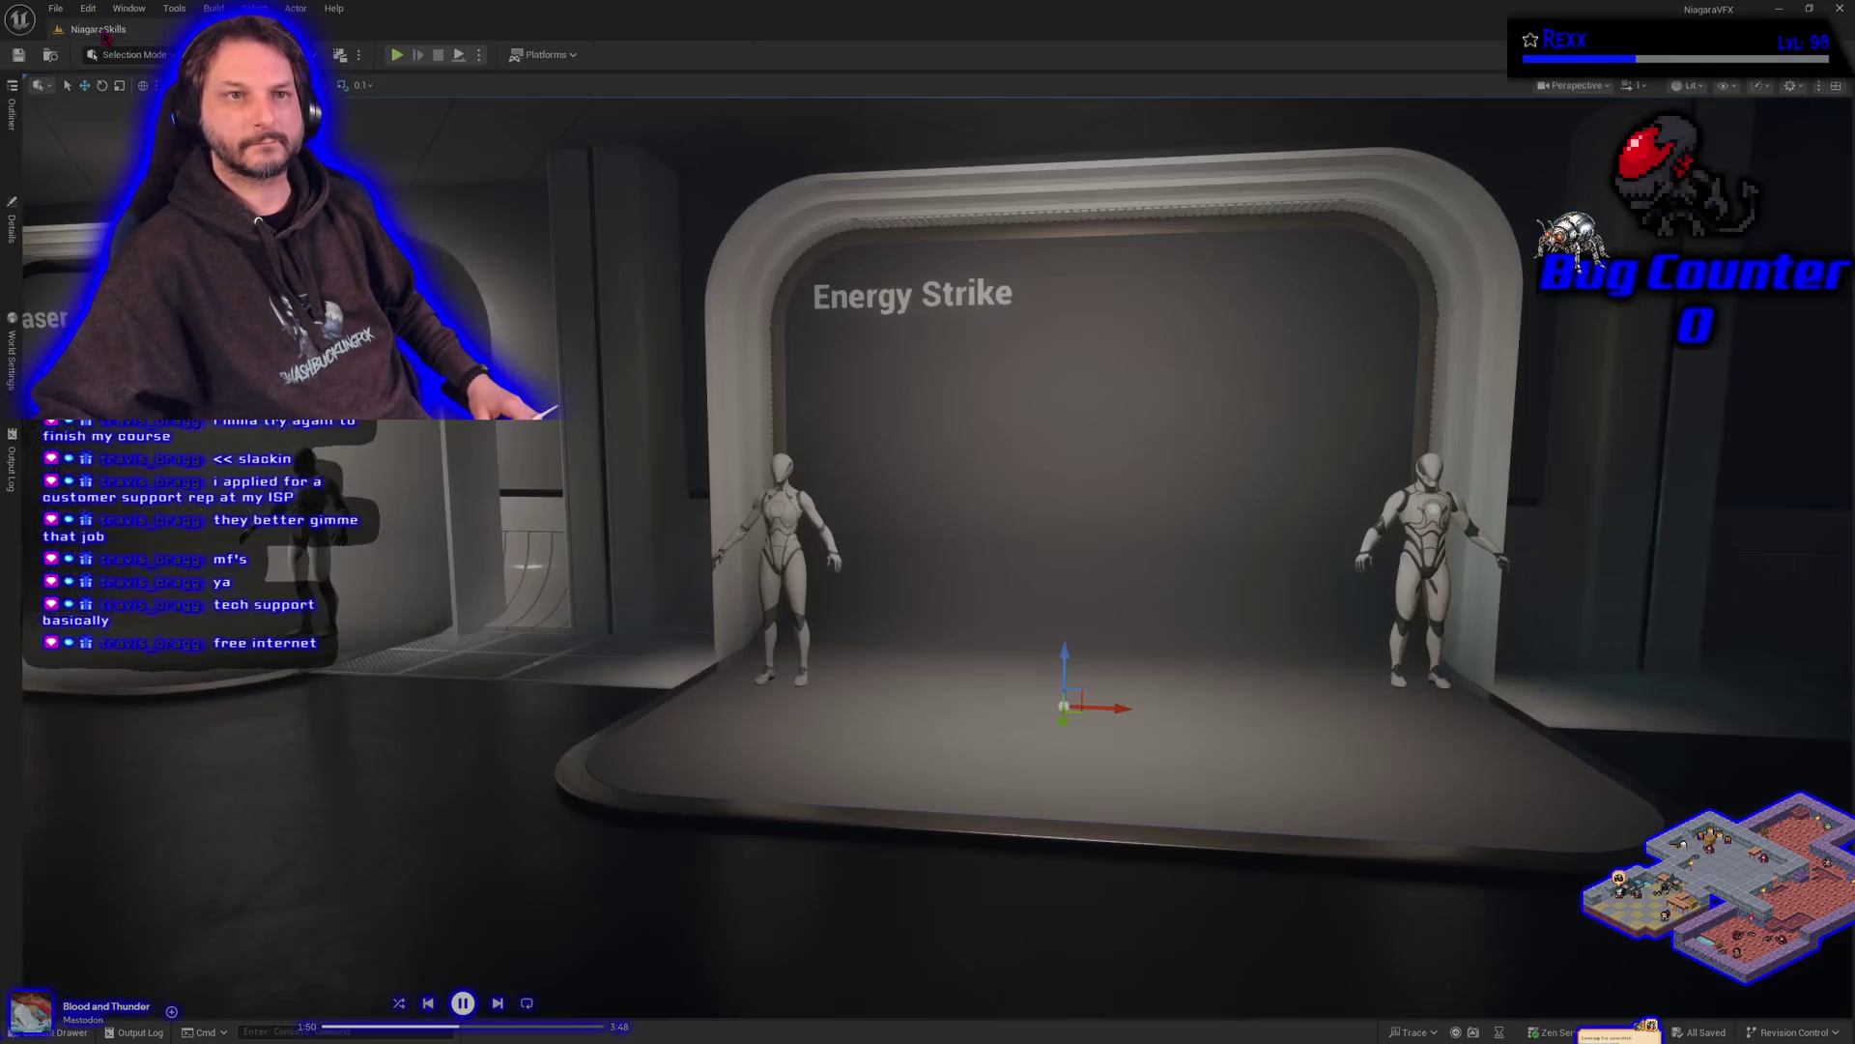
{"action": "left_click", "coordinate": [104, 32]}
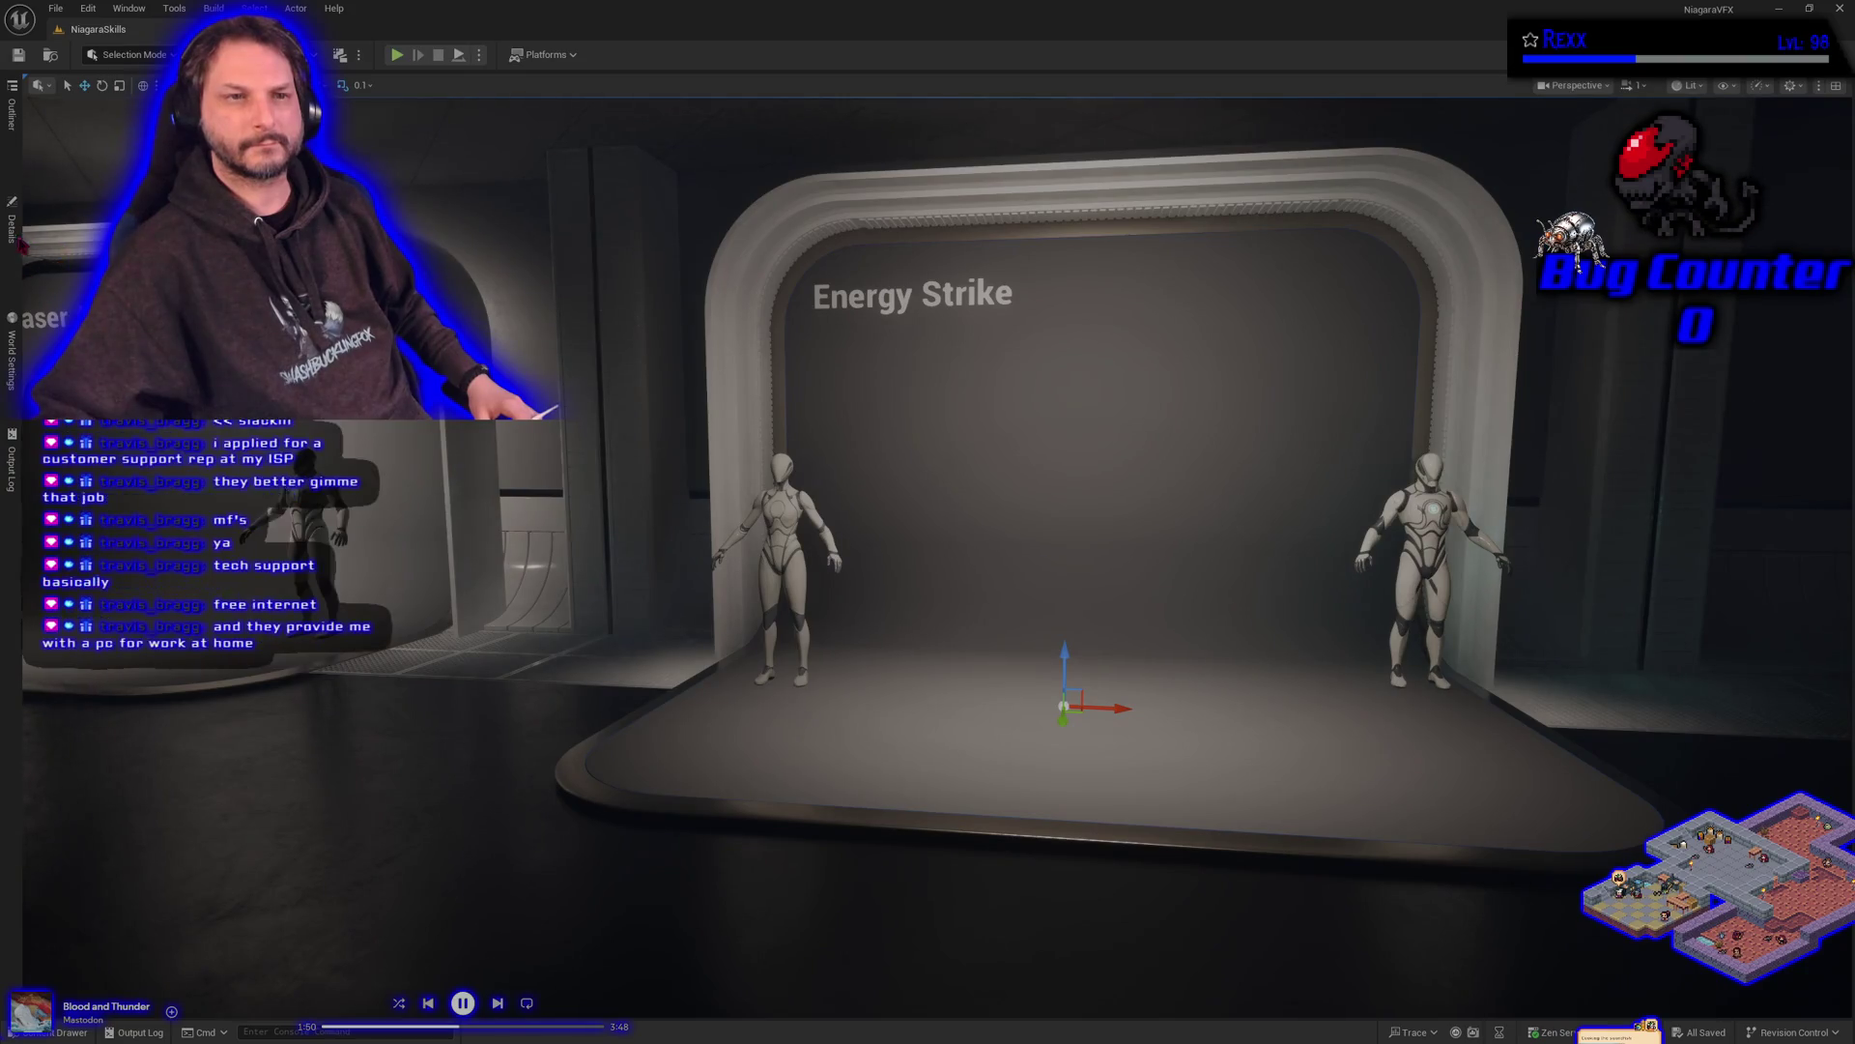
- Inspect the BP_DefaultVFXSpawner details, recheck the particle colour, and save NS_EnergyStrike
{"action": "left_click", "coordinate": [19, 241]}
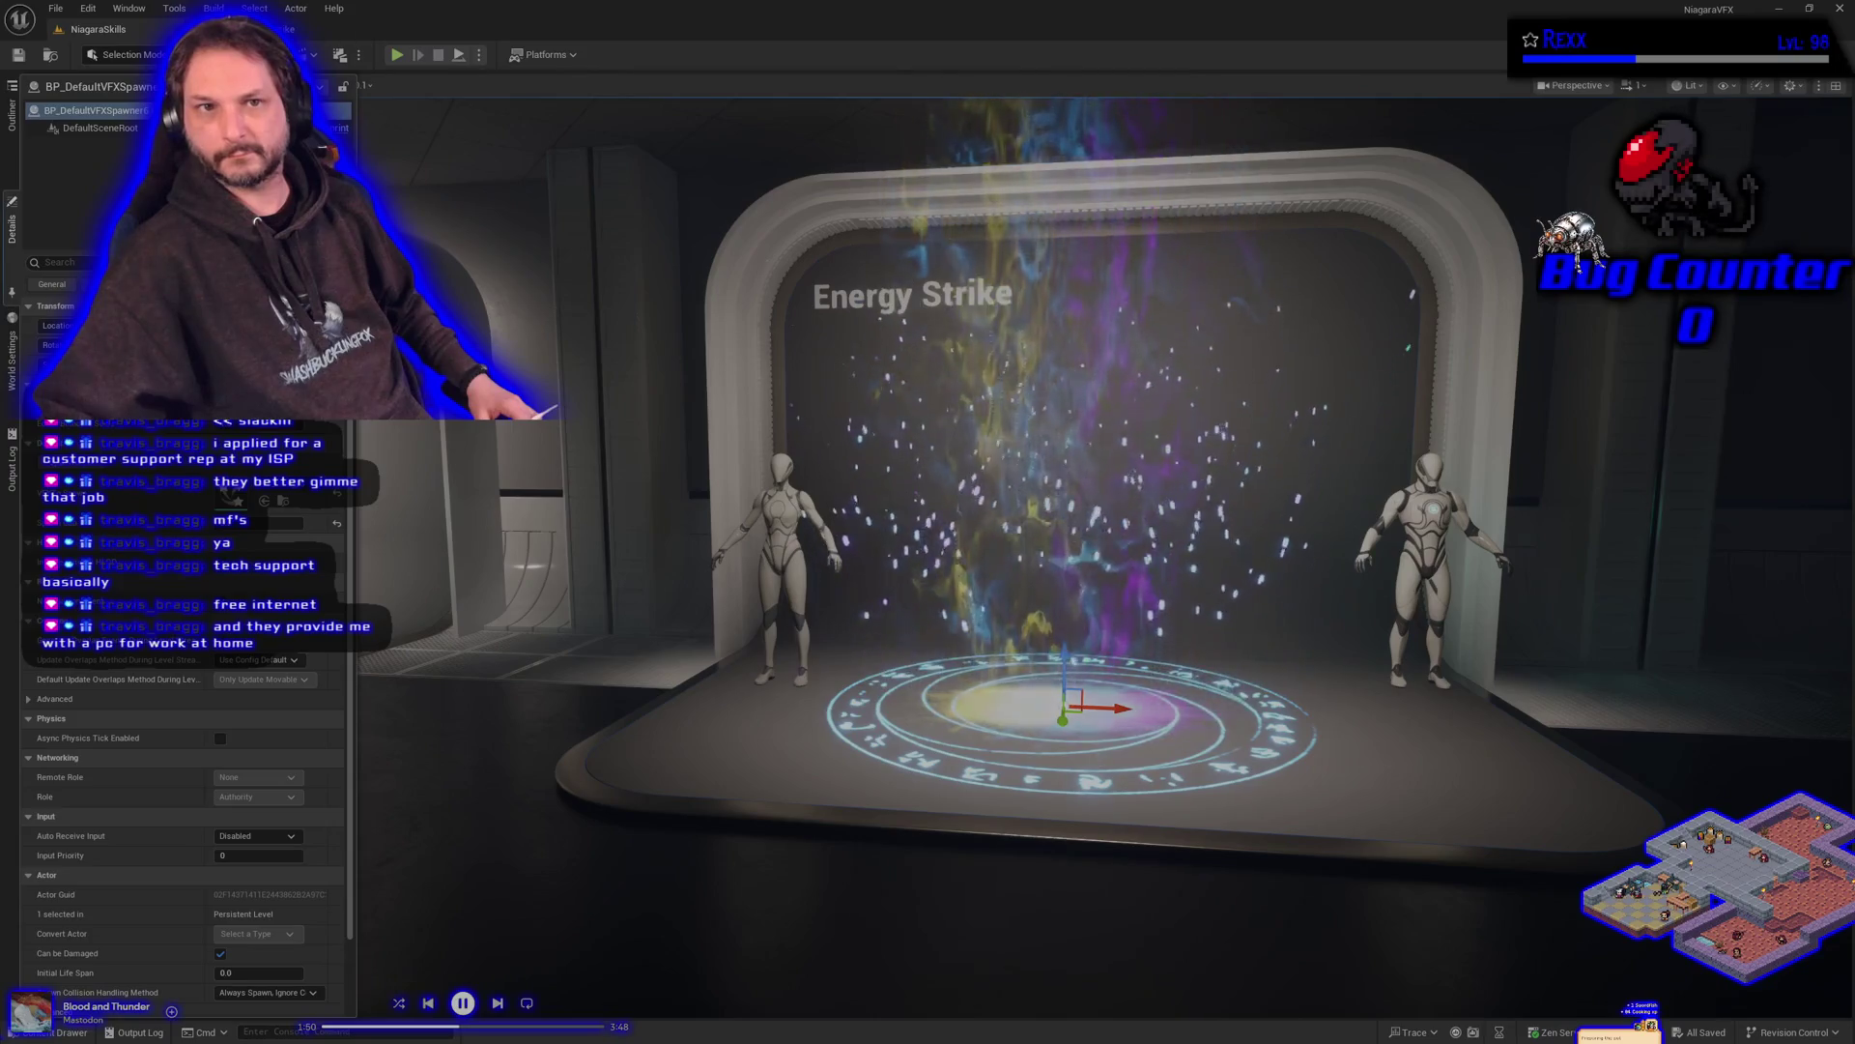
{"action": "left_click", "coordinate": [289, 29]}
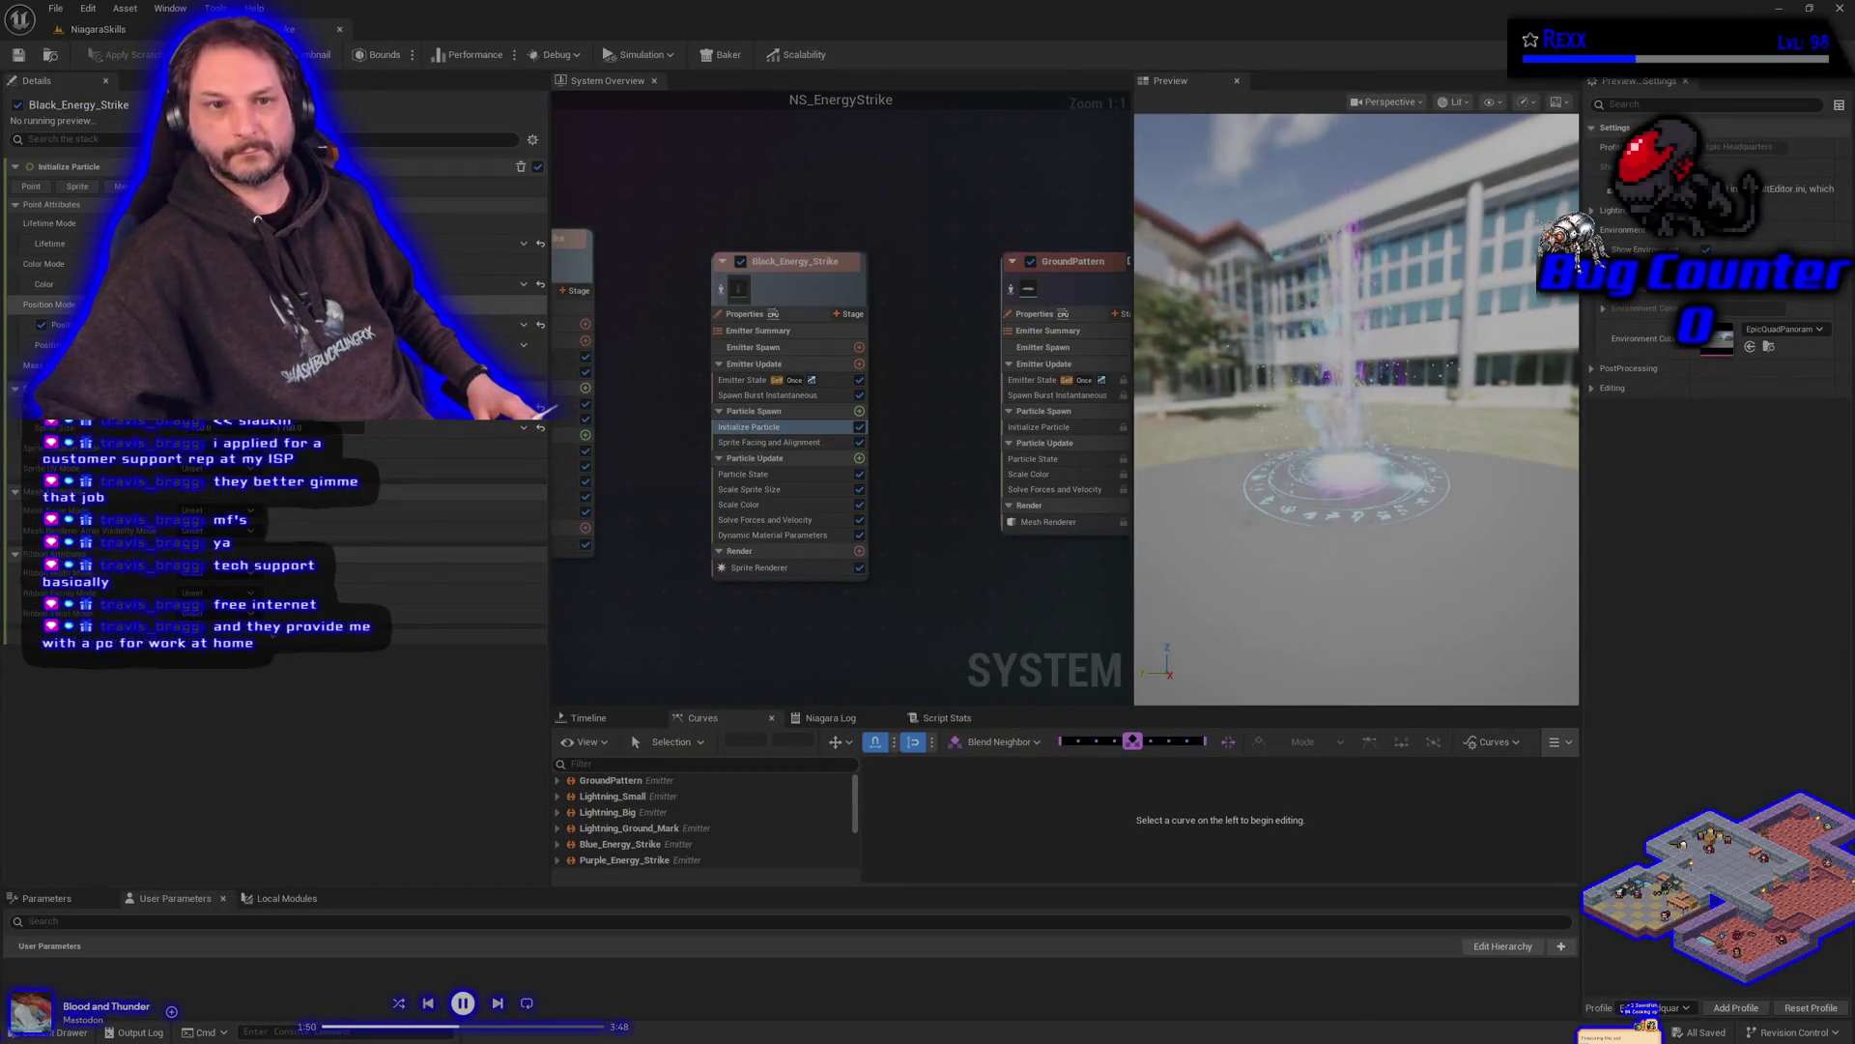
{"action": "left_click", "coordinate": [434, 284]}
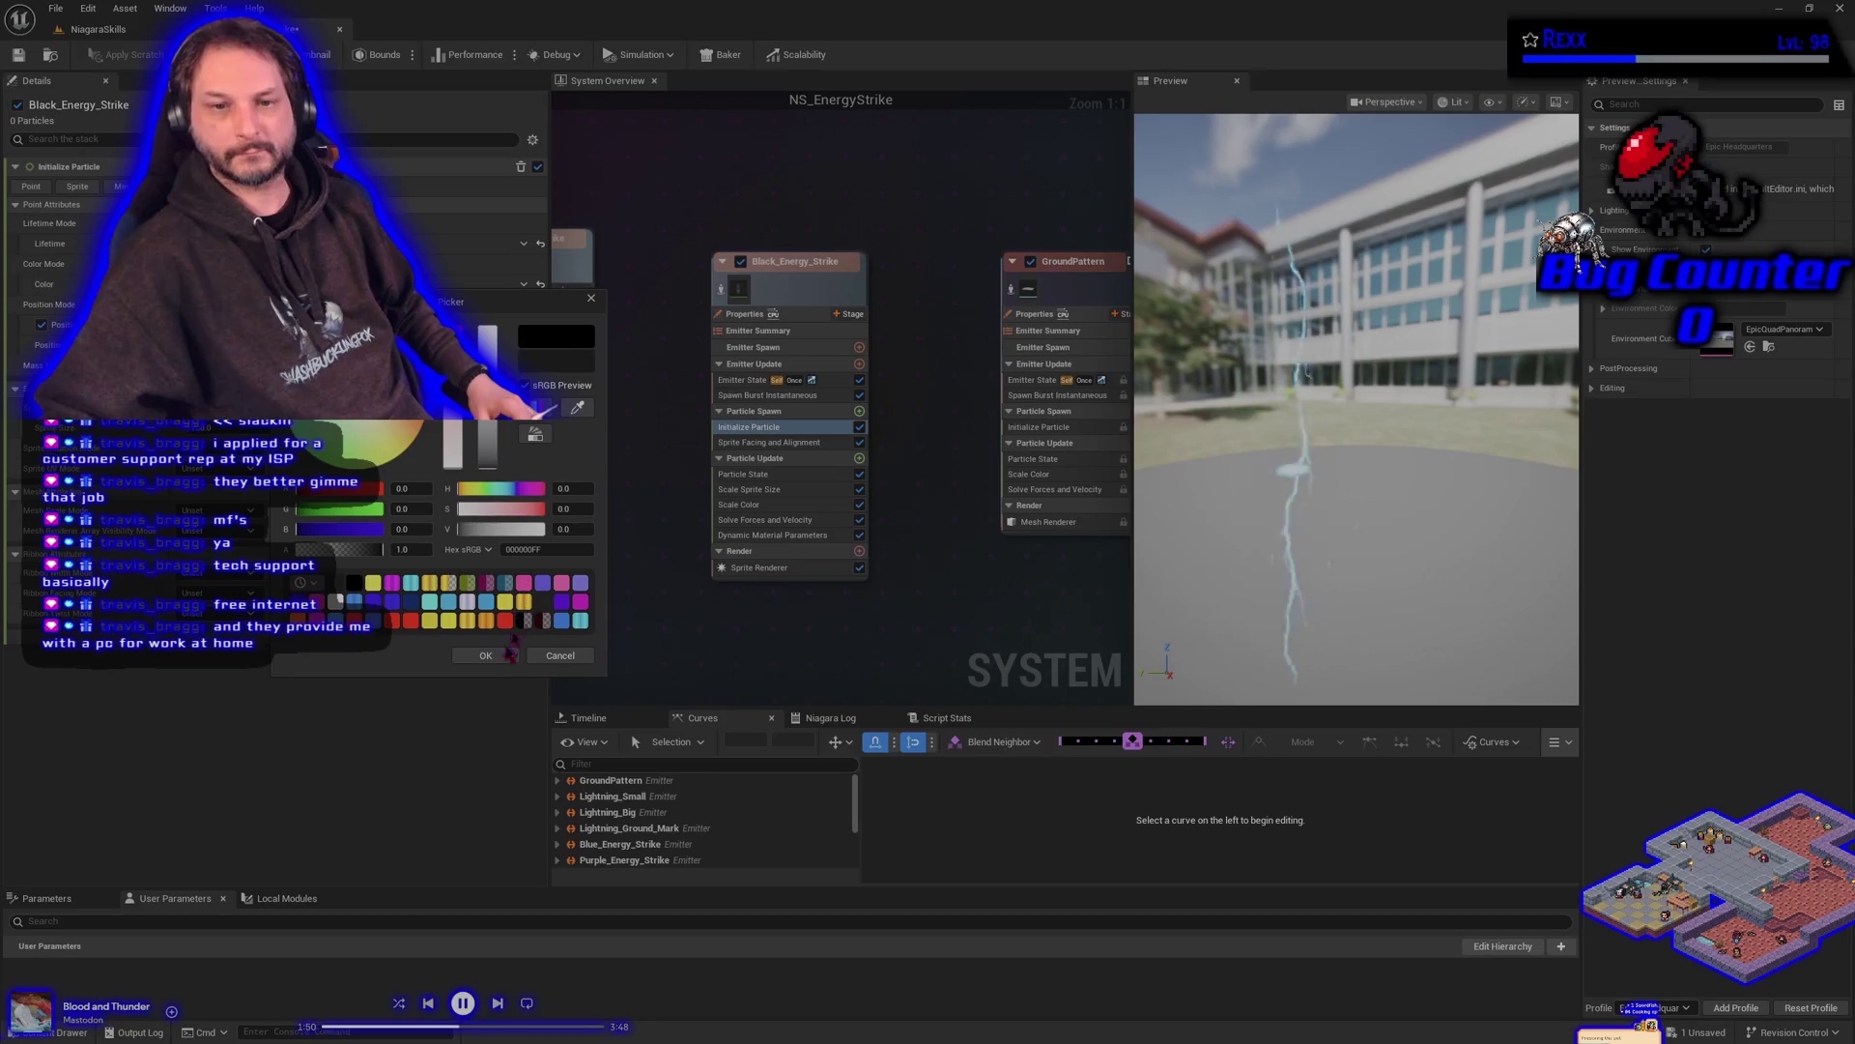
{"action": "left_click", "coordinate": [486, 655]}
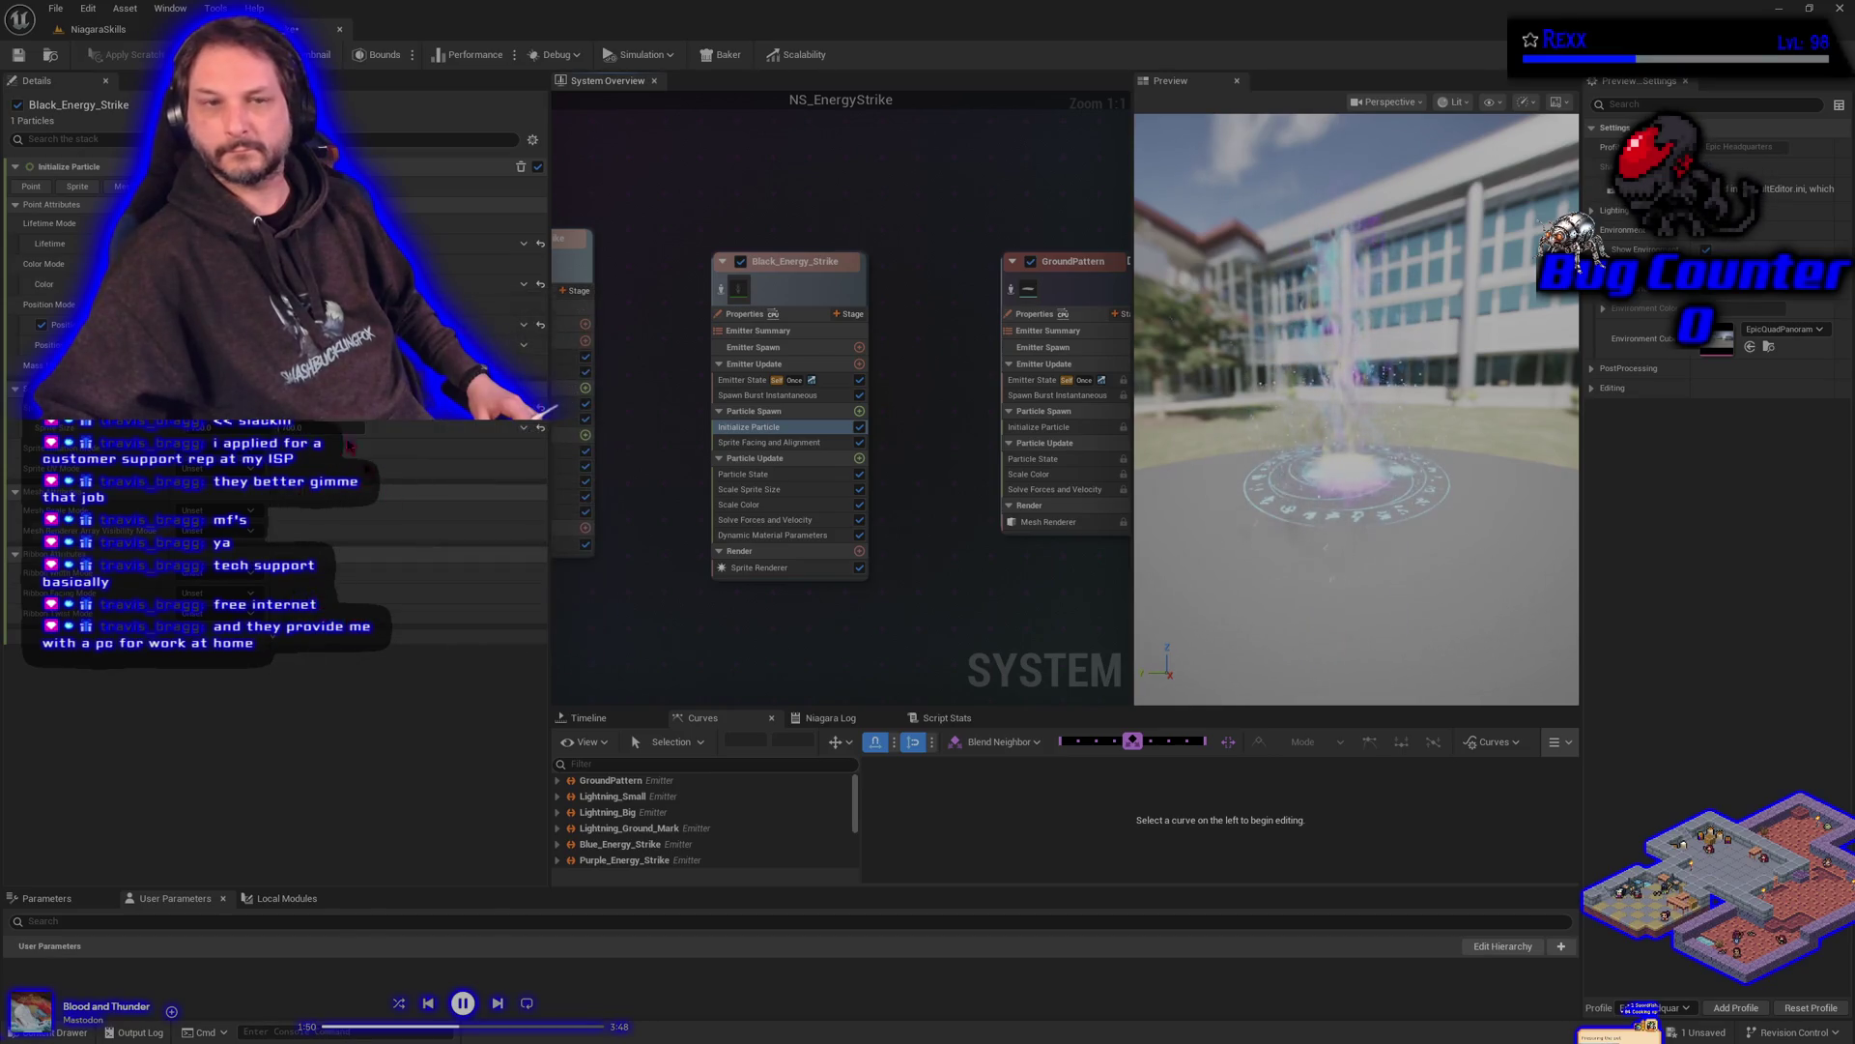
{"action": "left_click", "coordinate": [20, 58]}
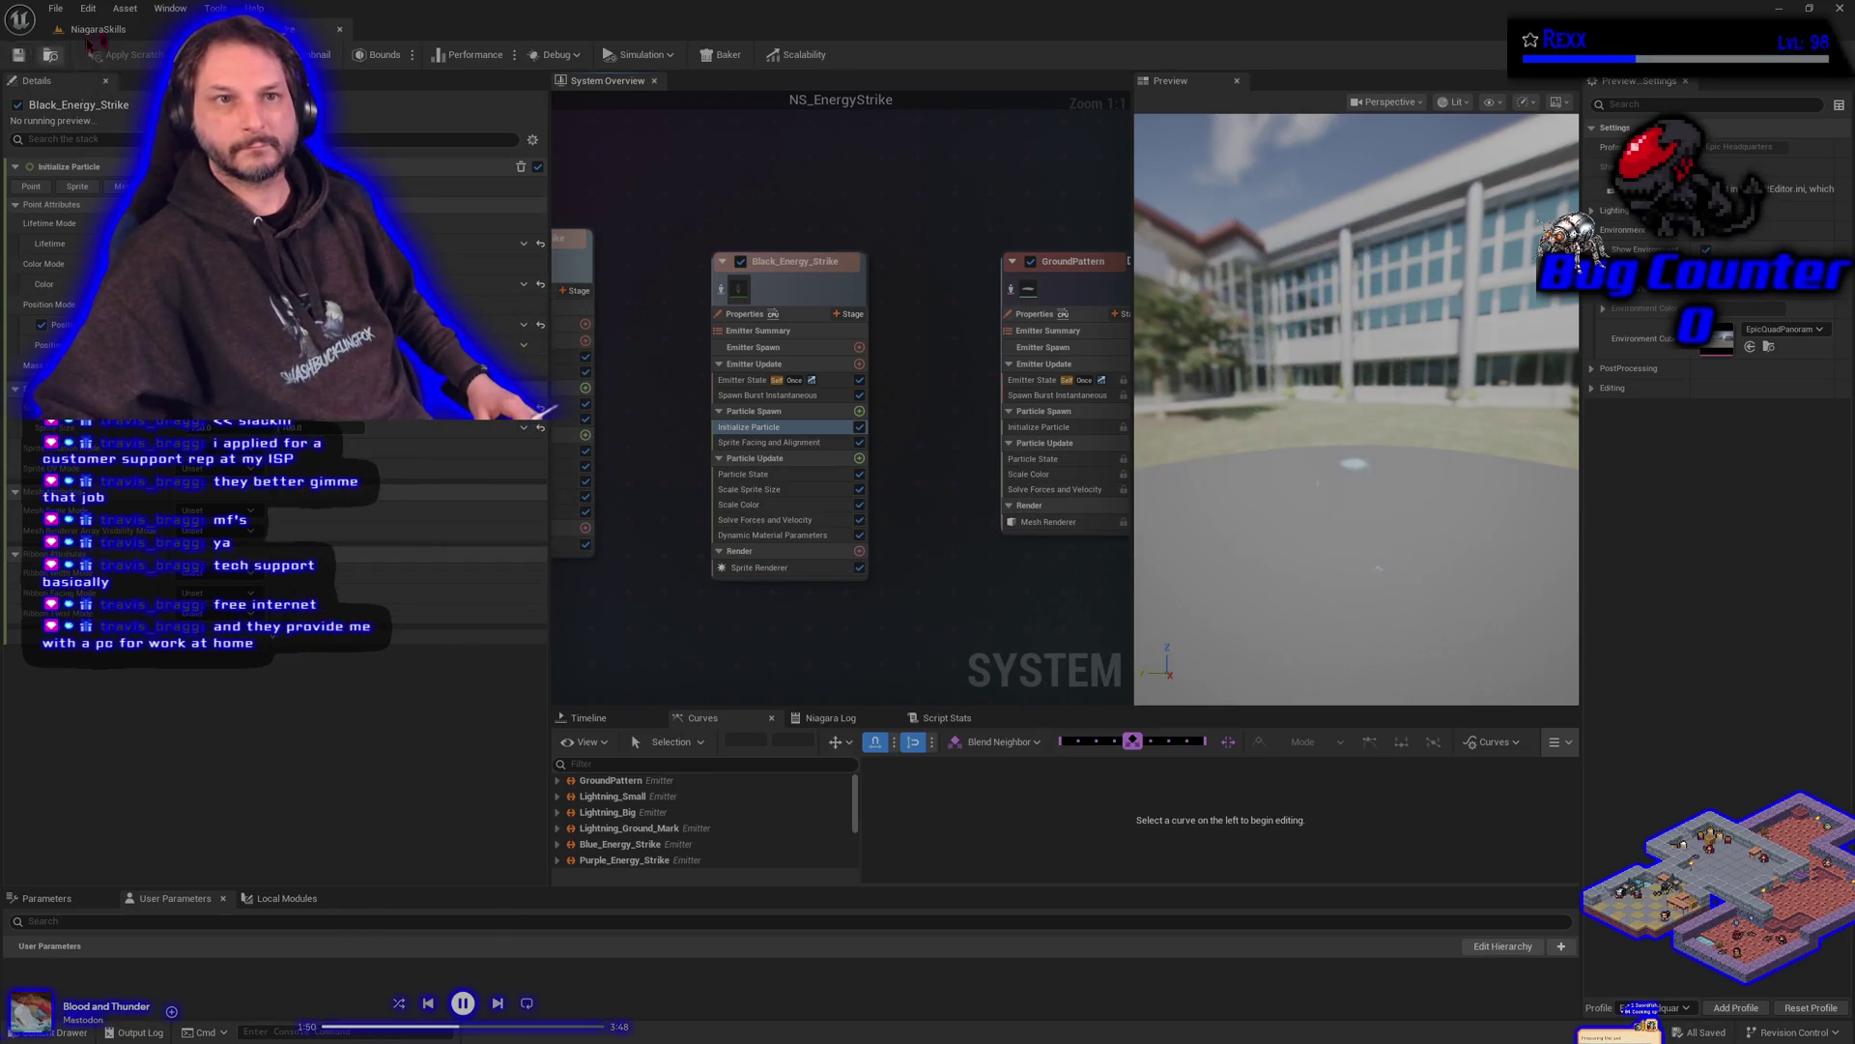
- Preview the effect through the spawner on the Energy Strike stage, then return to the system editor
{"action": "left_click", "coordinate": [125, 30]}
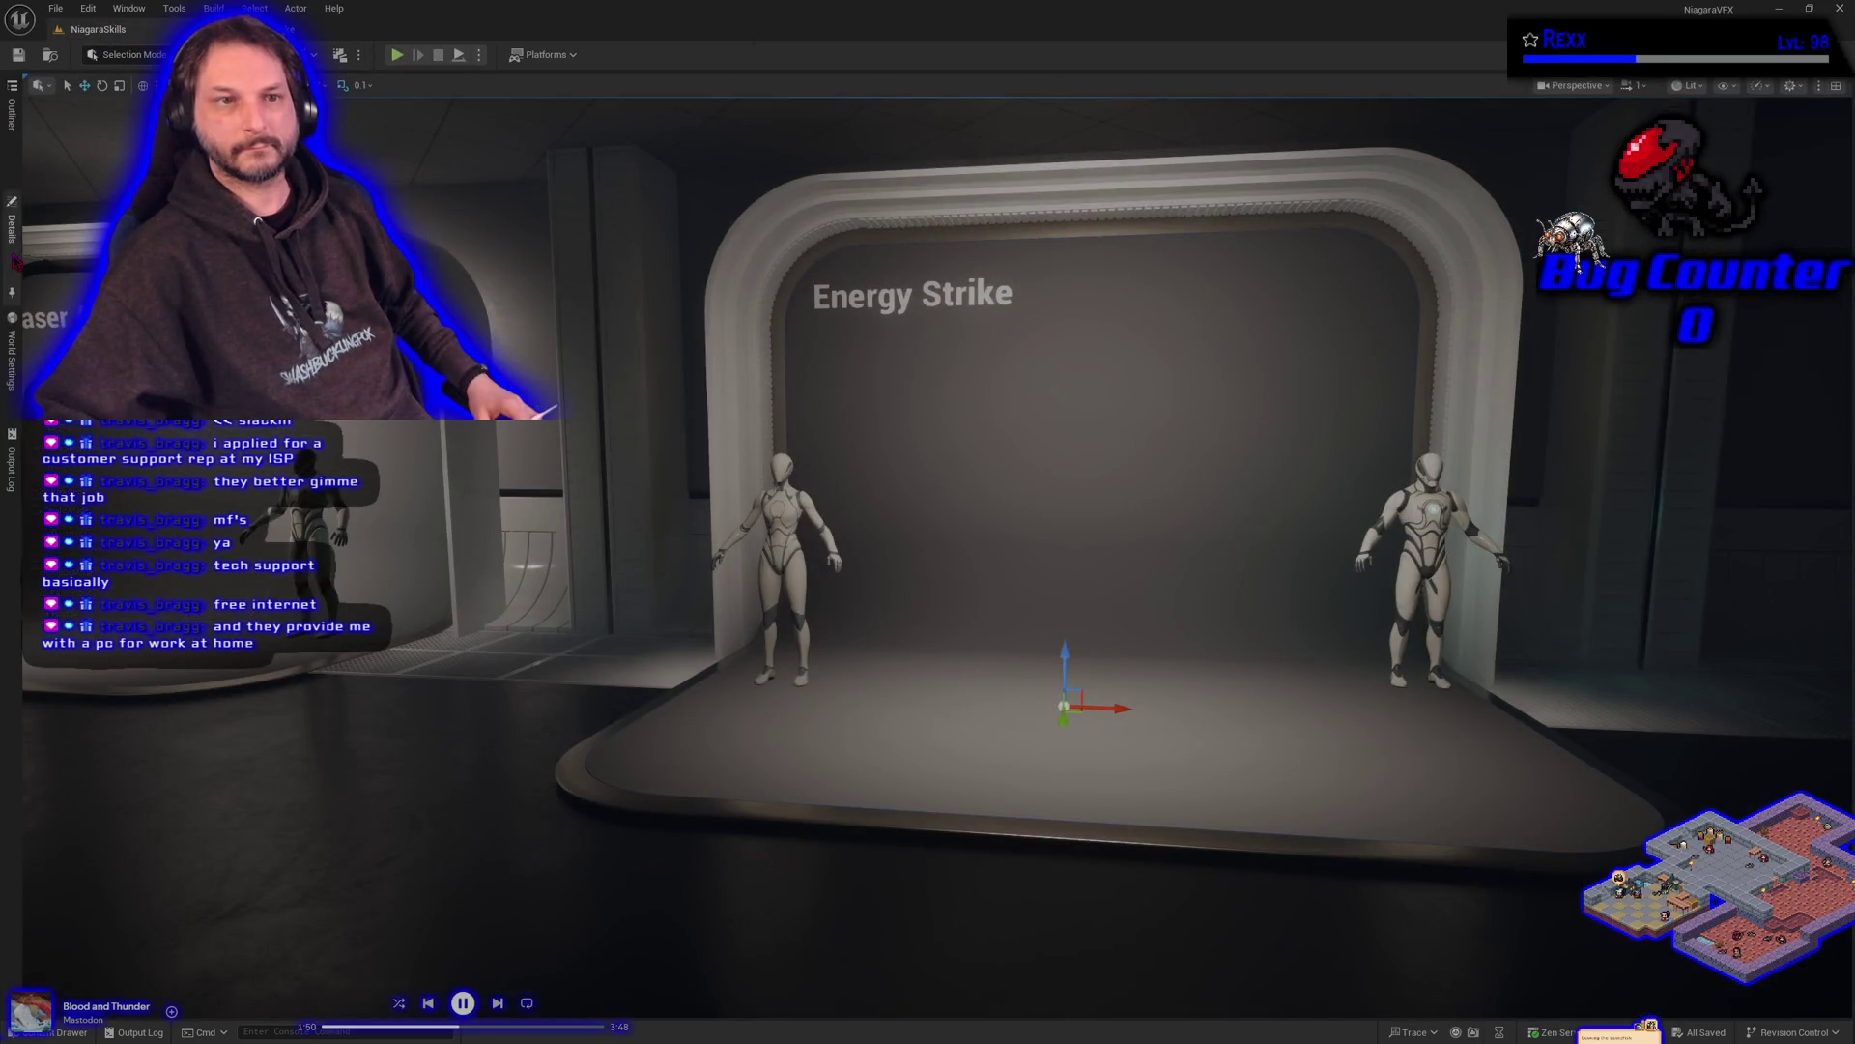
{"action": "left_click", "coordinate": [11, 228]}
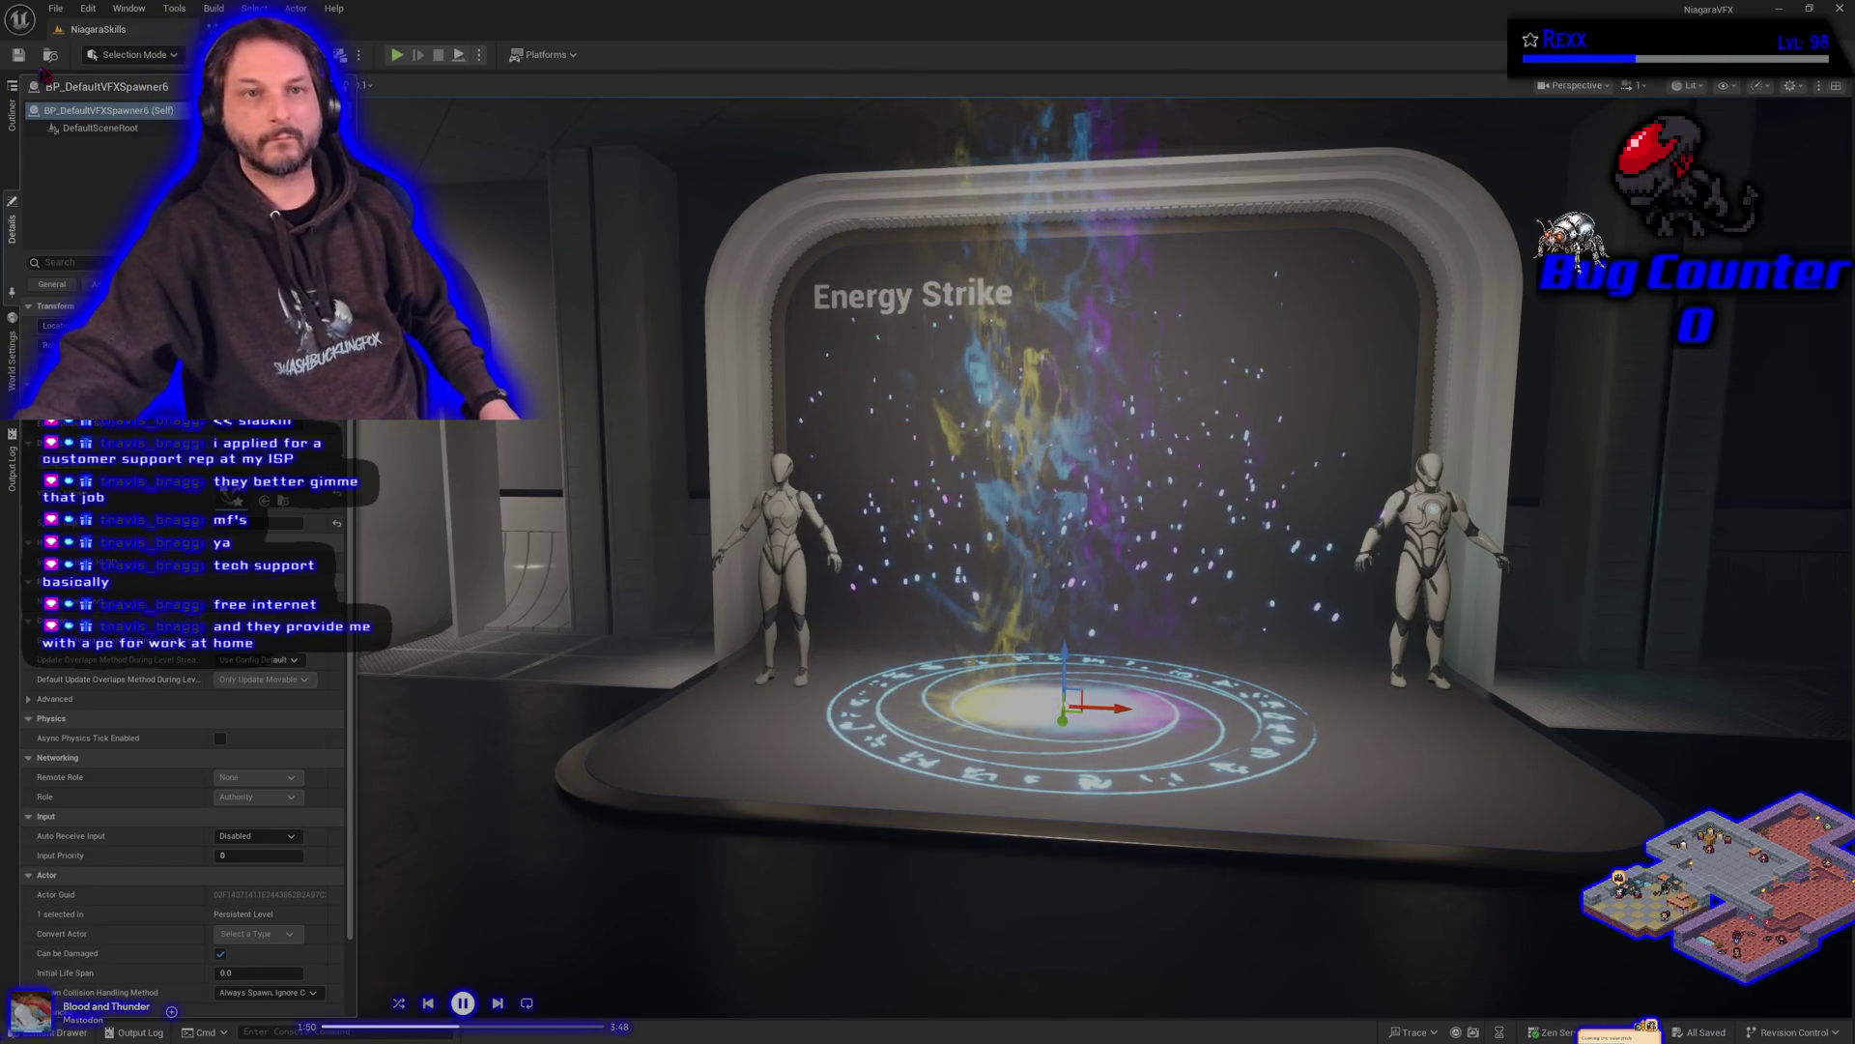
{"action": "key", "text": "alt+Tab"}
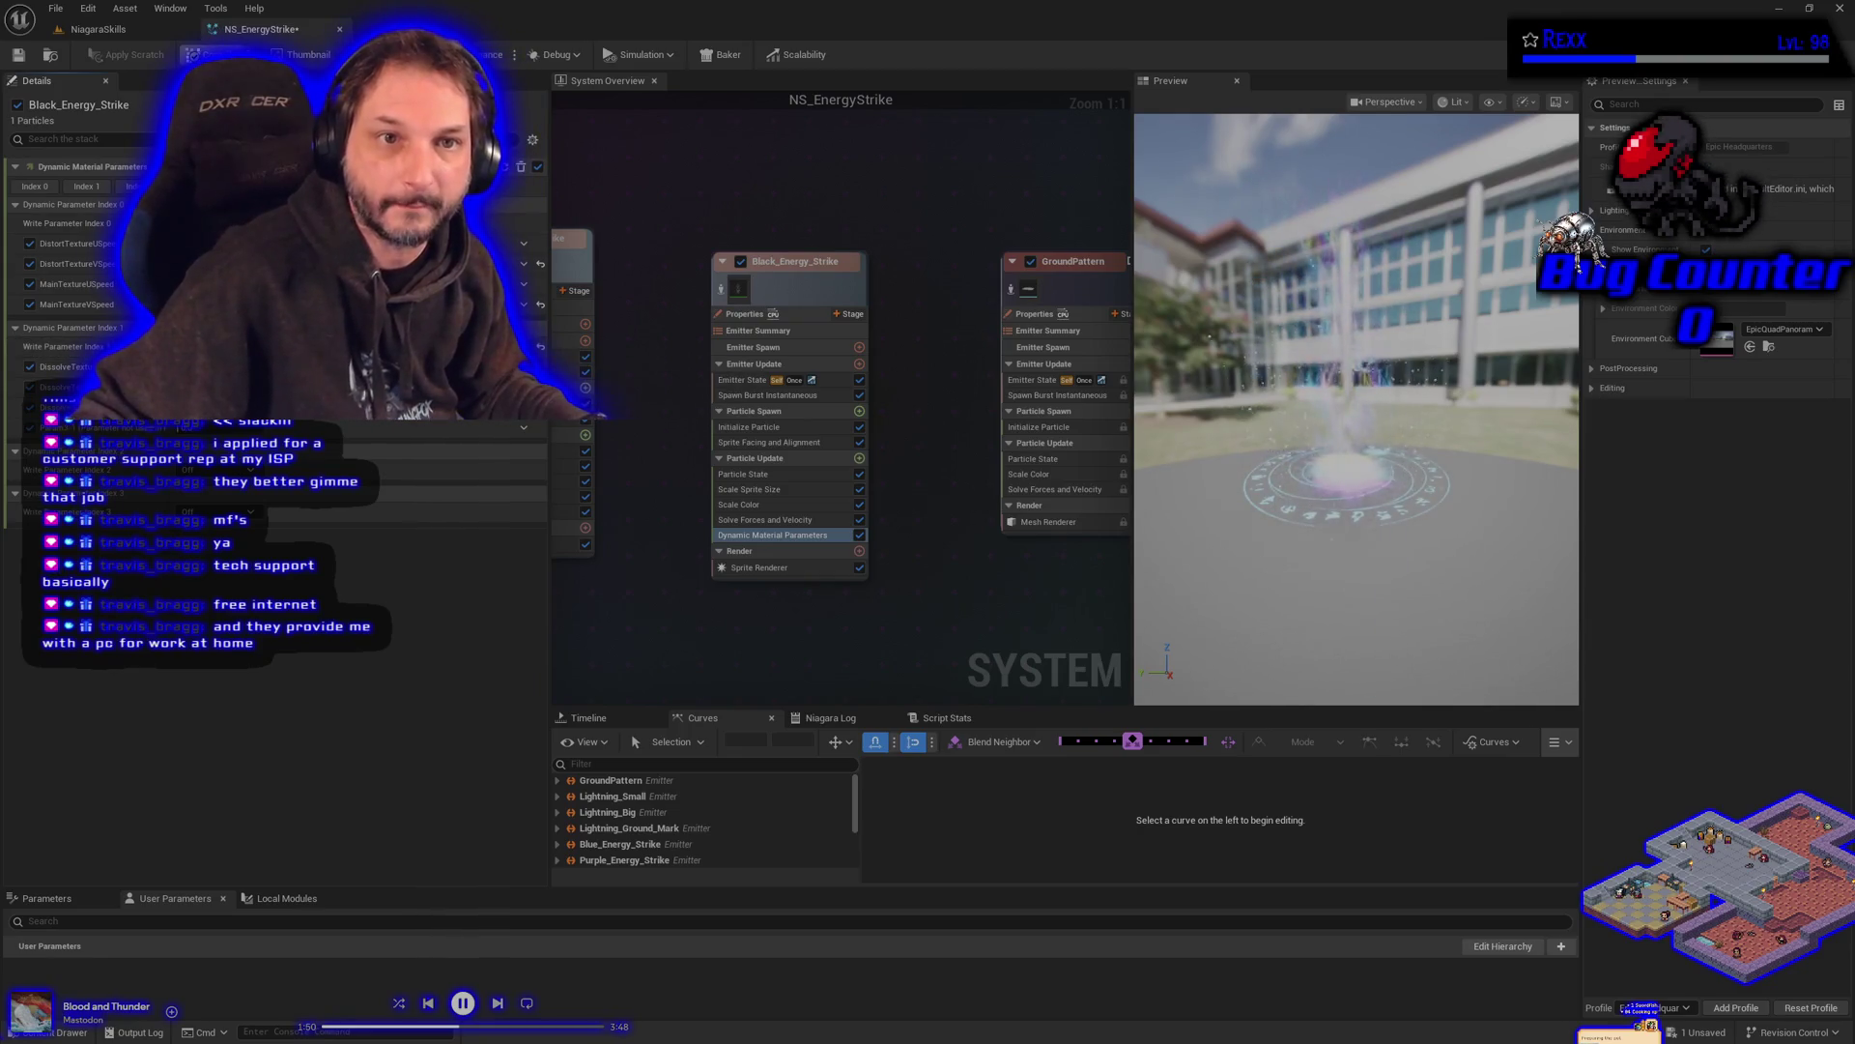
- Edit Black_Energy_Strike's Initialize Particle sprite size and save NS_EnergyStrike
{"action": "left_click", "coordinate": [18, 55]}
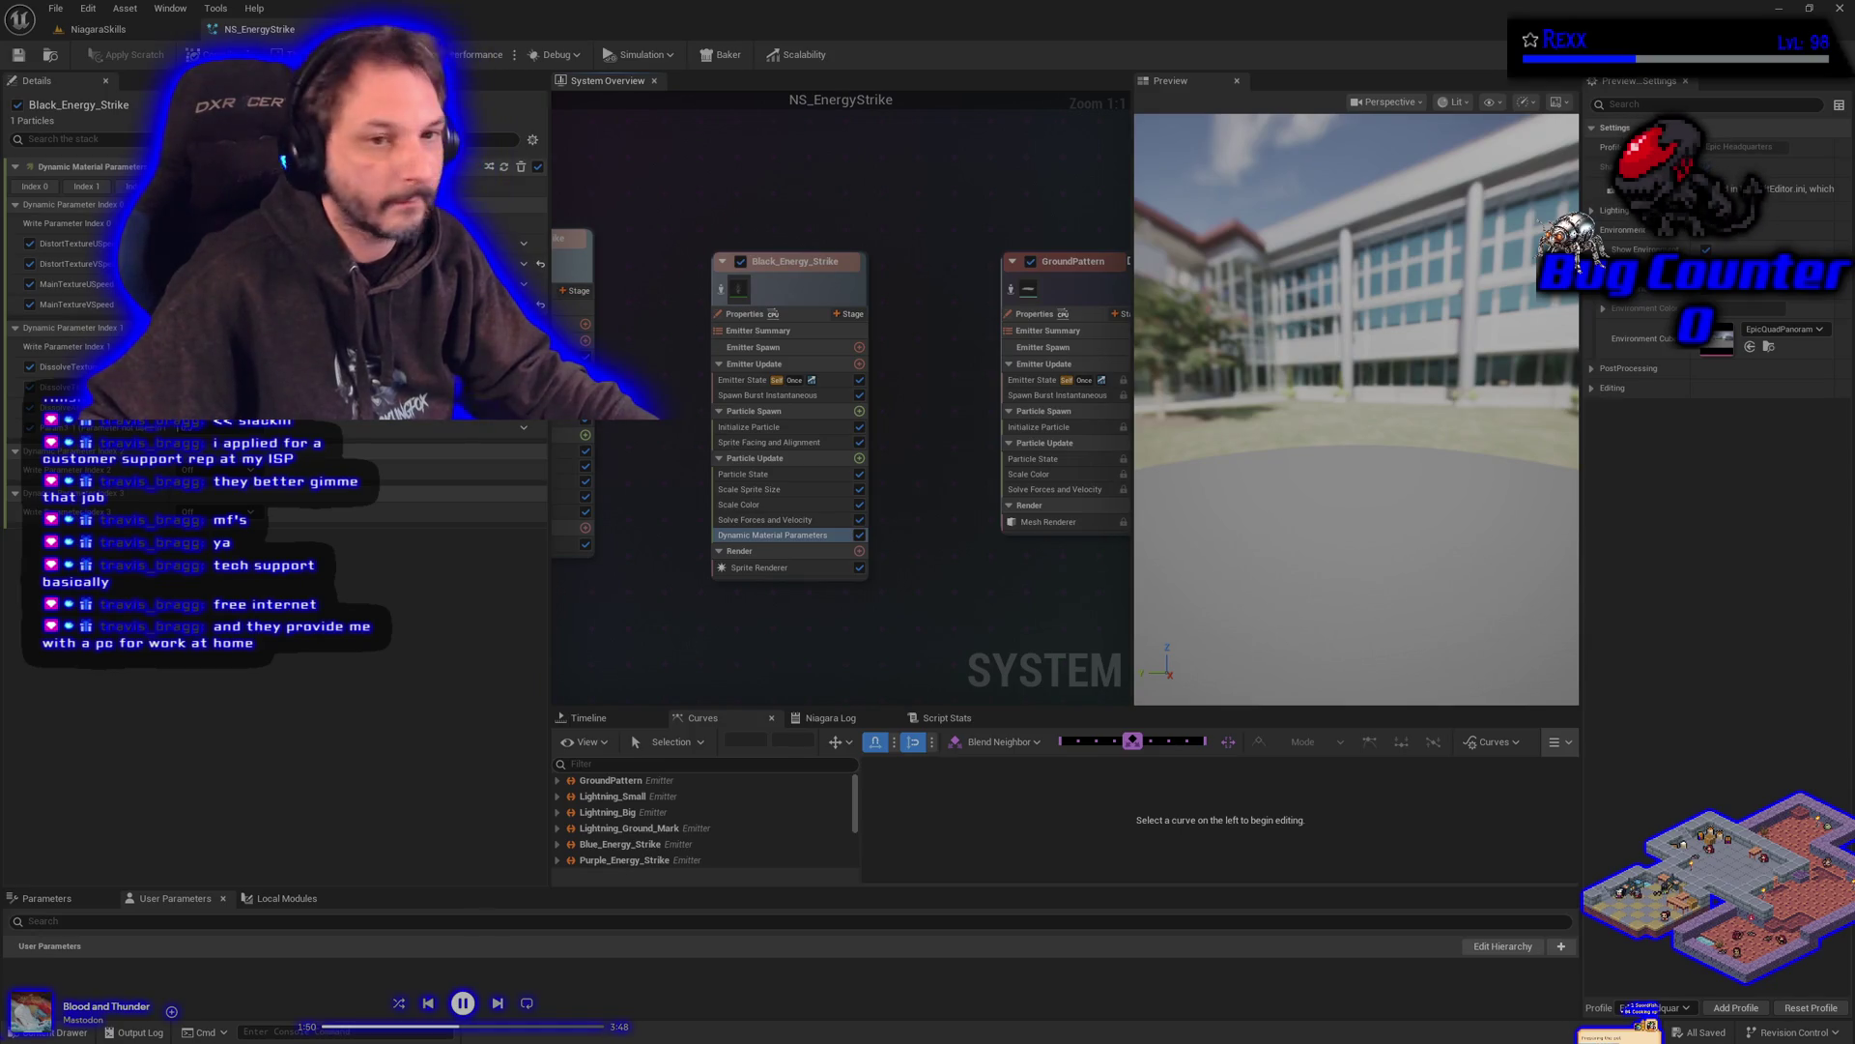
{"action": "left_click", "coordinate": [763, 427]}
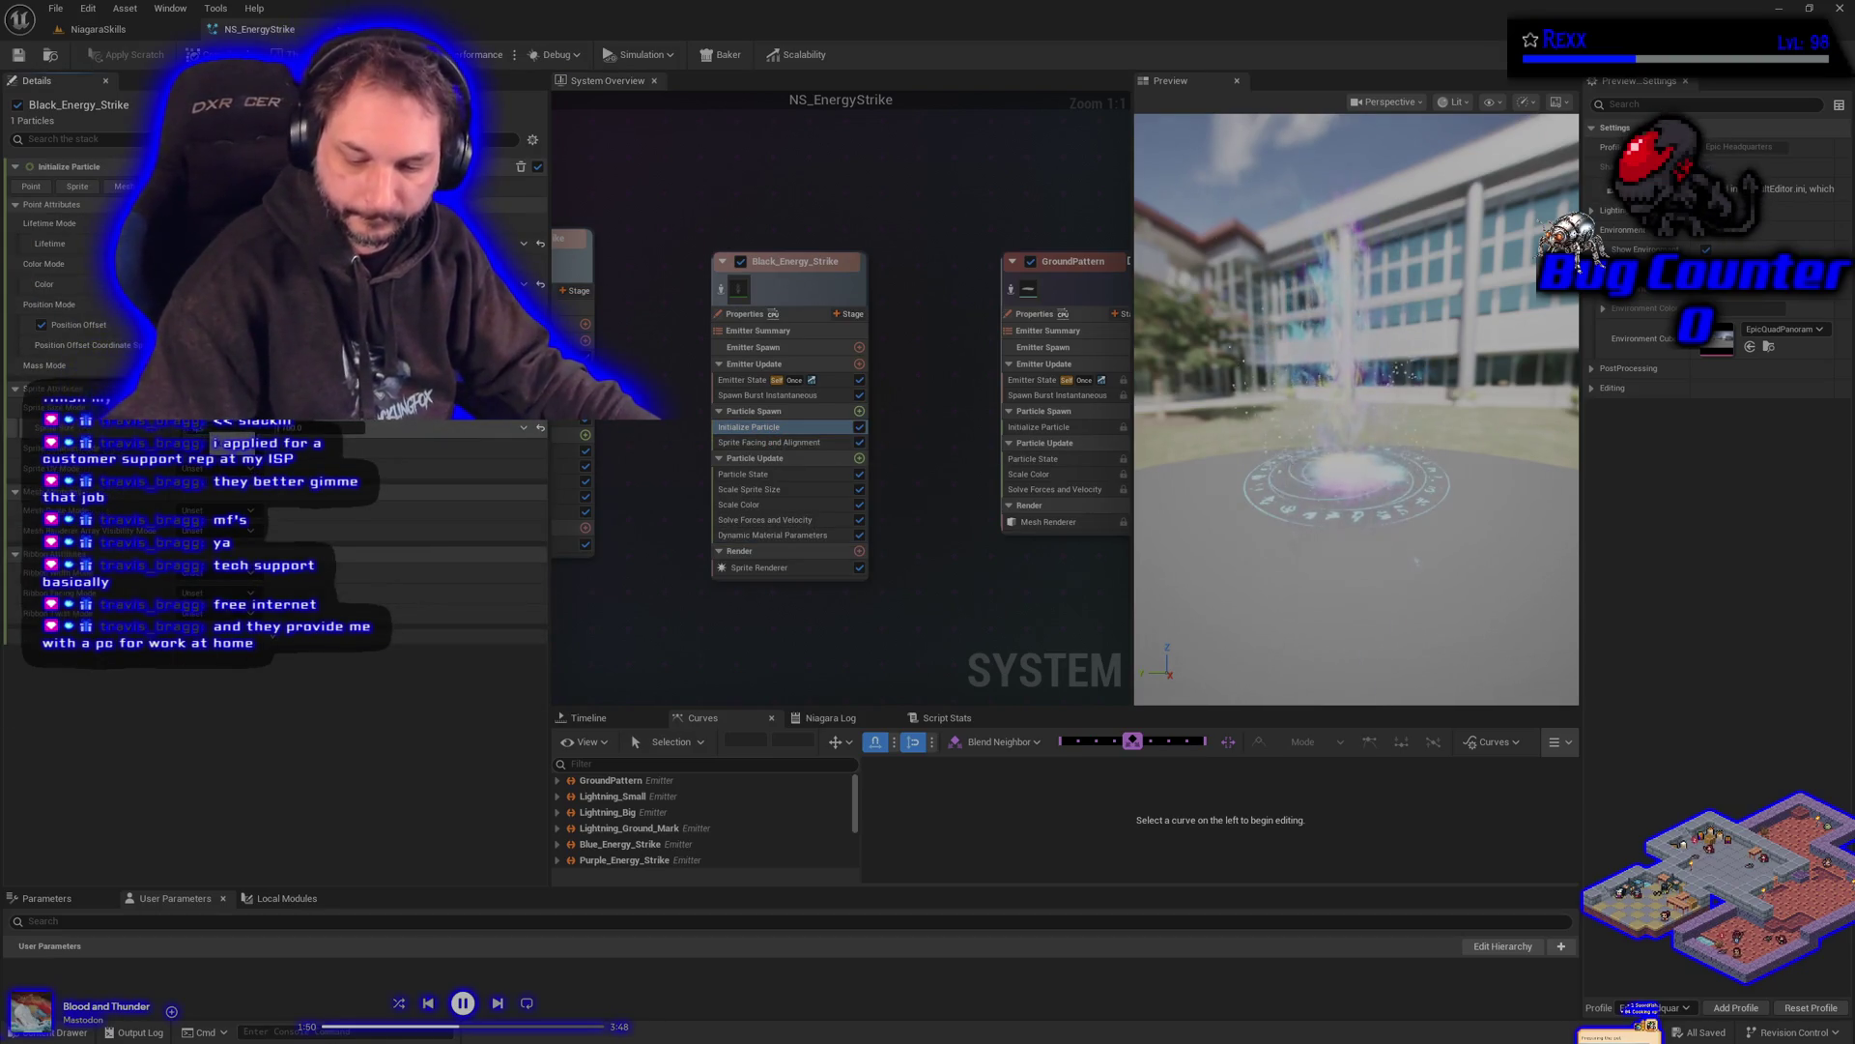
{"action": "key", "text": "Return"}
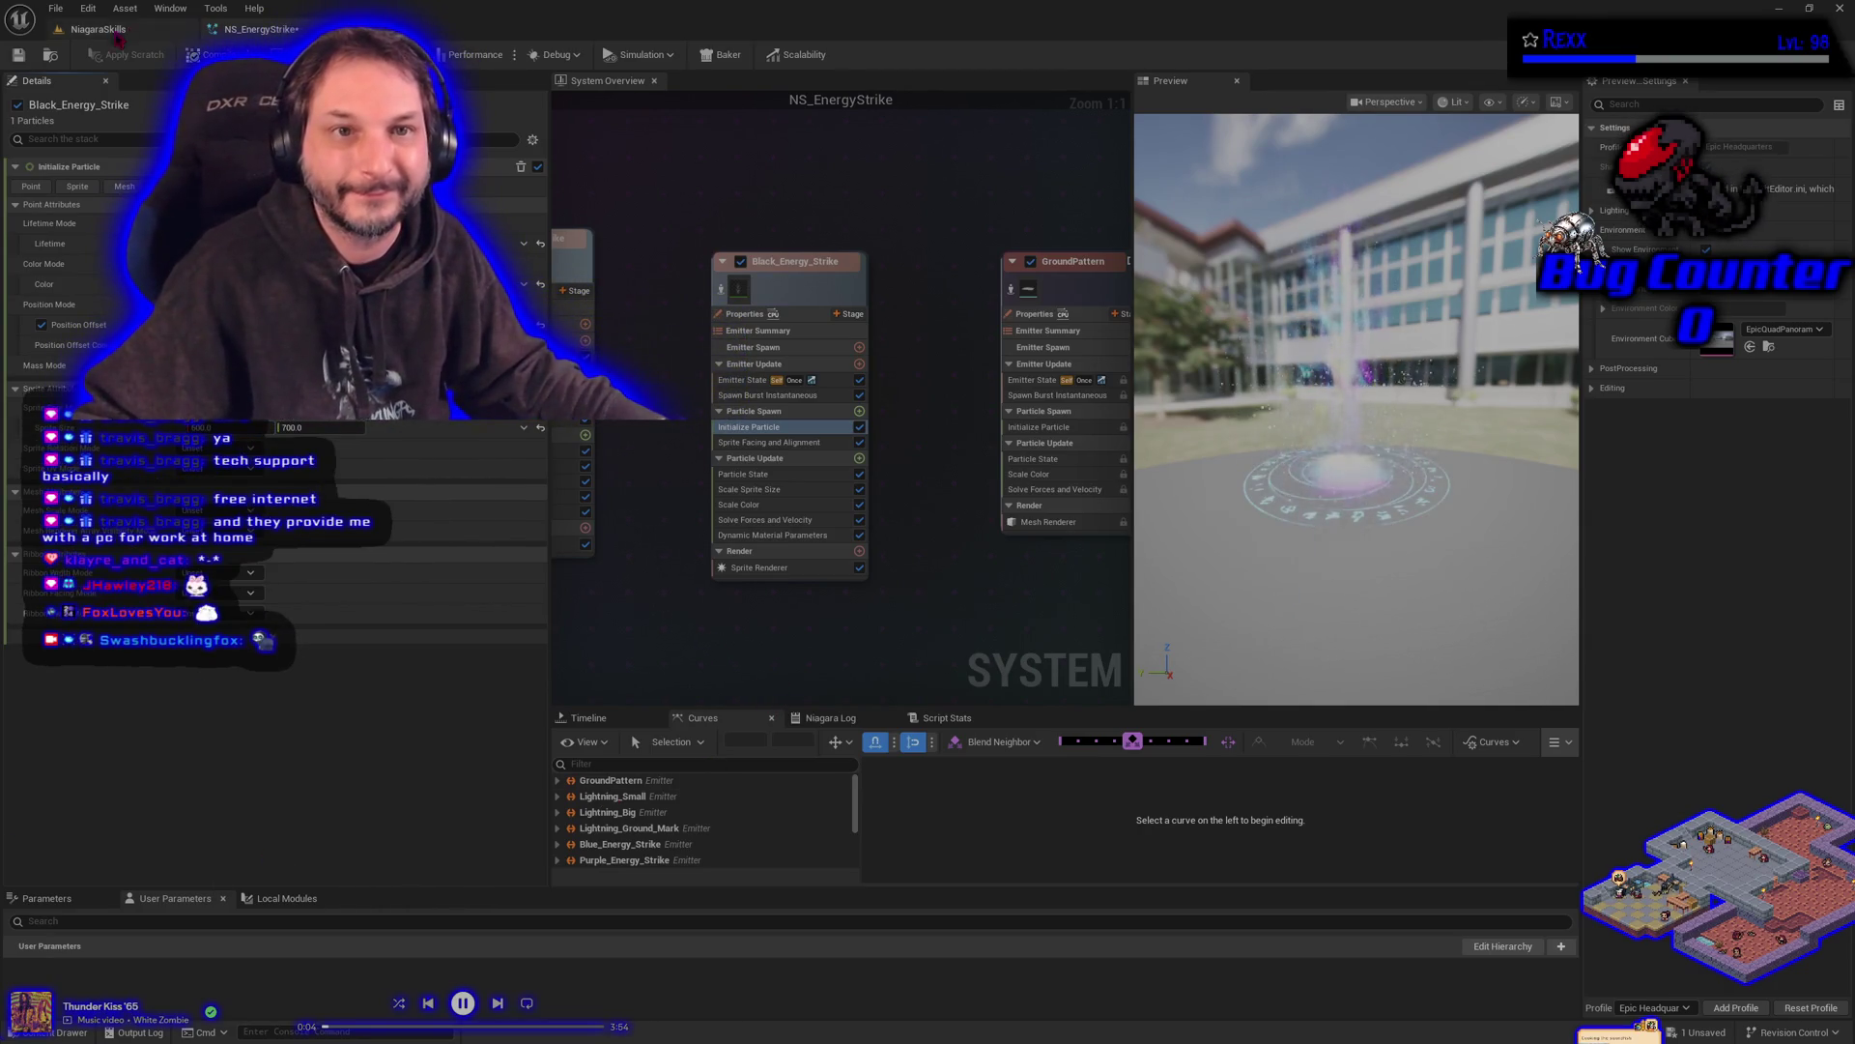
{"action": "key", "text": "ctrl+s"}
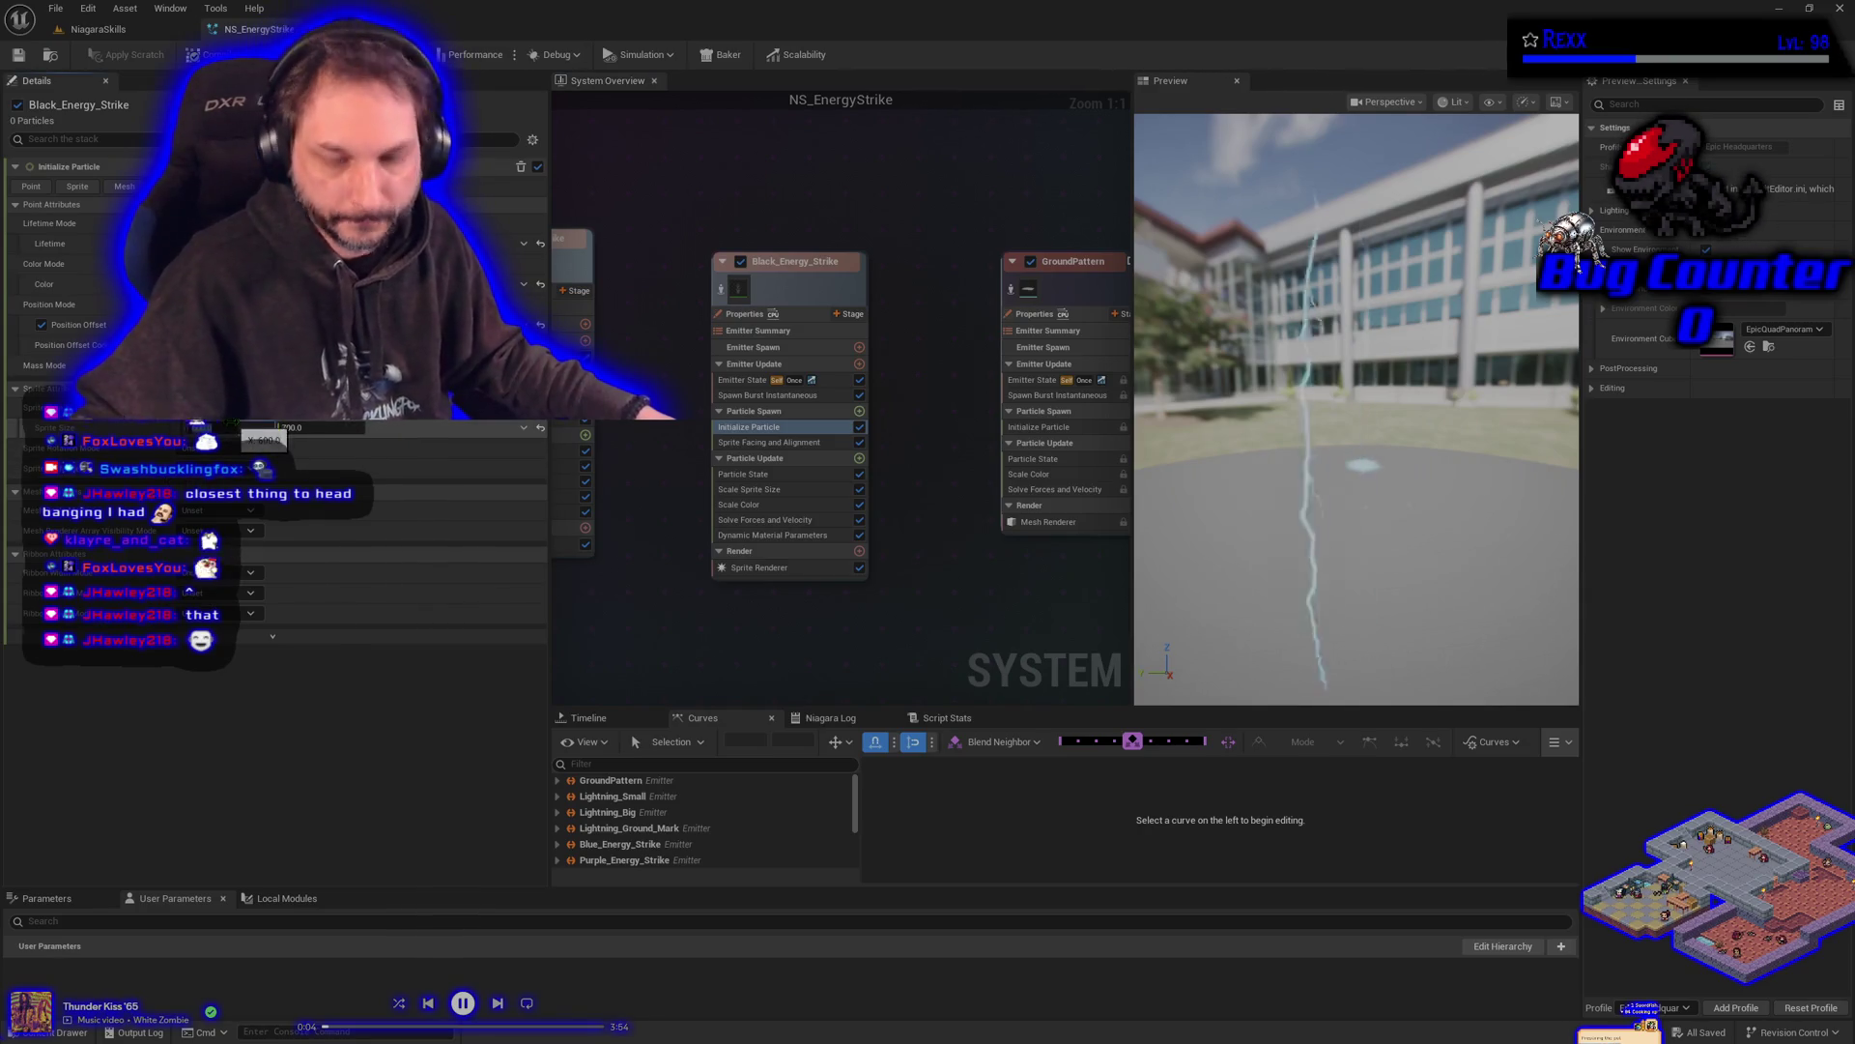
{"action": "key", "text": "Return"}
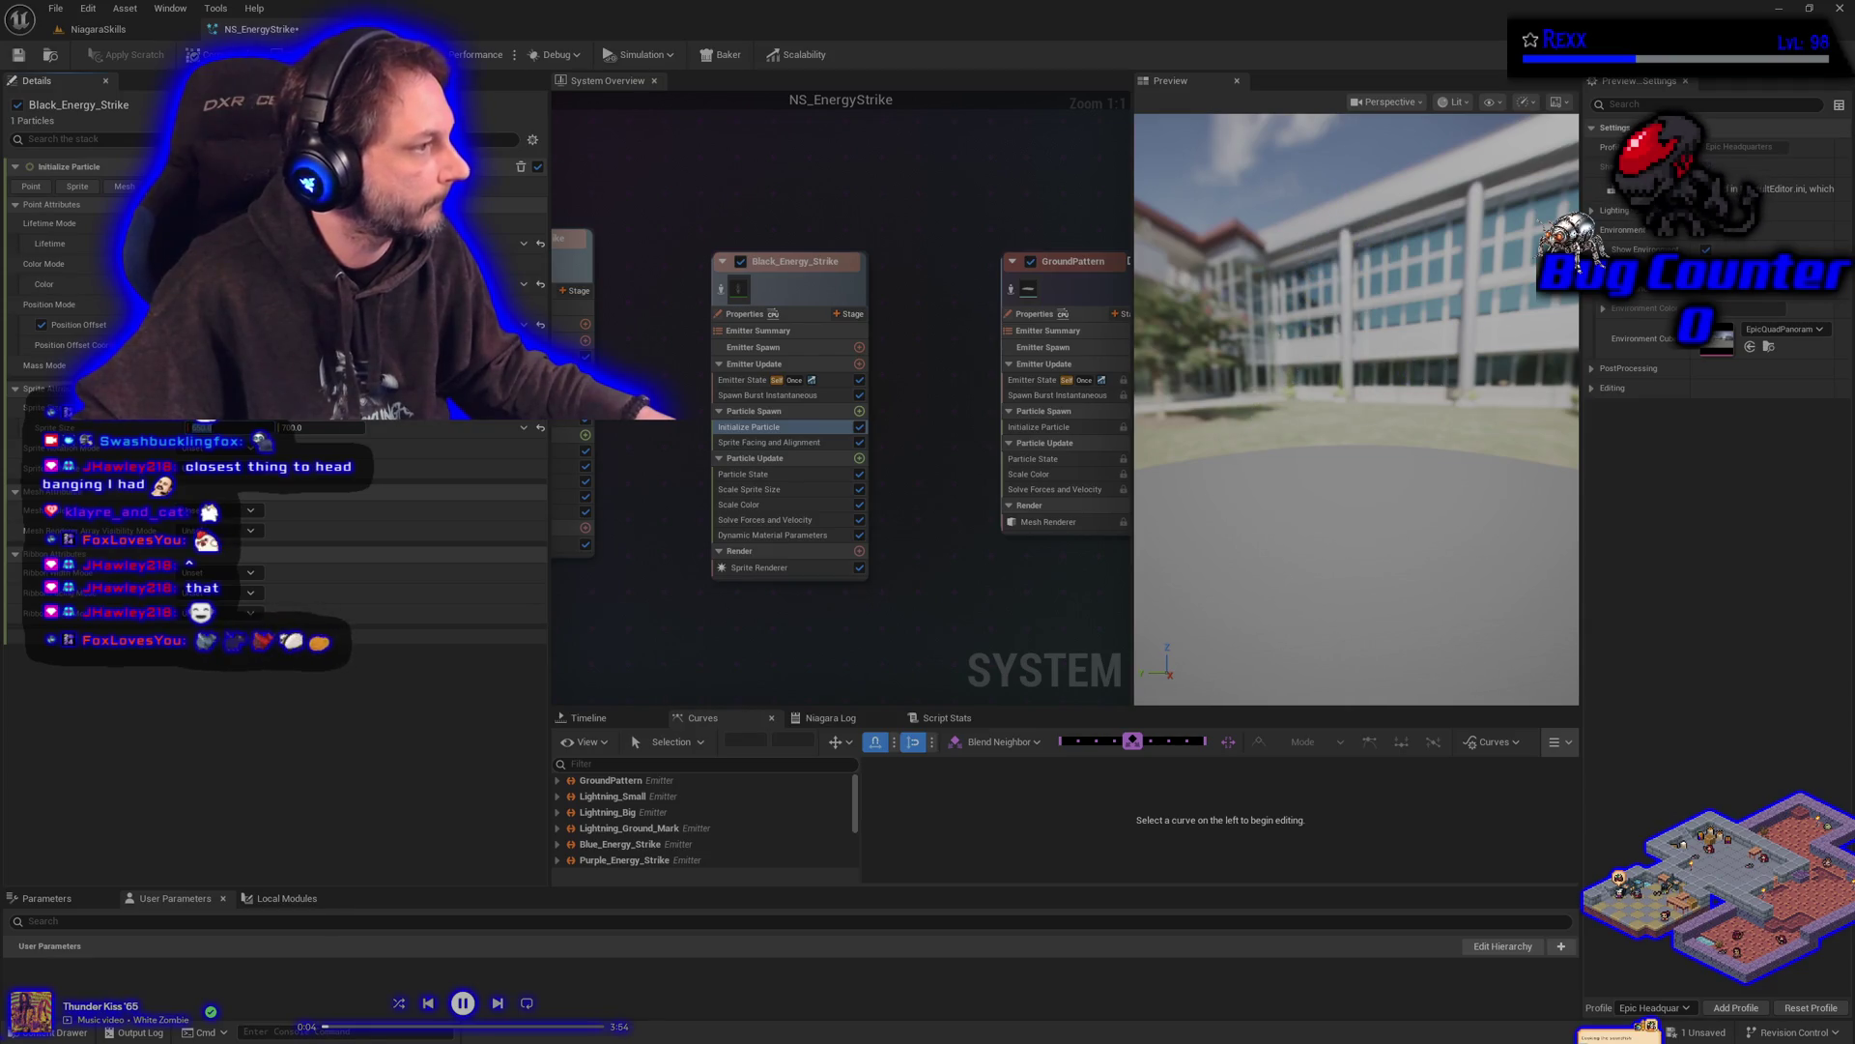
{"action": "key", "text": "ctrl+s"}
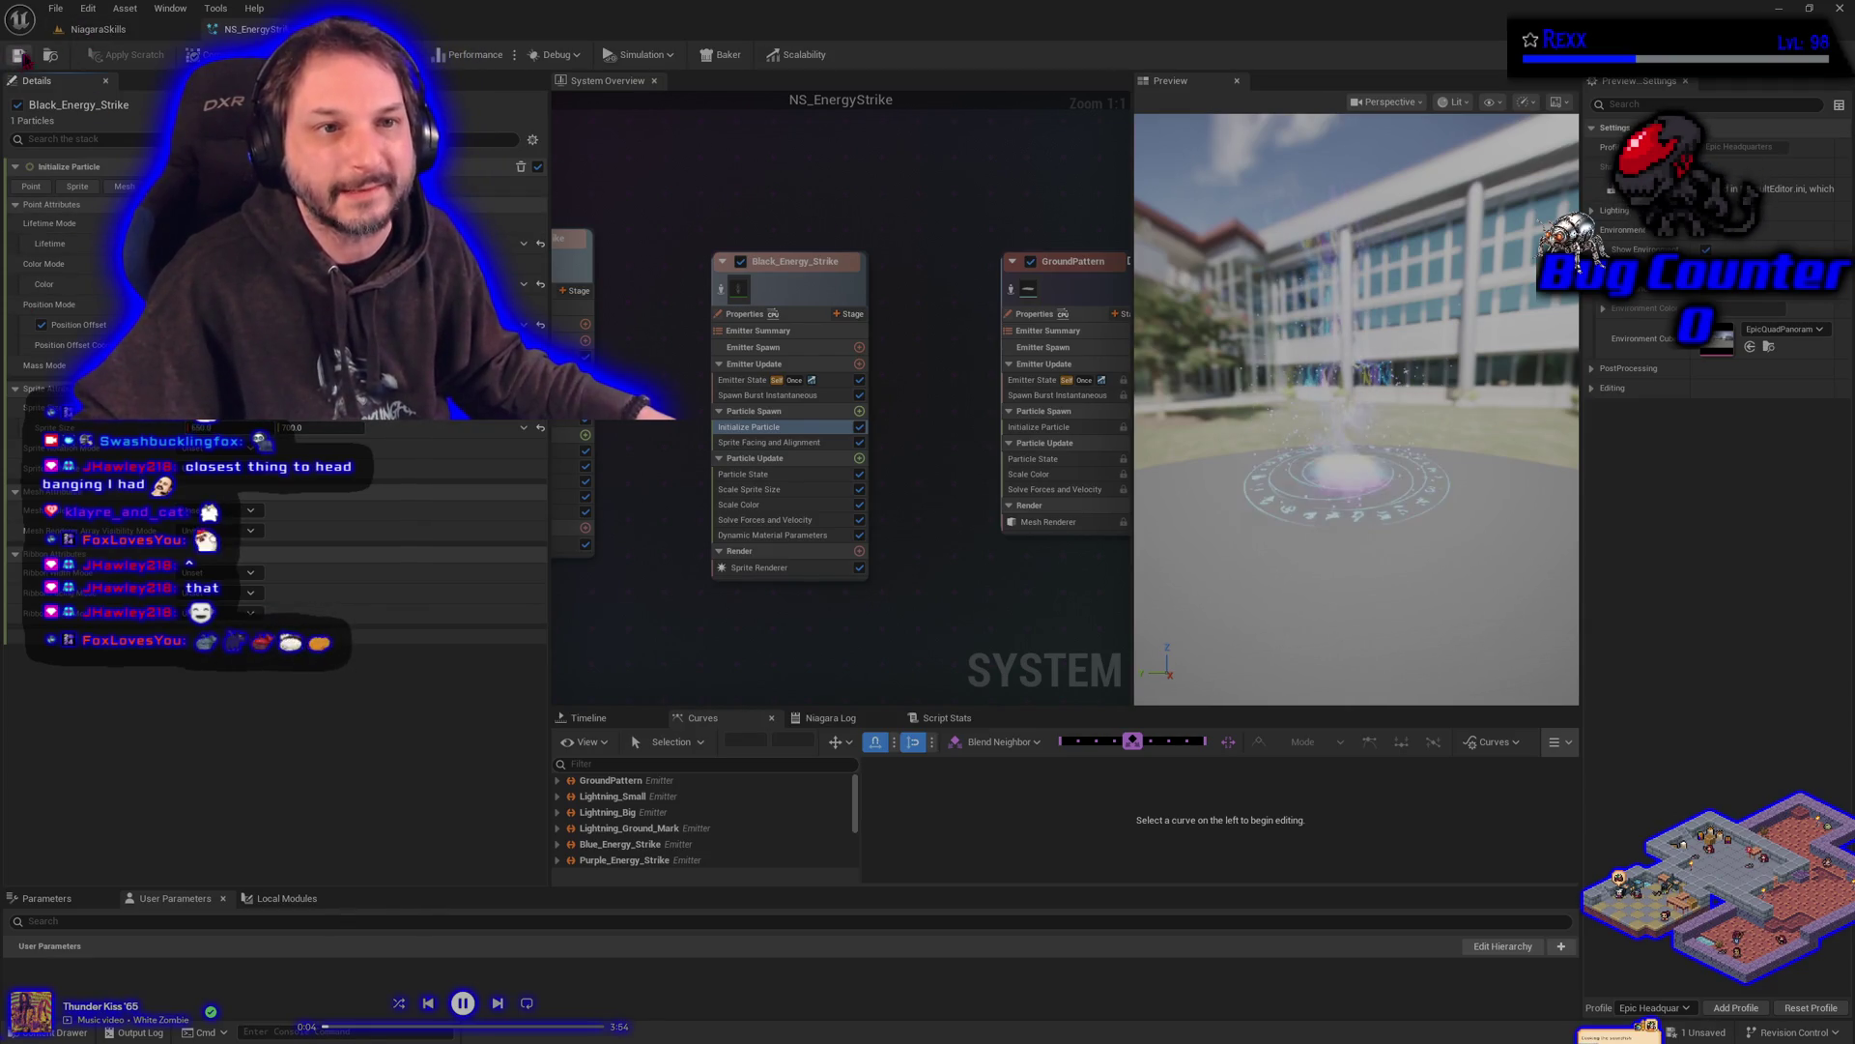
{"action": "left_click", "coordinate": [101, 29]}
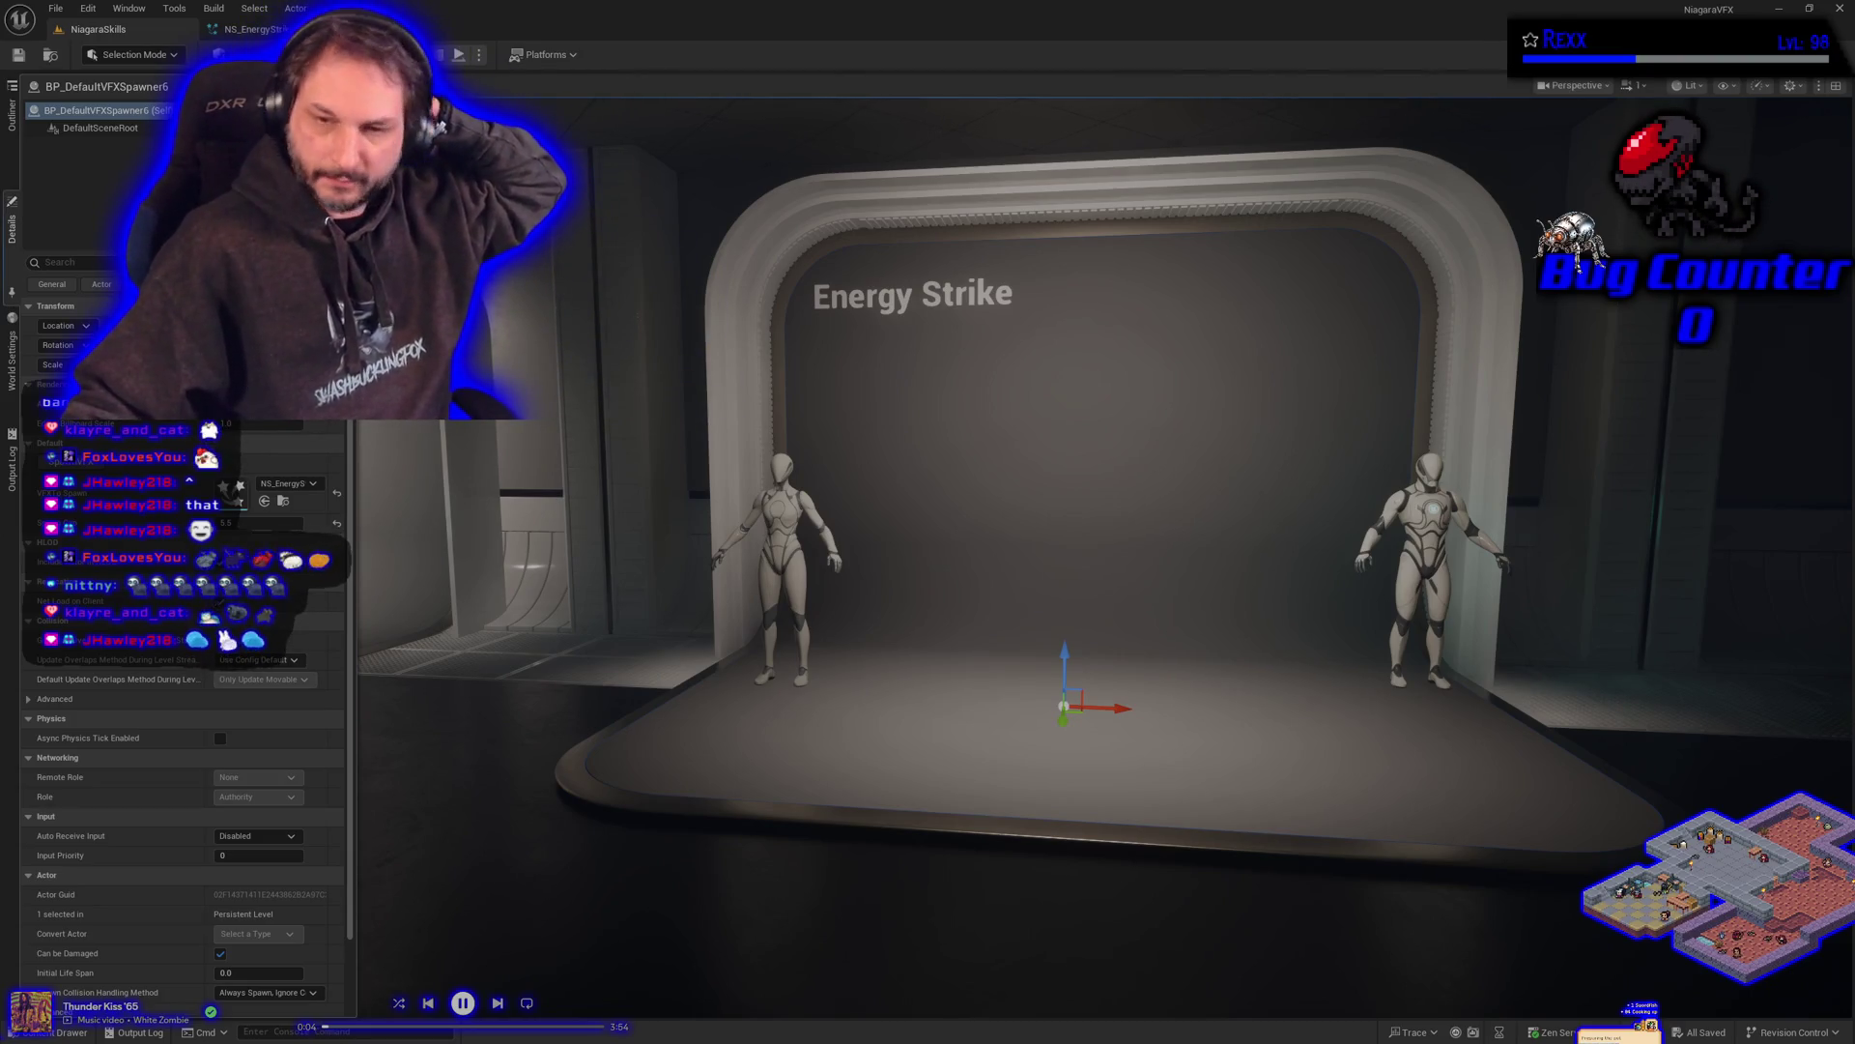
{"action": "left_click", "coordinate": [232, 29]}
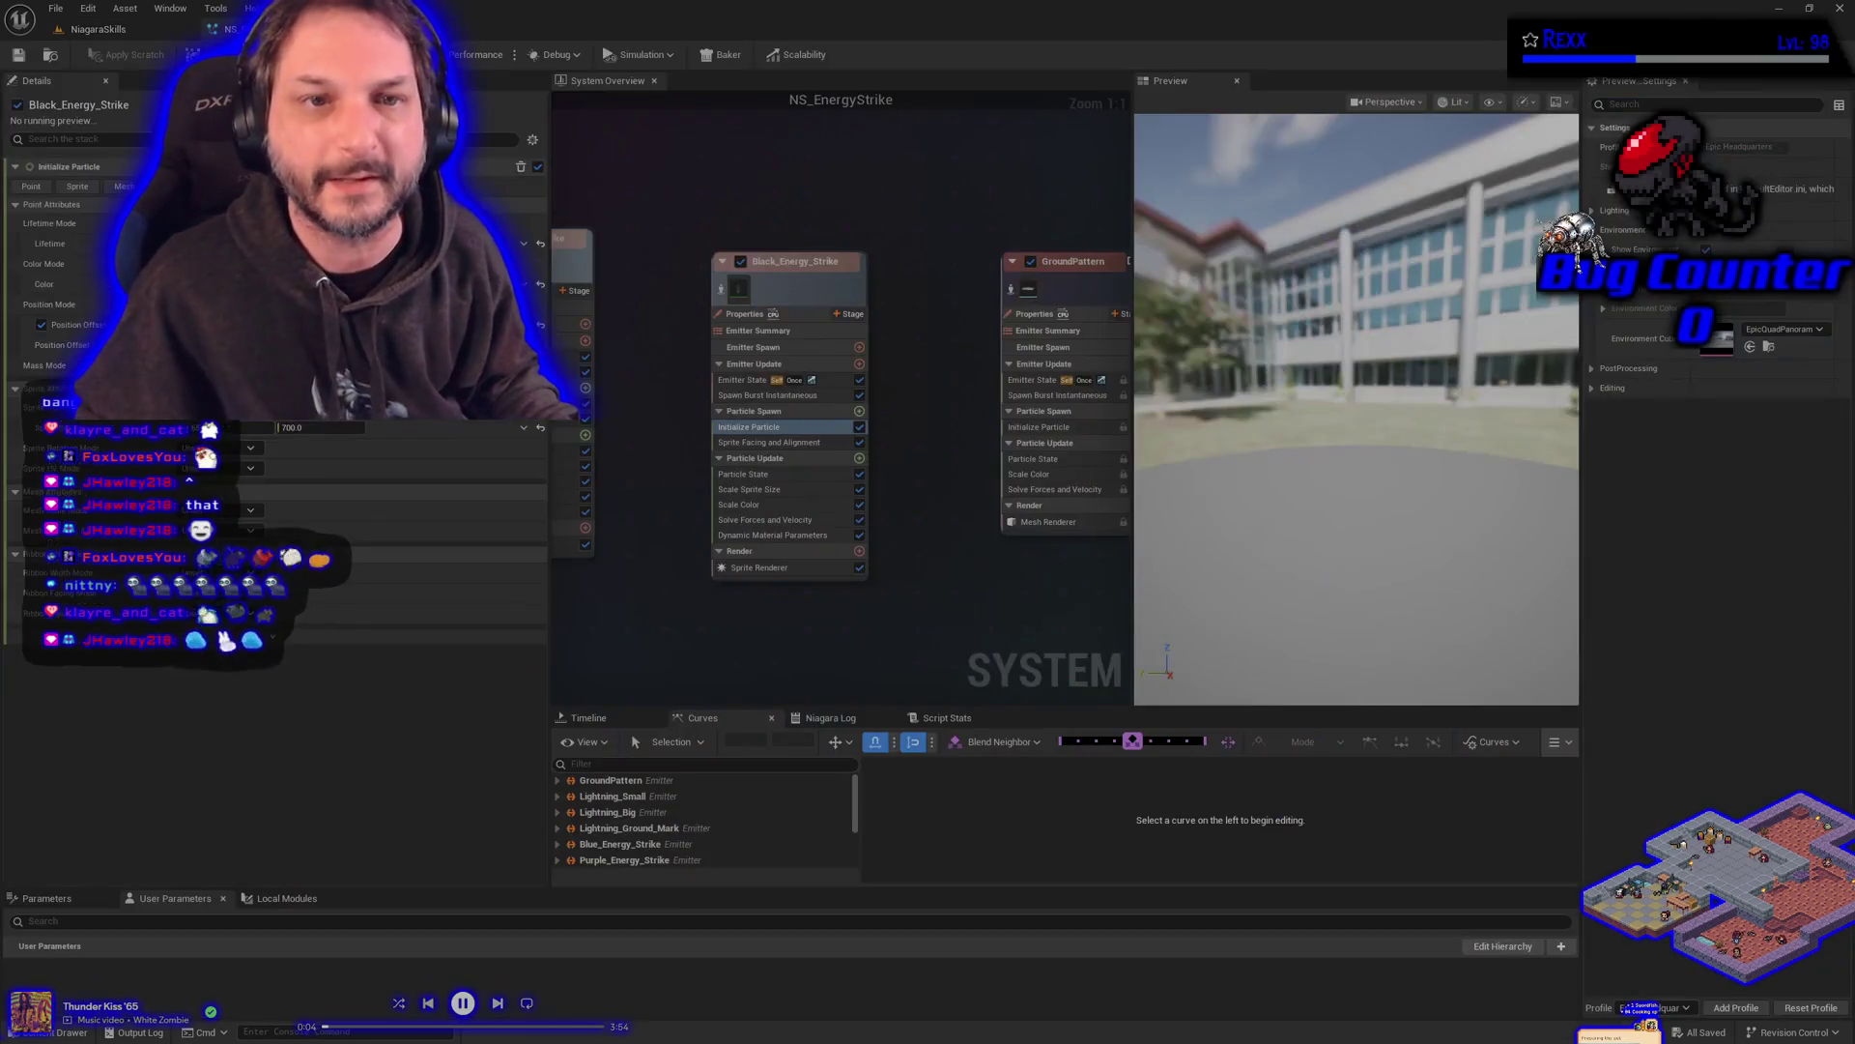
{"action": "scroll", "coordinate": [922, 653], "scroll_direction": "down", "scroll_amount": 4}
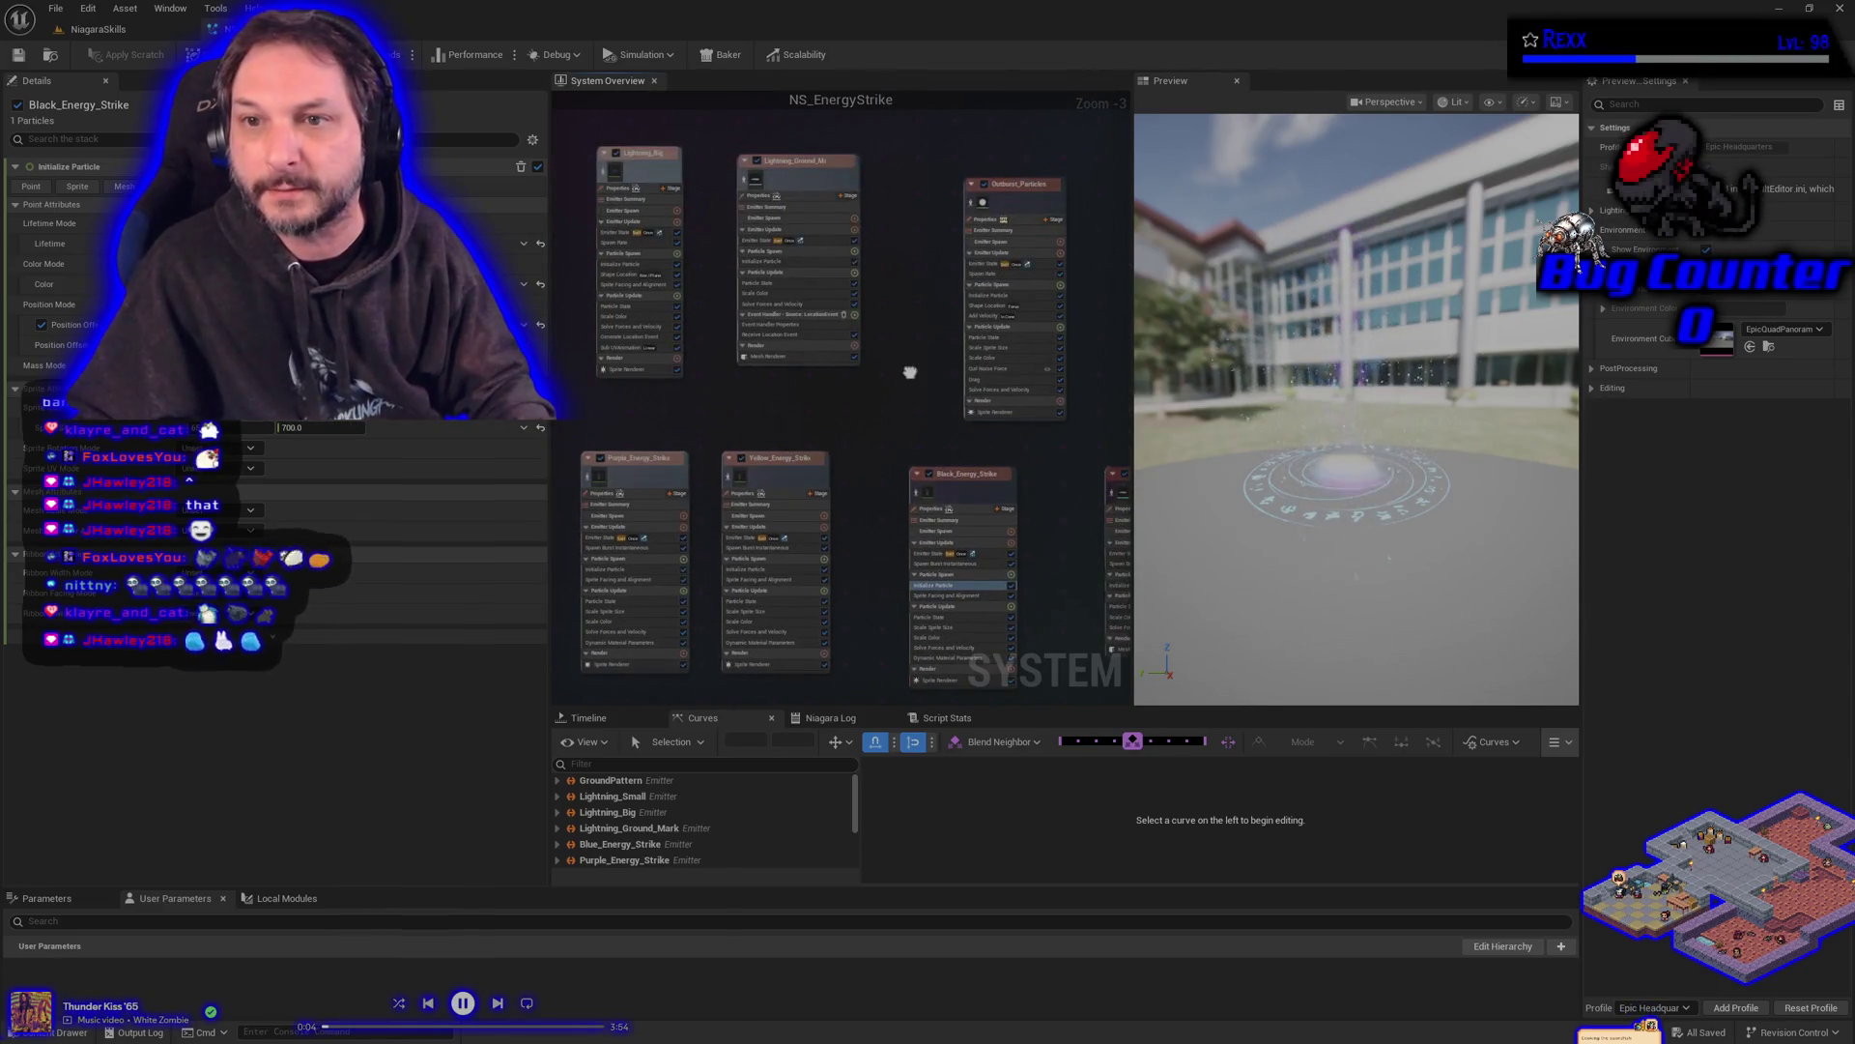
- Select the Outburst_Particles emitter, check the spawner on the level, and return to NS_EnergyStrike
{"action": "left_click", "coordinate": [715, 276]}
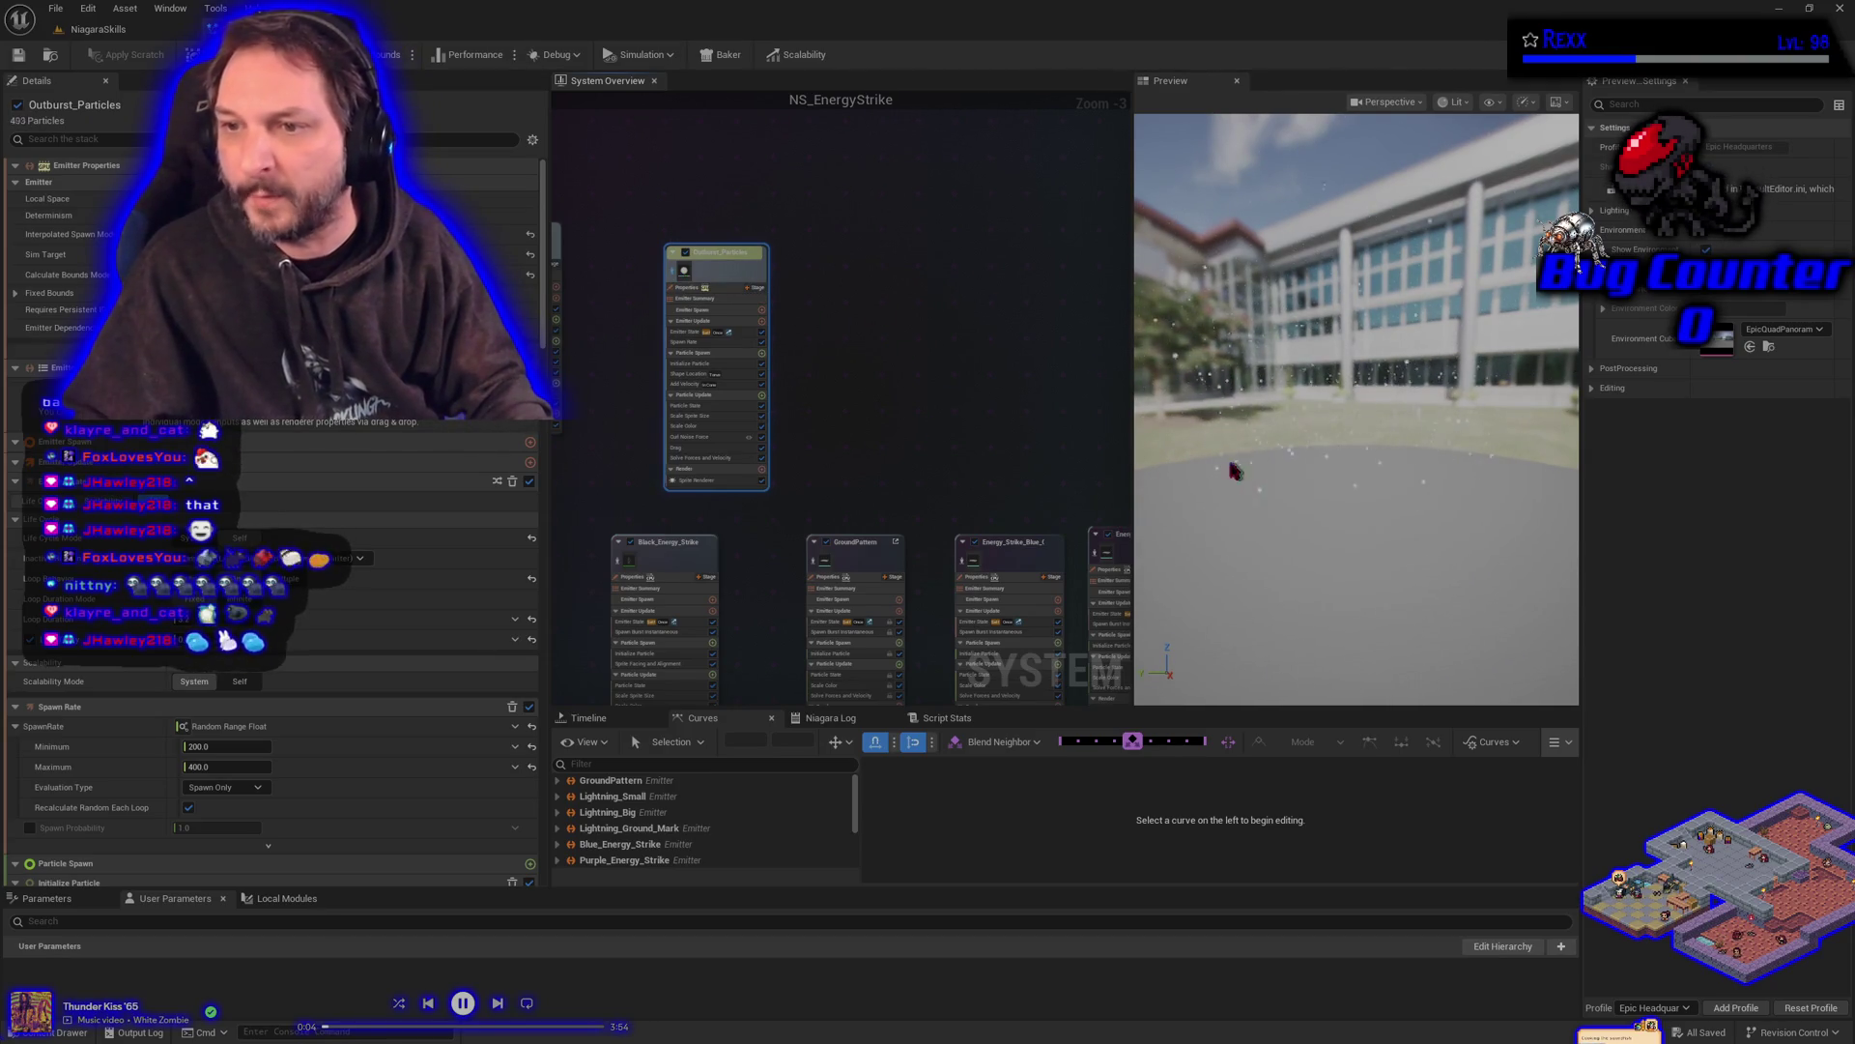
{"action": "left_click", "coordinate": [116, 31]}
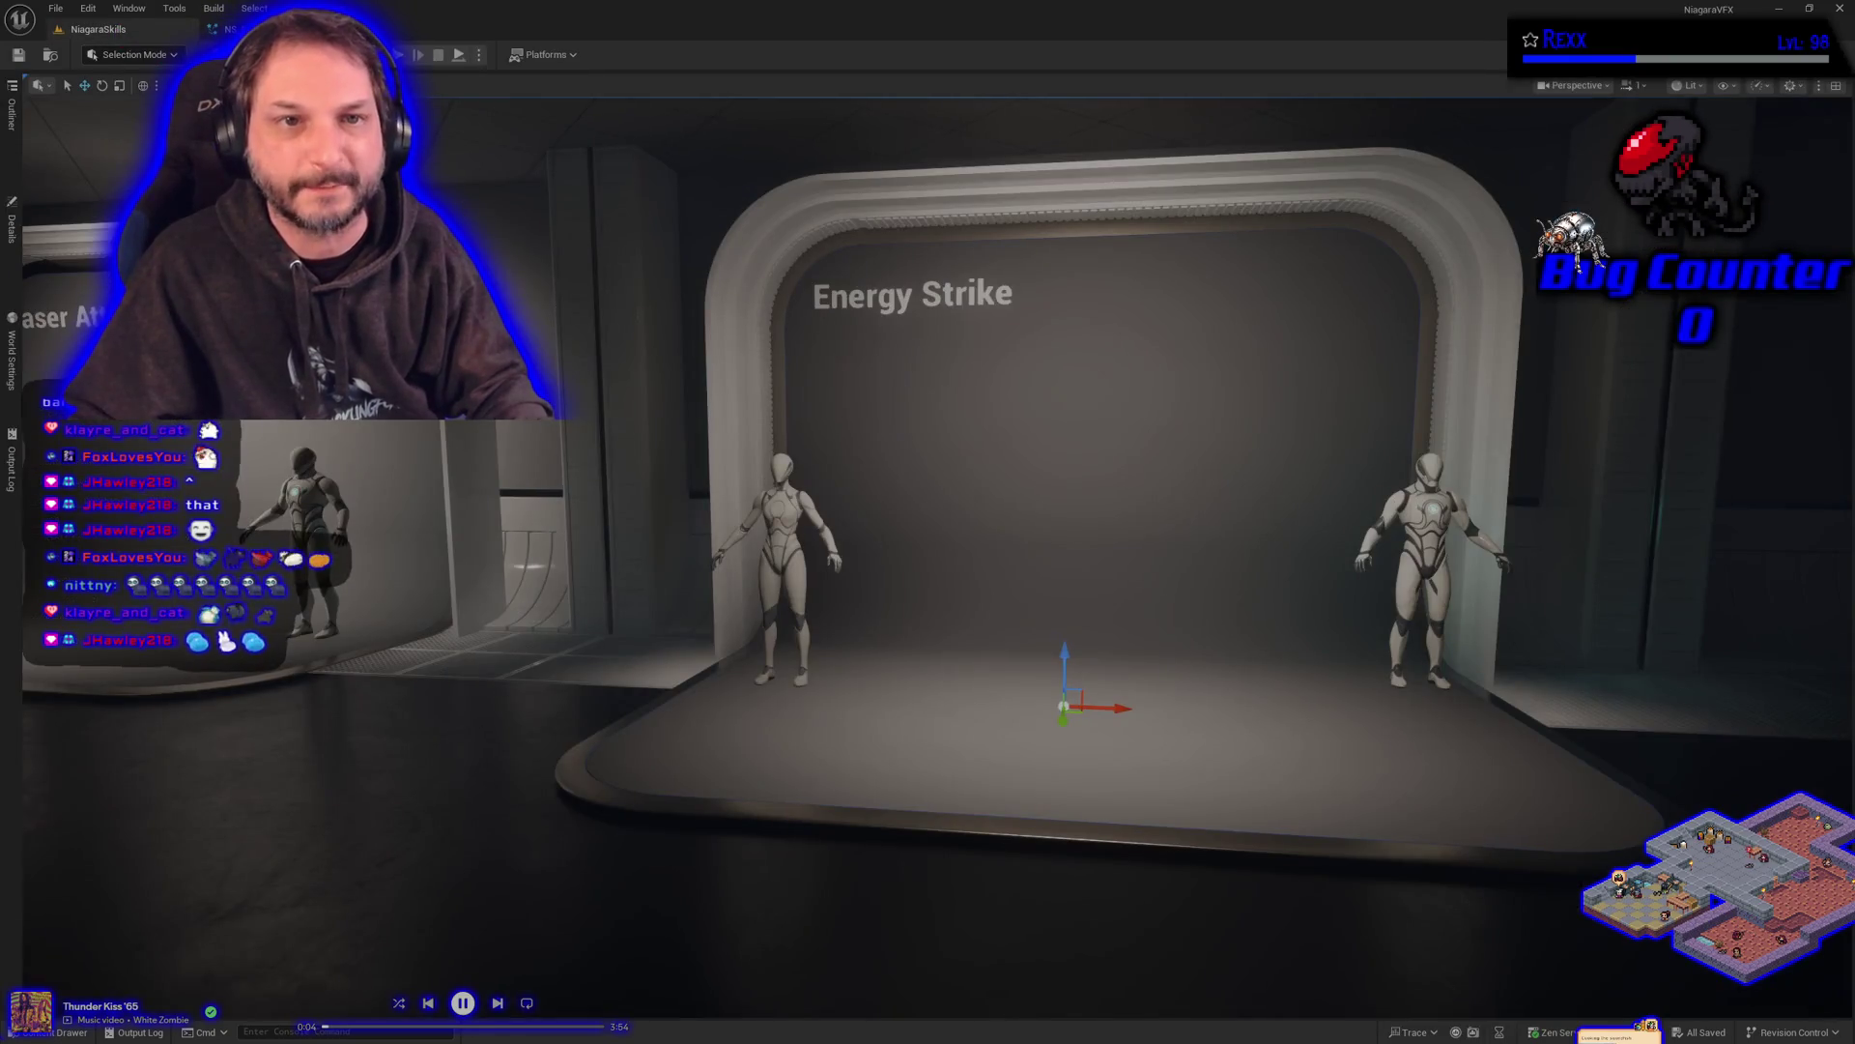
{"action": "left_click", "coordinate": [13, 224]}
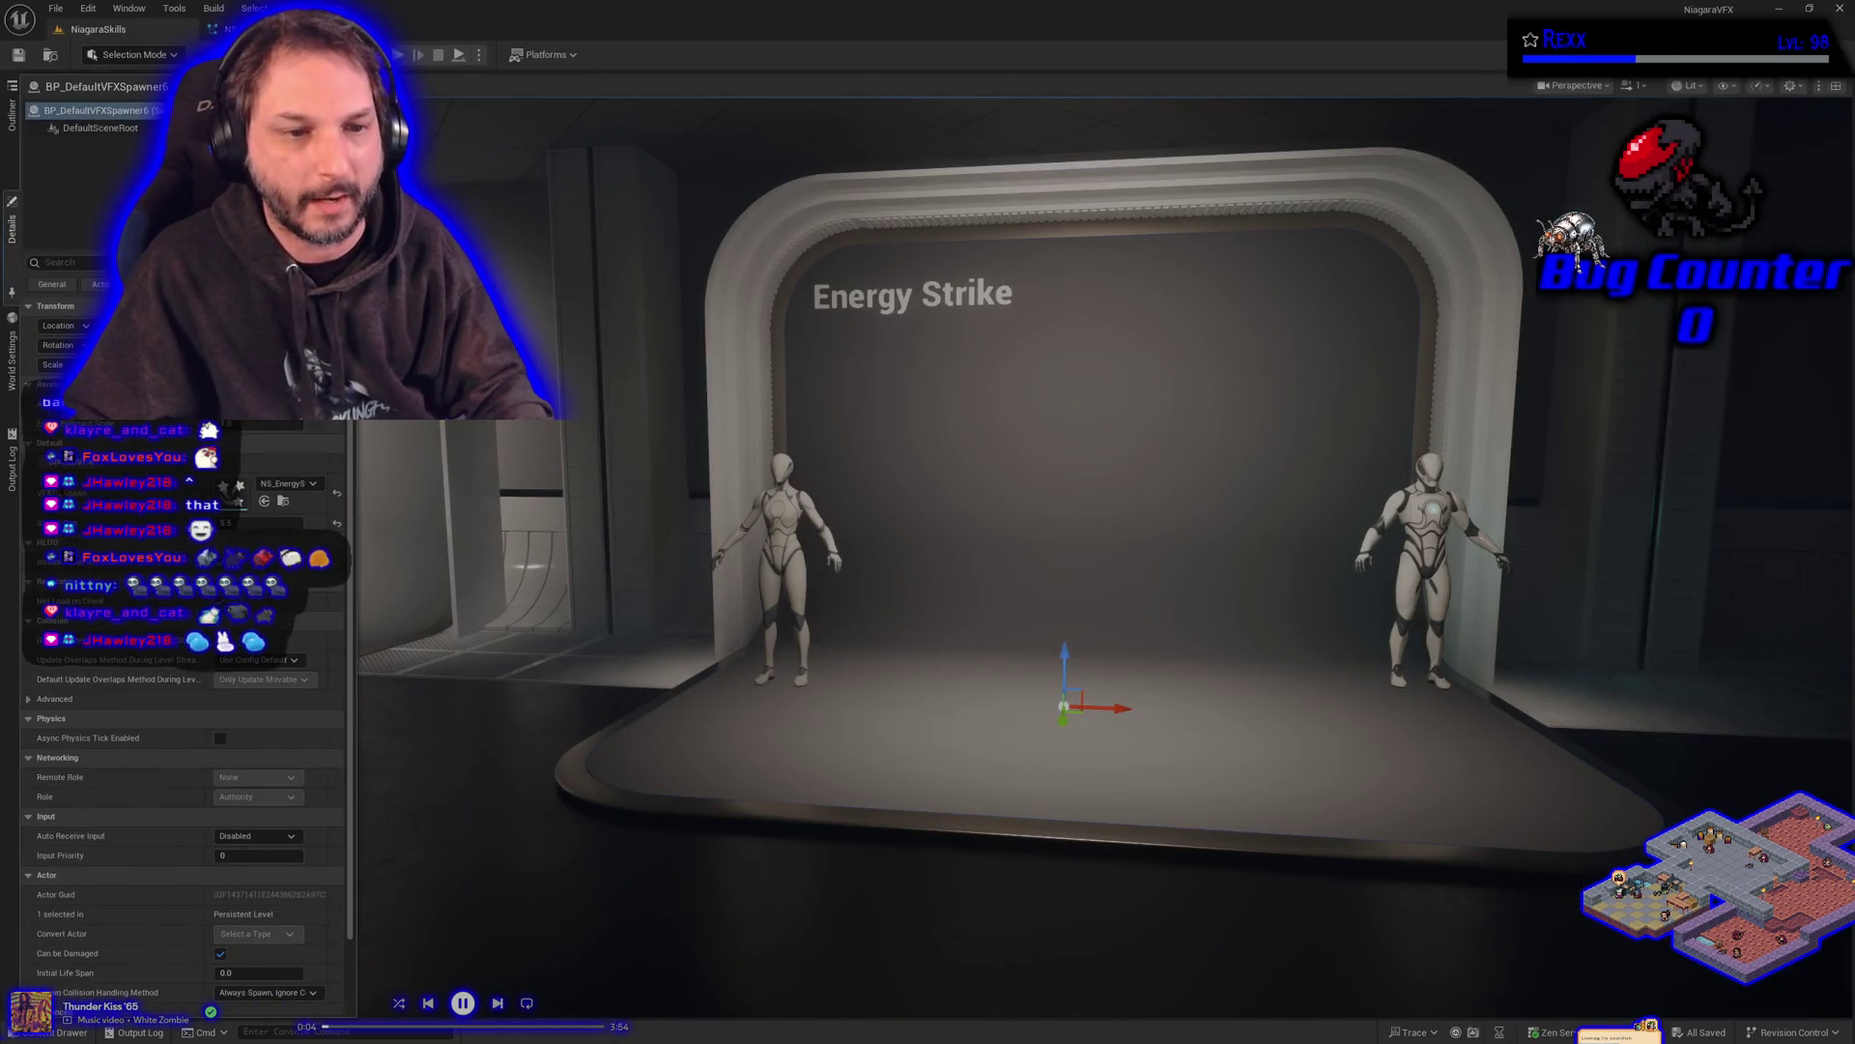
{"action": "left_click", "coordinate": [237, 29]}
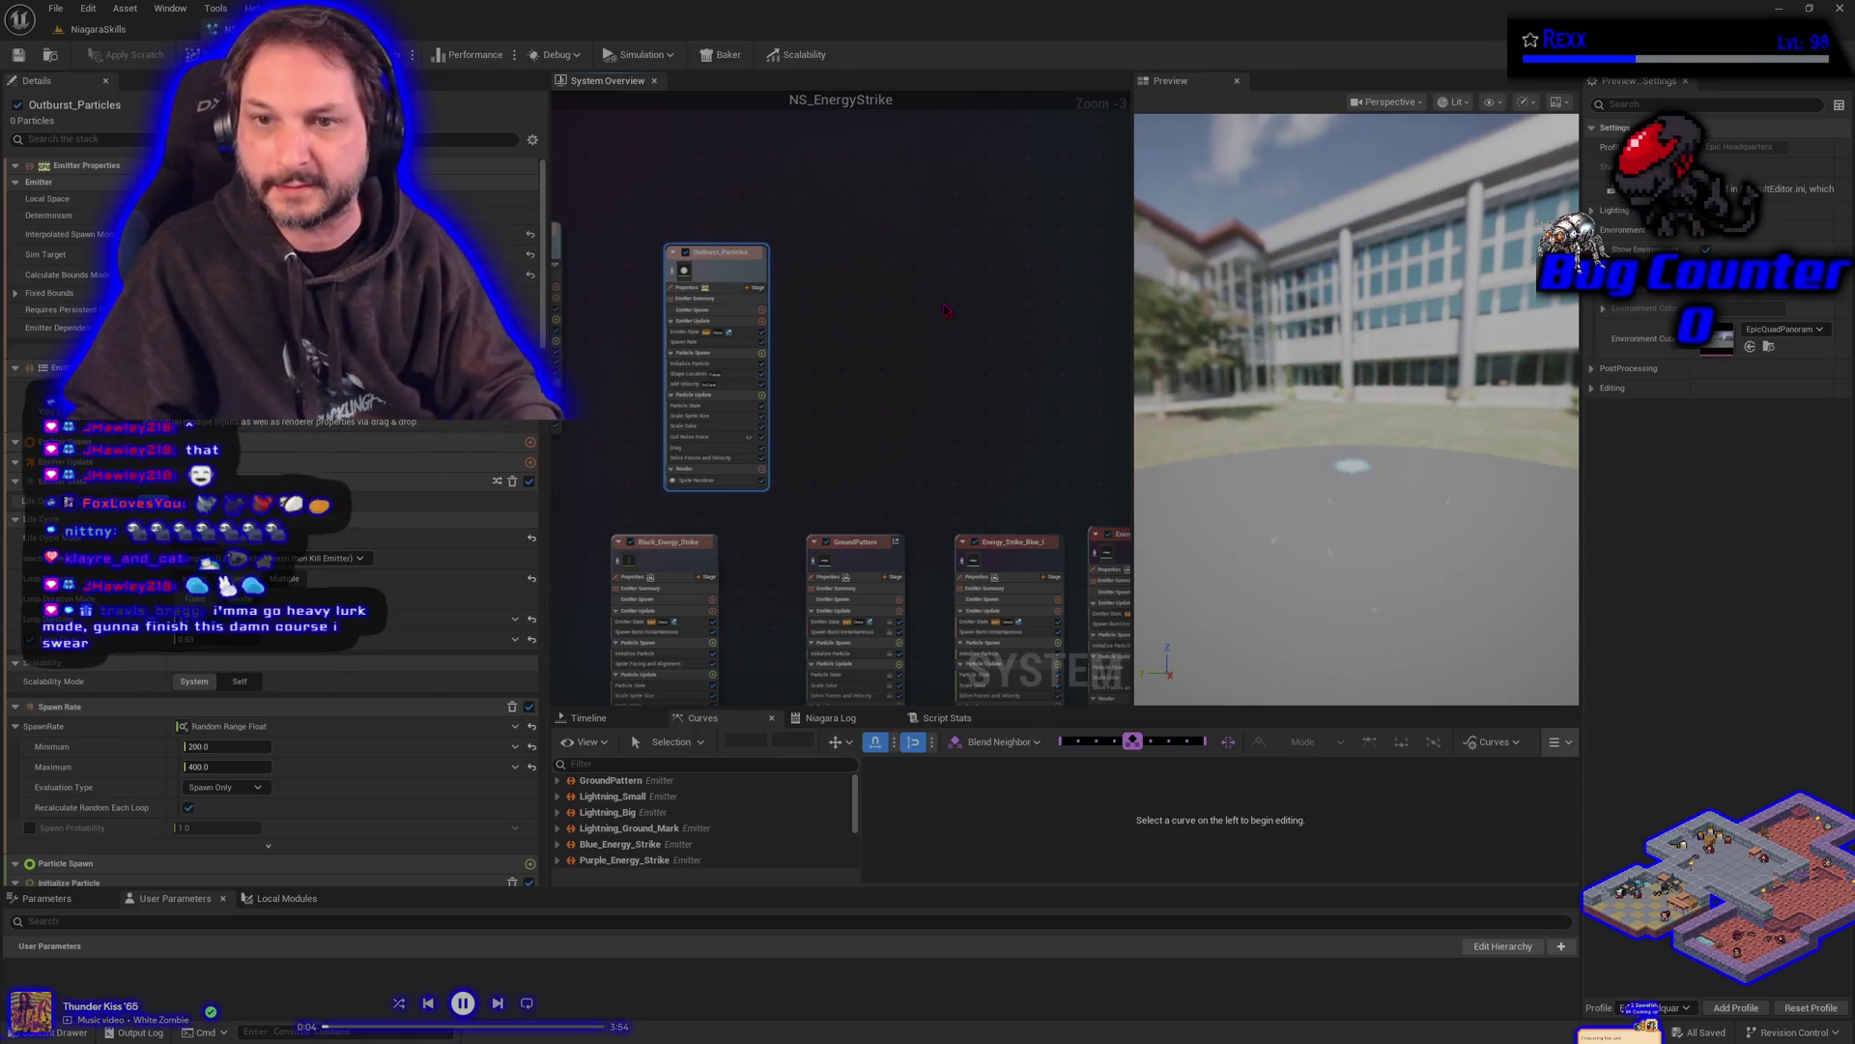
- Paste a copy of Outburst_Particles beside the original and rename it Outburst_Particles_Yellow
{"action": "key", "text": "ctrl+v"}
{"action": "left_click_drag", "start_coordinate": [984, 325], "coordinate": [864, 278]}
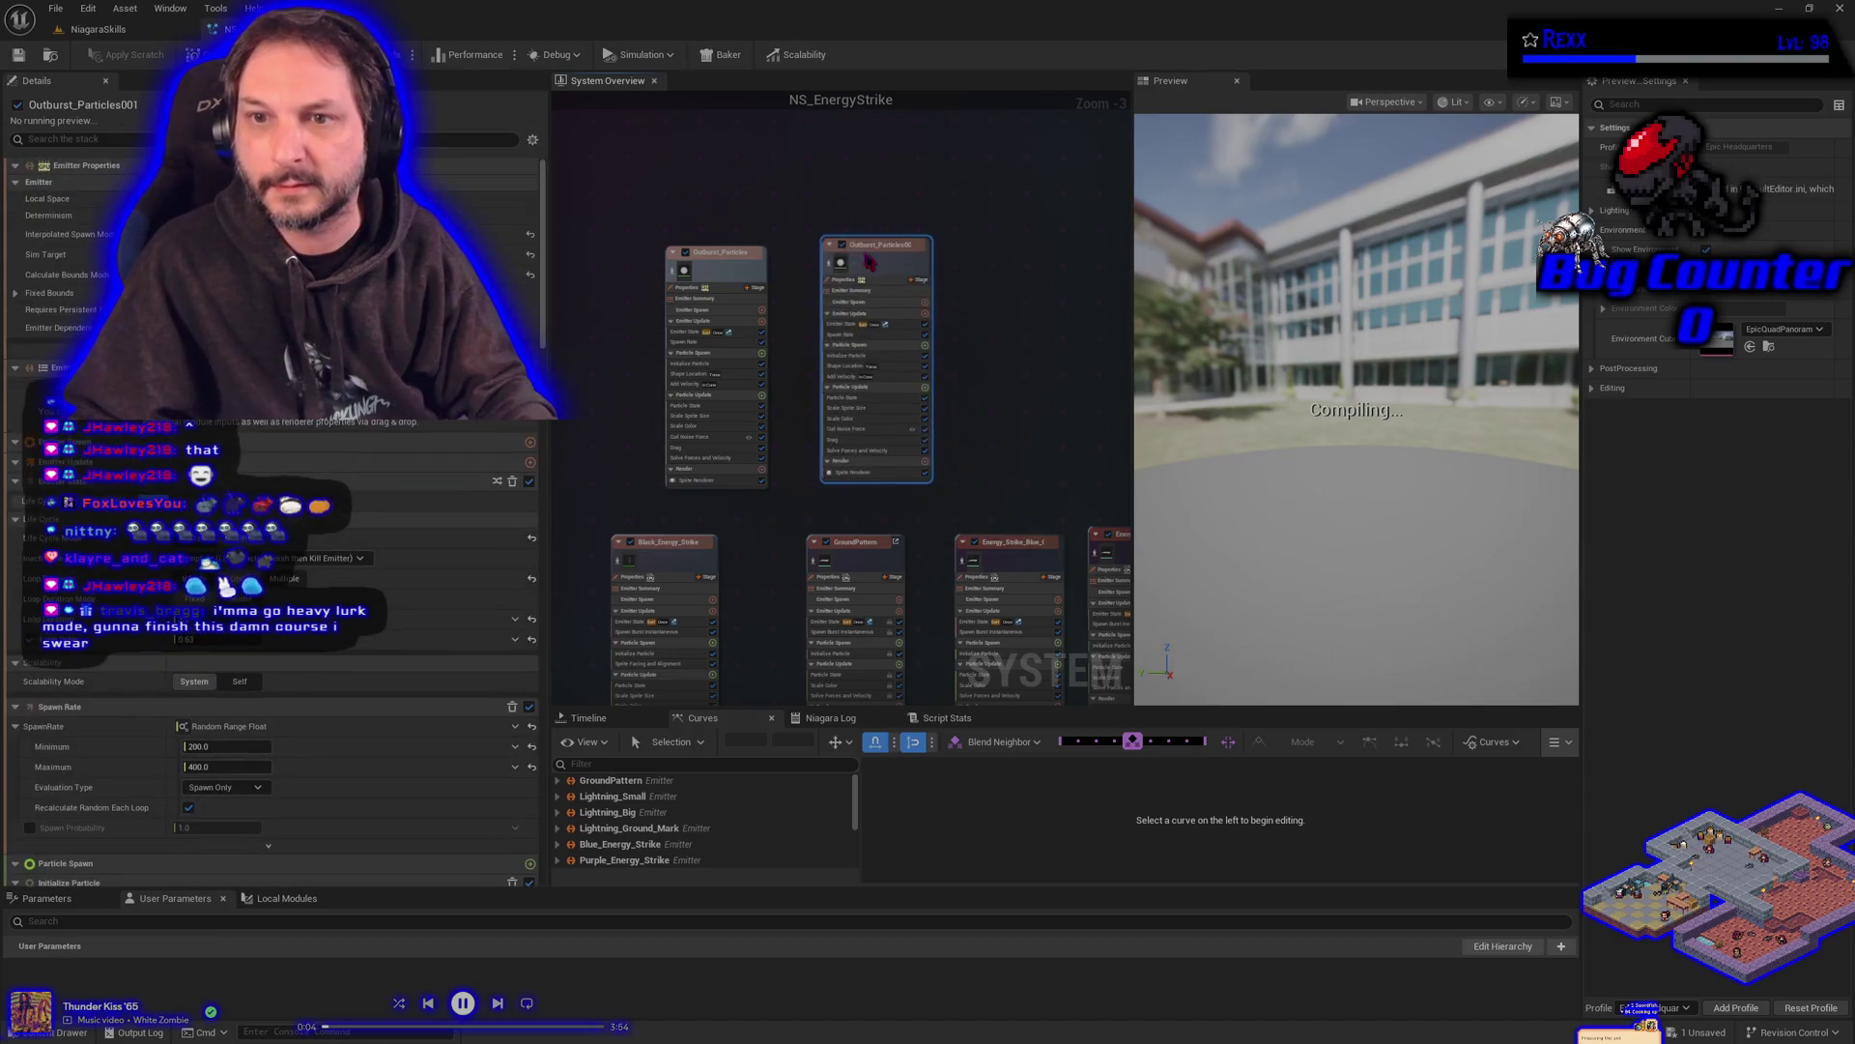
{"action": "key", "text": "BackSpace"}
{"action": "key", "text": "BackSpace"}
{"action": "key", "text": "BackSpace"}
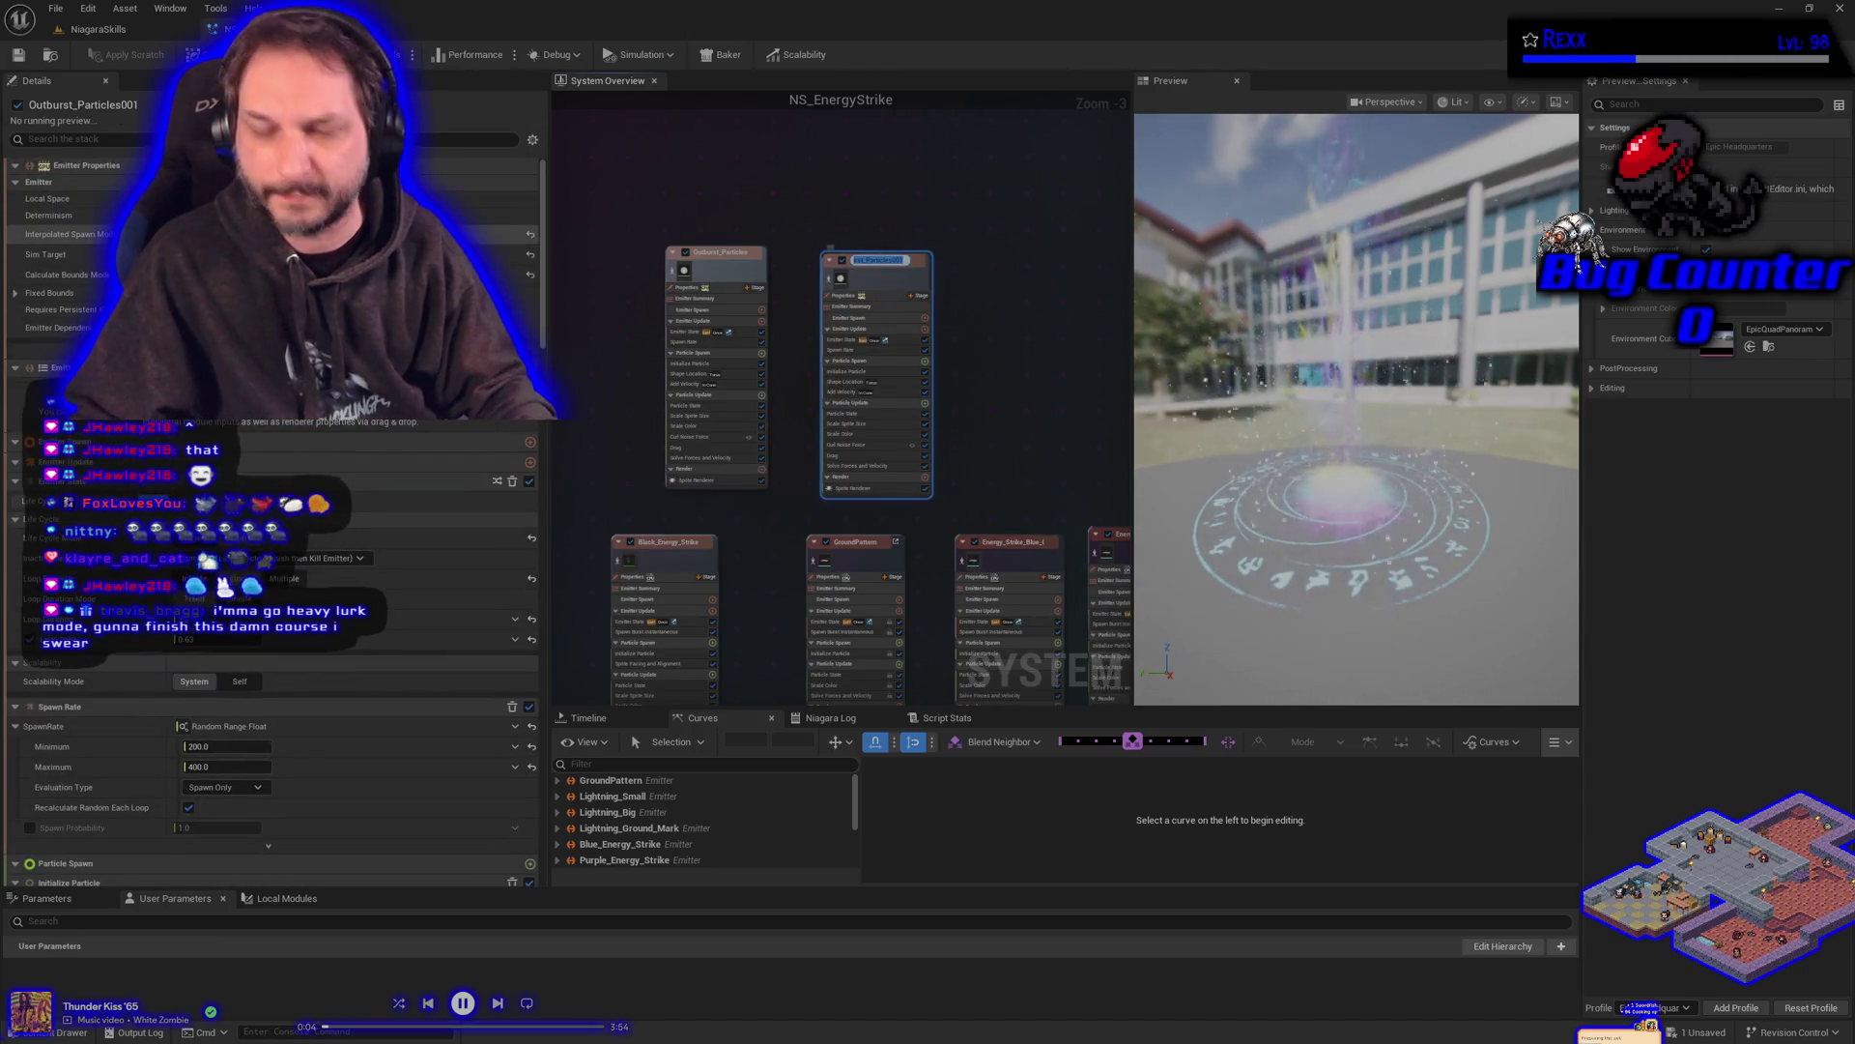
{"action": "key", "text": "BackSpace"}
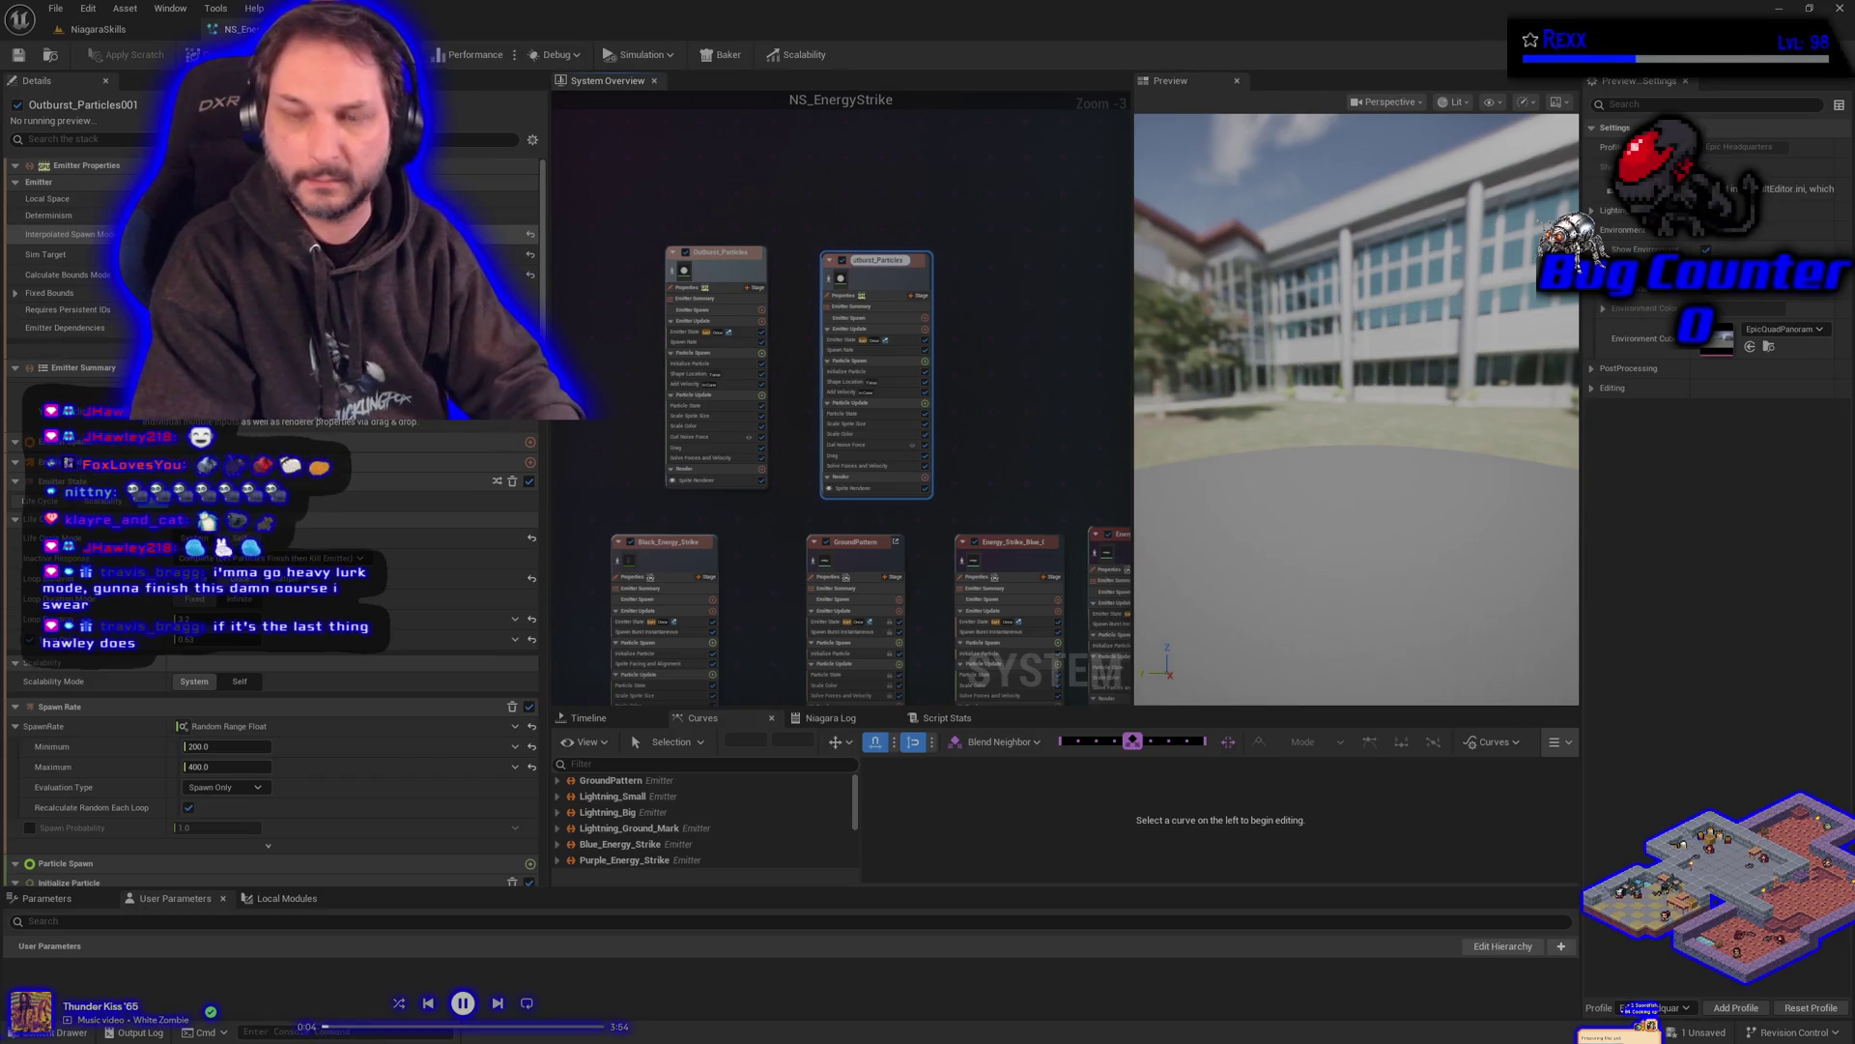
{"action": "type", "text": "icles_YellowBlac"}
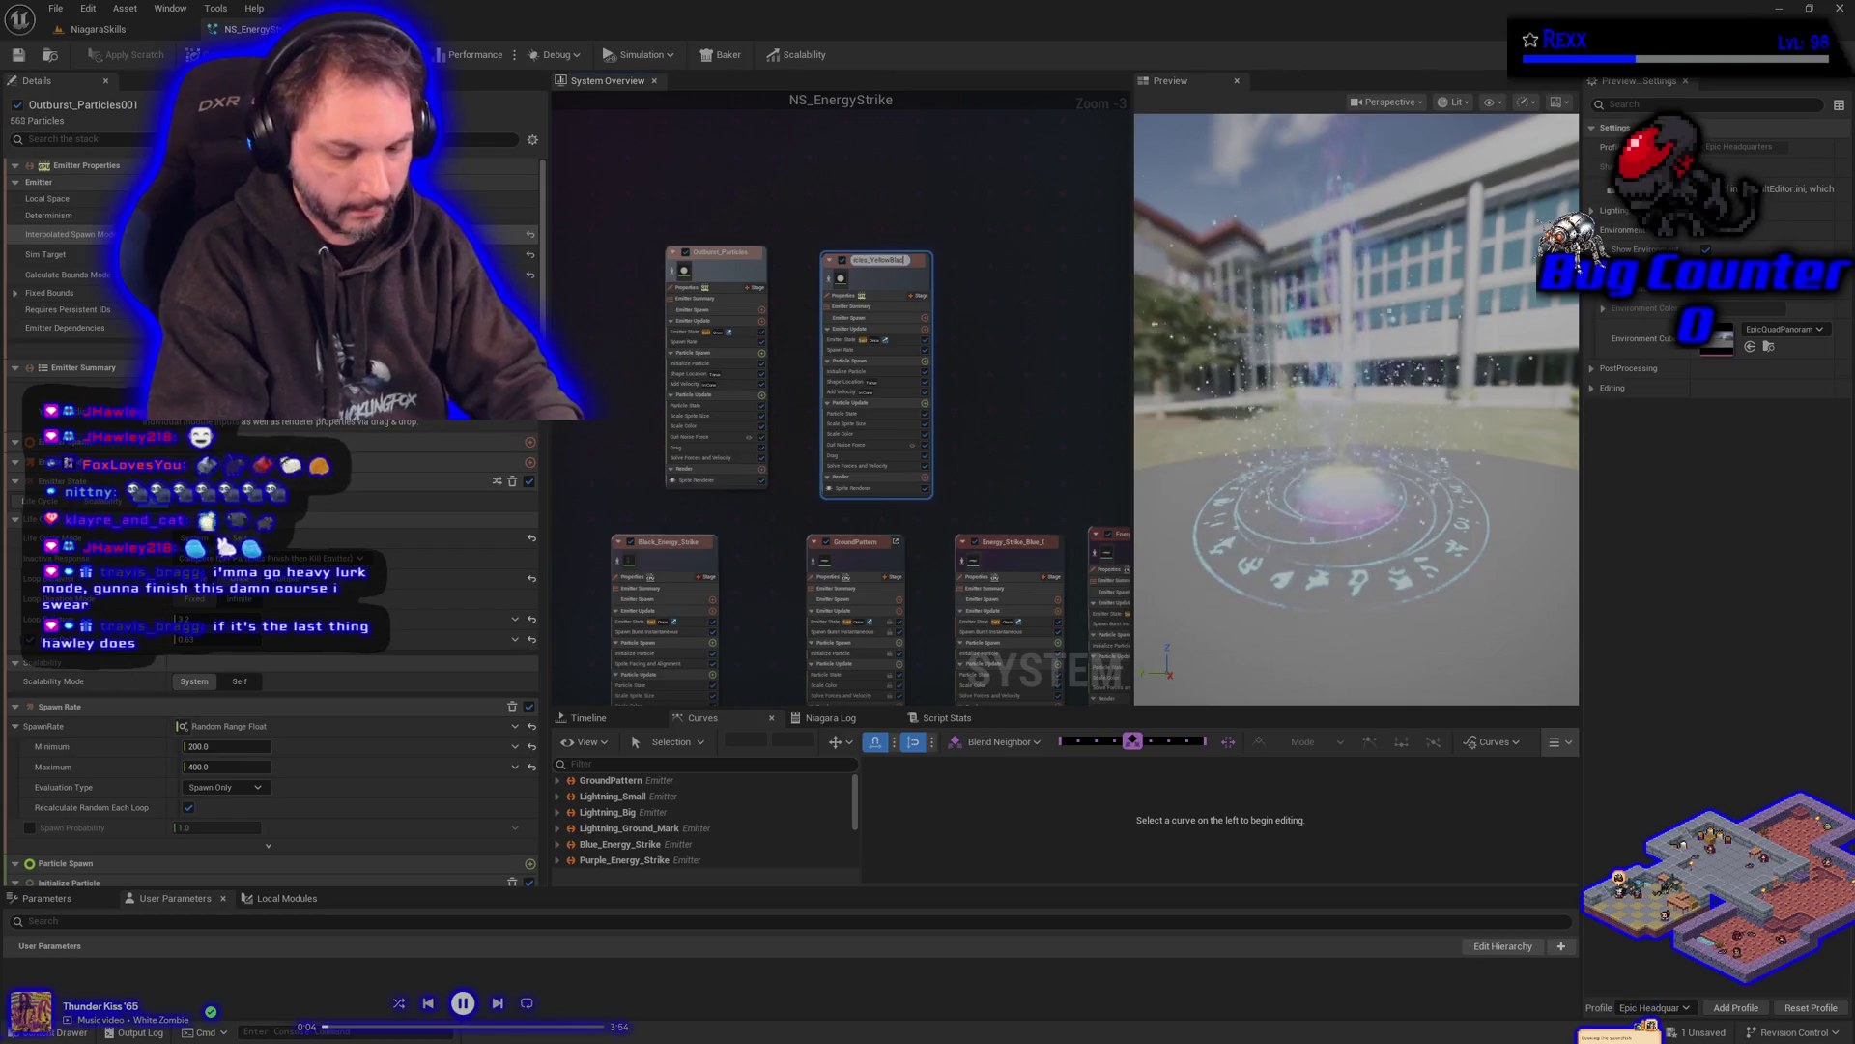
{"action": "key", "text": "Return"}
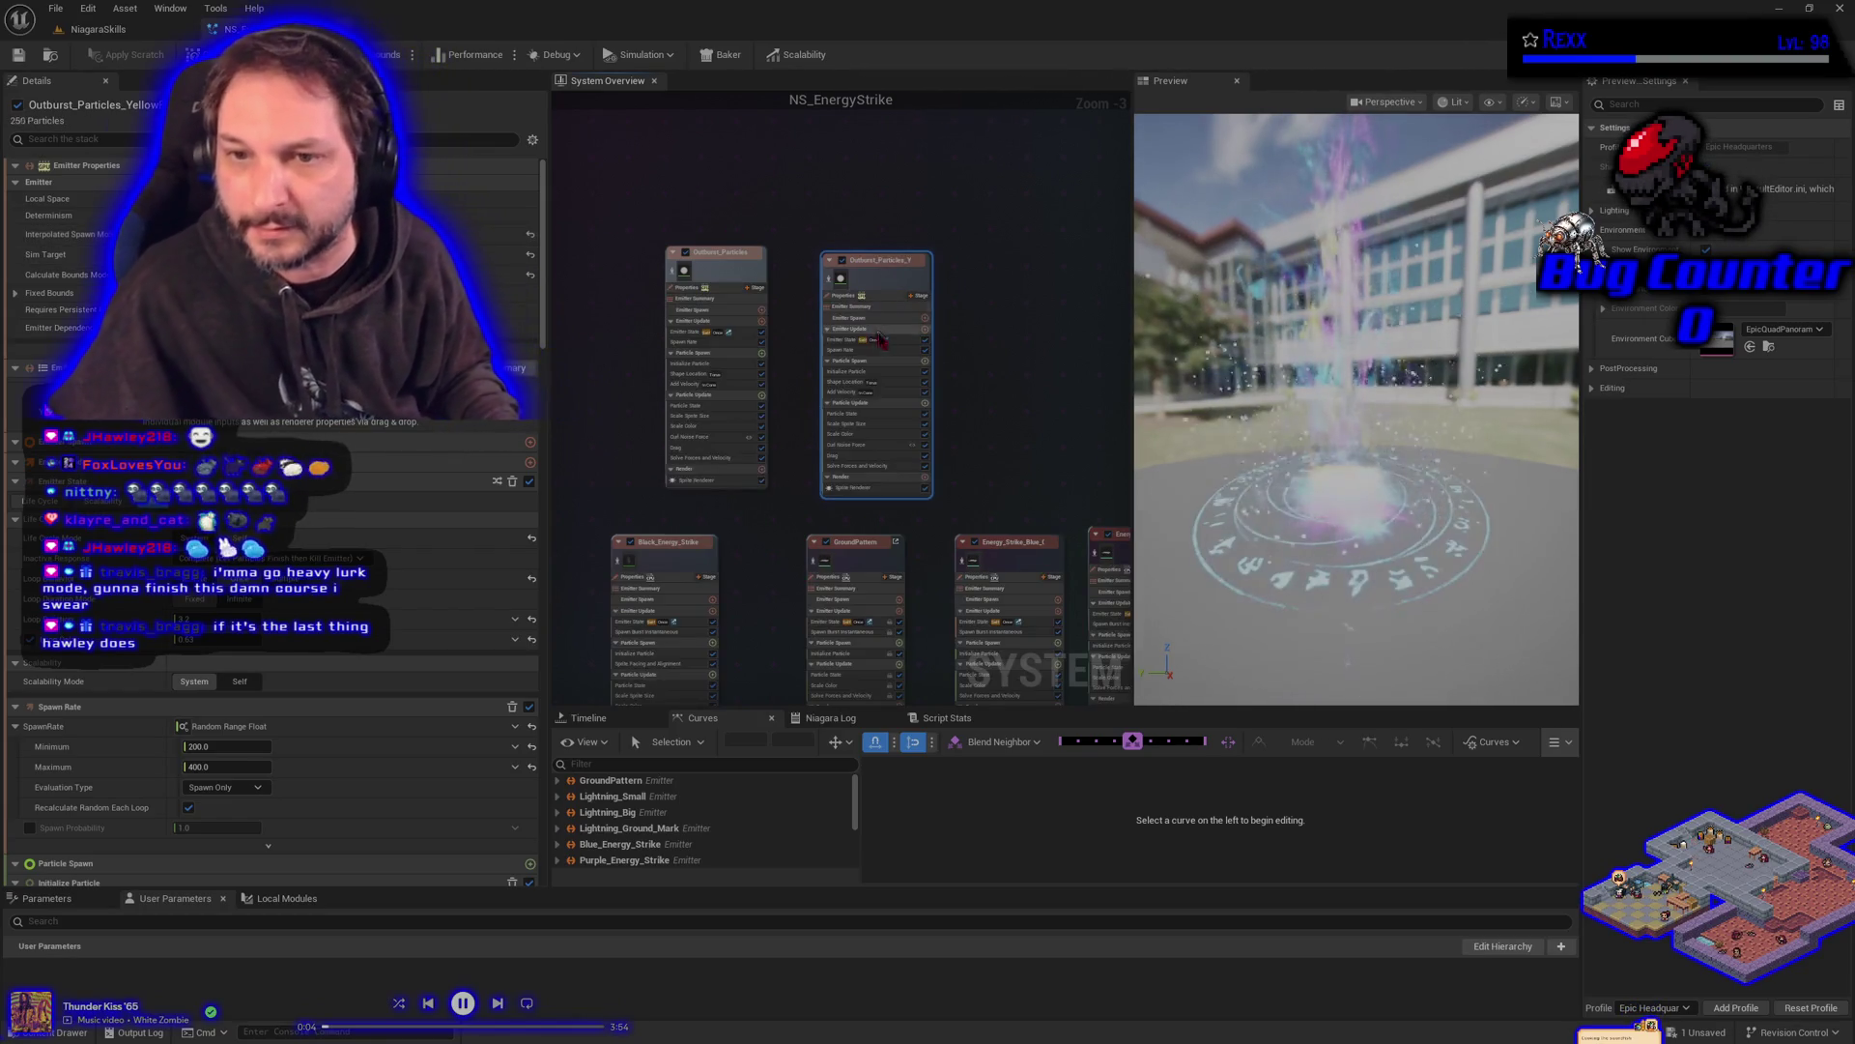
{"action": "left_click", "coordinate": [850, 382]}
{"action": "left_click", "coordinate": [851, 371]}
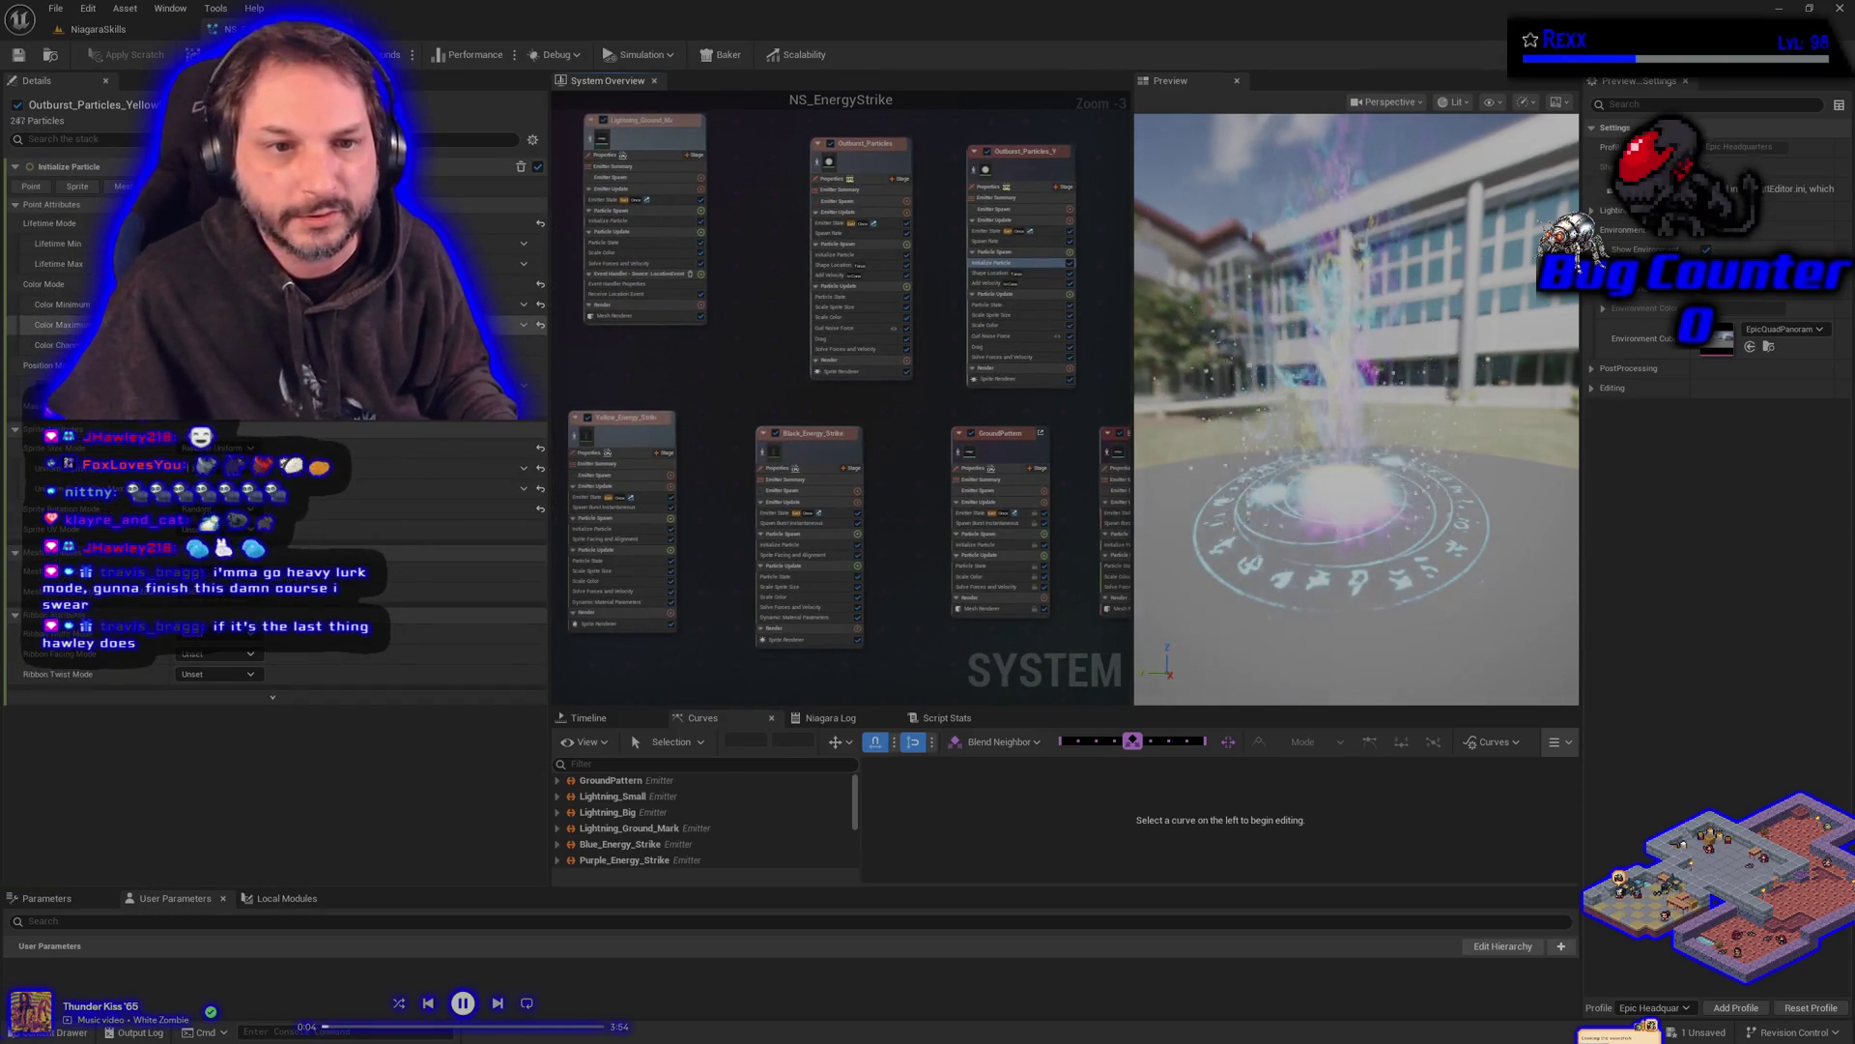
- Set Outburst_Particles_Yellow's Color Maximum to pure black (Value 0)
{"action": "left_click", "coordinate": [517, 325]}
{"action": "left_click", "coordinate": [494, 509]}
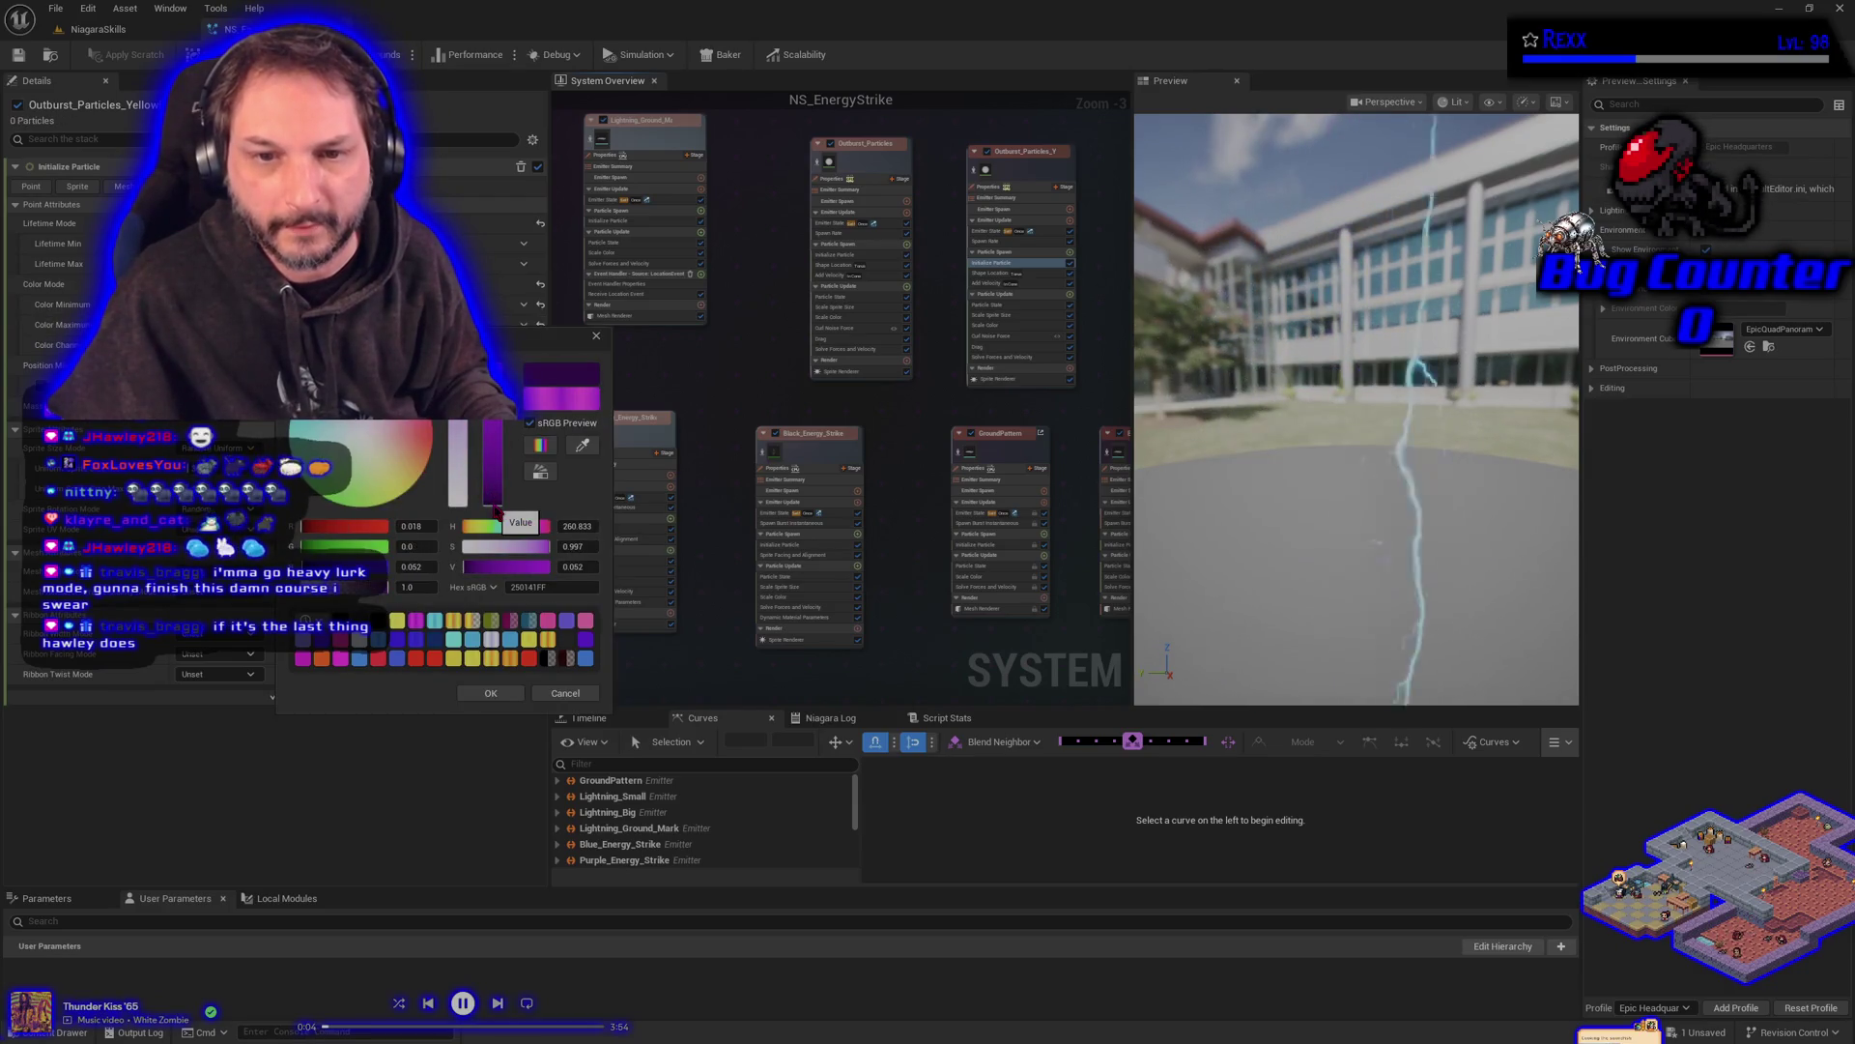
{"action": "left_click_drag", "start_coordinate": [494, 510], "coordinate": [496, 513]}
{"action": "left_click", "coordinate": [493, 695]}
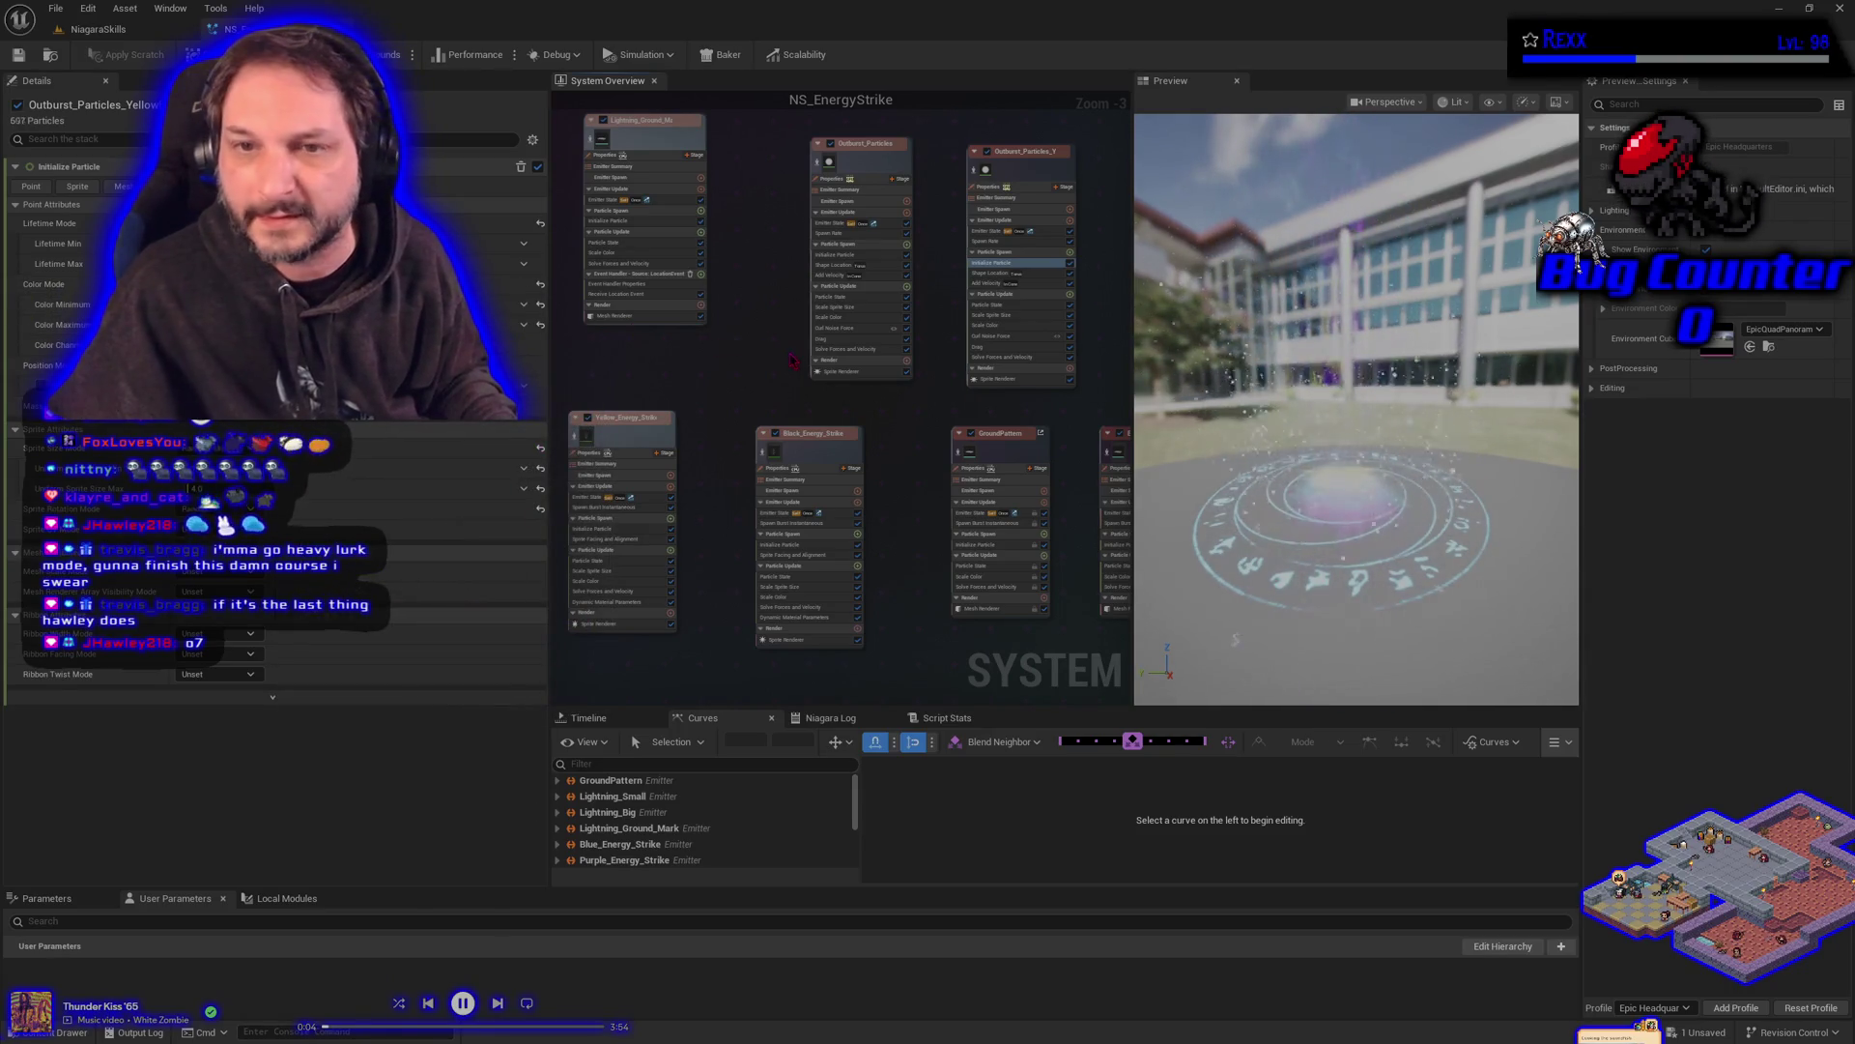
- Compare the colour settings with Yellow_Energy_Strike's, then save NS_EnergyStrike
{"action": "left_click", "coordinate": [618, 529]}
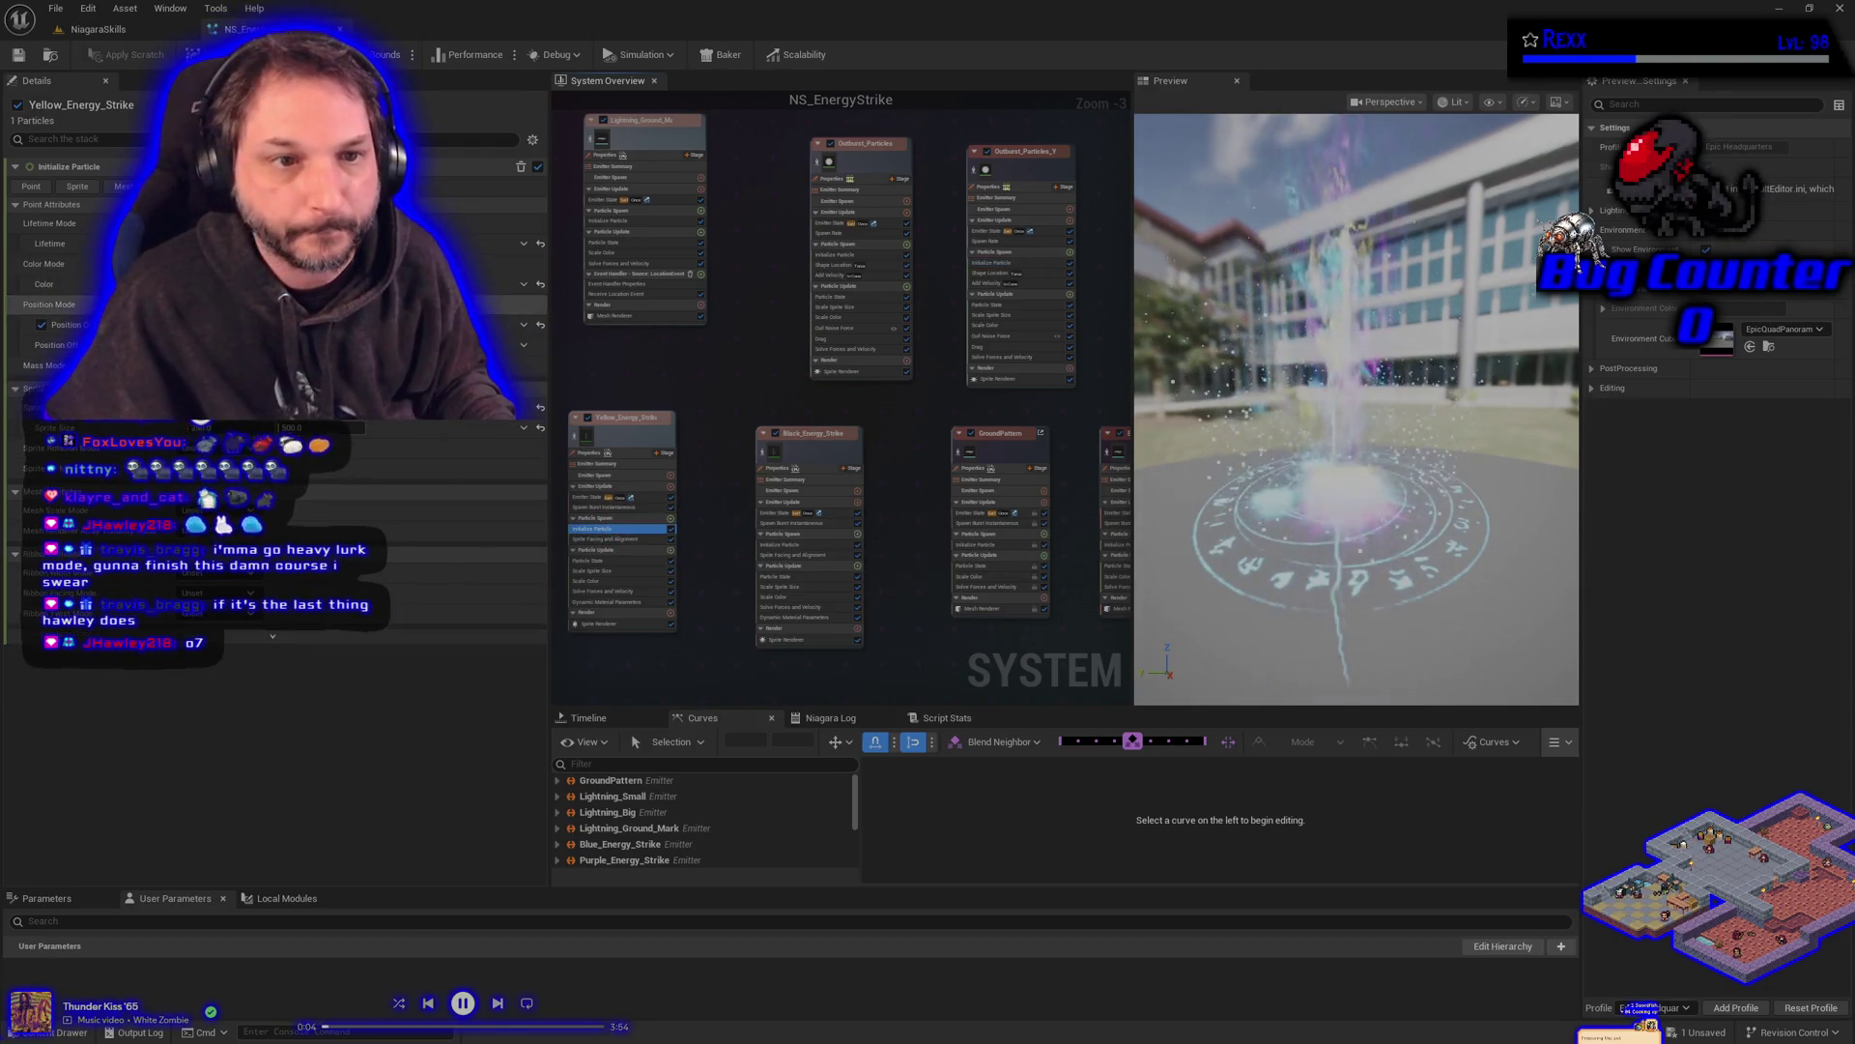
{"action": "right_click", "coordinate": [155, 284]}
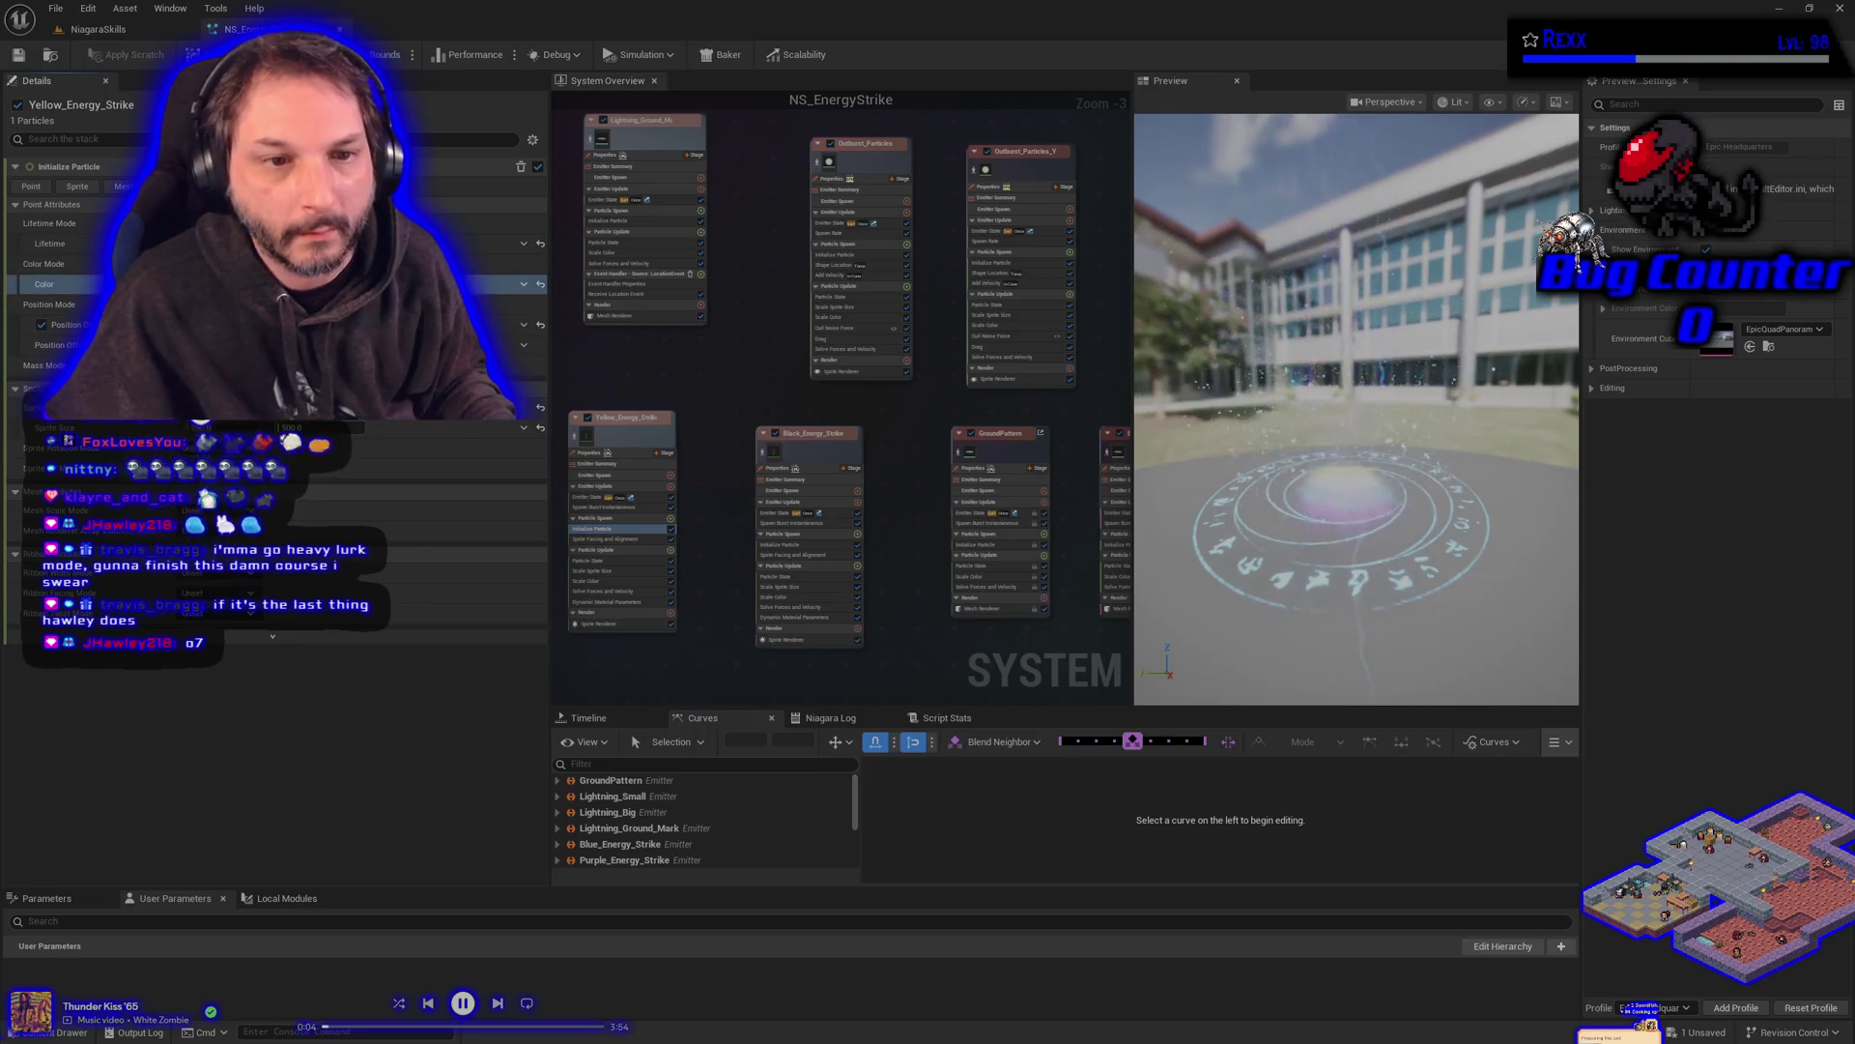
{"action": "left_click", "coordinate": [993, 263]}
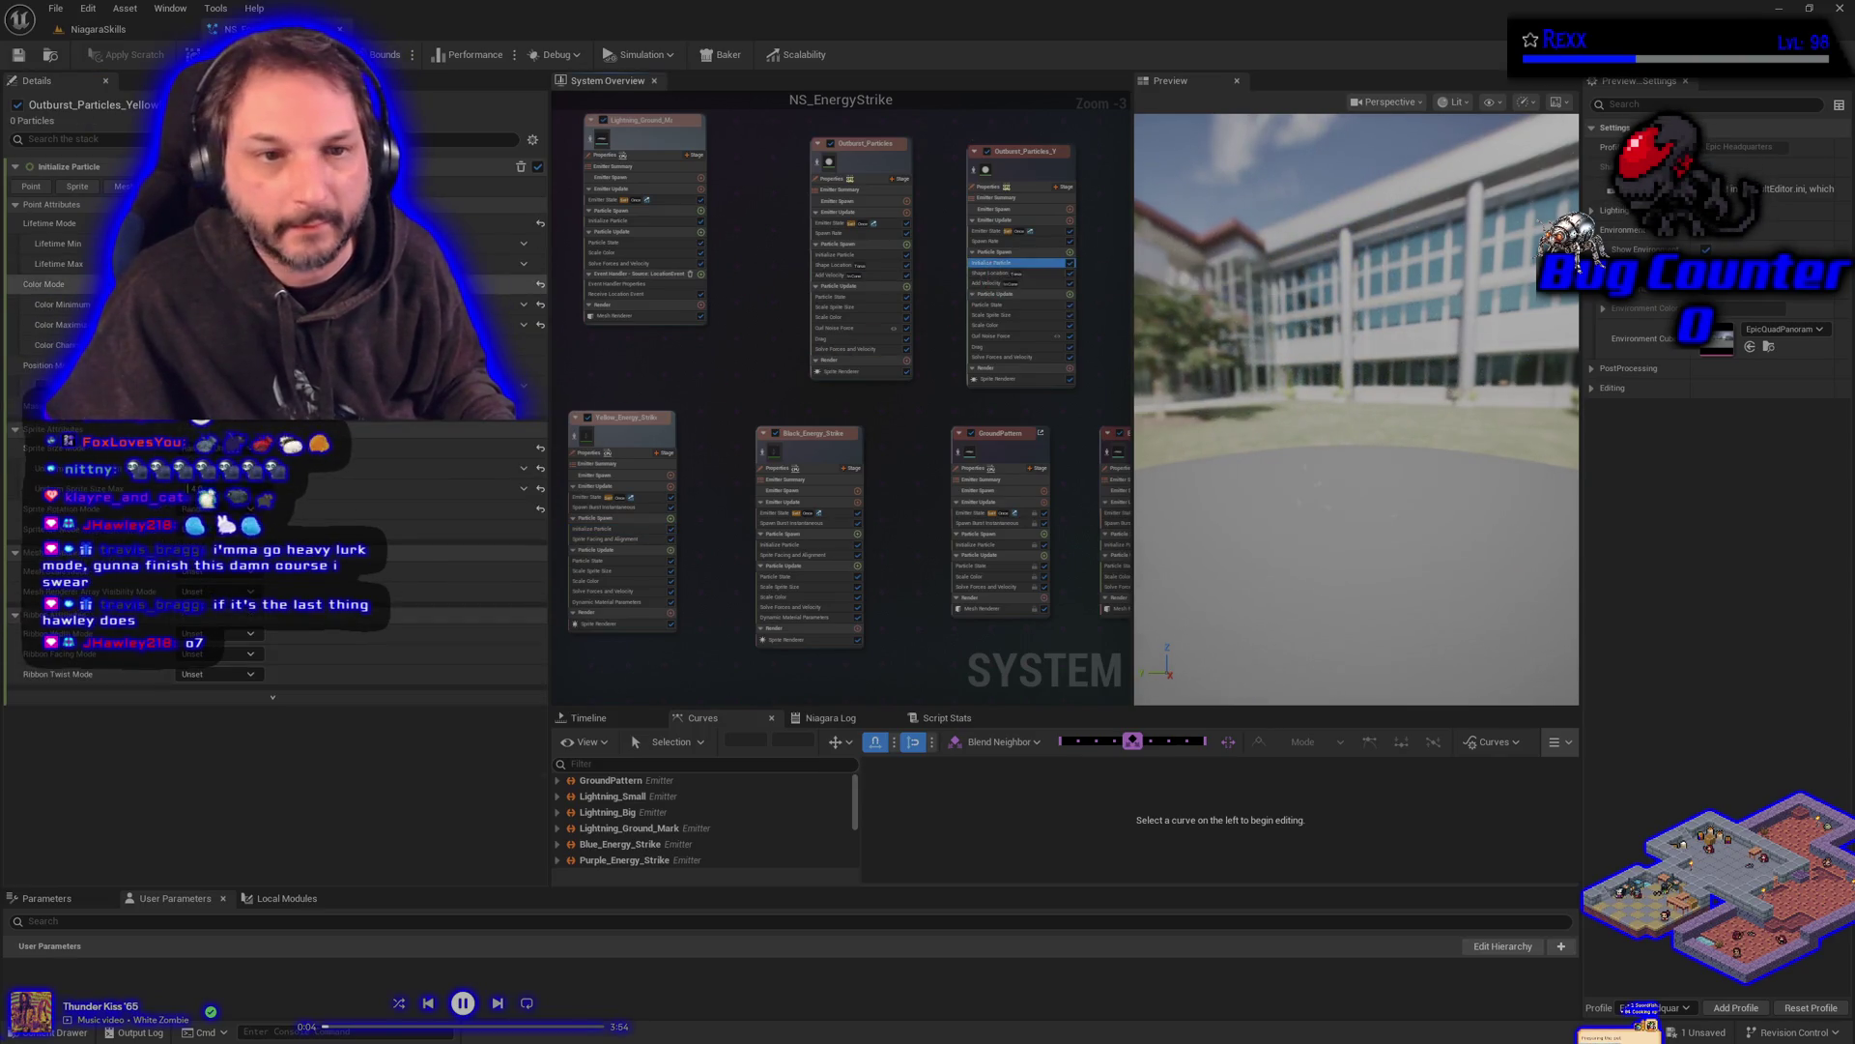
{"action": "right_click", "coordinate": [145, 306]}
{"action": "key", "text": "Escape"}
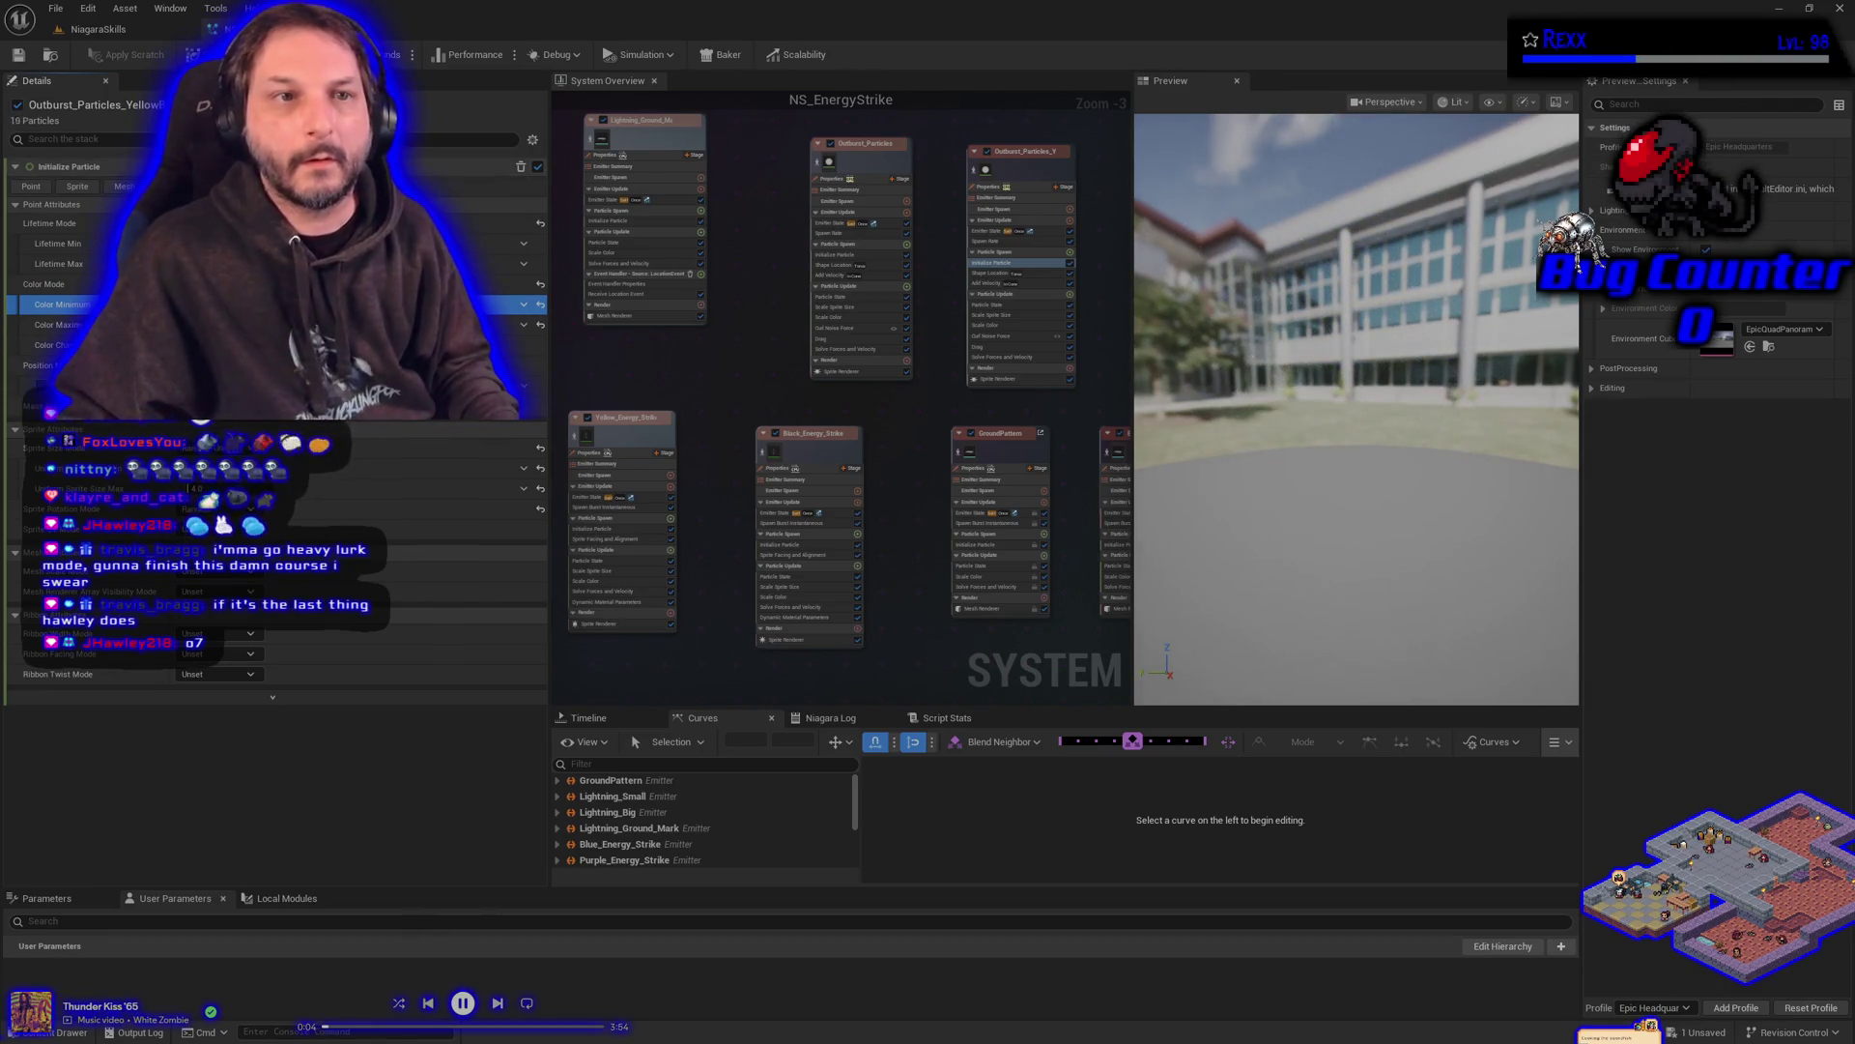
{"action": "left_click", "coordinate": [18, 55]}
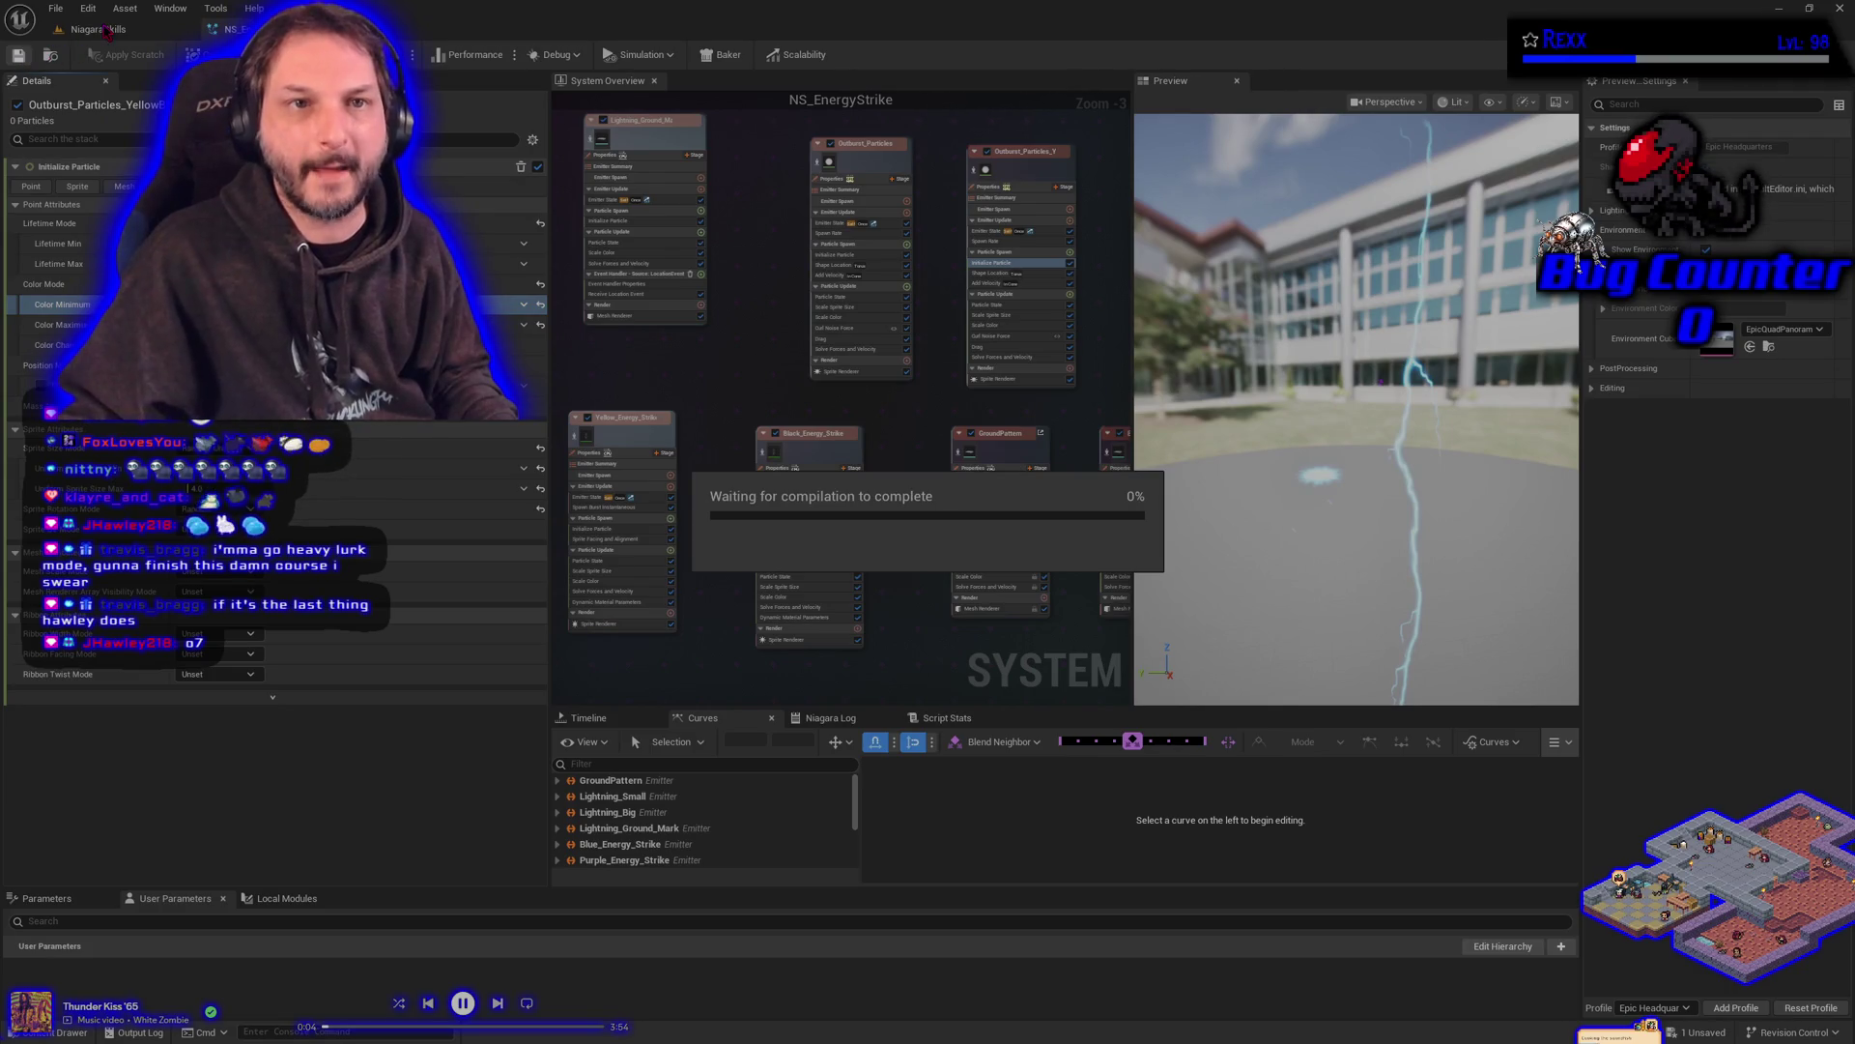
- Spawn the Energy Strike on the stage to see yellow, cyan and purple outbursts, then return
{"action": "left_click", "coordinate": [116, 29]}
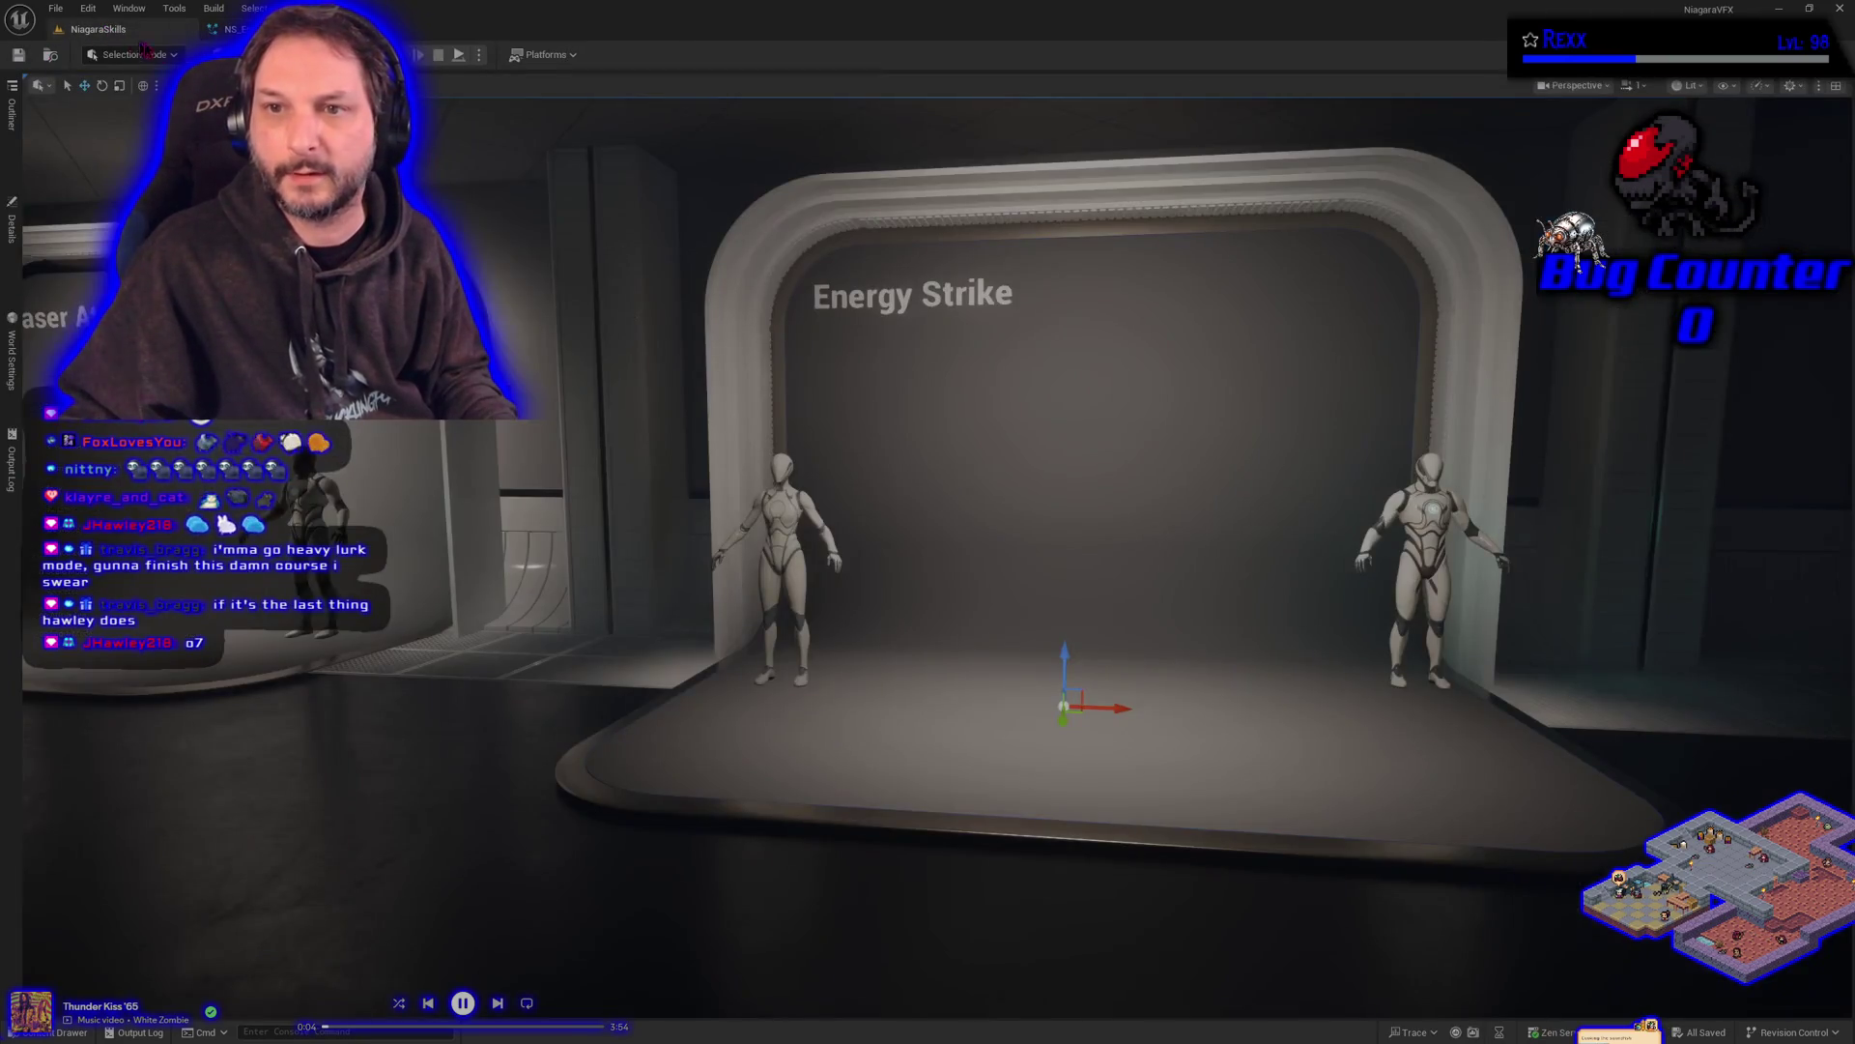
{"action": "left_click", "coordinate": [14, 230]}
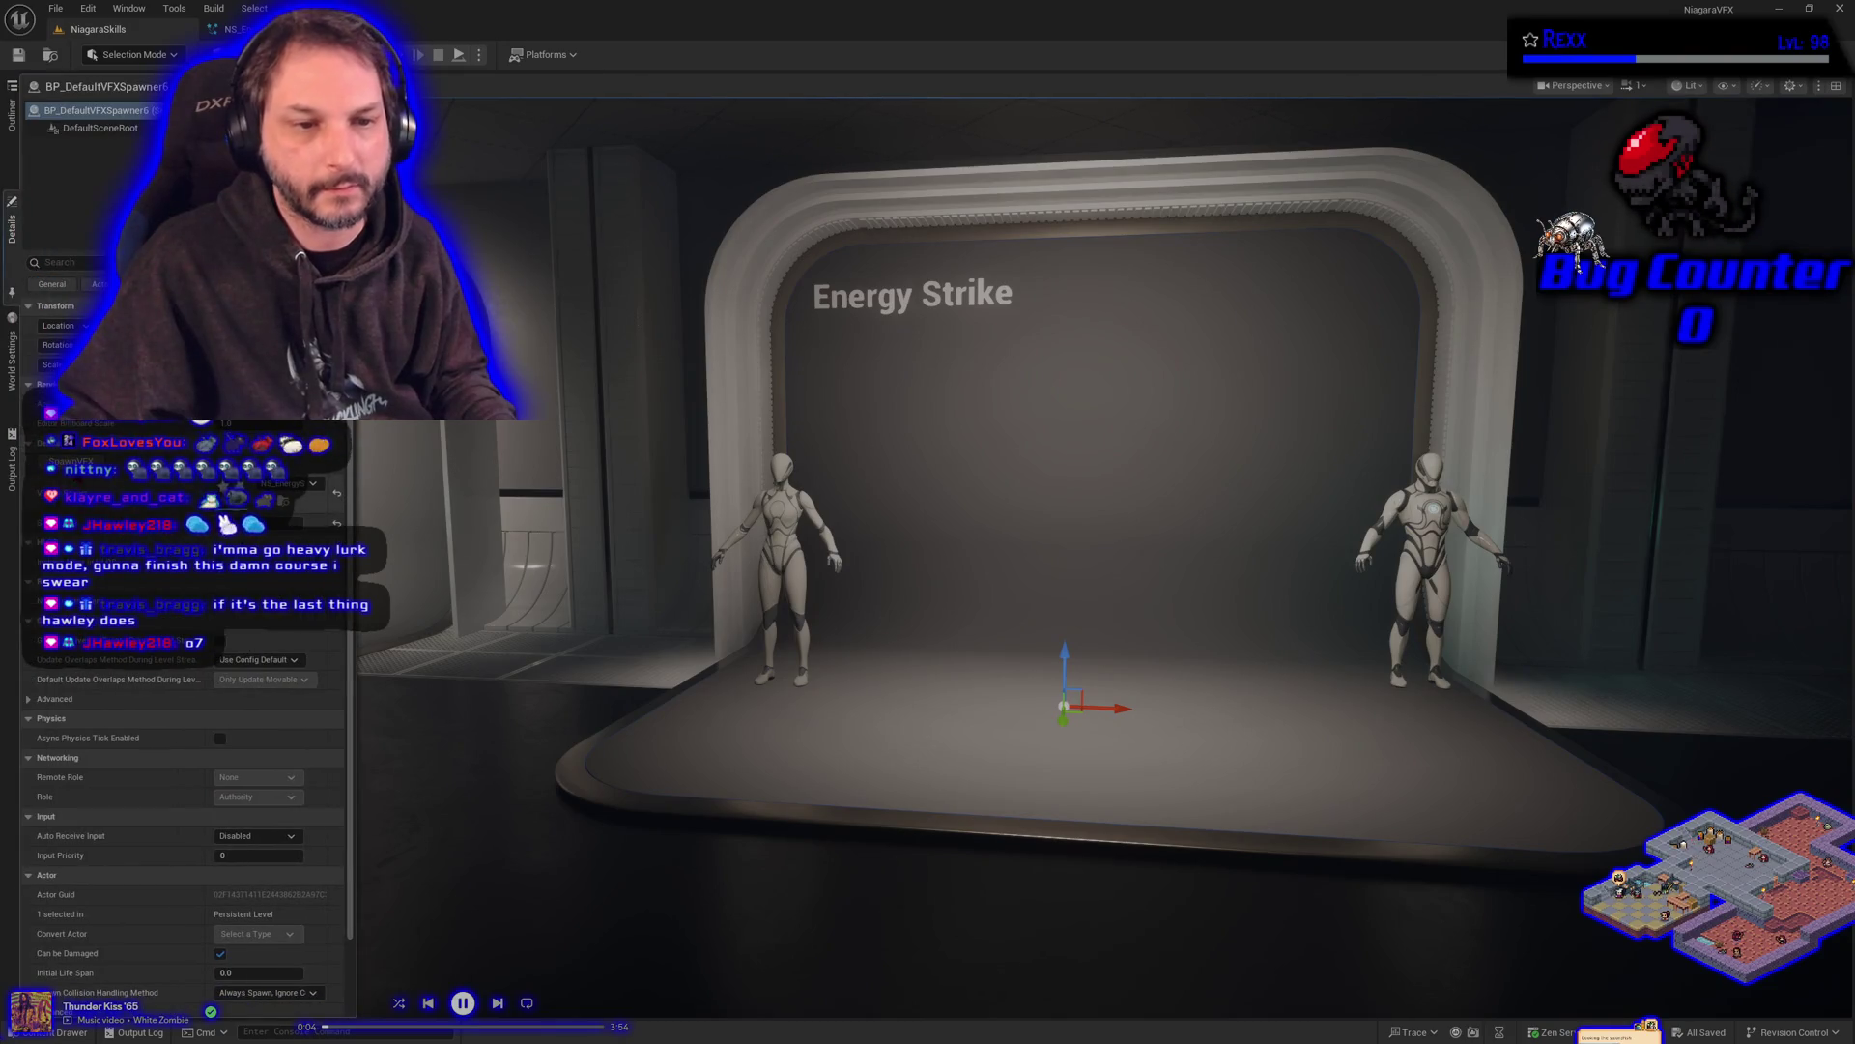
{"action": "left_click", "coordinate": [111, 484]}
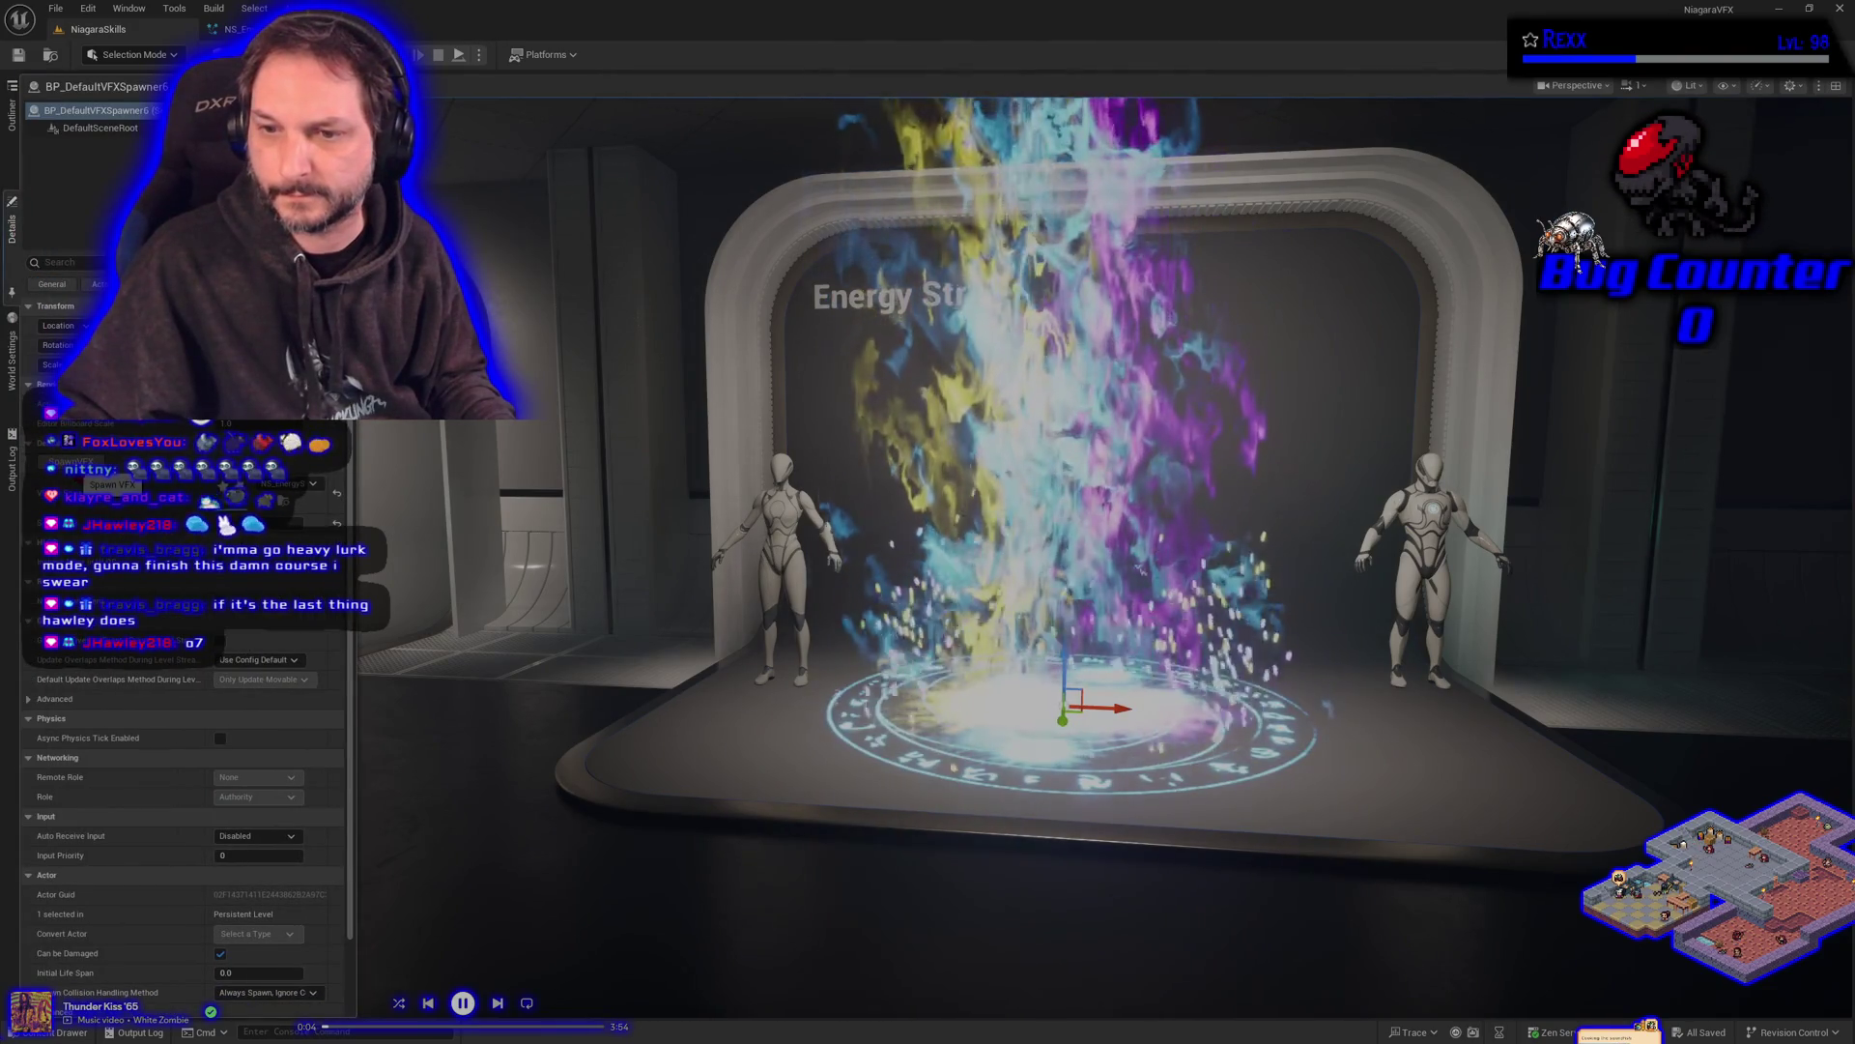
{"action": "left_click", "coordinate": [232, 29]}
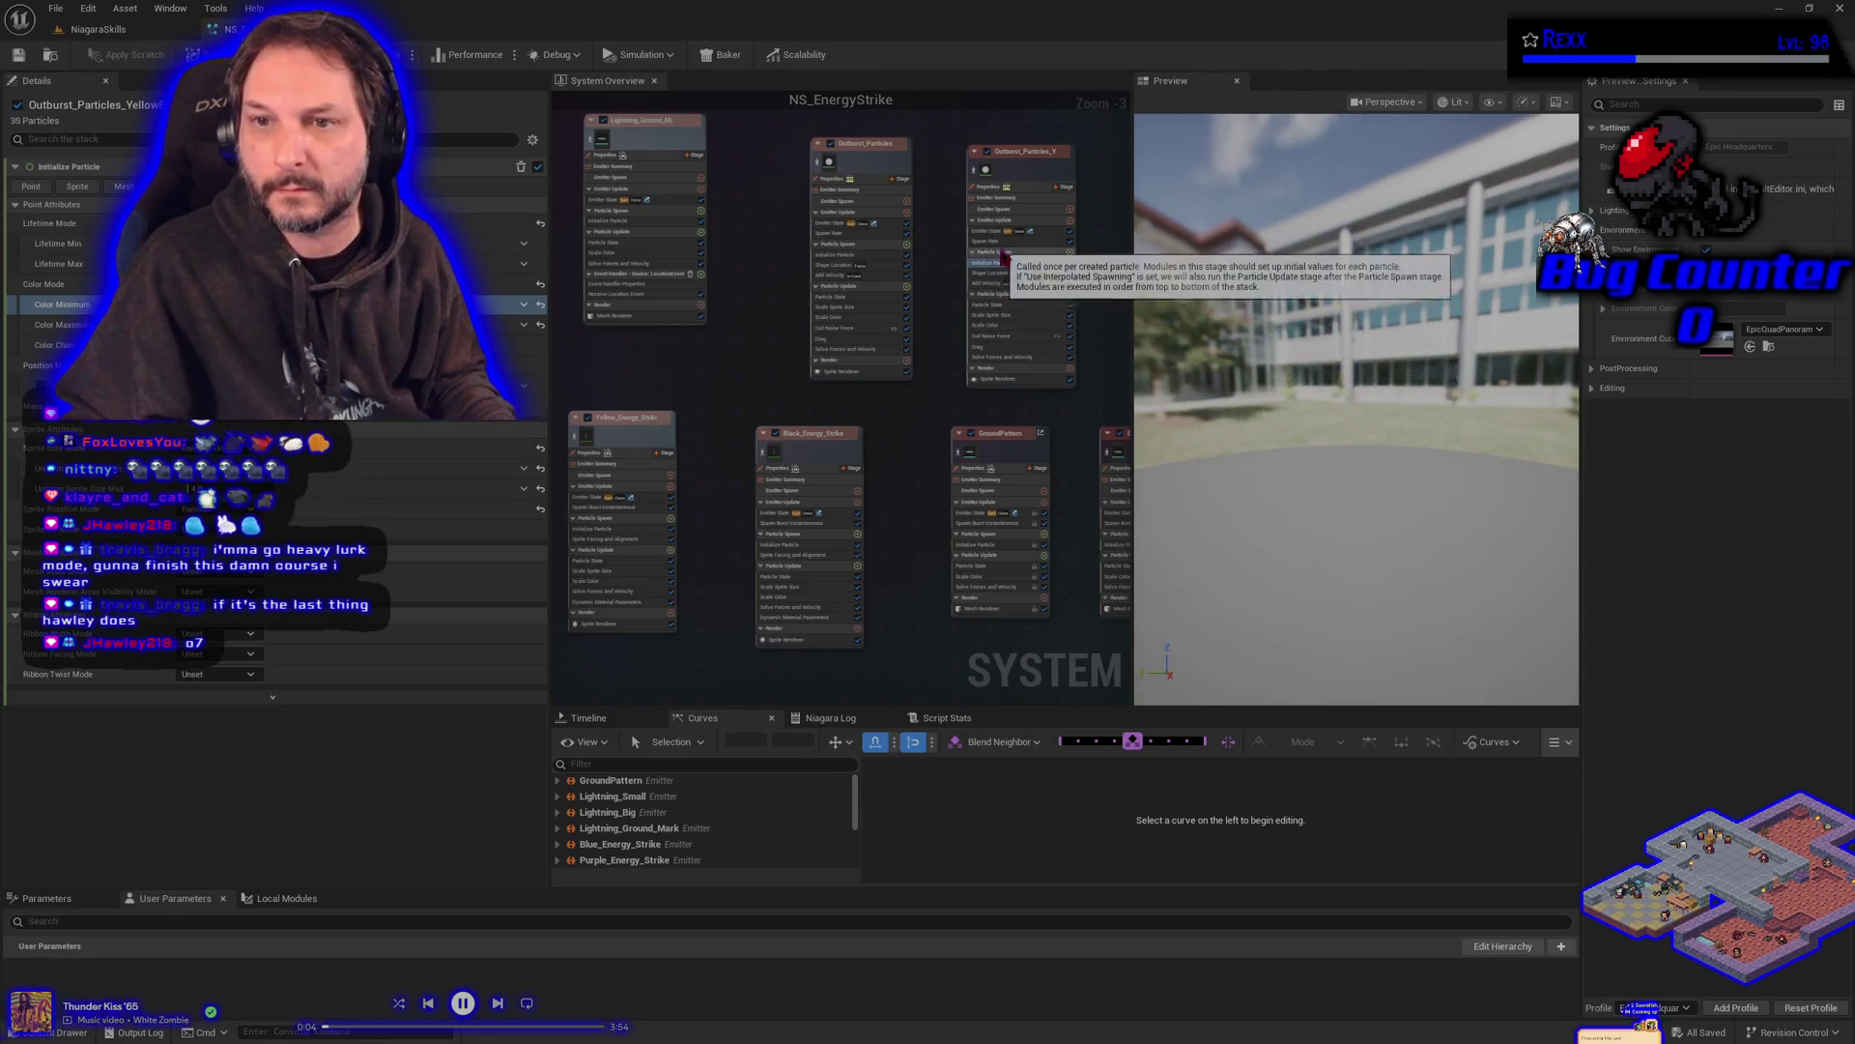
- Check the yellow outburst's spawn rate, save NS_EnergyStrike, and replay the effect on the stage
{"action": "left_click", "coordinate": [993, 241]}
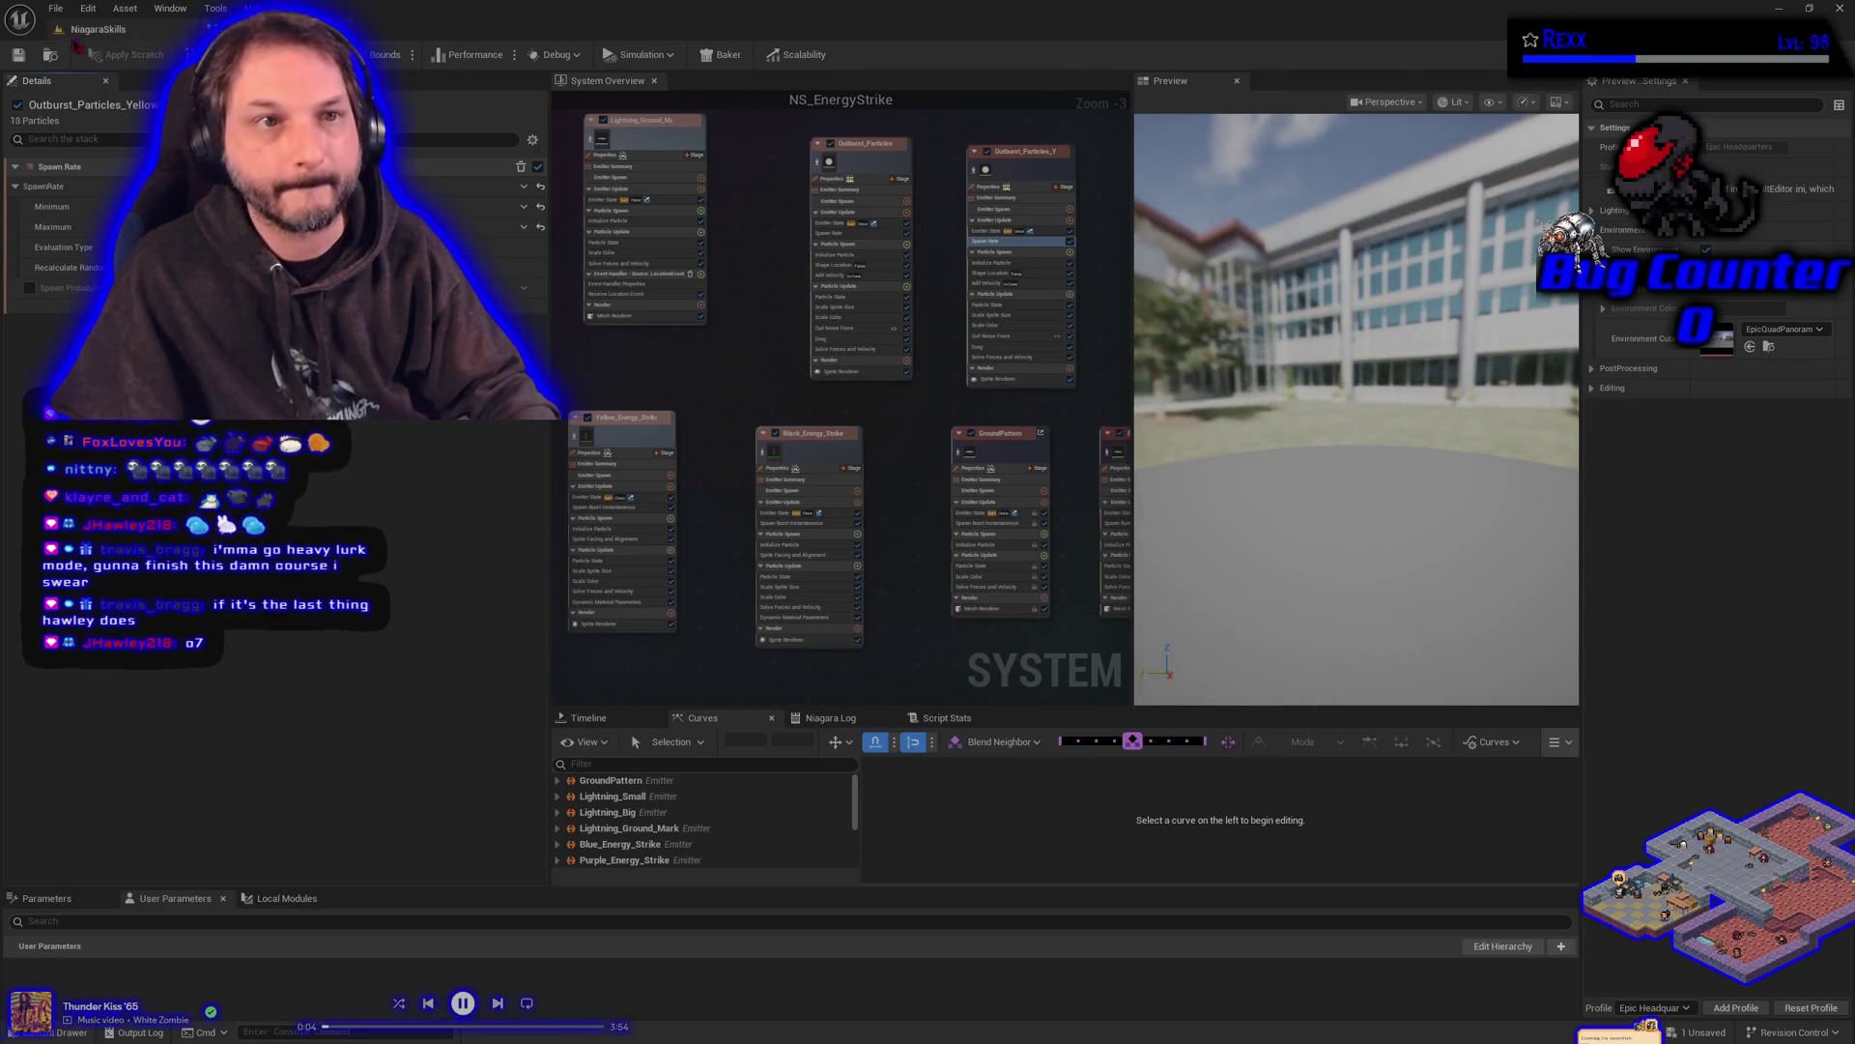
{"action": "left_click", "coordinate": [17, 56]}
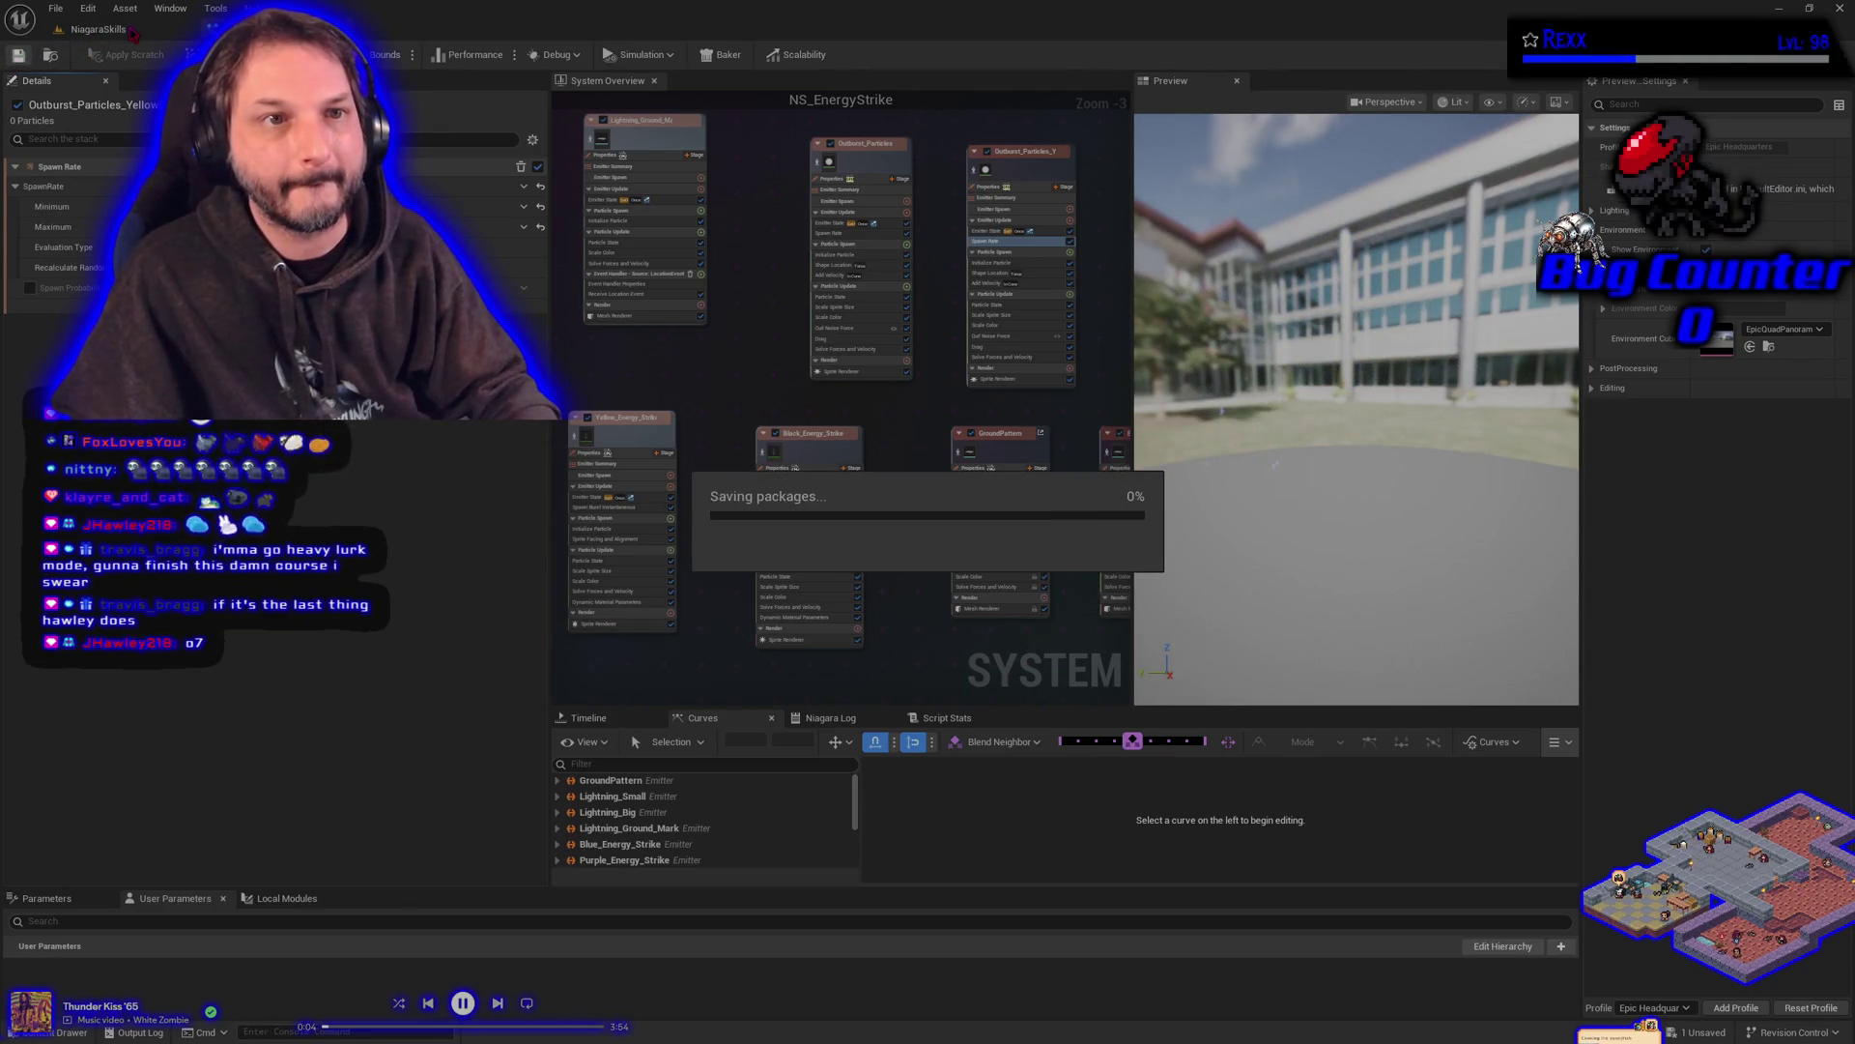
{"action": "left_click", "coordinate": [133, 31]}
{"action": "left_click", "coordinate": [12, 227]}
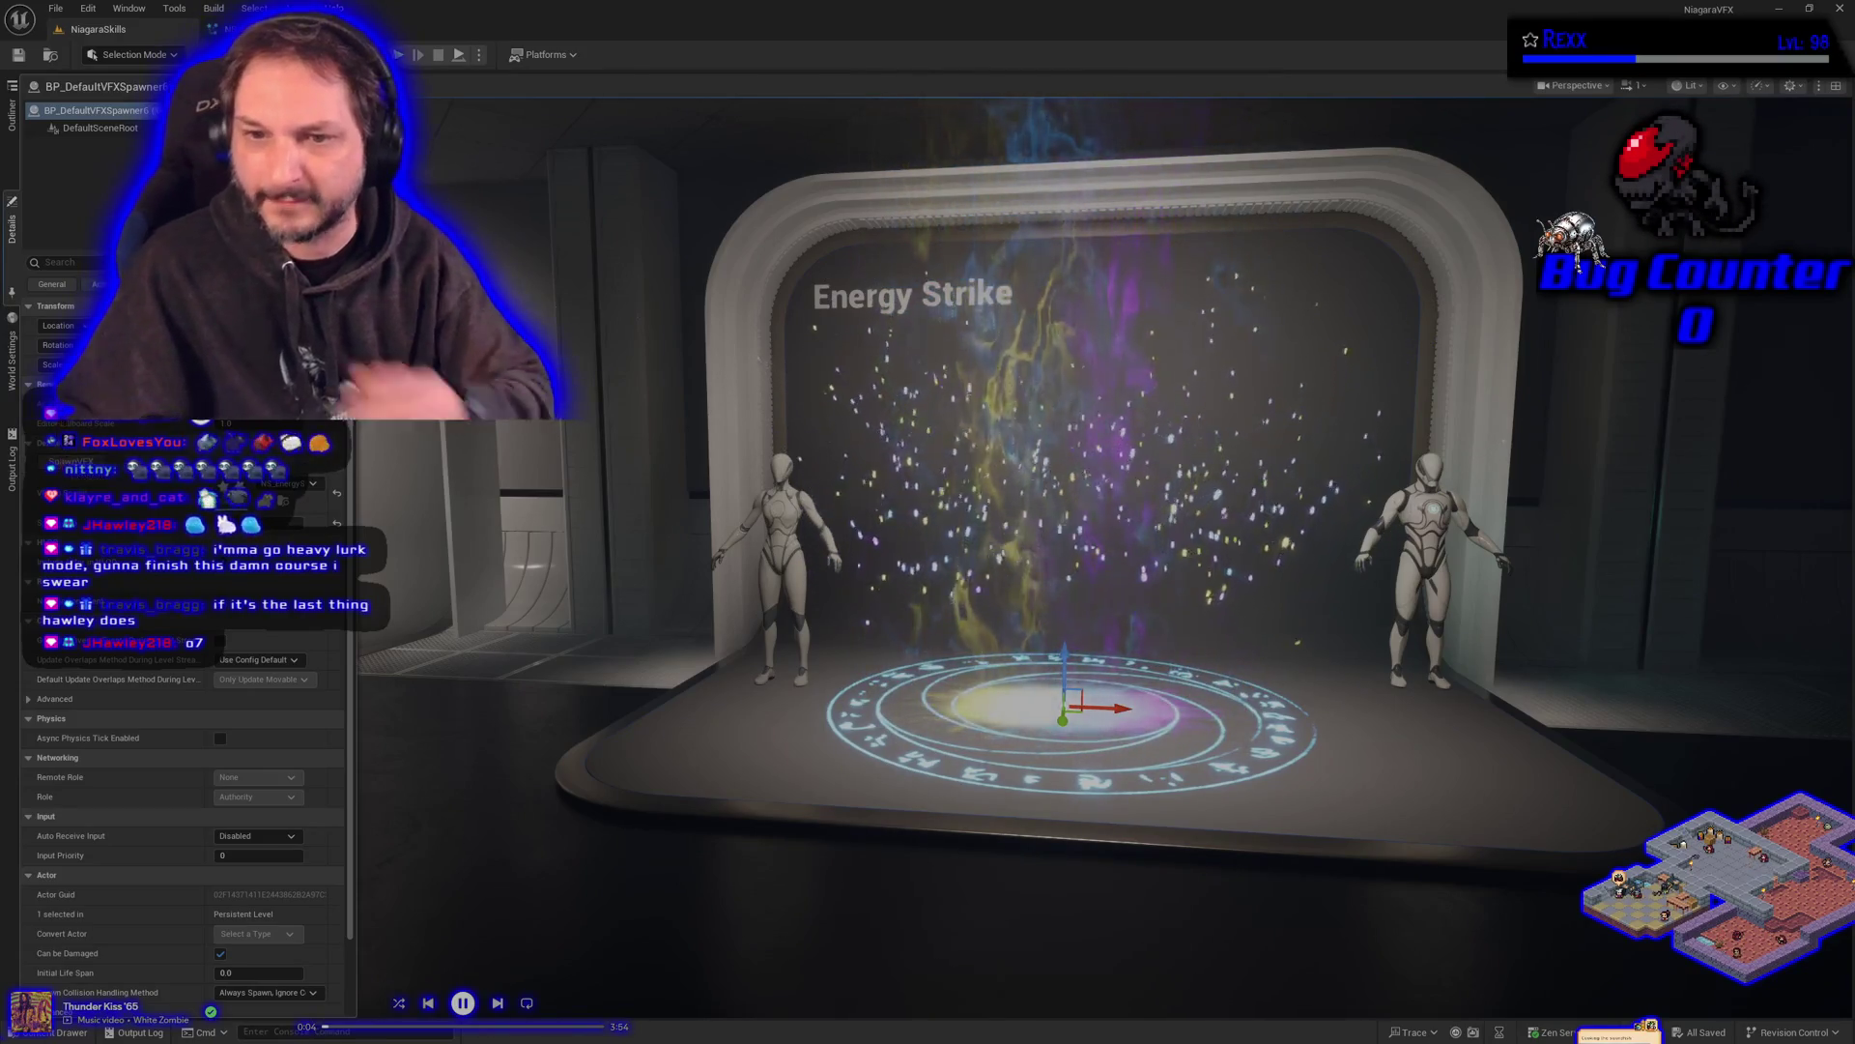
- Back in NS_EnergyStrike, preview the Outburst_Particles_Yellow emitter in isolation
{"action": "left_click", "coordinate": [259, 29]}
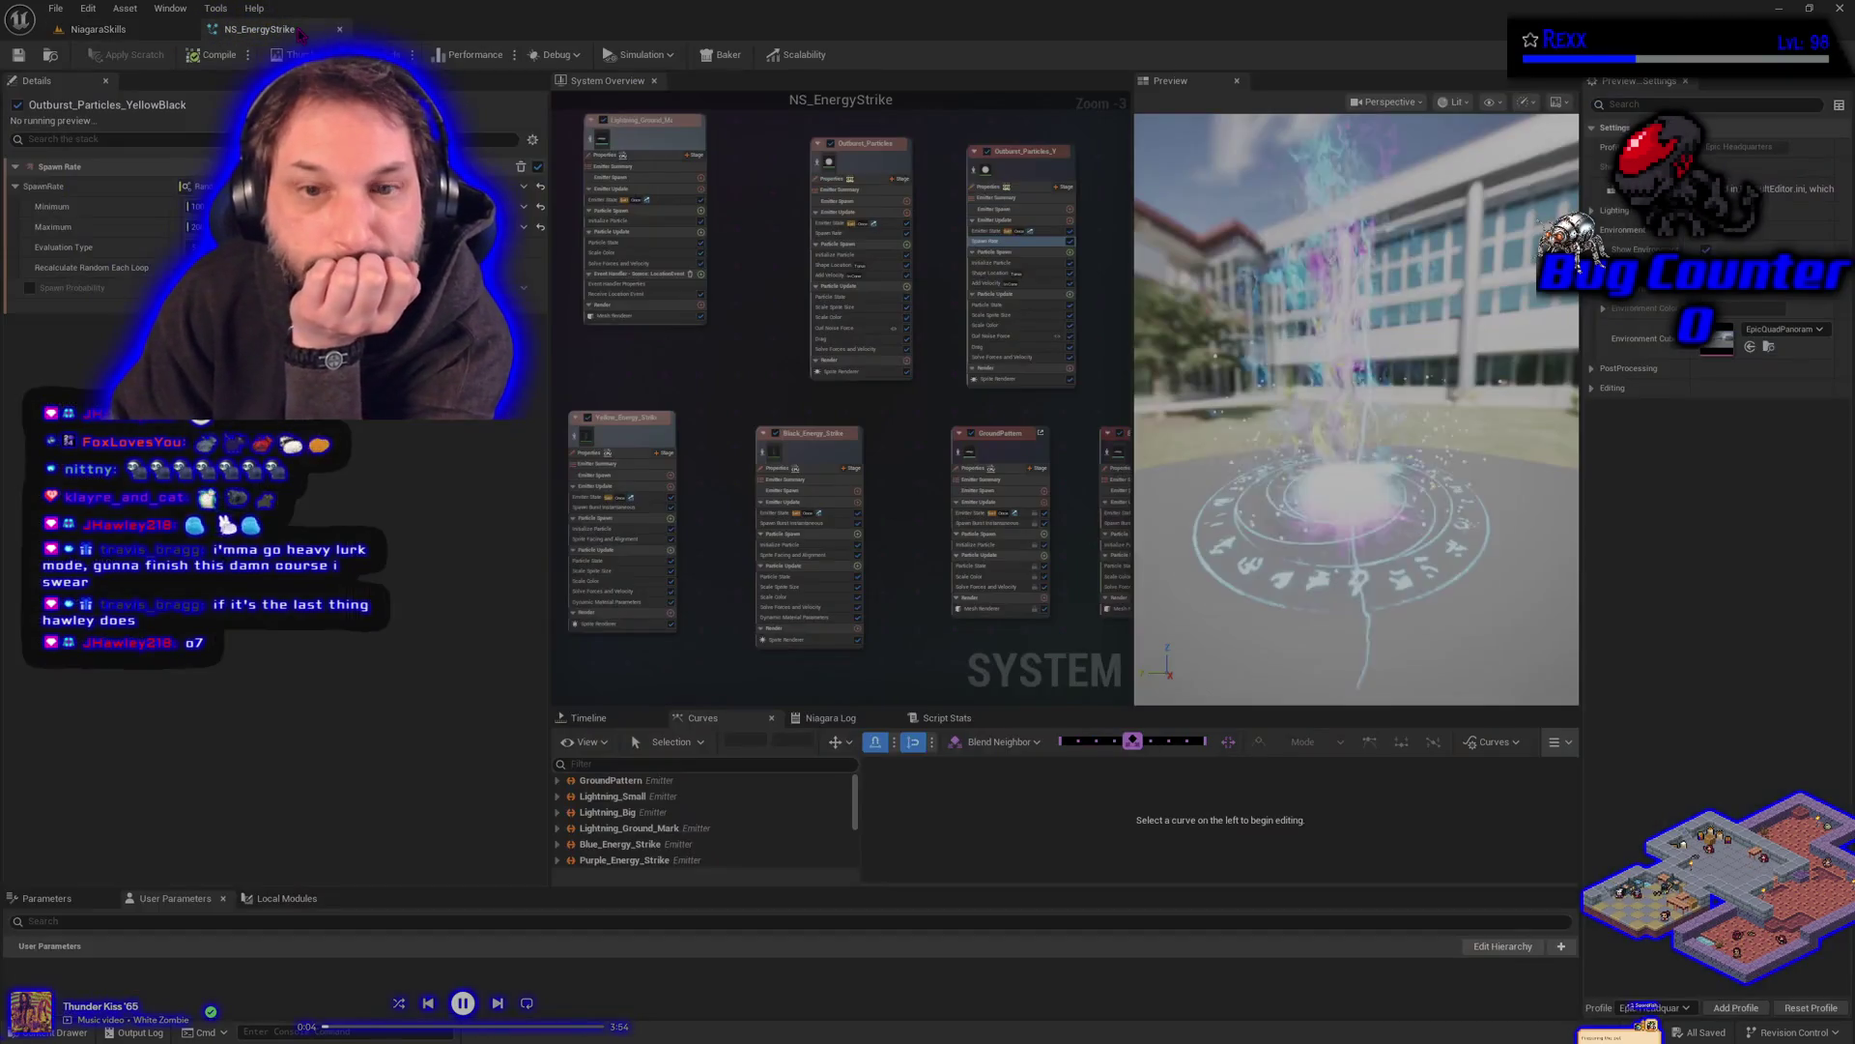
{"action": "scroll", "coordinate": [1366, 530], "scroll_direction": "up", "scroll_amount": 3}
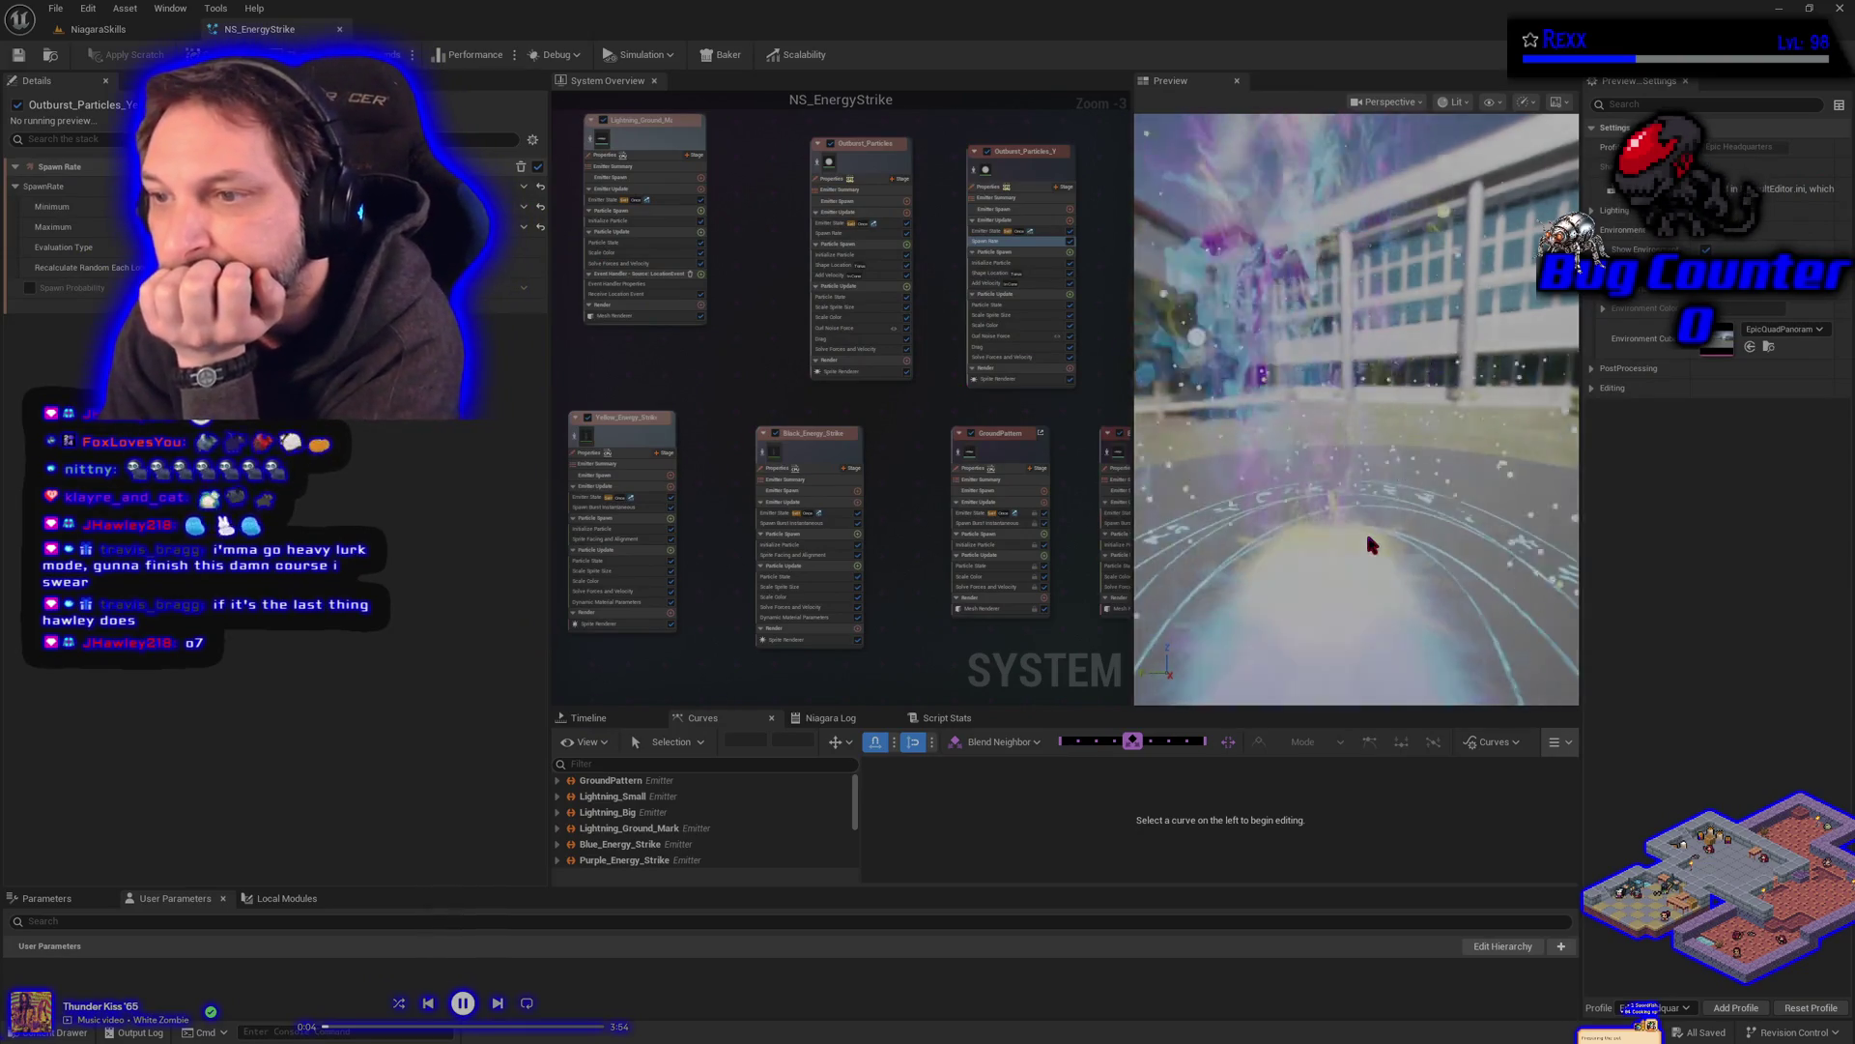
{"action": "left_click", "coordinate": [978, 175]}
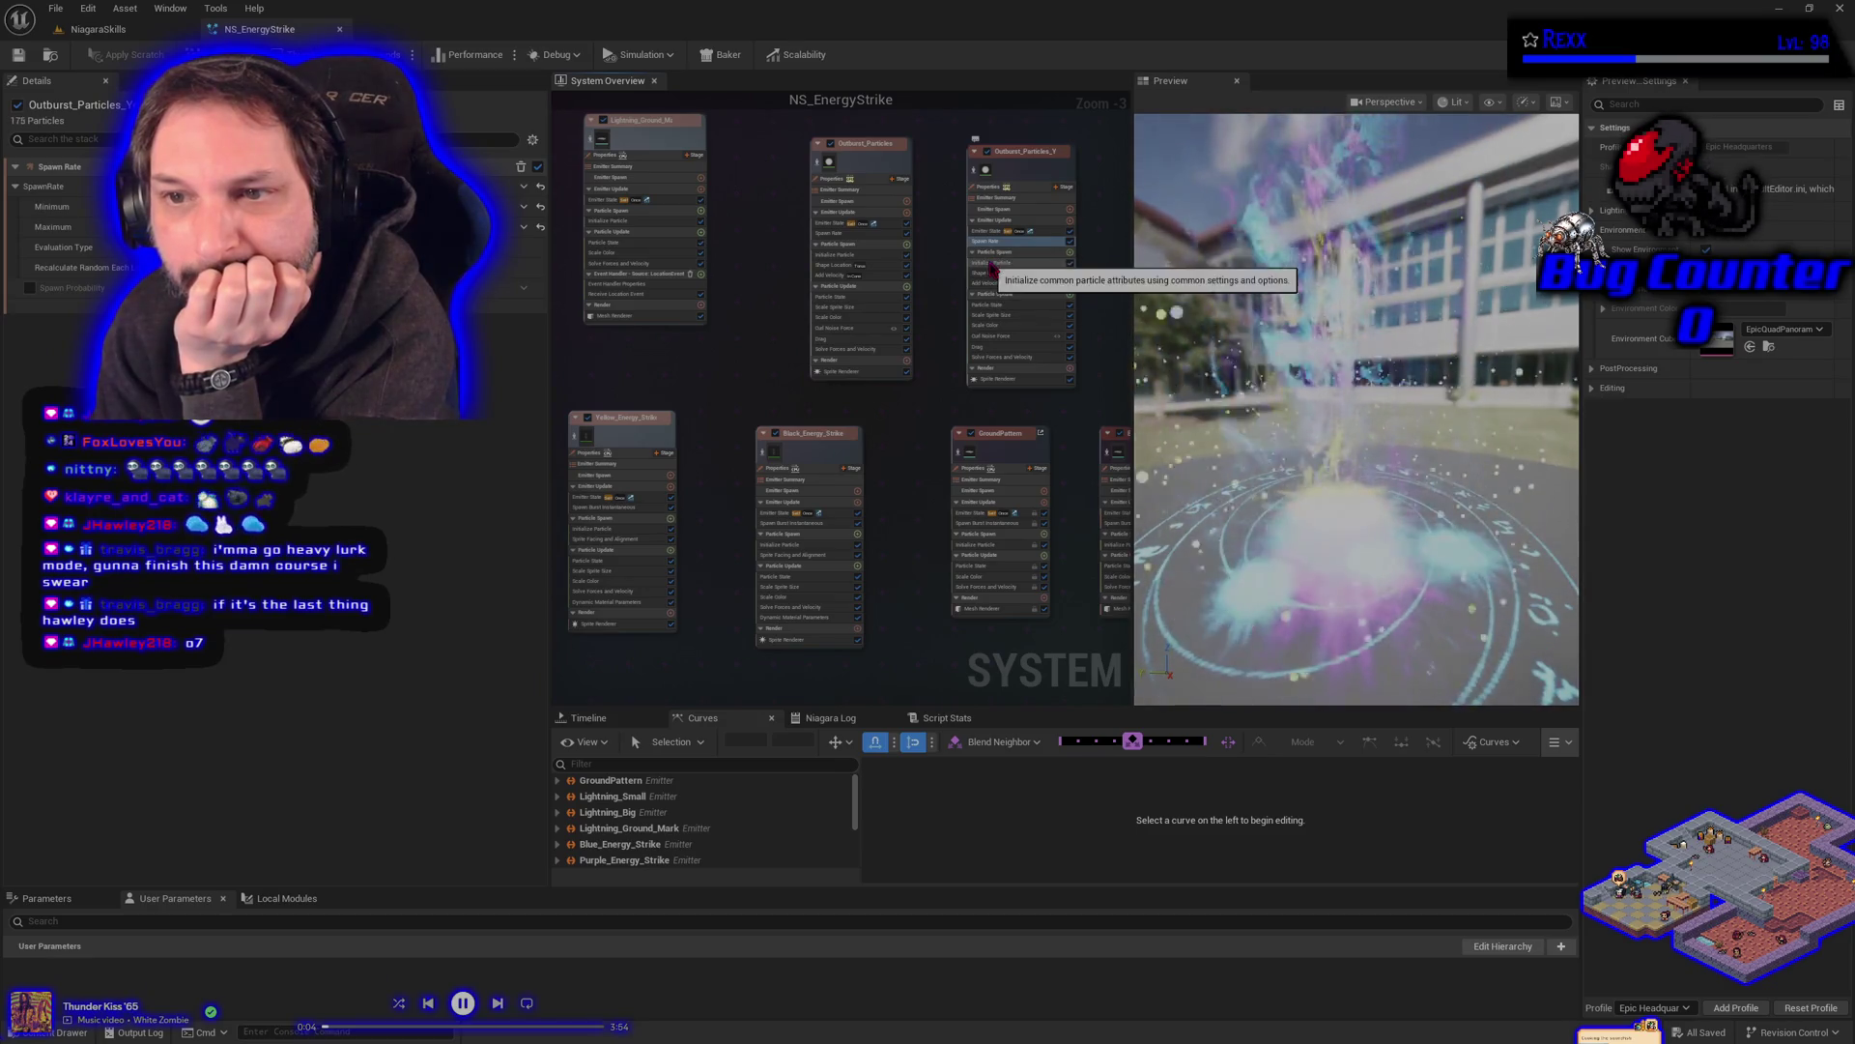
- Set the yellow outburst's Initialize Particle Color Mode to Direct Set with a chosen colour
{"action": "left_click", "coordinate": [995, 262]}
{"action": "left_click", "coordinate": [242, 284]}
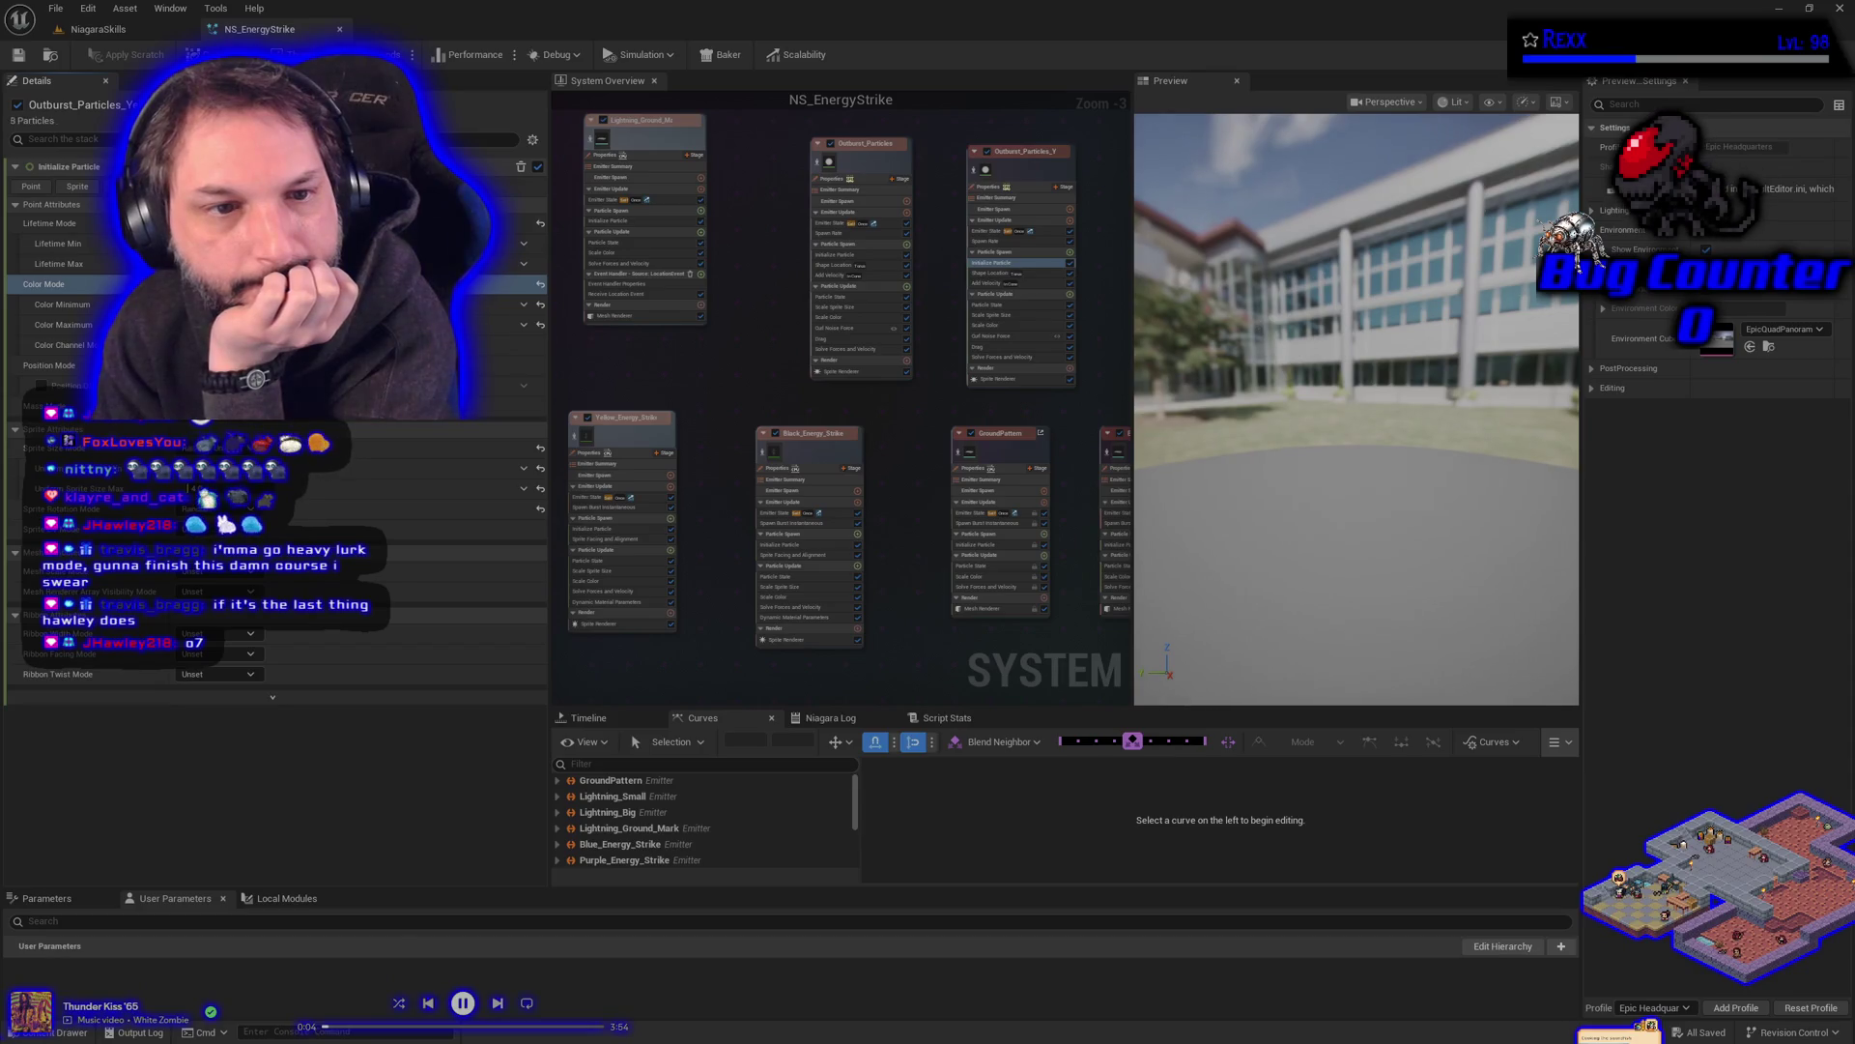
{"action": "left_click", "coordinate": [242, 319]}
{"action": "left_click", "coordinate": [241, 304]}
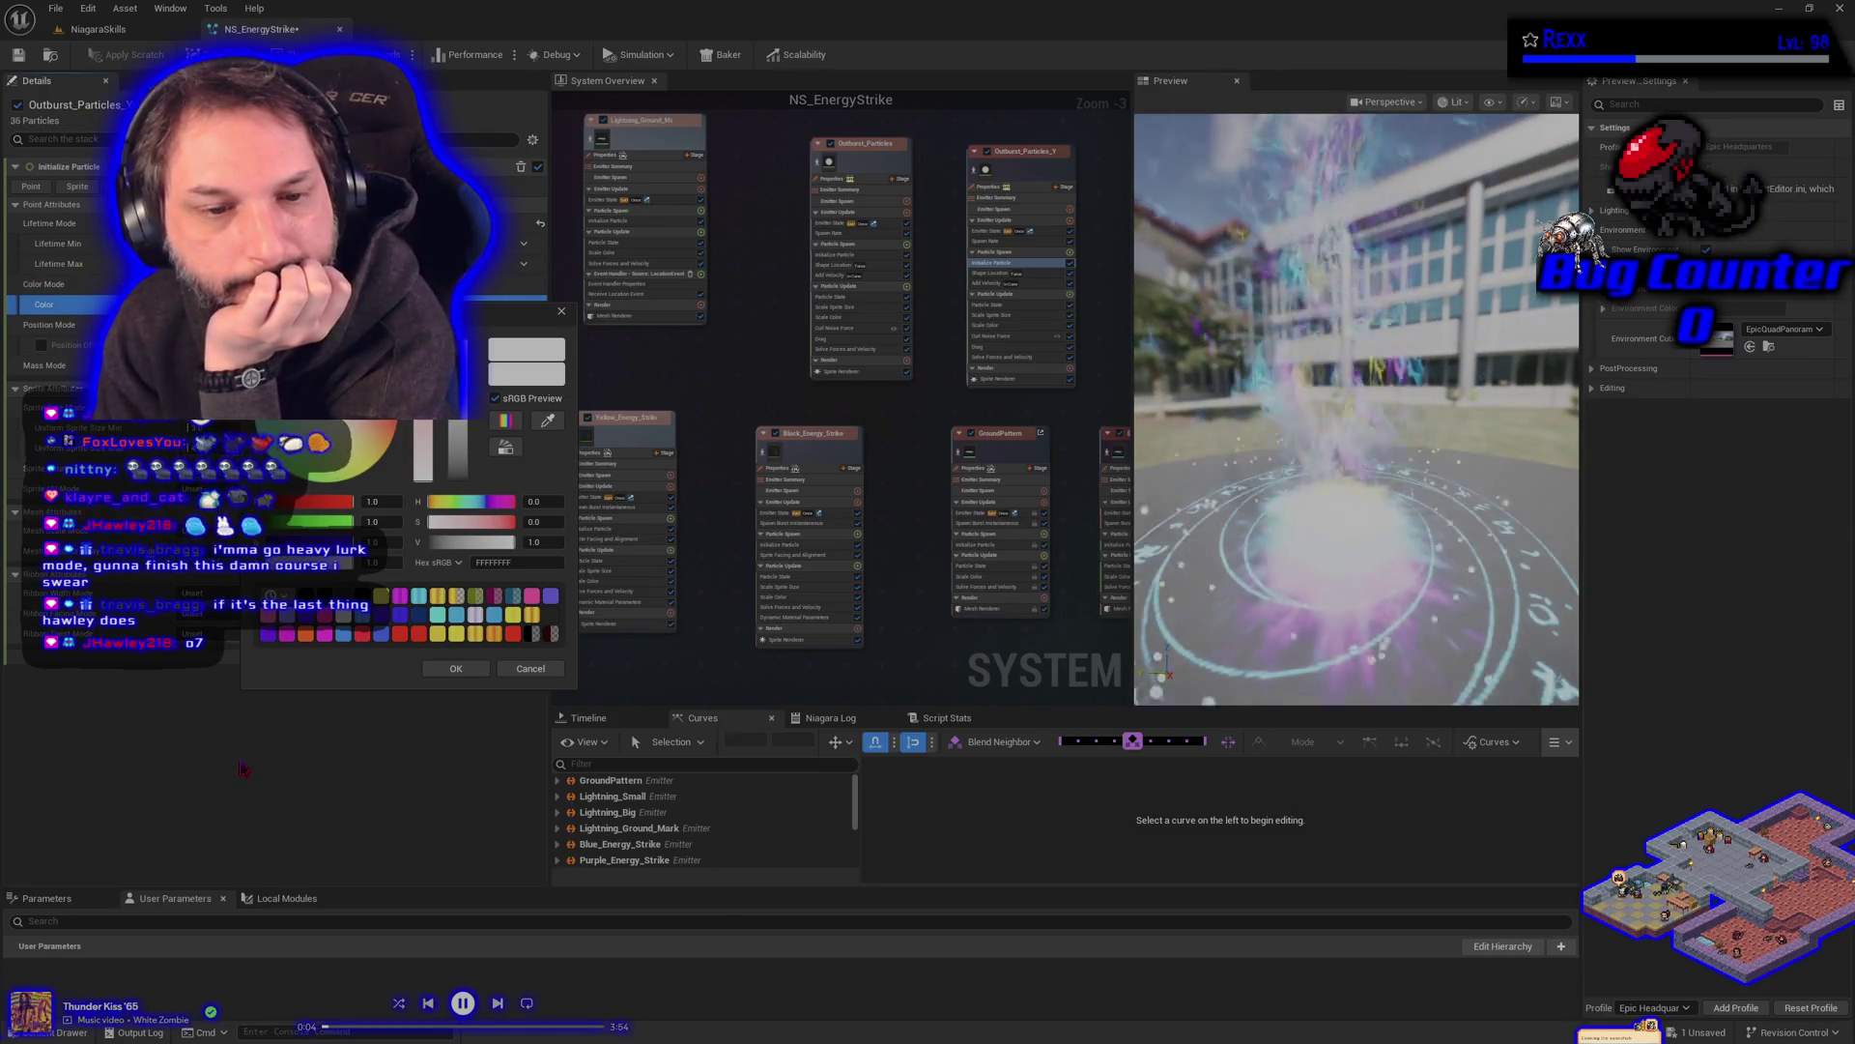
{"action": "left_click", "coordinate": [478, 671]}
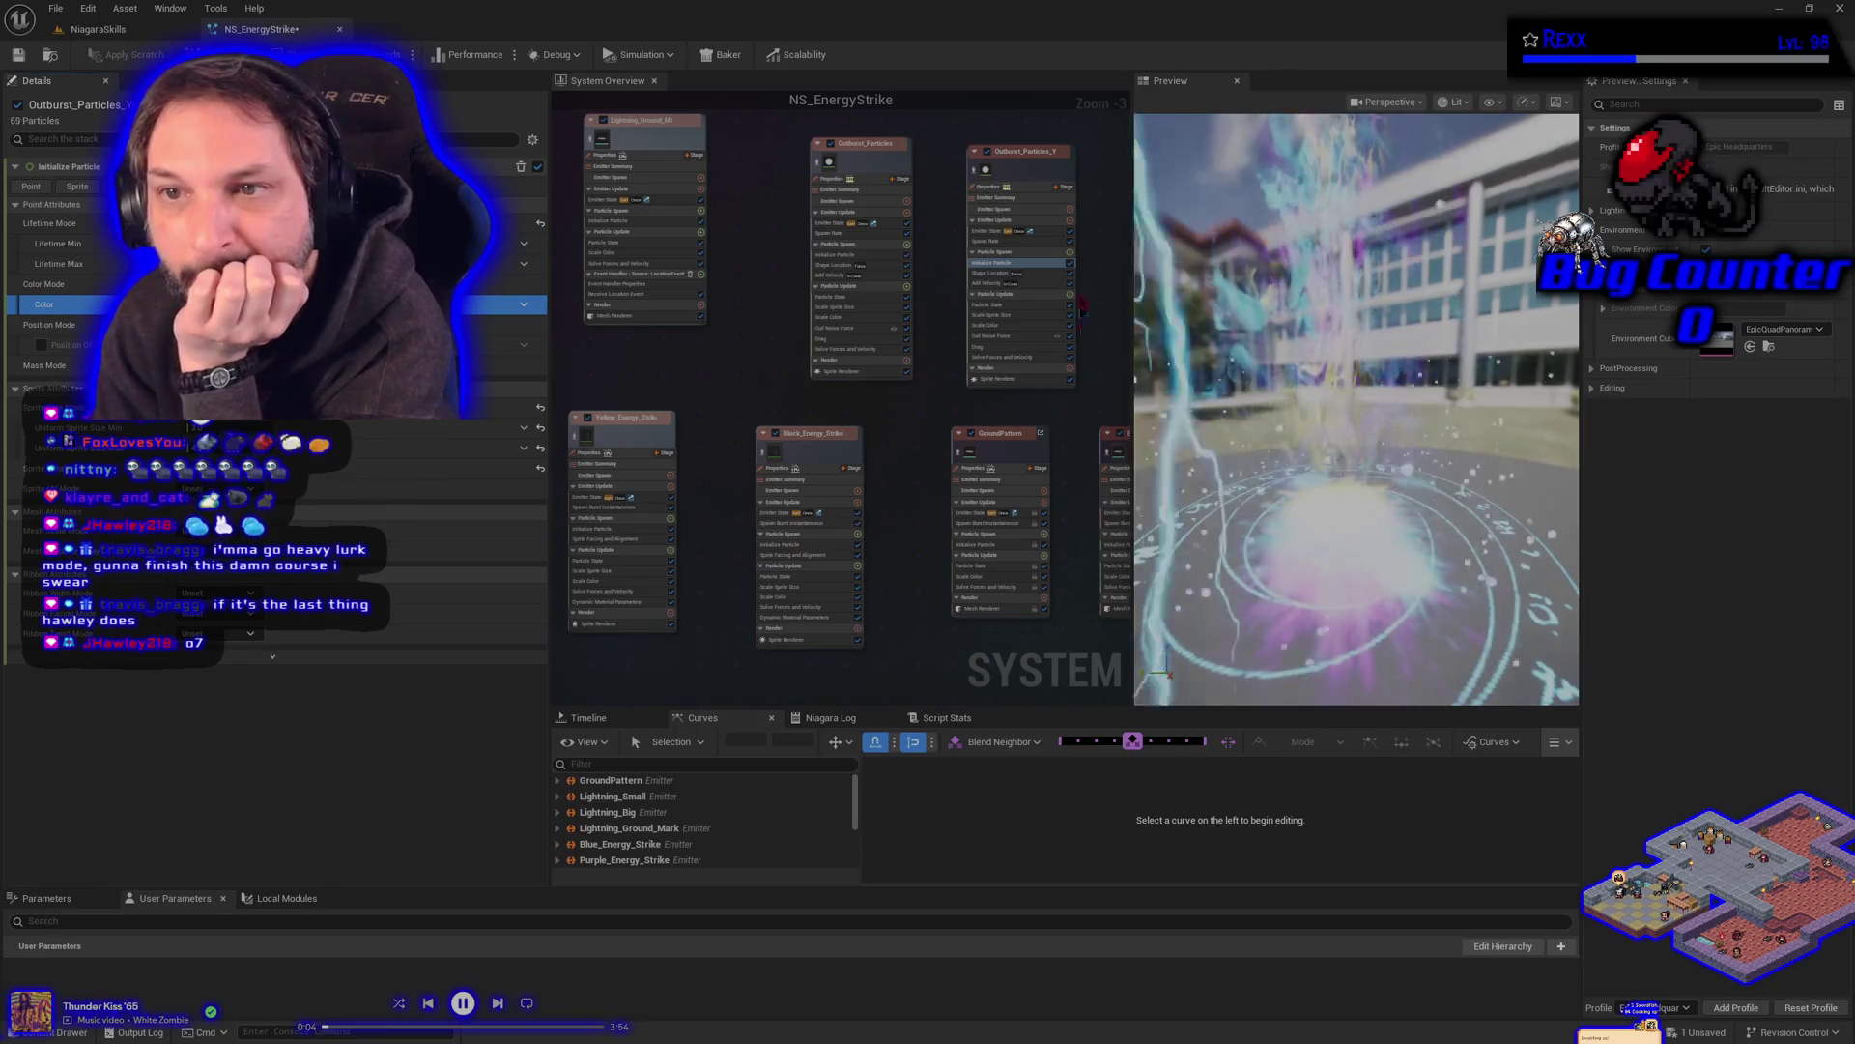
{"action": "left_click", "coordinate": [1037, 160]}
{"action": "left_click", "coordinate": [1037, 155]}
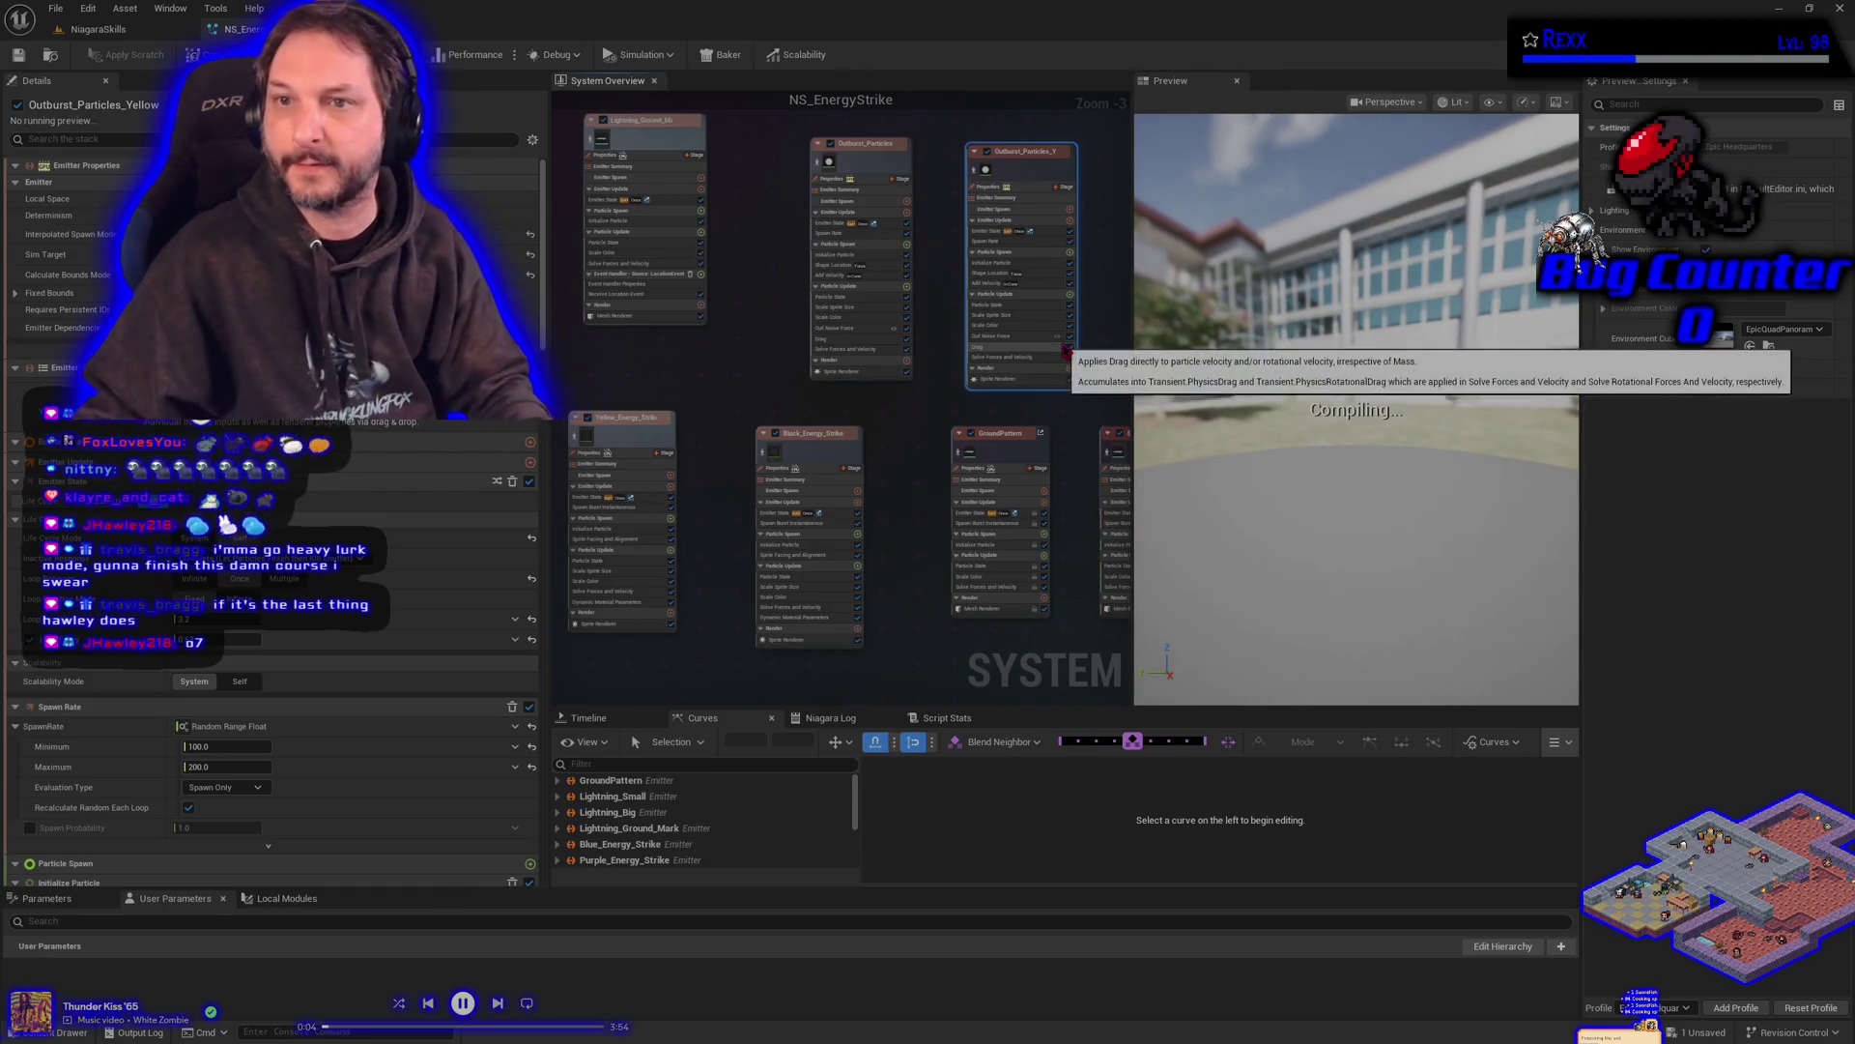
- Name the emitter Outburst_Particles_Yellow and save the NS_EnergyStrike system
{"action": "key", "text": "Return"}
{"action": "mouse_move", "coordinate": [1105, 281]}
{"action": "left_mouse_down"}
{"action": "mouse_move", "coordinate": [1013, 272]}
{"action": "mouse_move", "coordinate": [926, 339]}
{"action": "left_mouse_up"}
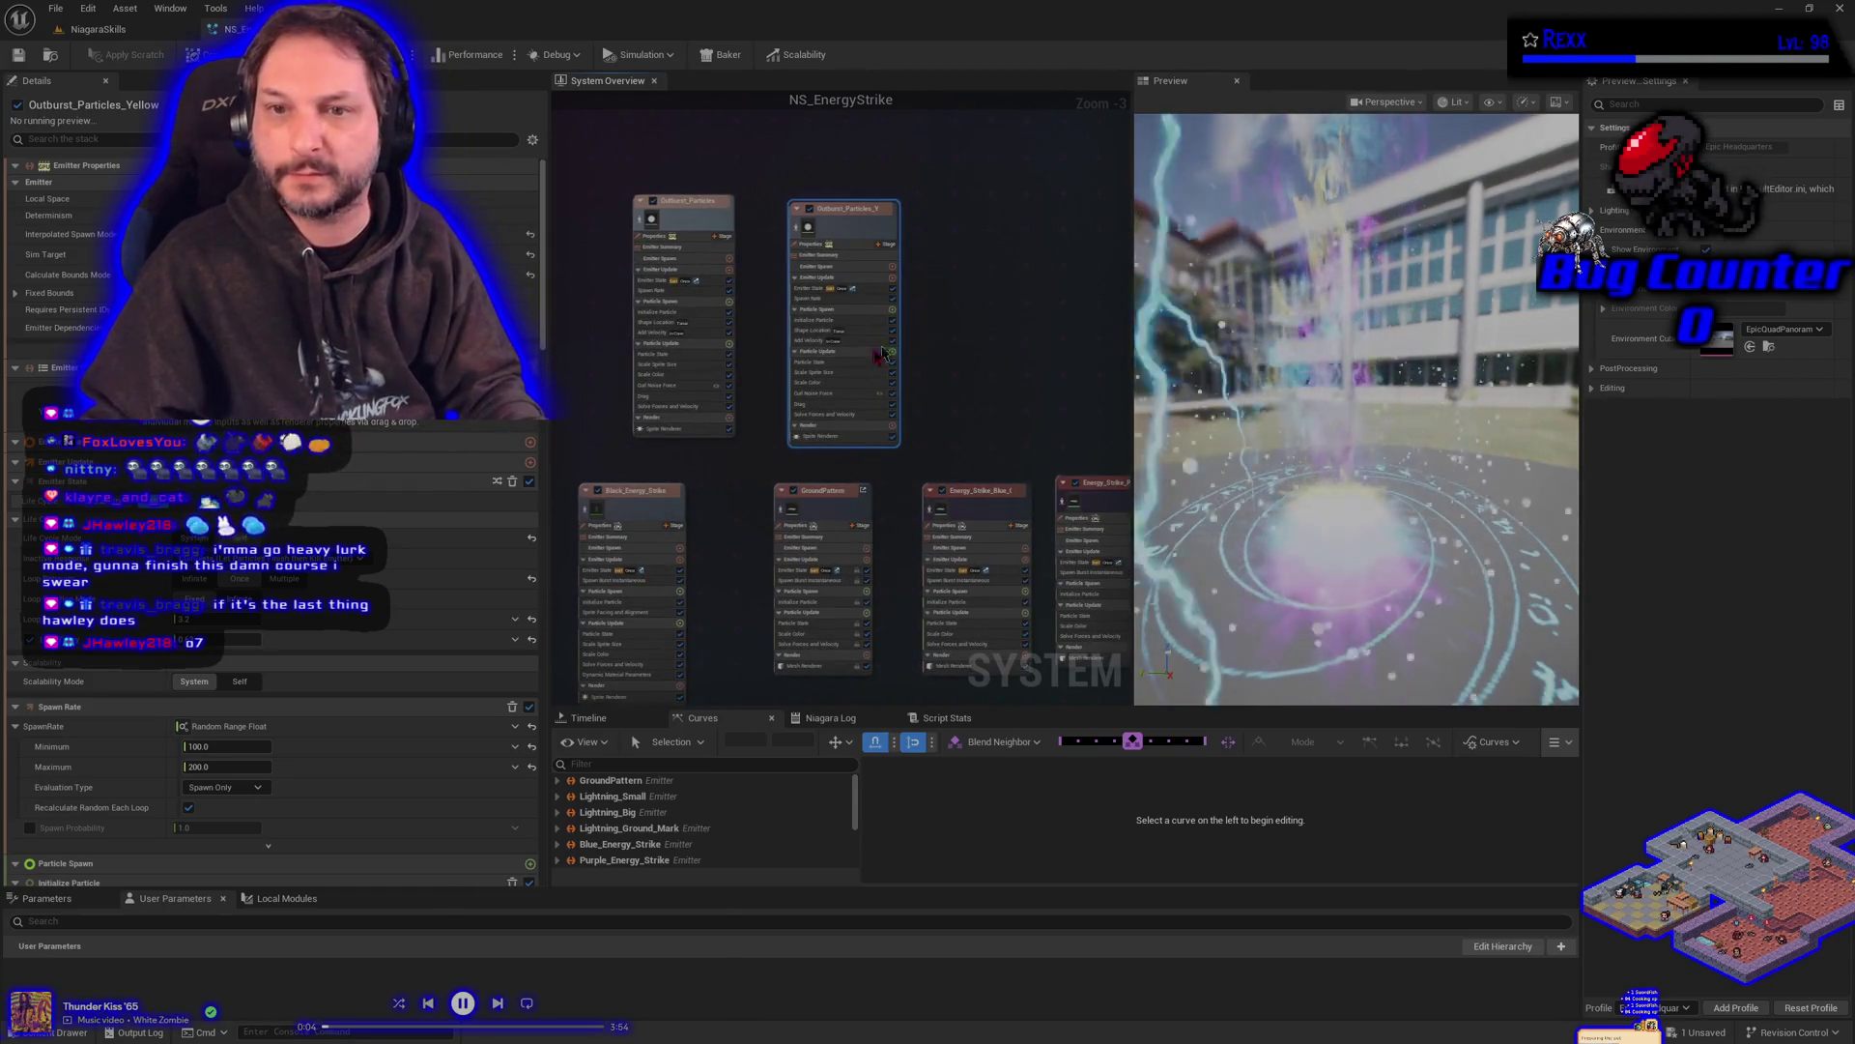
{"action": "left_click", "coordinate": [844, 299]}
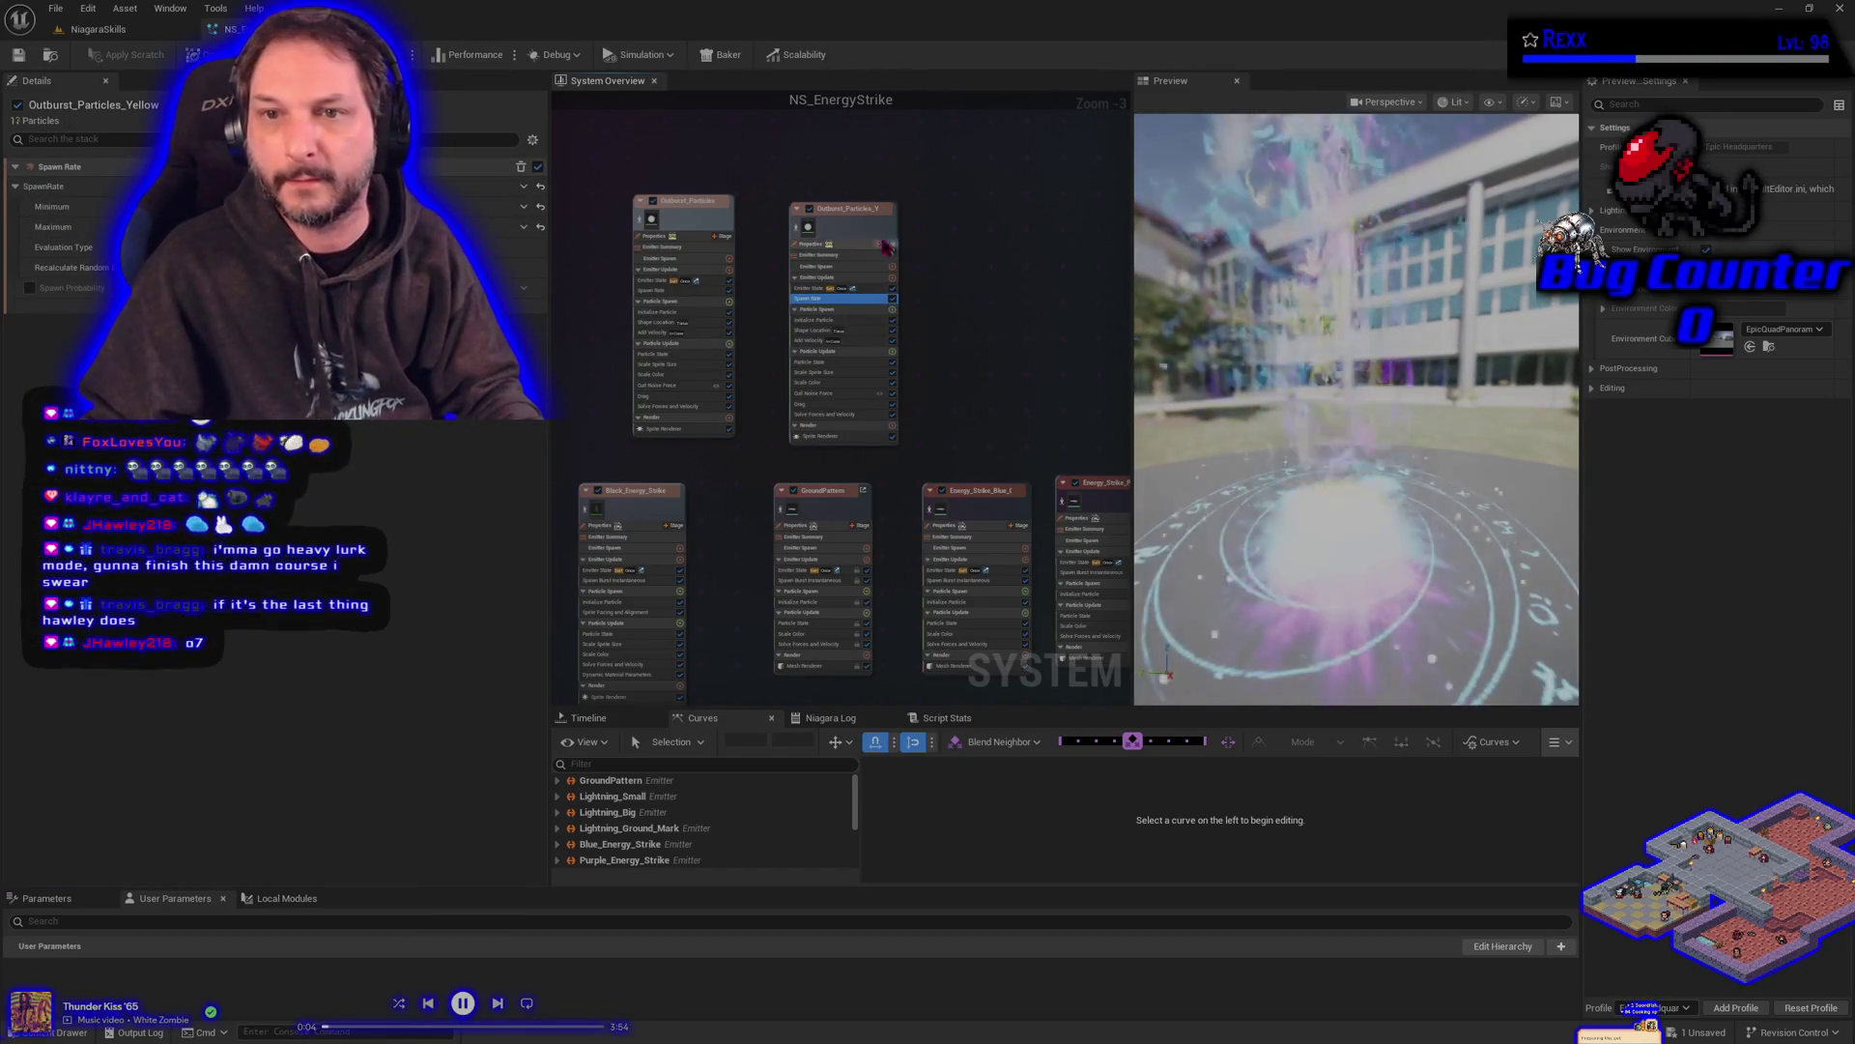
{"action": "left_click", "coordinate": [840, 244]}
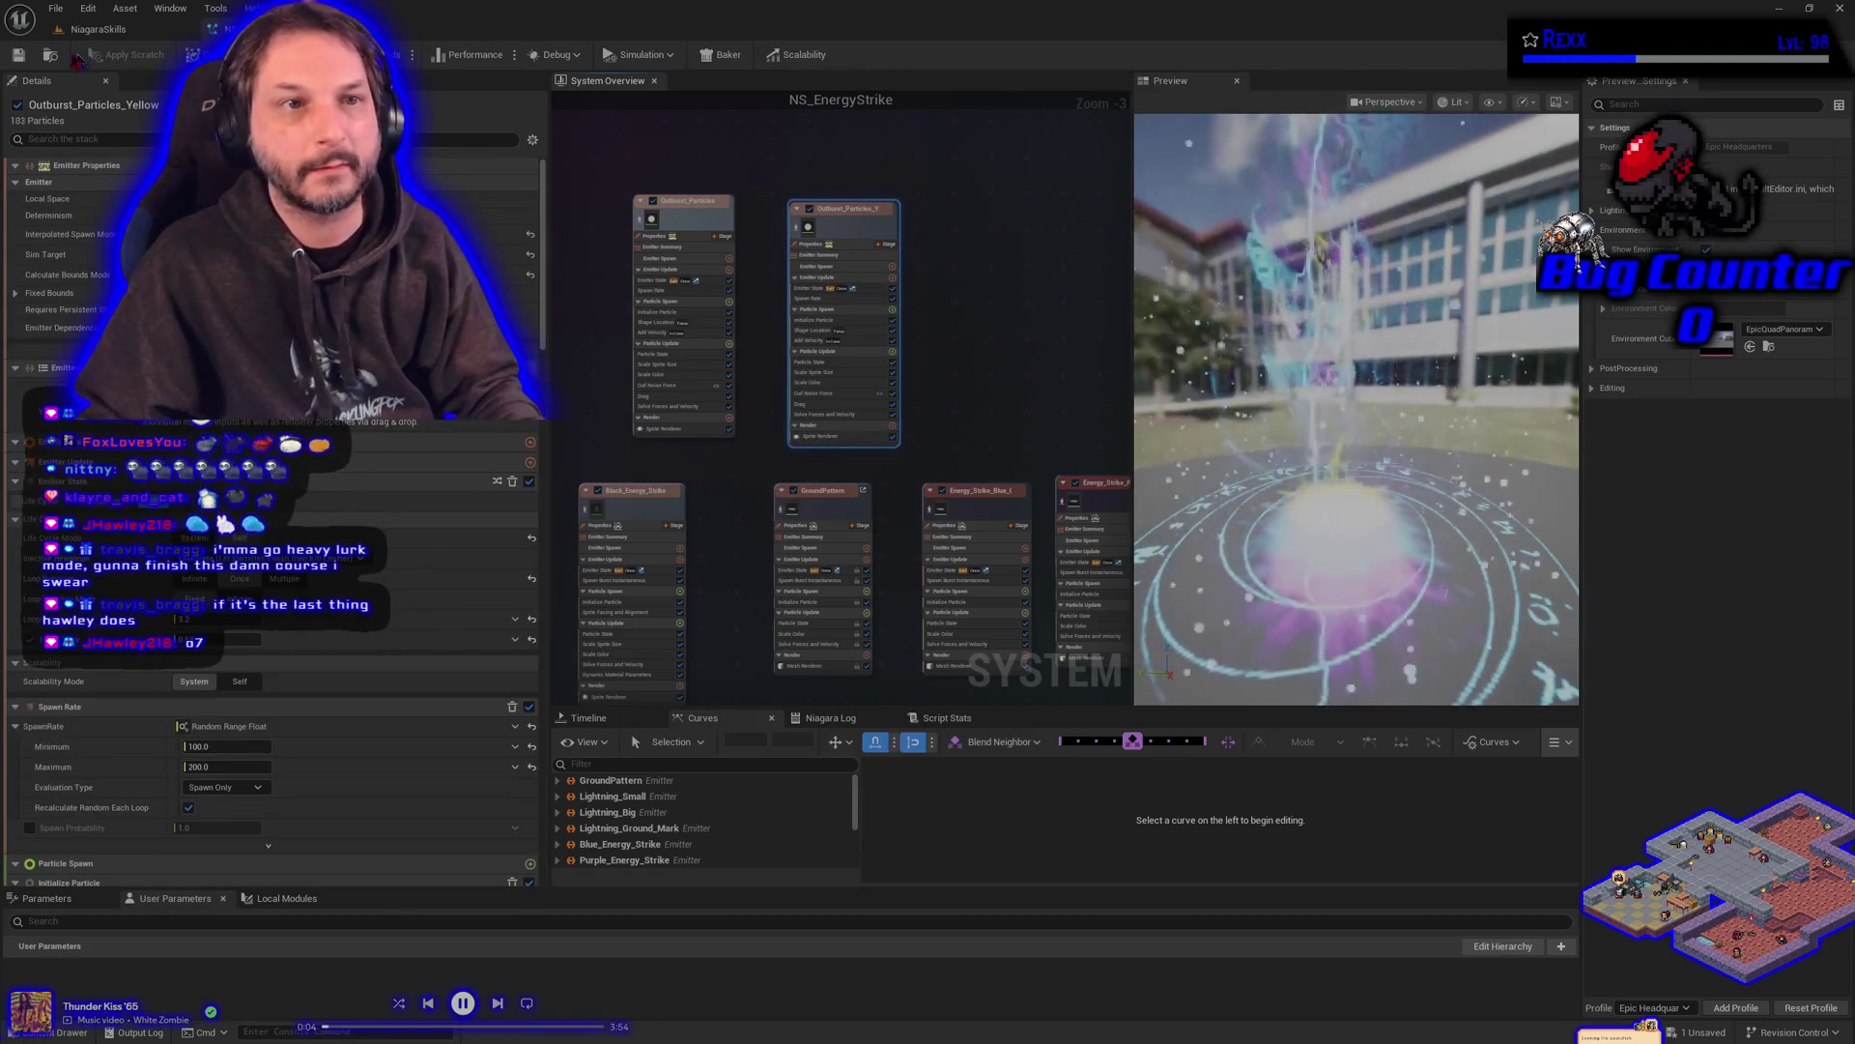
{"action": "left_click", "coordinate": [56, 9]}
{"action": "left_click", "coordinate": [110, 110]}
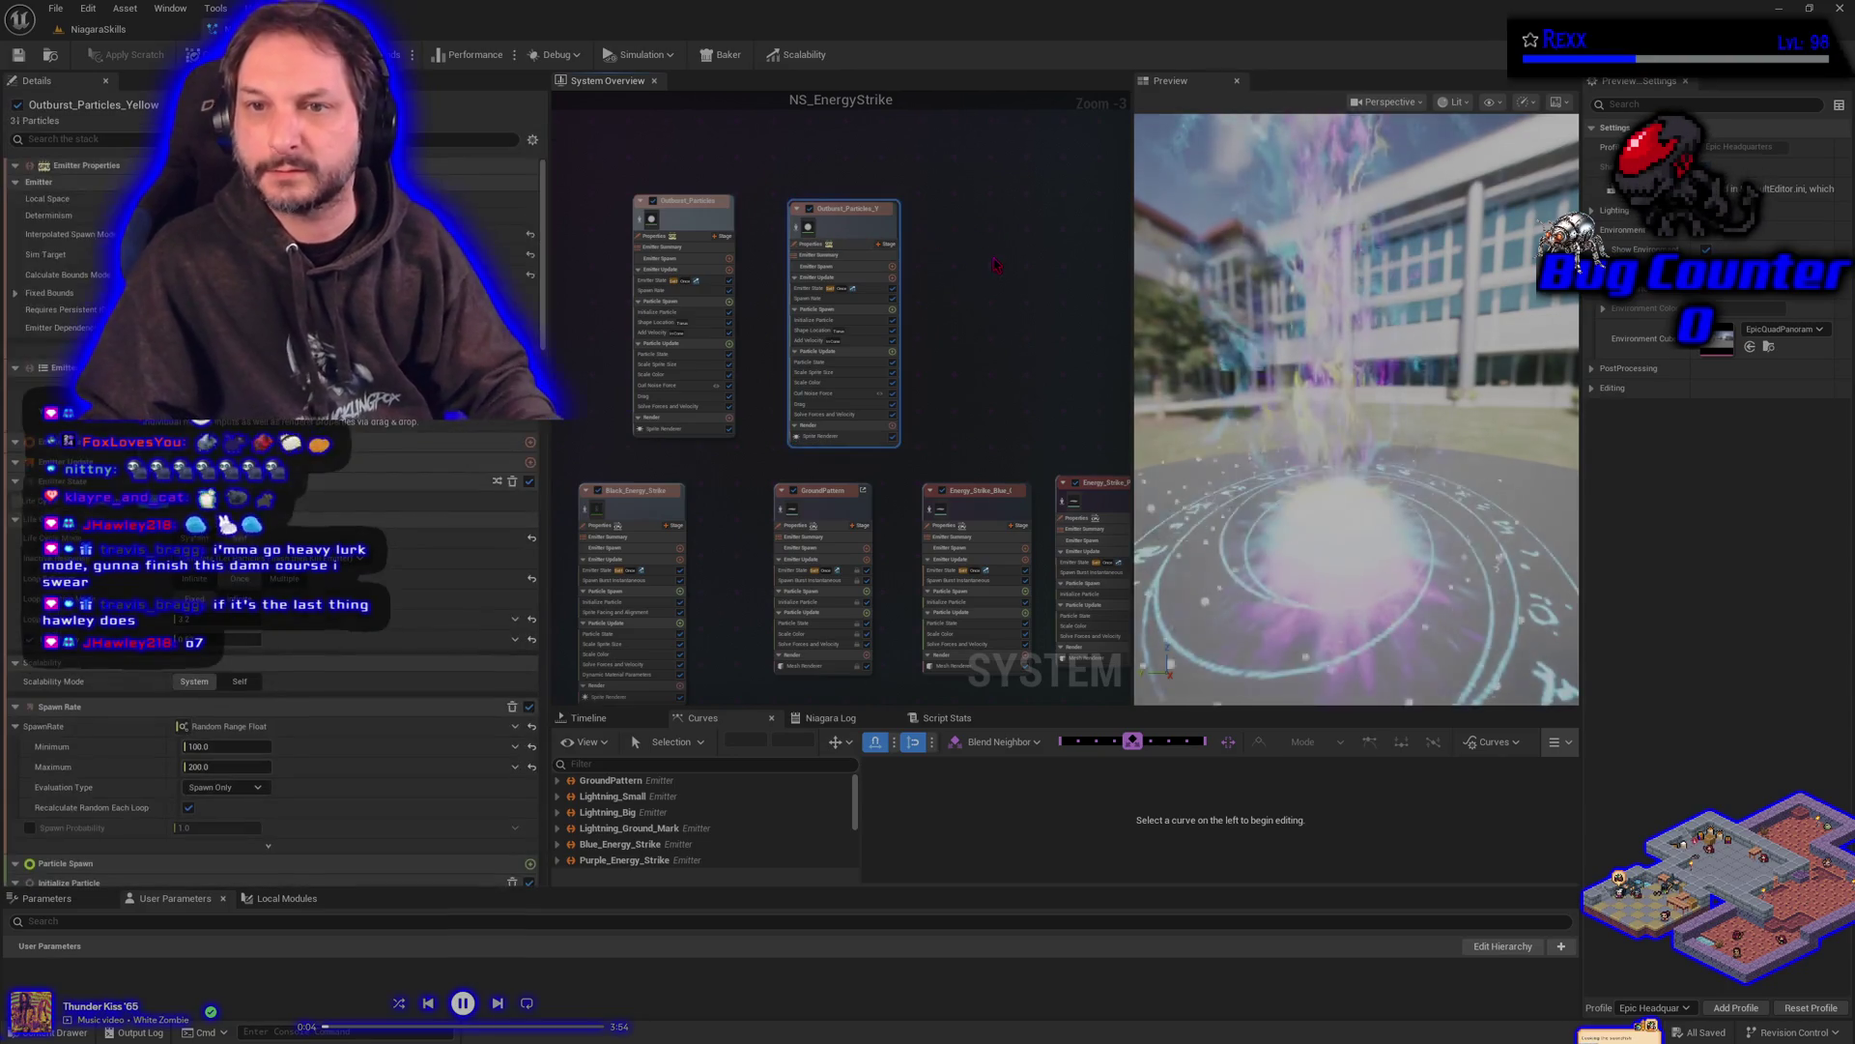
- Duplicate the yellow emitter beside the original and rename the copy Outburst_Particles_Black
{"action": "key", "text": "ctrl+d"}
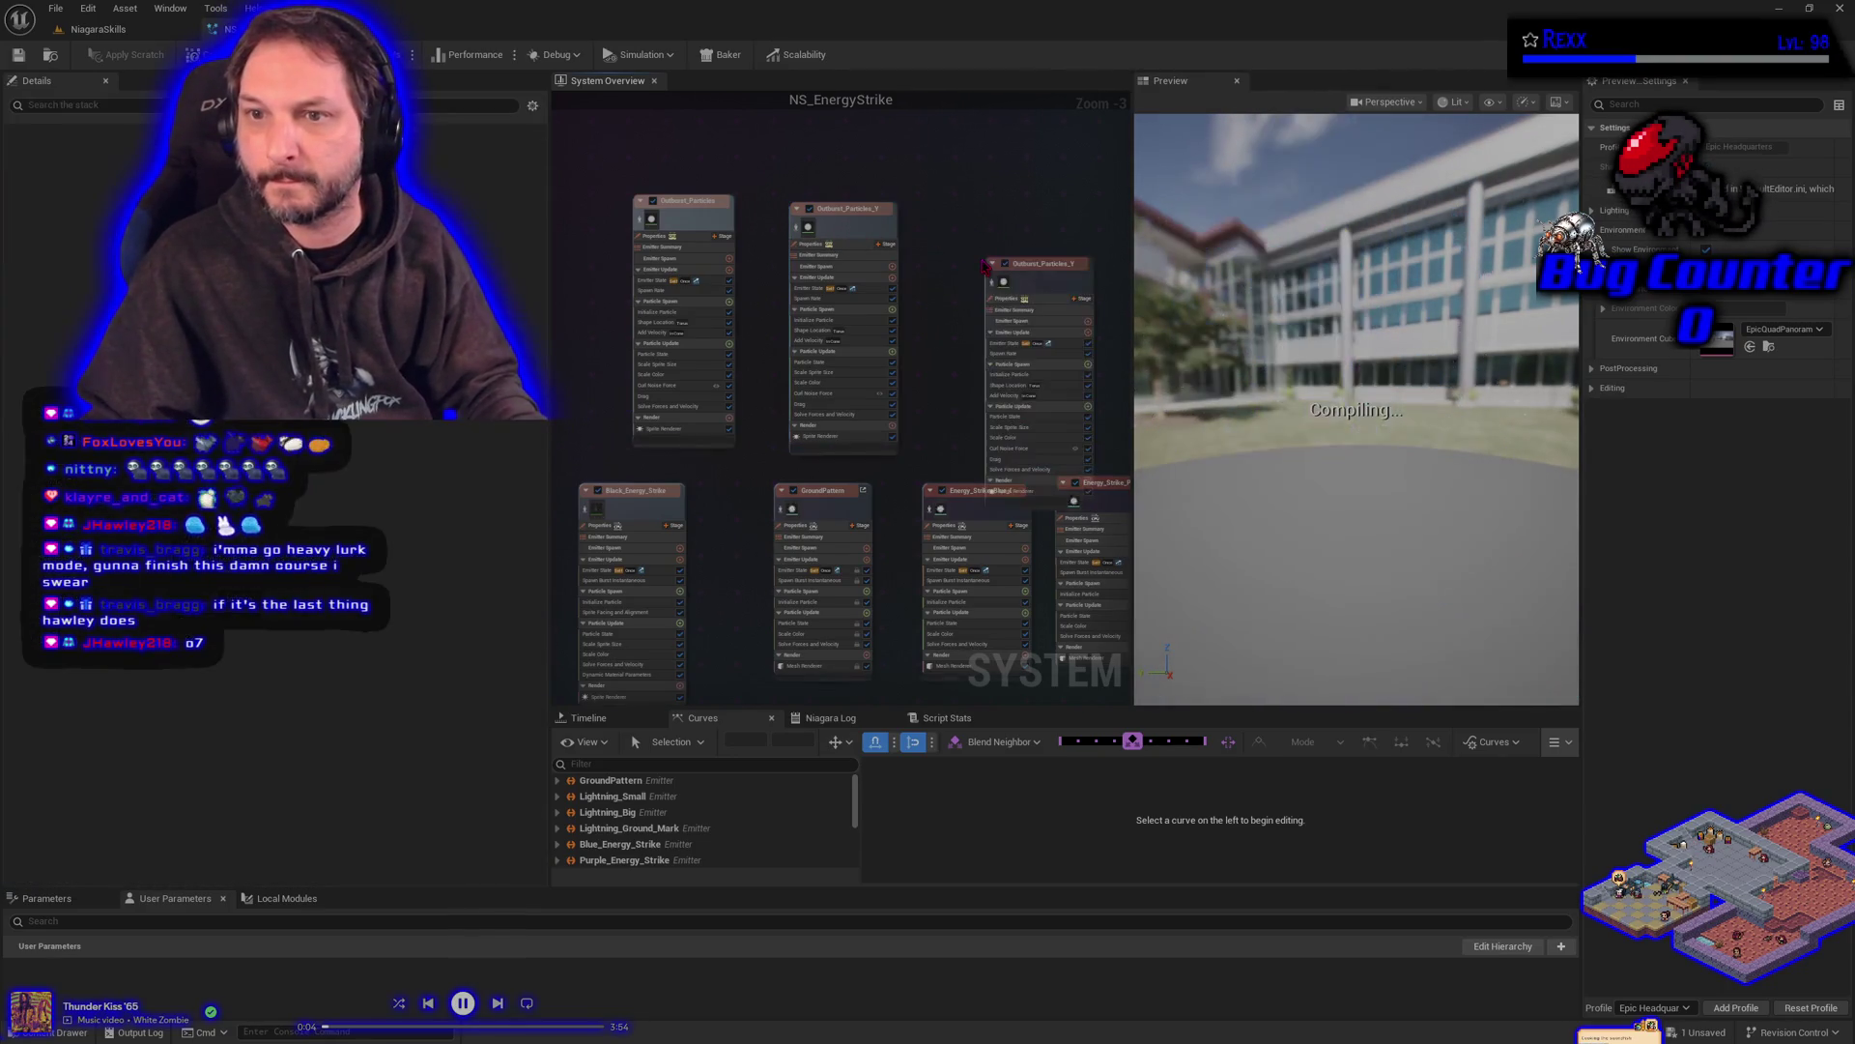
{"action": "left_click_drag", "start_coordinate": [1036, 280], "coordinate": [1002, 229]}
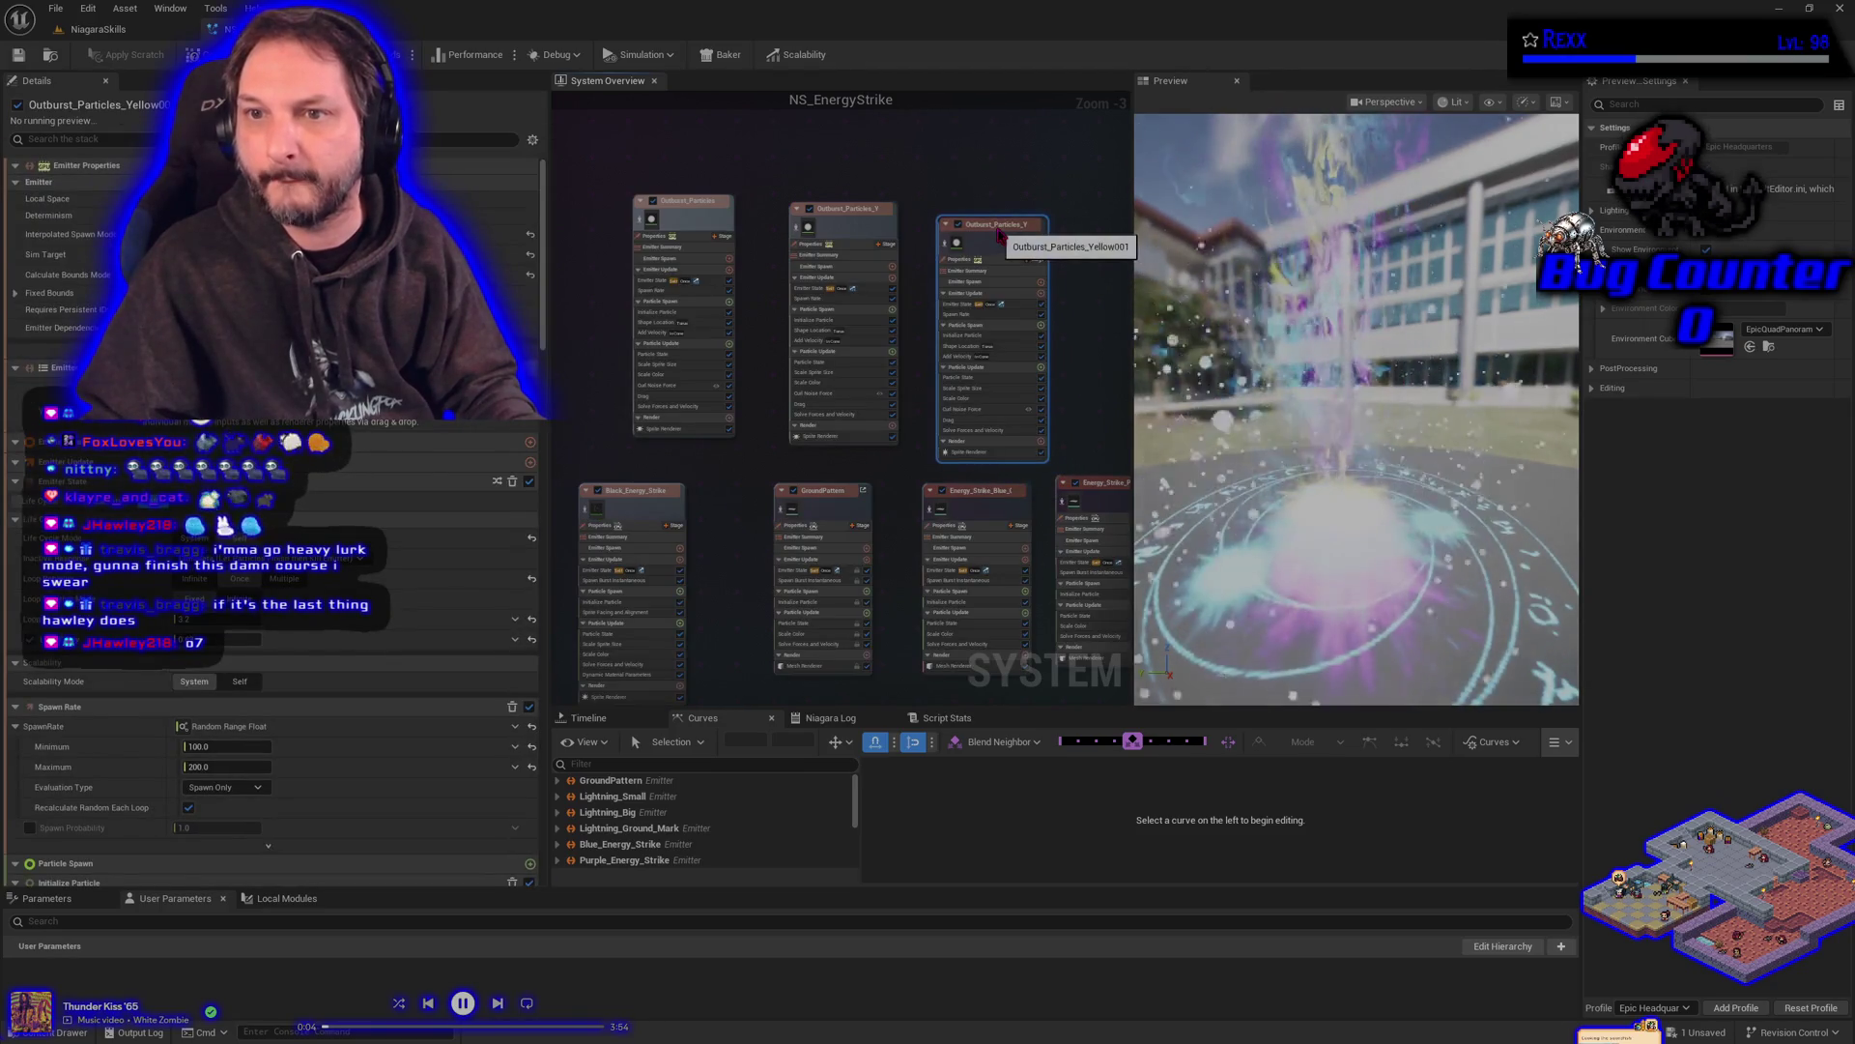
{"action": "double_click", "coordinate": [1002, 227]}
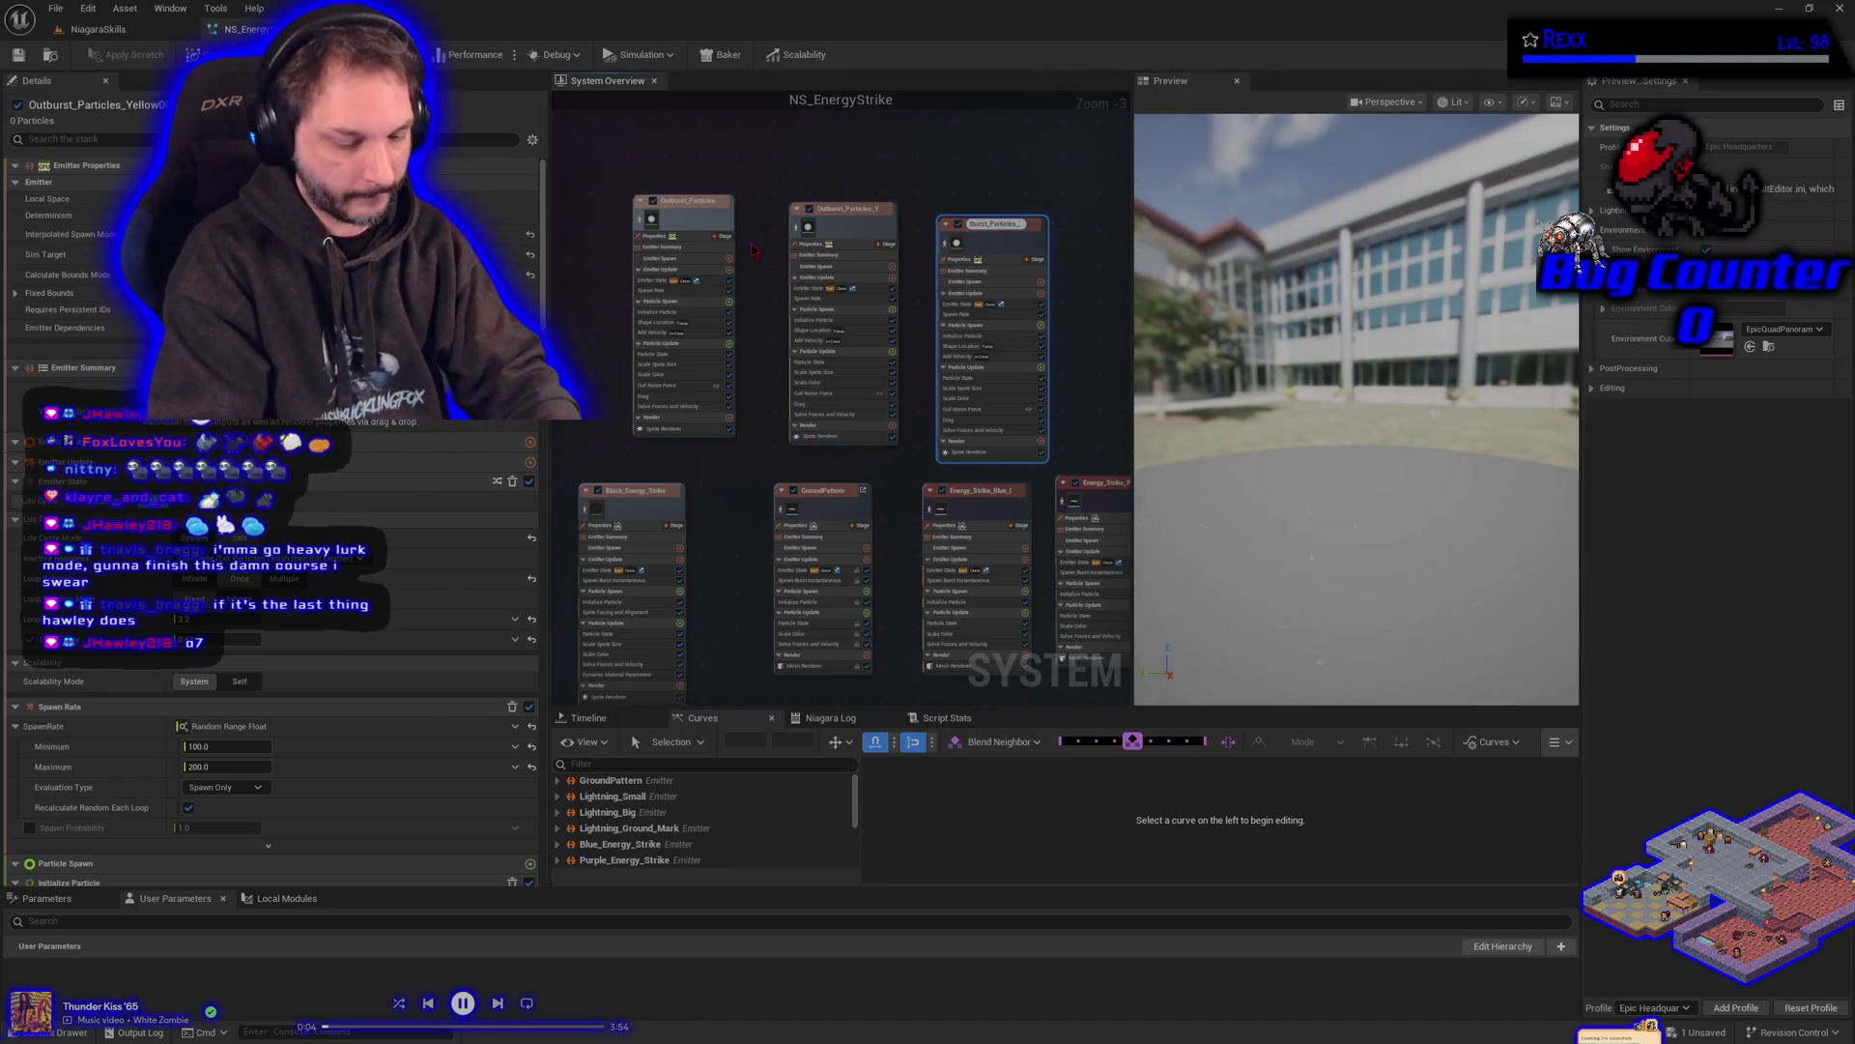
{"action": "type", "text": "Ba"}
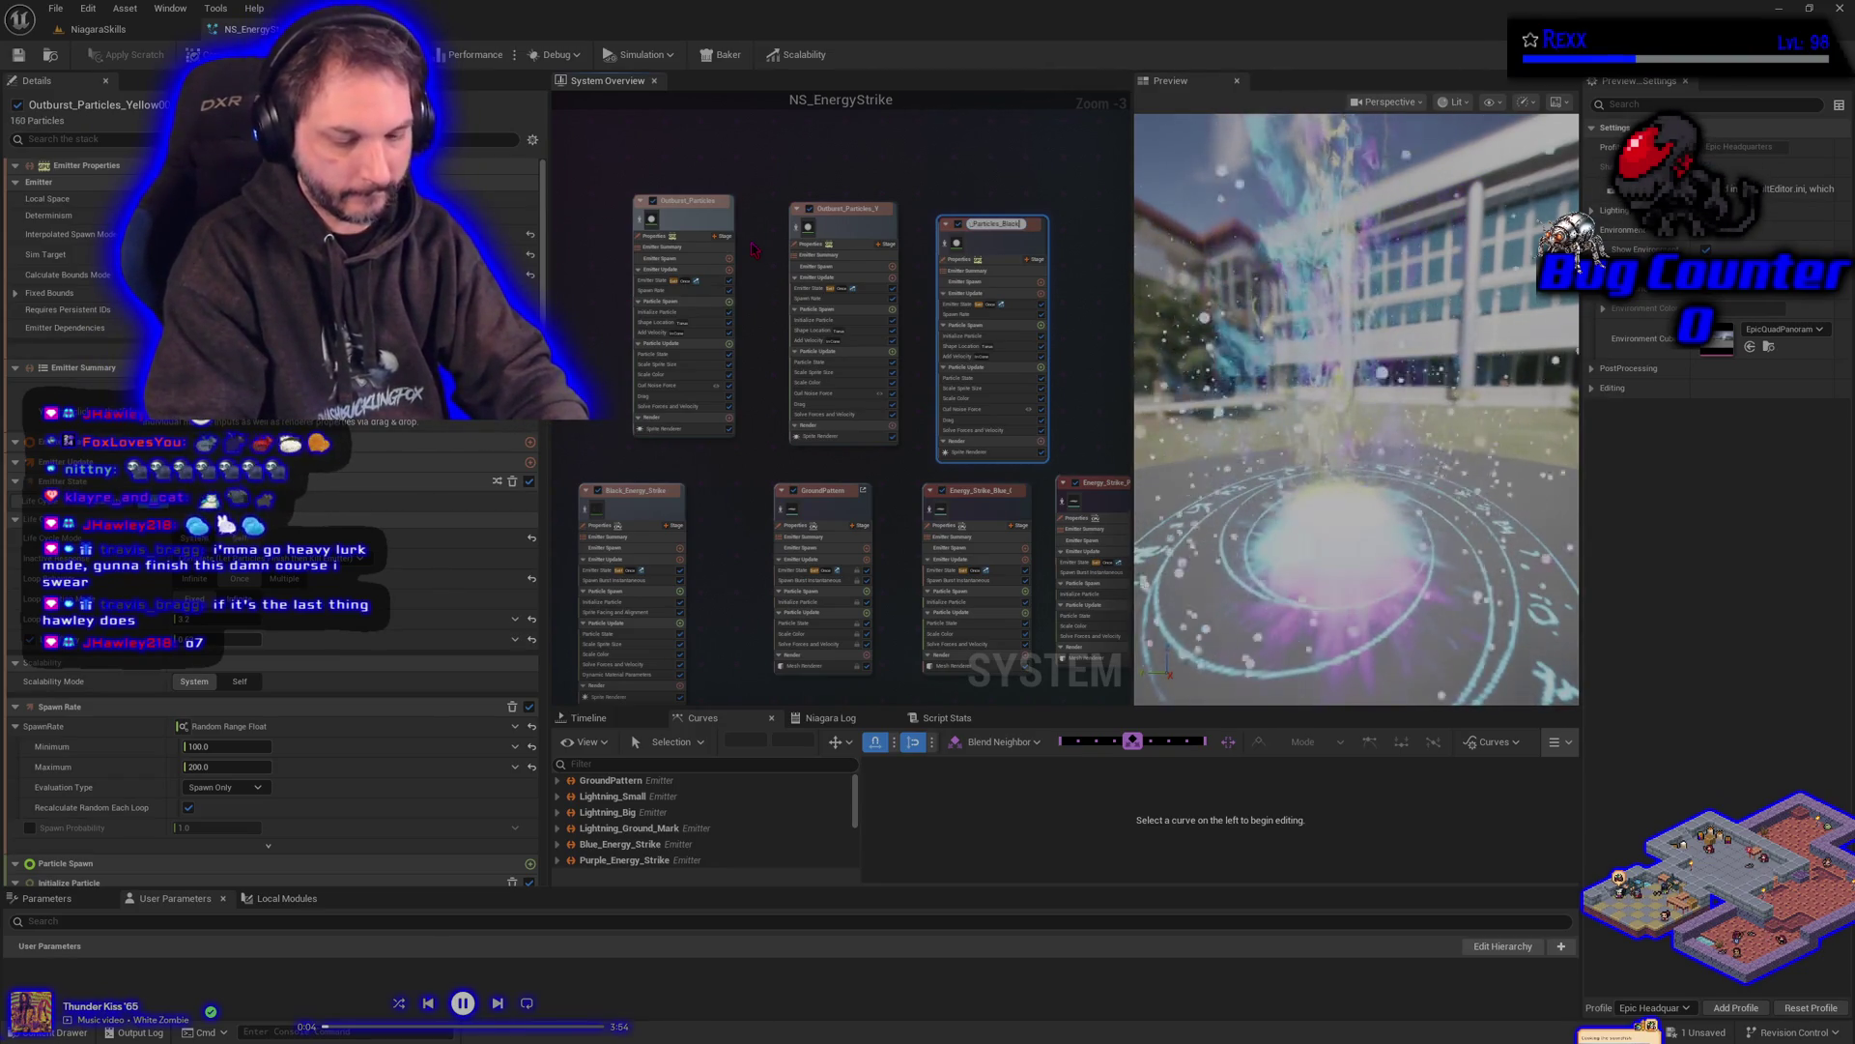
{"action": "key", "text": "Return"}
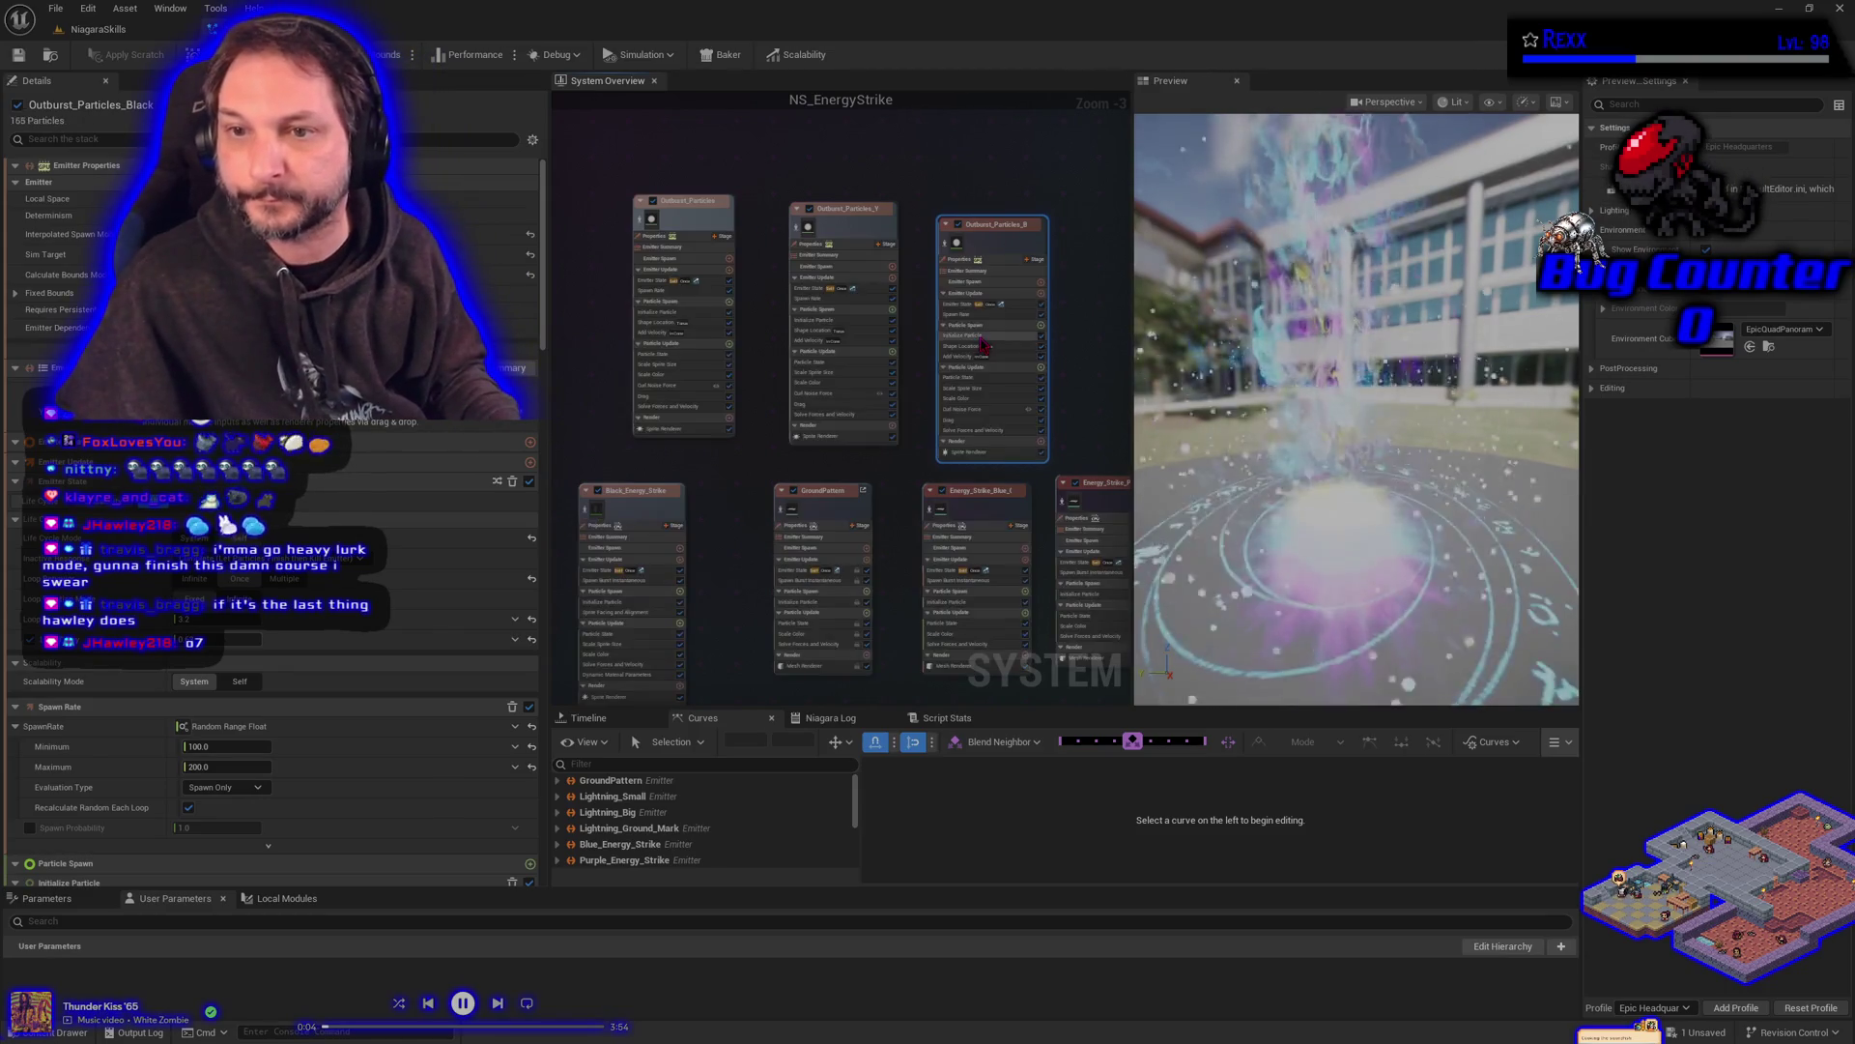
{"action": "left_click", "coordinate": [980, 335]}
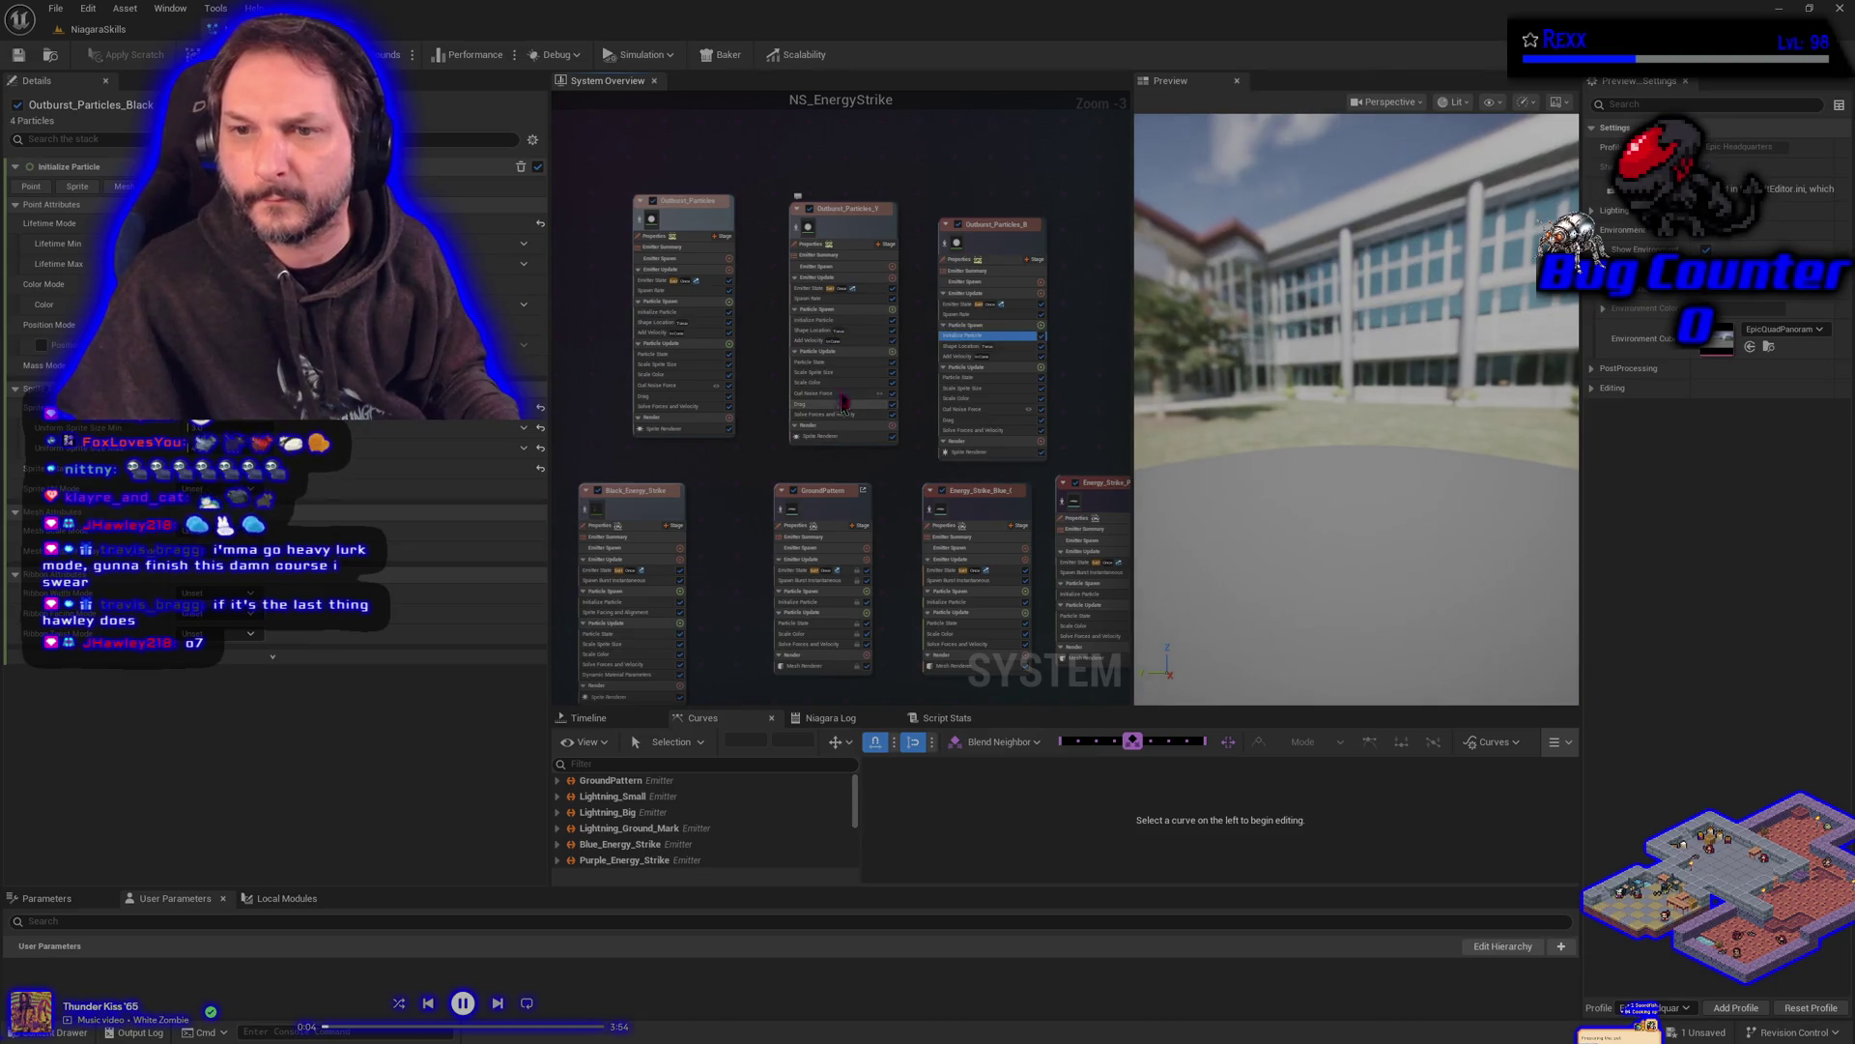
- Compare the Initialize Particle colours of Outburst_Particles_Yellow and Yellow_Energy_Strike
{"action": "left_click", "coordinate": [837, 321]}
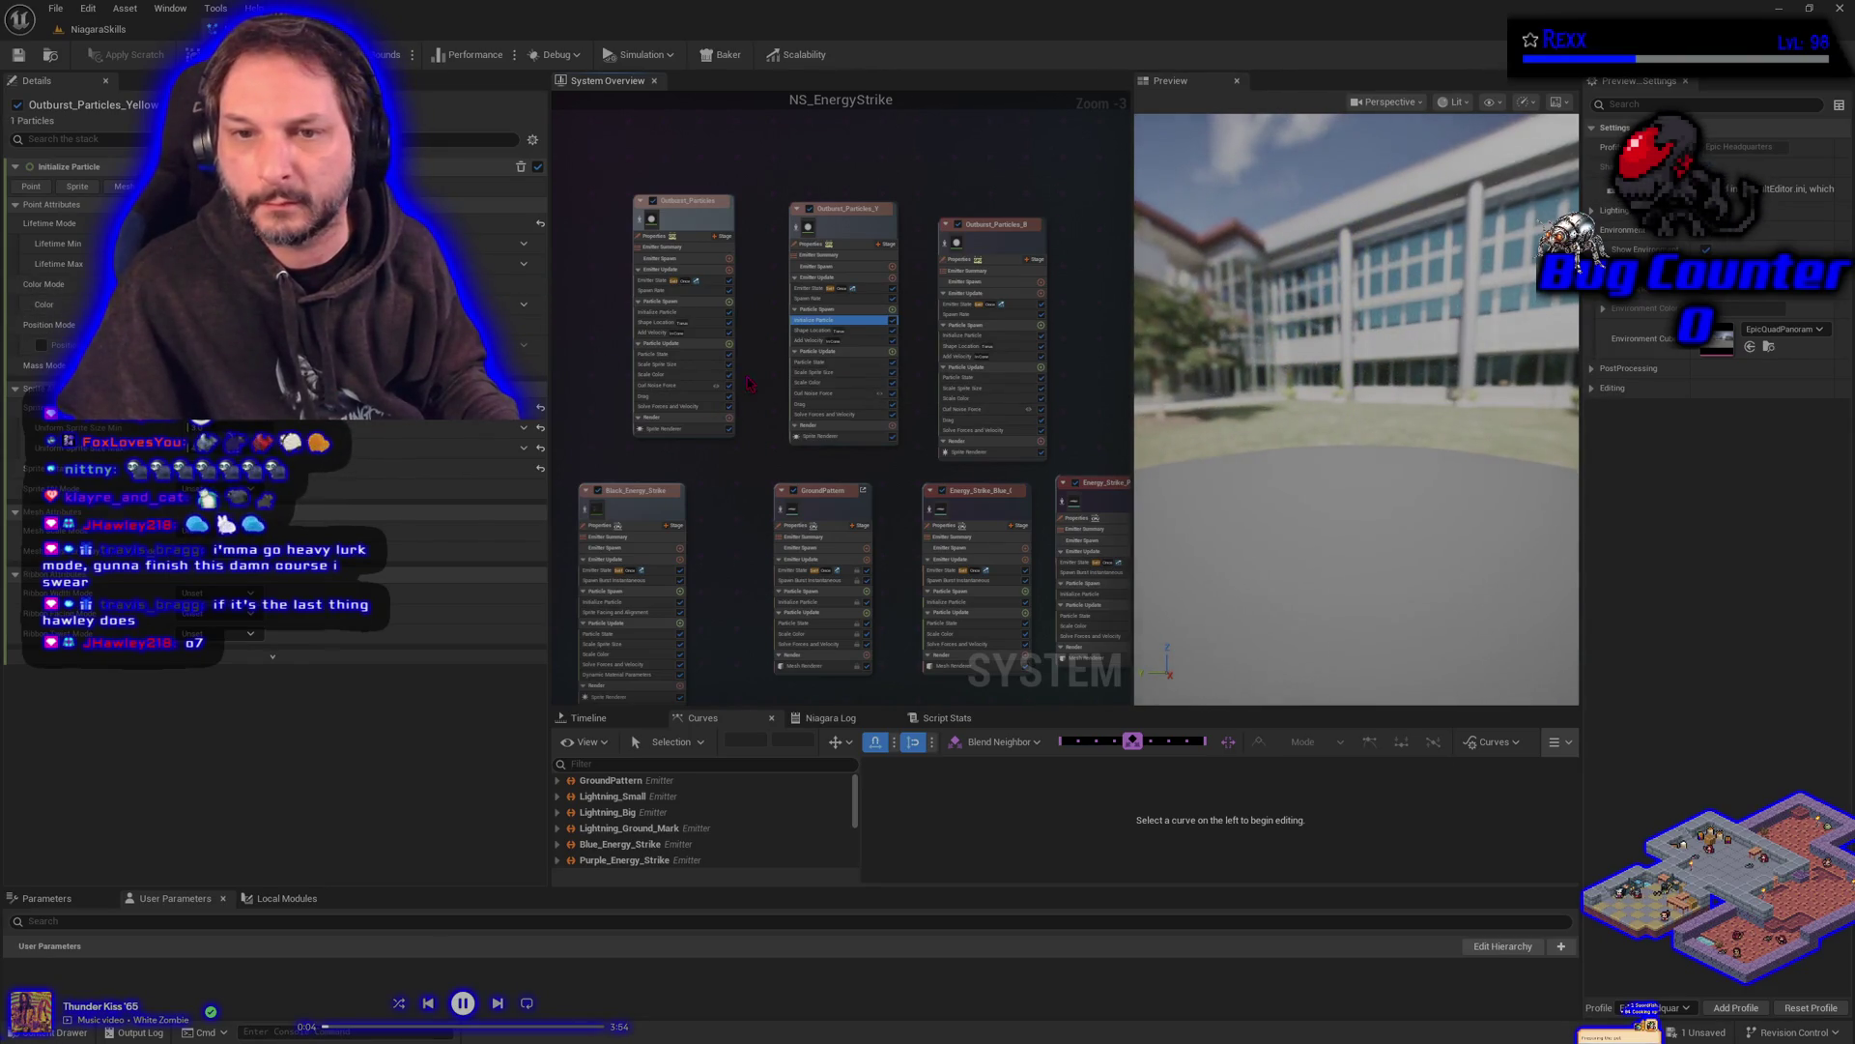
{"action": "left_click_drag", "start_coordinate": [690, 560], "coordinate": [872, 483]}
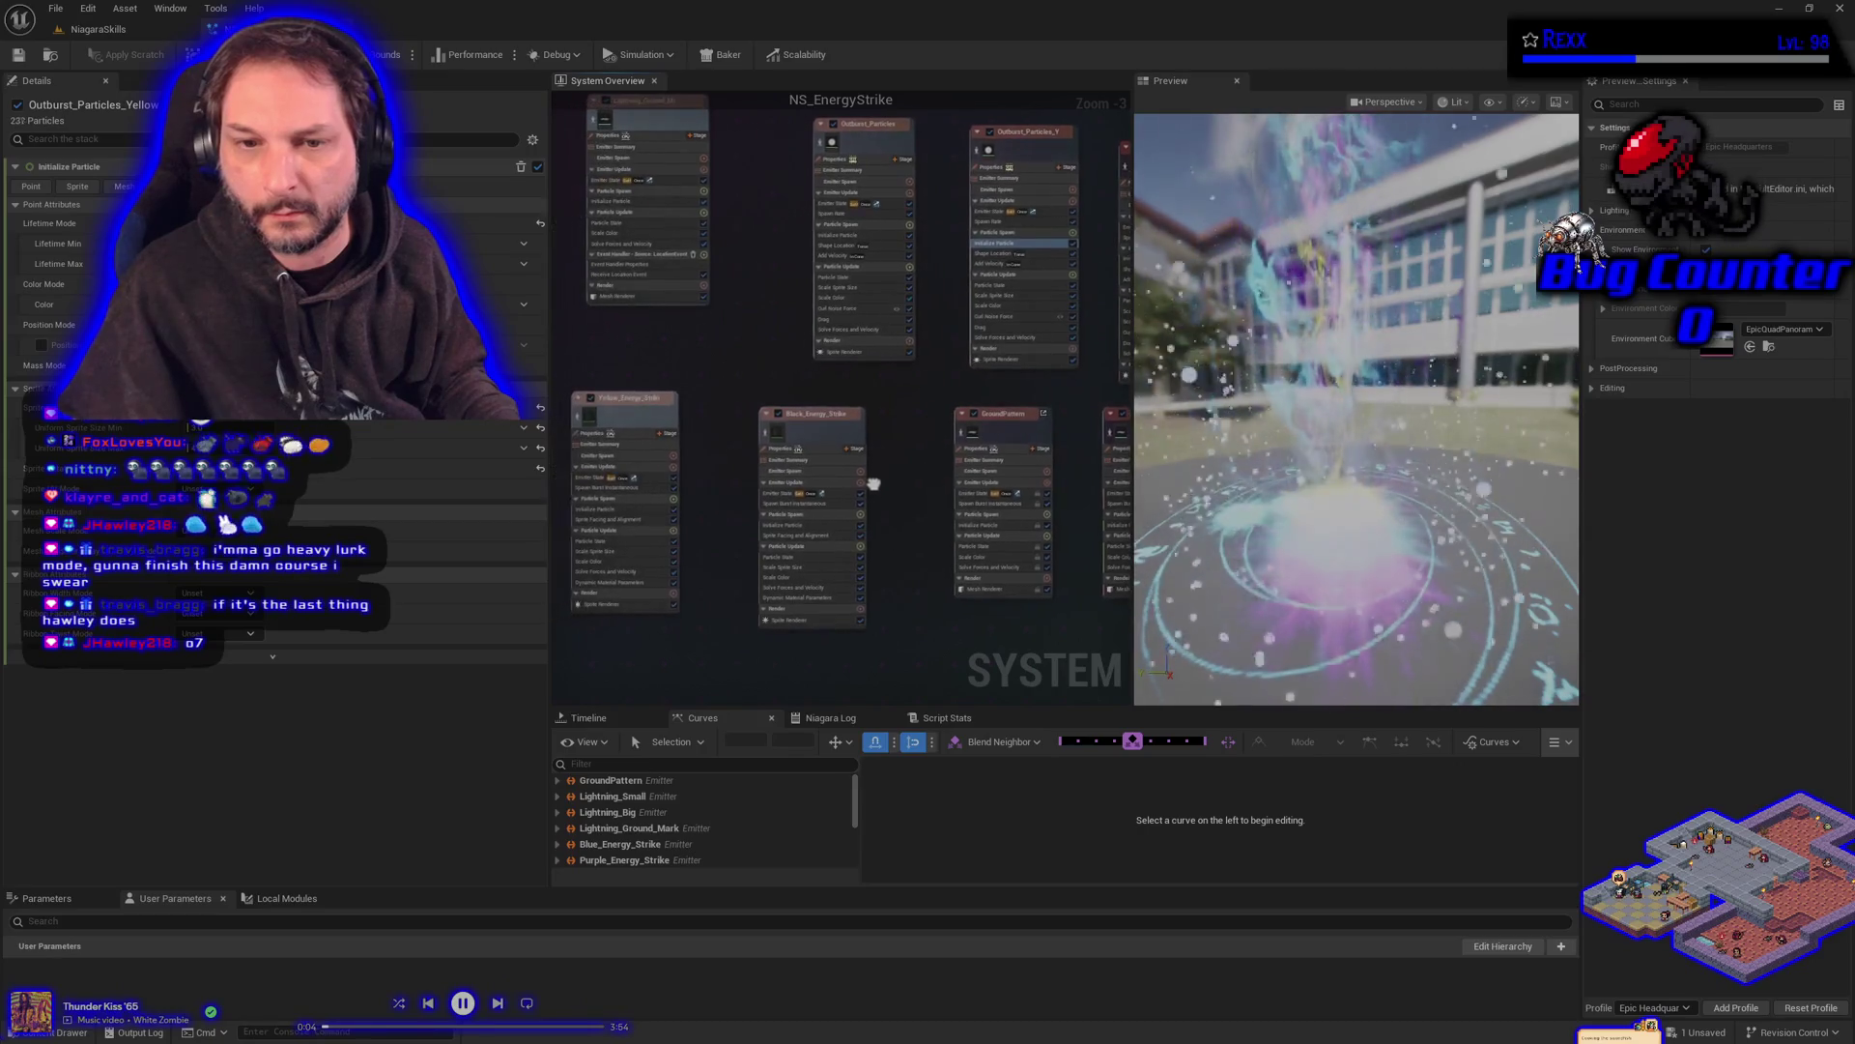
{"action": "left_click", "coordinate": [609, 510]}
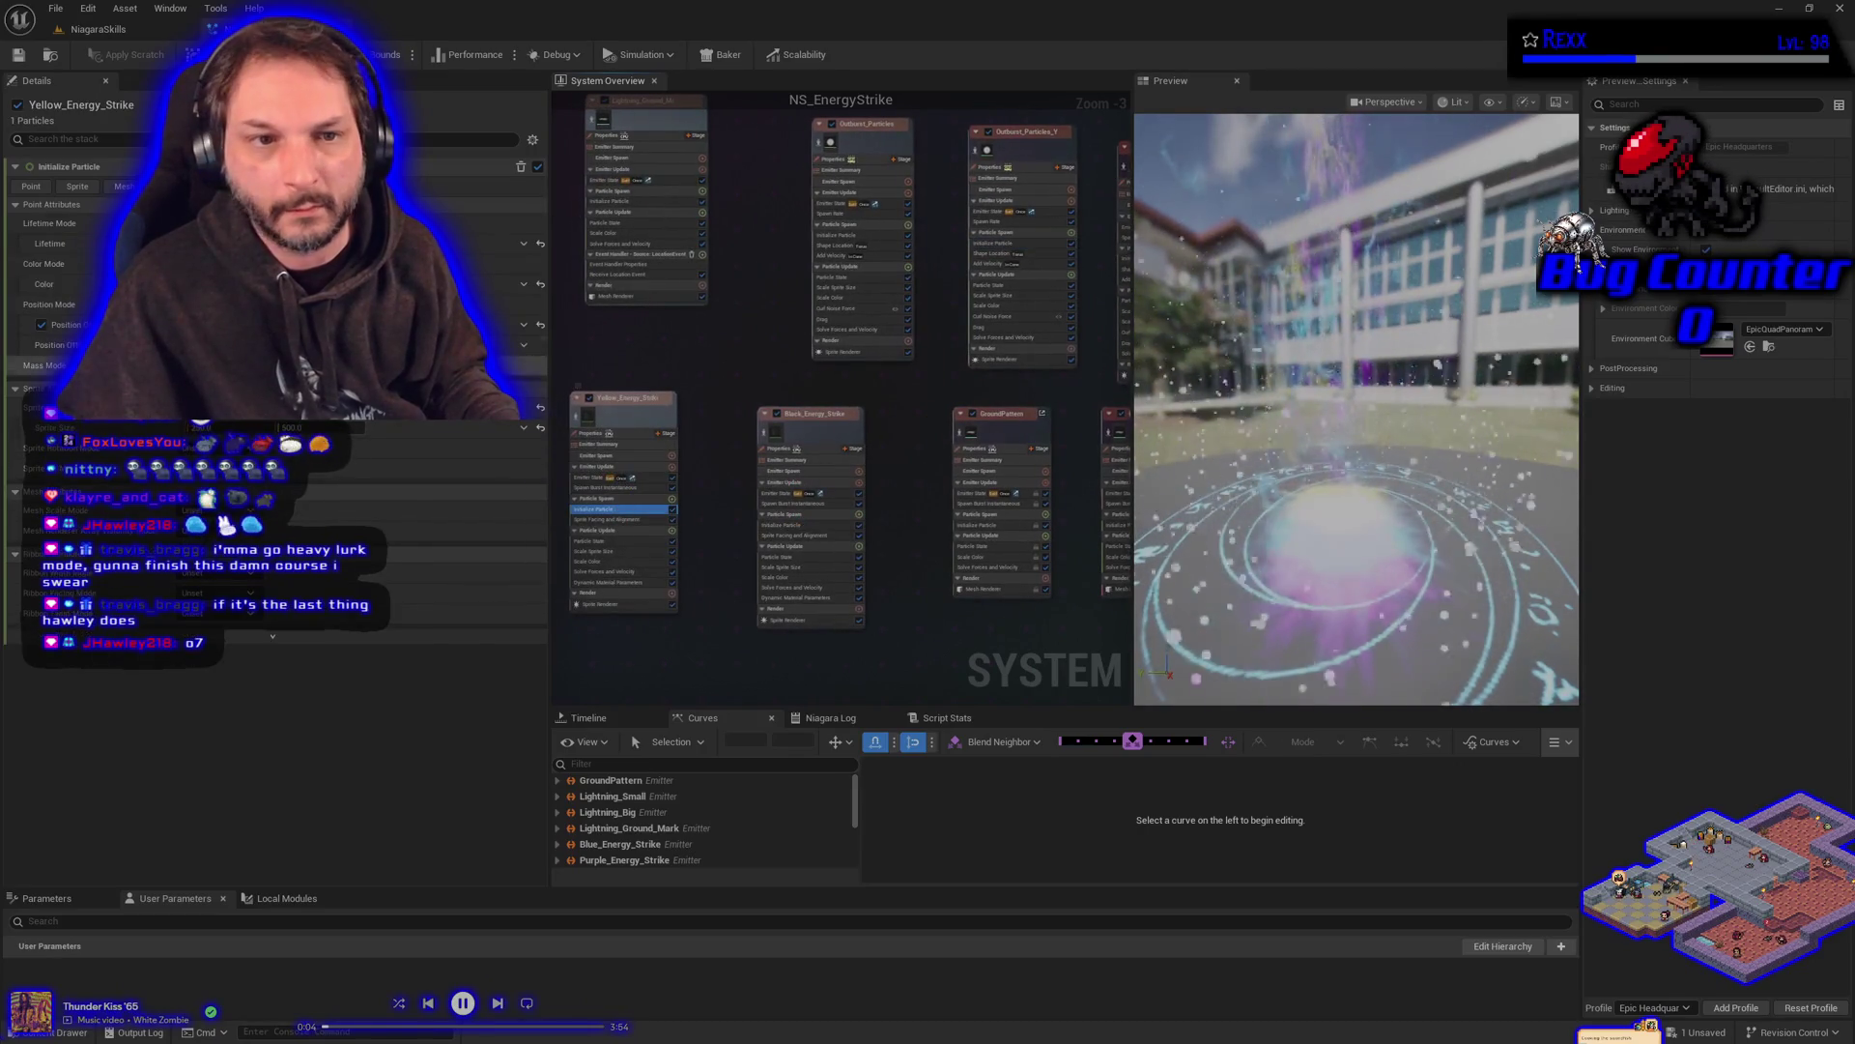
{"action": "right_click", "coordinate": [75, 290]}
{"action": "key", "text": "Escape"}
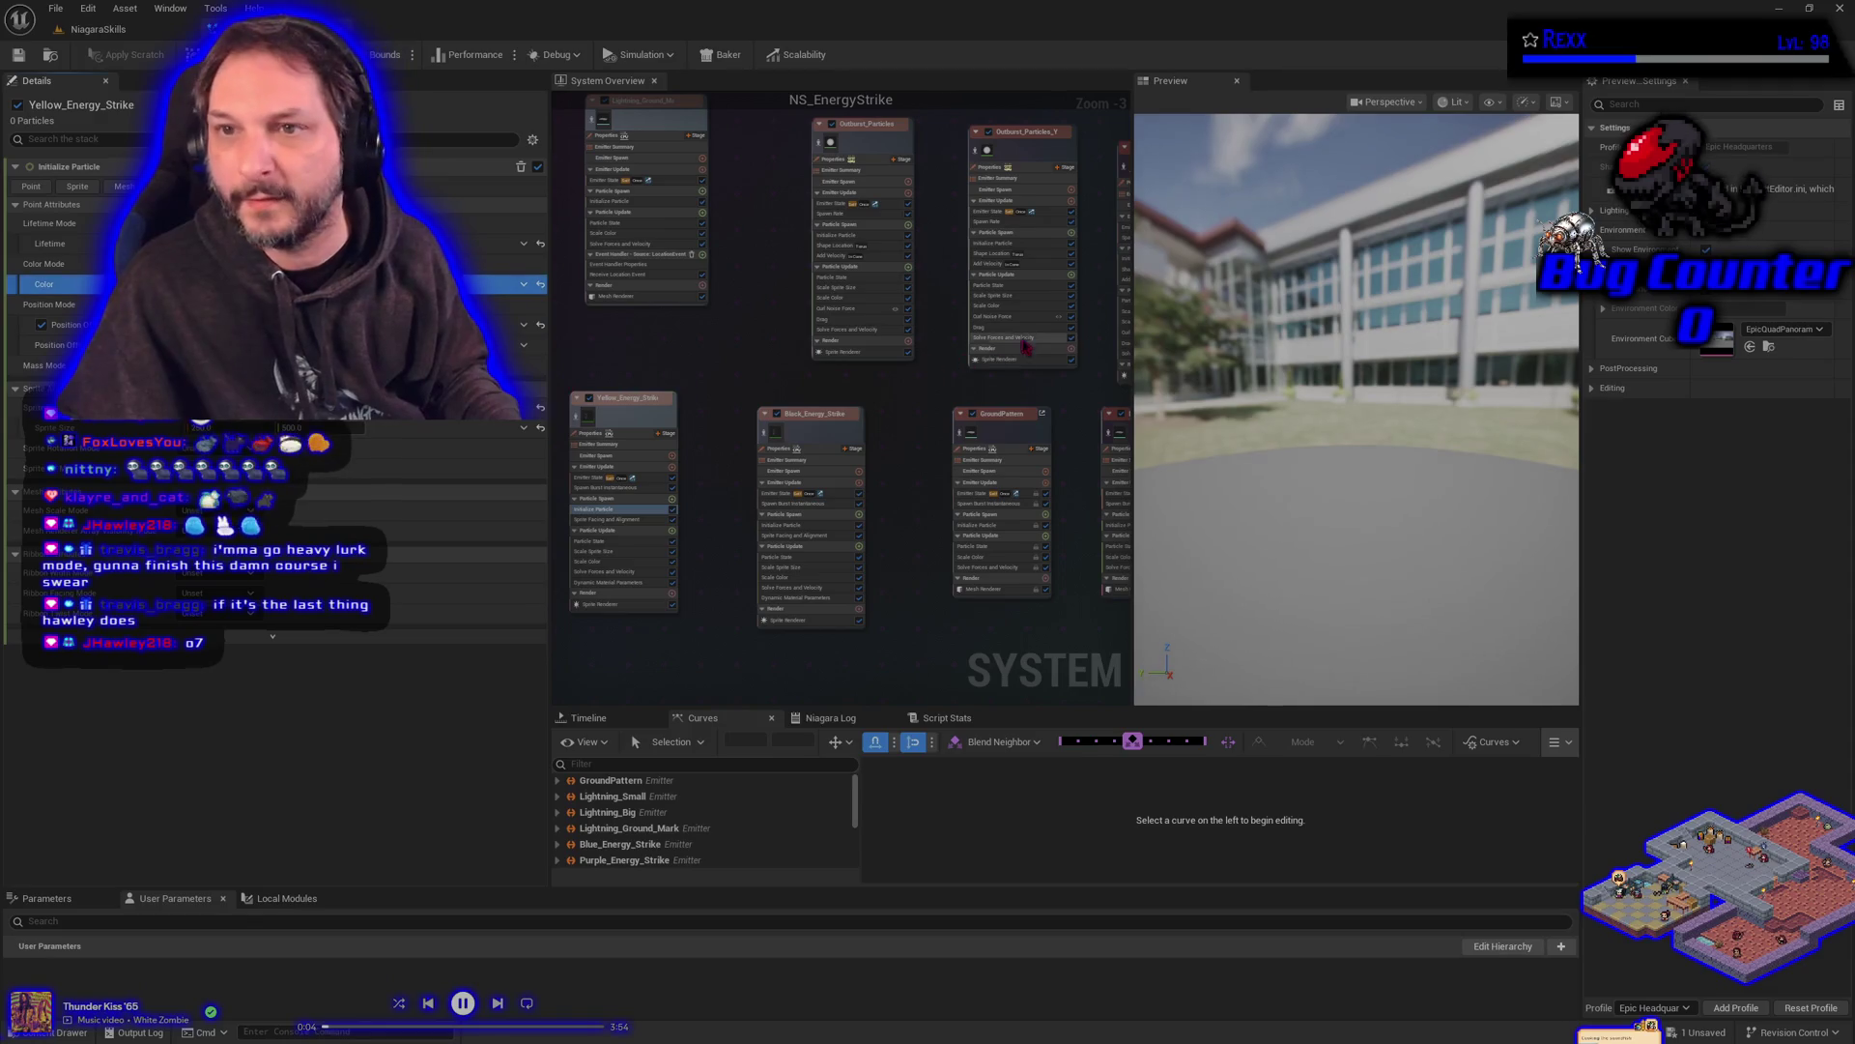
{"action": "left_click", "coordinate": [995, 243]}
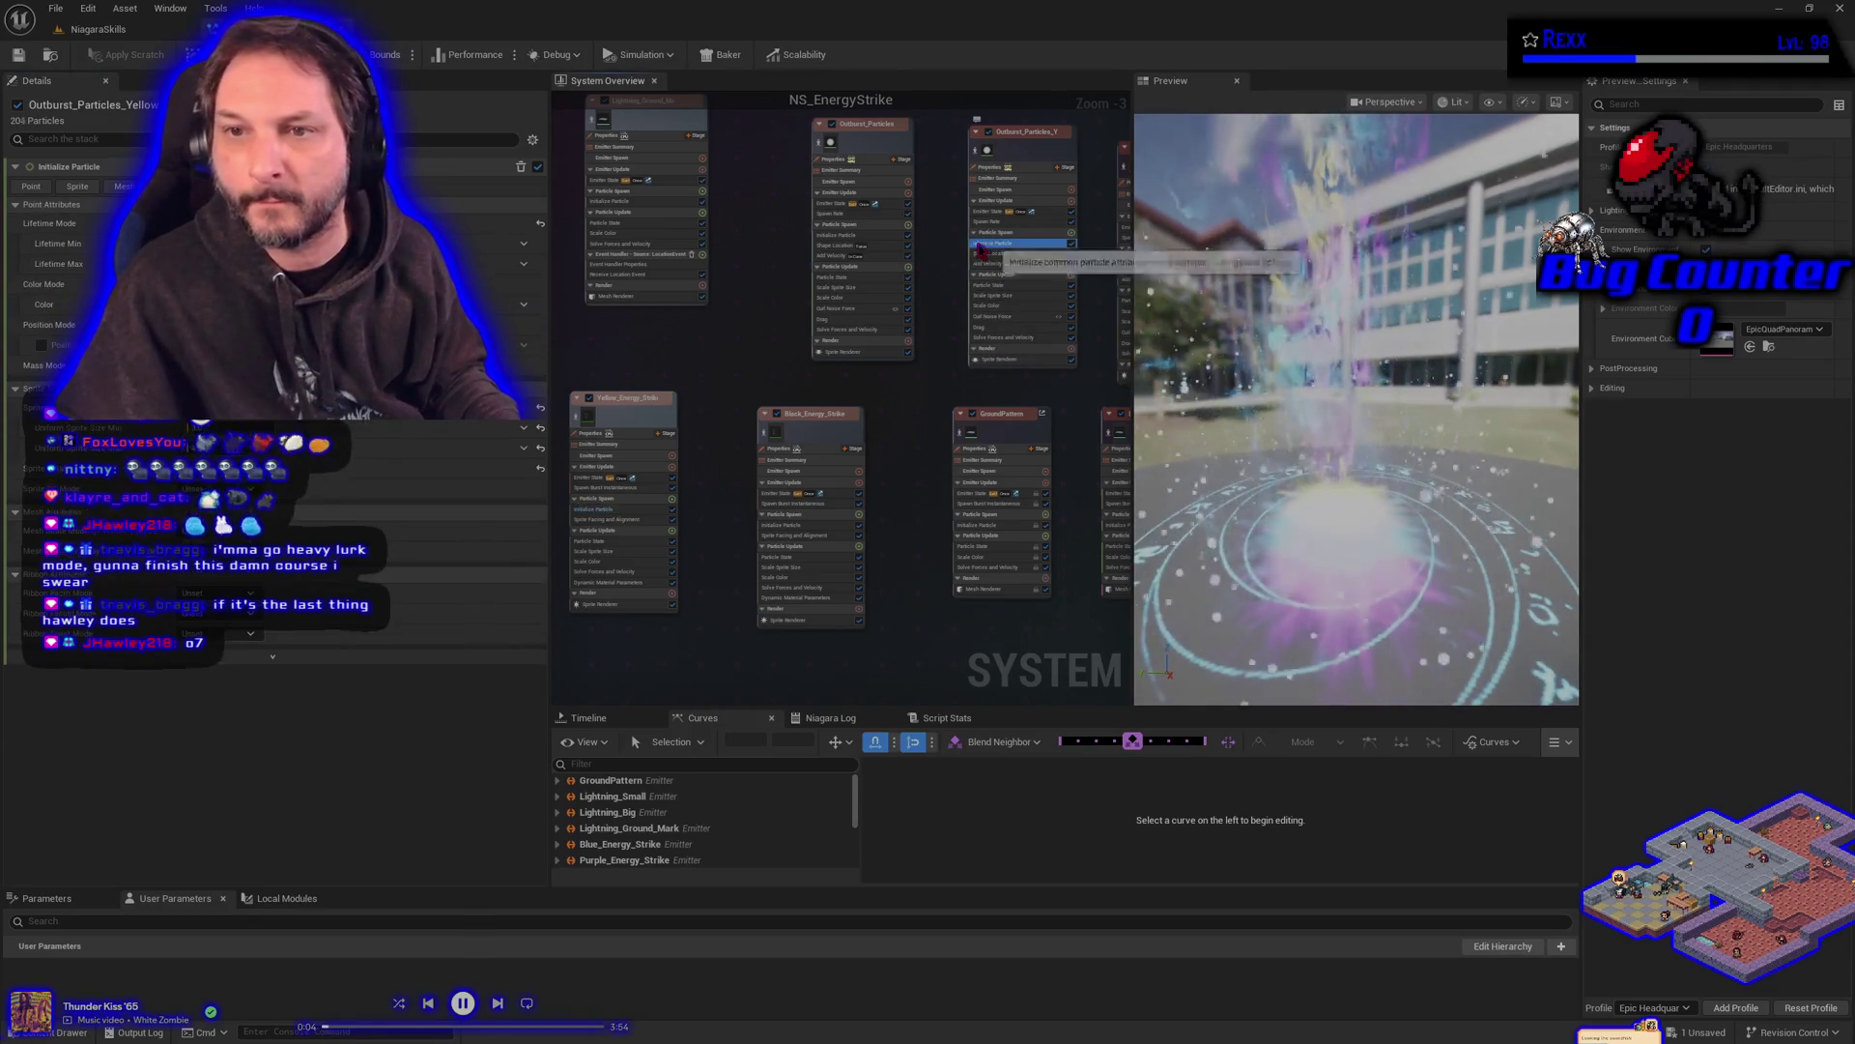
{"action": "left_click", "coordinate": [73, 308]}
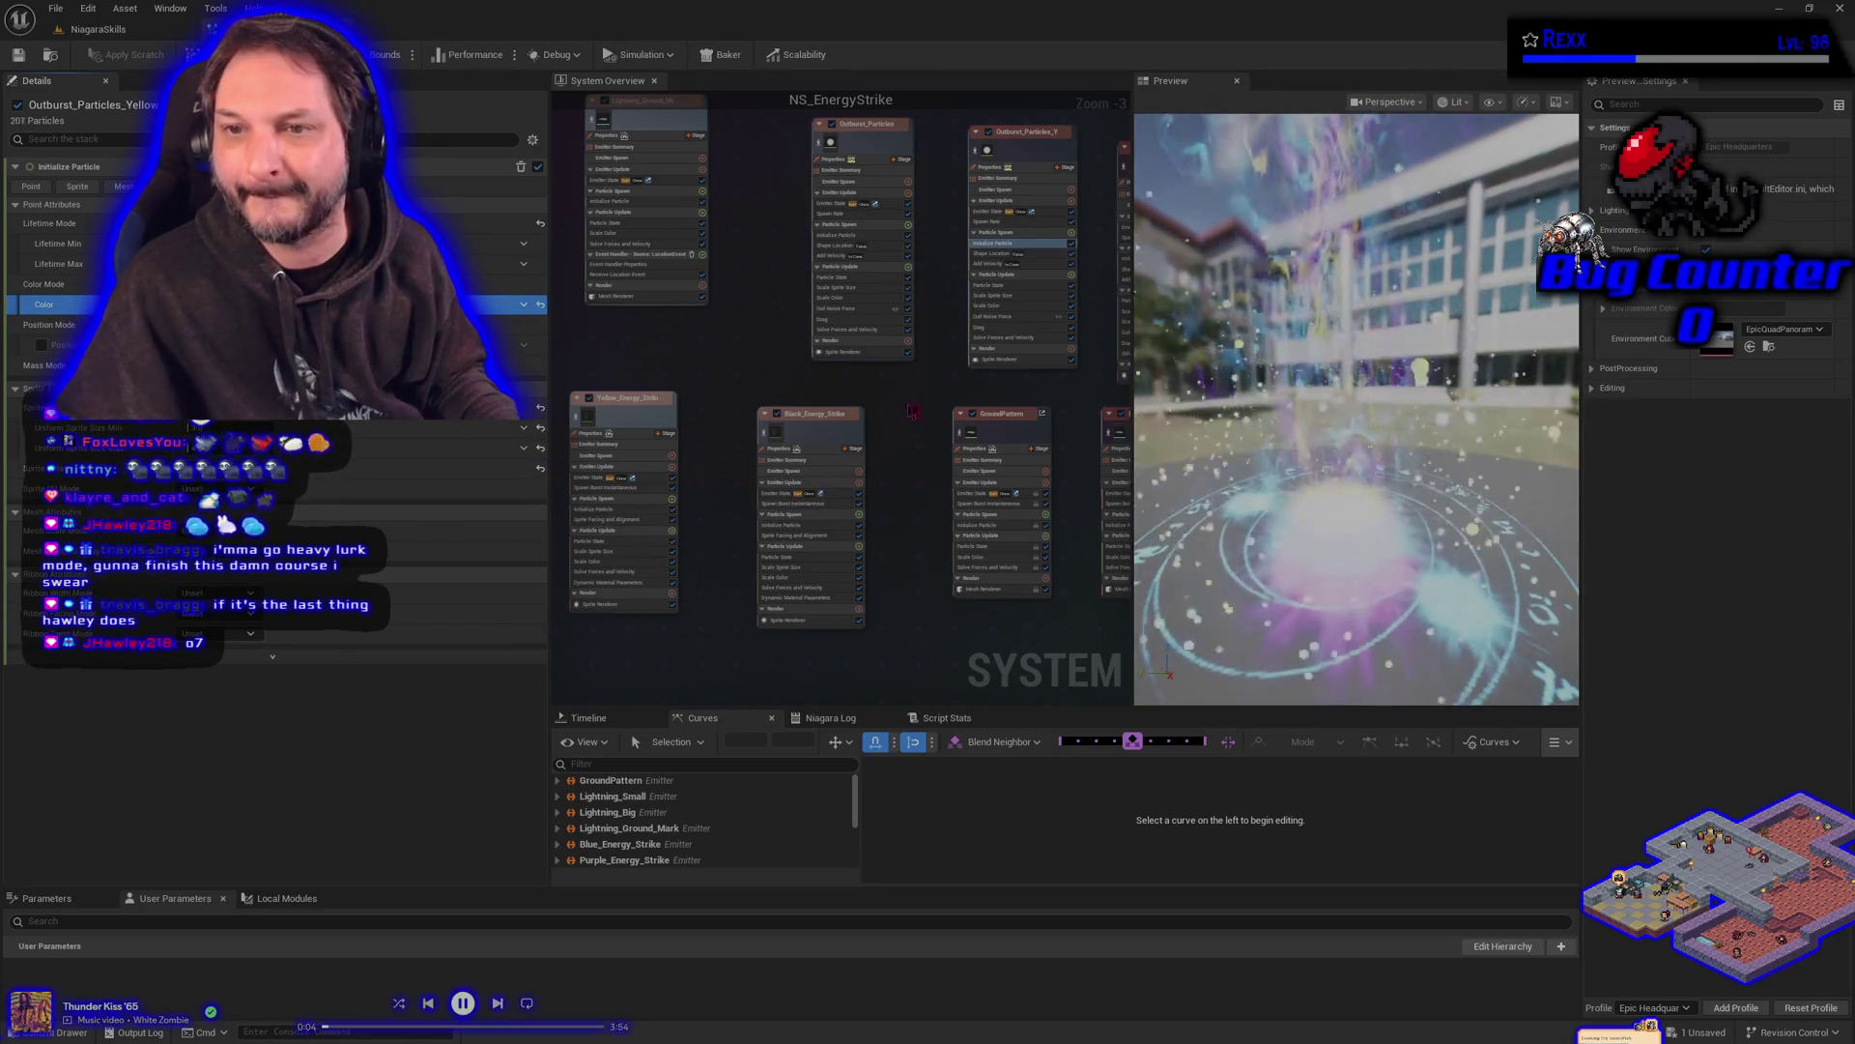
- Set Outburst_Particles_Black's particle colour to black (000000) and isolate it in the preview
{"action": "left_click", "coordinate": [969, 284]}
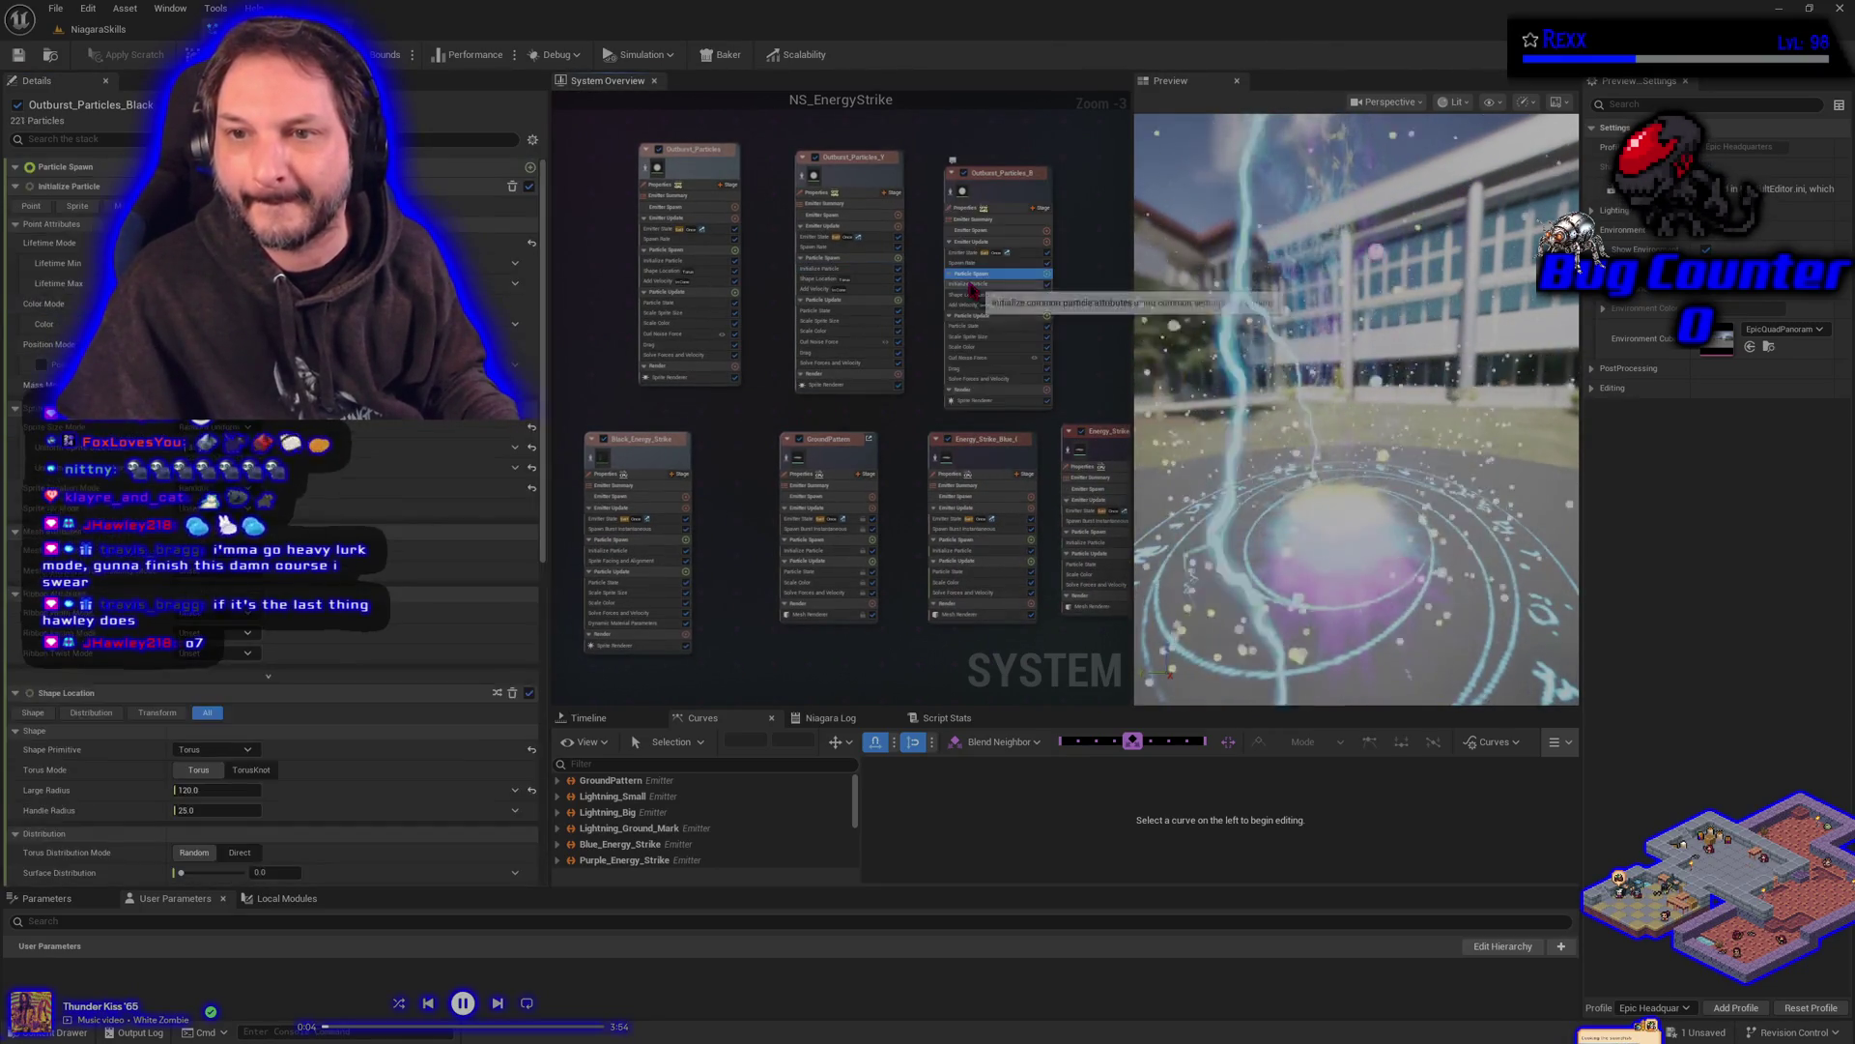
{"action": "left_click", "coordinate": [290, 304]}
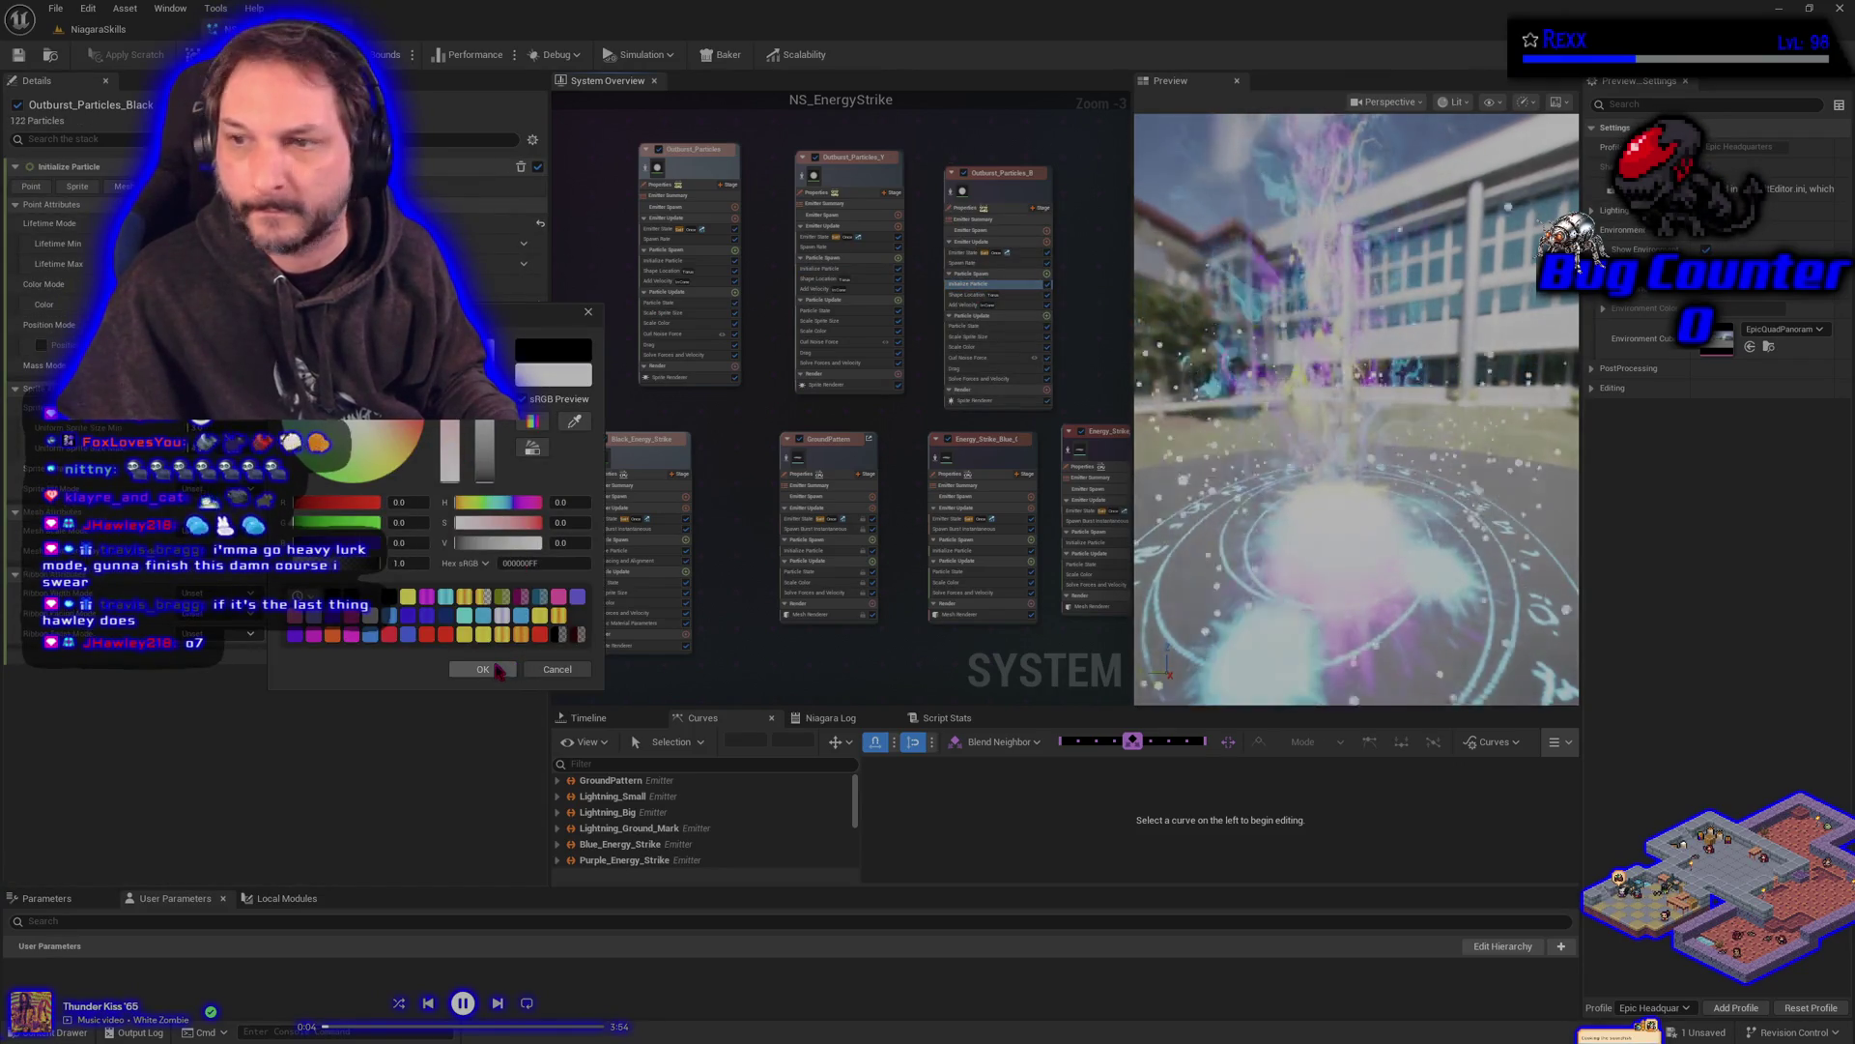
{"action": "left_click", "coordinate": [496, 666]}
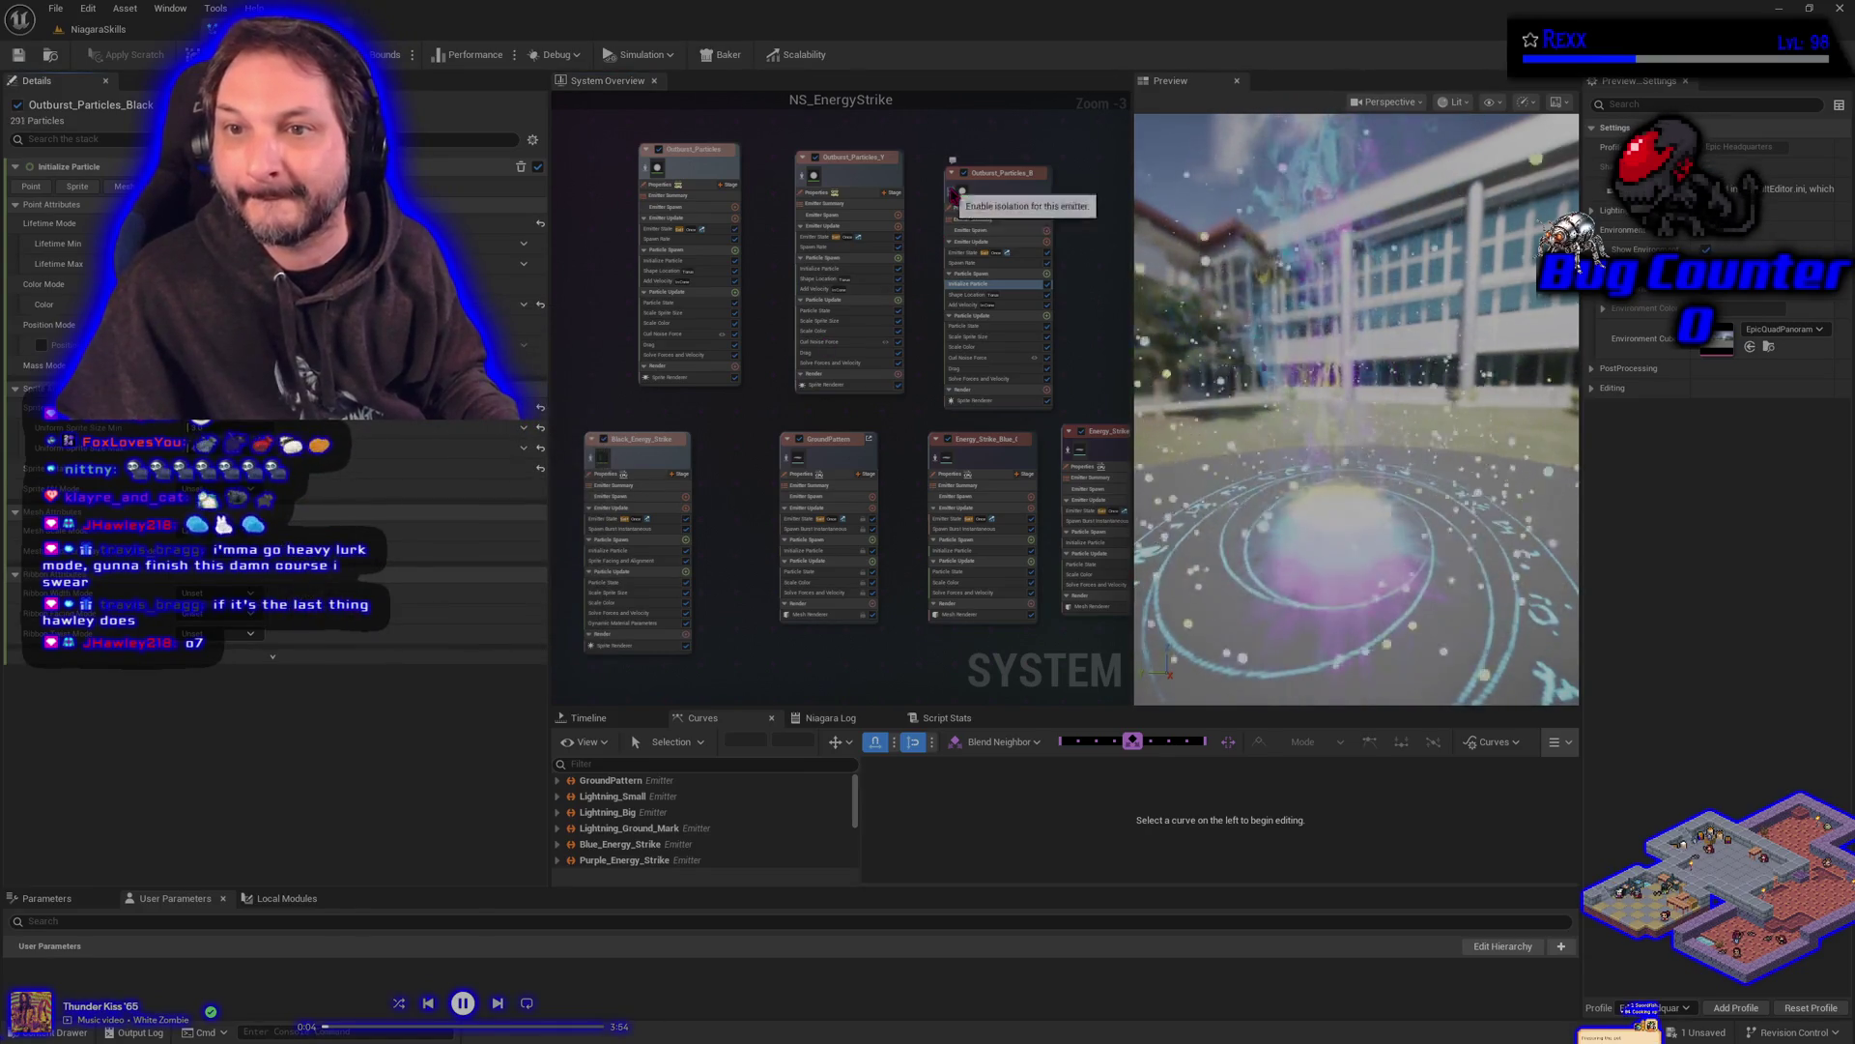
{"action": "left_click", "coordinate": [953, 193]}
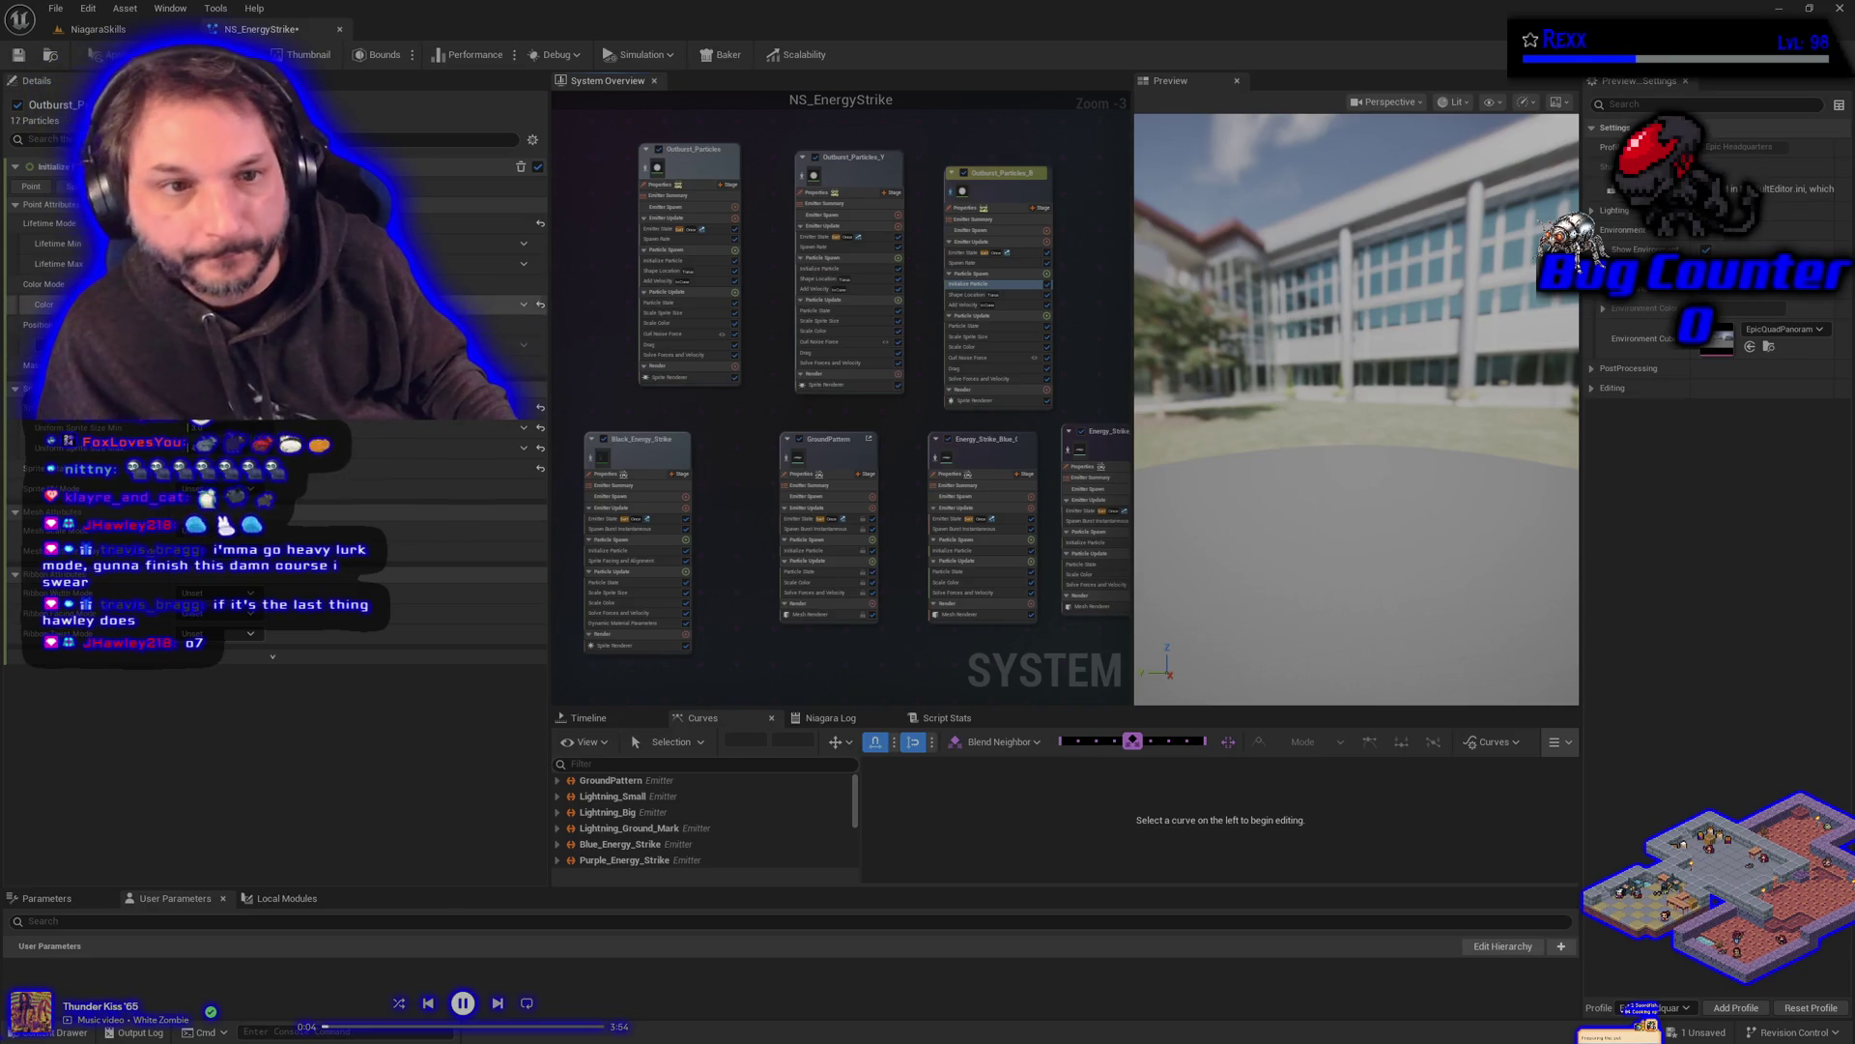
- Lighten Outburst_Particles_Black's colour to dark grey 222222 (value 0.016) and save the system
{"action": "left_click", "coordinate": [398, 304]}
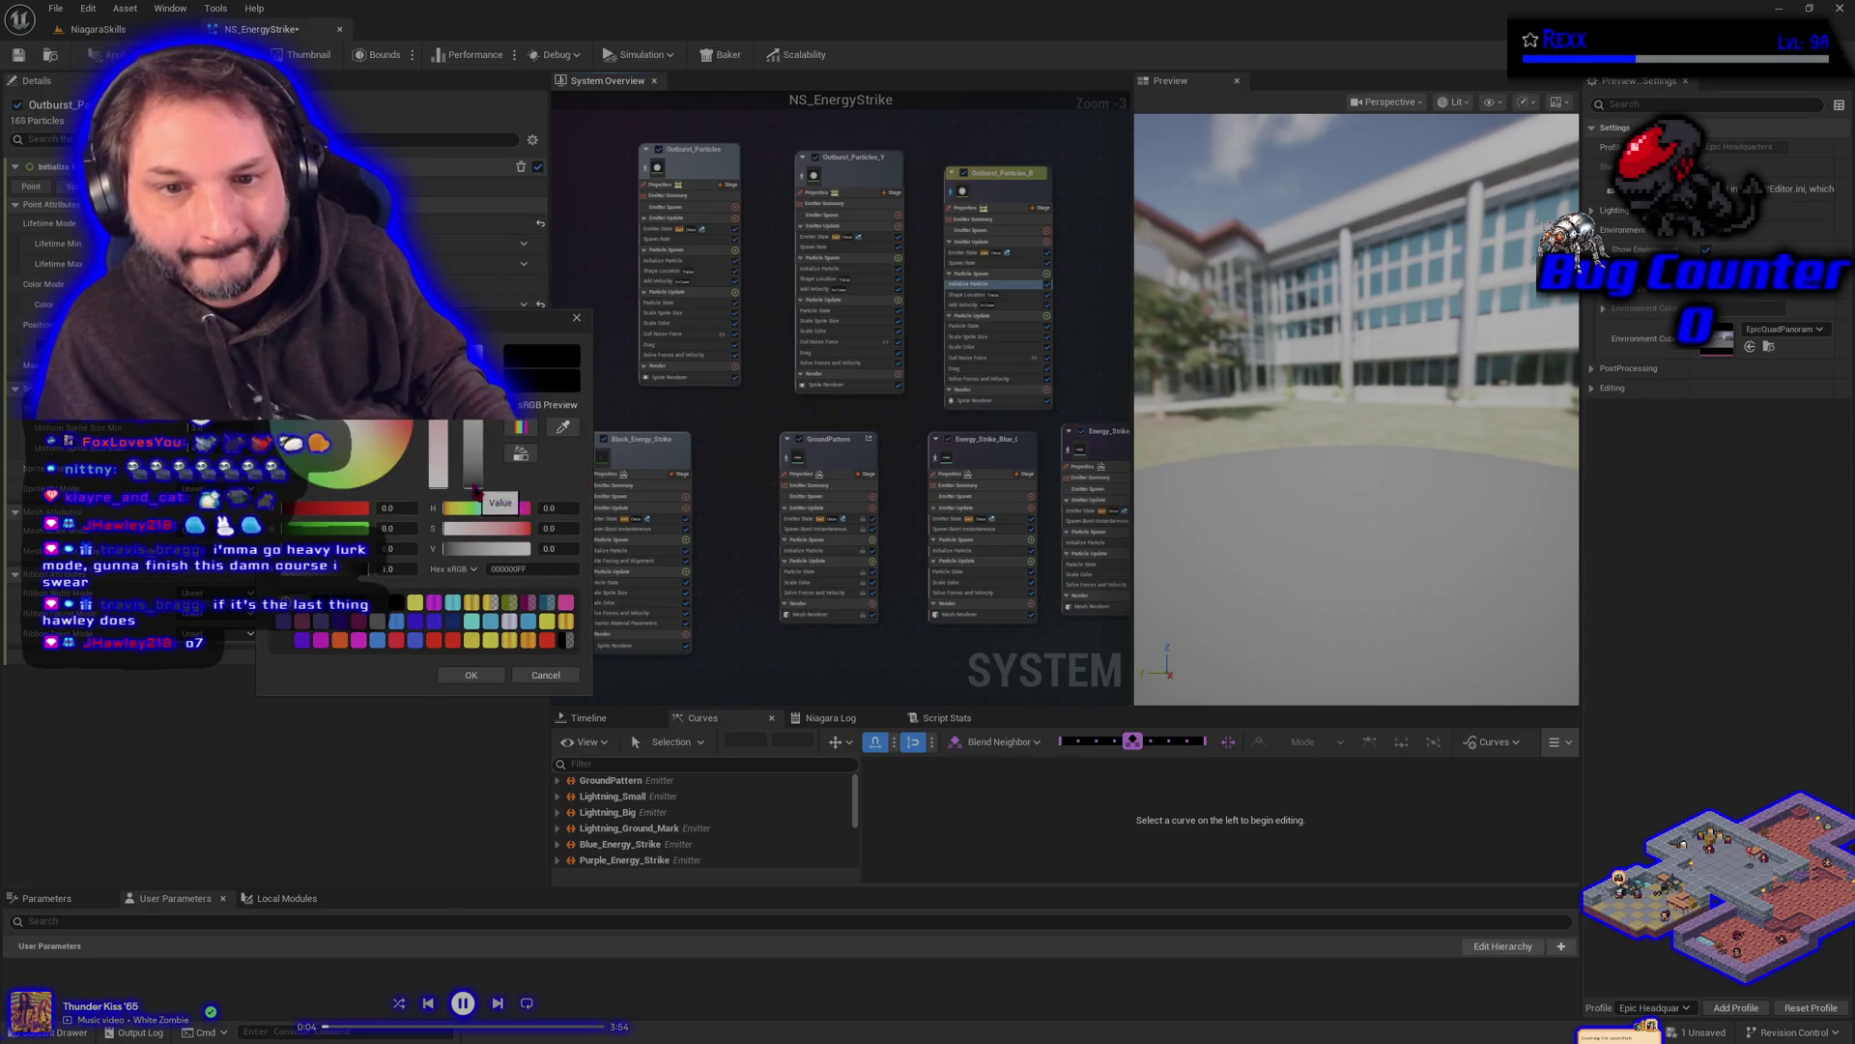
{"action": "left_click_drag", "start_coordinate": [475, 491], "coordinate": [476, 489]}
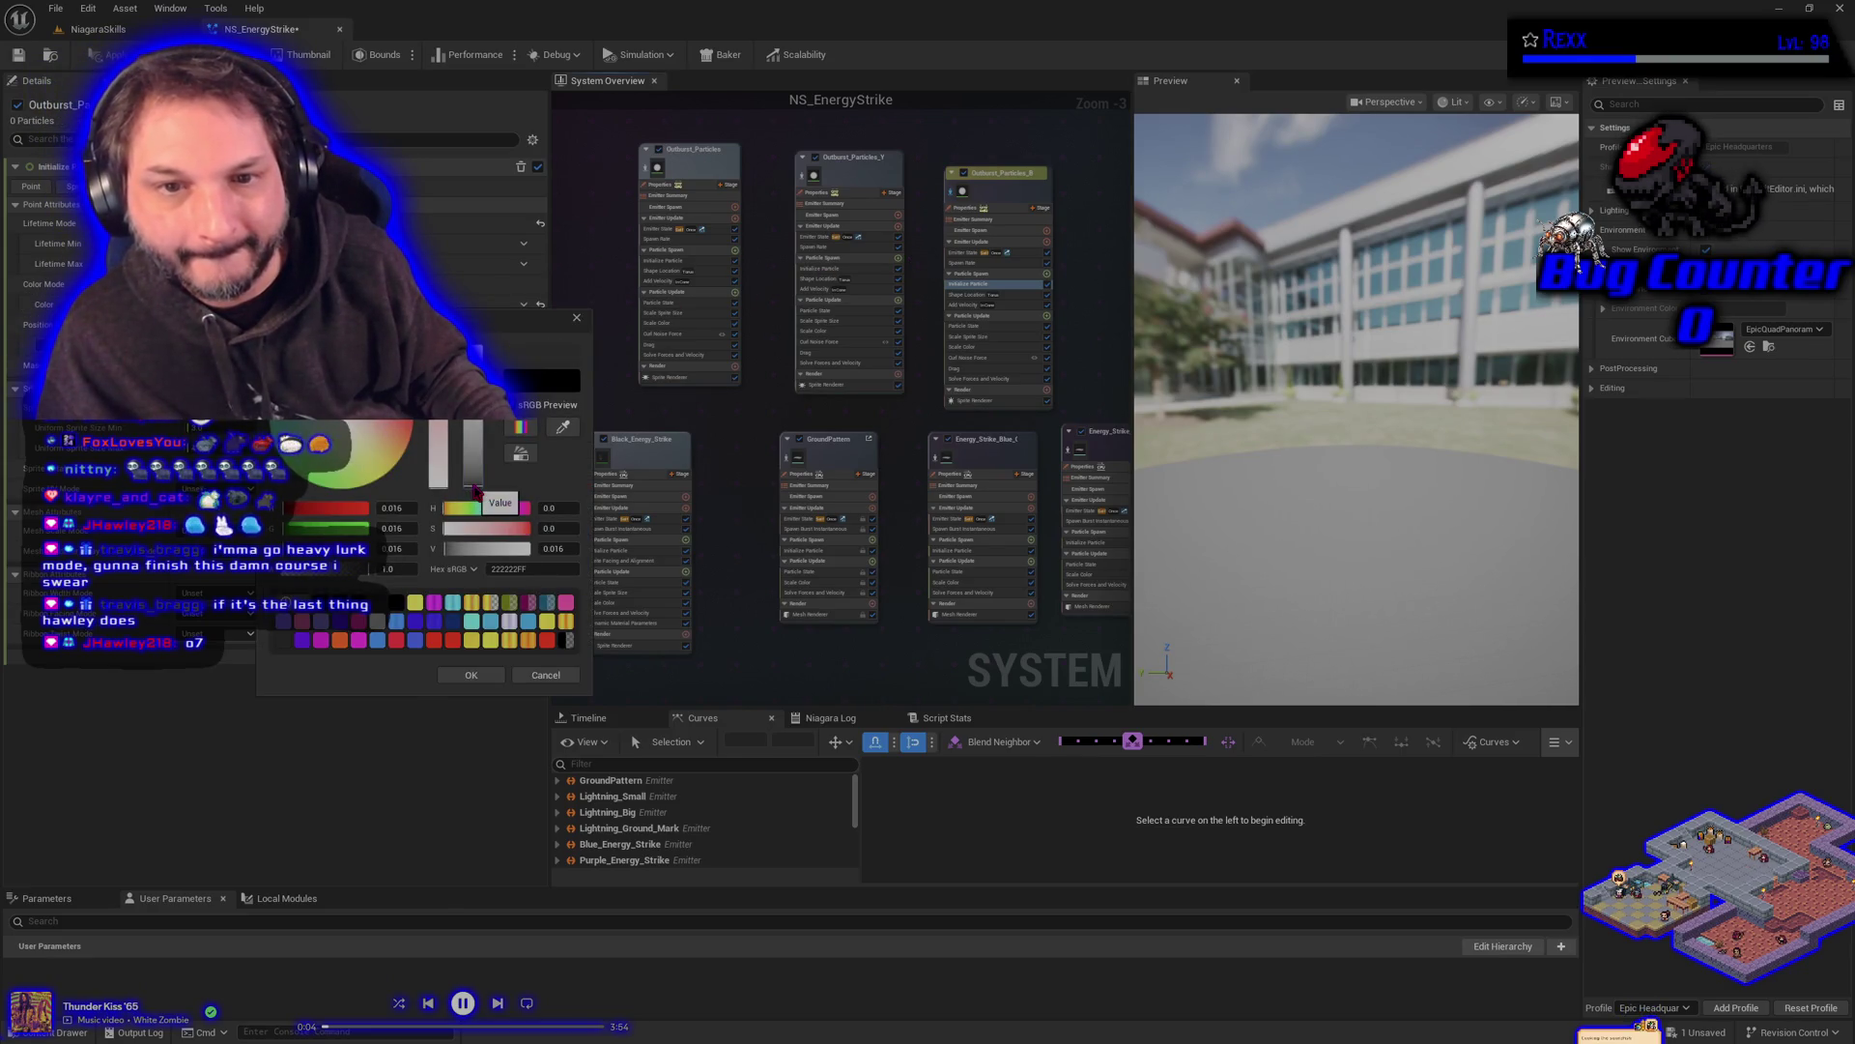
{"action": "left_click", "coordinate": [475, 676]}
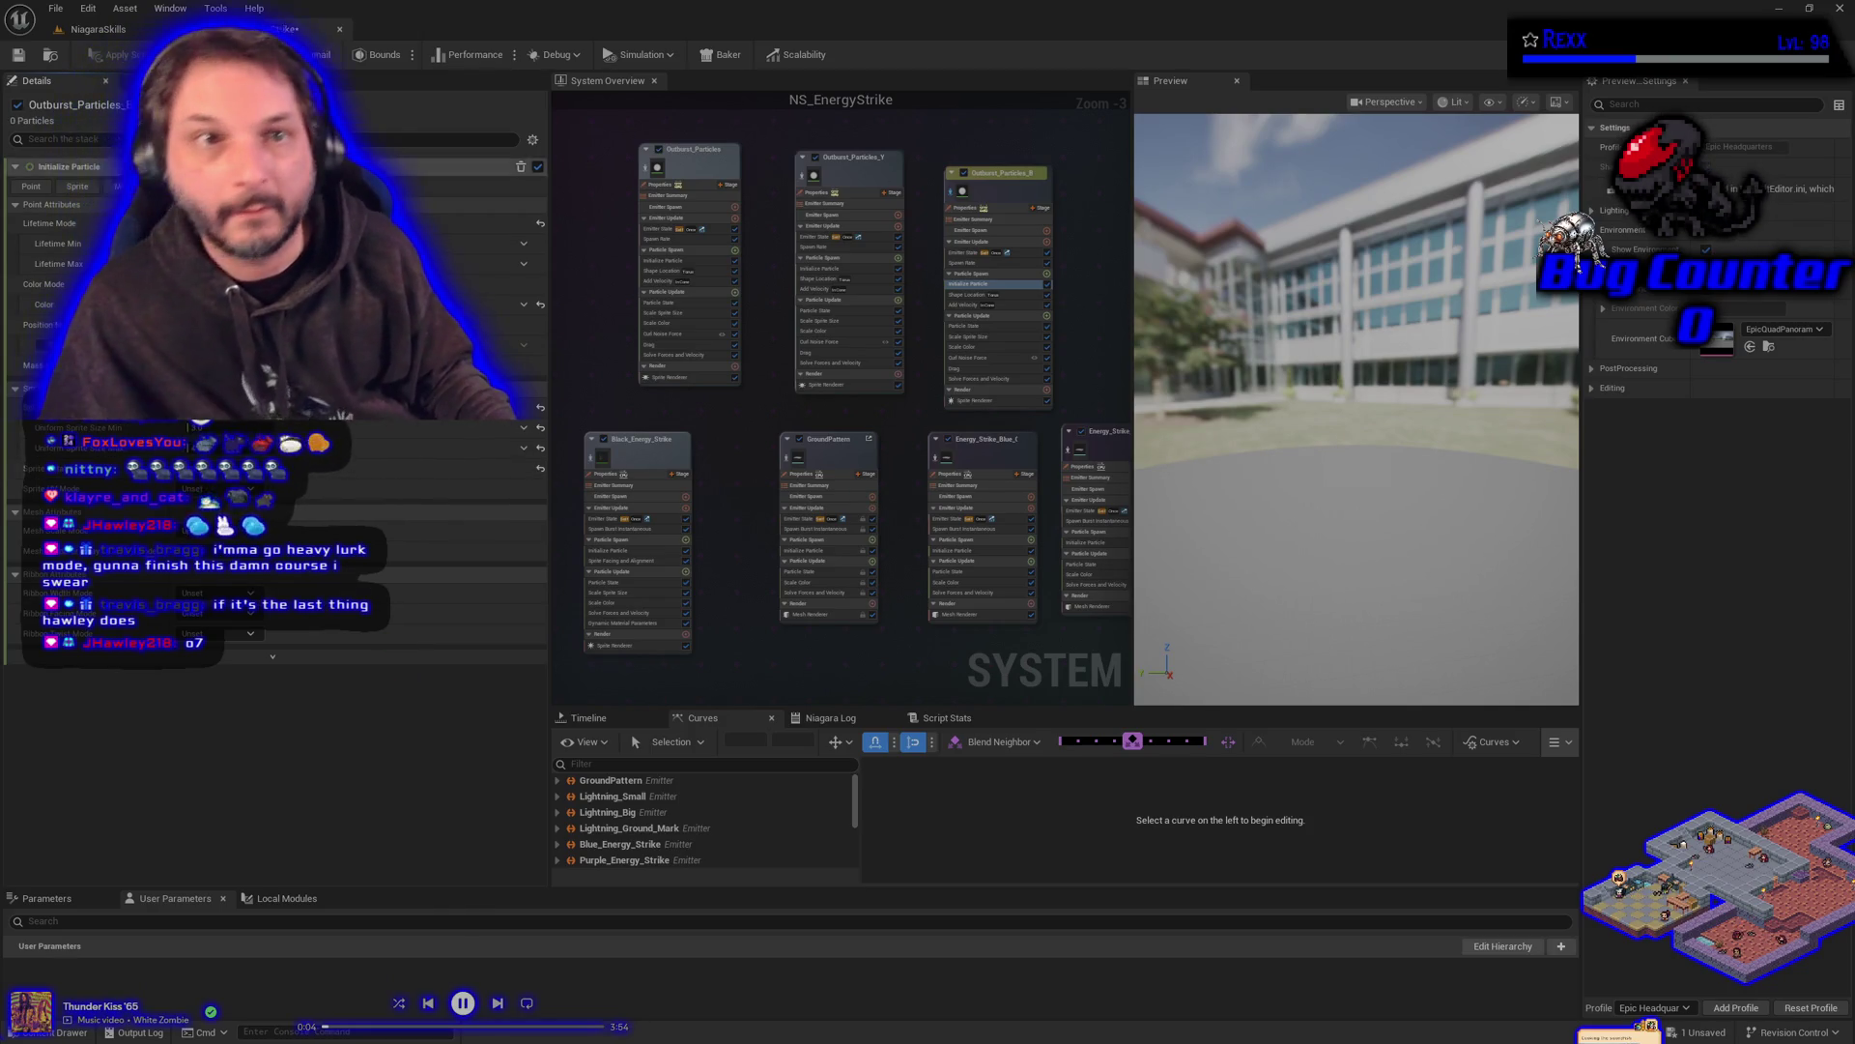
{"action": "key", "text": "ctrl+s"}
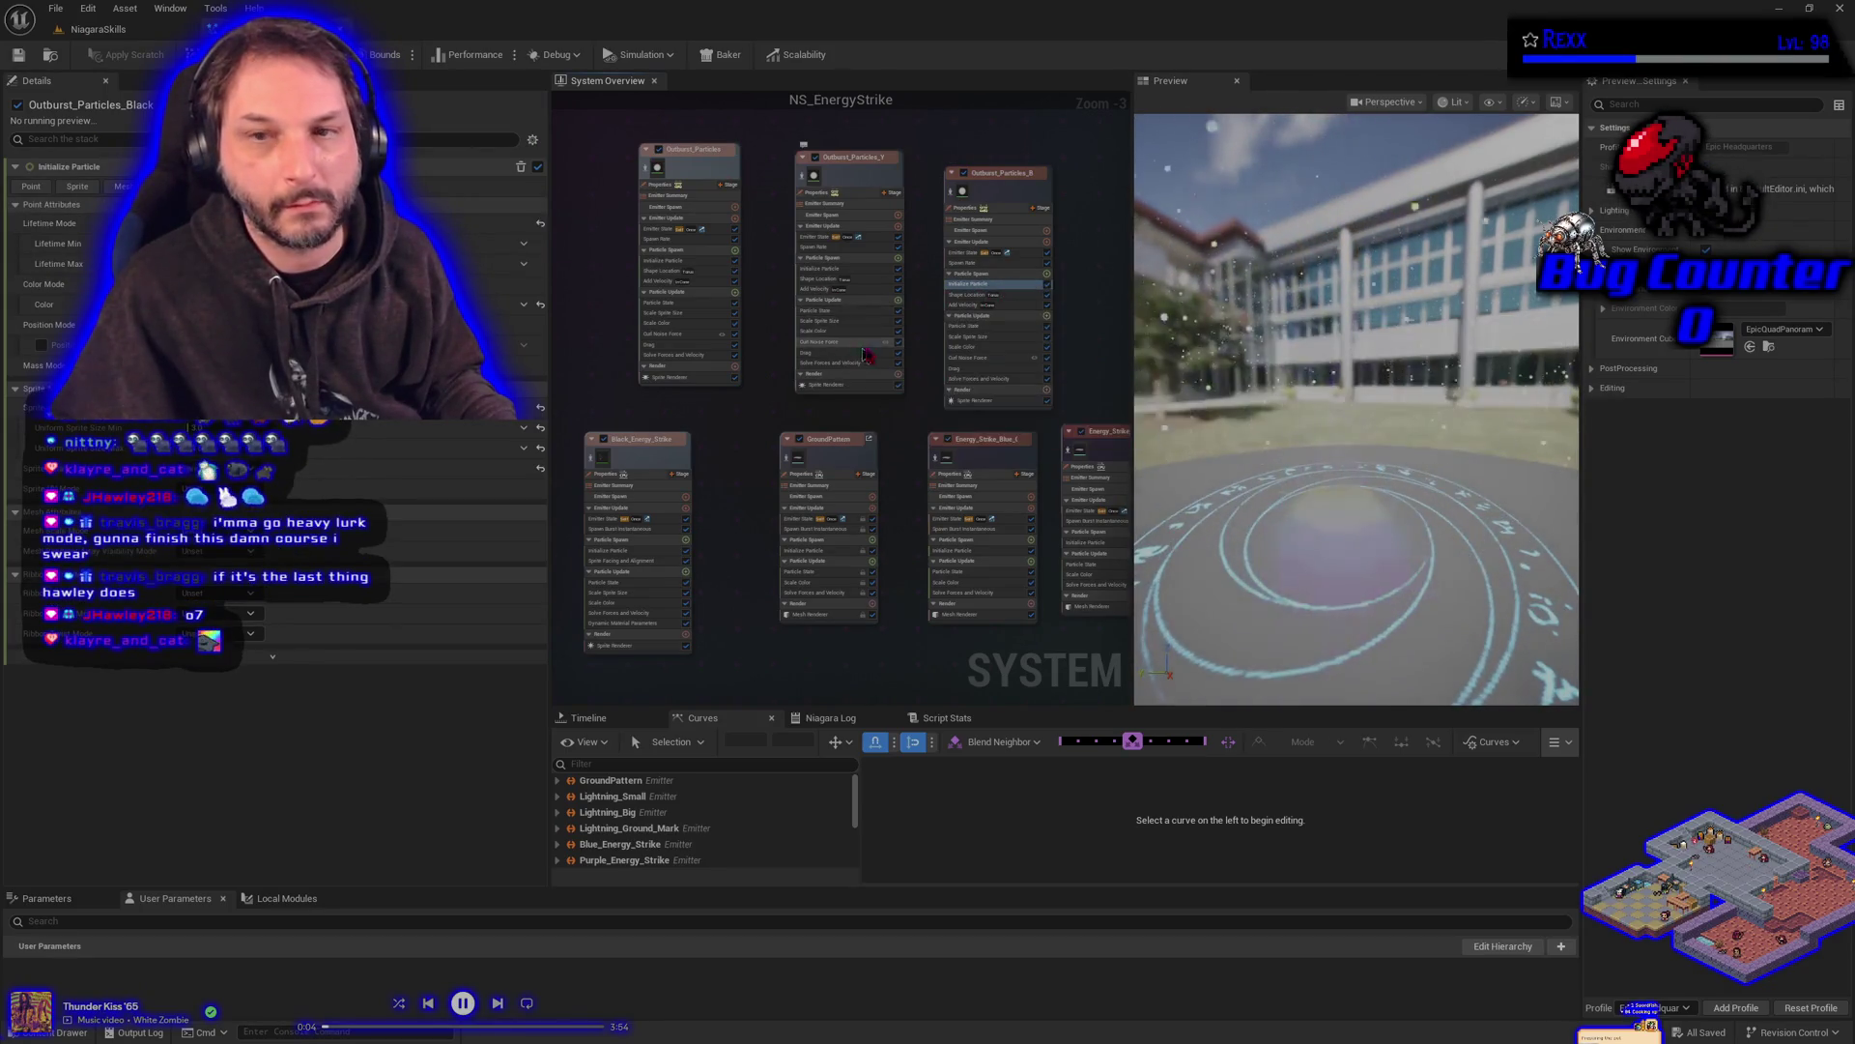
{"action": "left_click", "coordinate": [960, 253]}
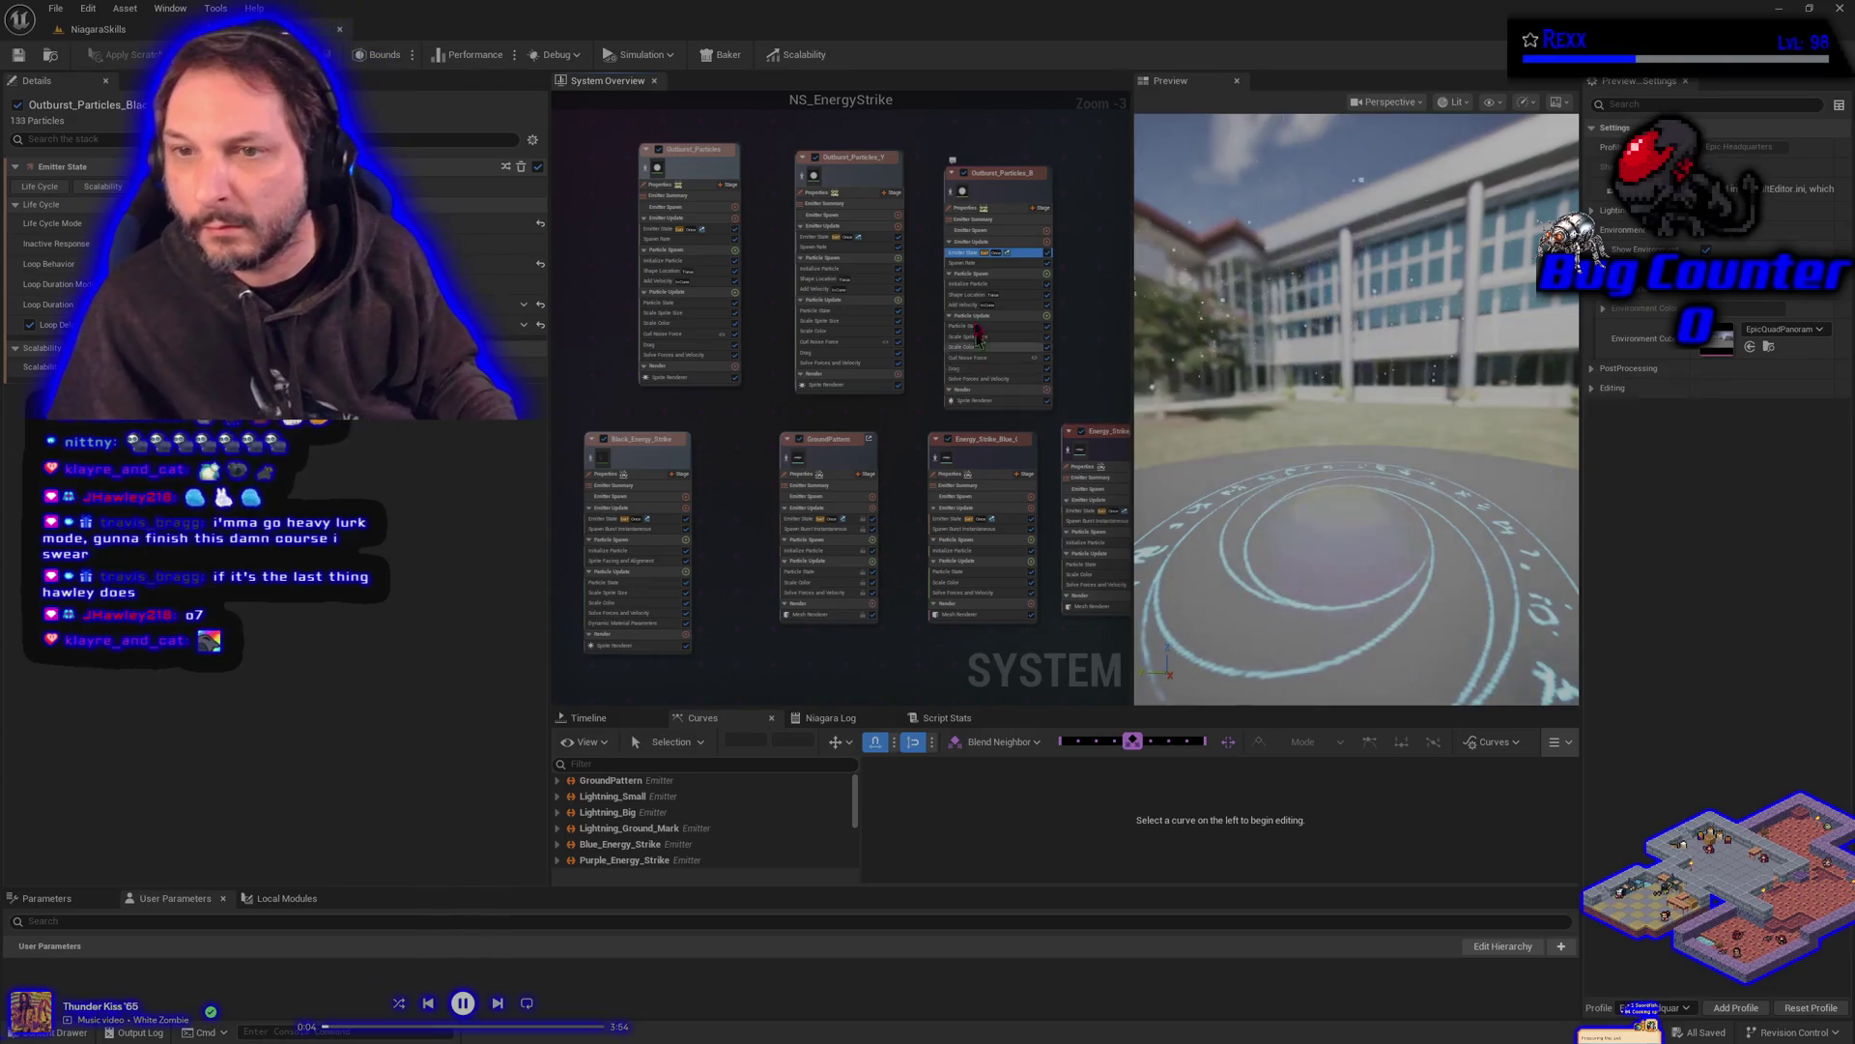
- Adjust Outburst_Particles_Black's Spawn Rate values and save NS_EnergyStrike
{"action": "left_click", "coordinate": [964, 262]}
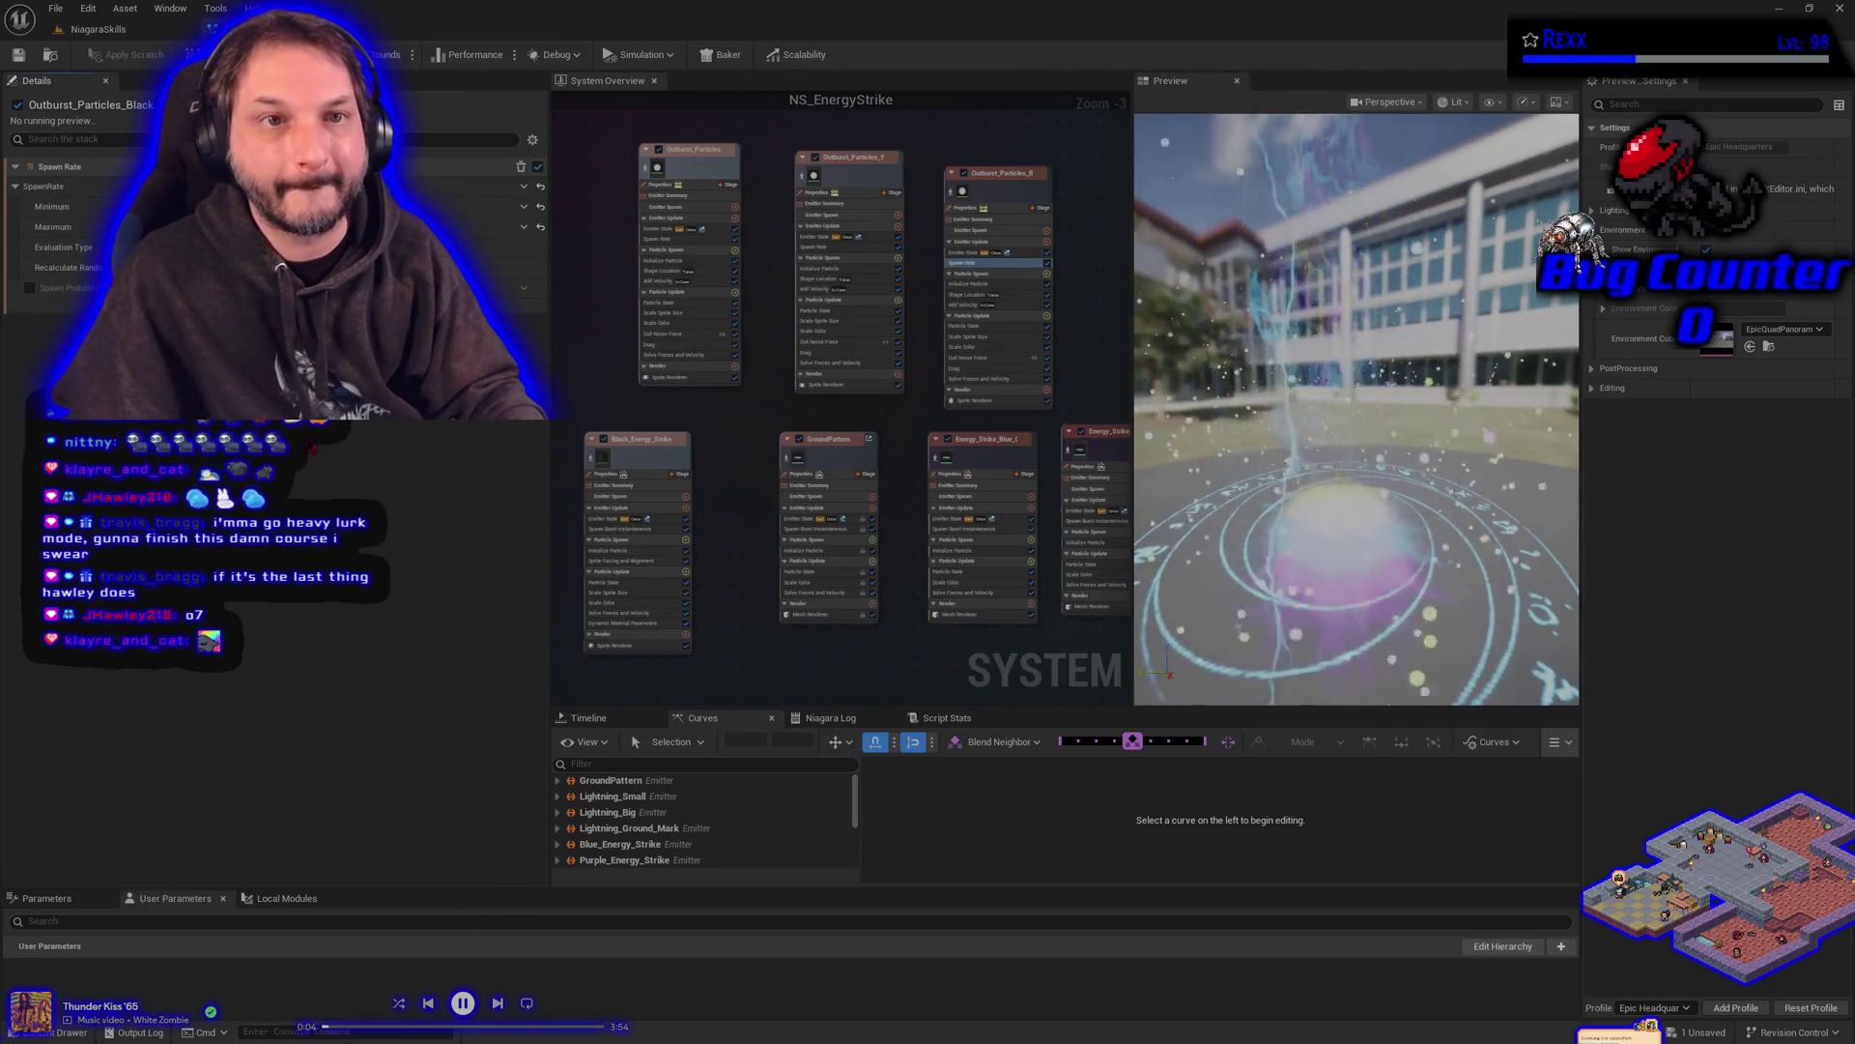
{"action": "key", "text": "ctrl+s"}
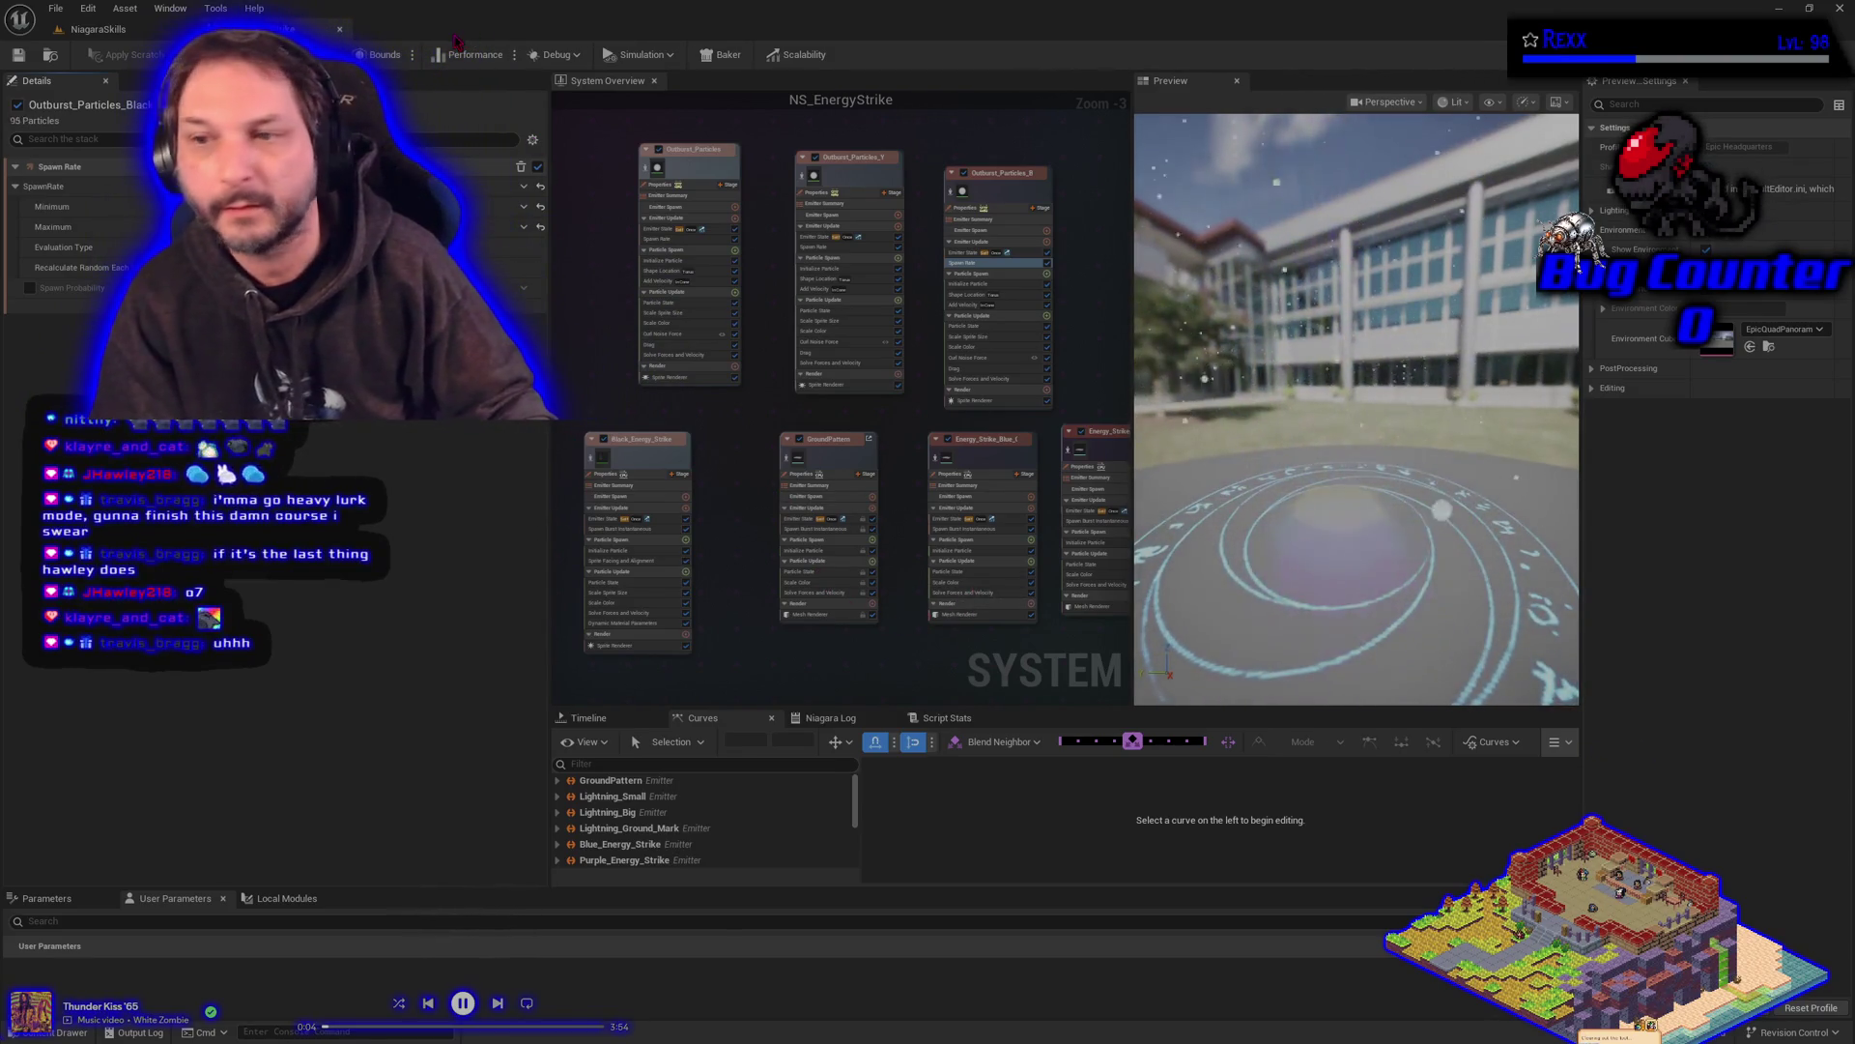
{"action": "left_click", "coordinate": [136, 31]}
- Reframe the level camera on the Energy Strike stage and show BP_DefaultVFXSpawner6's details
{"action": "left_click_drag", "start_coordinate": [976, 535], "coordinate": [1143, 542]}
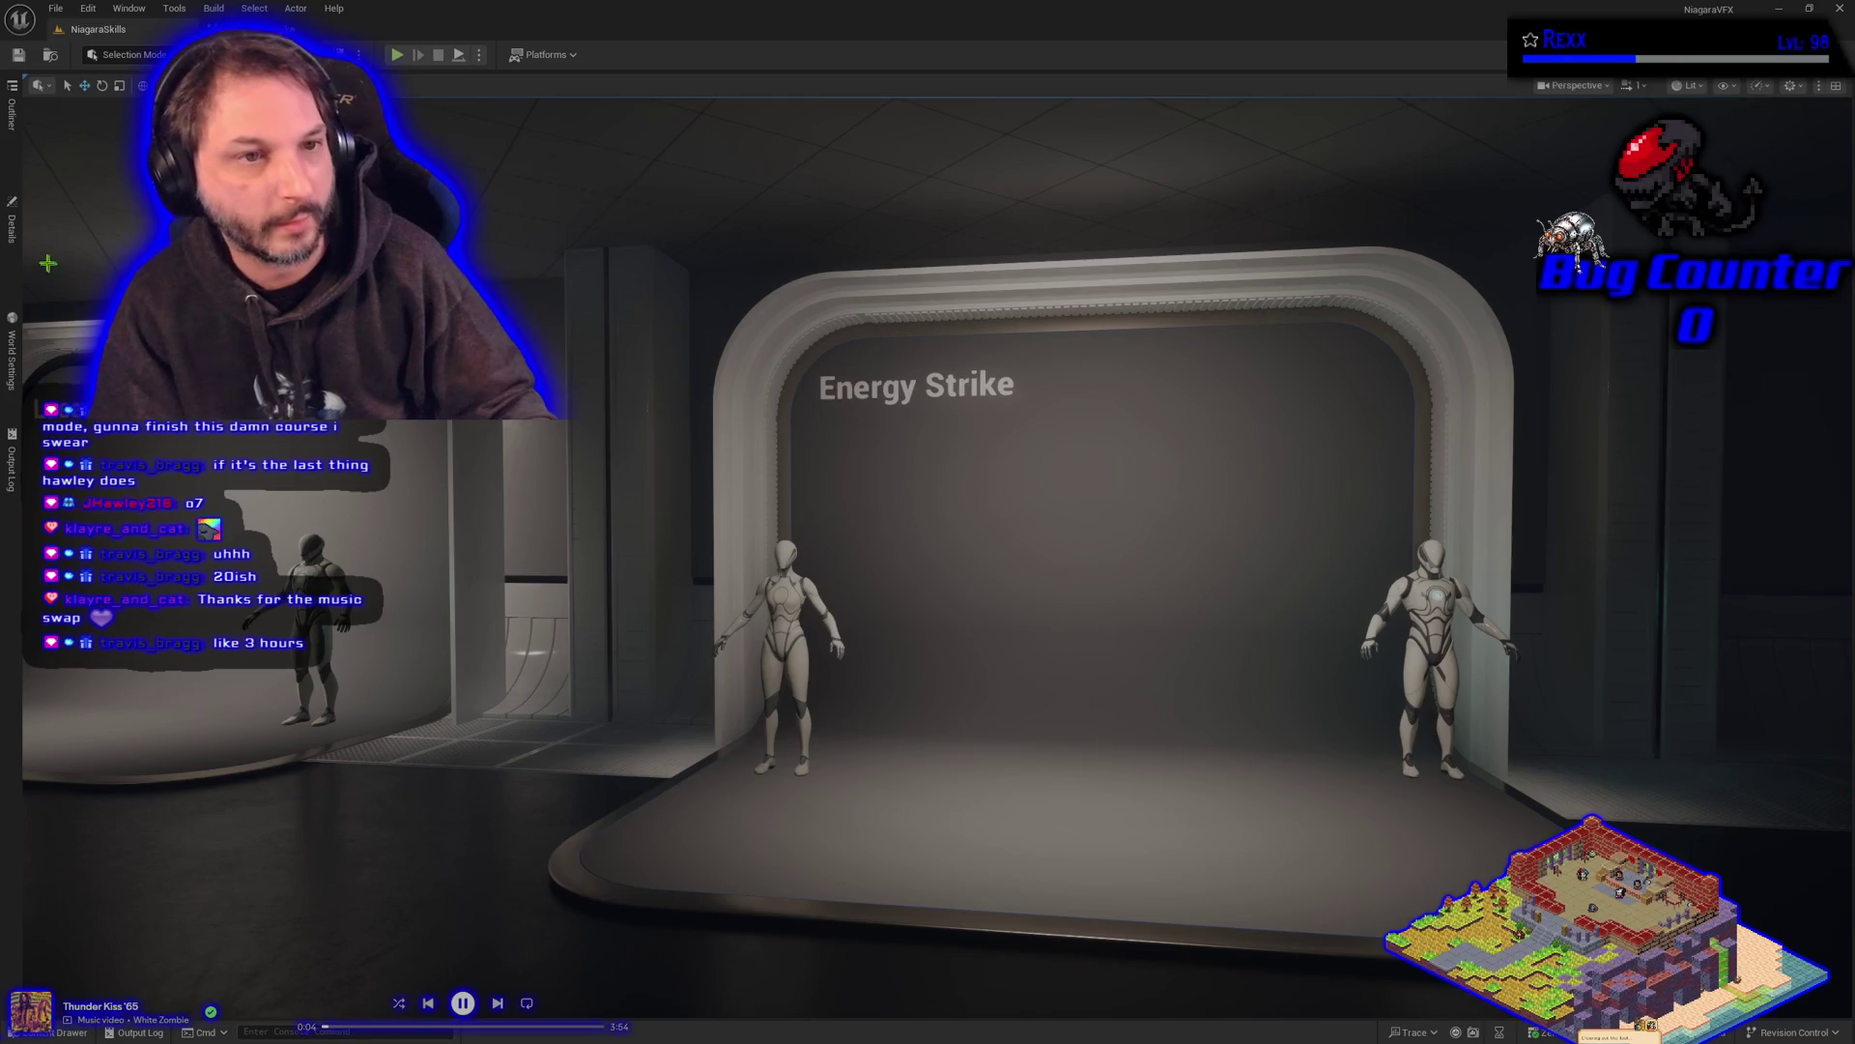
{"action": "left_click", "coordinate": [17, 246]}
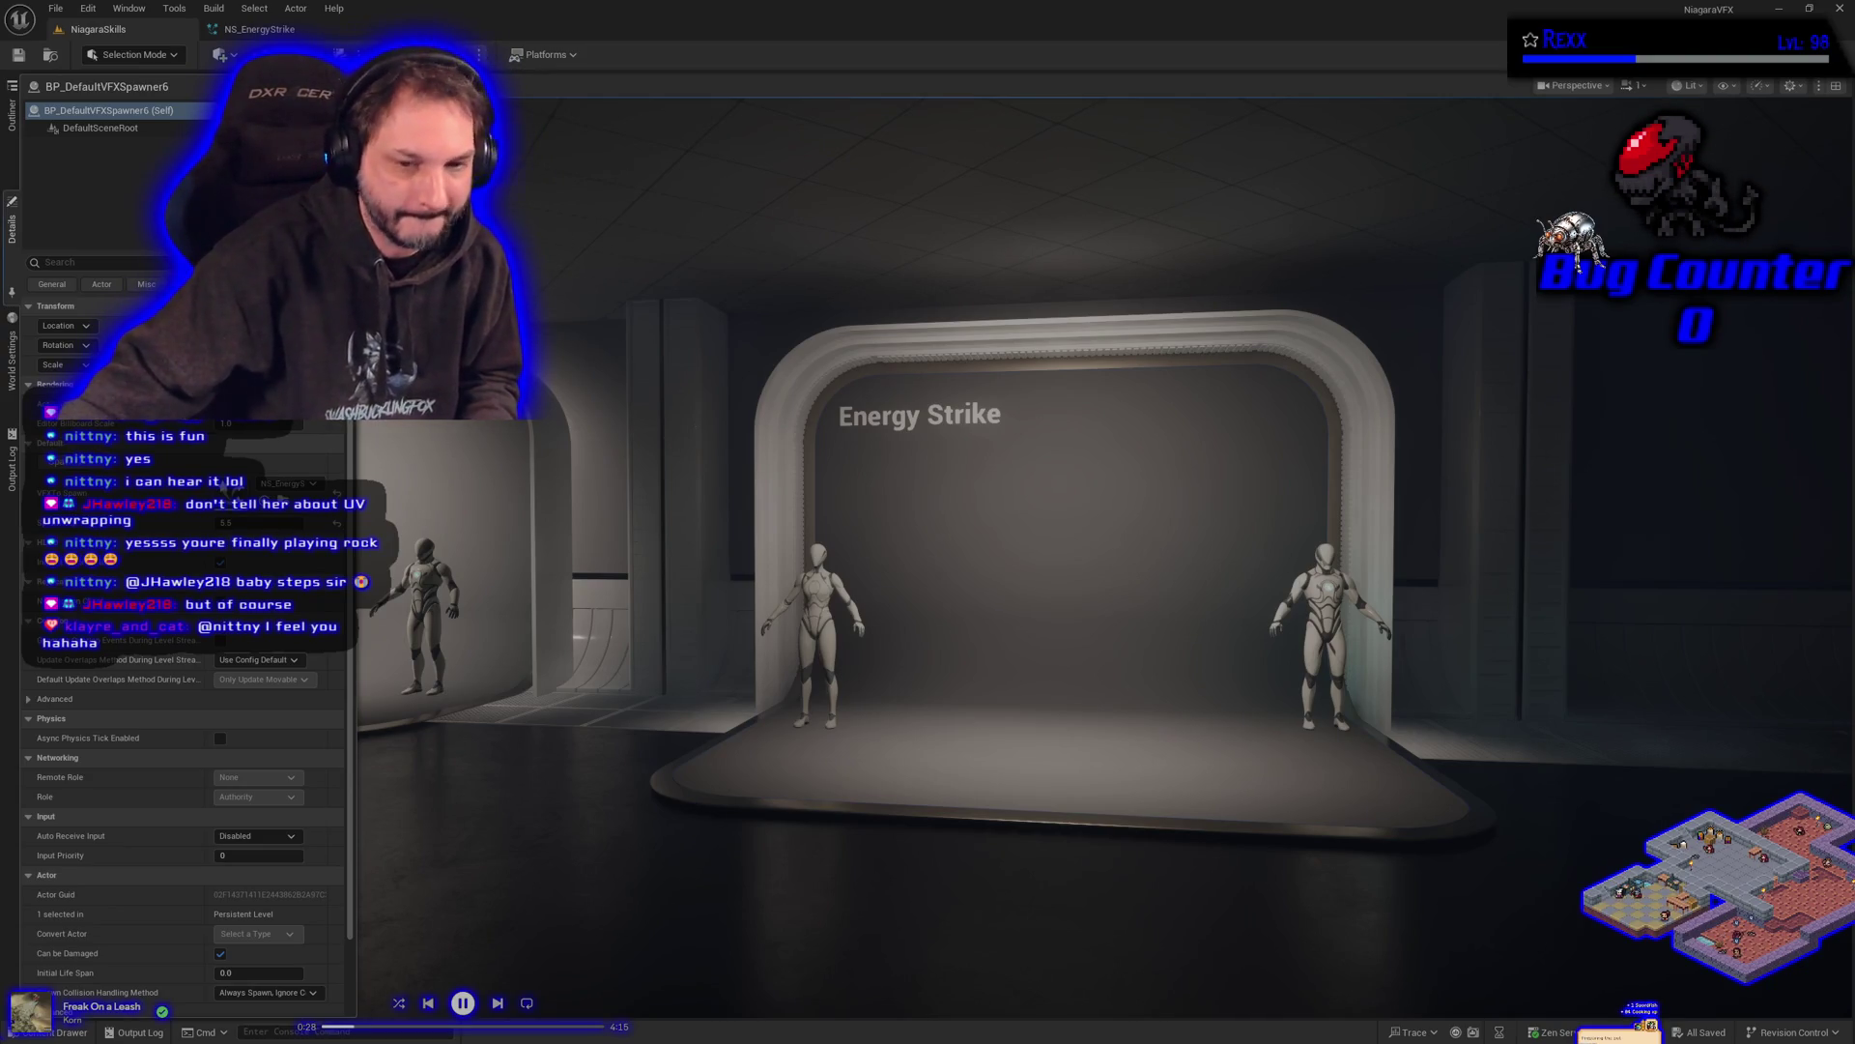
{"action": "left_click", "coordinate": [232, 29]}
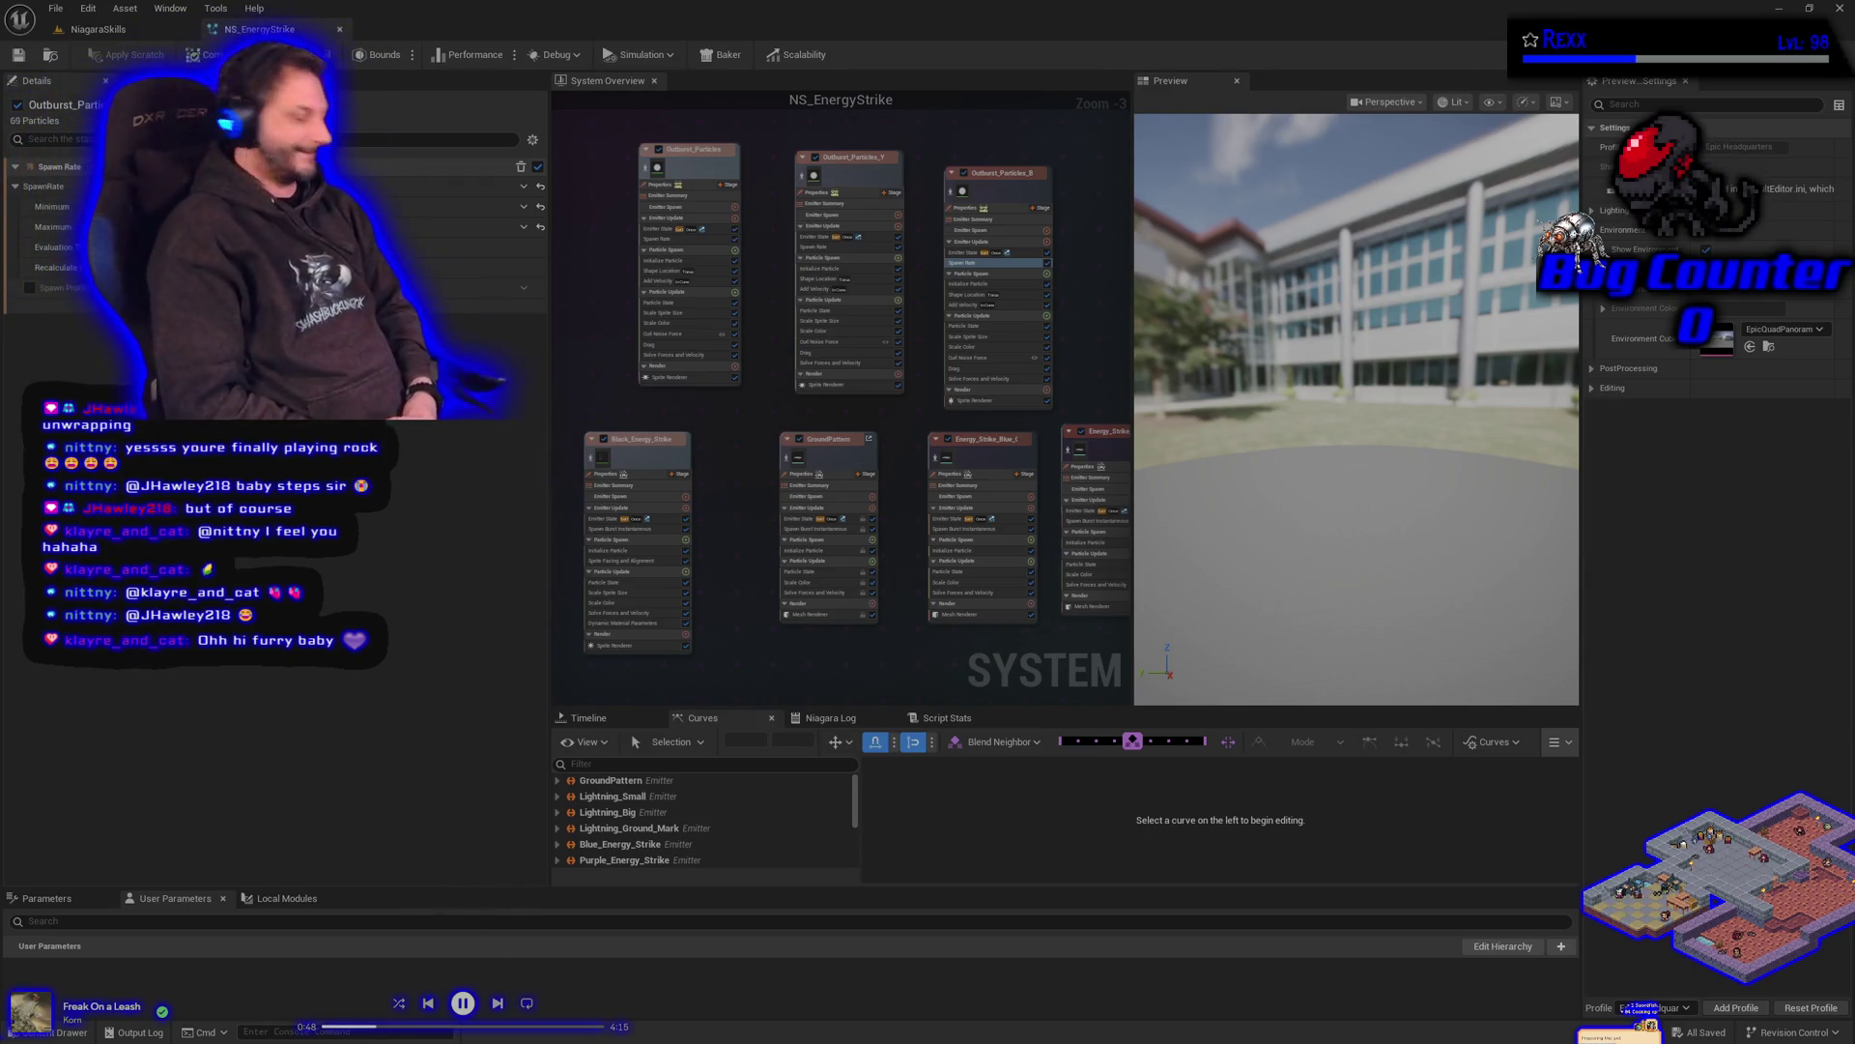
- Start a fresh General Blender scene with the default cube, camera and light
{"action": "left_click", "coordinate": [639, 439]}
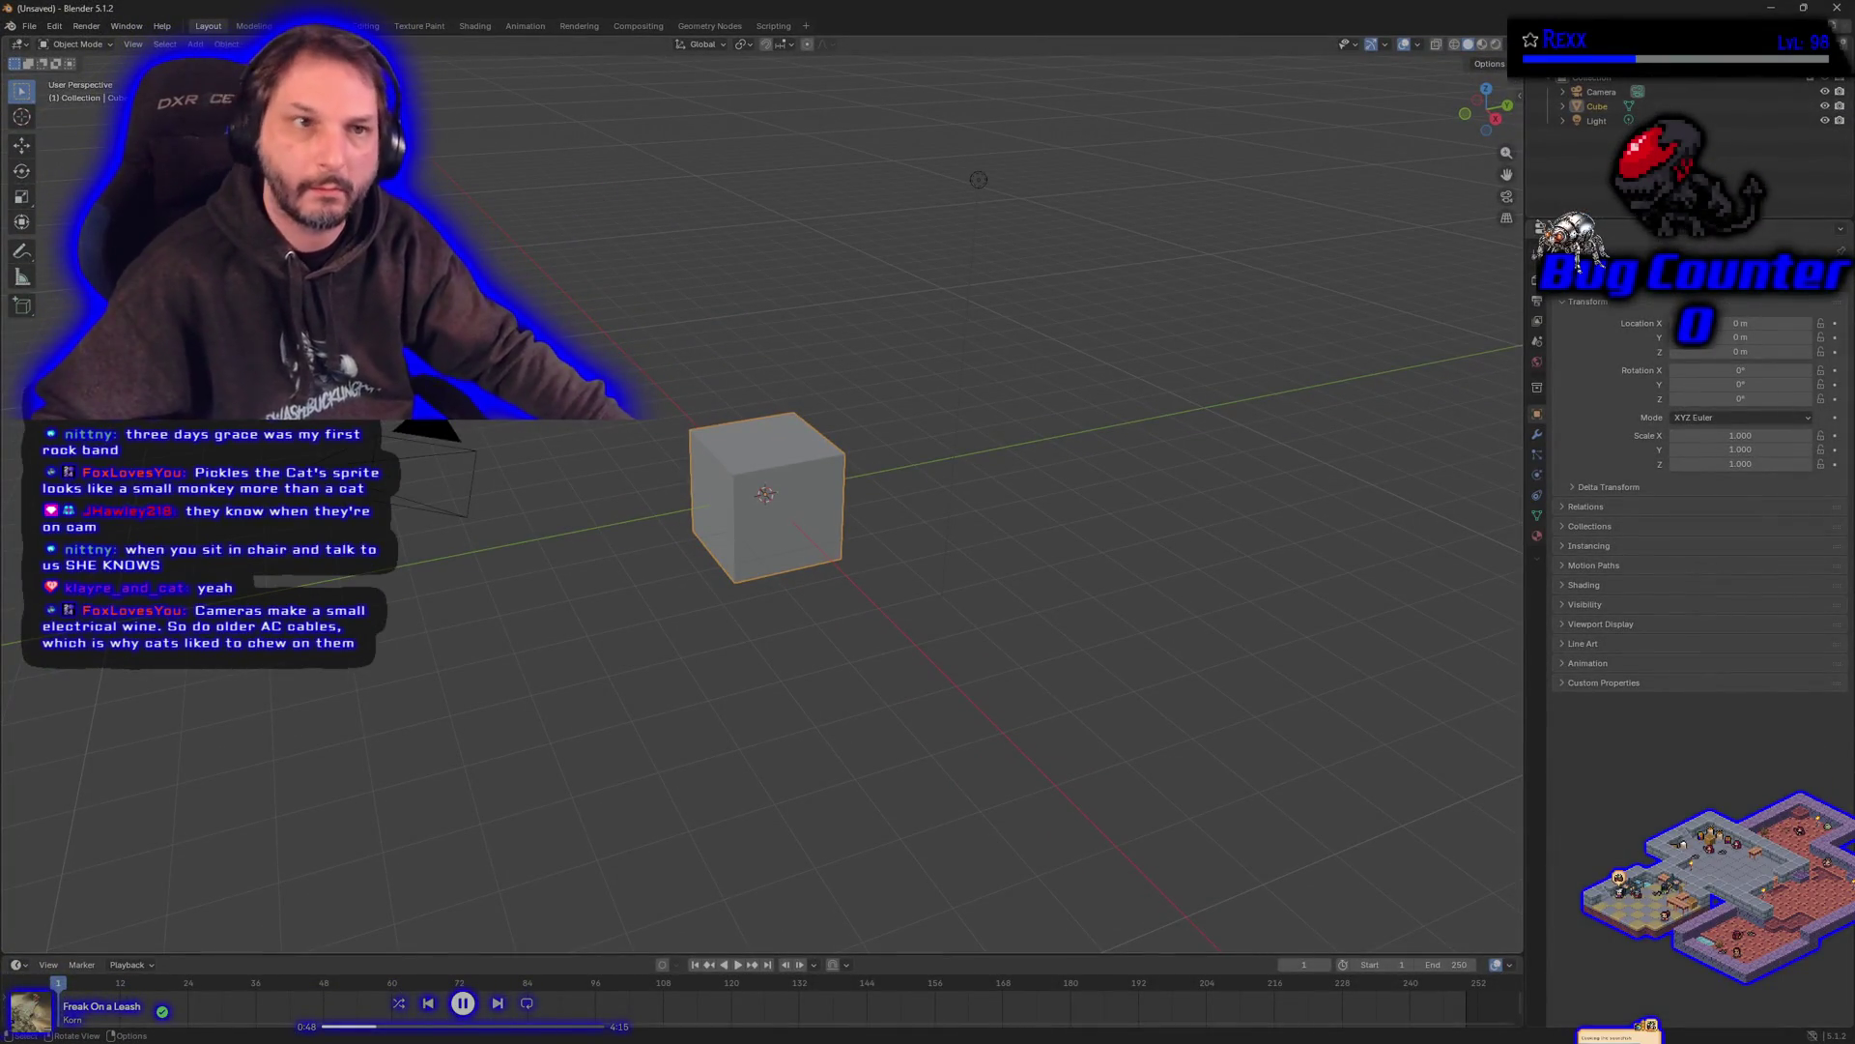
{"action": "left_click", "coordinate": [34, 22]}
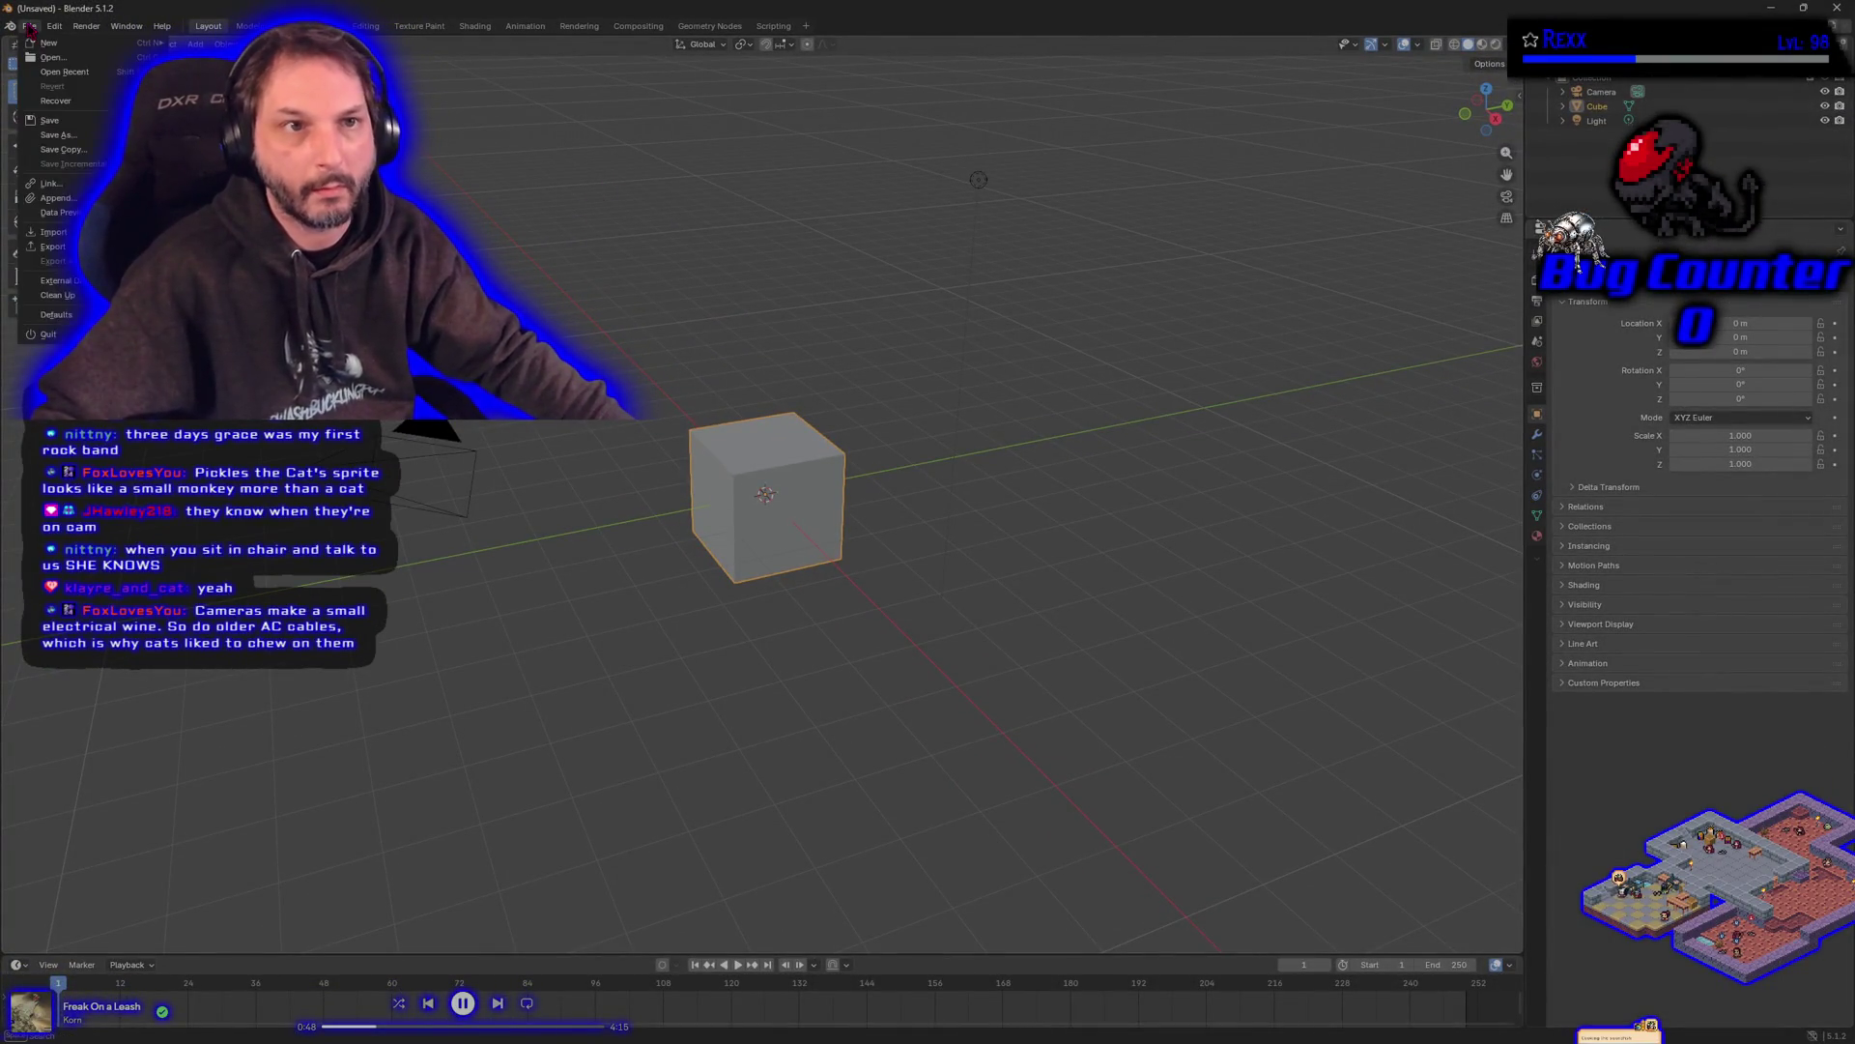
- Hide the long thin cylinder and check the empty grid from the Right view
{"action": "key", "text": "Escape"}
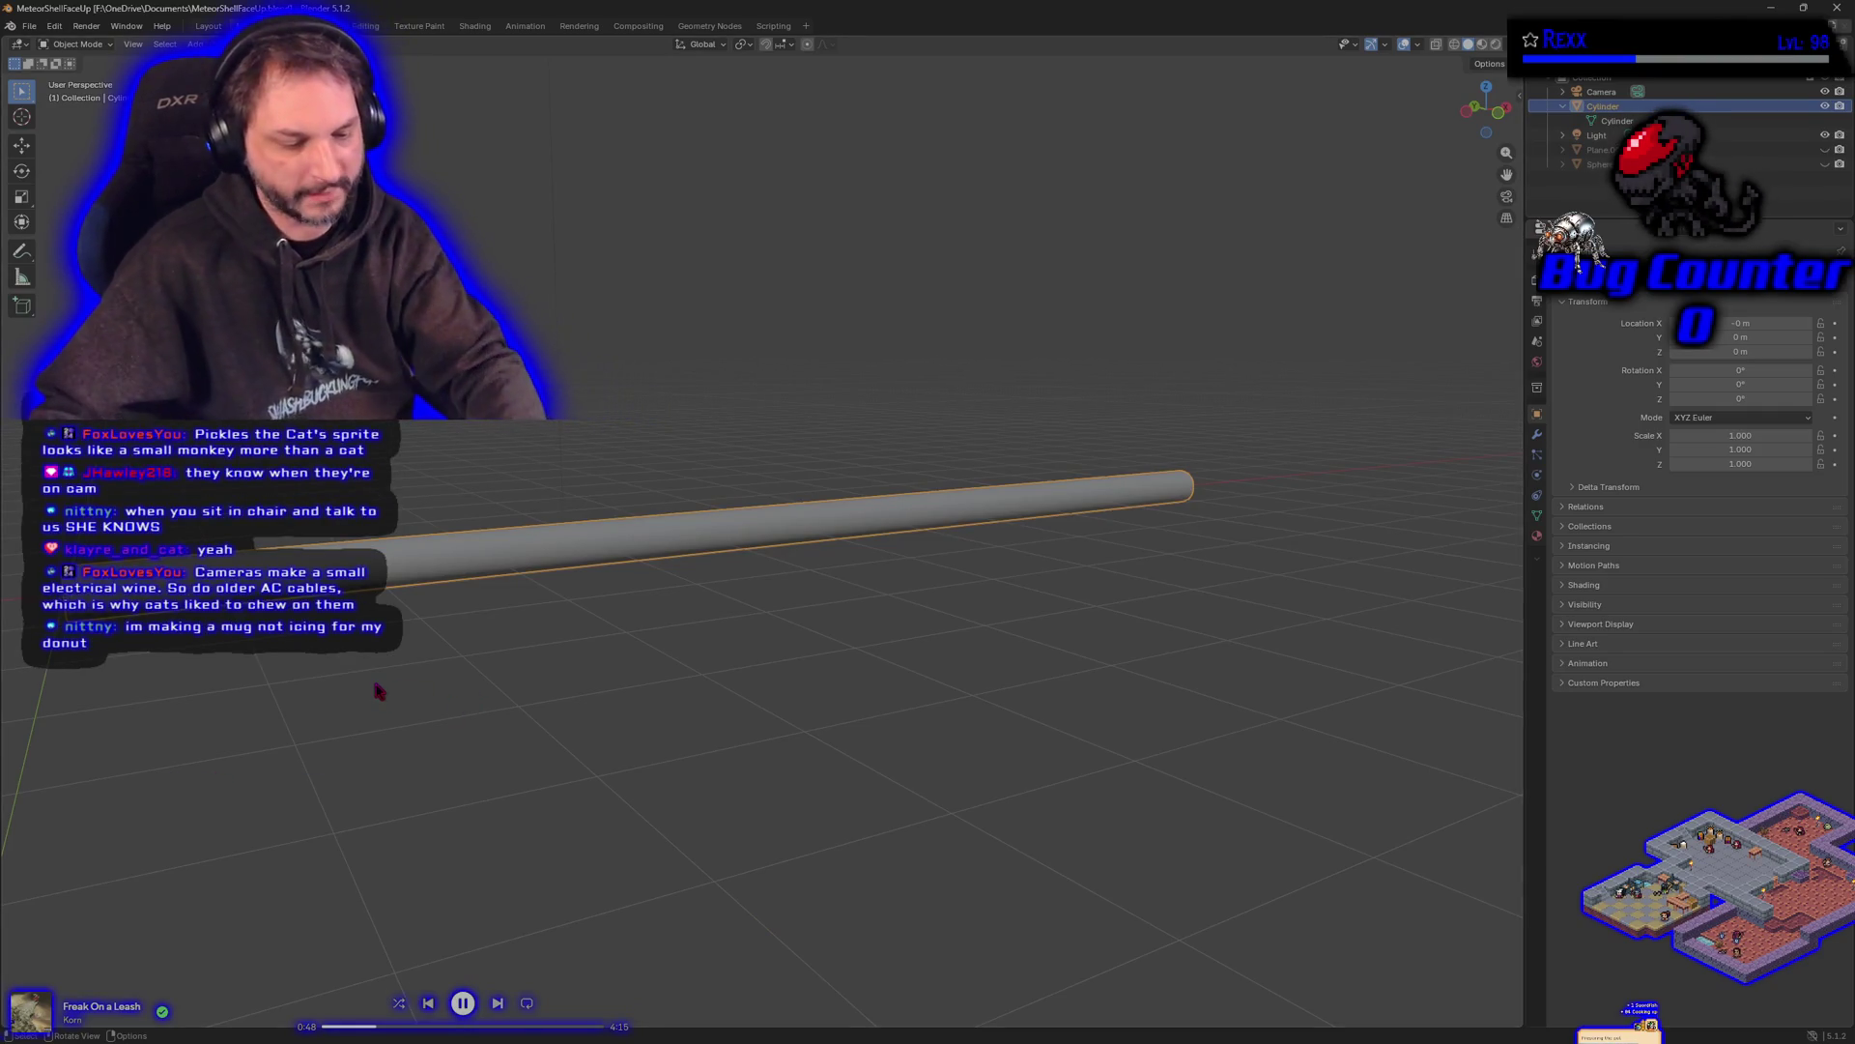
{"action": "key", "text": "h"}
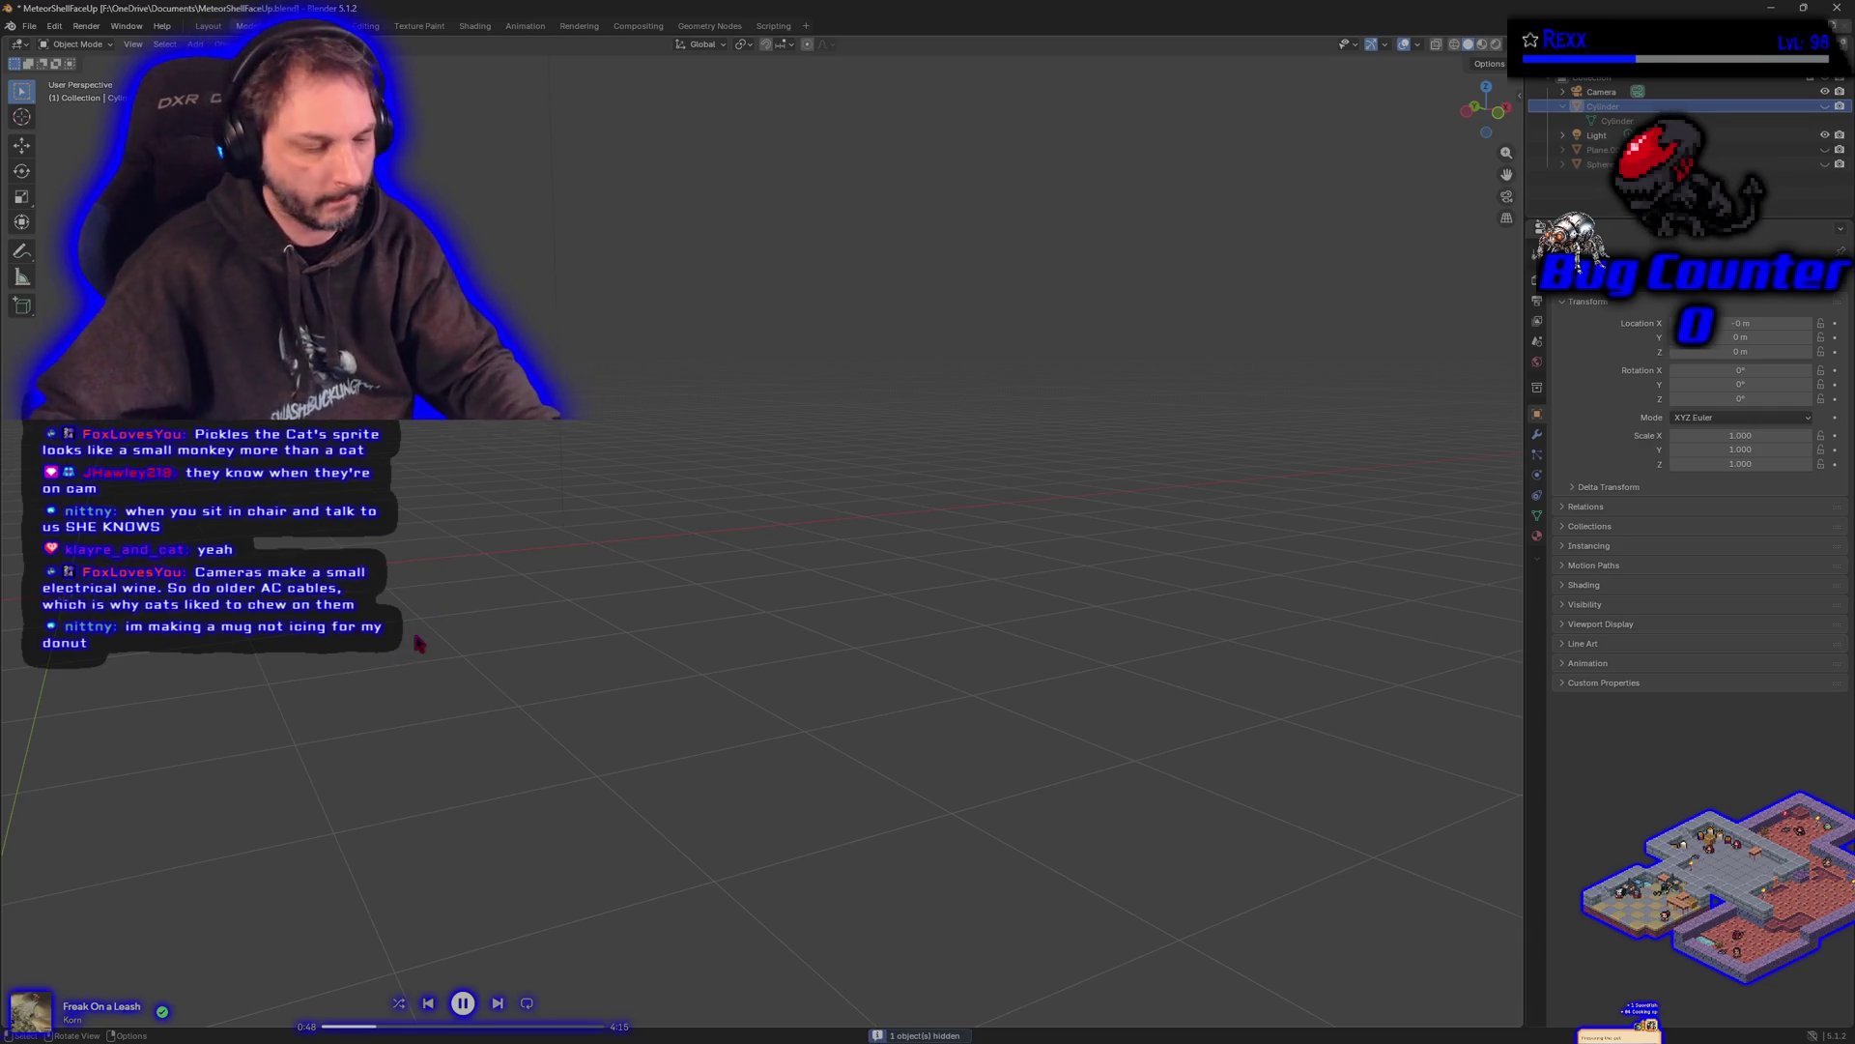
{"action": "key", "text": "KP_3"}
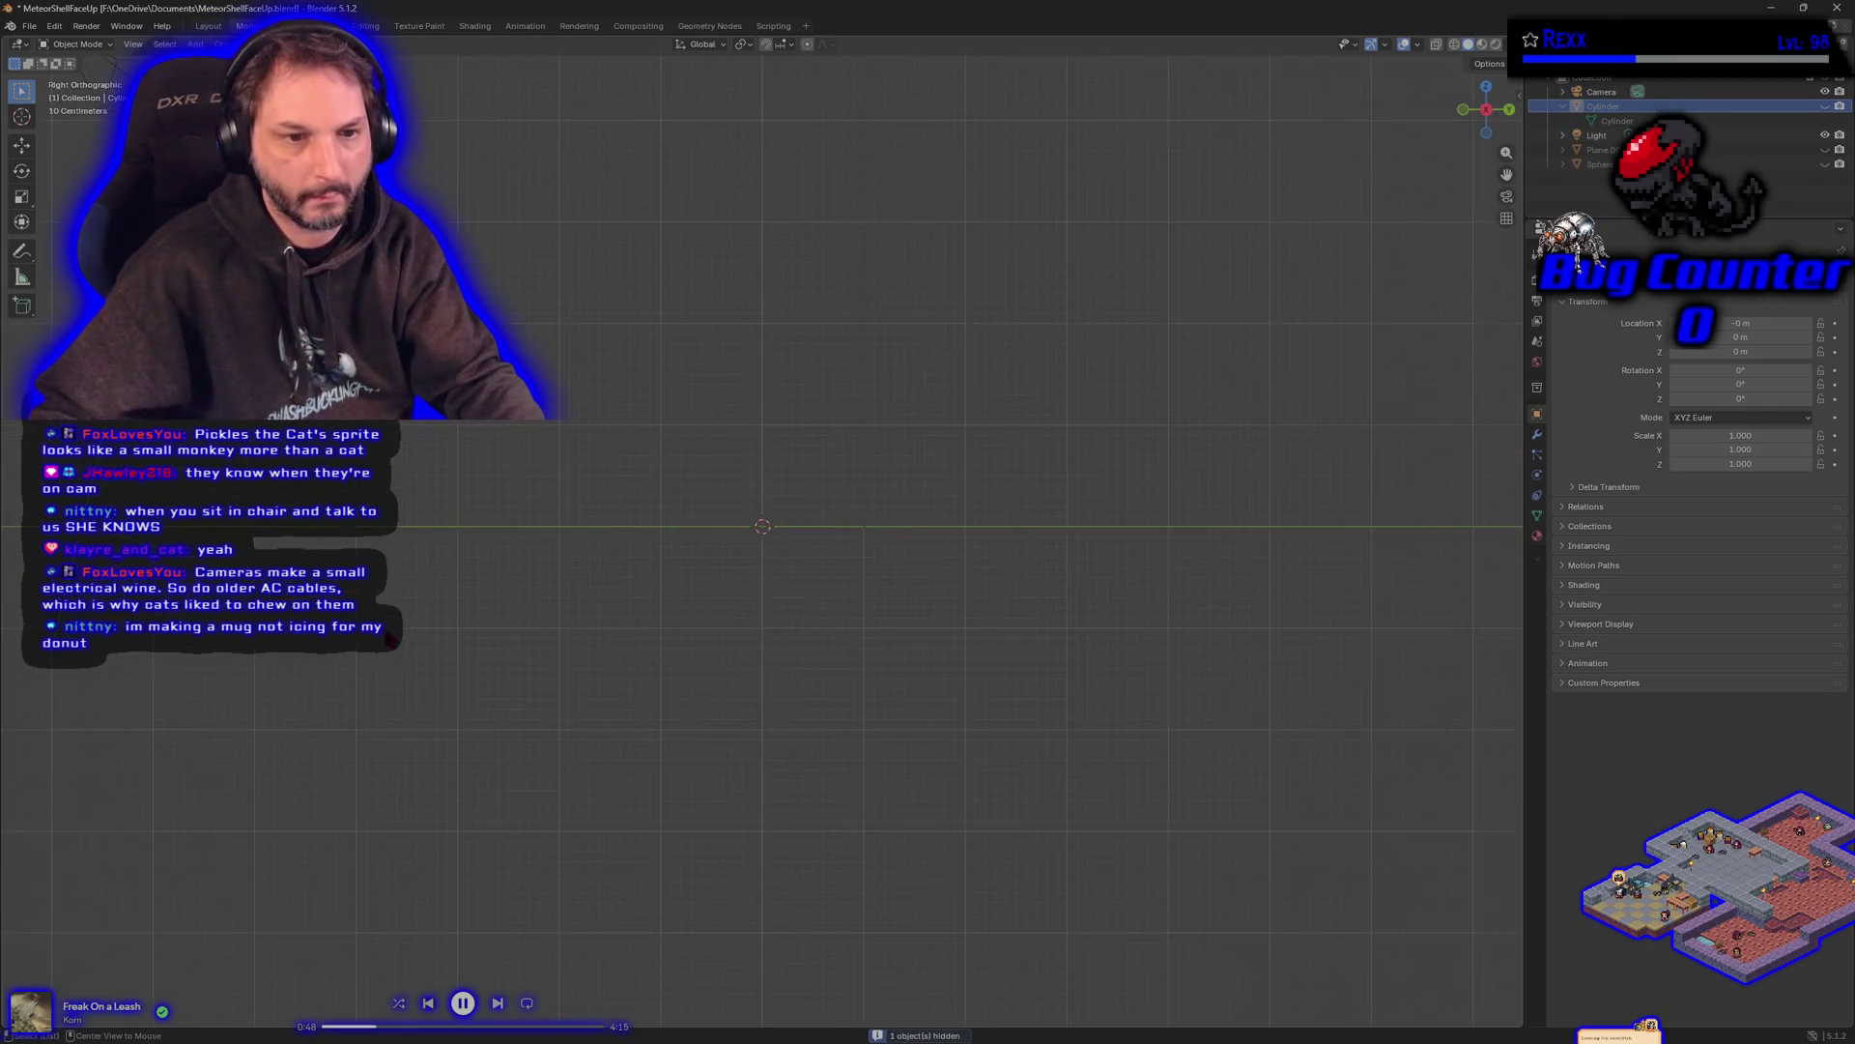
{"action": "mouse_move", "coordinate": [666, 687]}
{"action": "left_mouse_down"}
{"action": "mouse_move", "coordinate": [683, 667]}
{"action": "mouse_move", "coordinate": [673, 750]}
{"action": "mouse_move", "coordinate": [698, 730]}
{"action": "mouse_move", "coordinate": [677, 717]}
{"action": "left_mouse_up"}
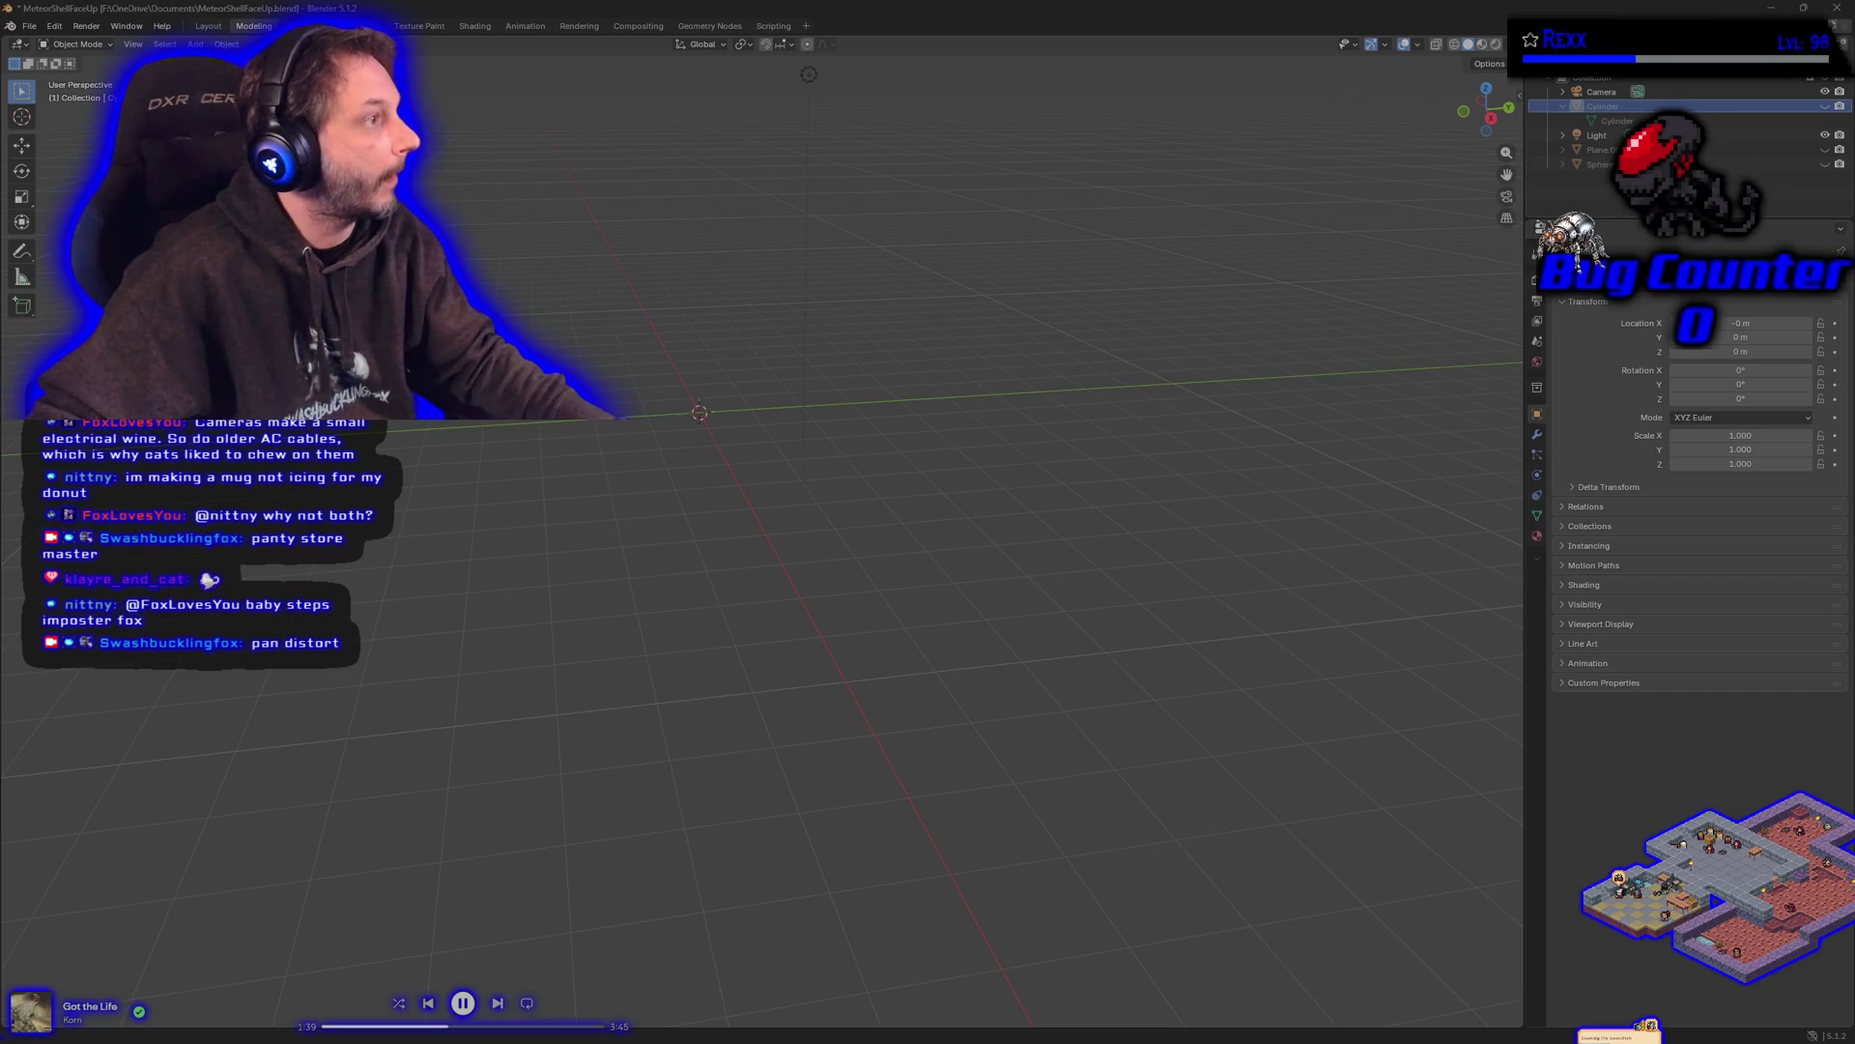
{"action": "key", "text": "alt+Tab"}
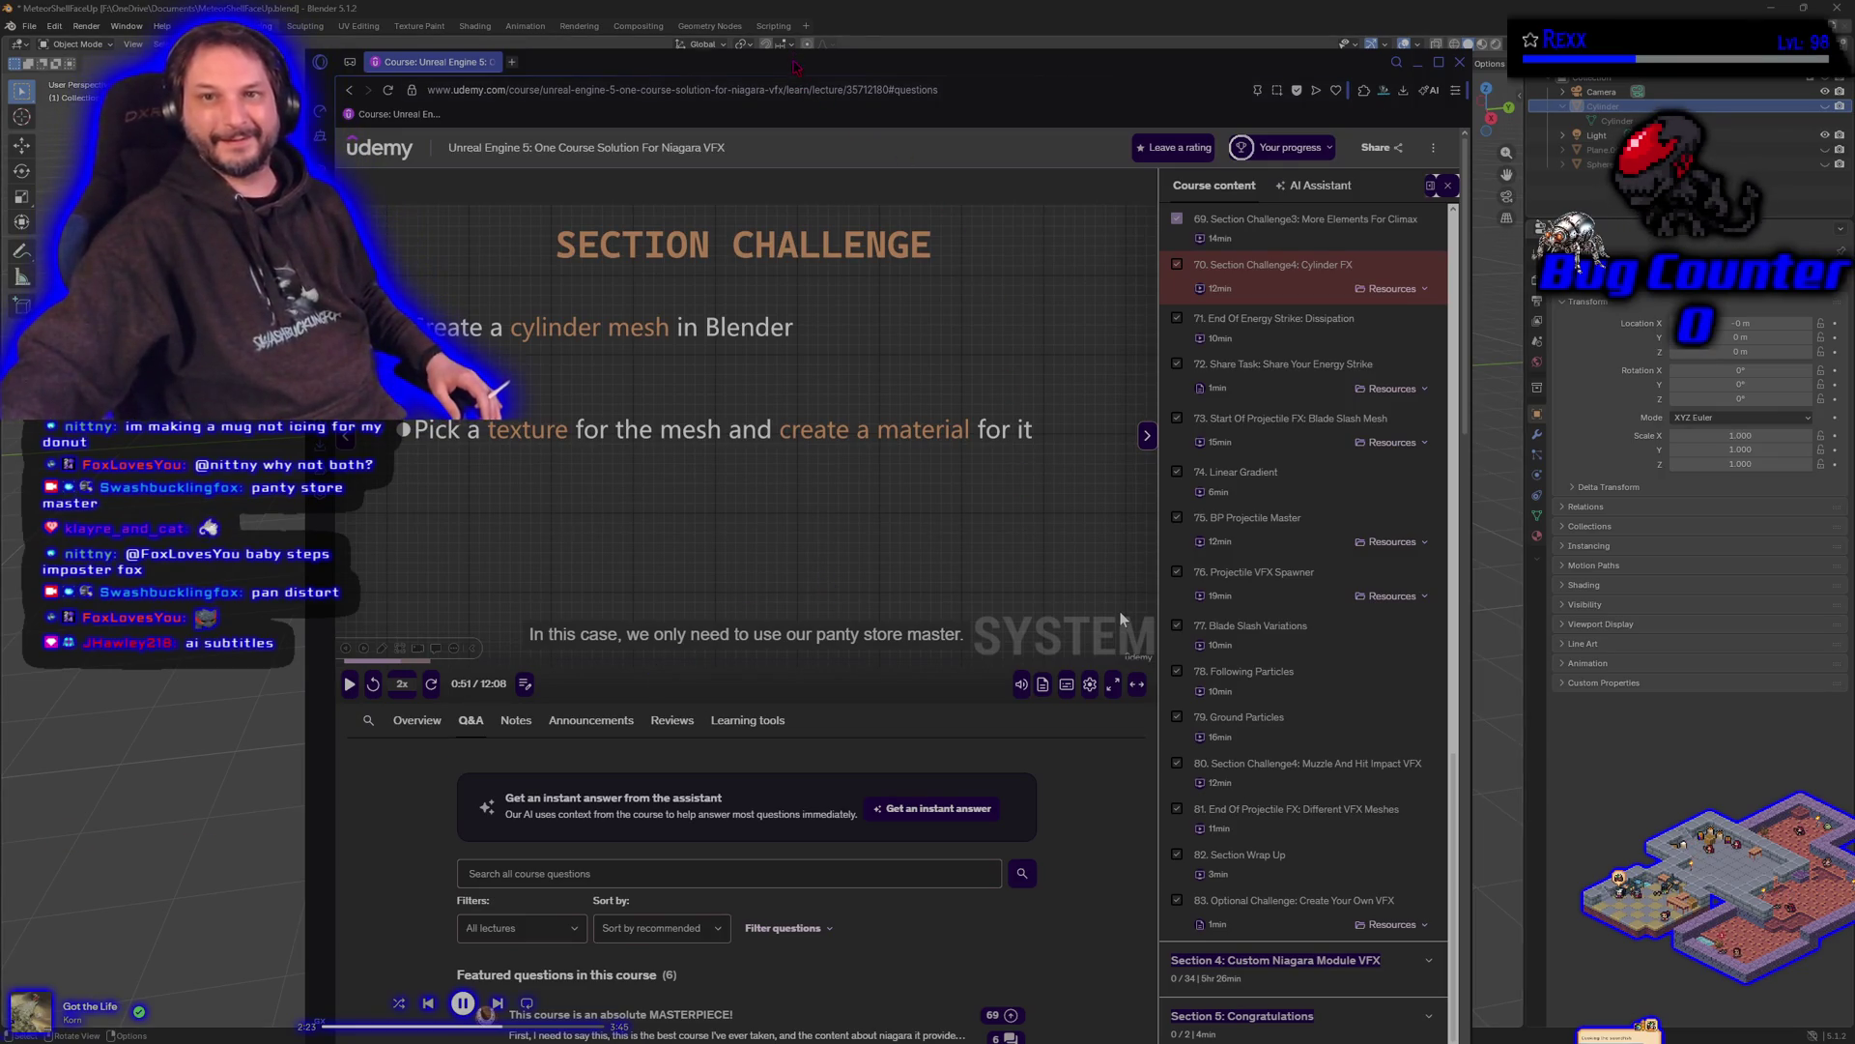
- Leave the Udemy course window and return to the Blender viewport
{"action": "key", "text": "alt+Tab"}
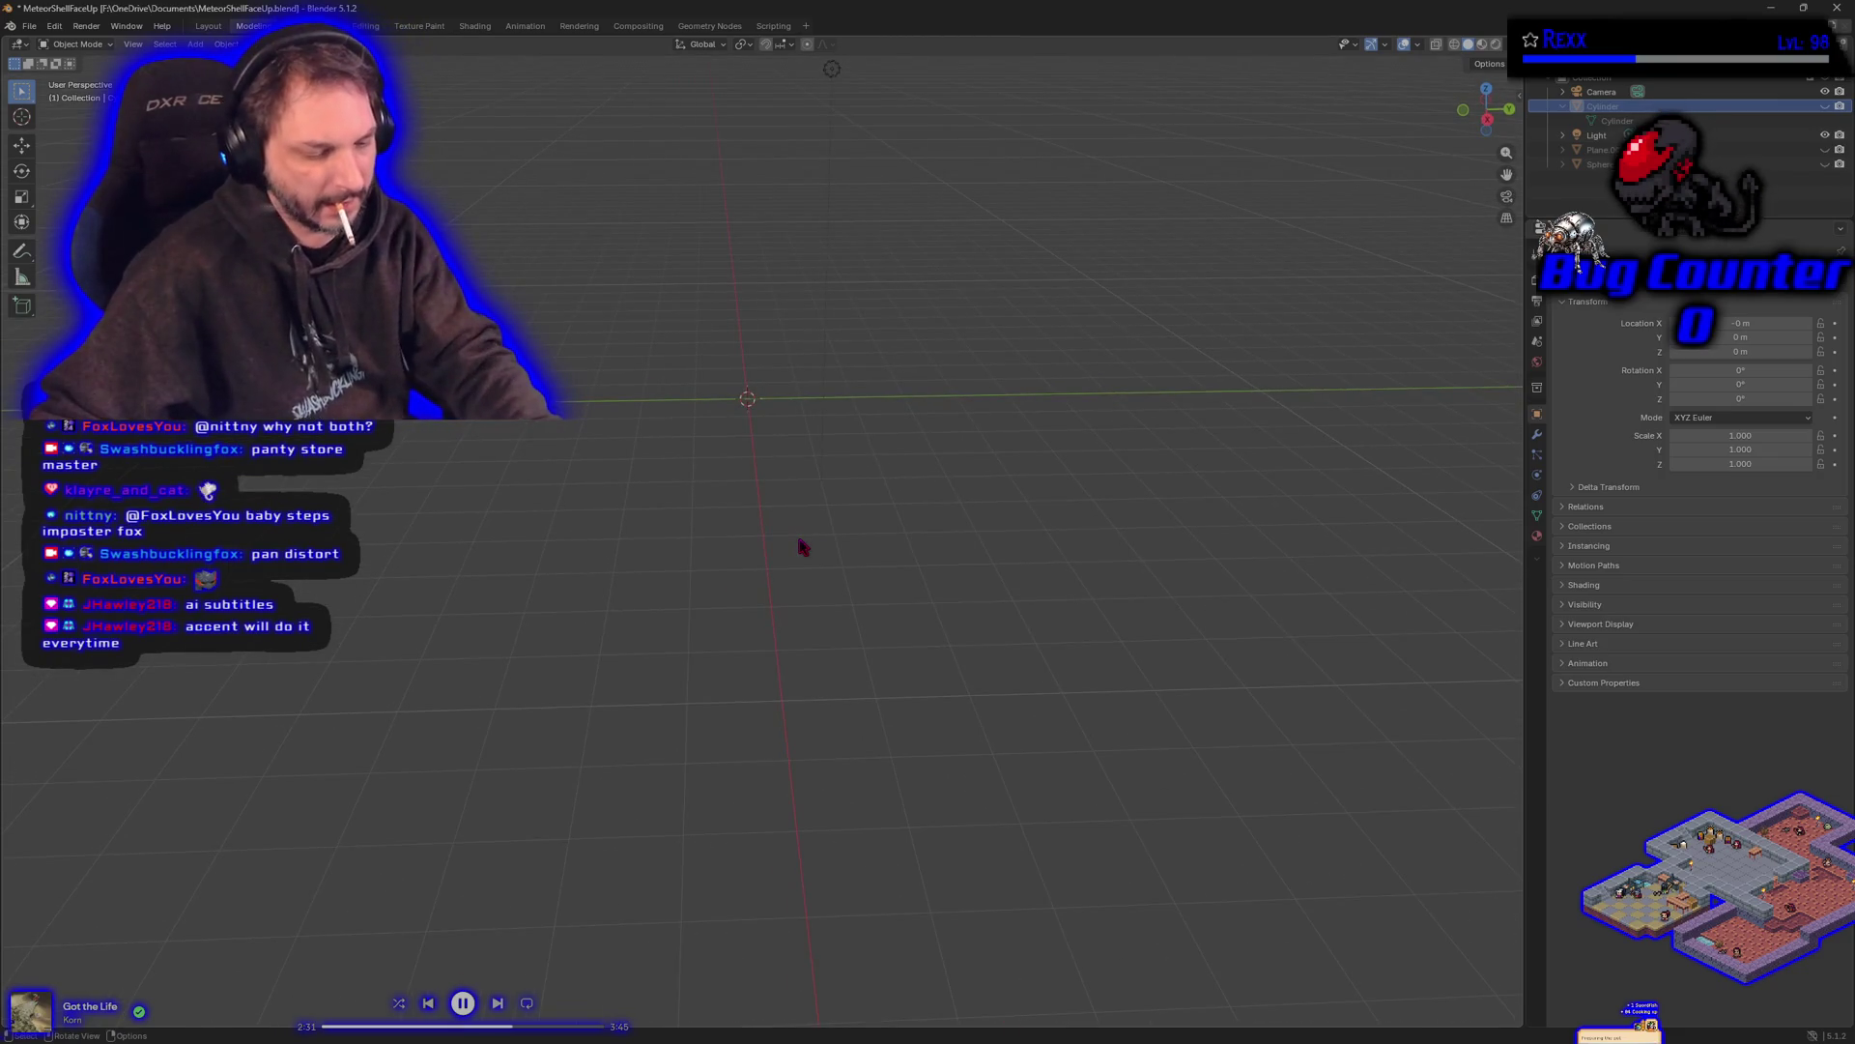
- Add a default Mesh > Cylinder at the scene origin with Shift+A
{"action": "key", "text": "shift+a"}
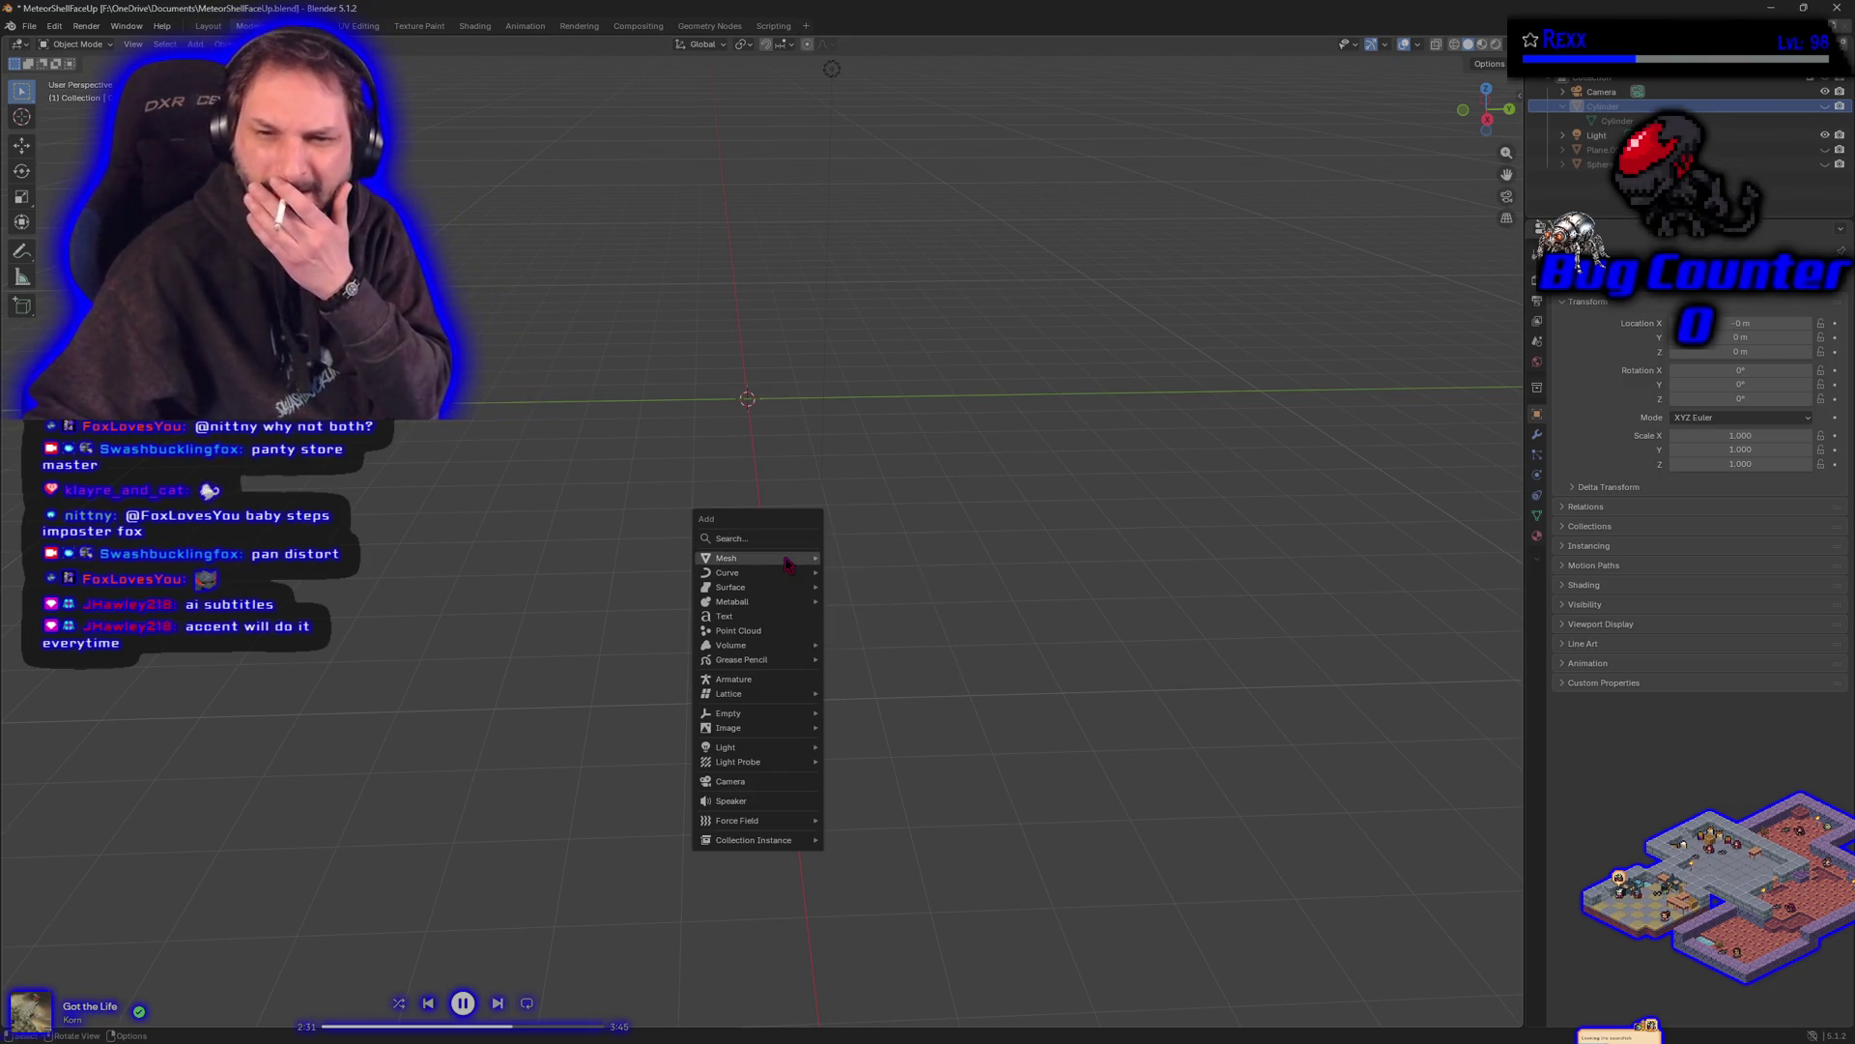
{"action": "mouse_move", "coordinate": [788, 563]}
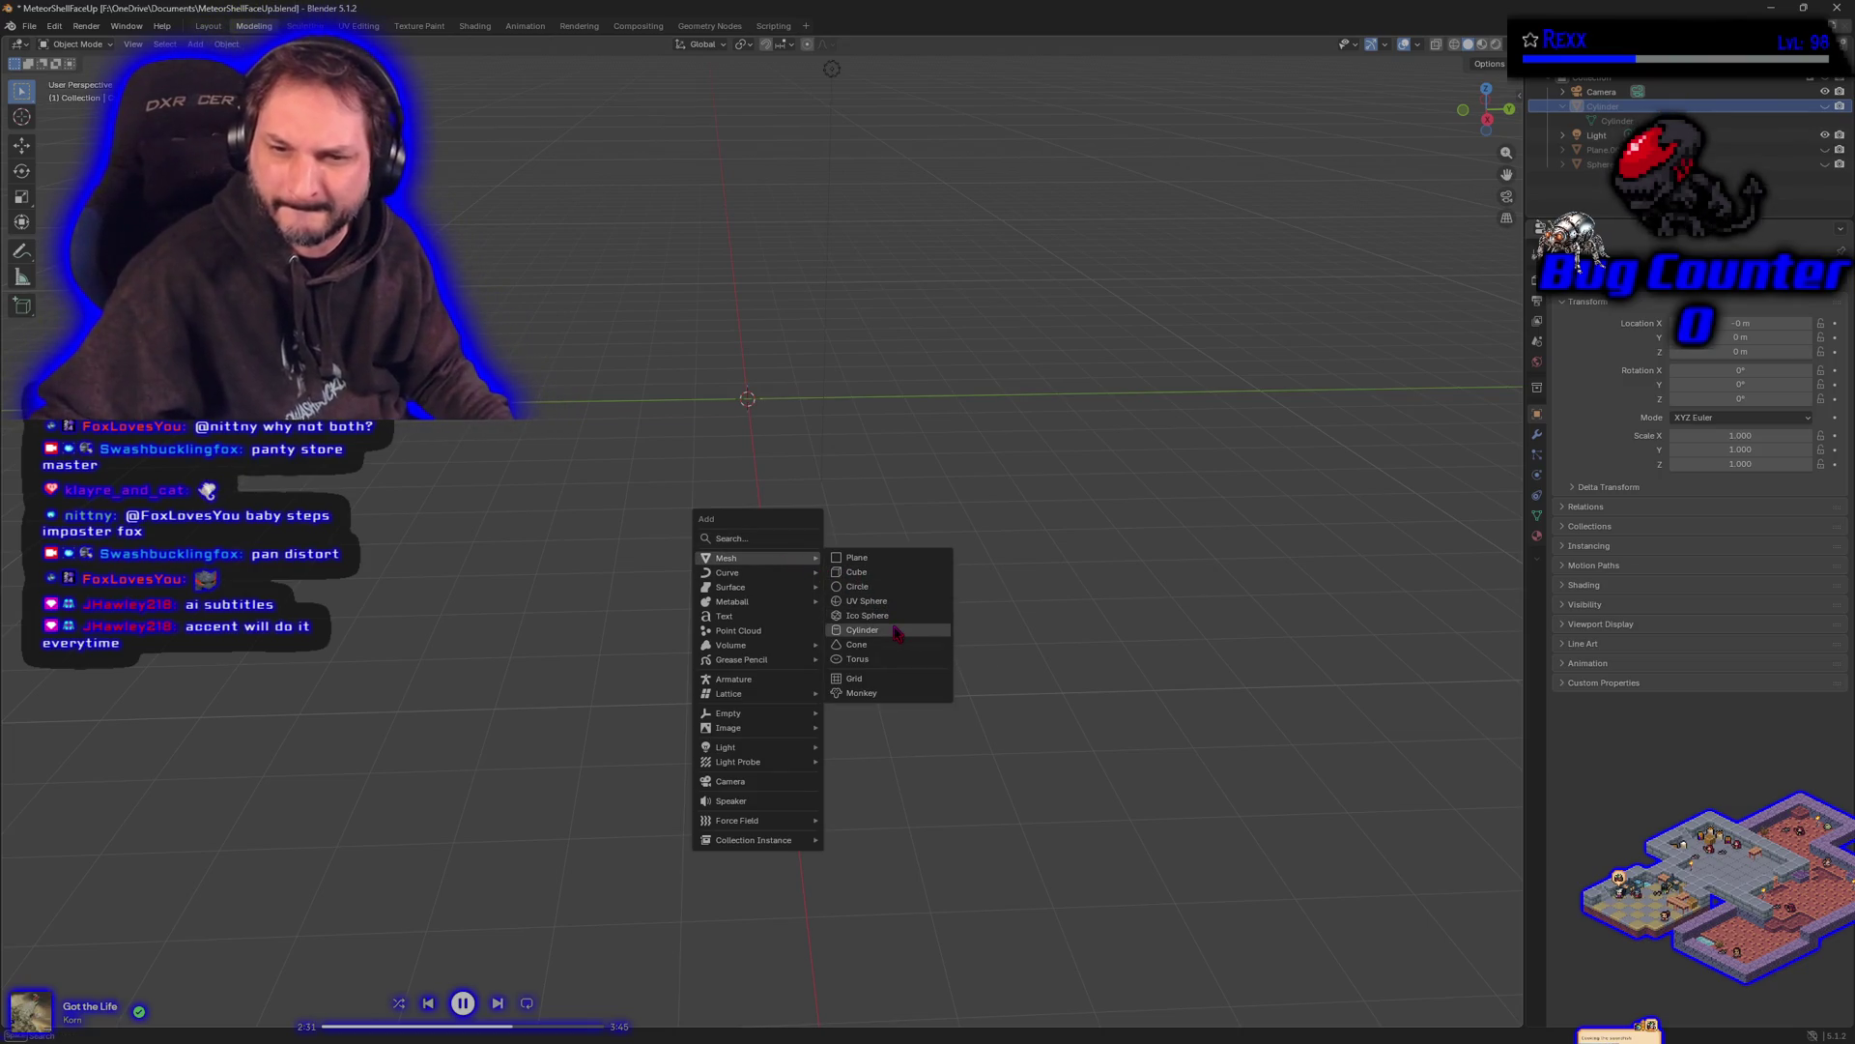
{"action": "left_click", "coordinate": [896, 631]}
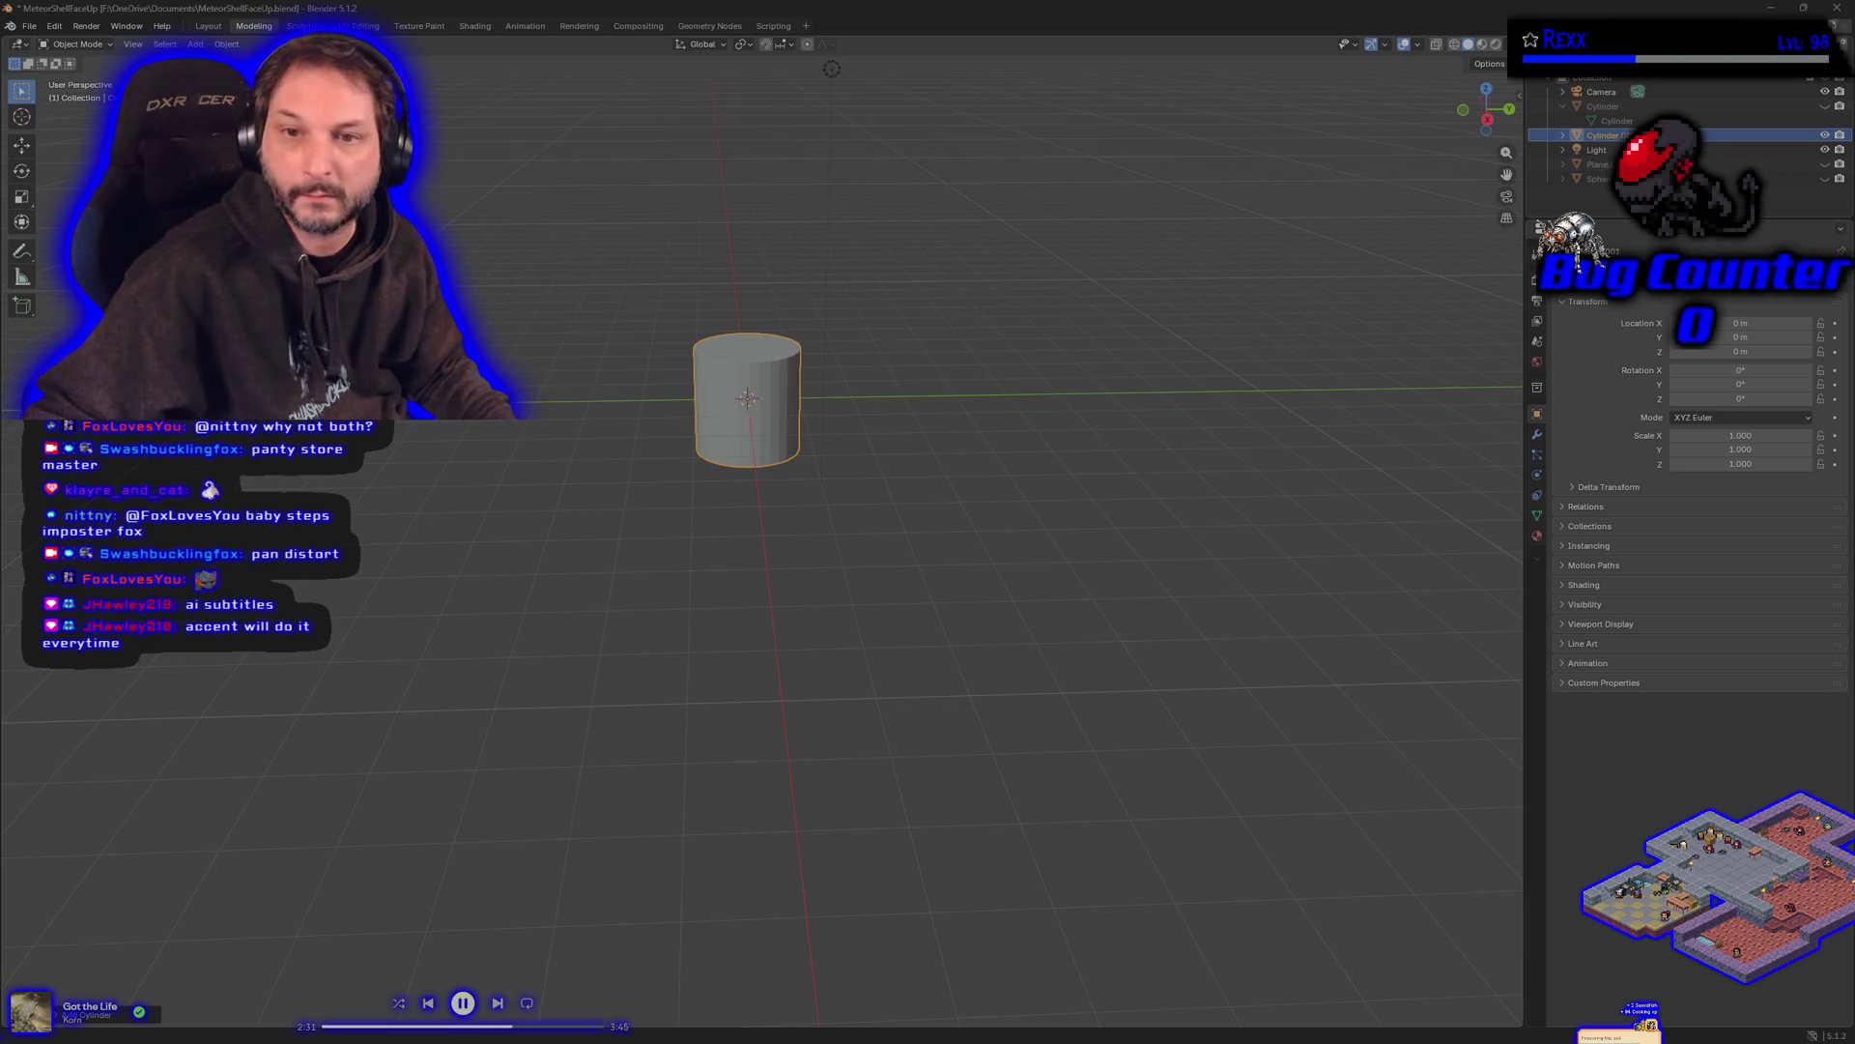
{"action": "mouse_move", "coordinate": [1140, 435]}
{"action": "left_mouse_down"}
{"action": "mouse_move", "coordinate": [808, 418]}
{"action": "mouse_move", "coordinate": [1127, 415]}
{"action": "left_mouse_up"}
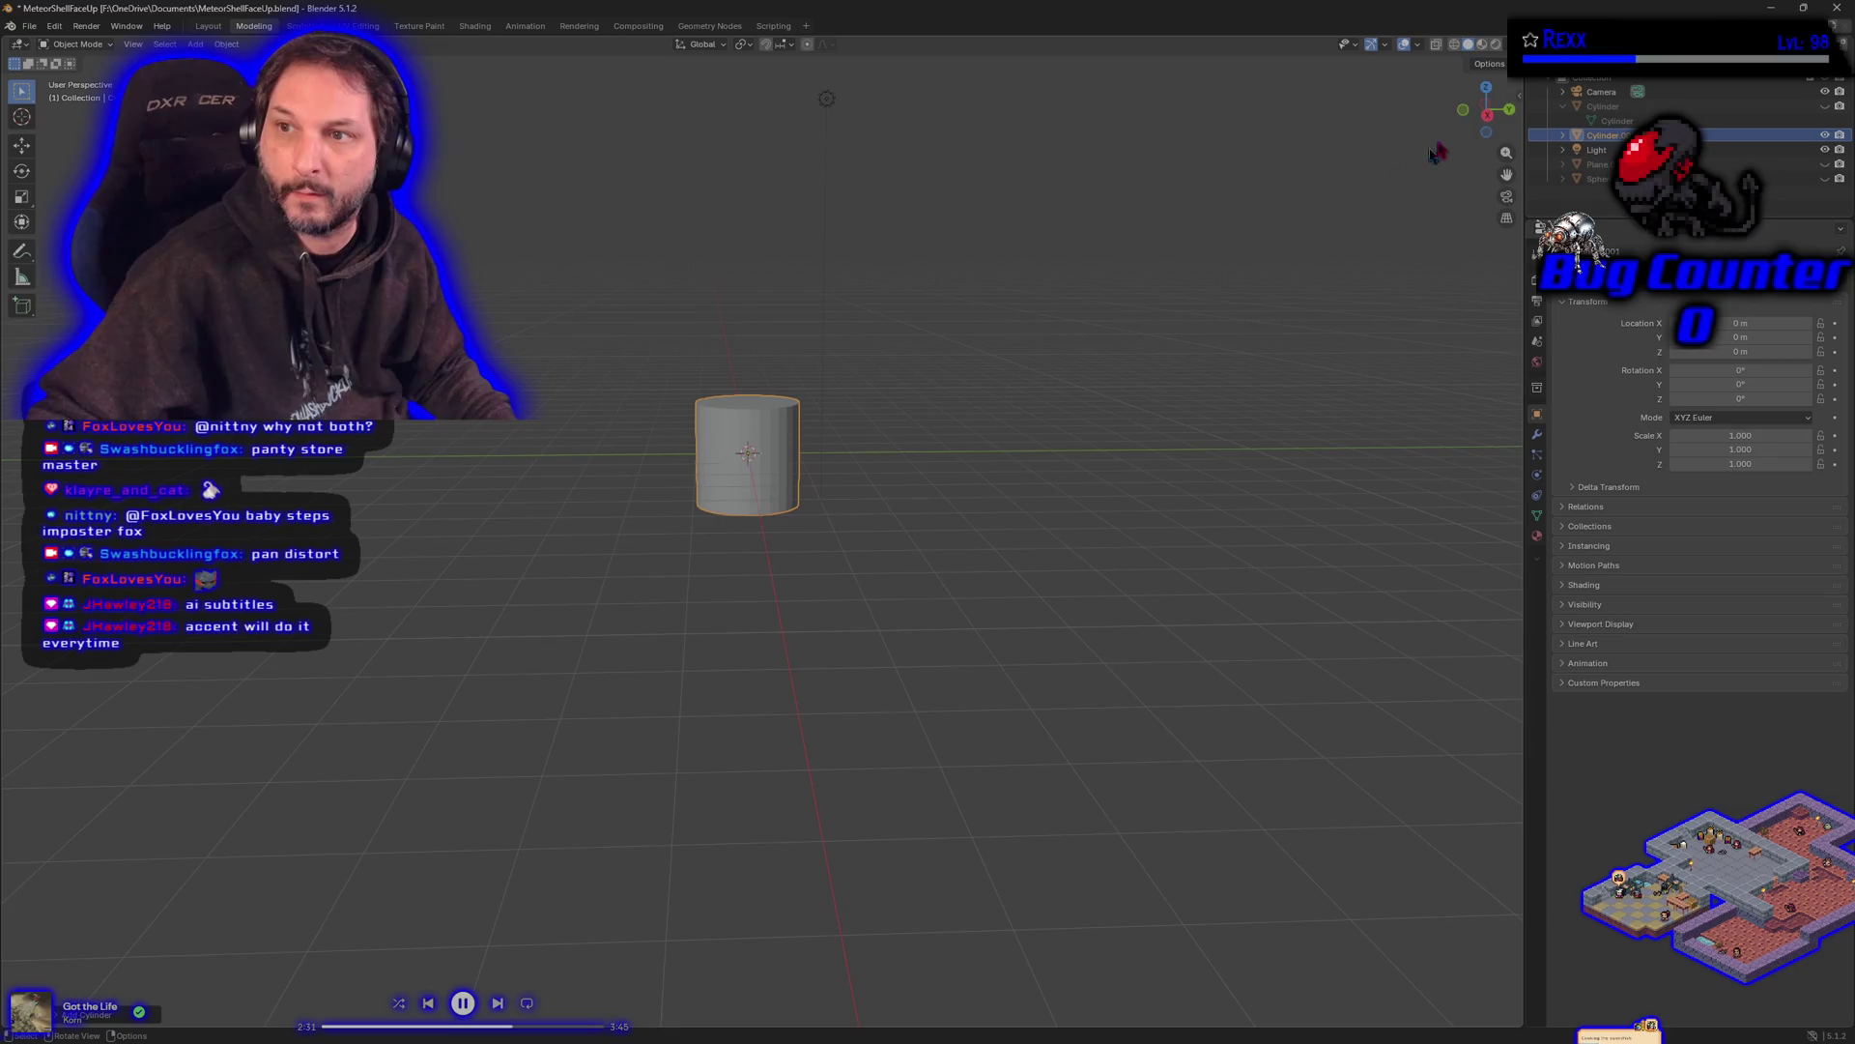
- Switch to orthographic Front view and begin moving the new cylinder
{"action": "left_click", "coordinate": [1462, 115]}
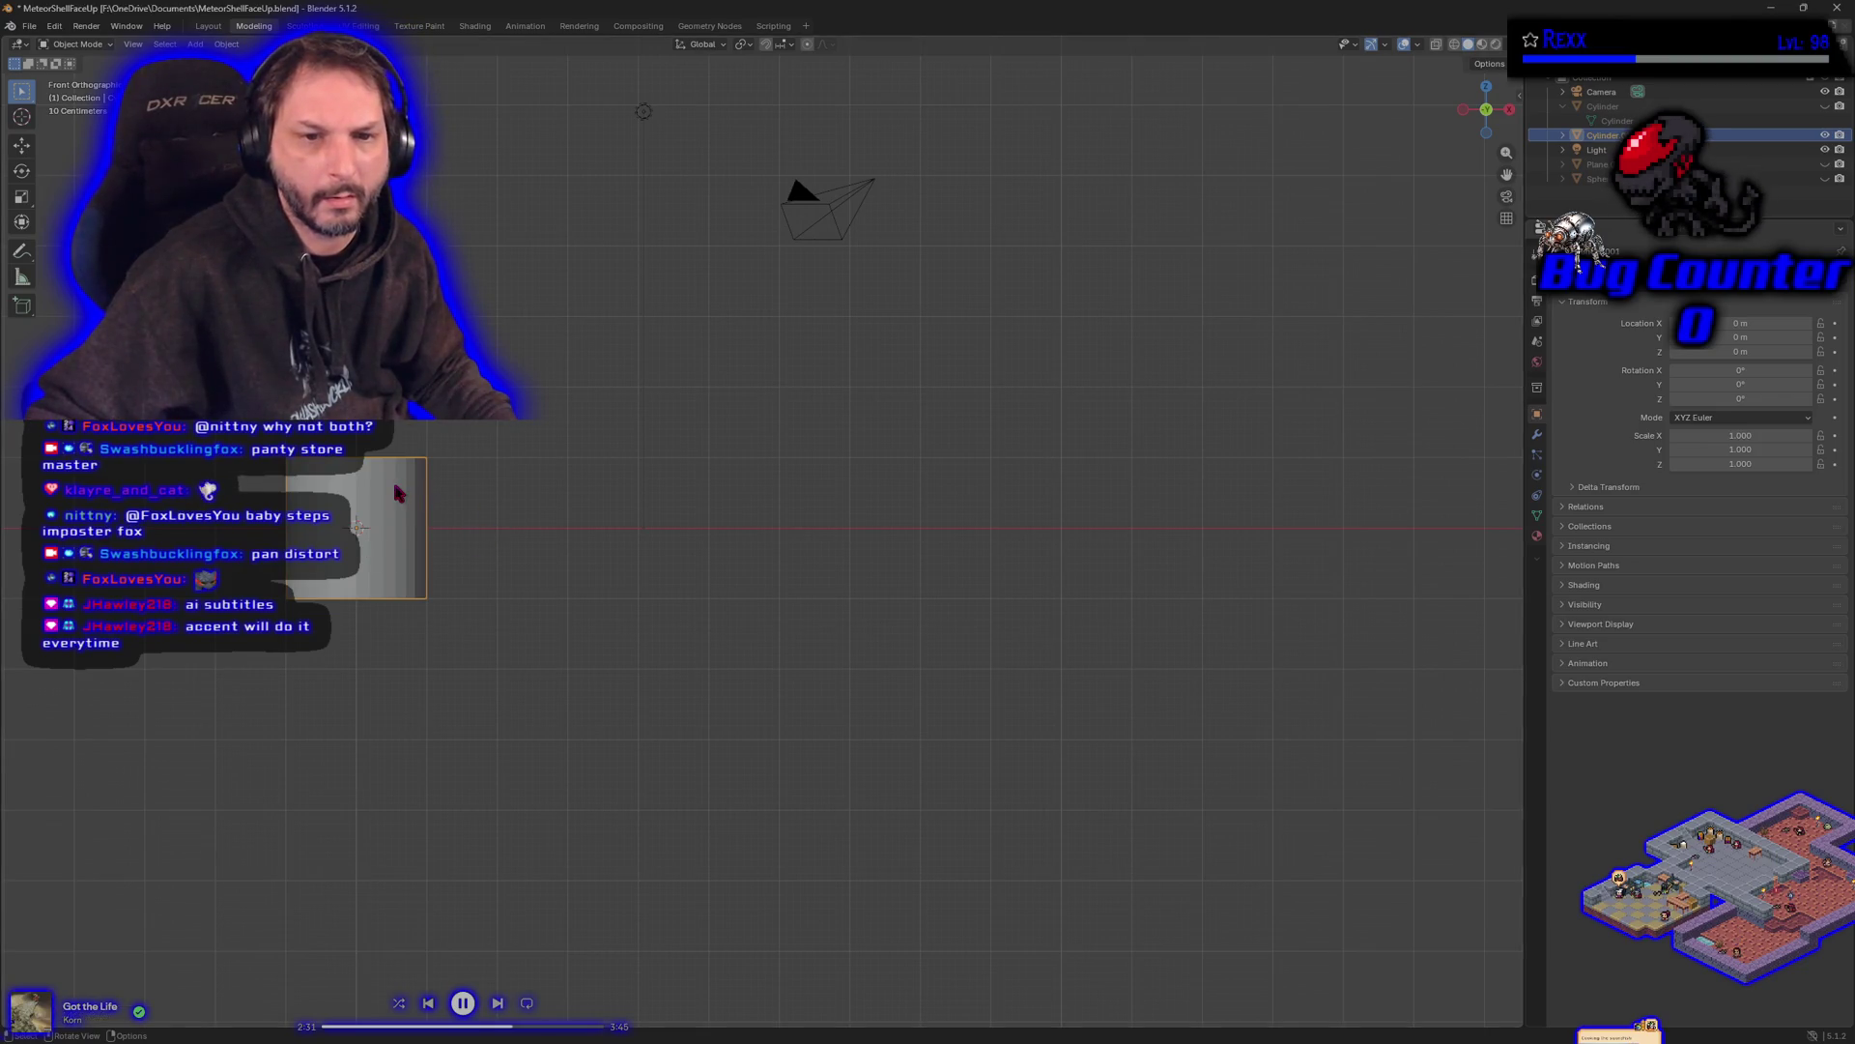
{"action": "key", "text": "g"}
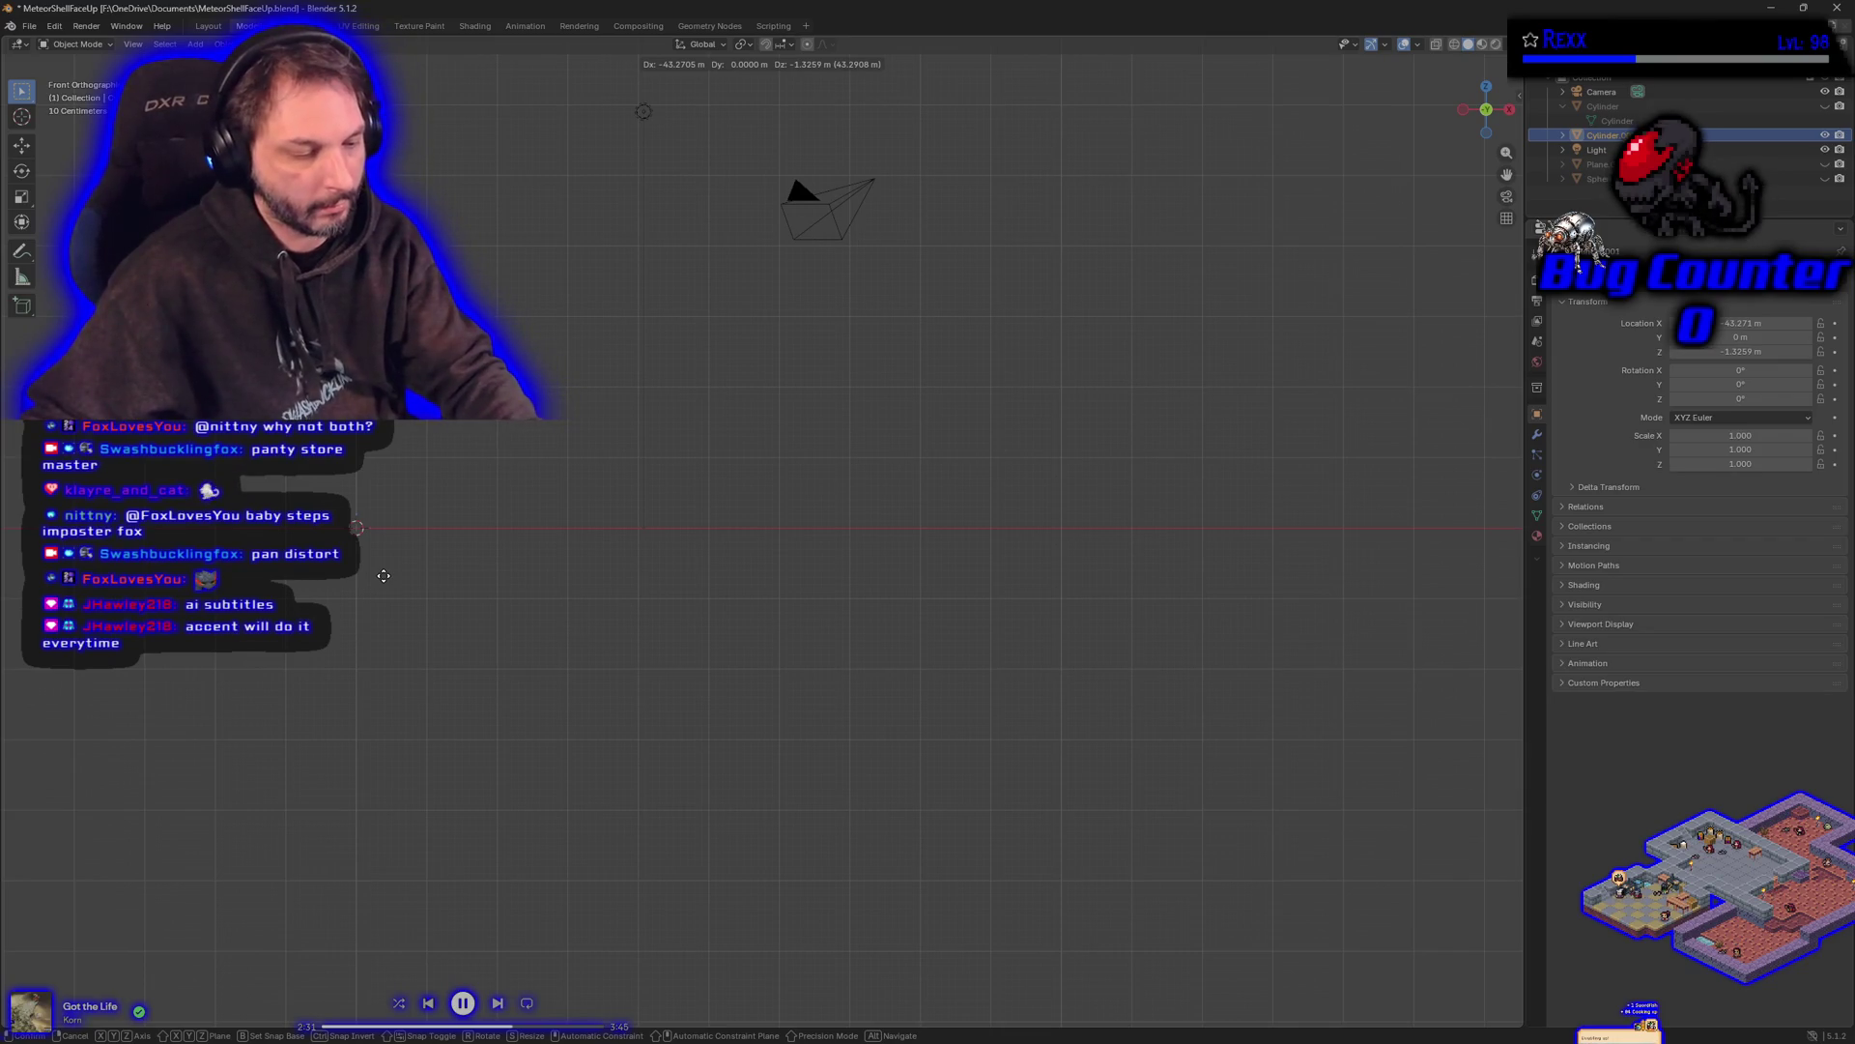
- Try a freehand upward Z move of the cylinder, then undo the imprecise result
{"action": "key", "text": "Escape"}
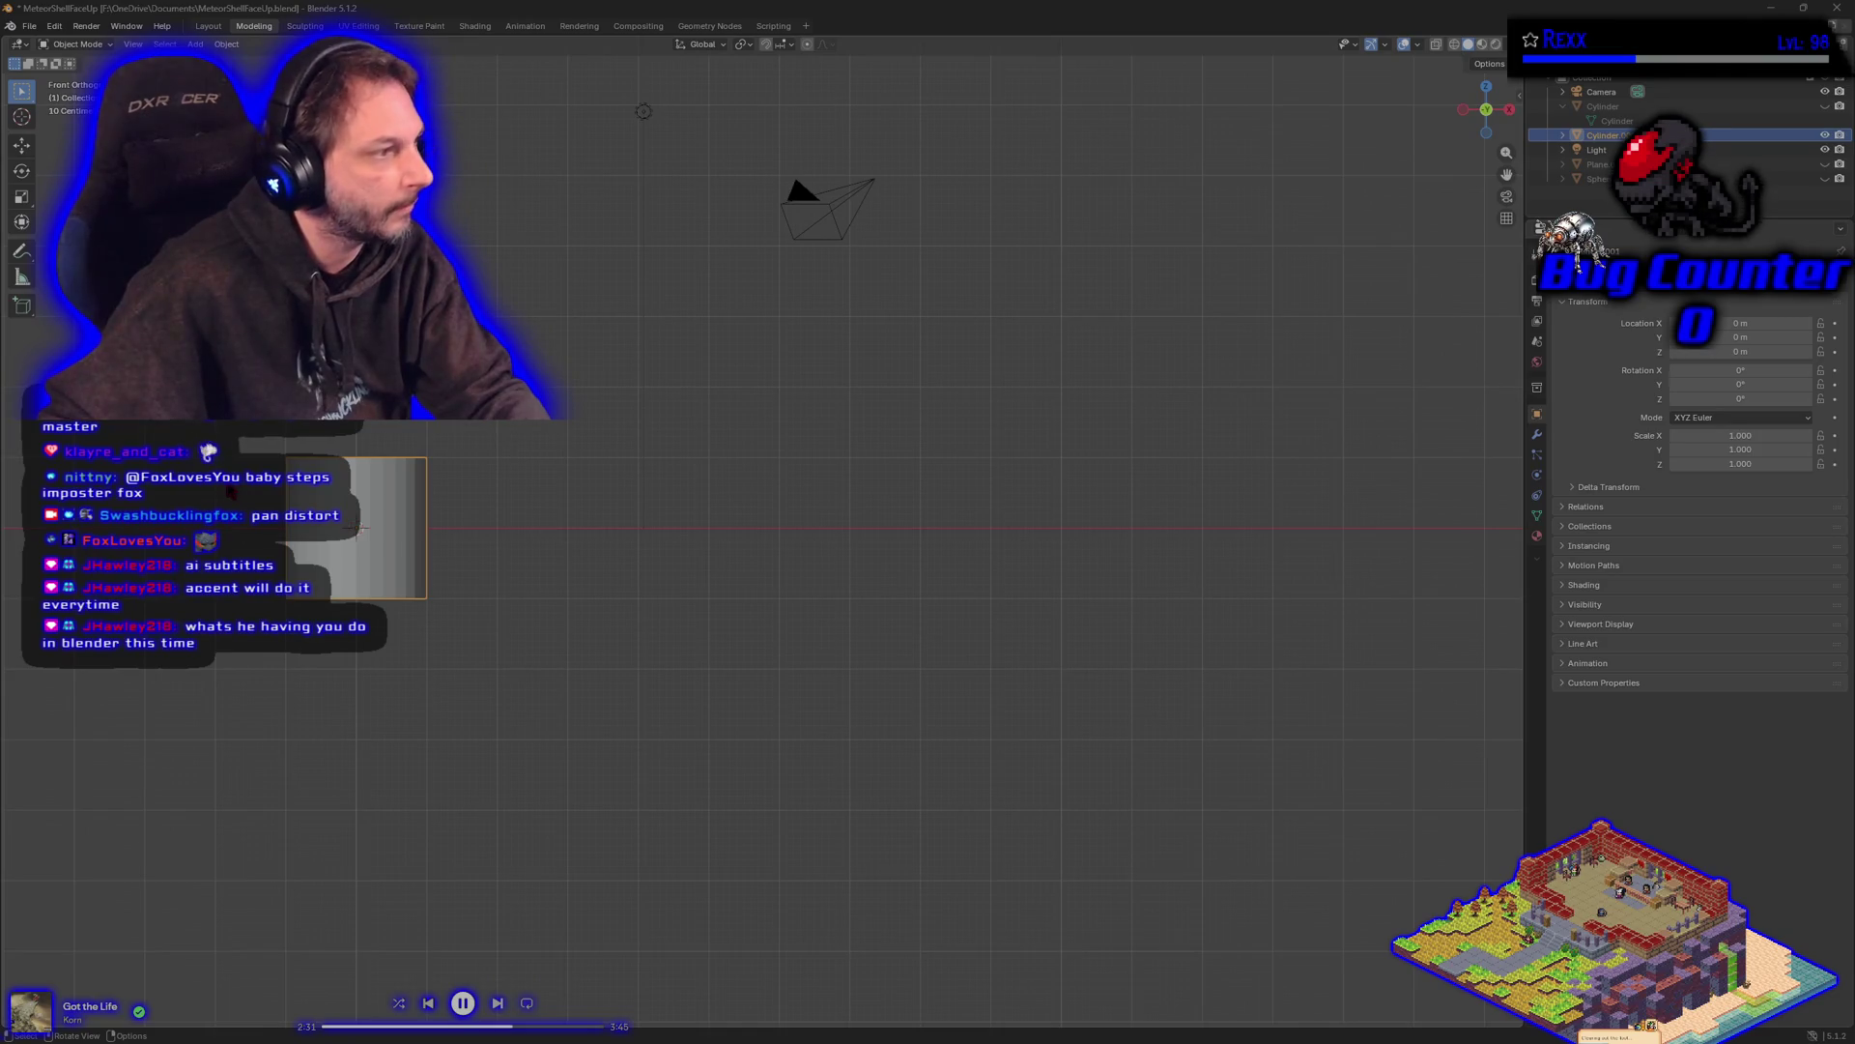
{"action": "key", "text": "g"}
{"action": "key", "text": "z"}
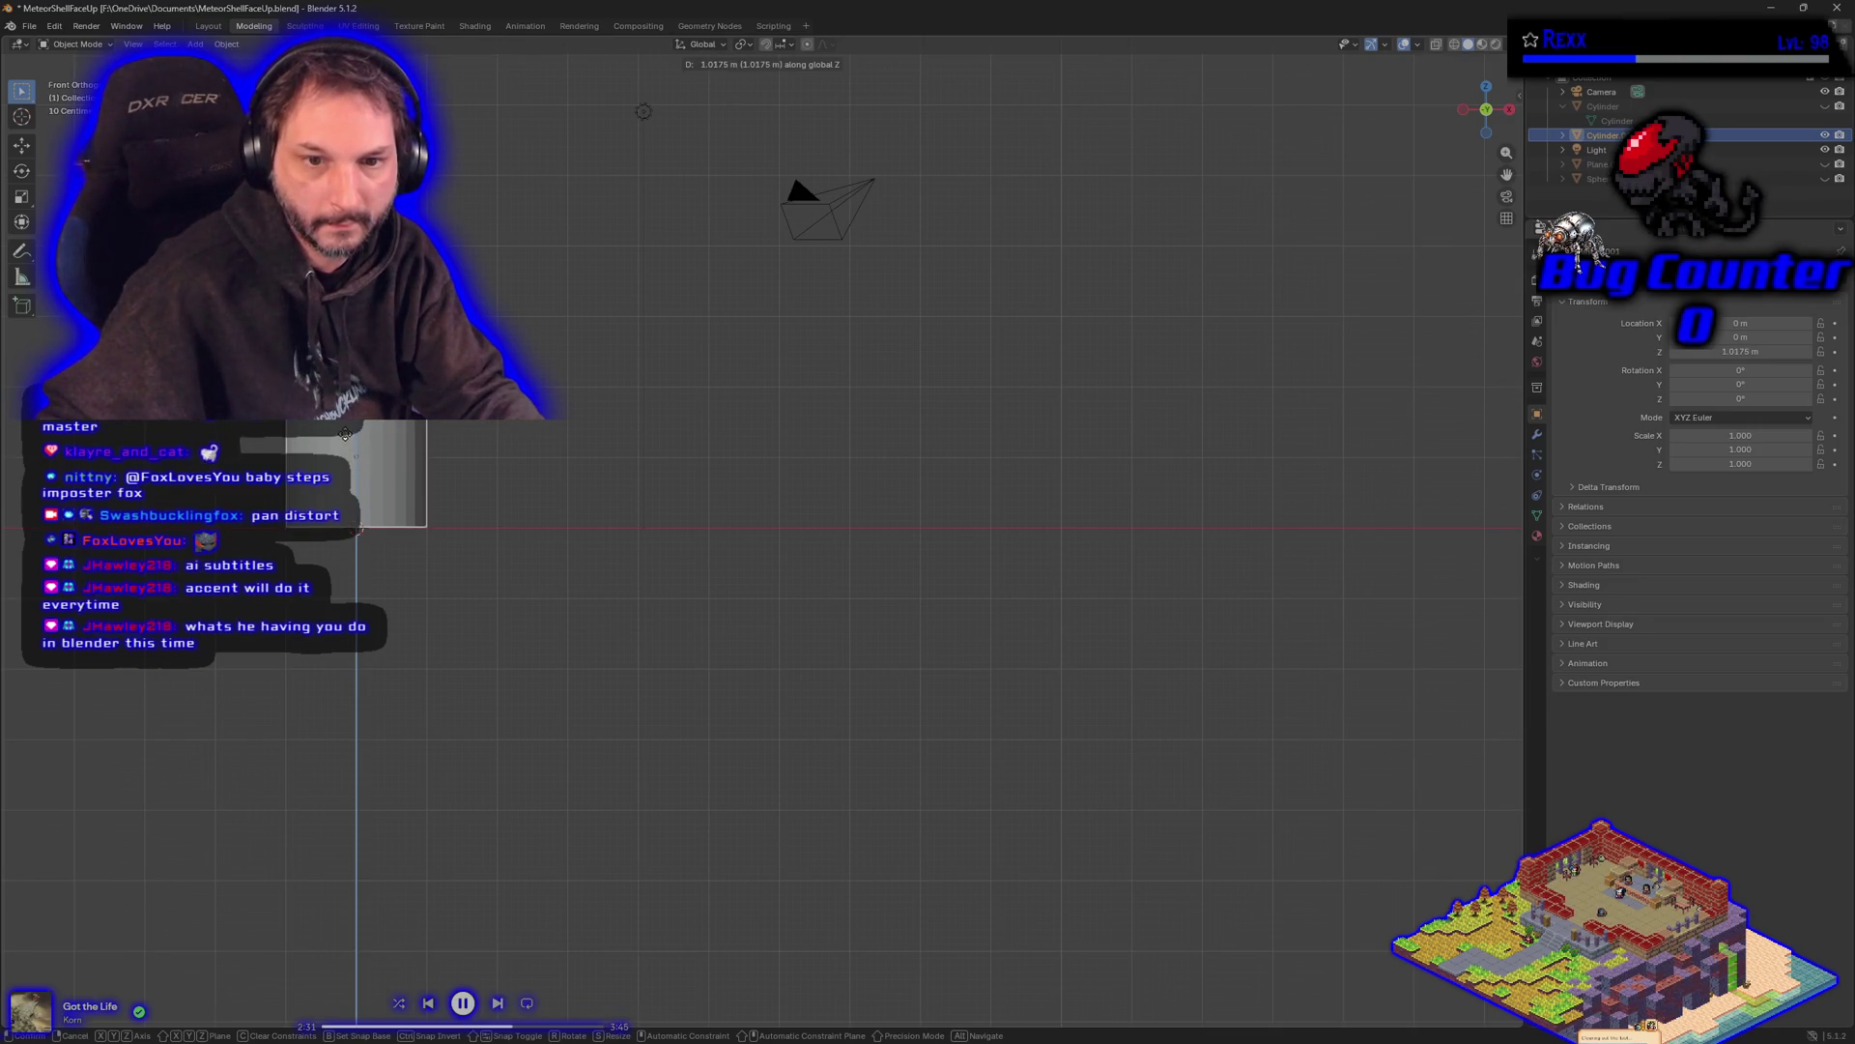
{"action": "left_click", "coordinate": [344, 436]}
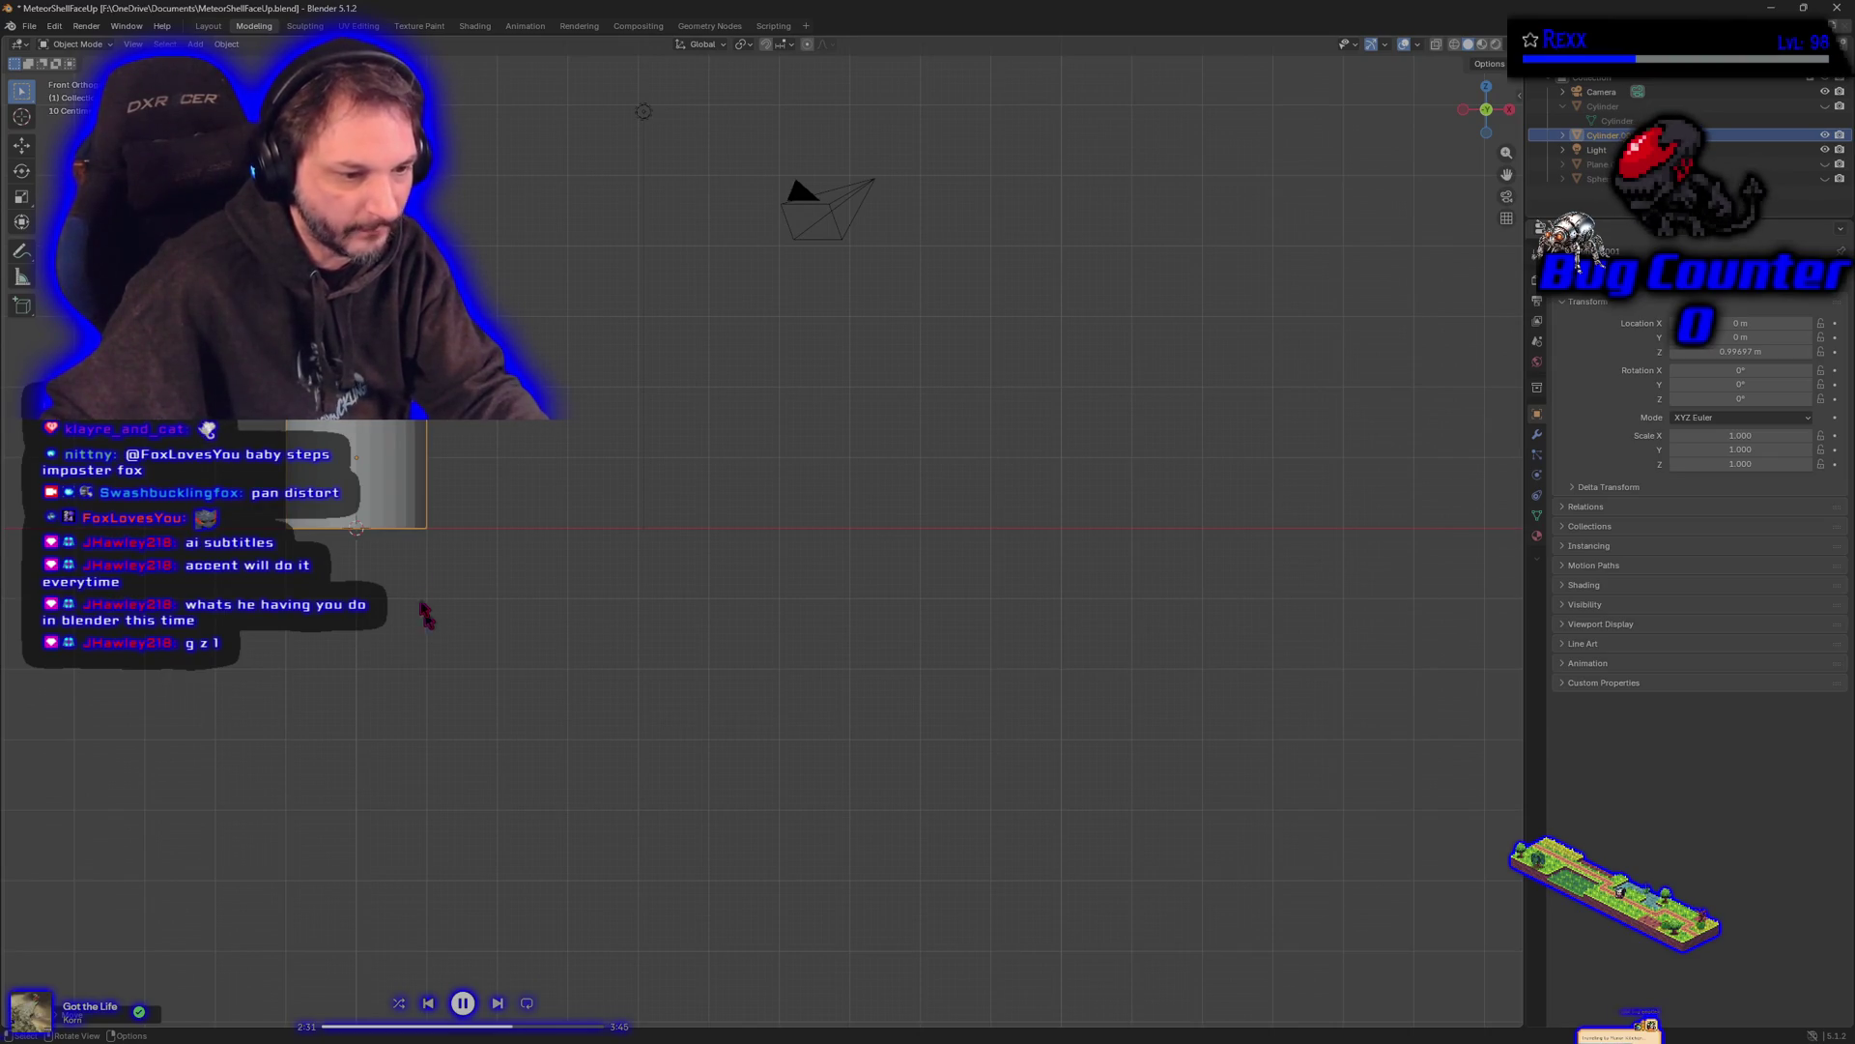
{"action": "key", "text": "ctrl+z"}
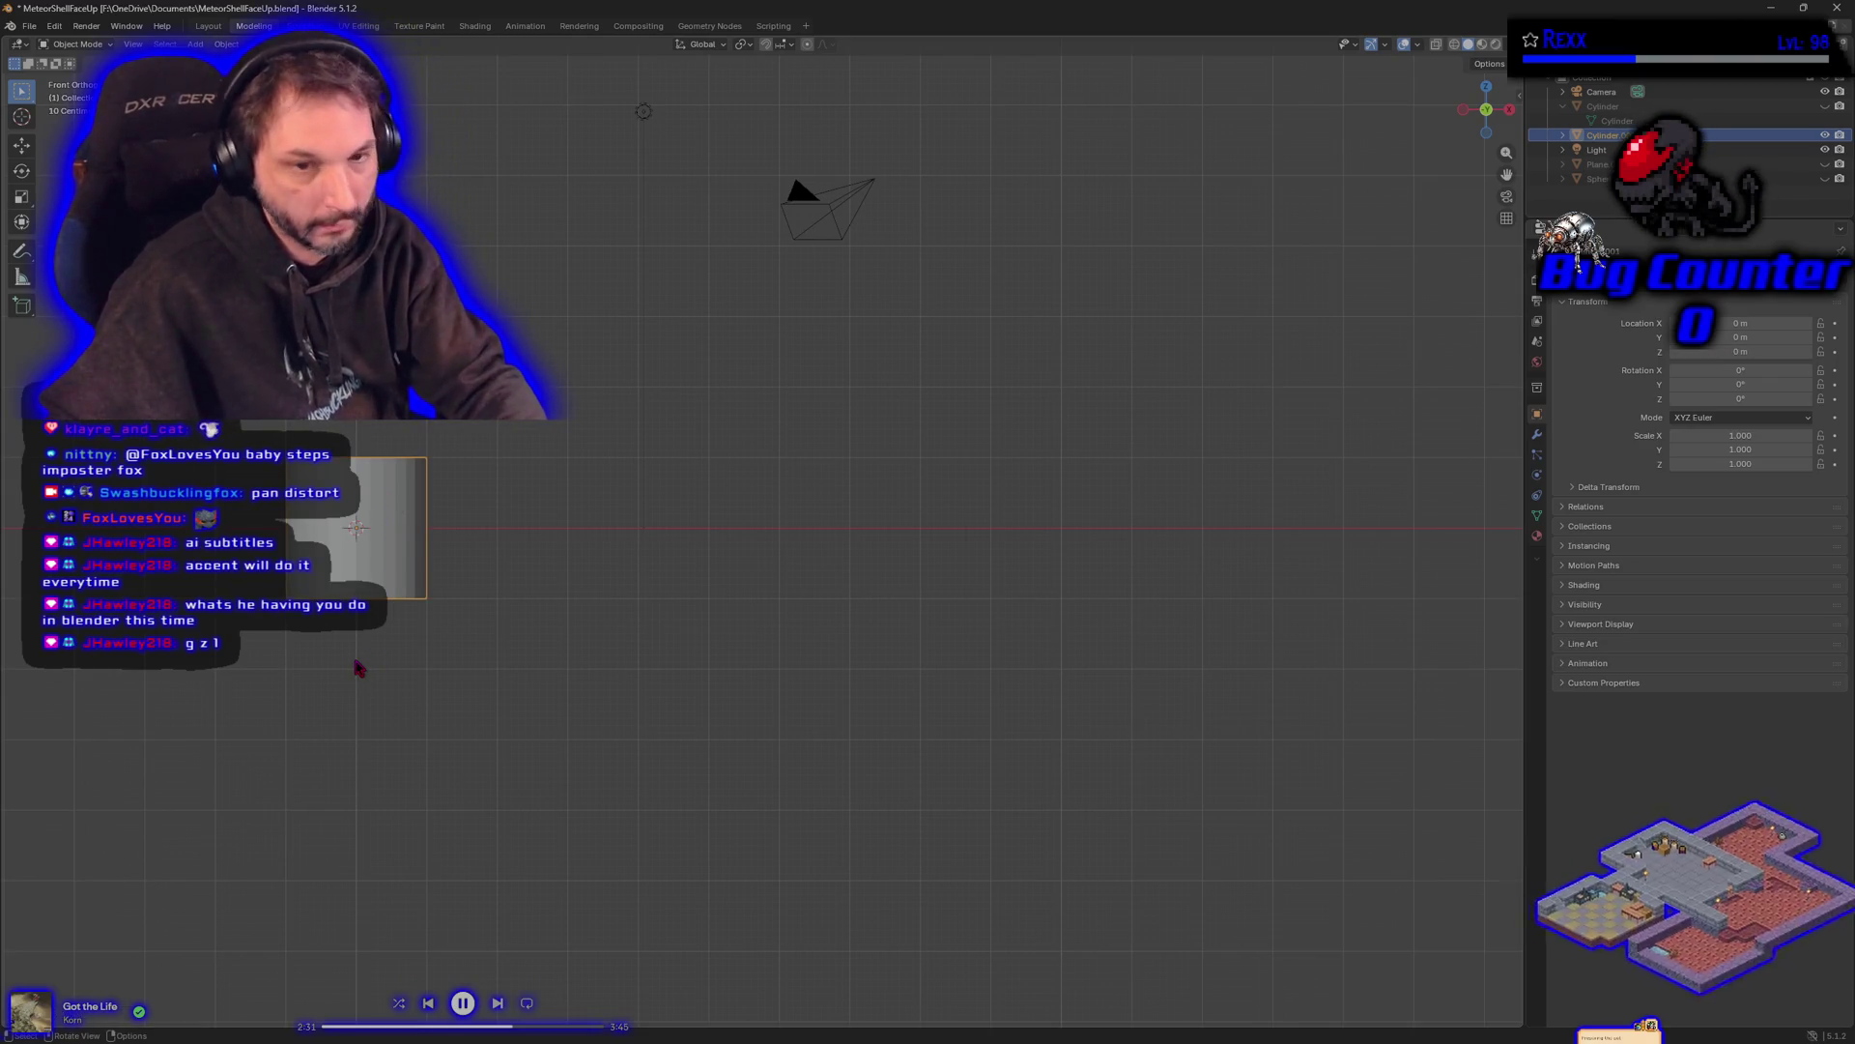
- Raise the cylinder exactly 1 m along Z so Location Z reads 1 m
{"action": "key", "text": "g"}
{"action": "key", "text": "z"}
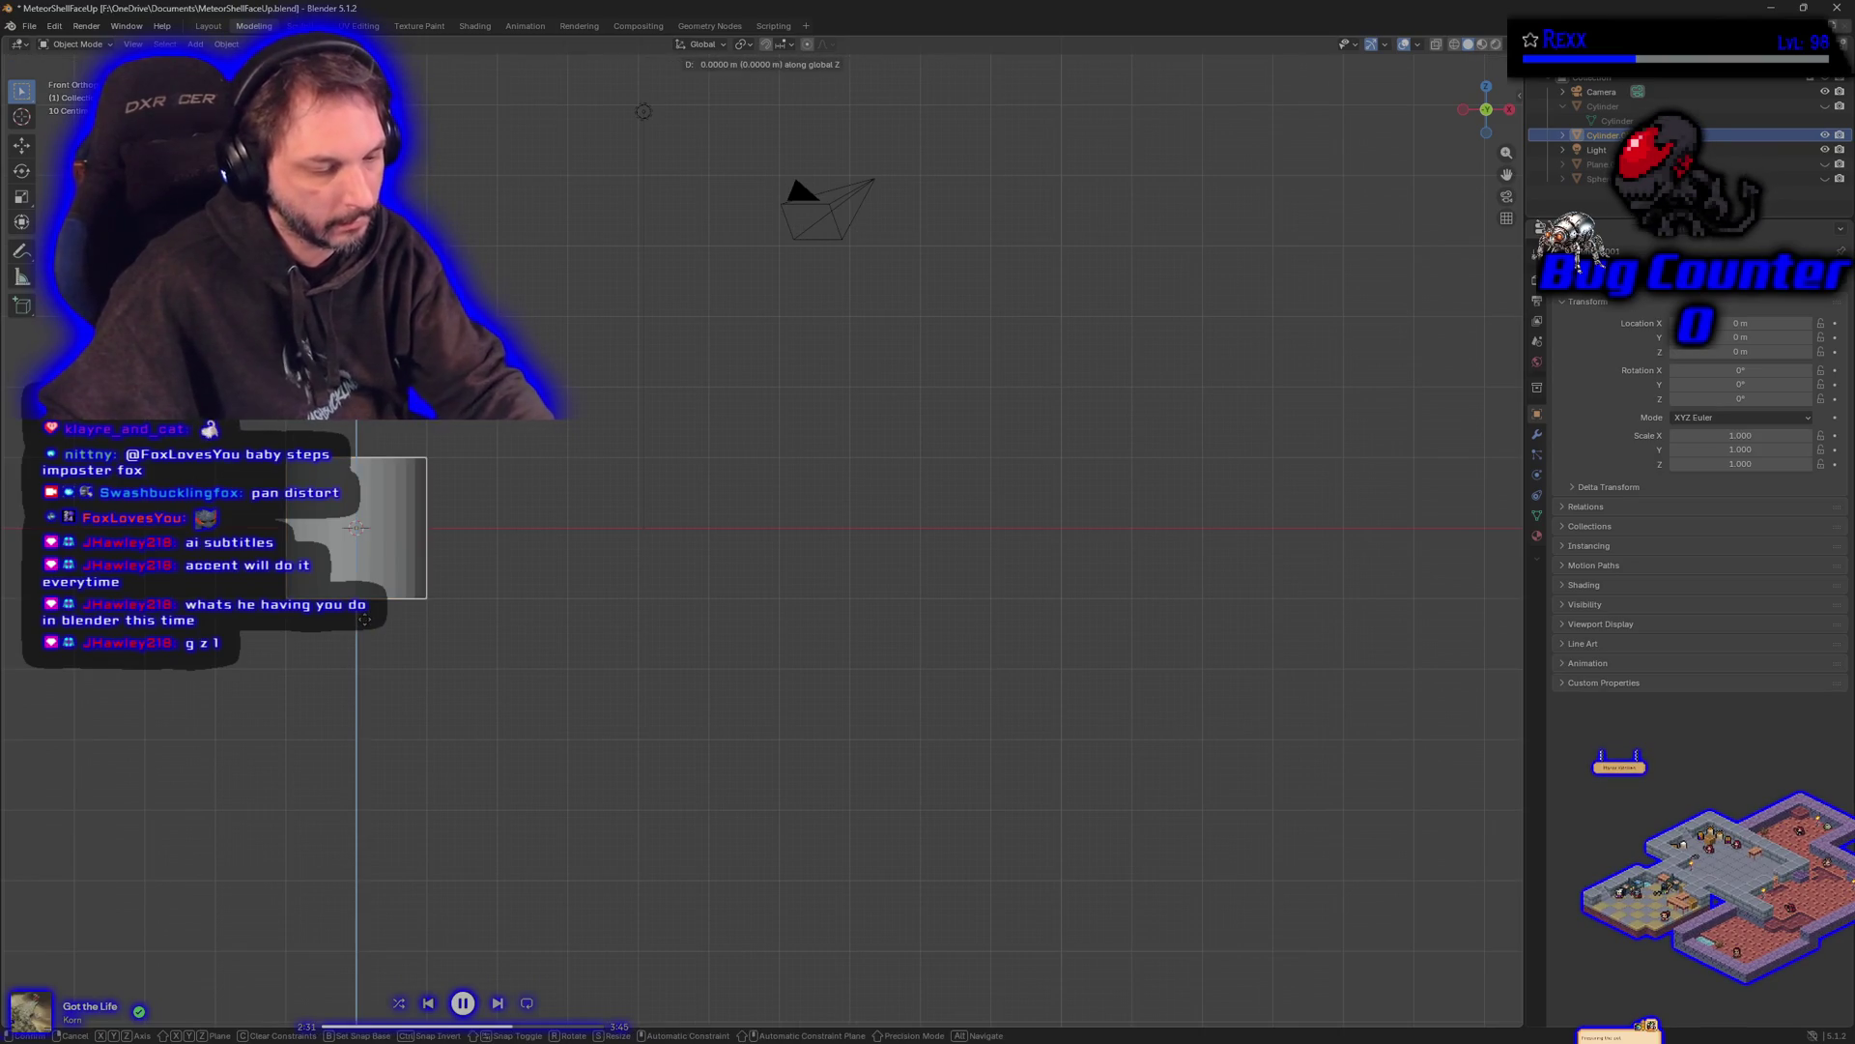
{"action": "key", "text": "1"}
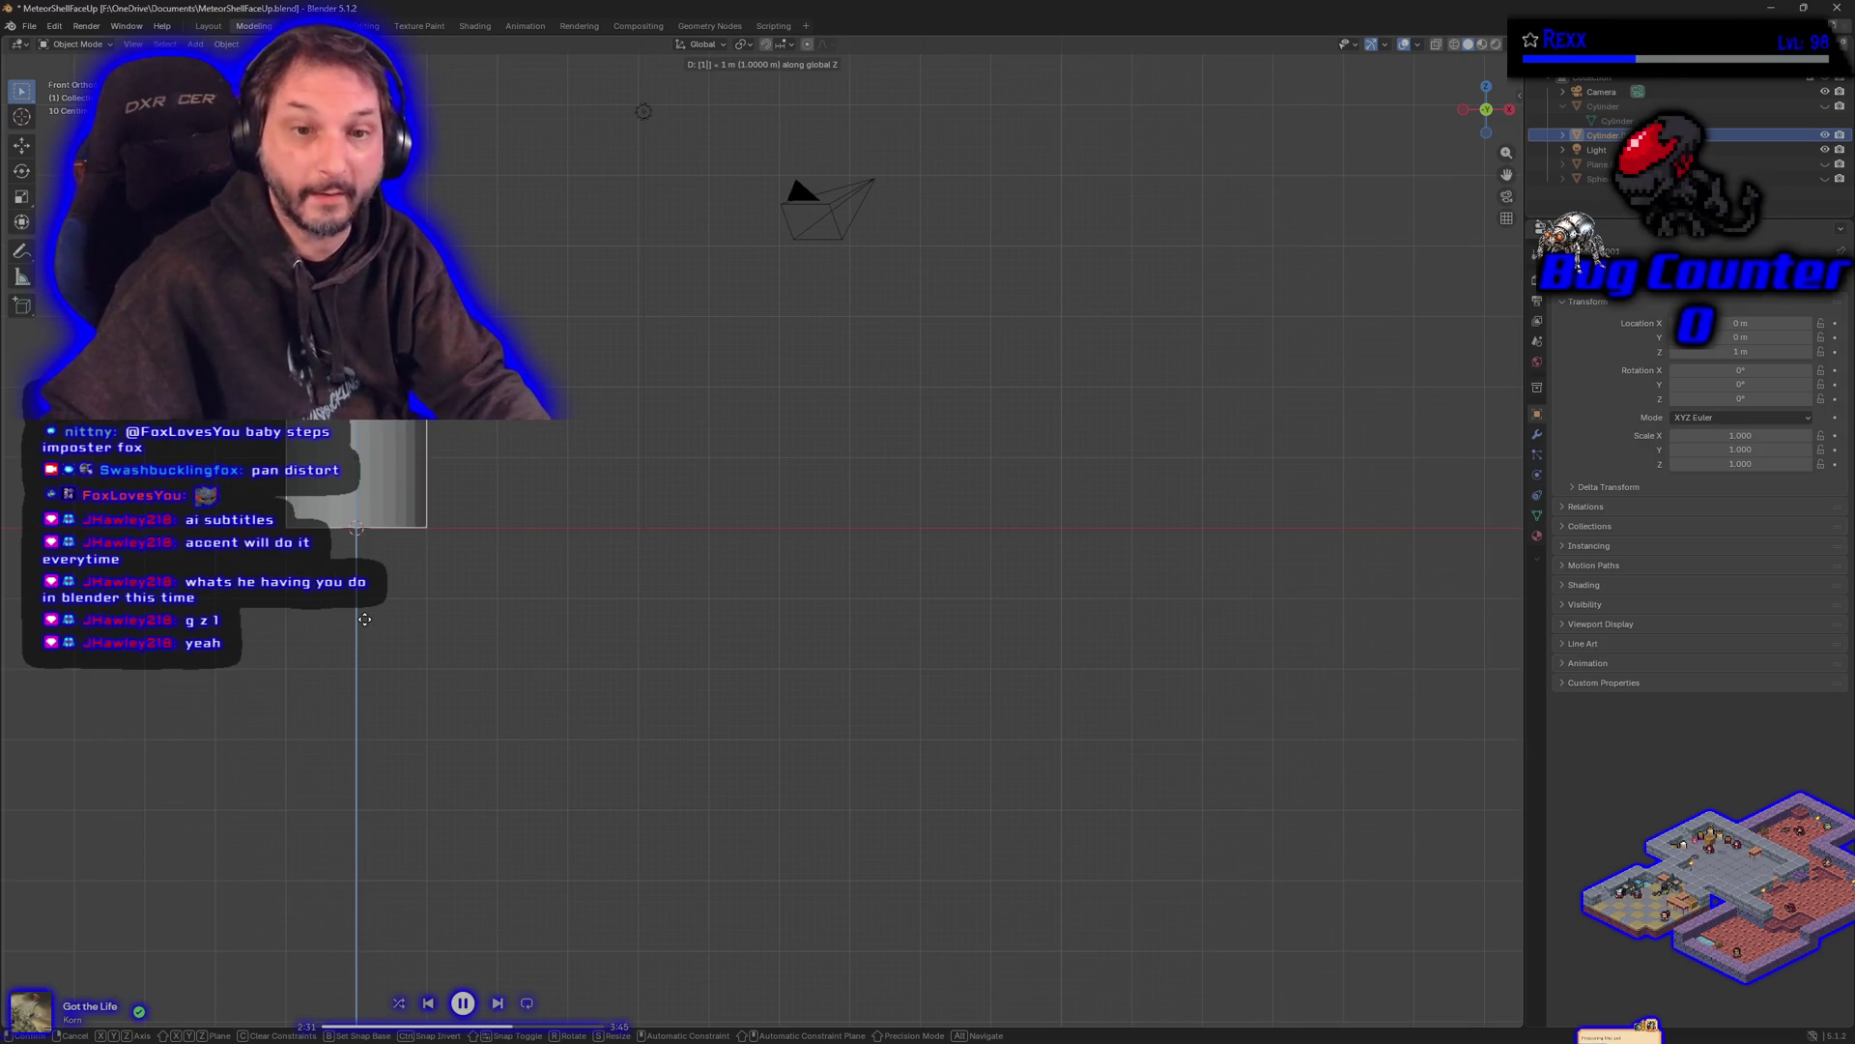
{"action": "key", "text": "Return"}
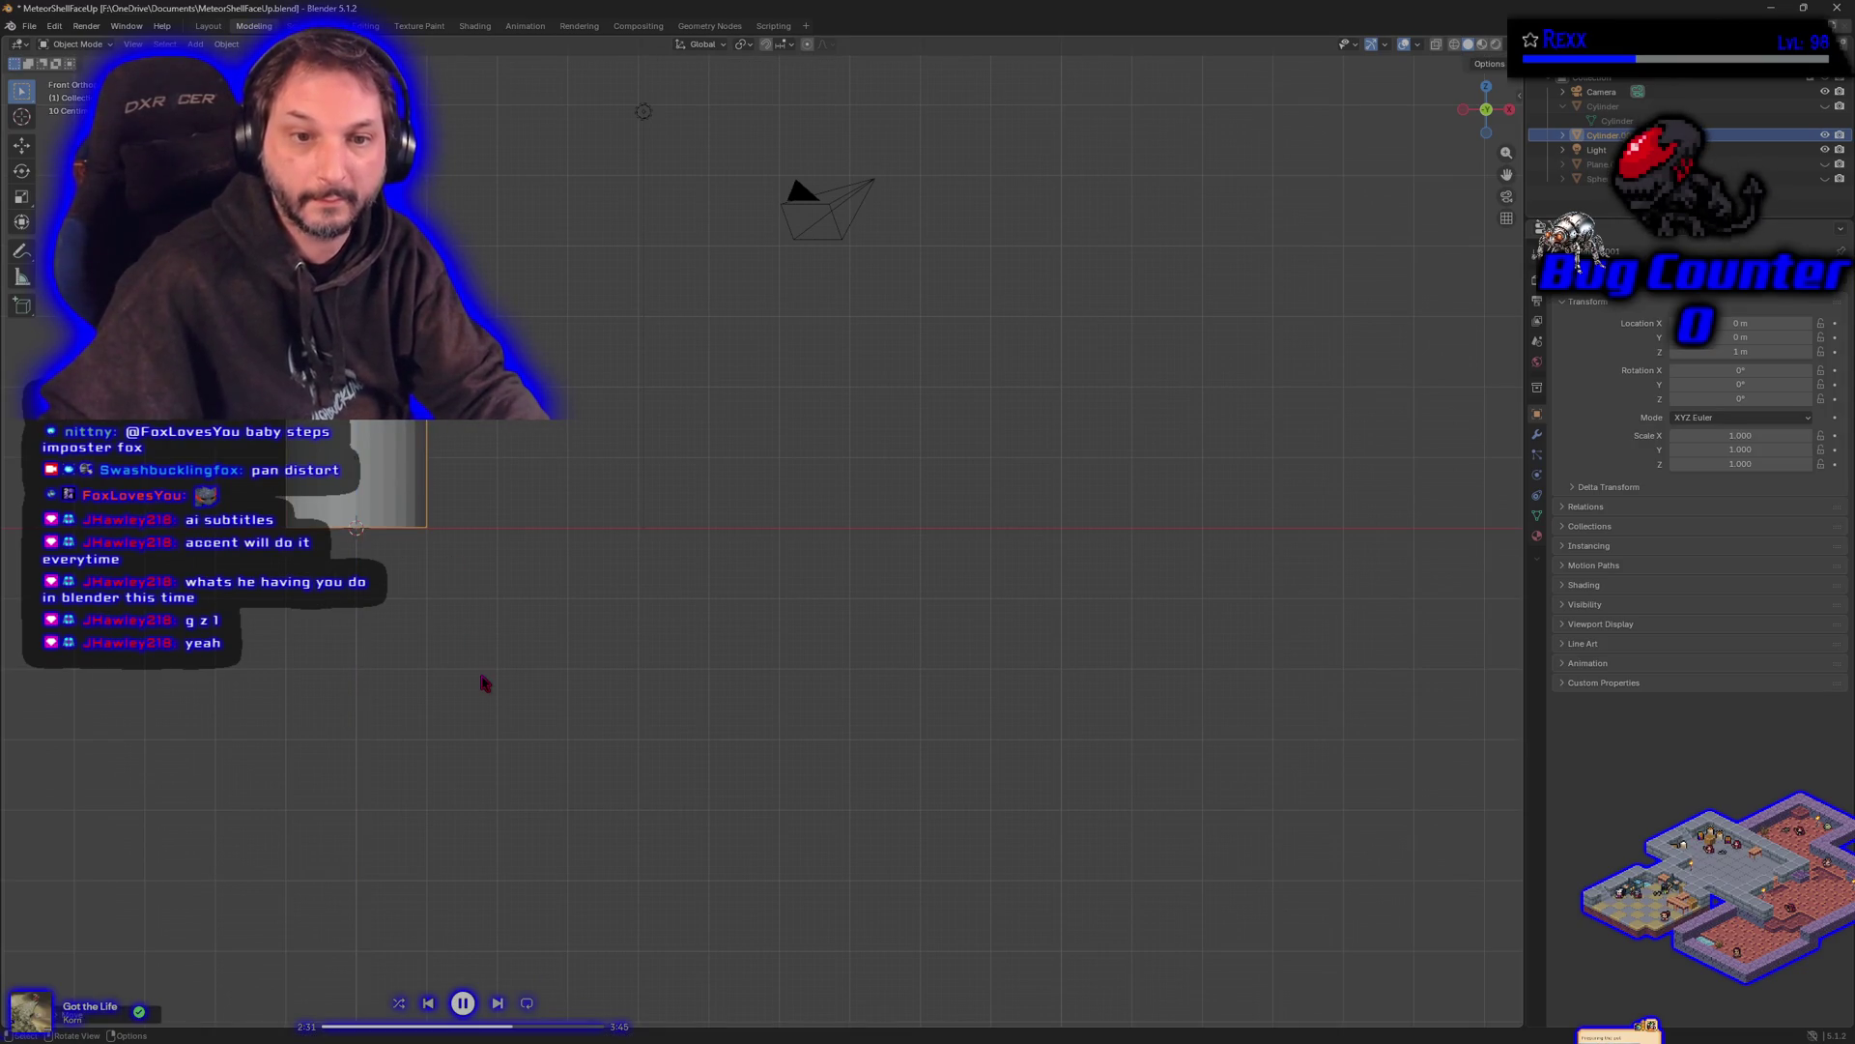
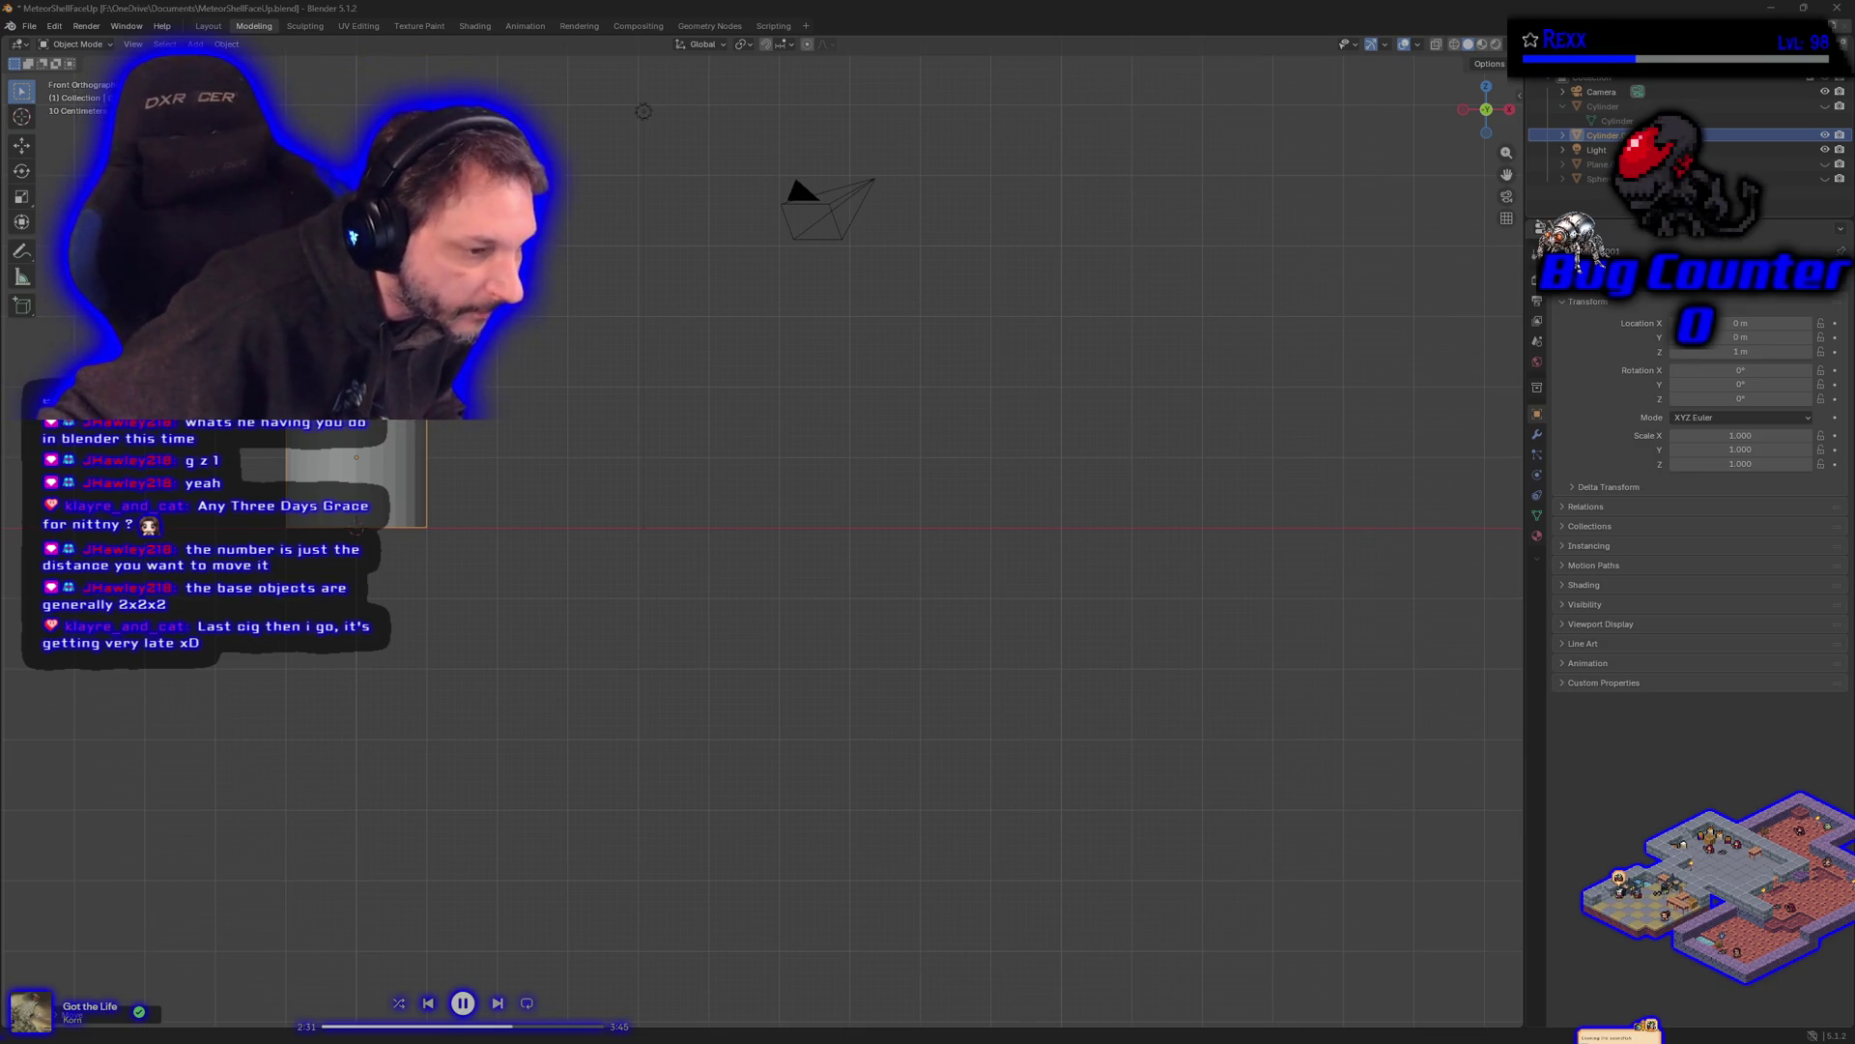
- Return to Blender and pause the background music, leaving the cylinder 1 m up at scale 3
{"action": "key", "text": "alt+Tab"}
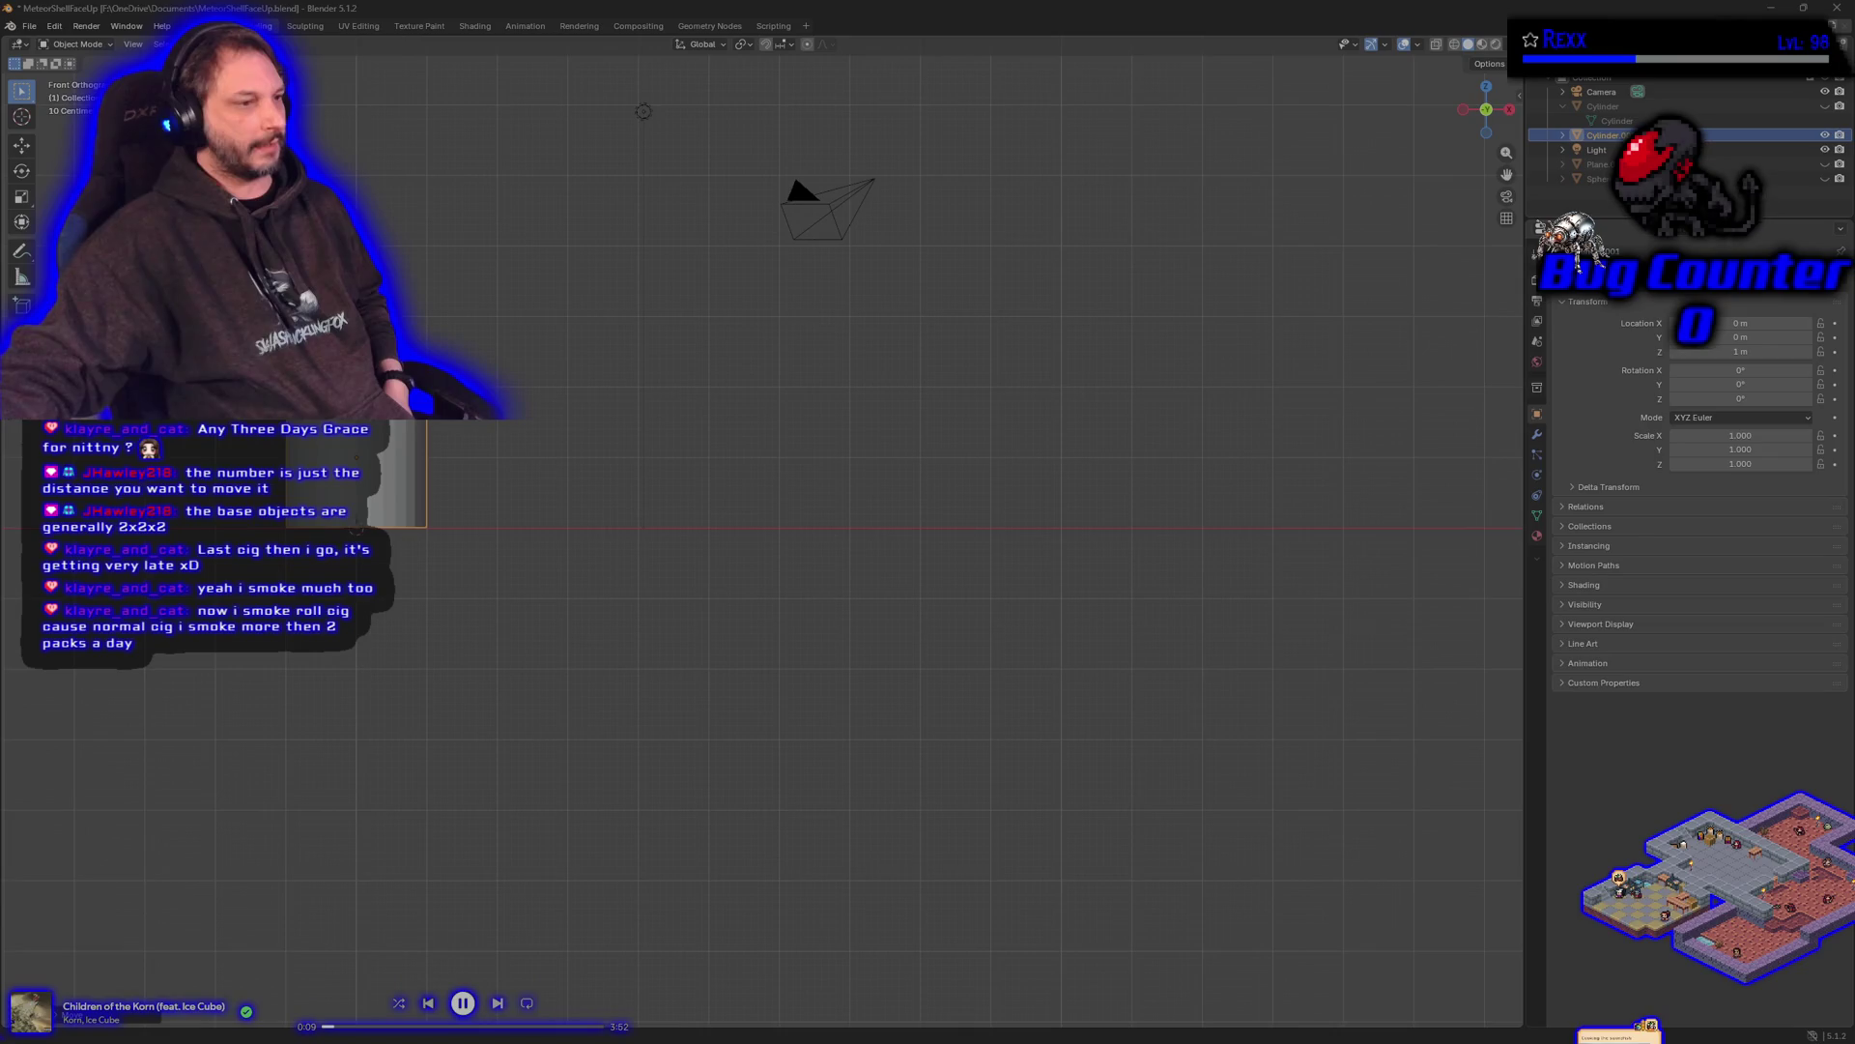
{"action": "left_click", "coordinate": [463, 1002]}
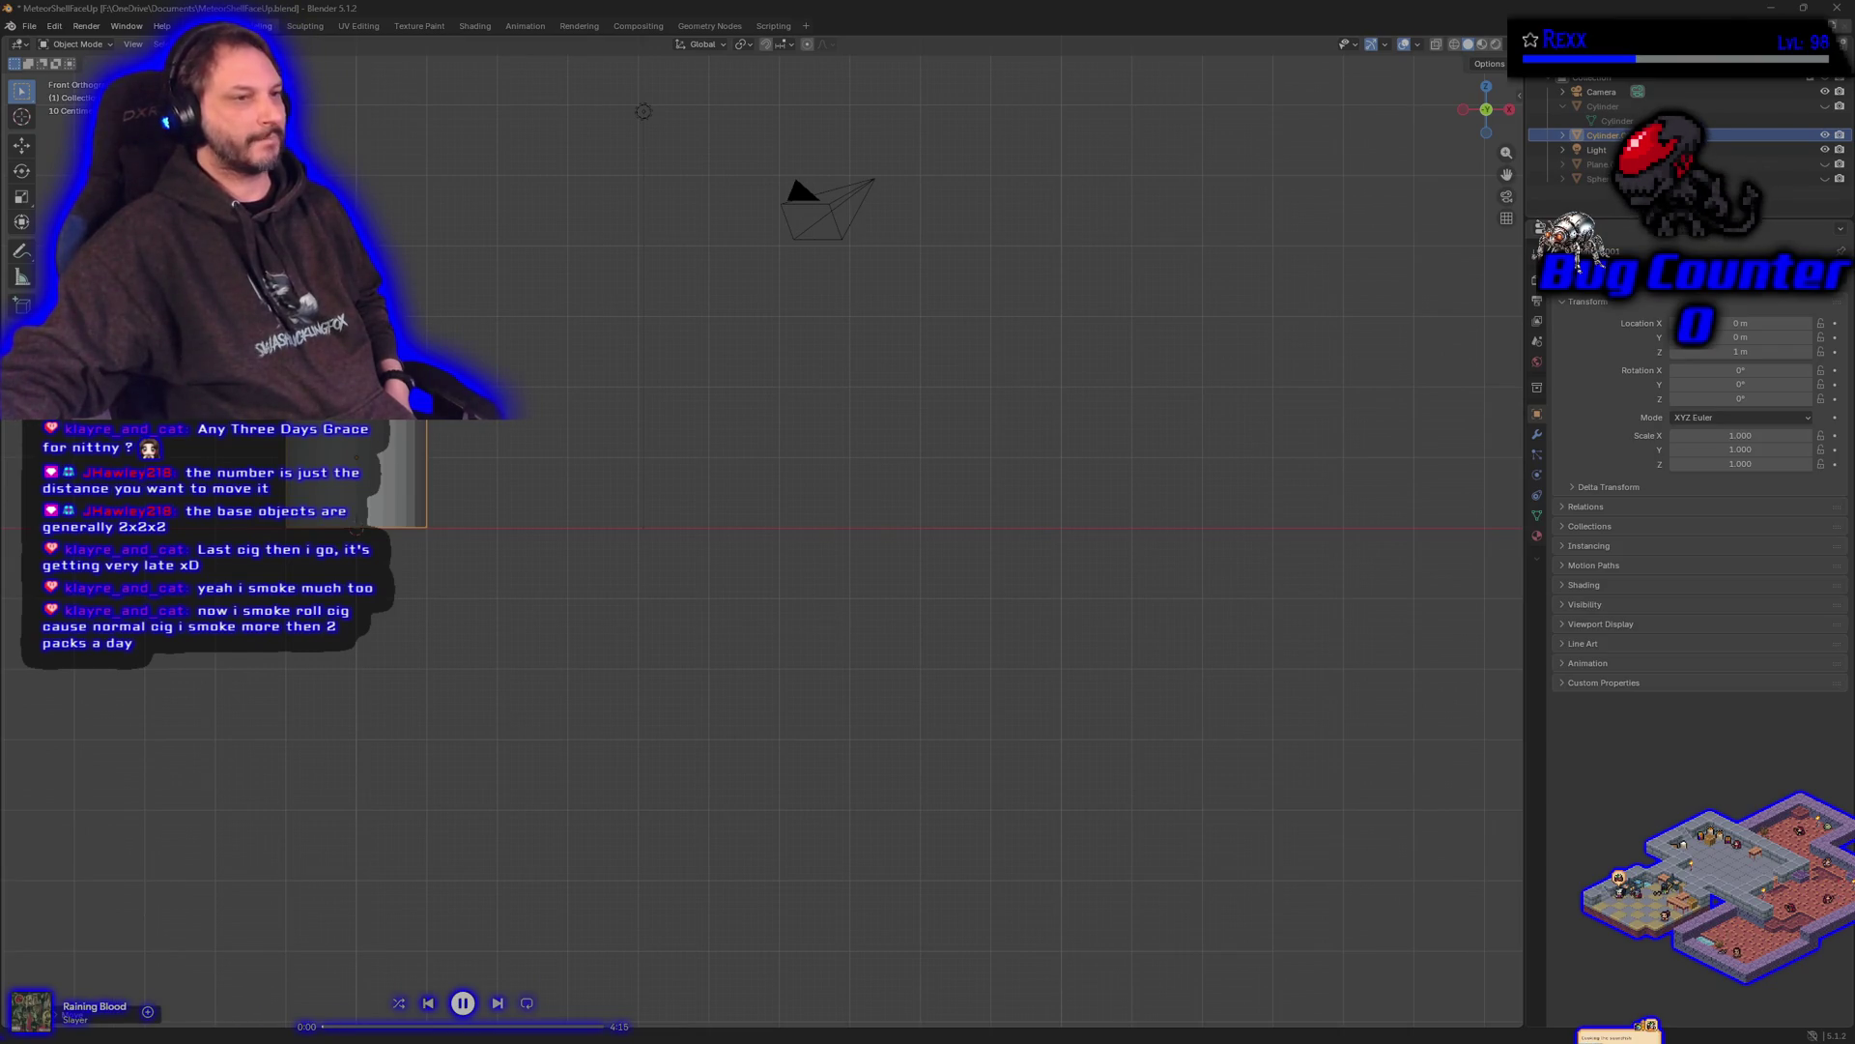
{"action": "key", "text": "g"}
{"action": "key", "text": "Return"}
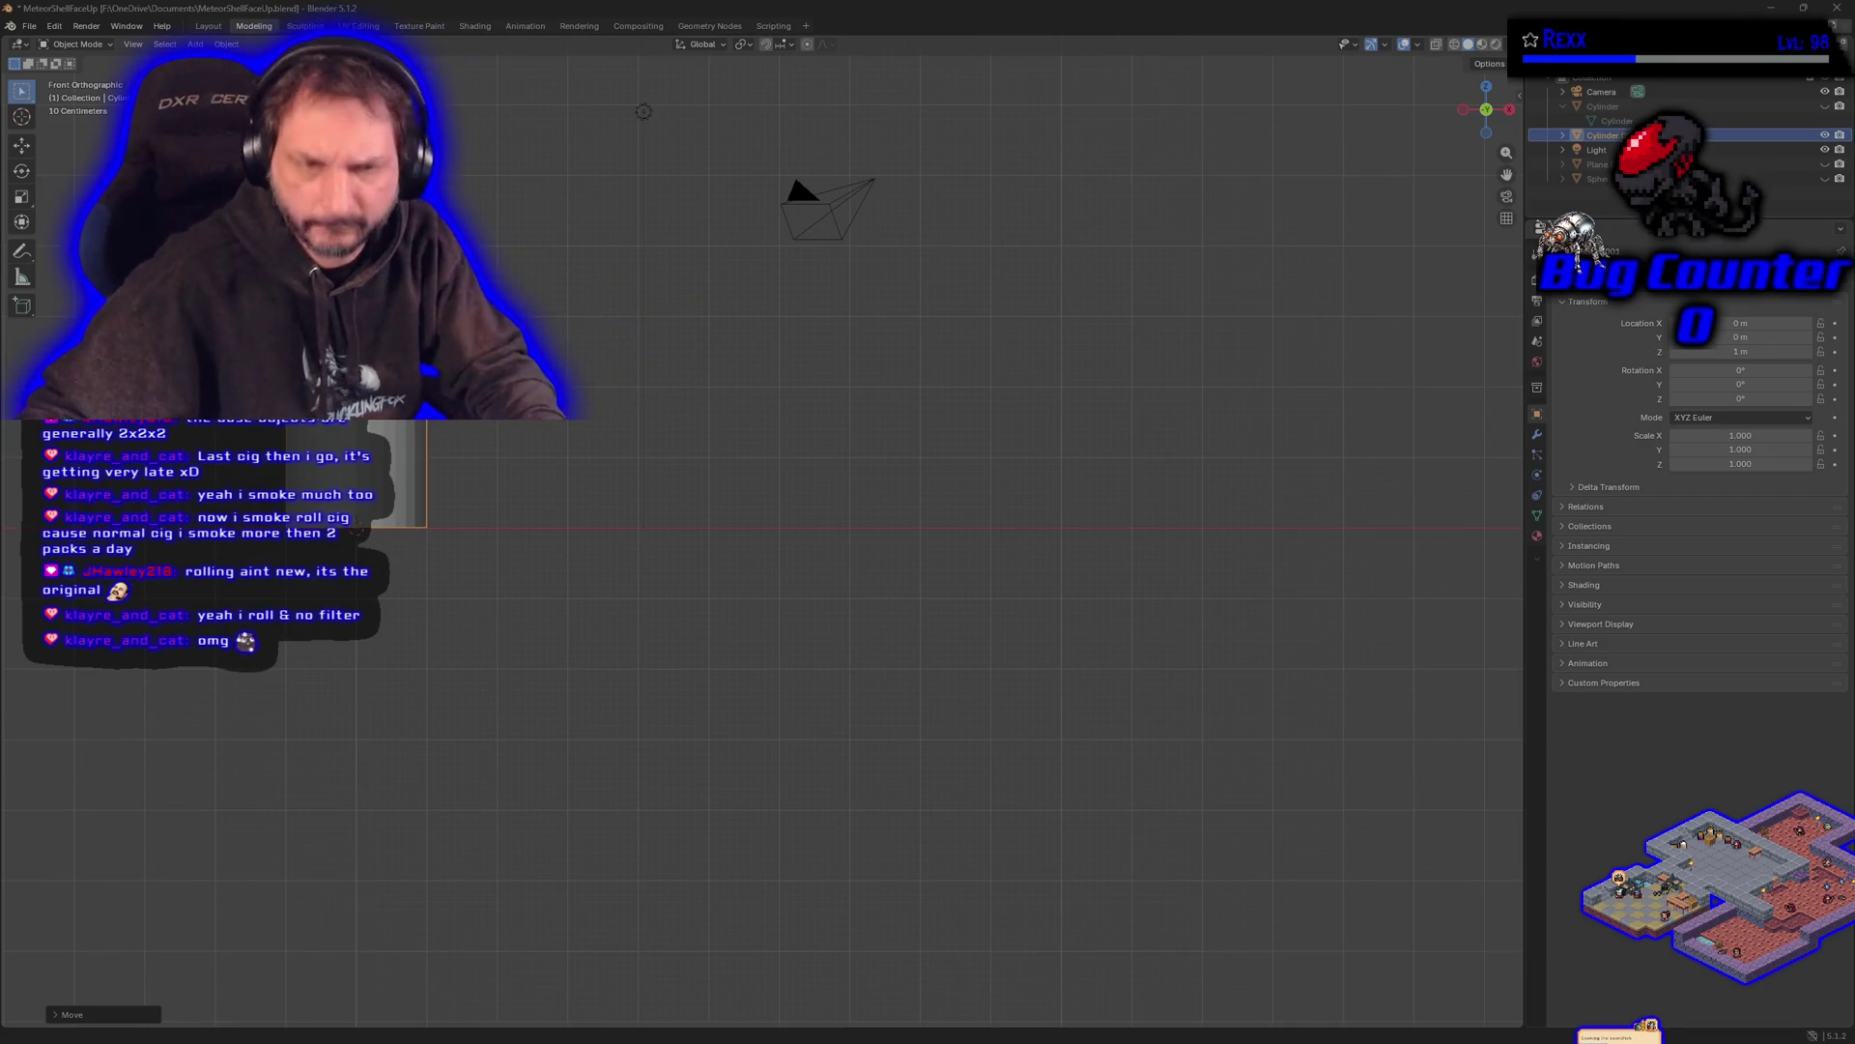
- Orbit to a side view of the cylinder, enter Edit Mode and deselect its whole mesh
{"action": "left_click_drag", "start_coordinate": [600, 609], "coordinate": [431, 667]}
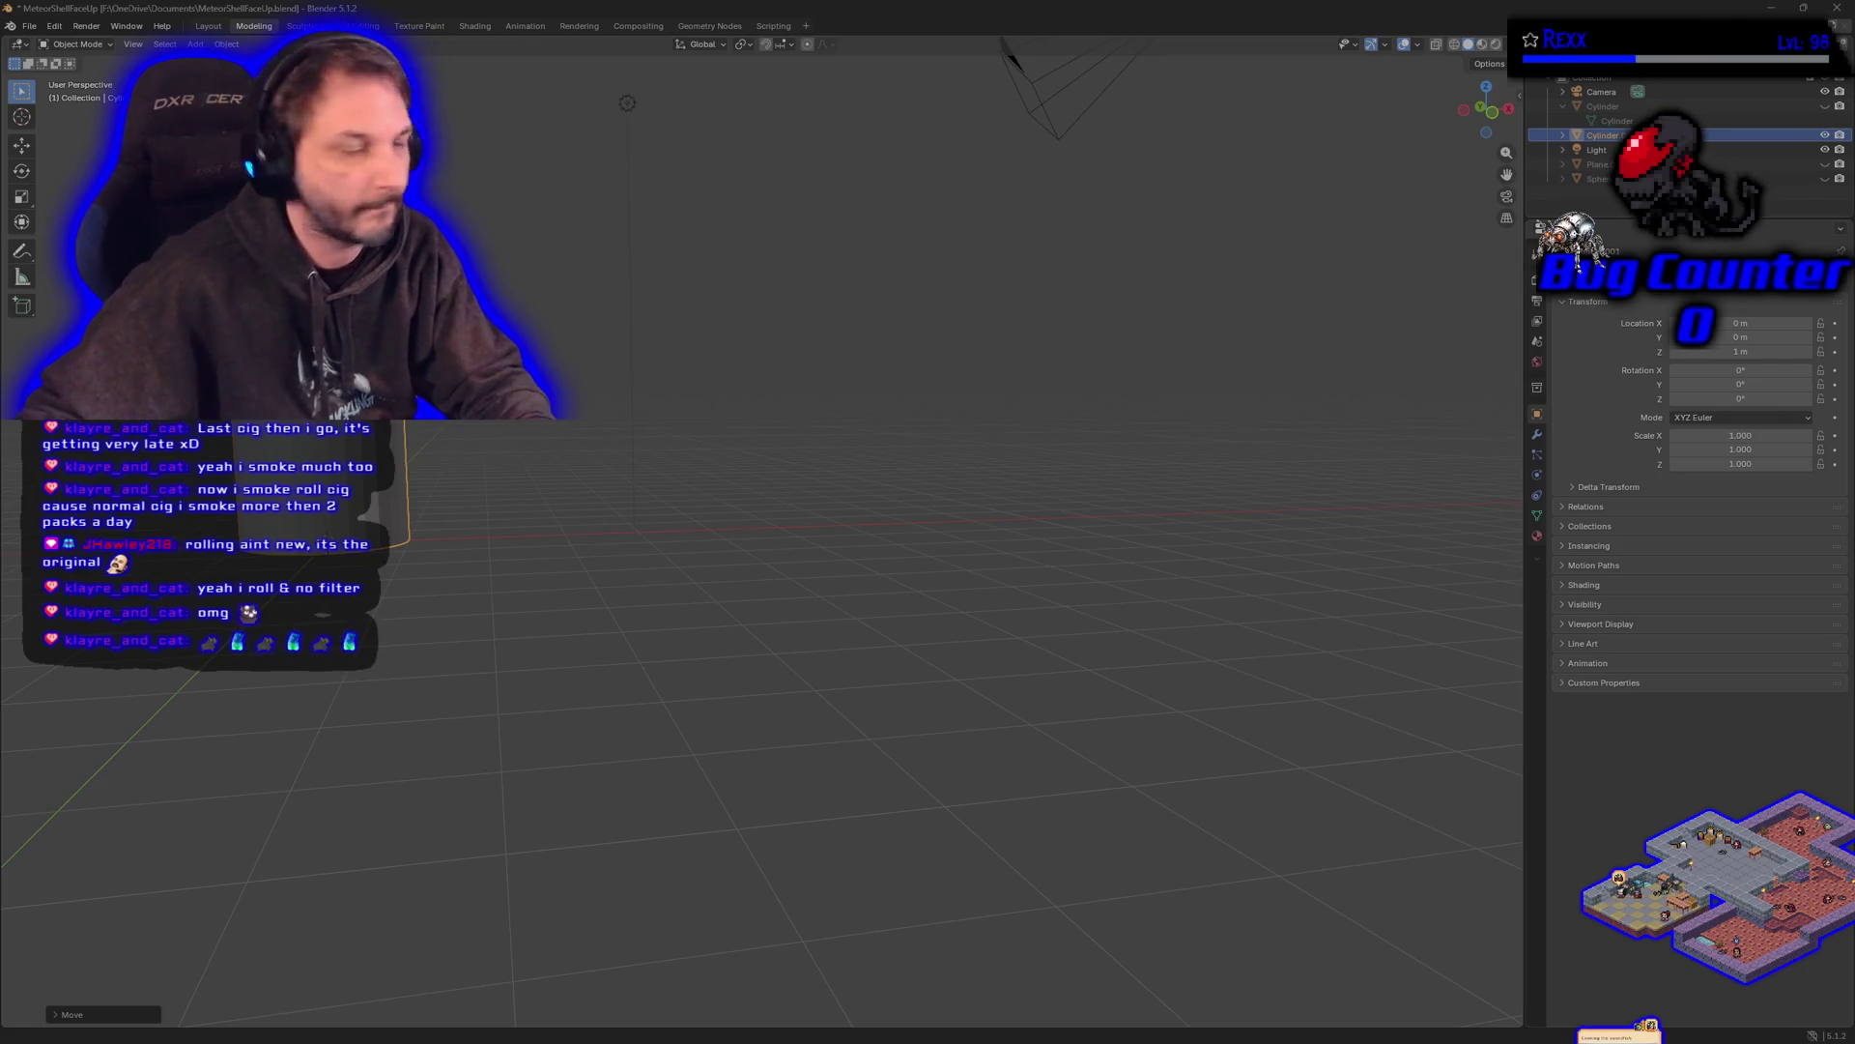
{"action": "mouse_move", "coordinate": [675, 572]}
{"action": "left_mouse_down"}
{"action": "mouse_move", "coordinate": [724, 389]}
{"action": "mouse_move", "coordinate": [680, 441]}
{"action": "left_mouse_up"}
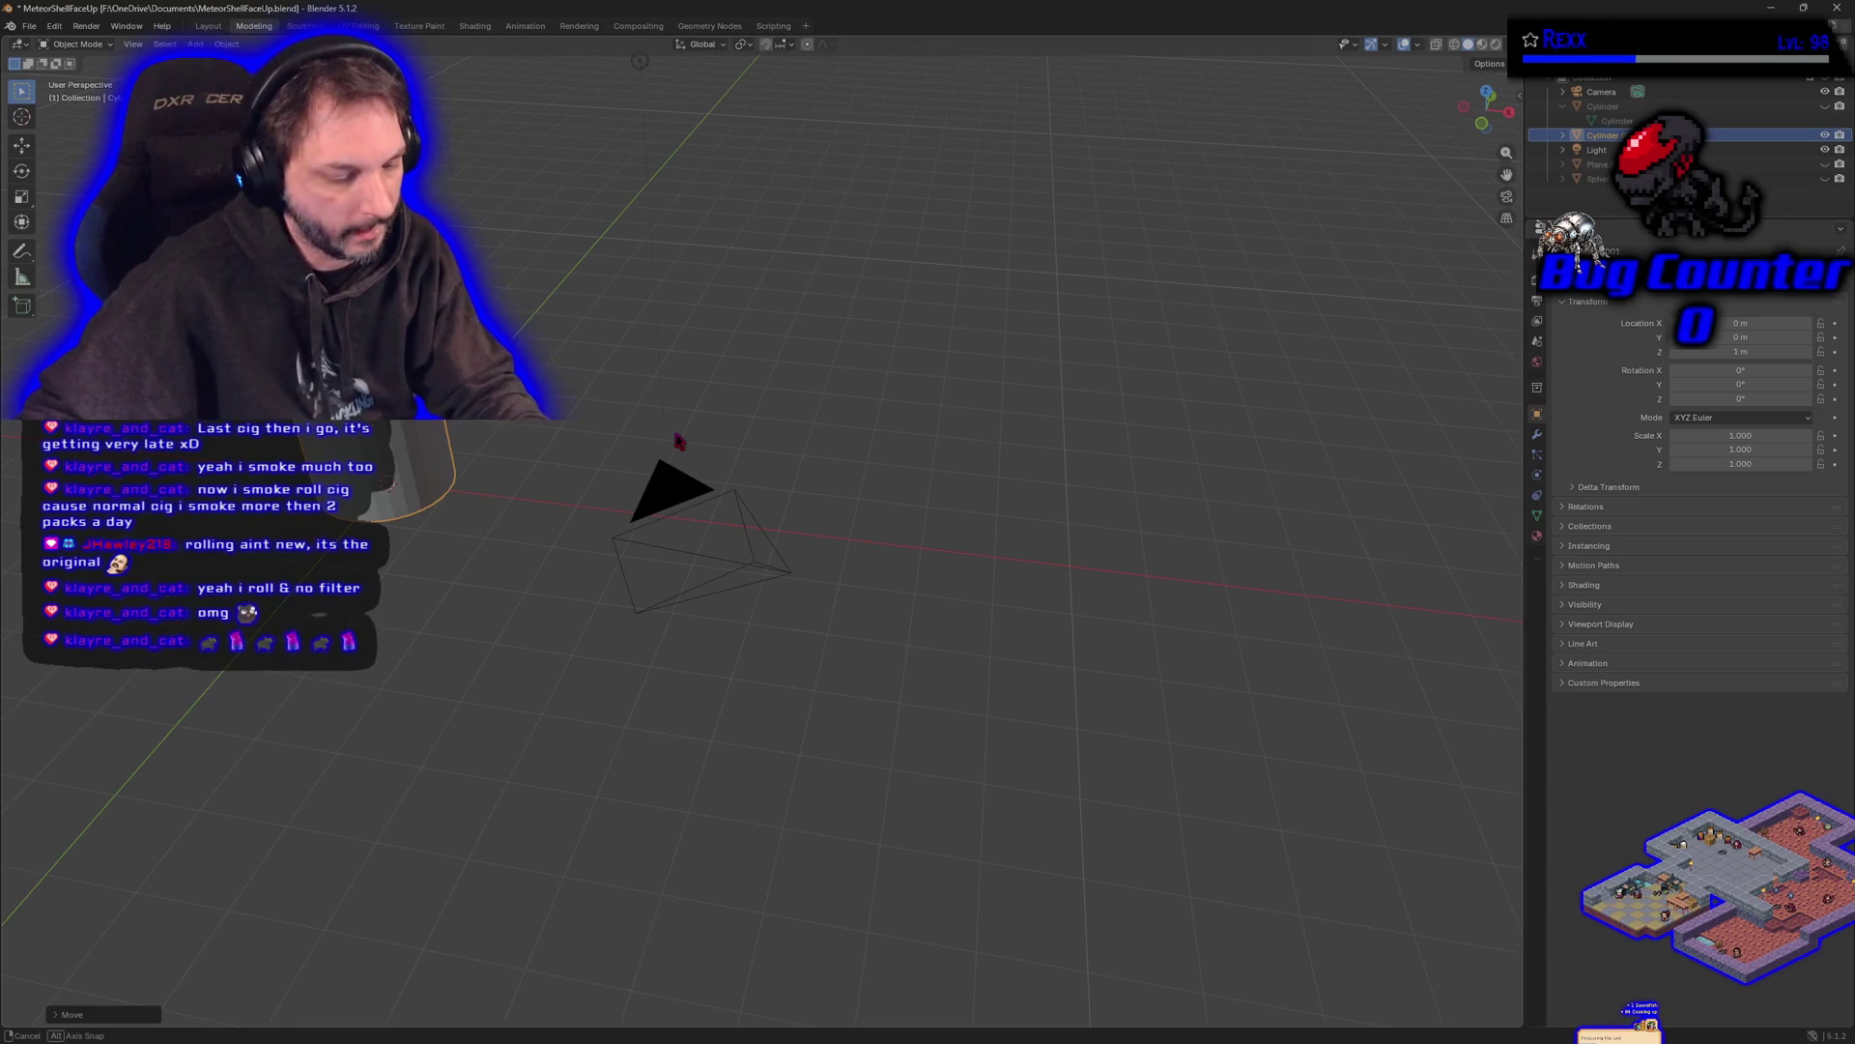
{"action": "left_click_drag", "start_coordinate": [430, 488], "coordinate": [452, 507]}
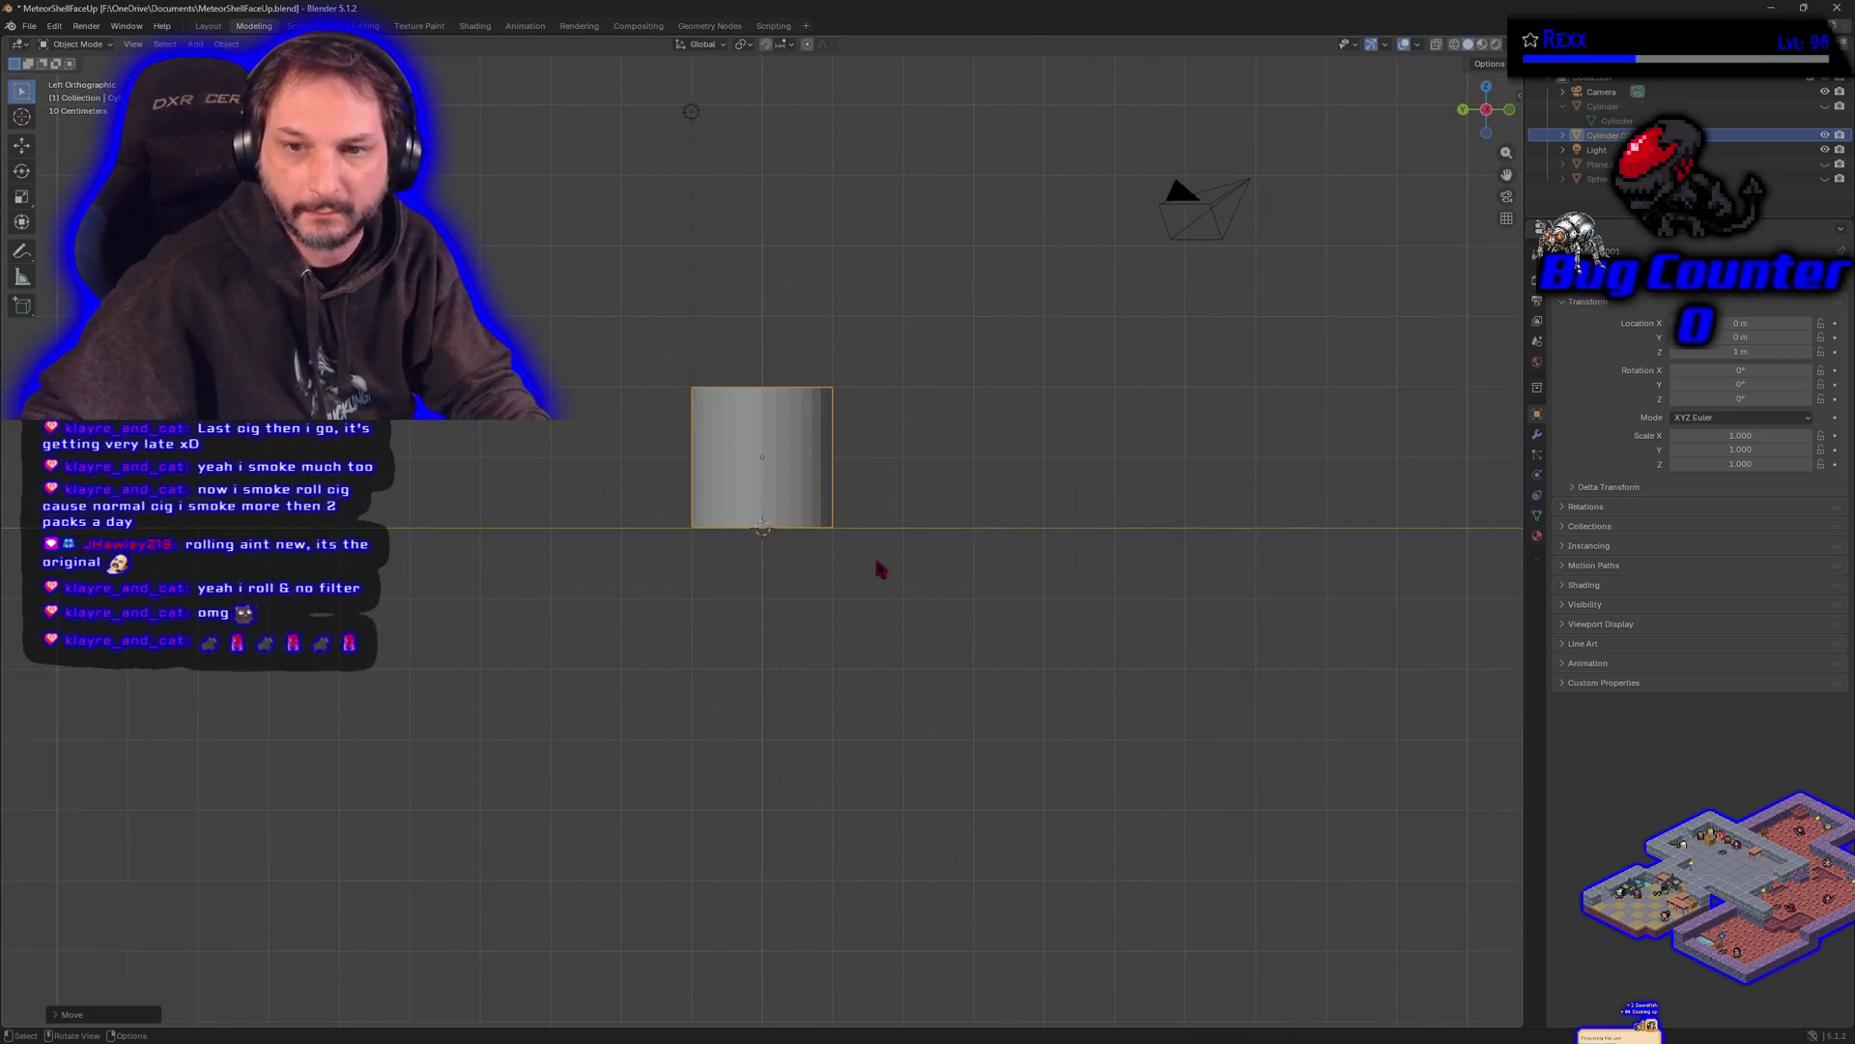
{"action": "mouse_move", "coordinate": [875, 553]}
{"action": "left_mouse_down"}
{"action": "mouse_move", "coordinate": [870, 604]}
{"action": "mouse_move", "coordinate": [895, 493]}
{"action": "mouse_move", "coordinate": [883, 542]}
{"action": "mouse_move", "coordinate": [839, 541]}
{"action": "left_mouse_up"}
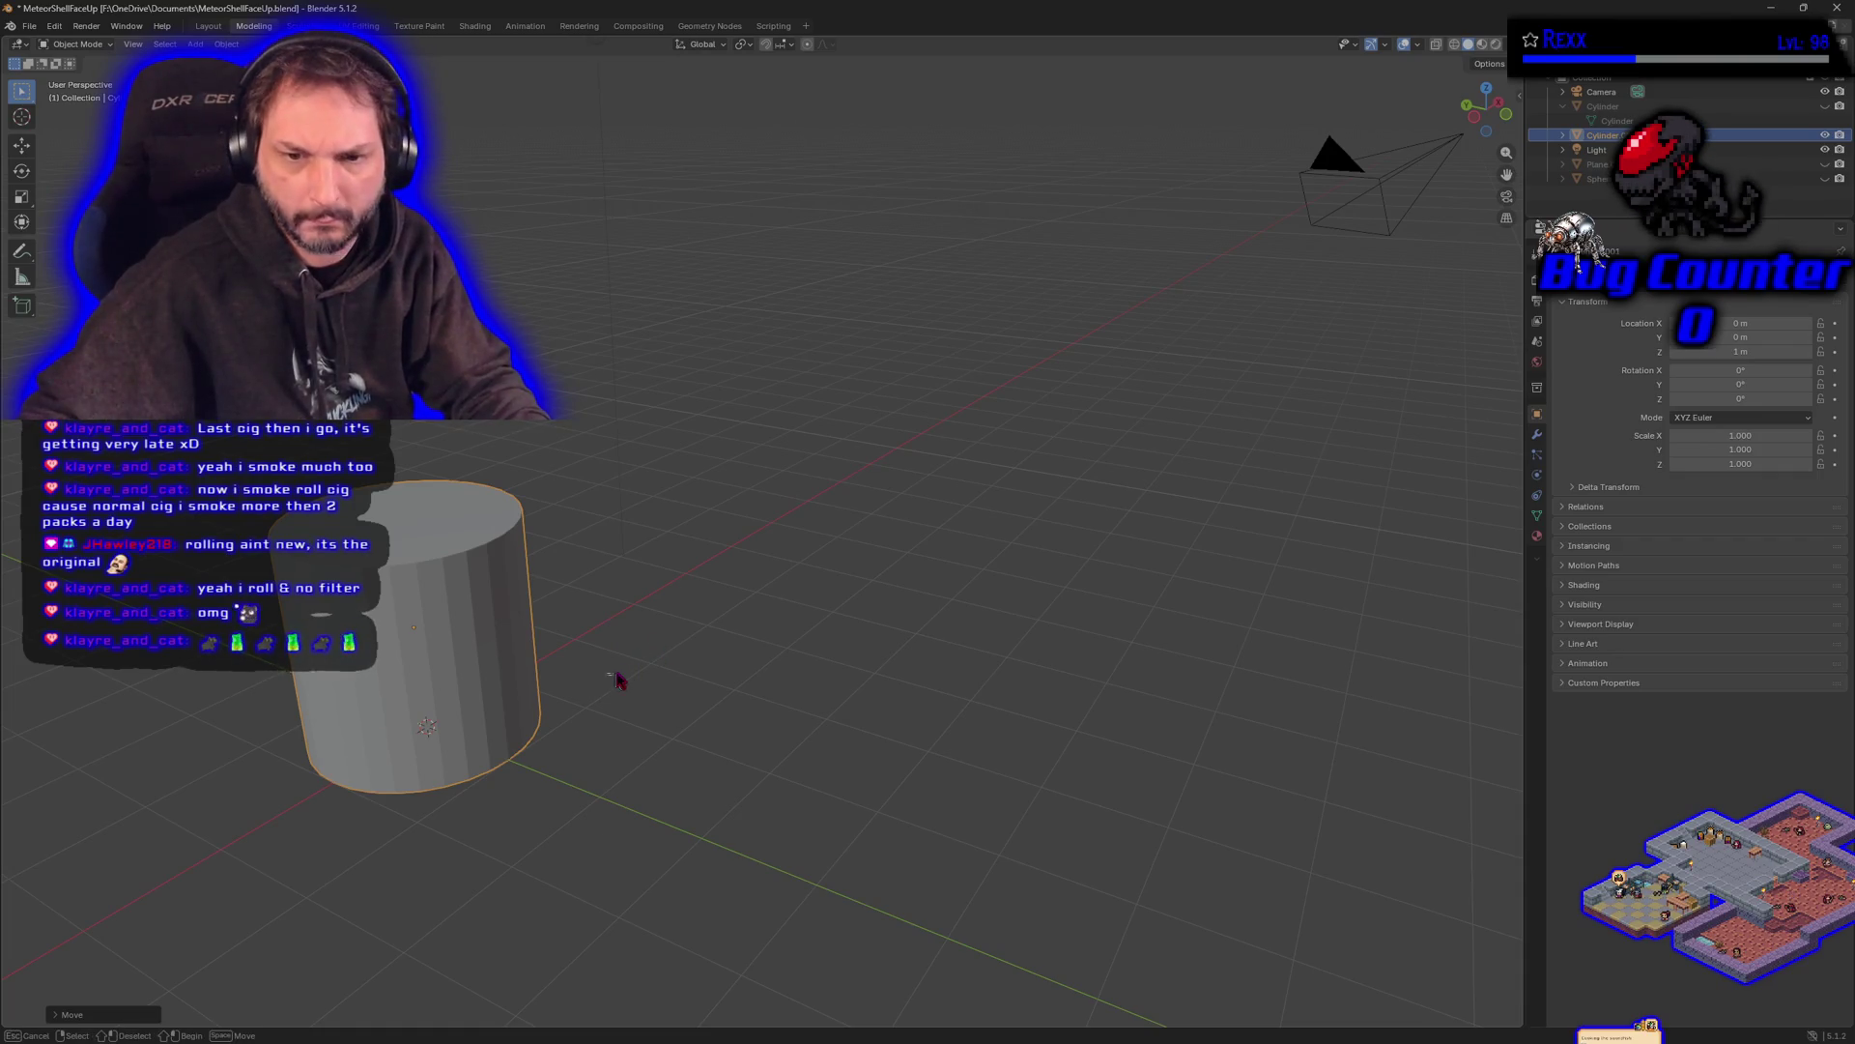
{"action": "mouse_move", "coordinate": [613, 683]}
{"action": "left_mouse_down"}
{"action": "mouse_move", "coordinate": [812, 653]}
{"action": "mouse_move", "coordinate": [831, 819]}
{"action": "mouse_move", "coordinate": [867, 768]}
{"action": "mouse_move", "coordinate": [845, 755]}
{"action": "left_mouse_up"}
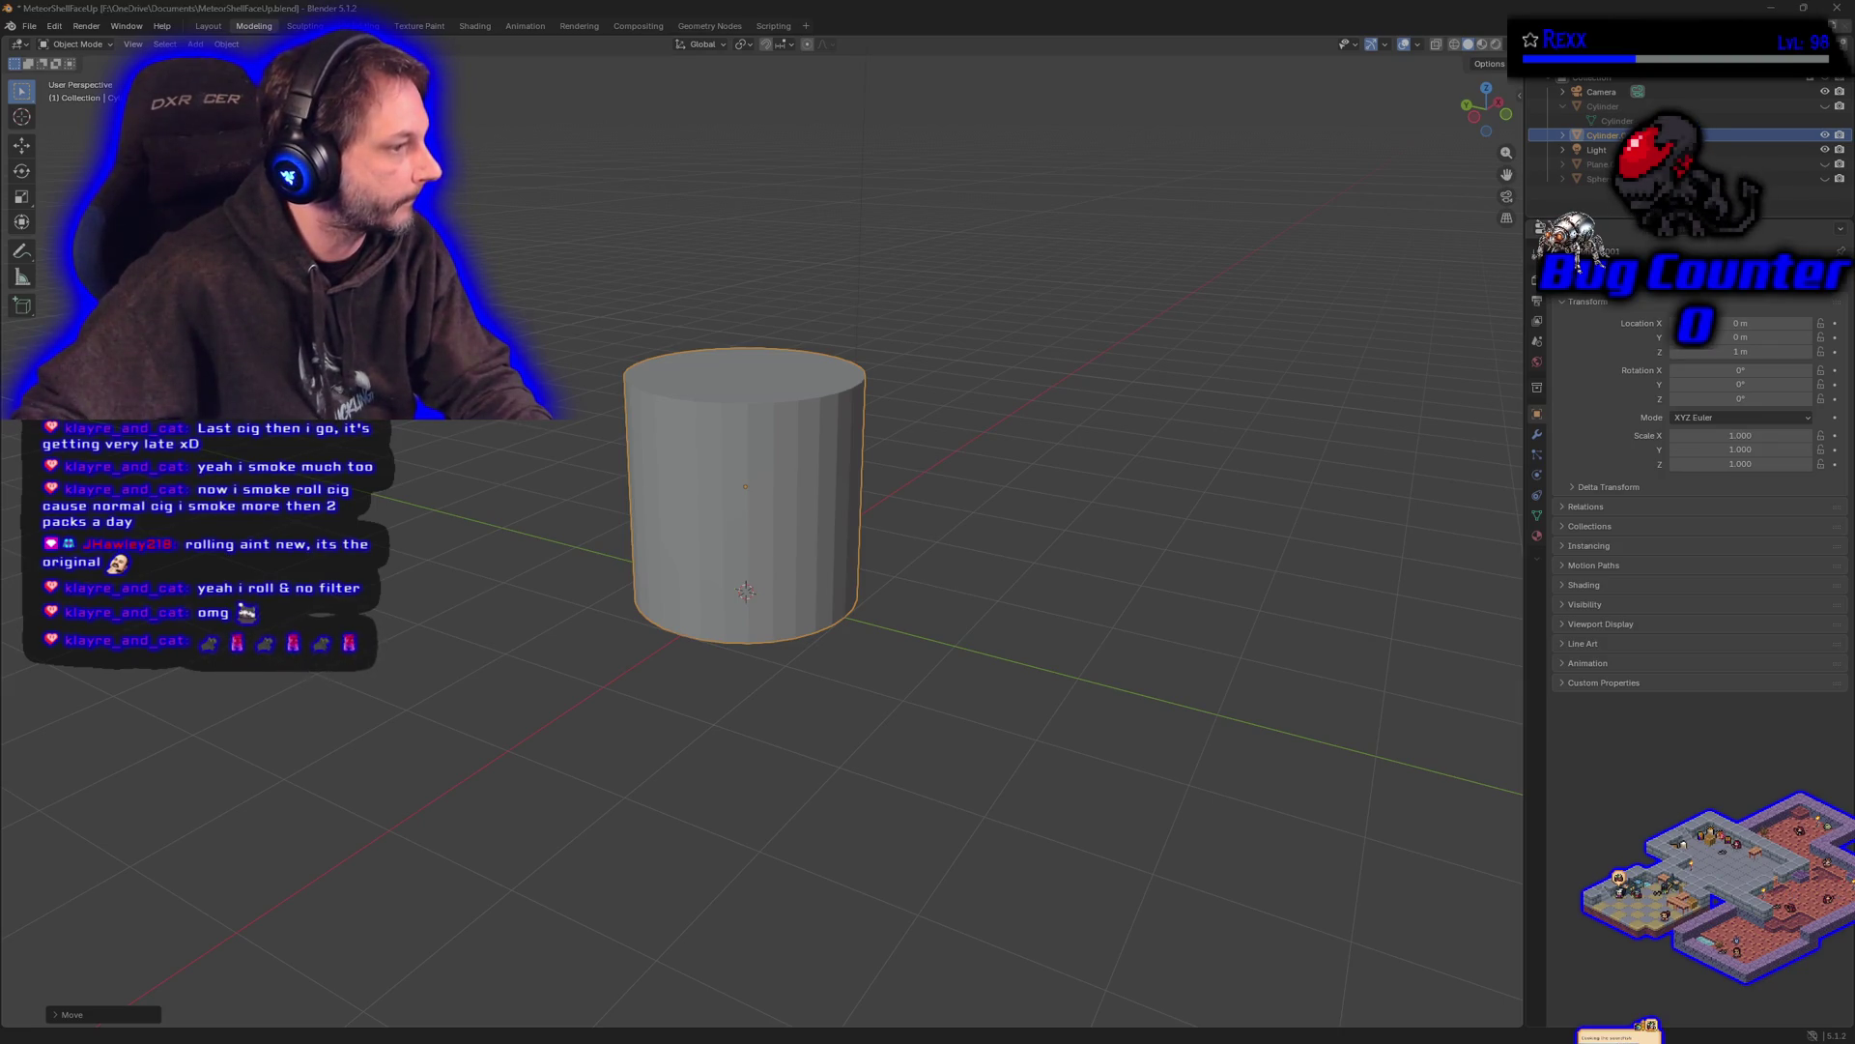
{"action": "left_click", "coordinate": [754, 445]}
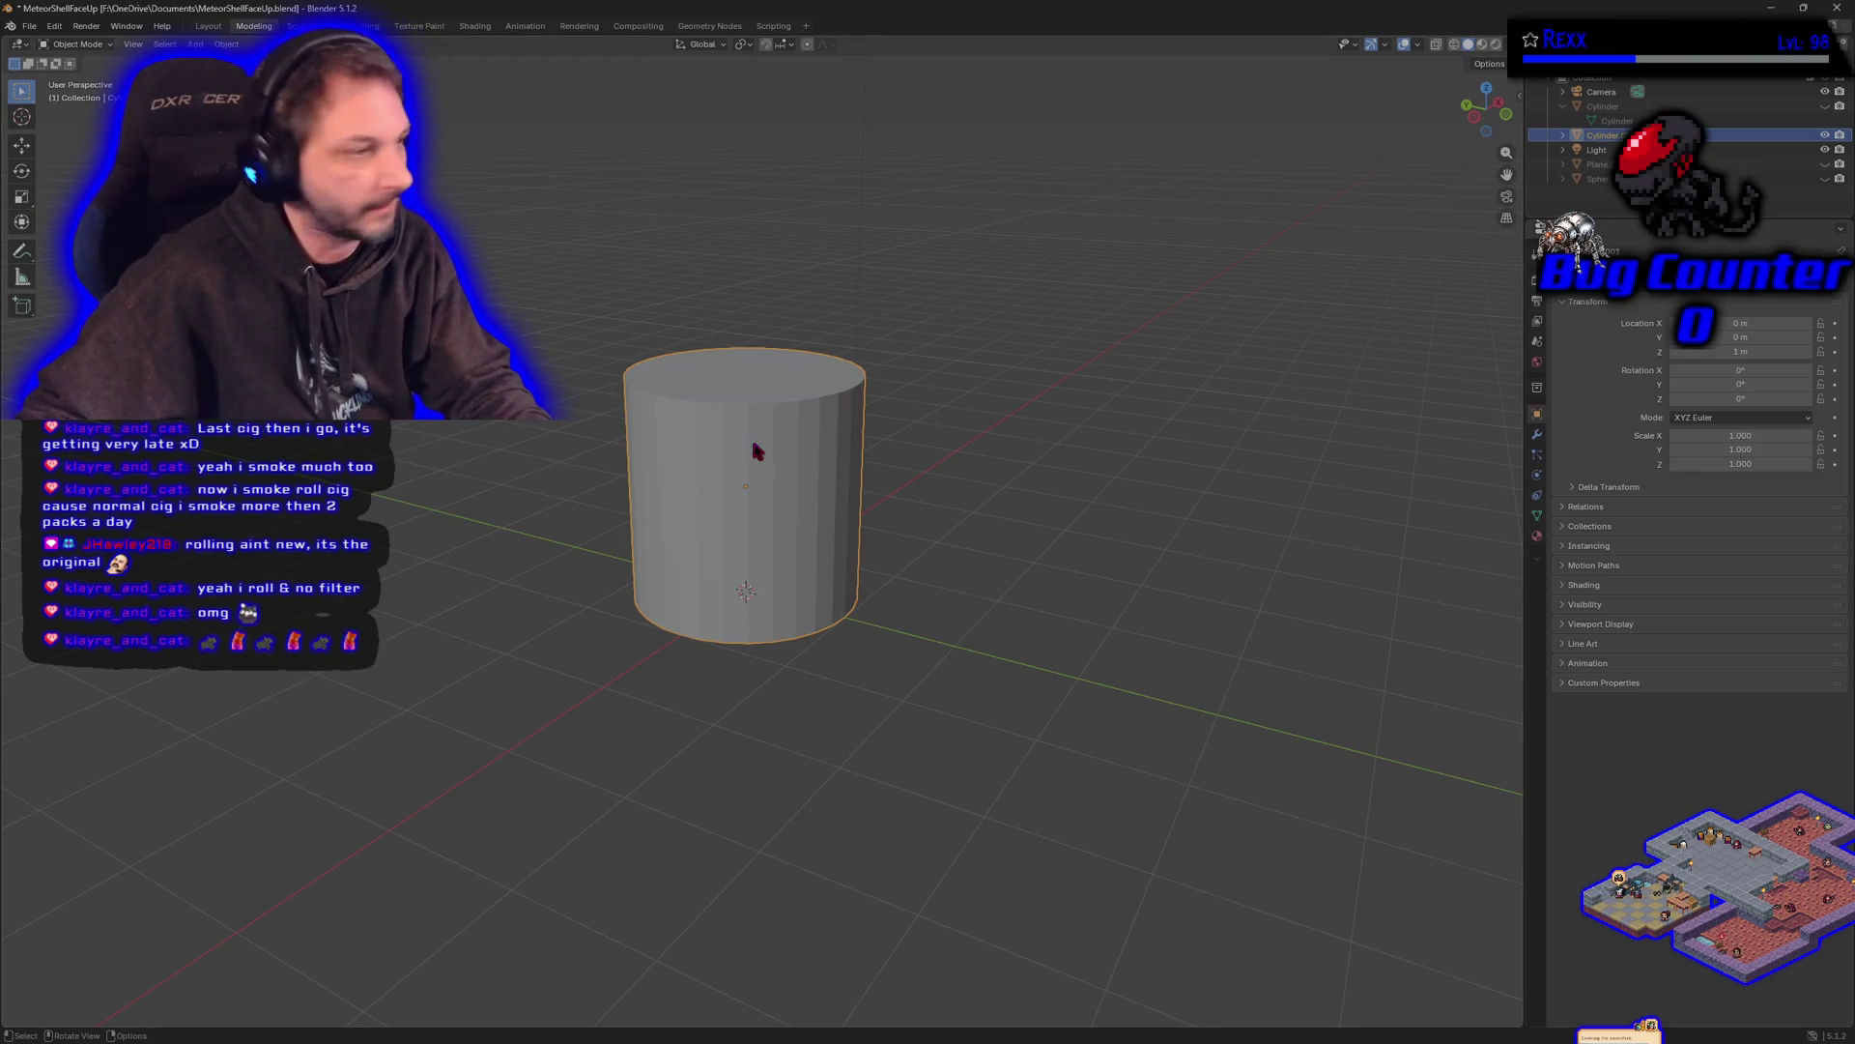
{"action": "key", "text": "Tab"}
{"action": "key", "text": "alt+a"}
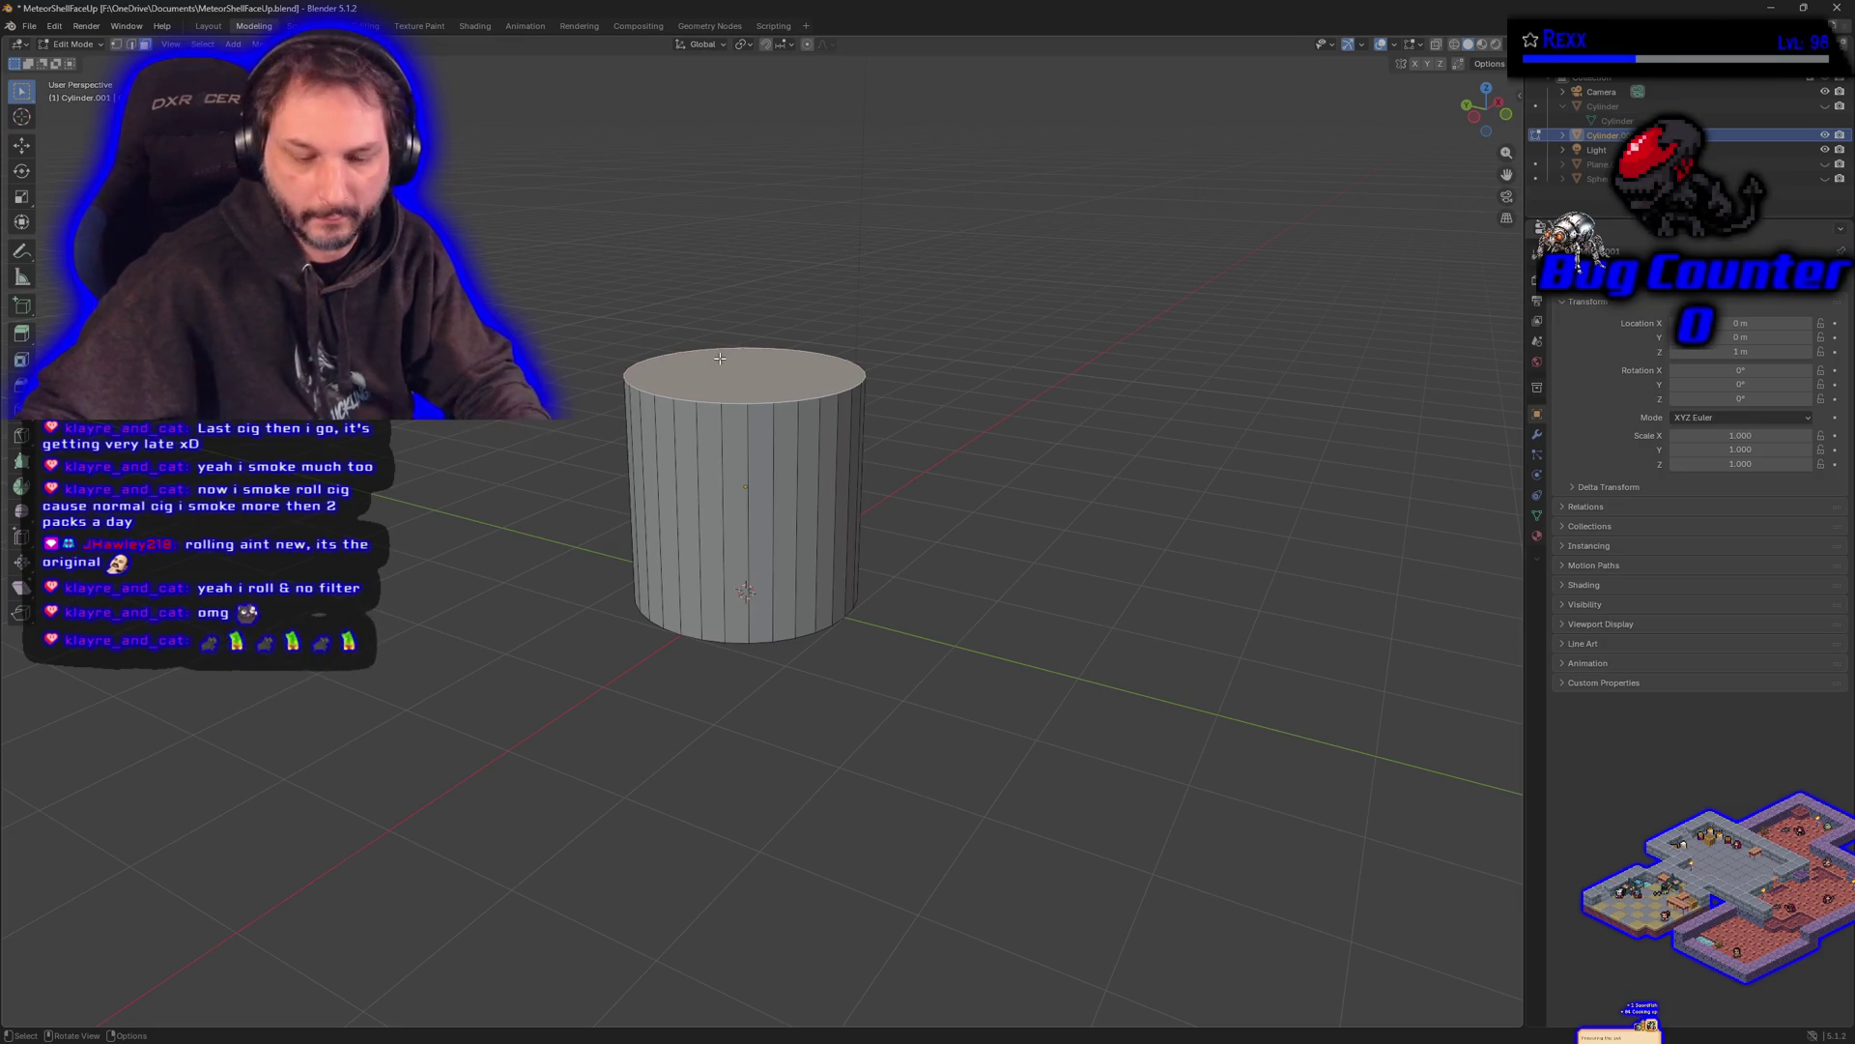
- Delete the cylinder's top and bottom cap faces, then switch to the UV Editing workspace
{"action": "right_click", "coordinate": [720, 359]}
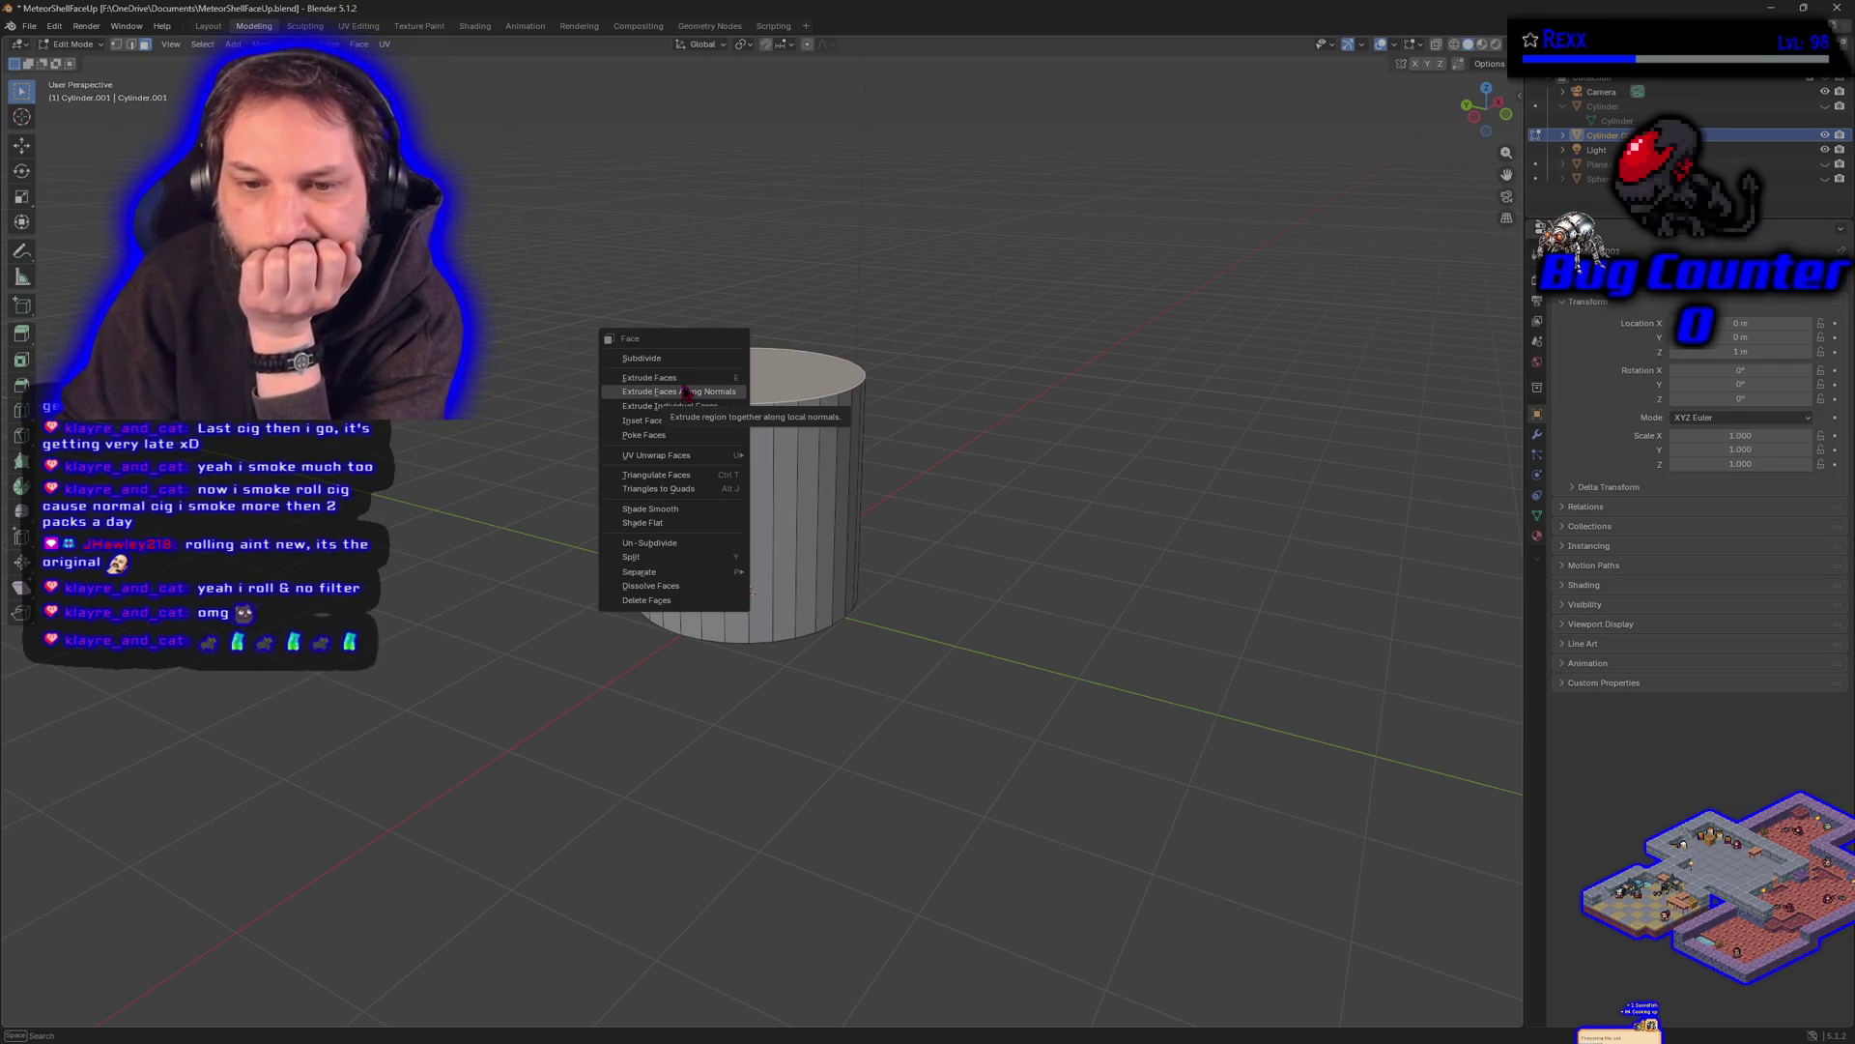
{"action": "left_click", "coordinate": [656, 599]}
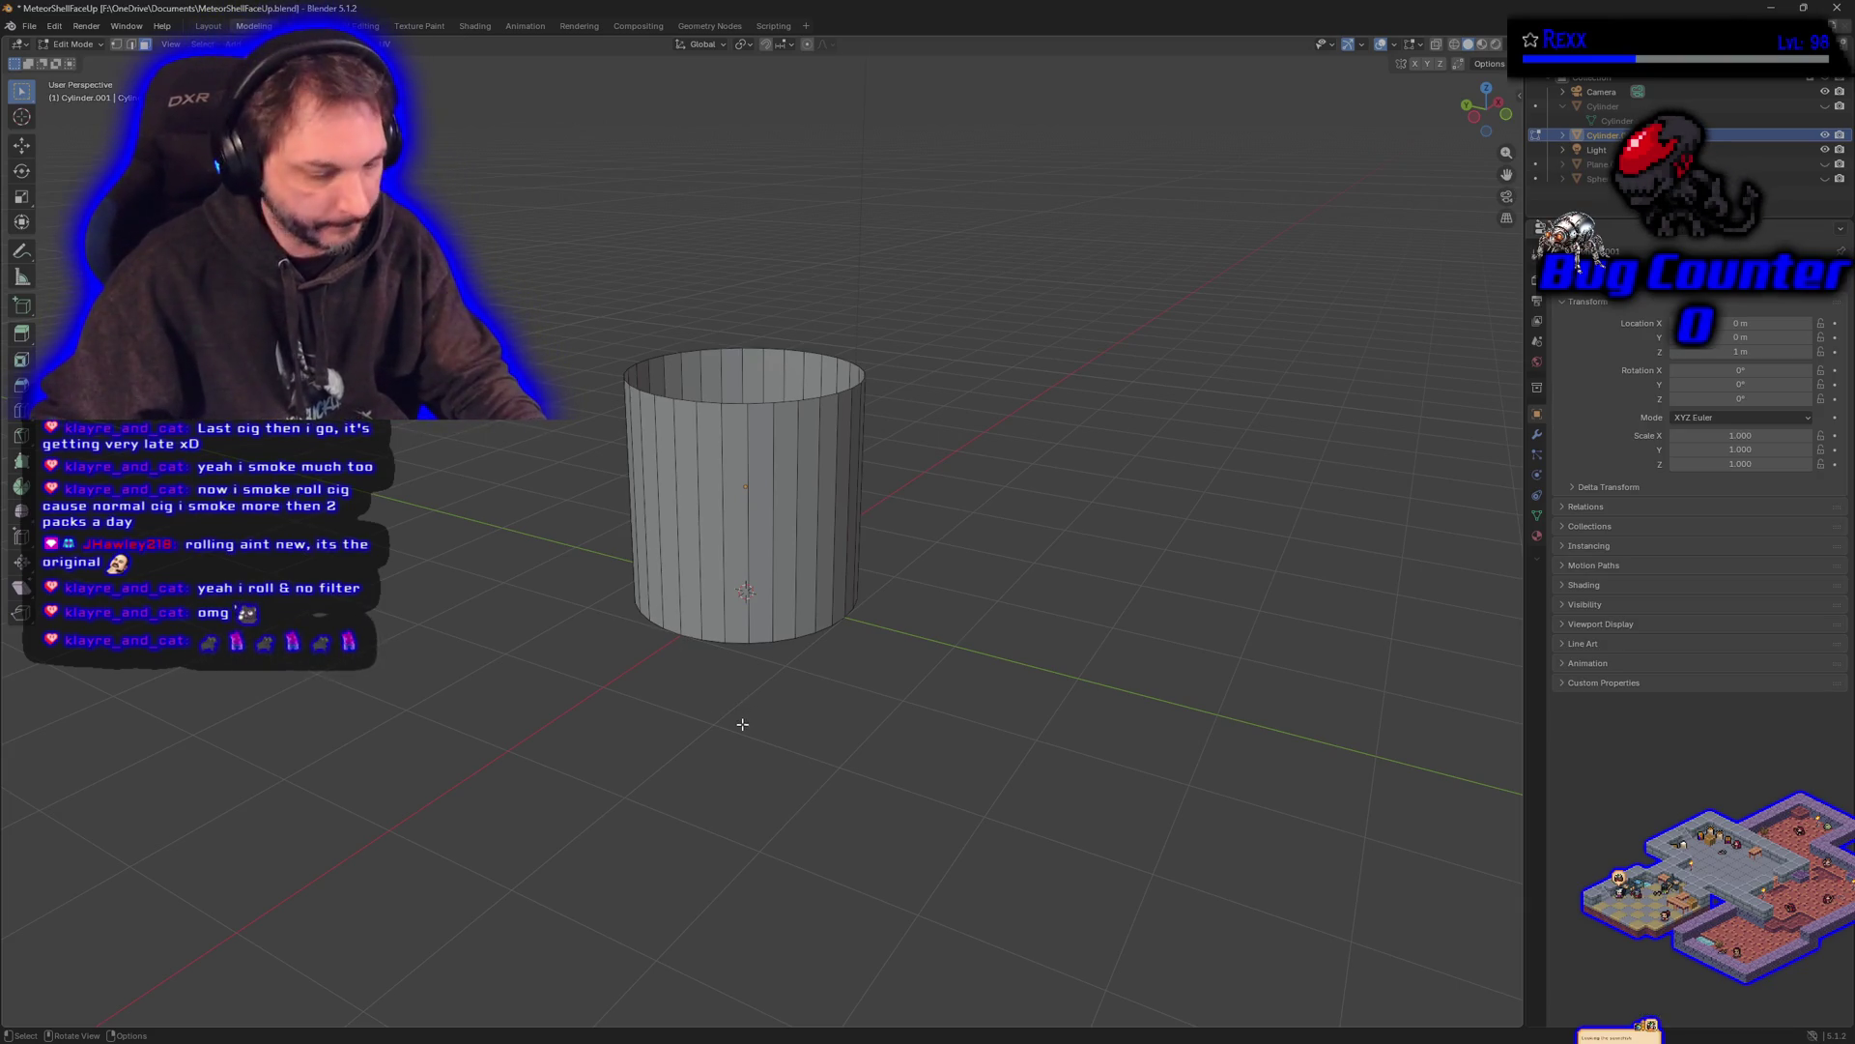
{"action": "left_click_drag", "start_coordinate": [739, 740], "coordinate": [740, 319]}
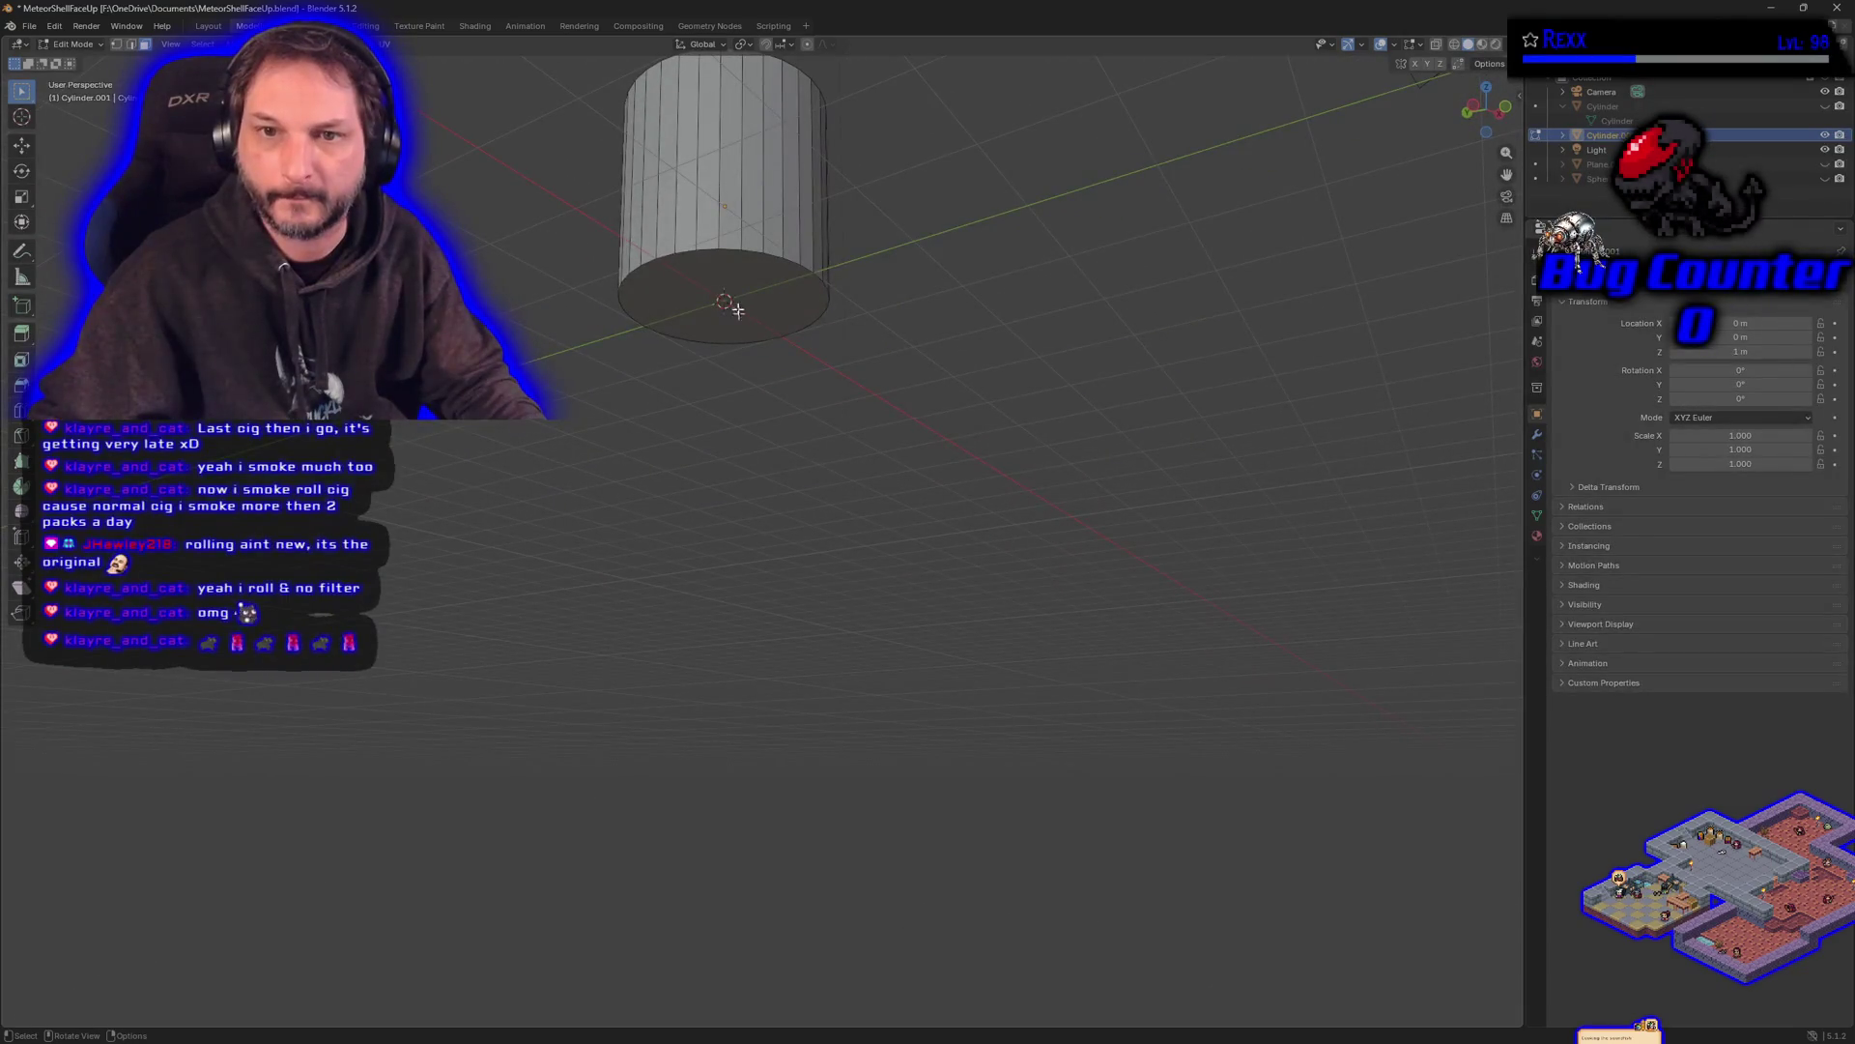
{"action": "left_click", "coordinate": [730, 284]}
{"action": "key", "text": "x"}
{"action": "left_click", "coordinate": [700, 295]}
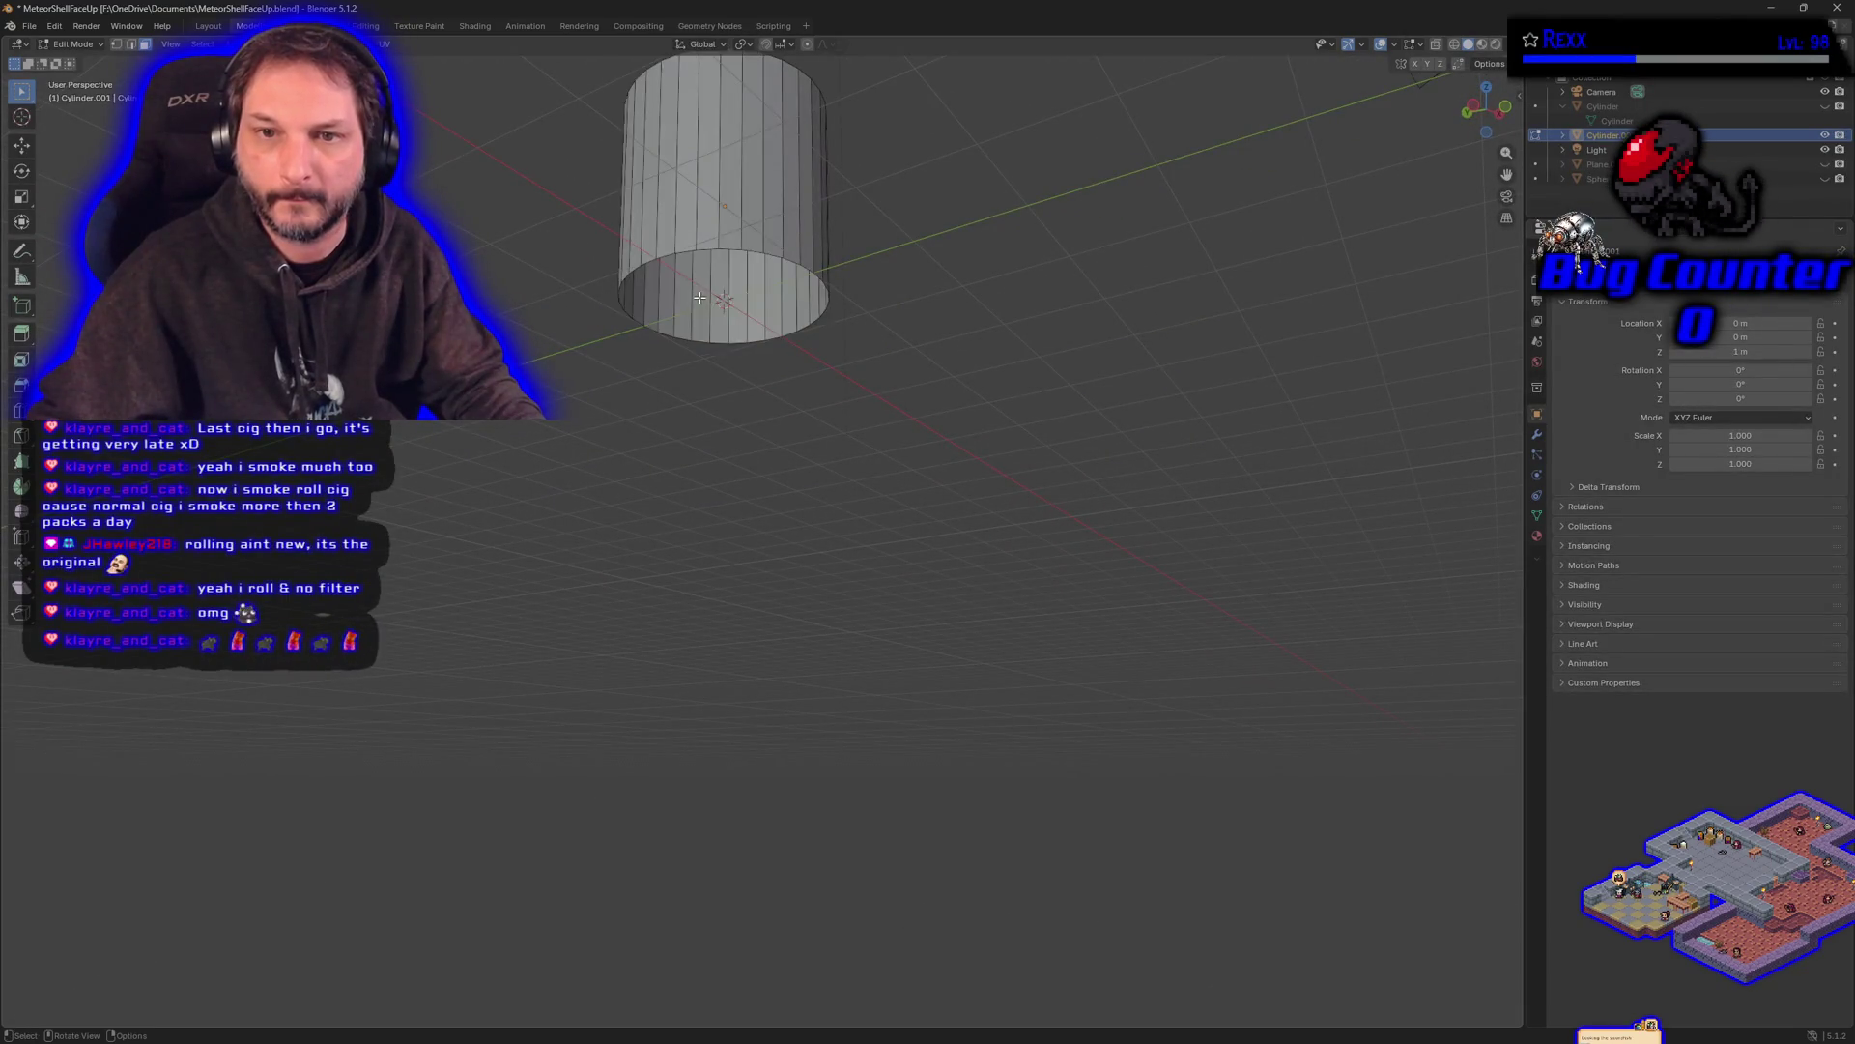
{"action": "left_click_drag", "start_coordinate": [749, 381], "coordinate": [750, 512]}
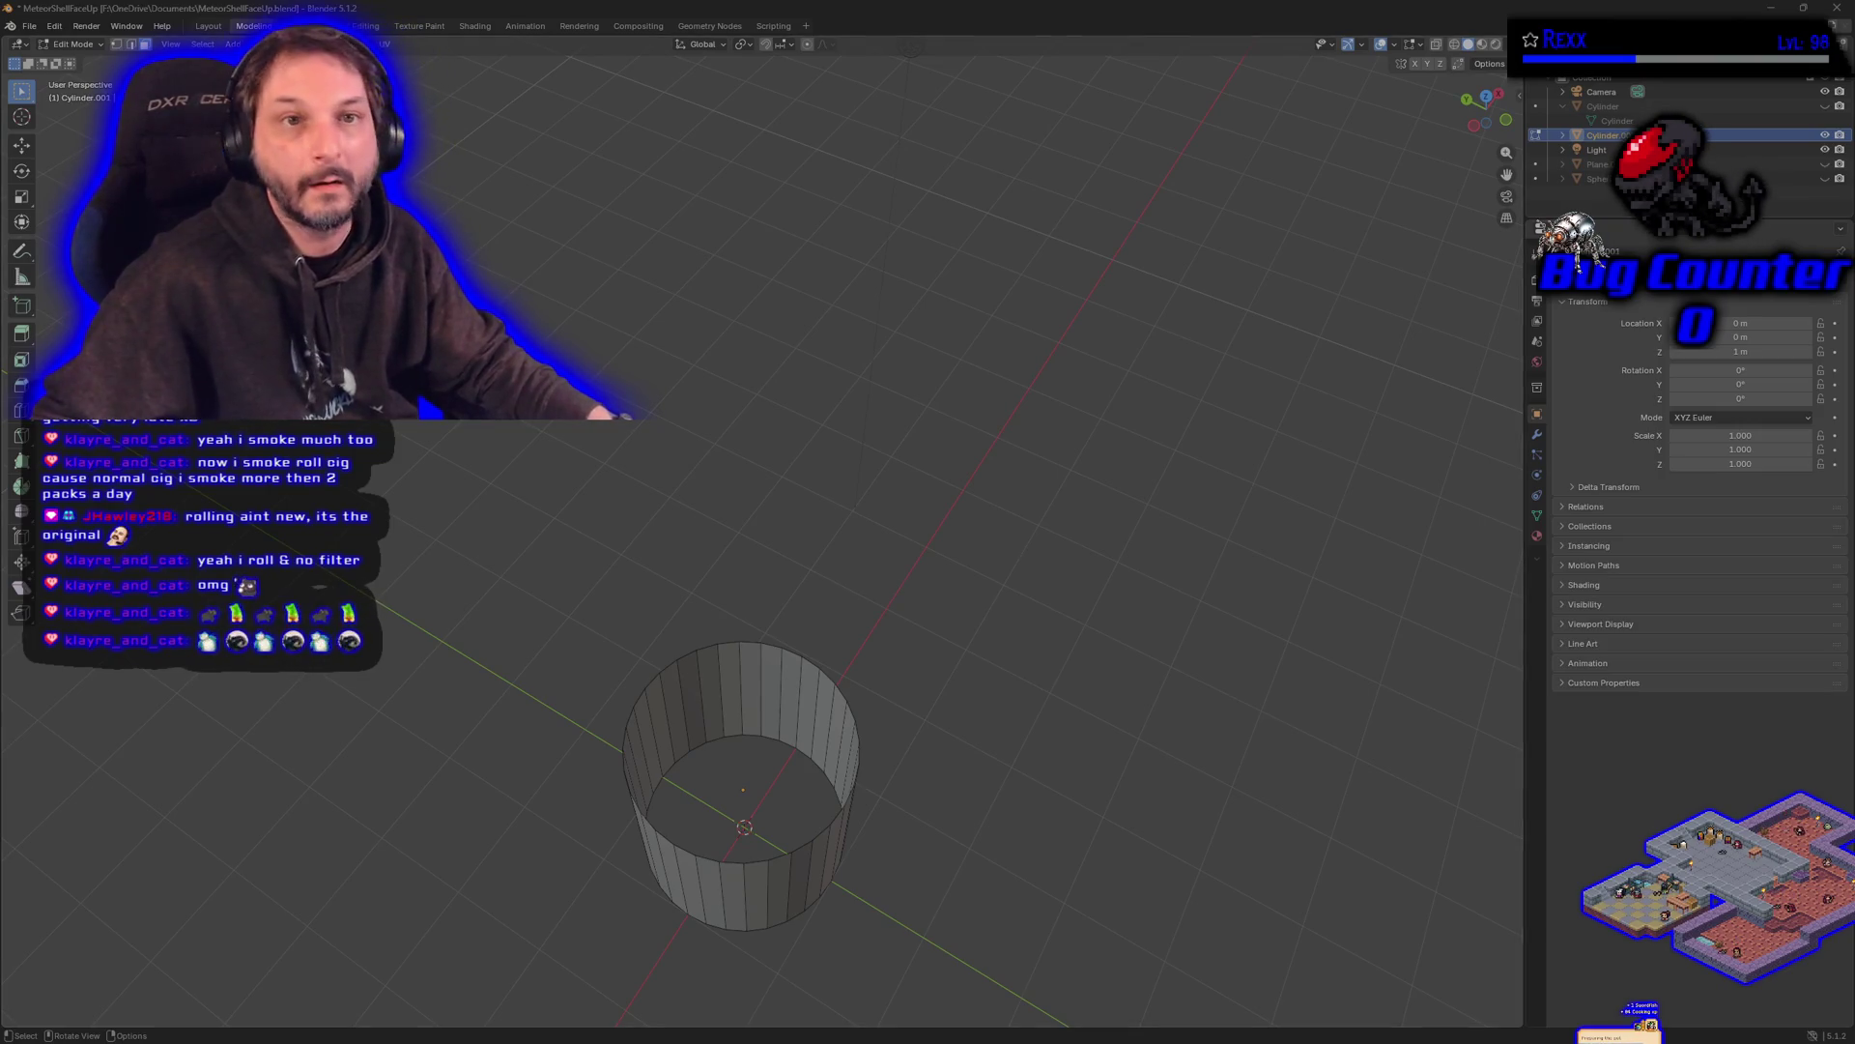
{"action": "left_click", "coordinate": [348, 26]}
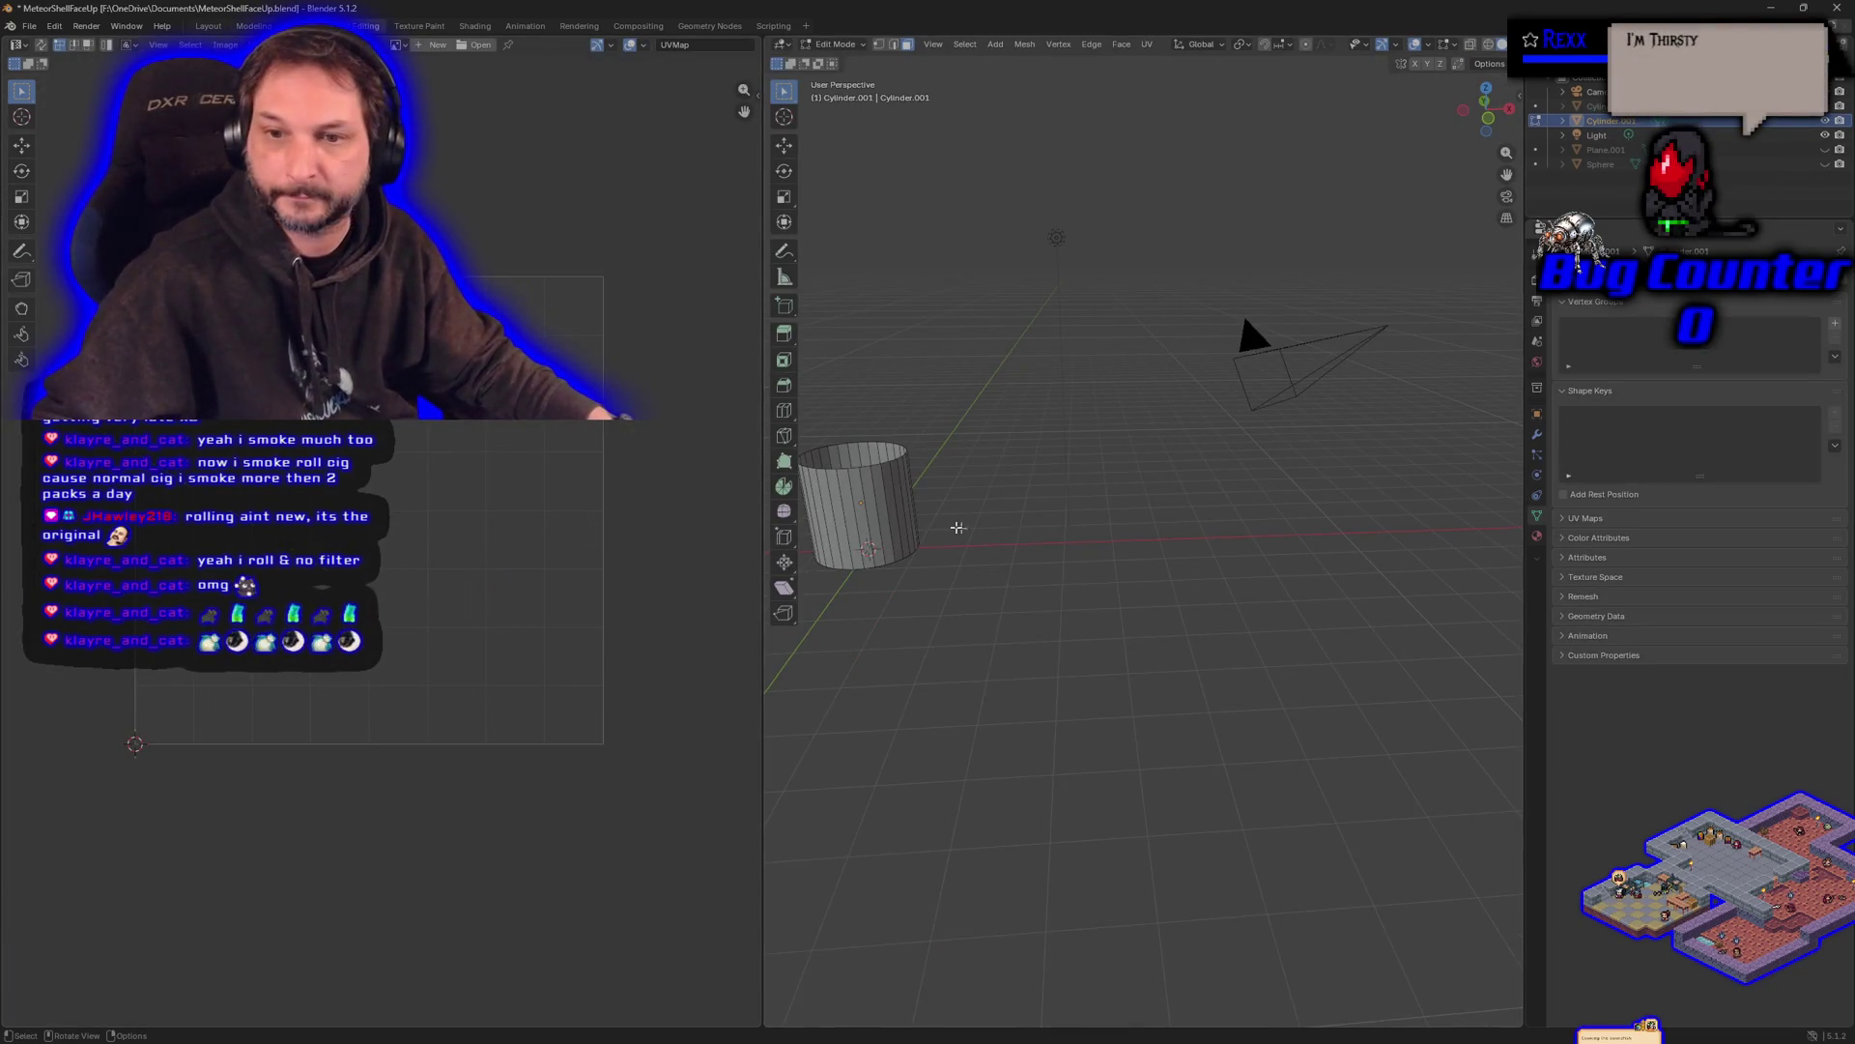
- Select and deselect side strips of the tube to inspect their UVs, then call up the Ctrl+F face menu
{"action": "left_click", "coordinate": [864, 486]}
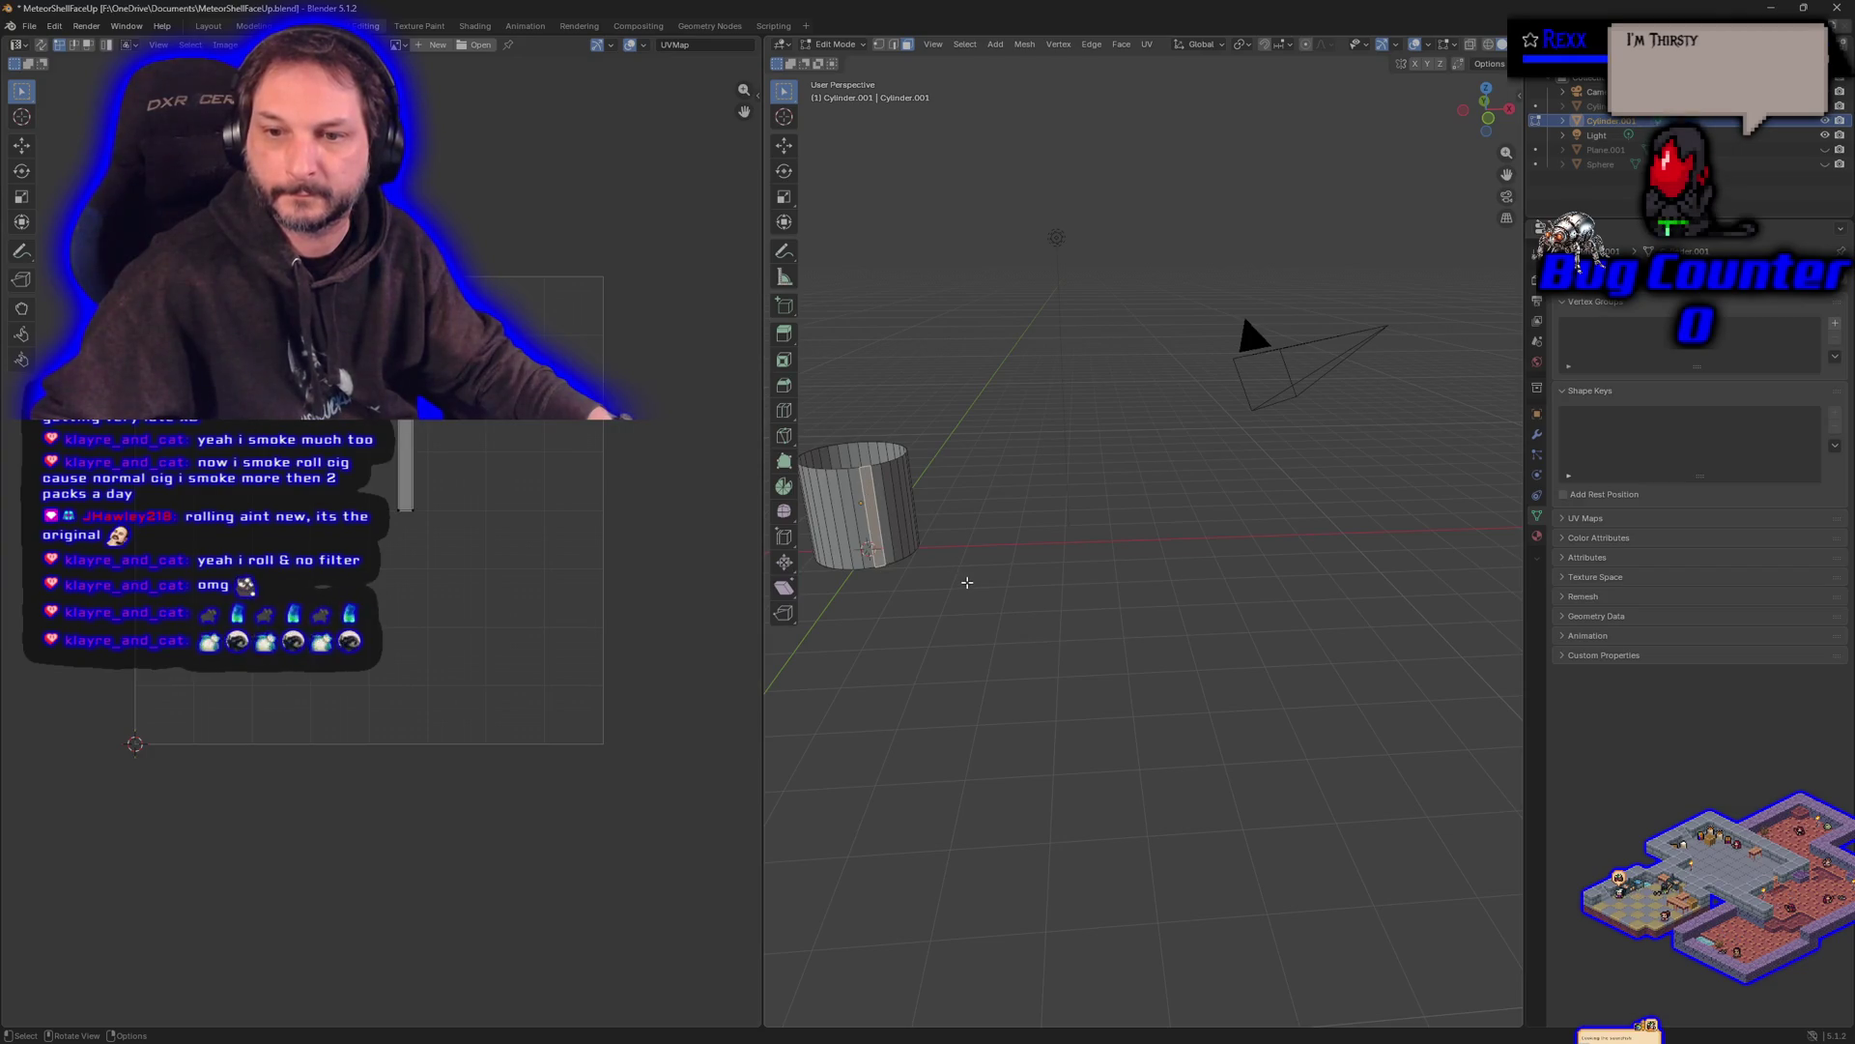
{"action": "left_click", "coordinate": [968, 582]}
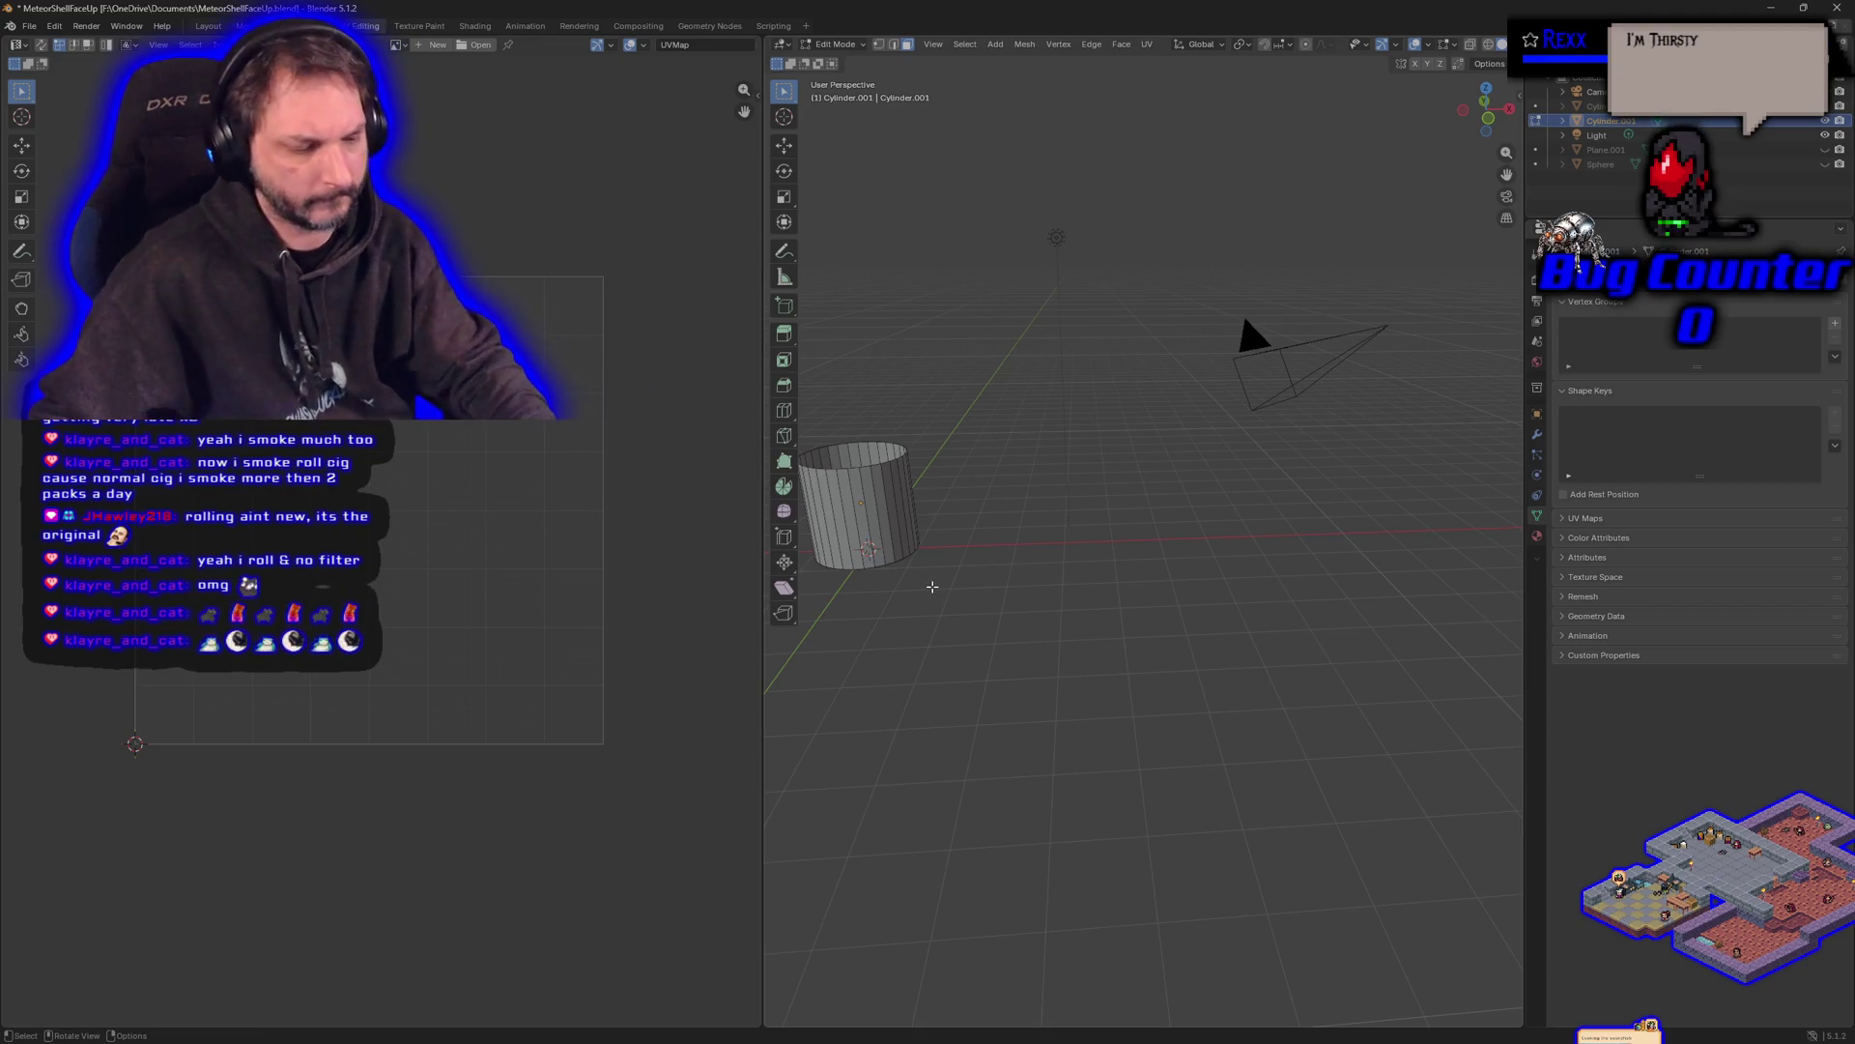
{"action": "mouse_move", "coordinate": [890, 593]}
{"action": "left_mouse_down"}
{"action": "mouse_move", "coordinate": [990, 609]}
{"action": "mouse_move", "coordinate": [1086, 544]}
{"action": "left_mouse_up"}
{"action": "right_click", "coordinate": [1086, 544]}
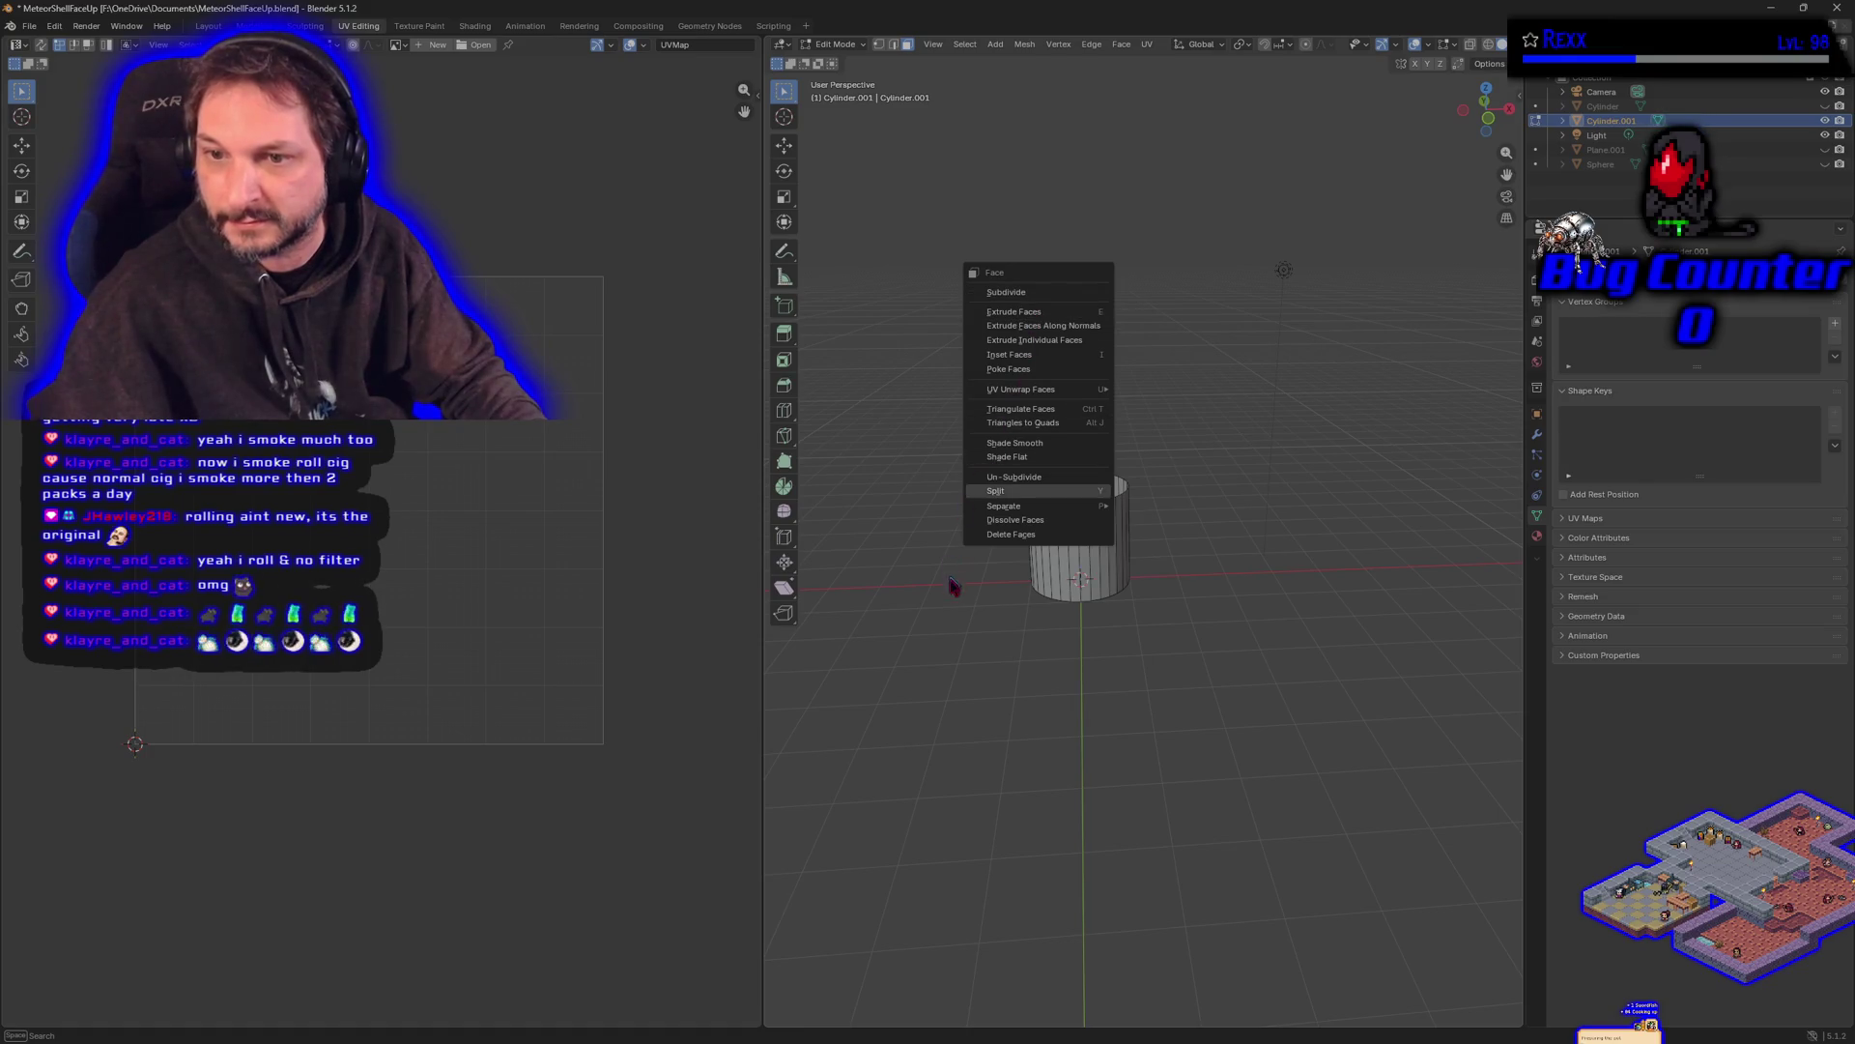
{"action": "left_click", "coordinate": [988, 653]}
{"action": "left_click", "coordinate": [1109, 519]}
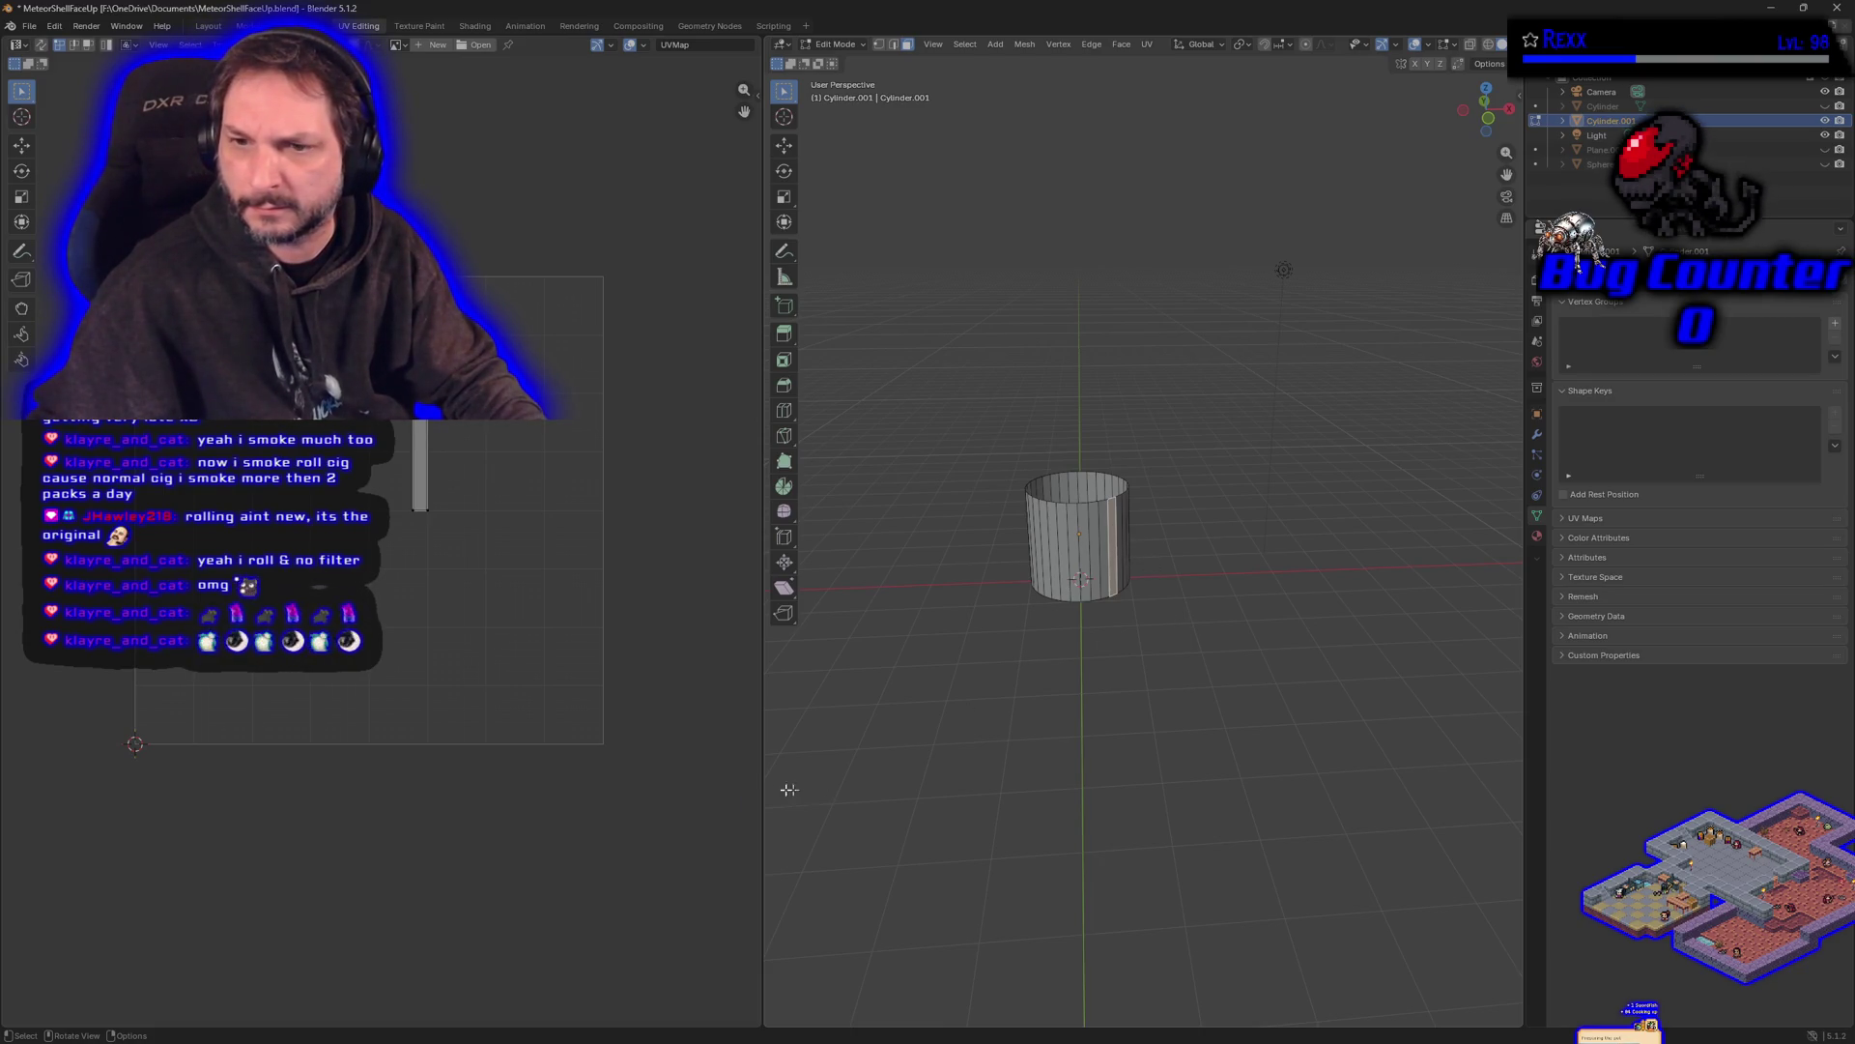
{"action": "left_click", "coordinate": [1091, 517]}
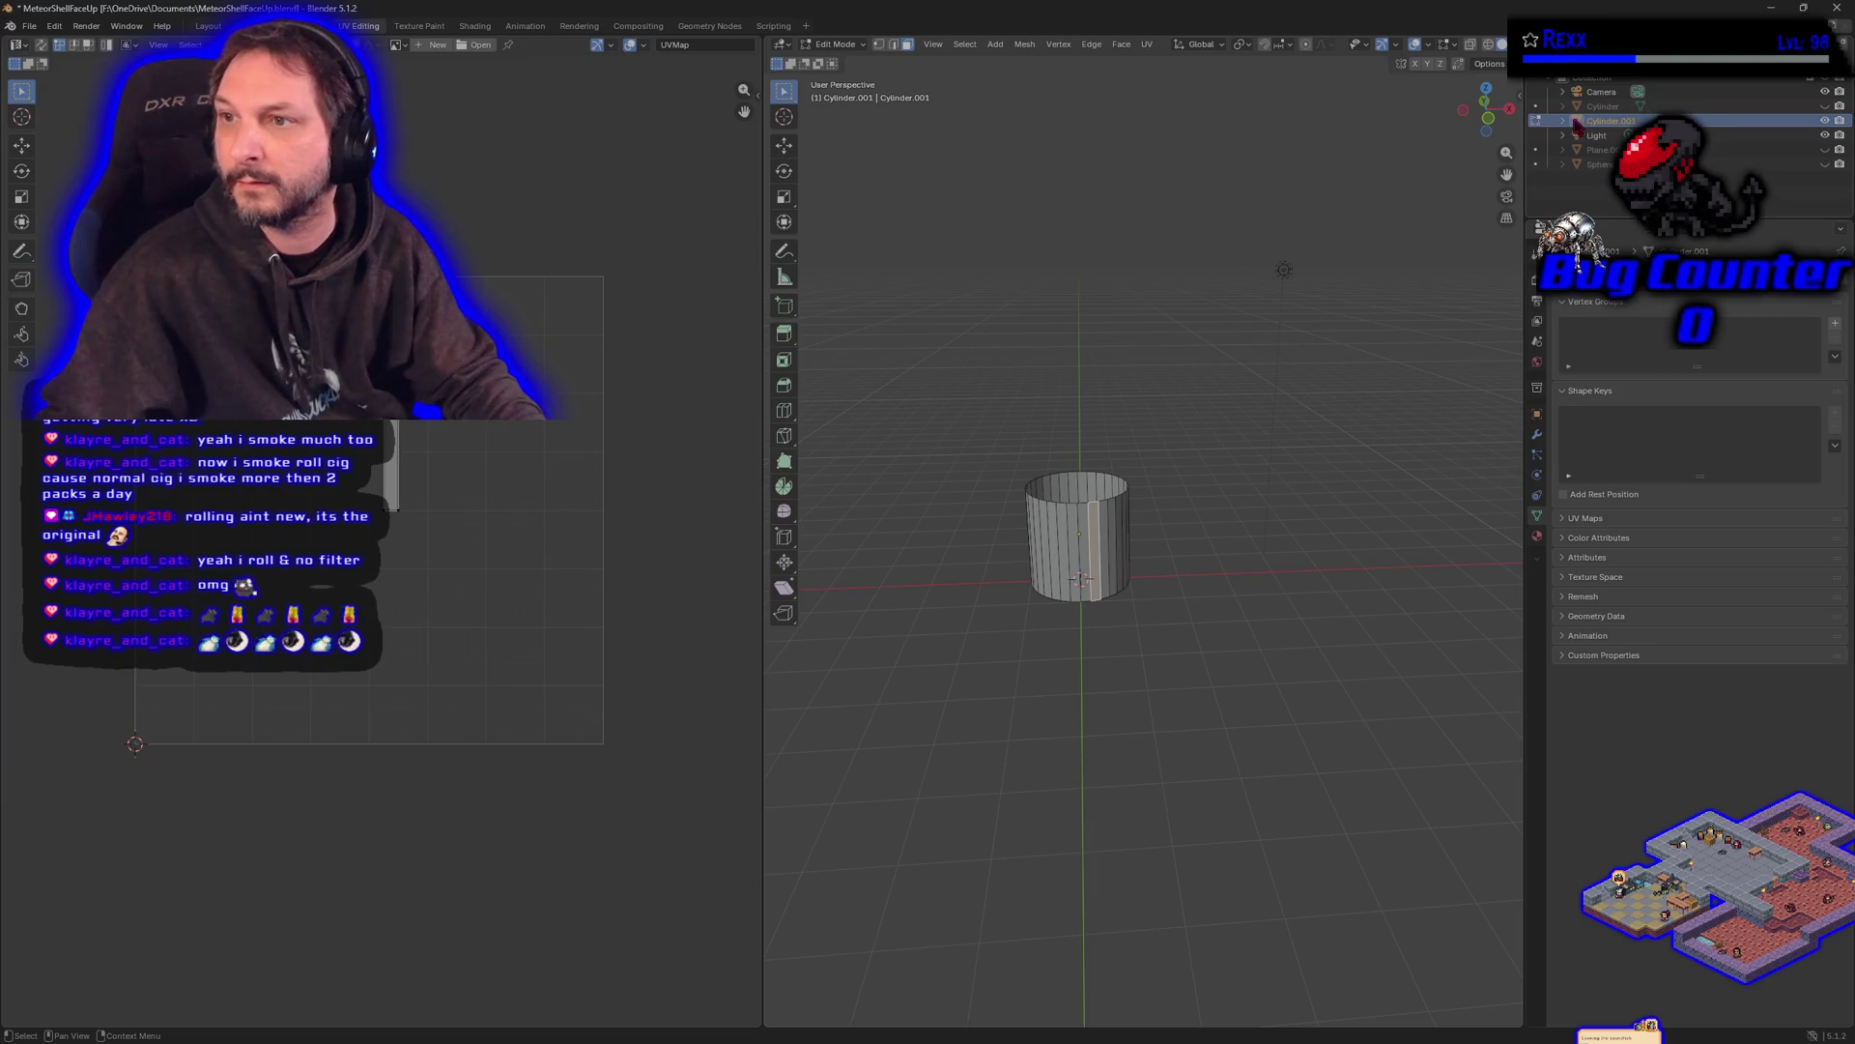
{"action": "left_click", "coordinate": [844, 749]}
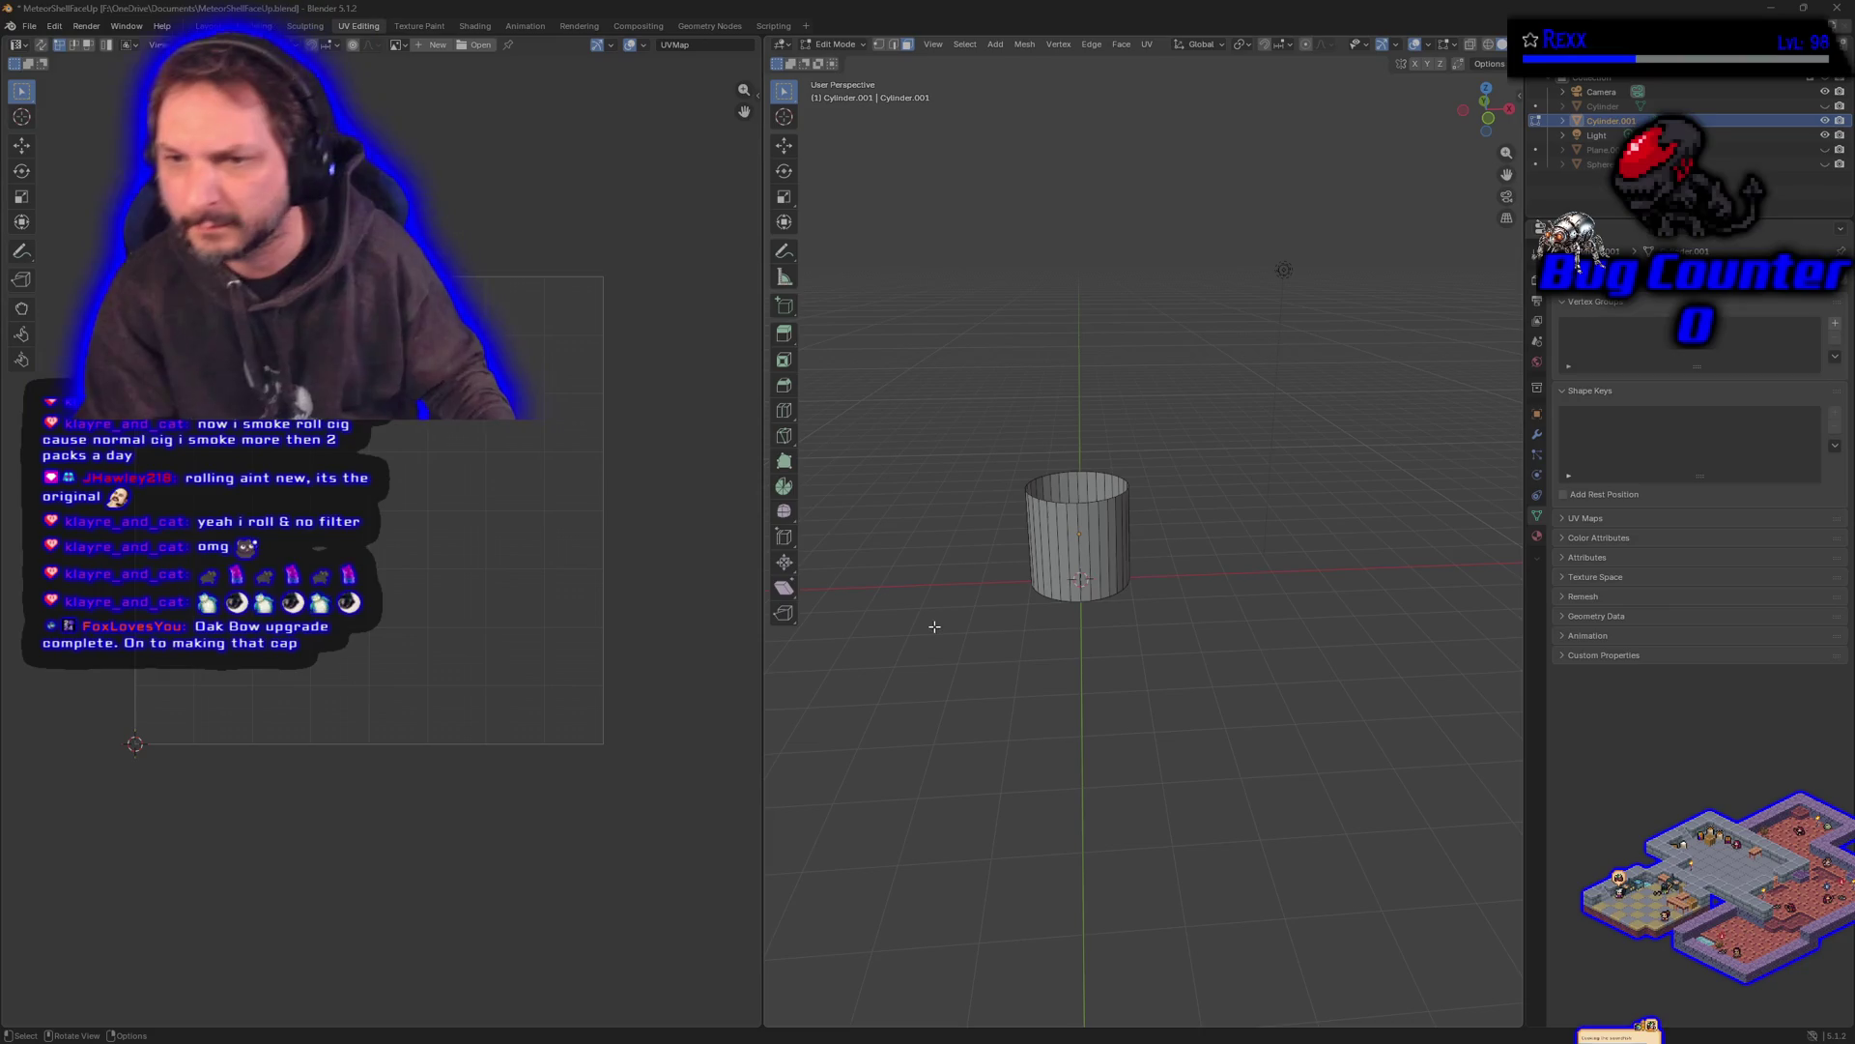
{"action": "key", "text": "ctrl+f"}
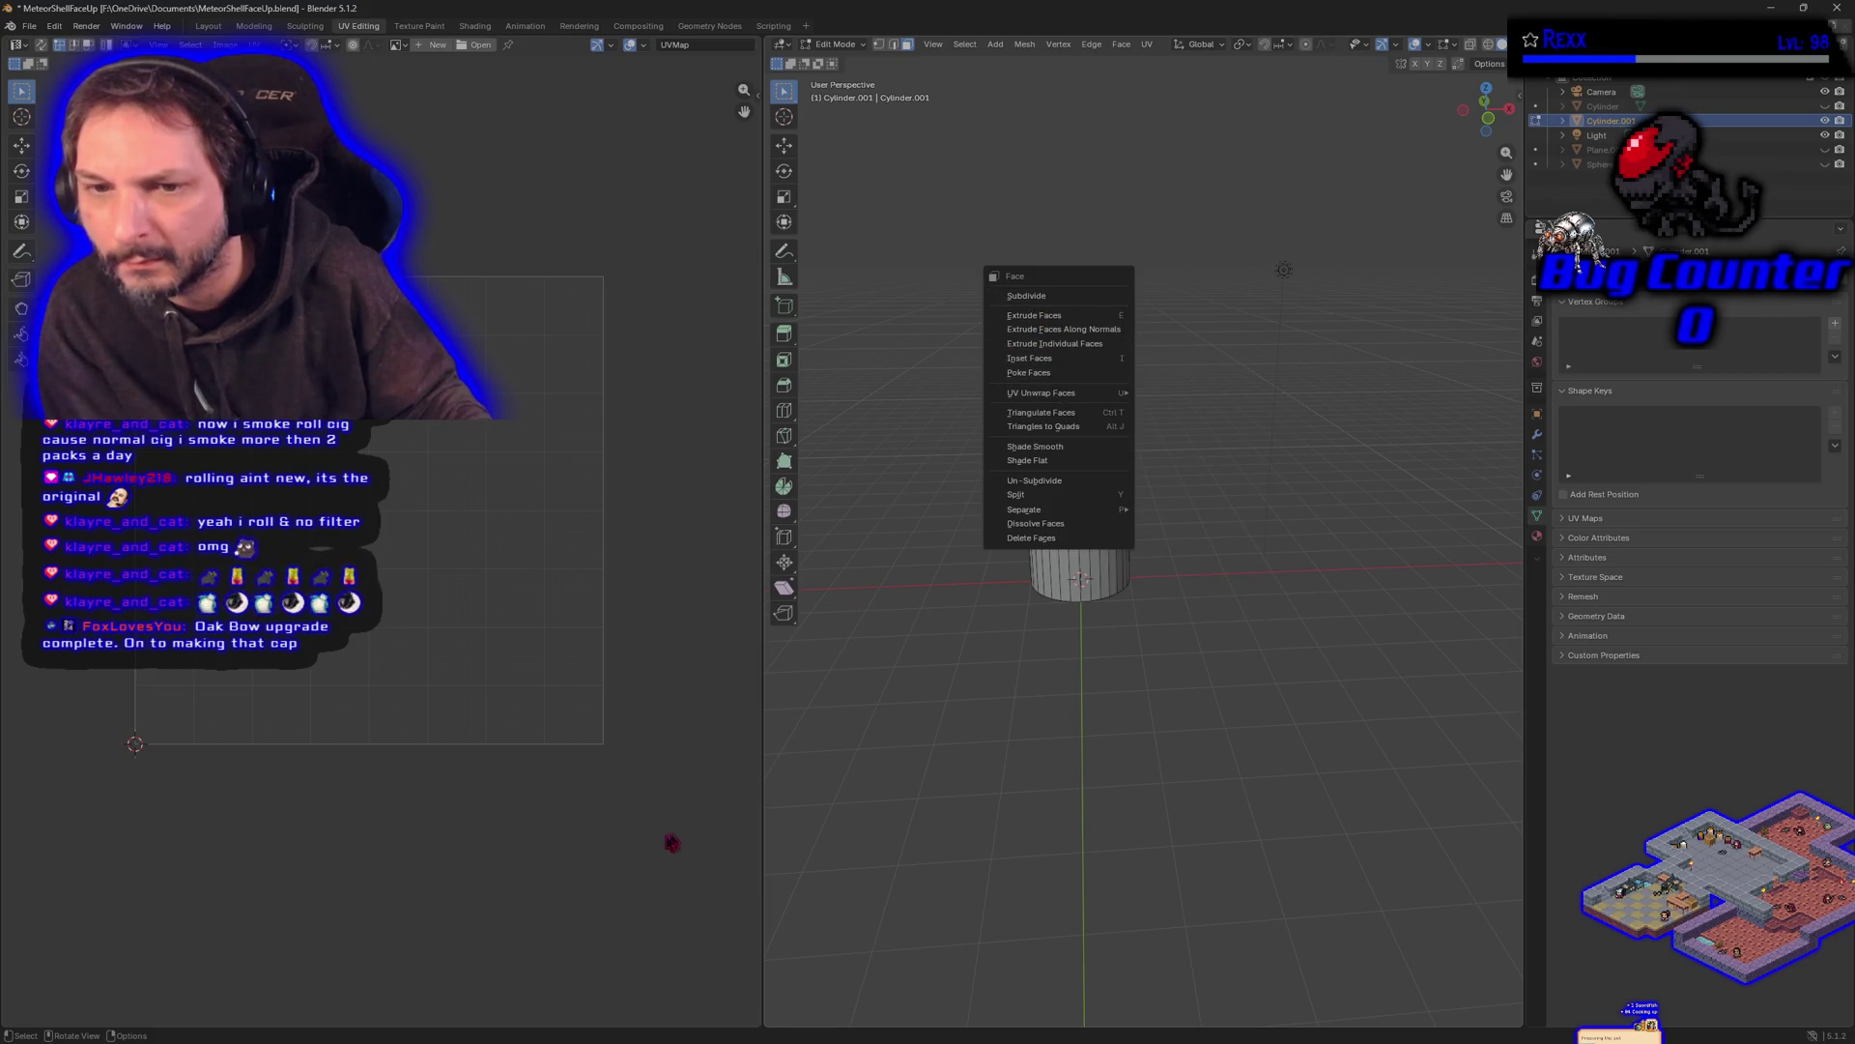
- Close the face menu and alternate between box-selecting every tube face and clicking a single face
{"action": "left_click", "coordinate": [677, 839]}
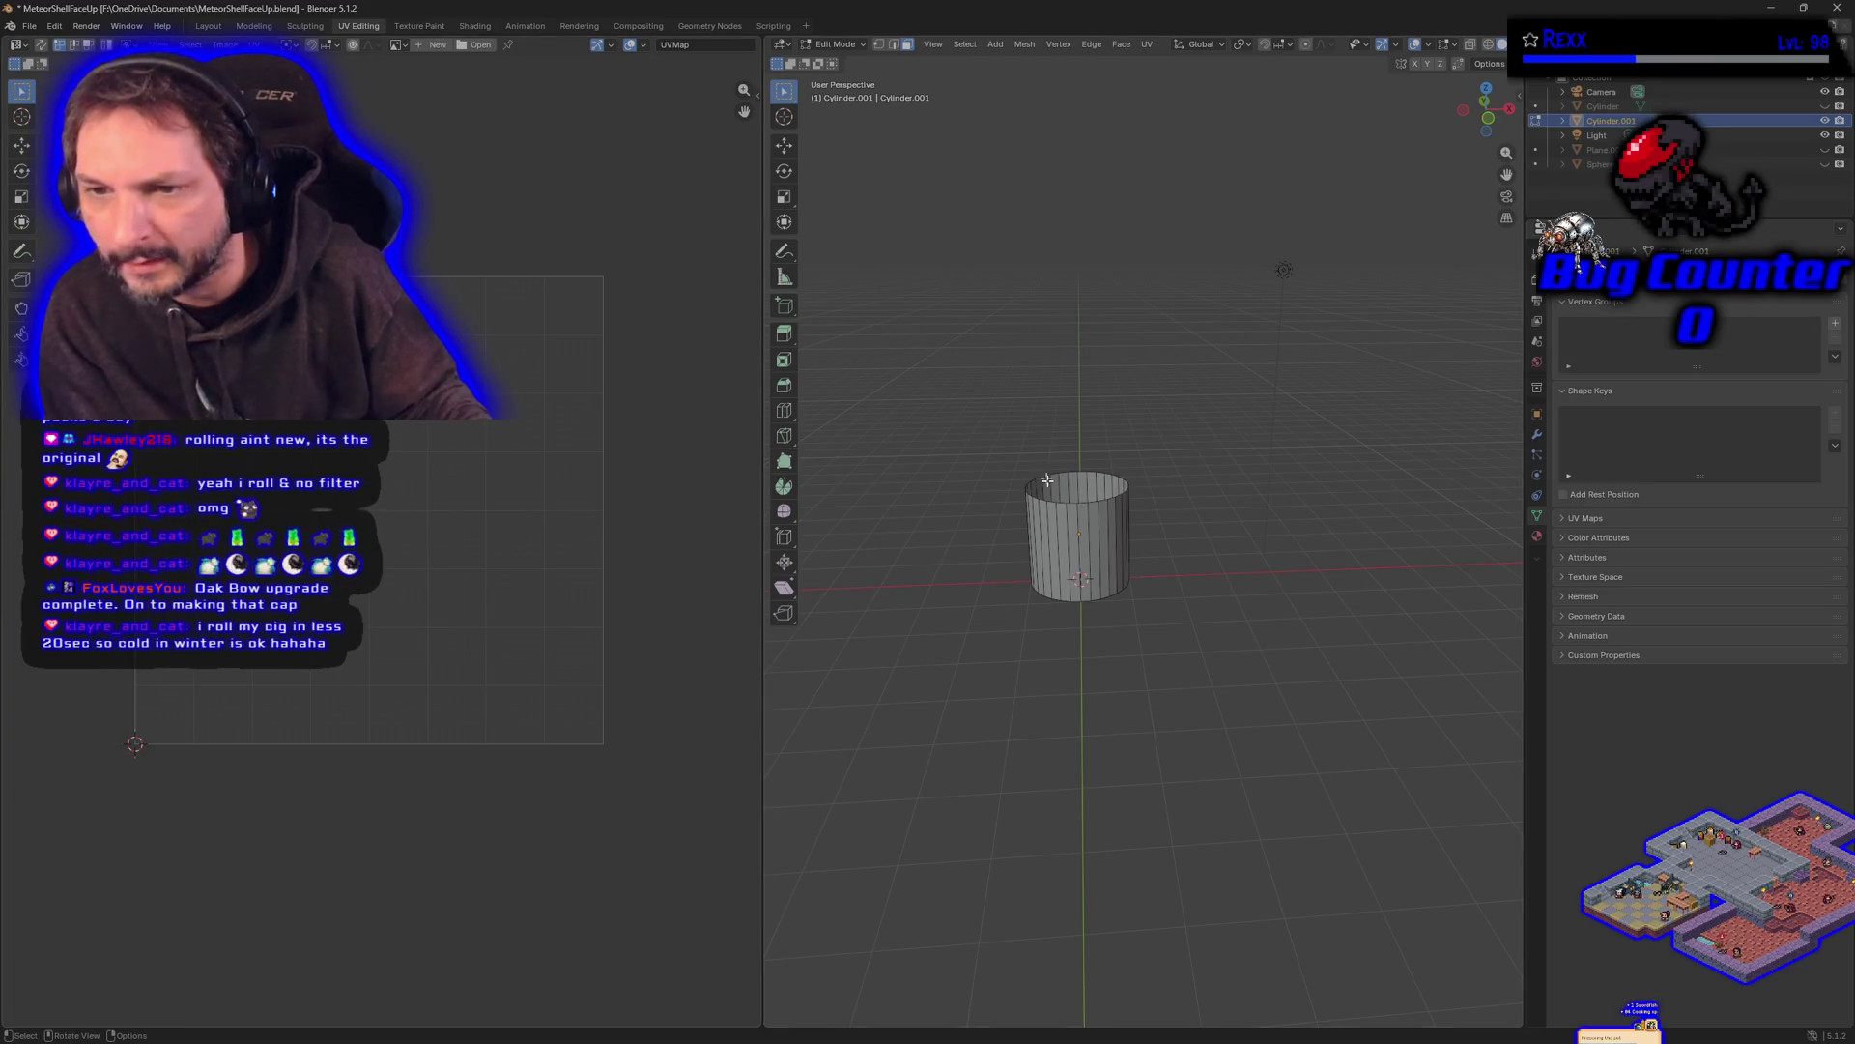
{"action": "left_click_drag", "start_coordinate": [1020, 457], "coordinate": [1167, 623]}
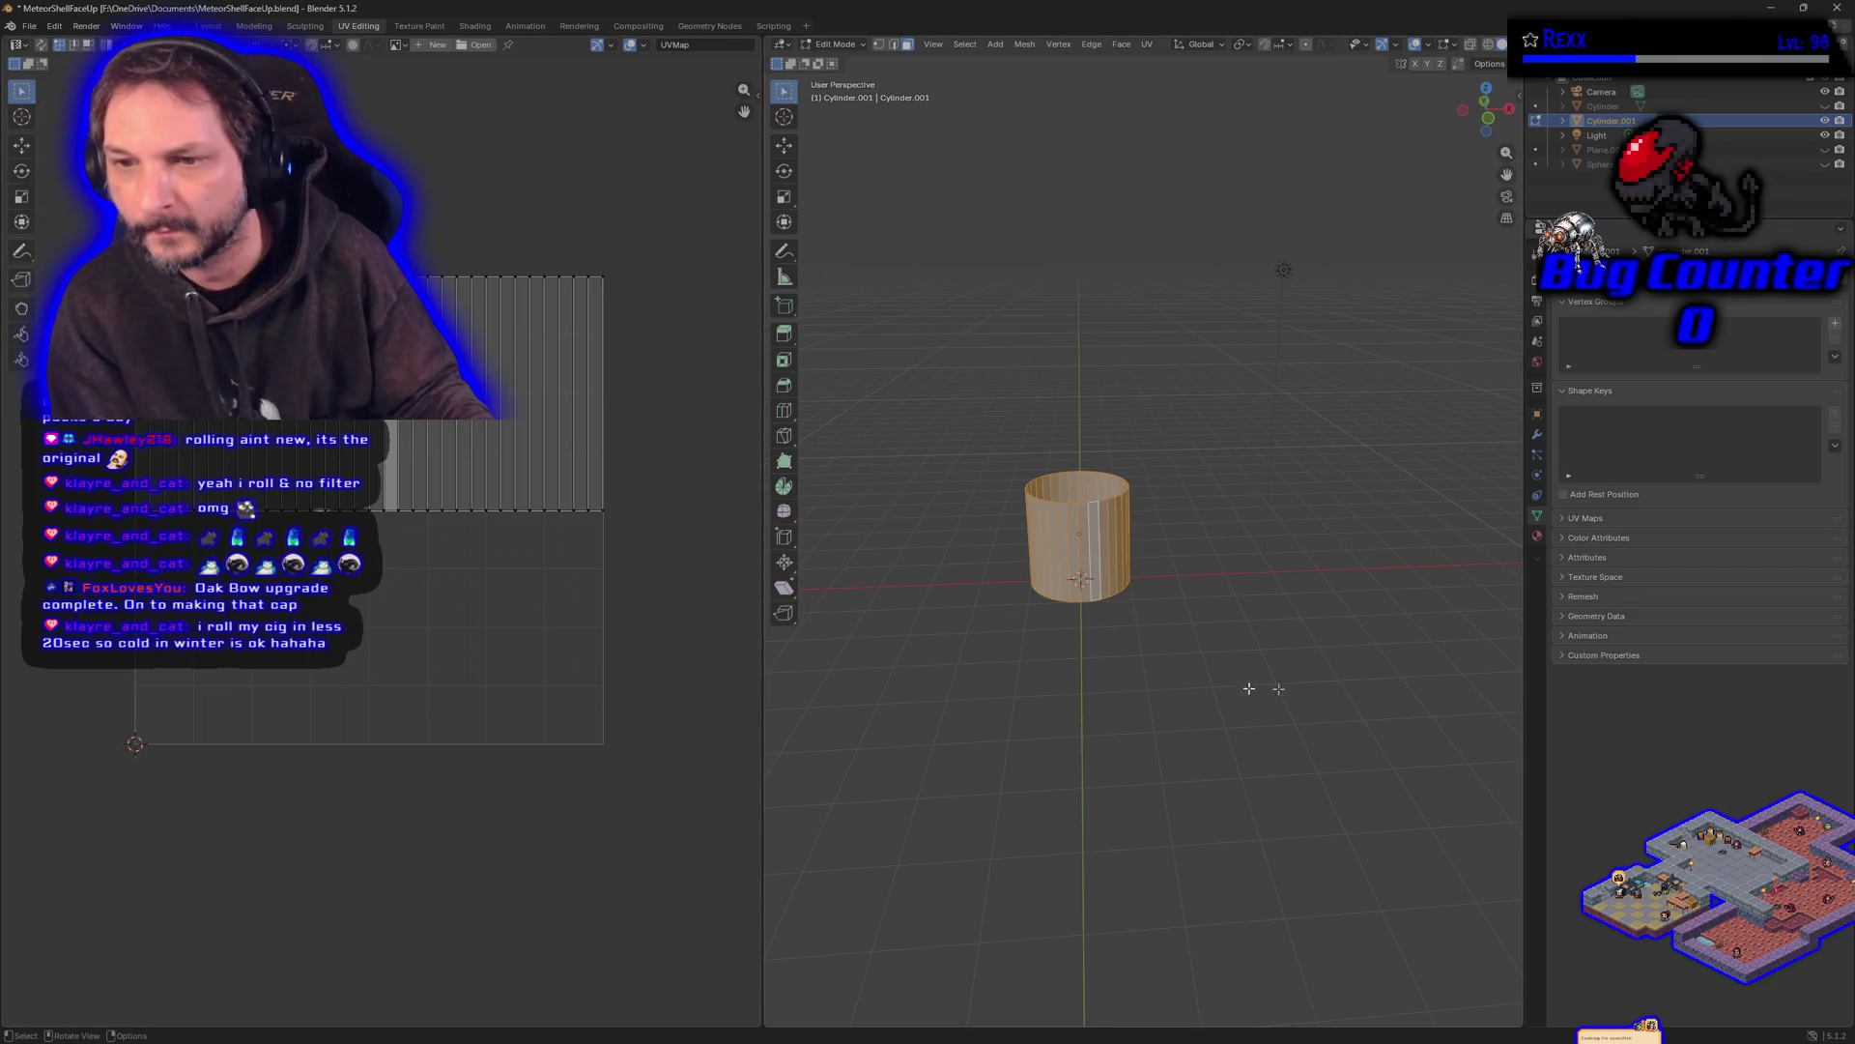
{"action": "left_click", "coordinate": [1153, 656]}
{"action": "left_click_drag", "start_coordinate": [1186, 656], "coordinate": [926, 440]}
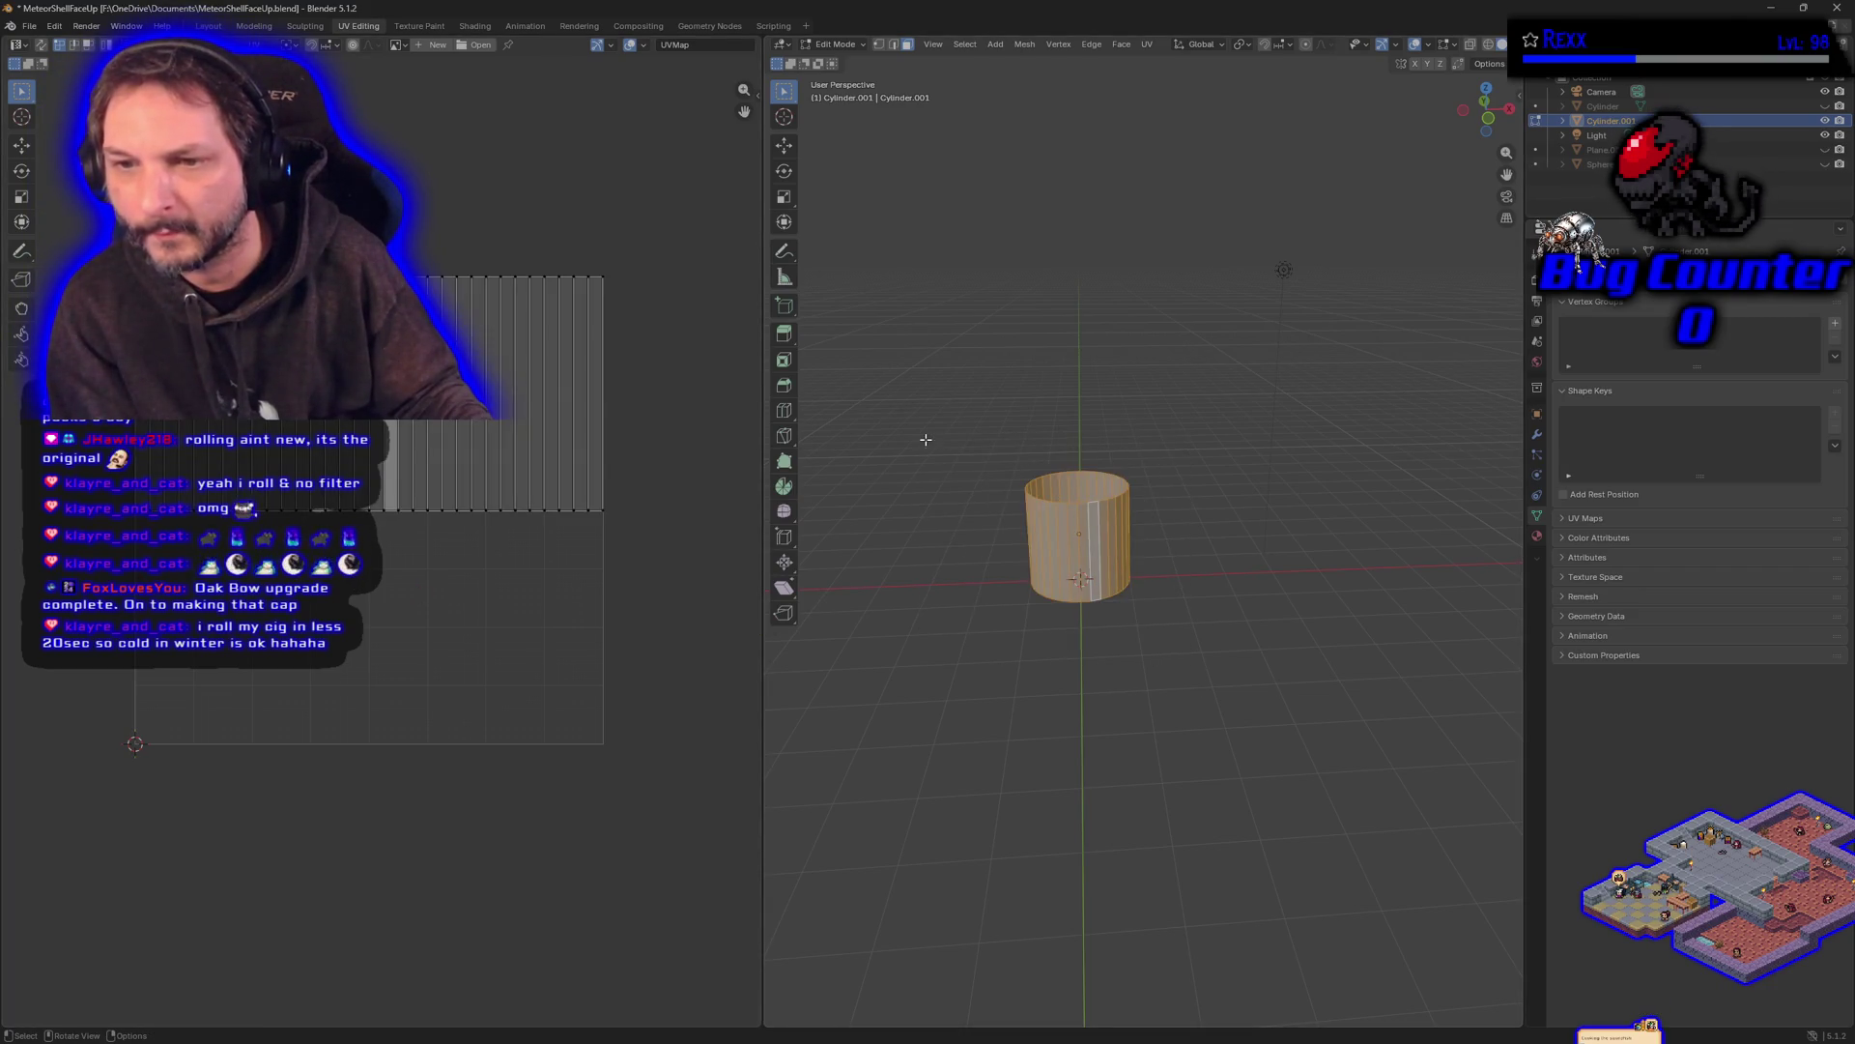
{"action": "left_click", "coordinate": [1096, 542]}
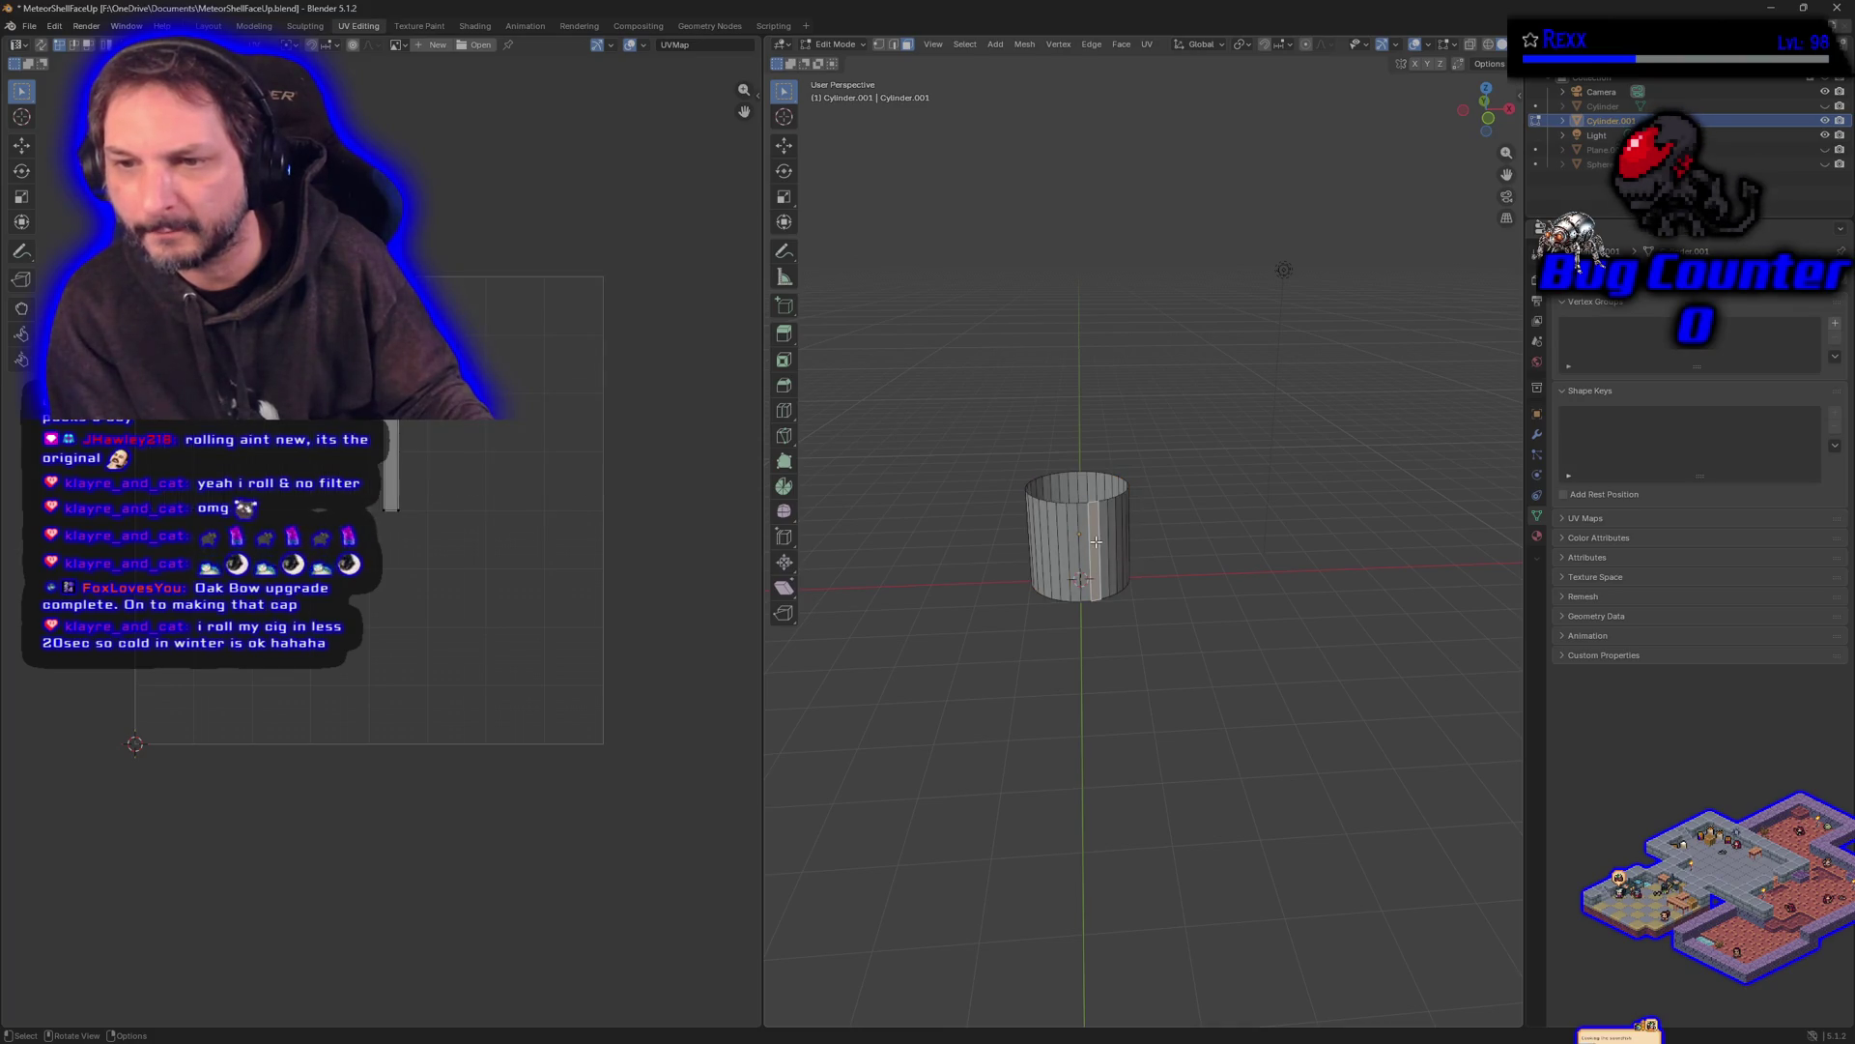
{"action": "left_click_drag", "start_coordinate": [1190, 641], "coordinate": [957, 443]}
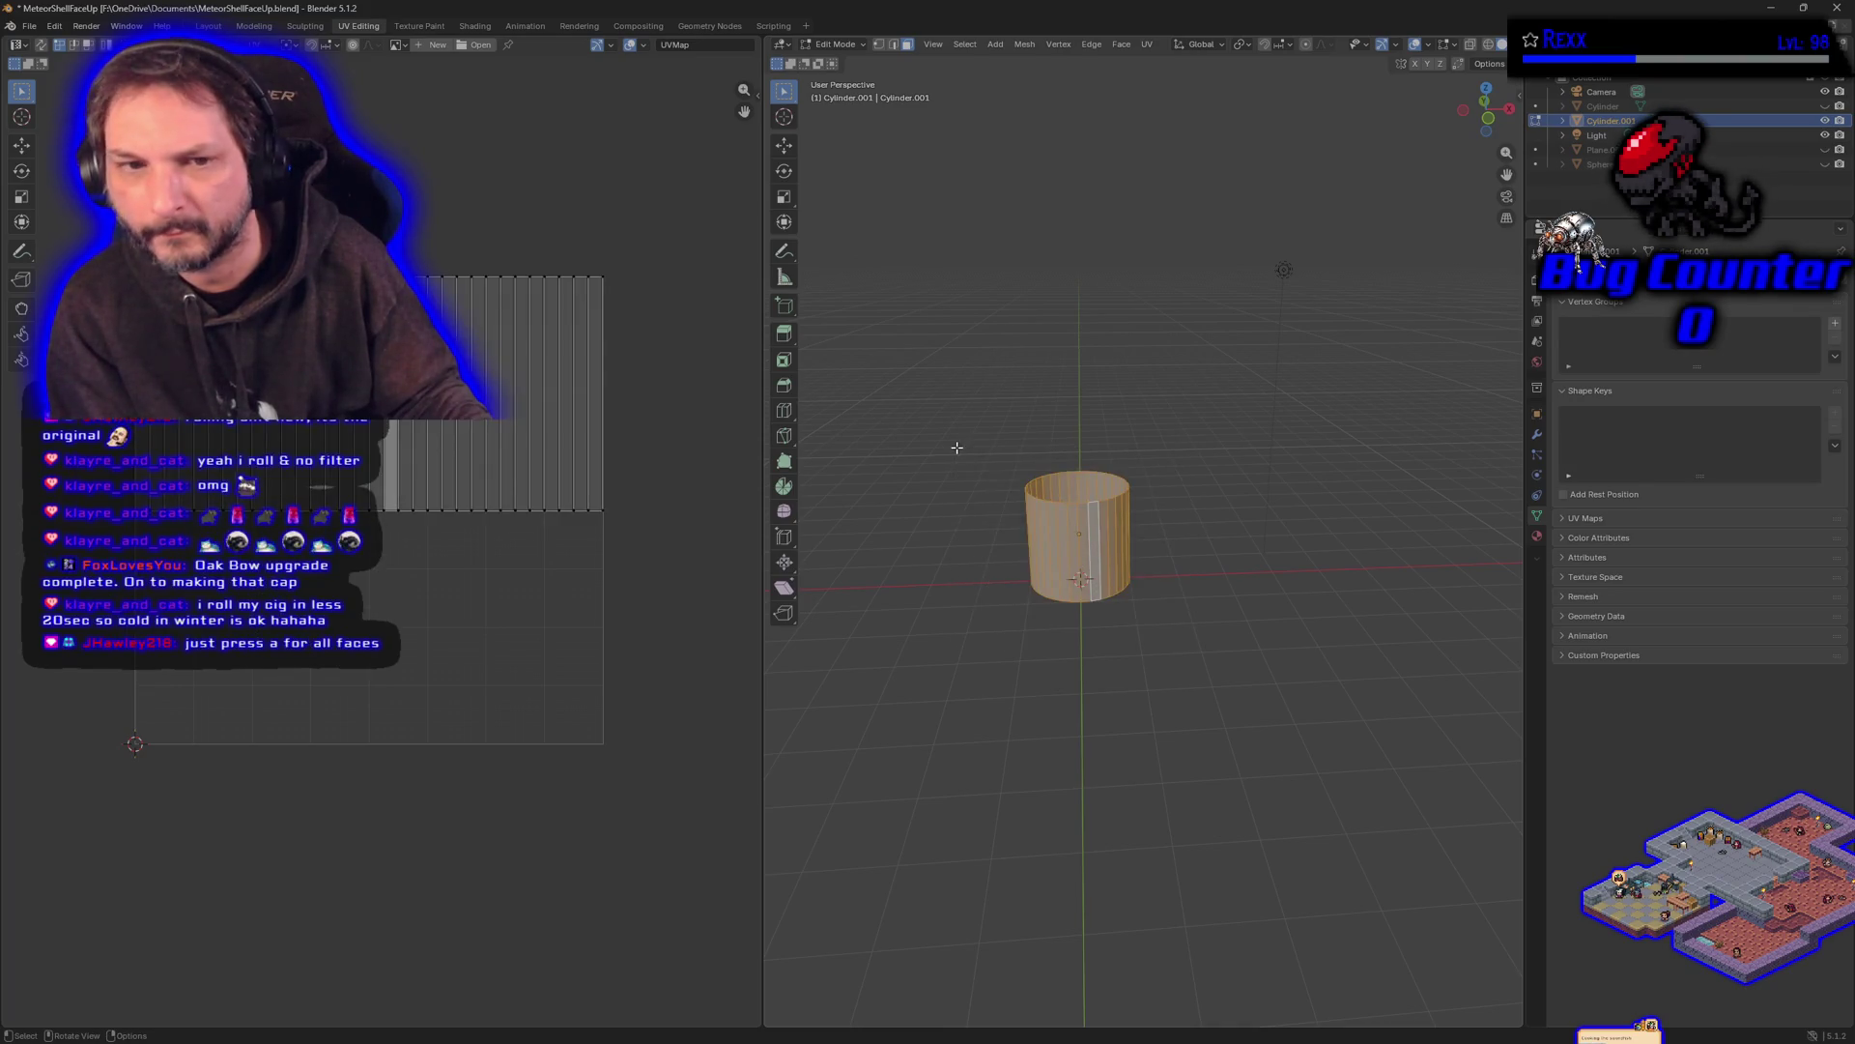
{"action": "left_click", "coordinate": [1082, 514]}
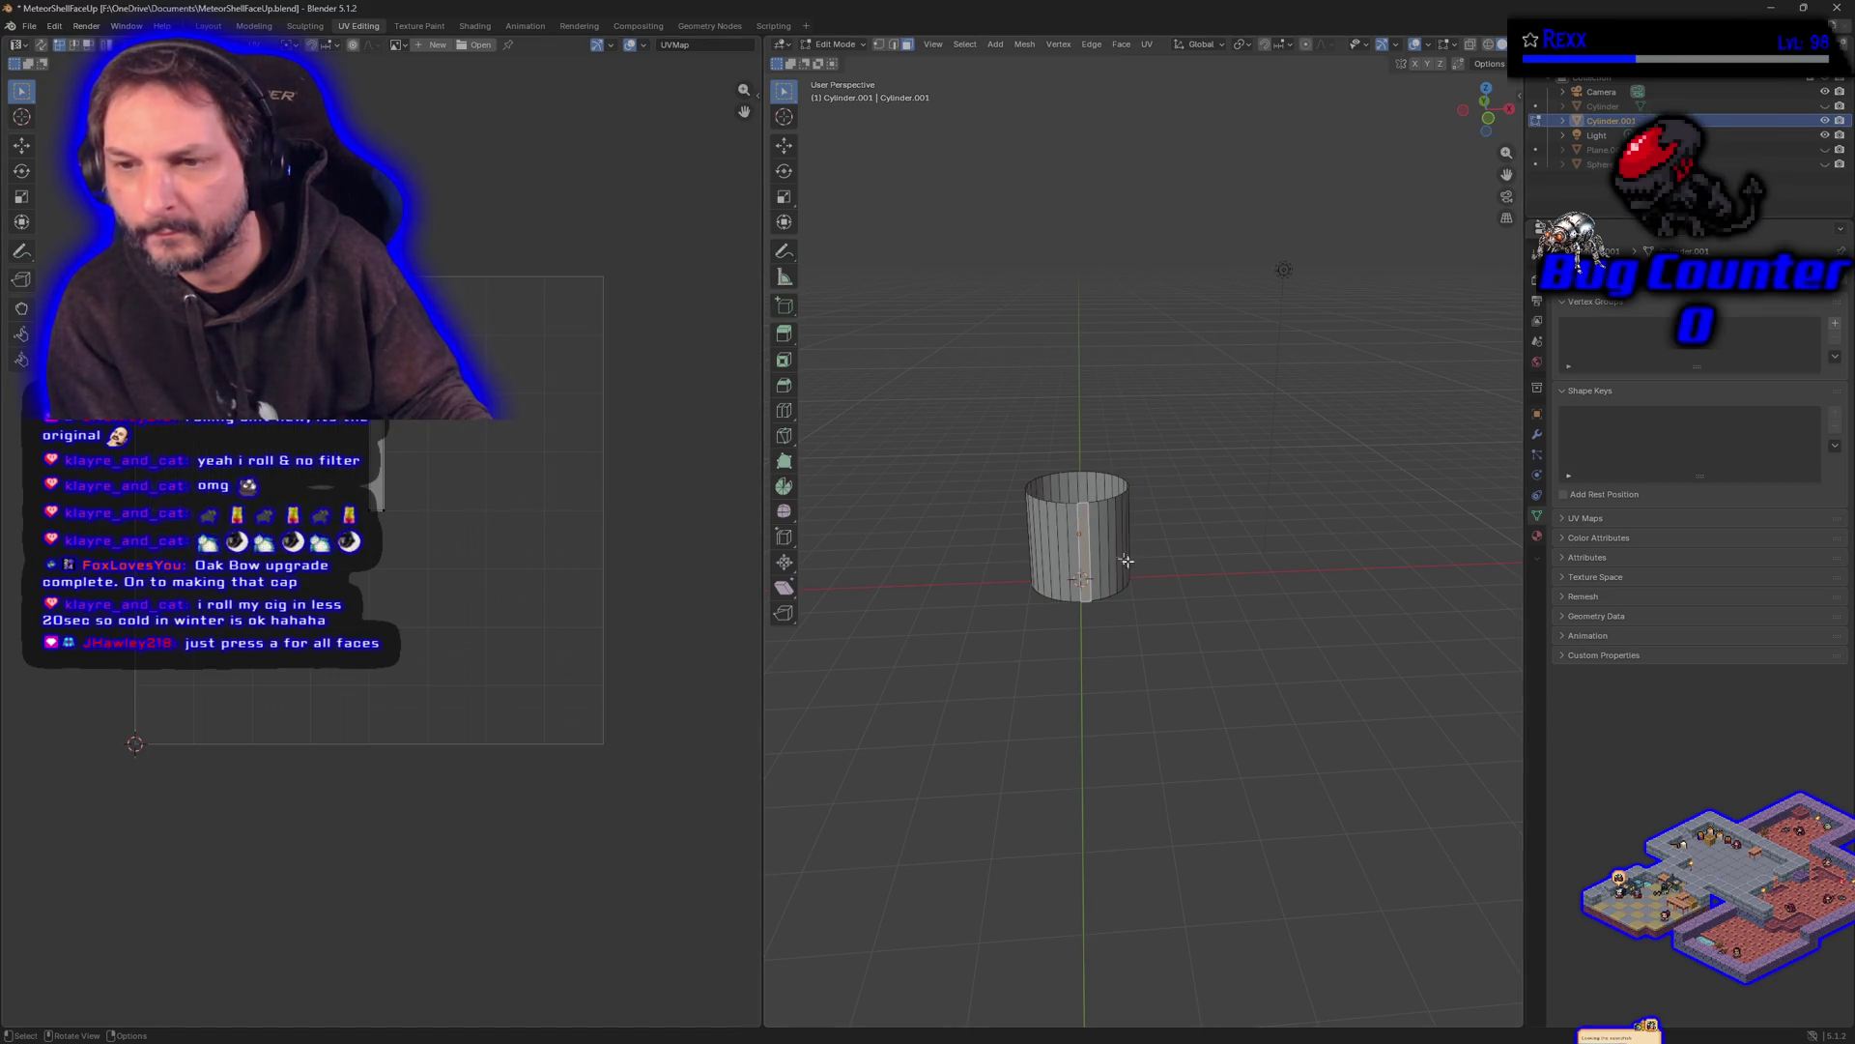
{"action": "left_click_drag", "start_coordinate": [1308, 663], "coordinate": [979, 404]}
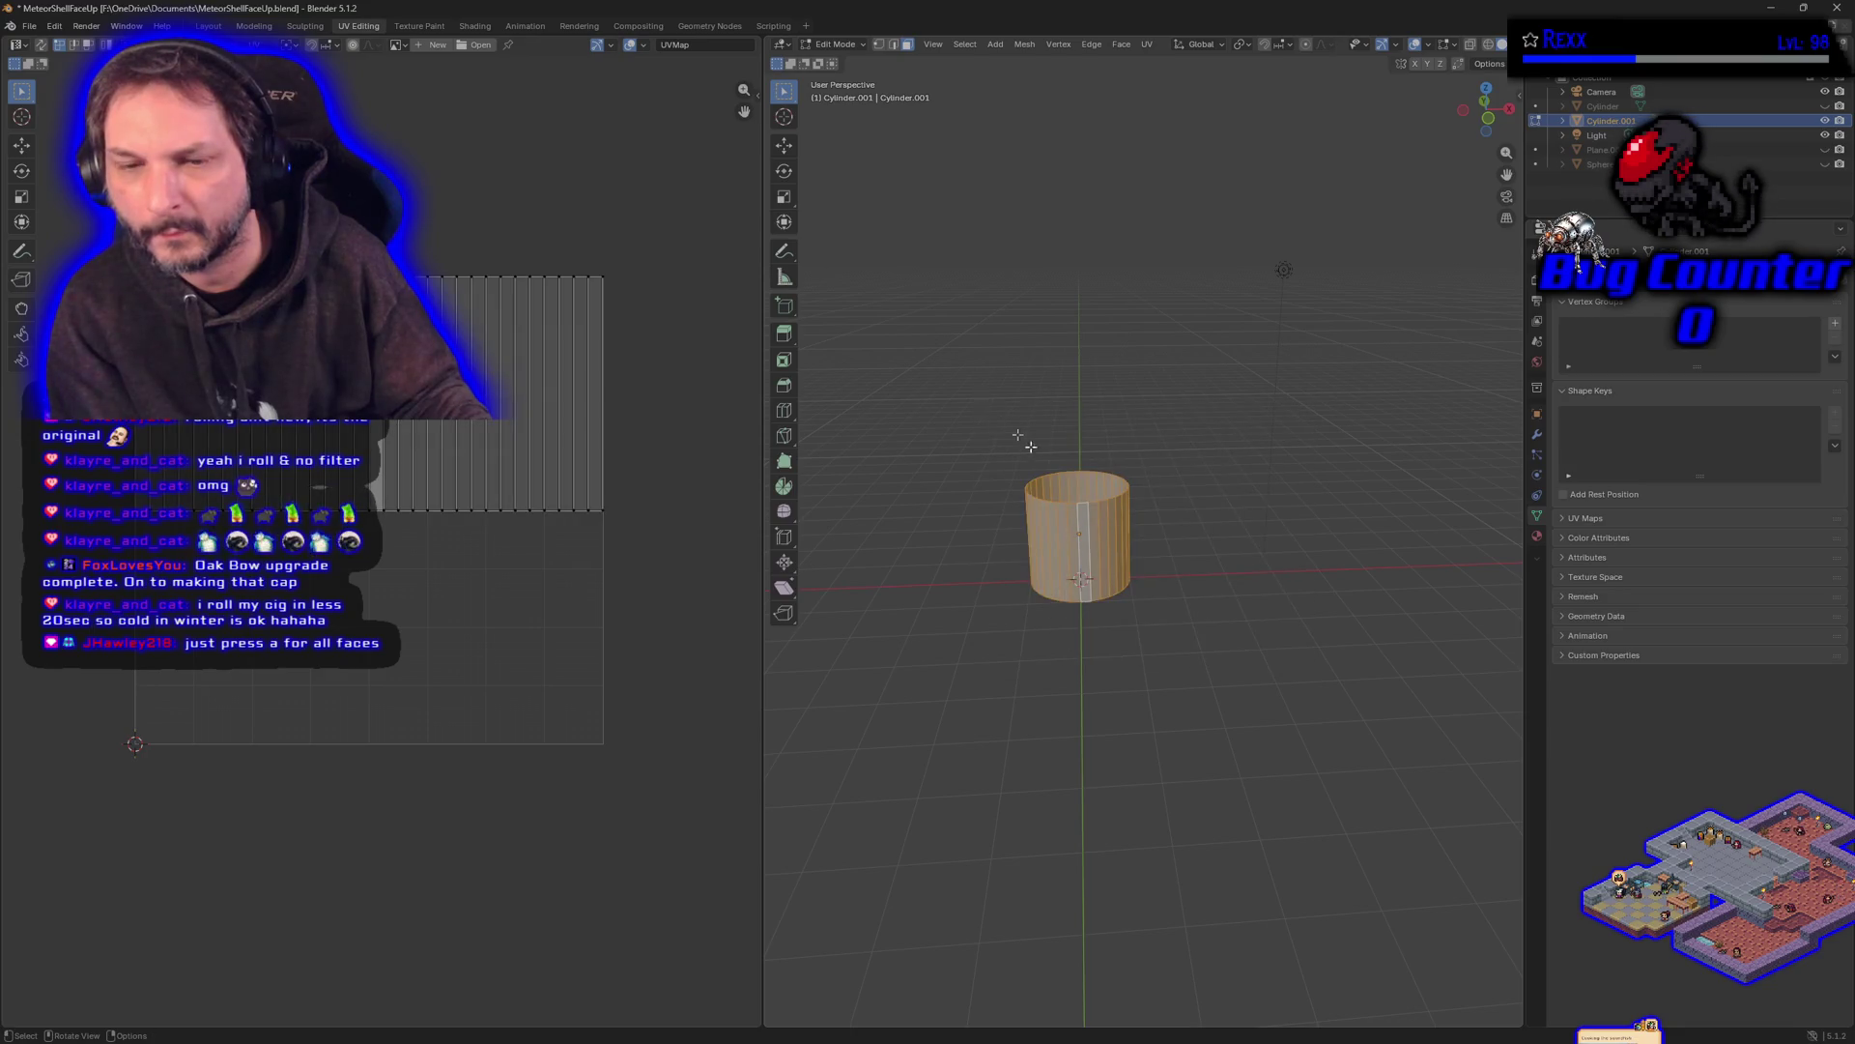
{"action": "key", "text": "alt+a"}
{"action": "left_click_drag", "start_coordinate": [1227, 646], "coordinate": [926, 410]}
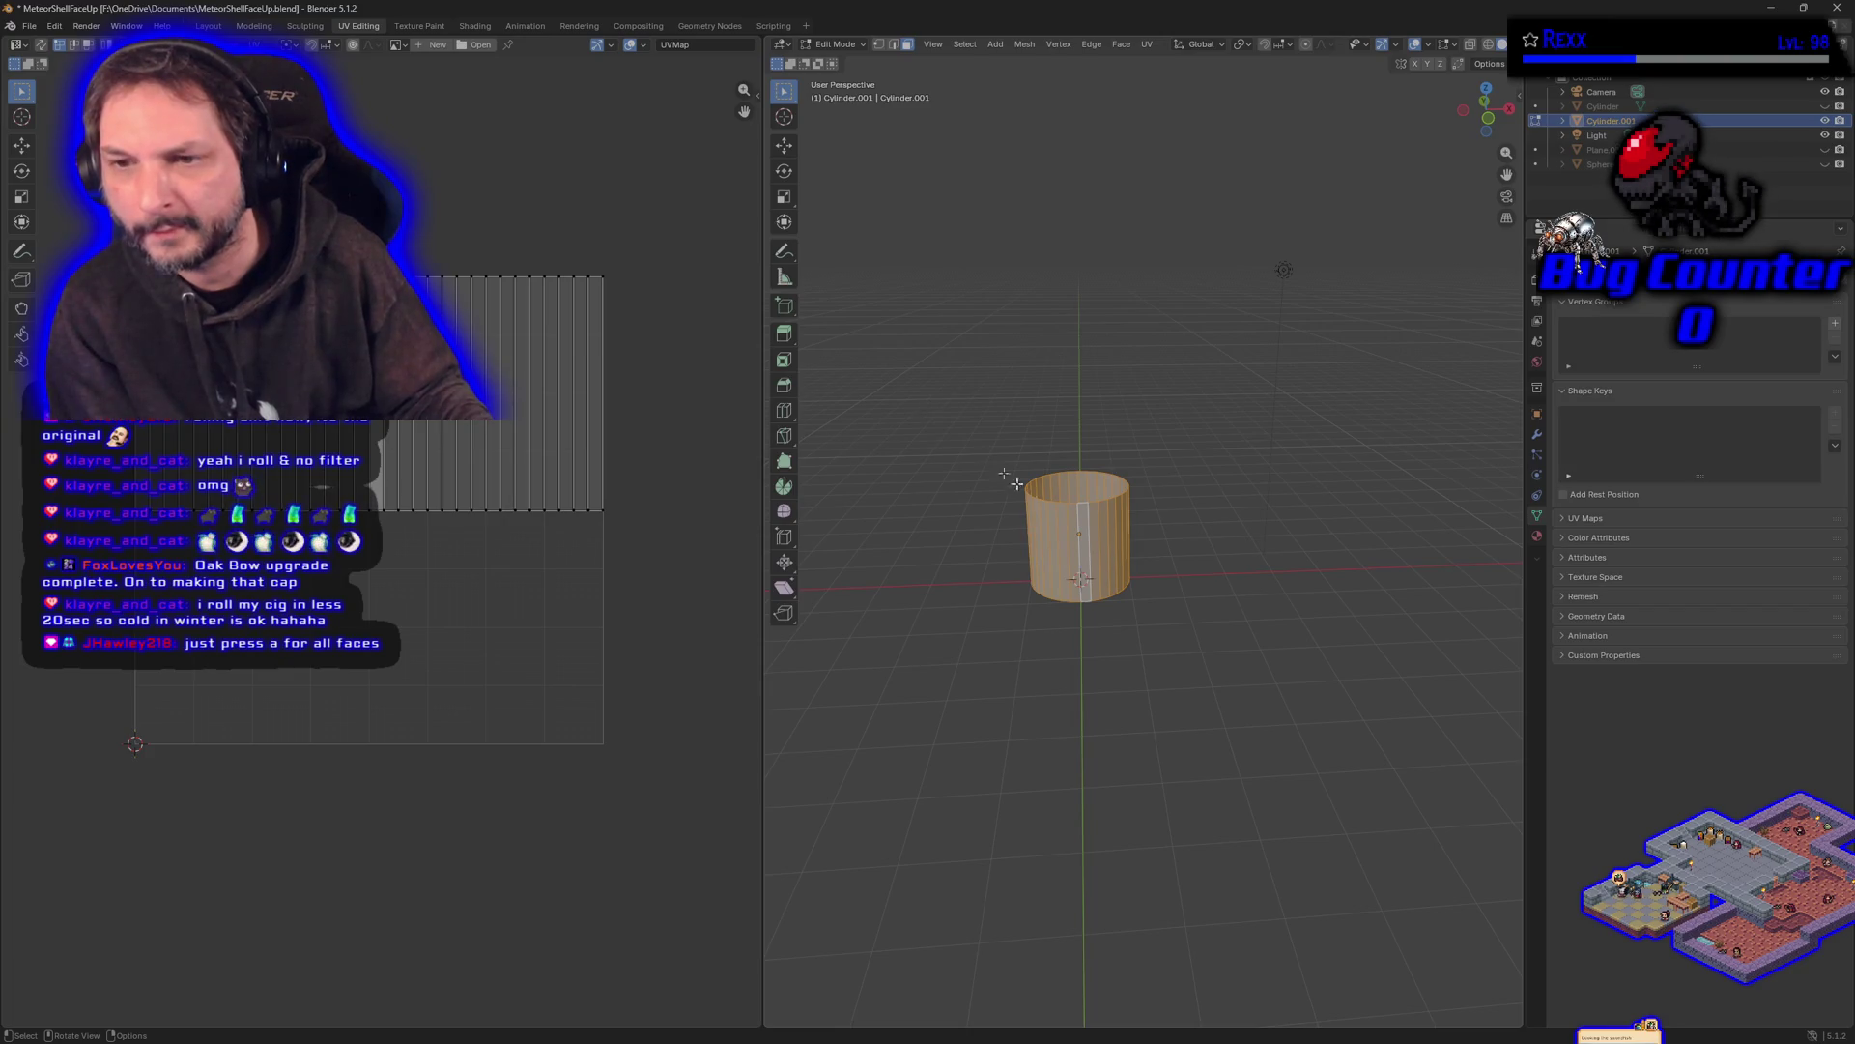
- Dismiss the face options menu, box-select the whole cylinder with B, then deselect it
{"action": "right_click", "coordinate": [1081, 509]}
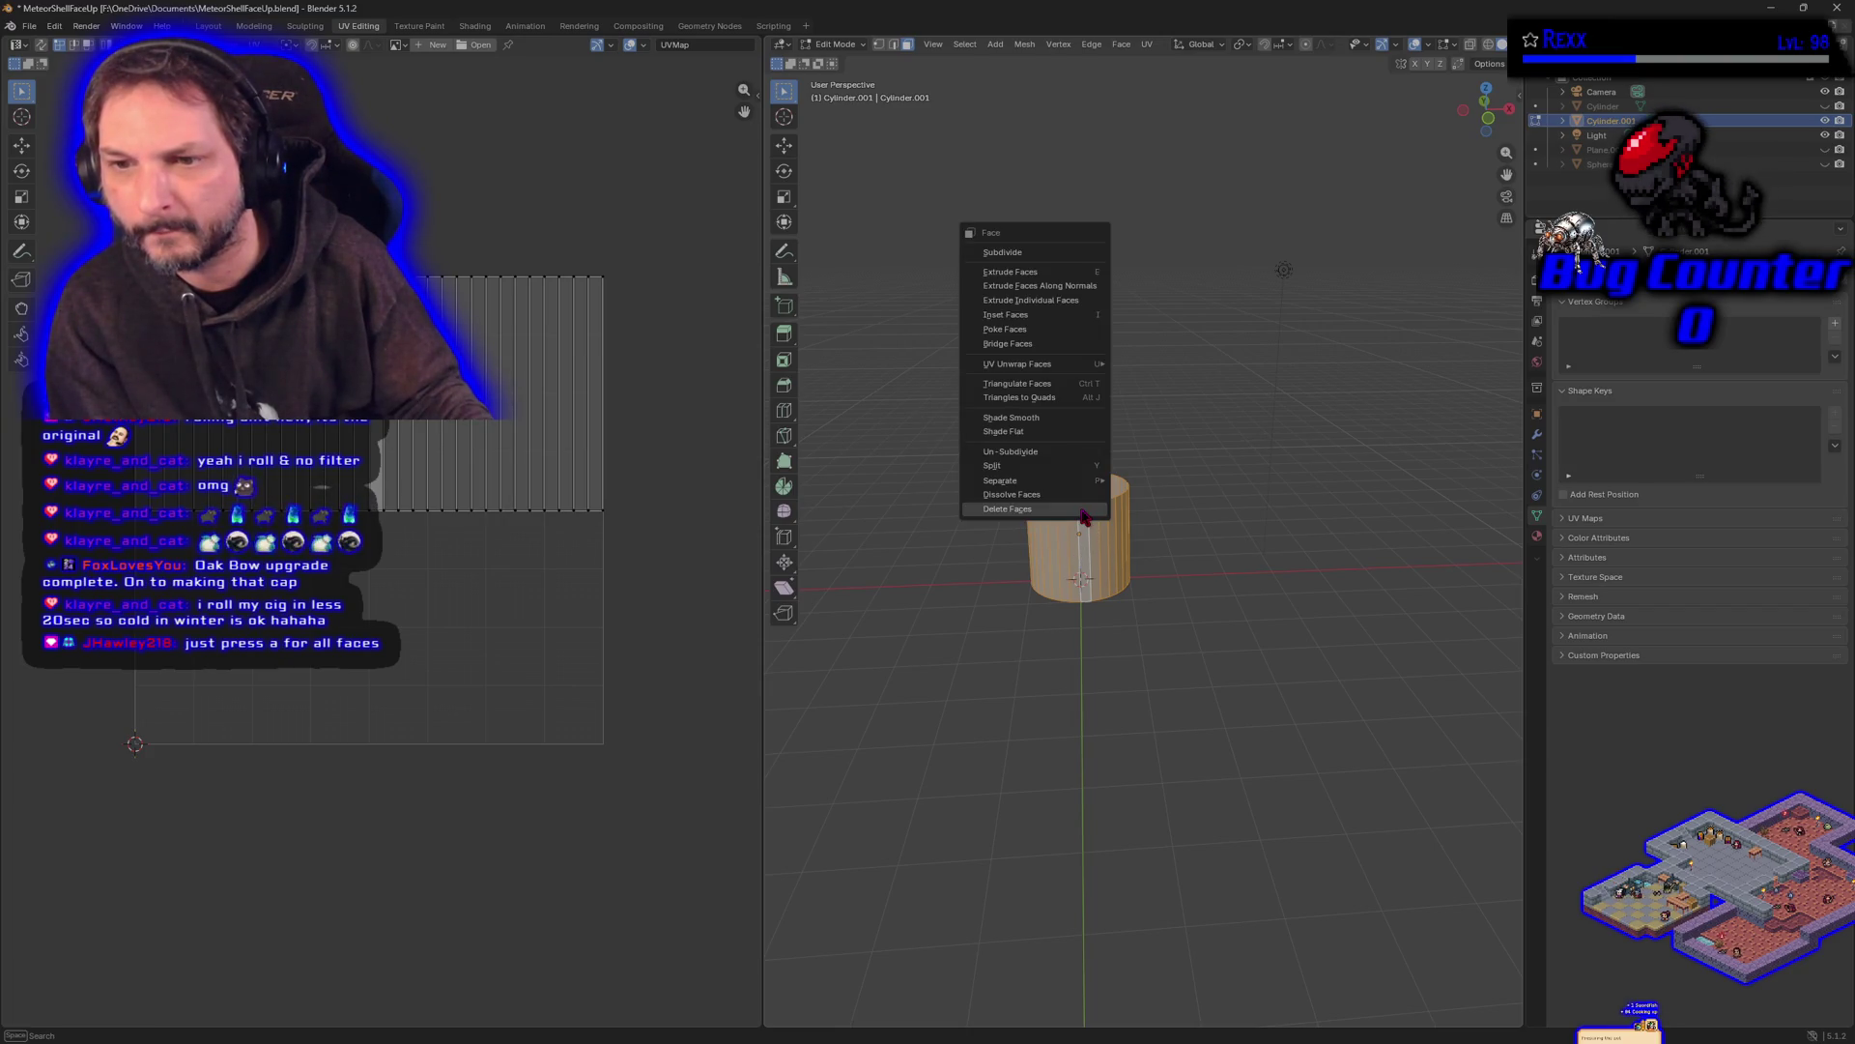
{"action": "key", "text": "Escape"}
{"action": "key", "text": "alt+a"}
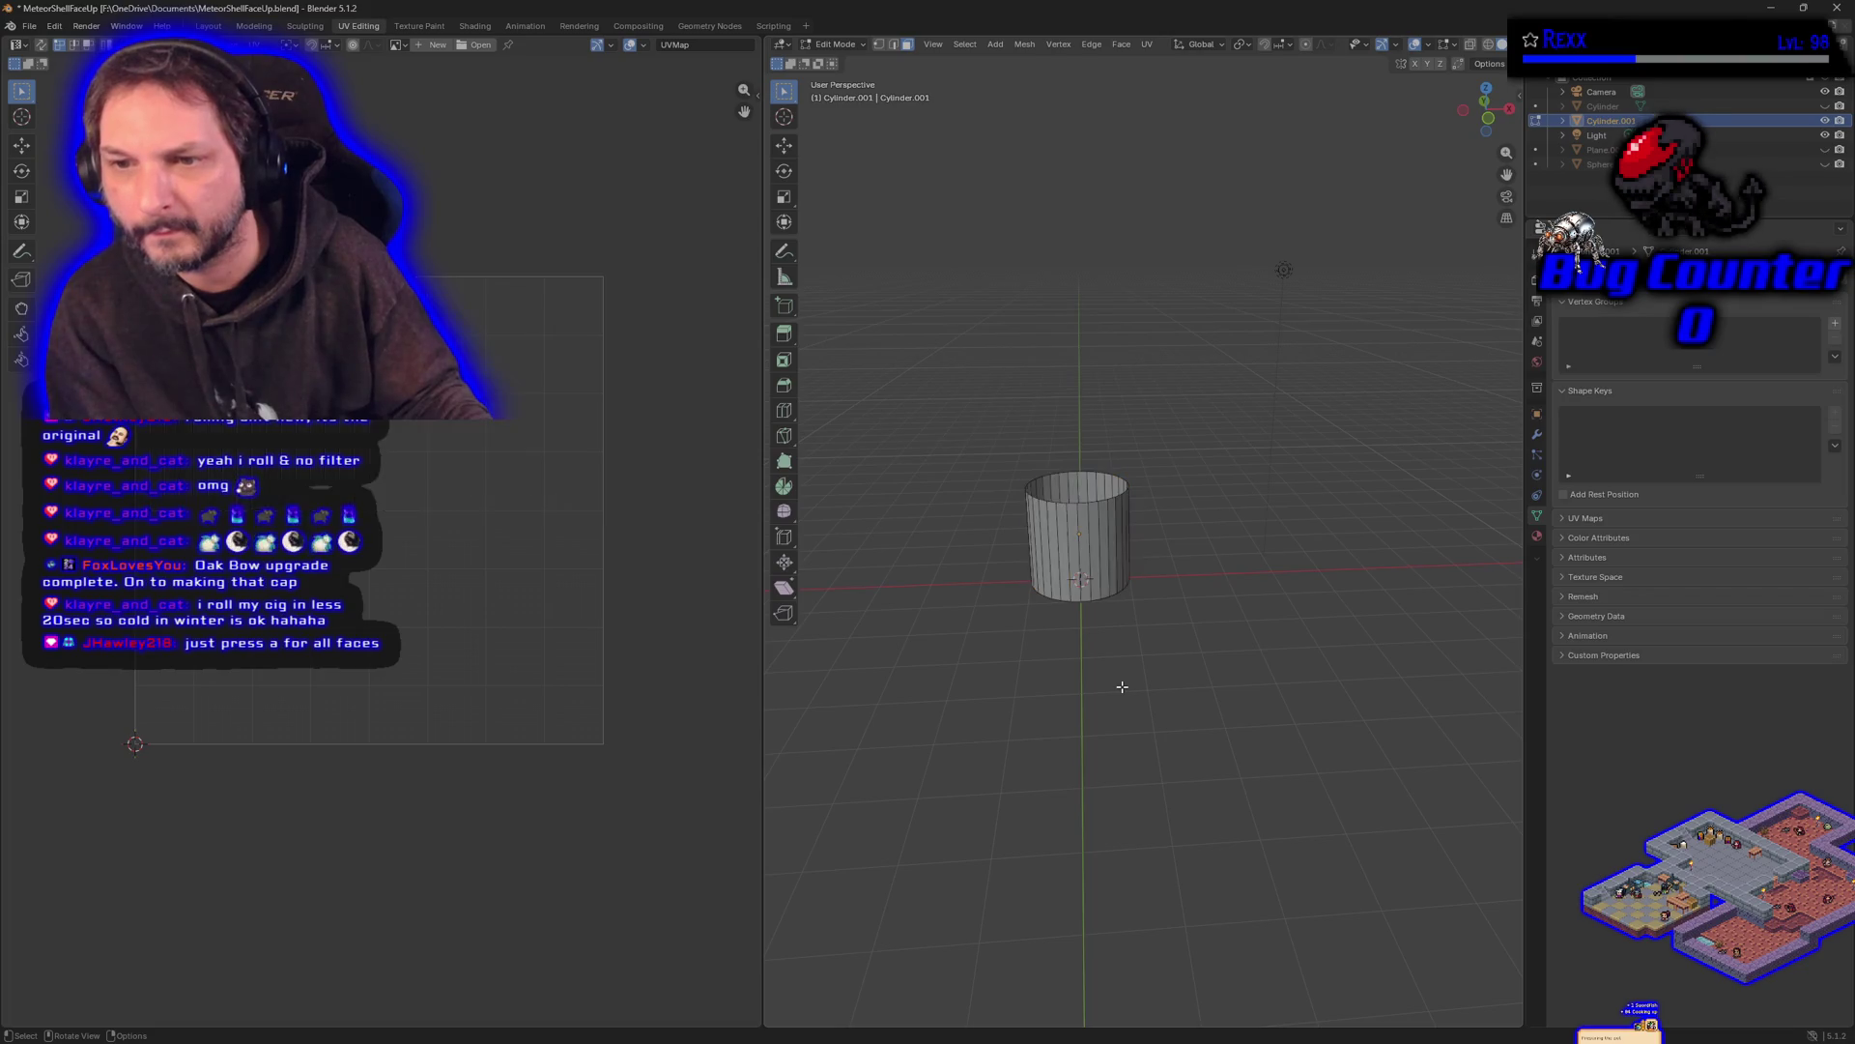
{"action": "key", "text": "b"}
{"action": "left_click_drag", "start_coordinate": [967, 413], "coordinate": [1233, 705]}
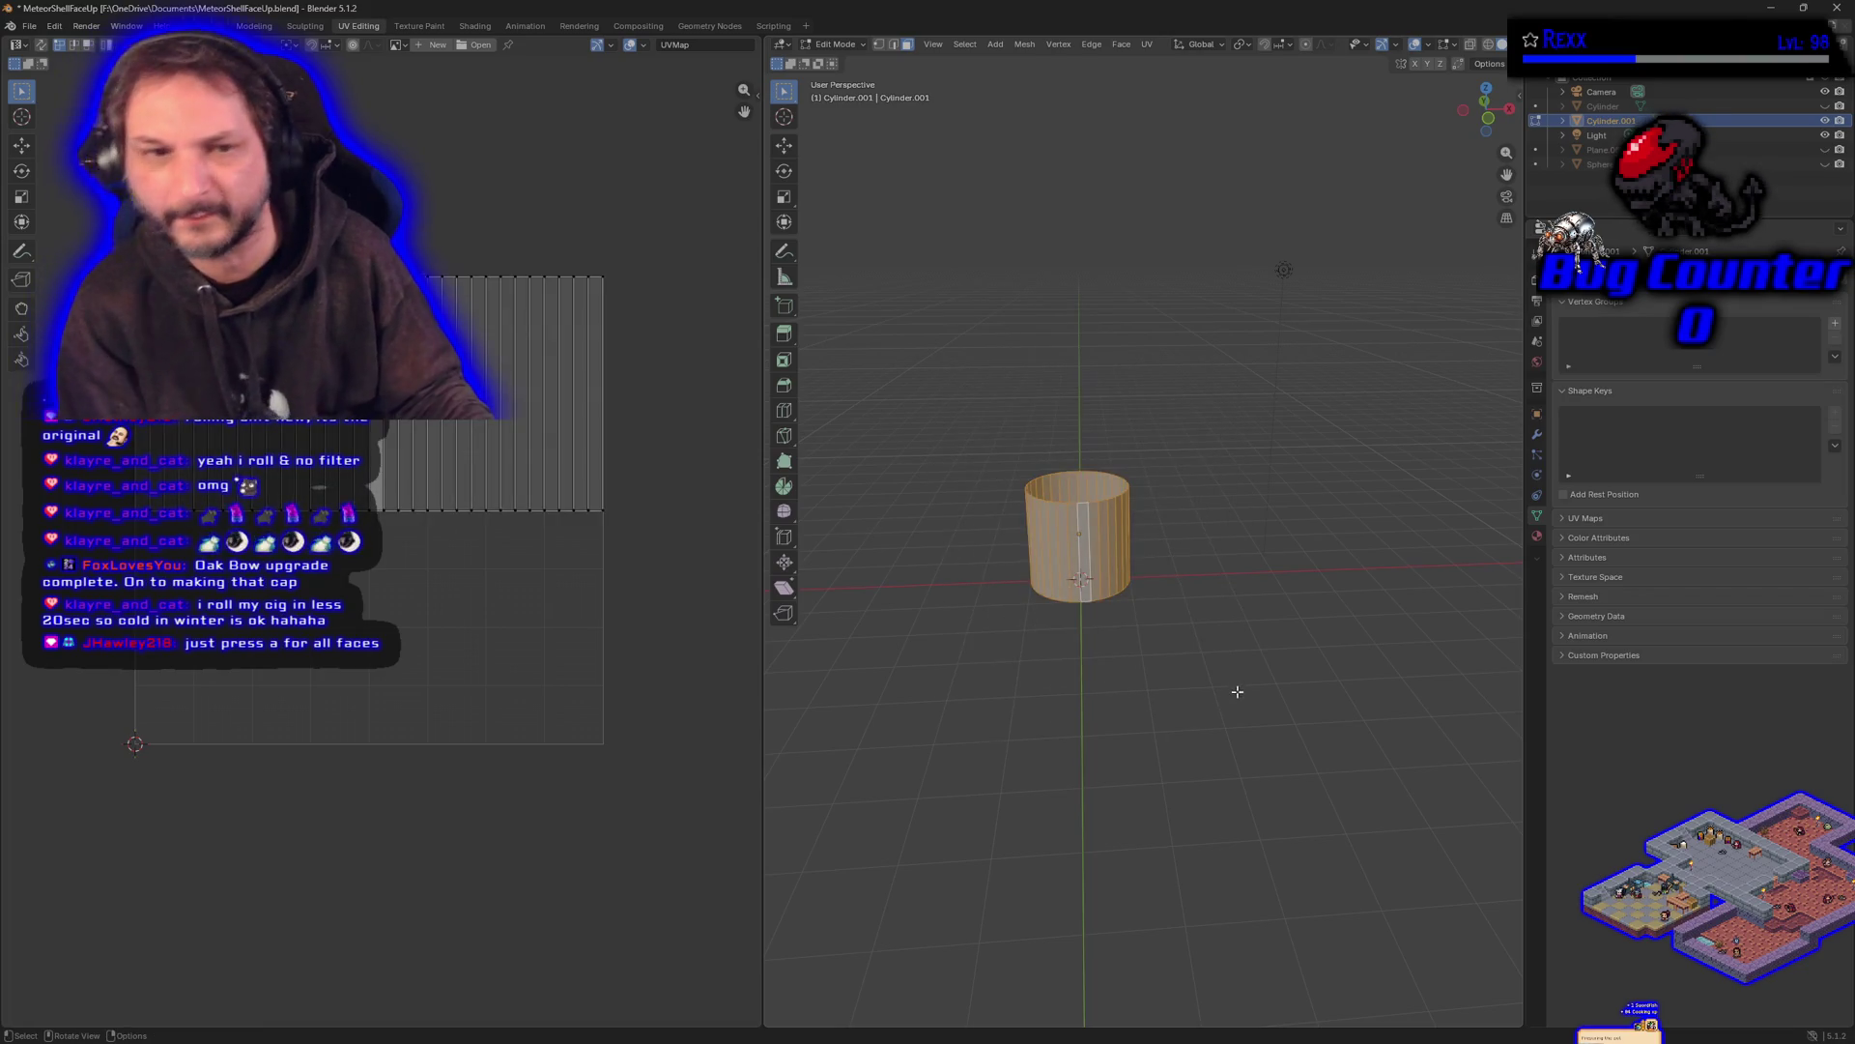
{"action": "key", "text": "alt+a"}
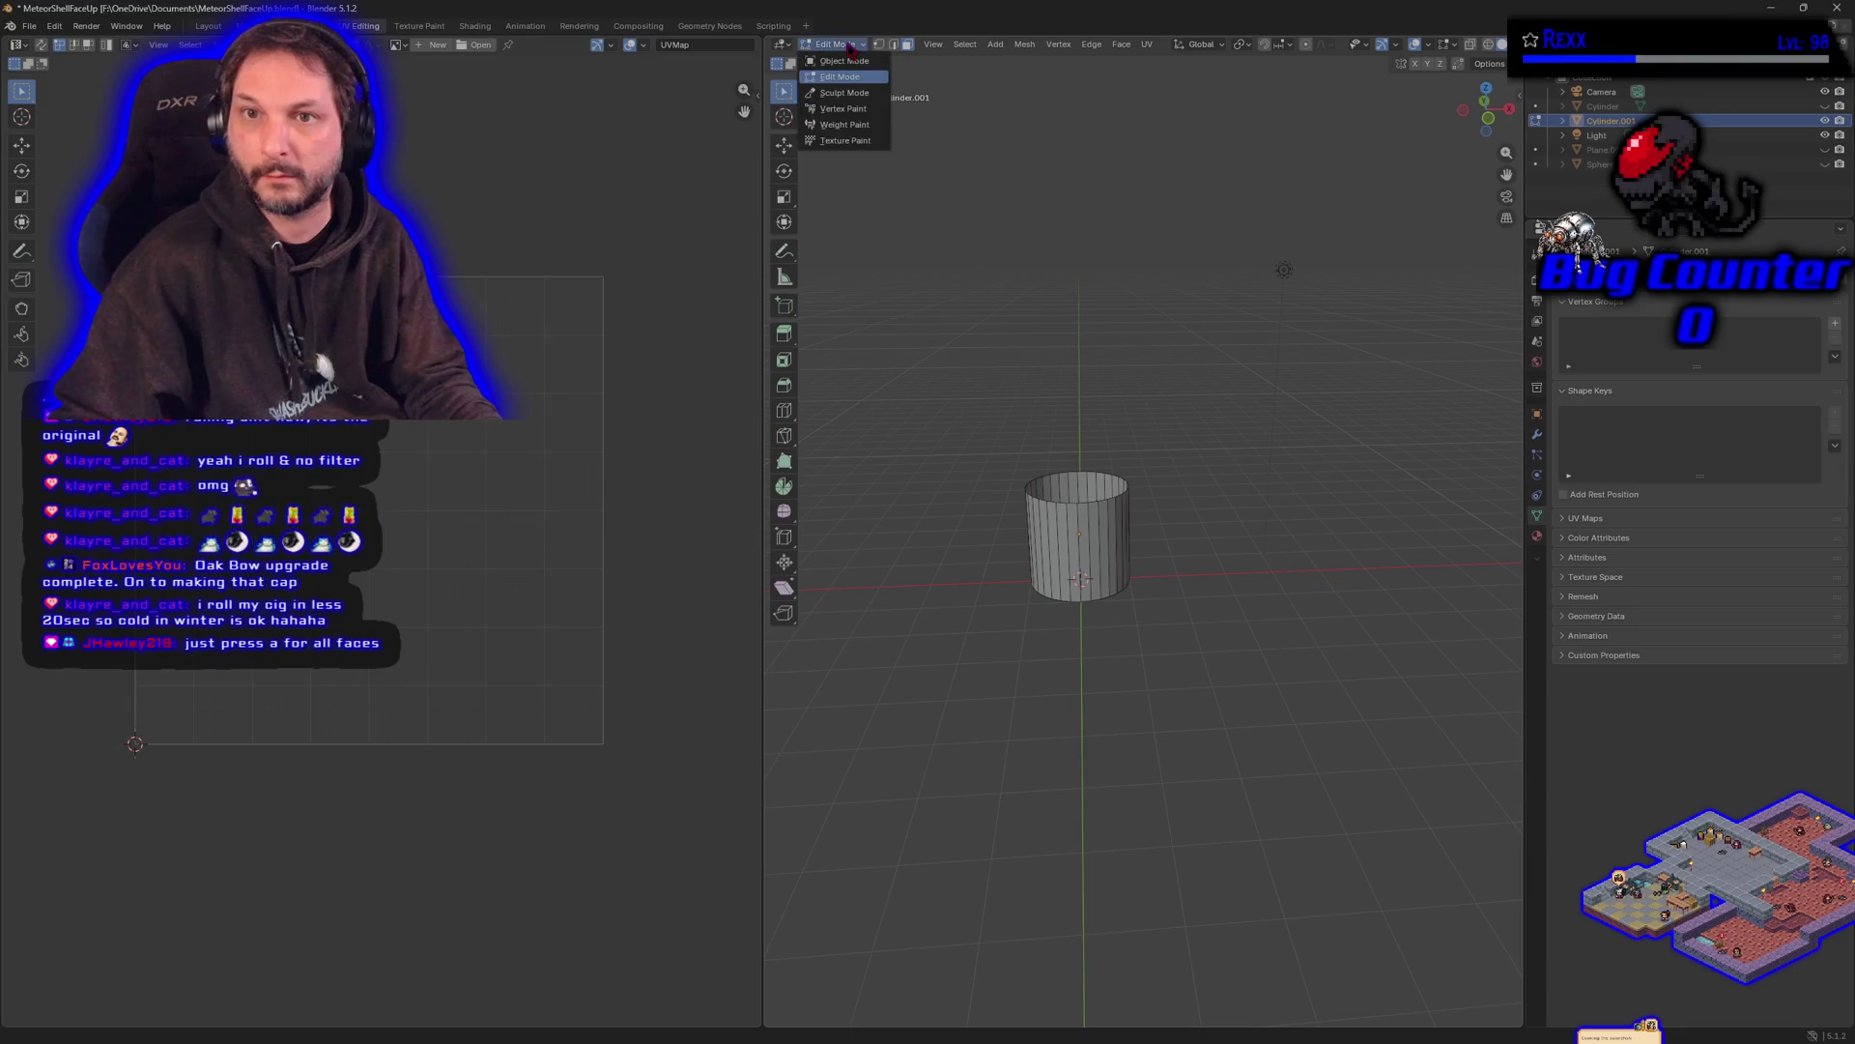
- Toggle the cylinder to Object Mode and back to Edit Mode, then test A / Alt+A selection
{"action": "left_click", "coordinate": [849, 46]}
{"action": "left_click", "coordinate": [843, 61]}
{"action": "left_click", "coordinate": [850, 46]}
{"action": "left_click", "coordinate": [840, 77]}
{"action": "key", "text": "a"}
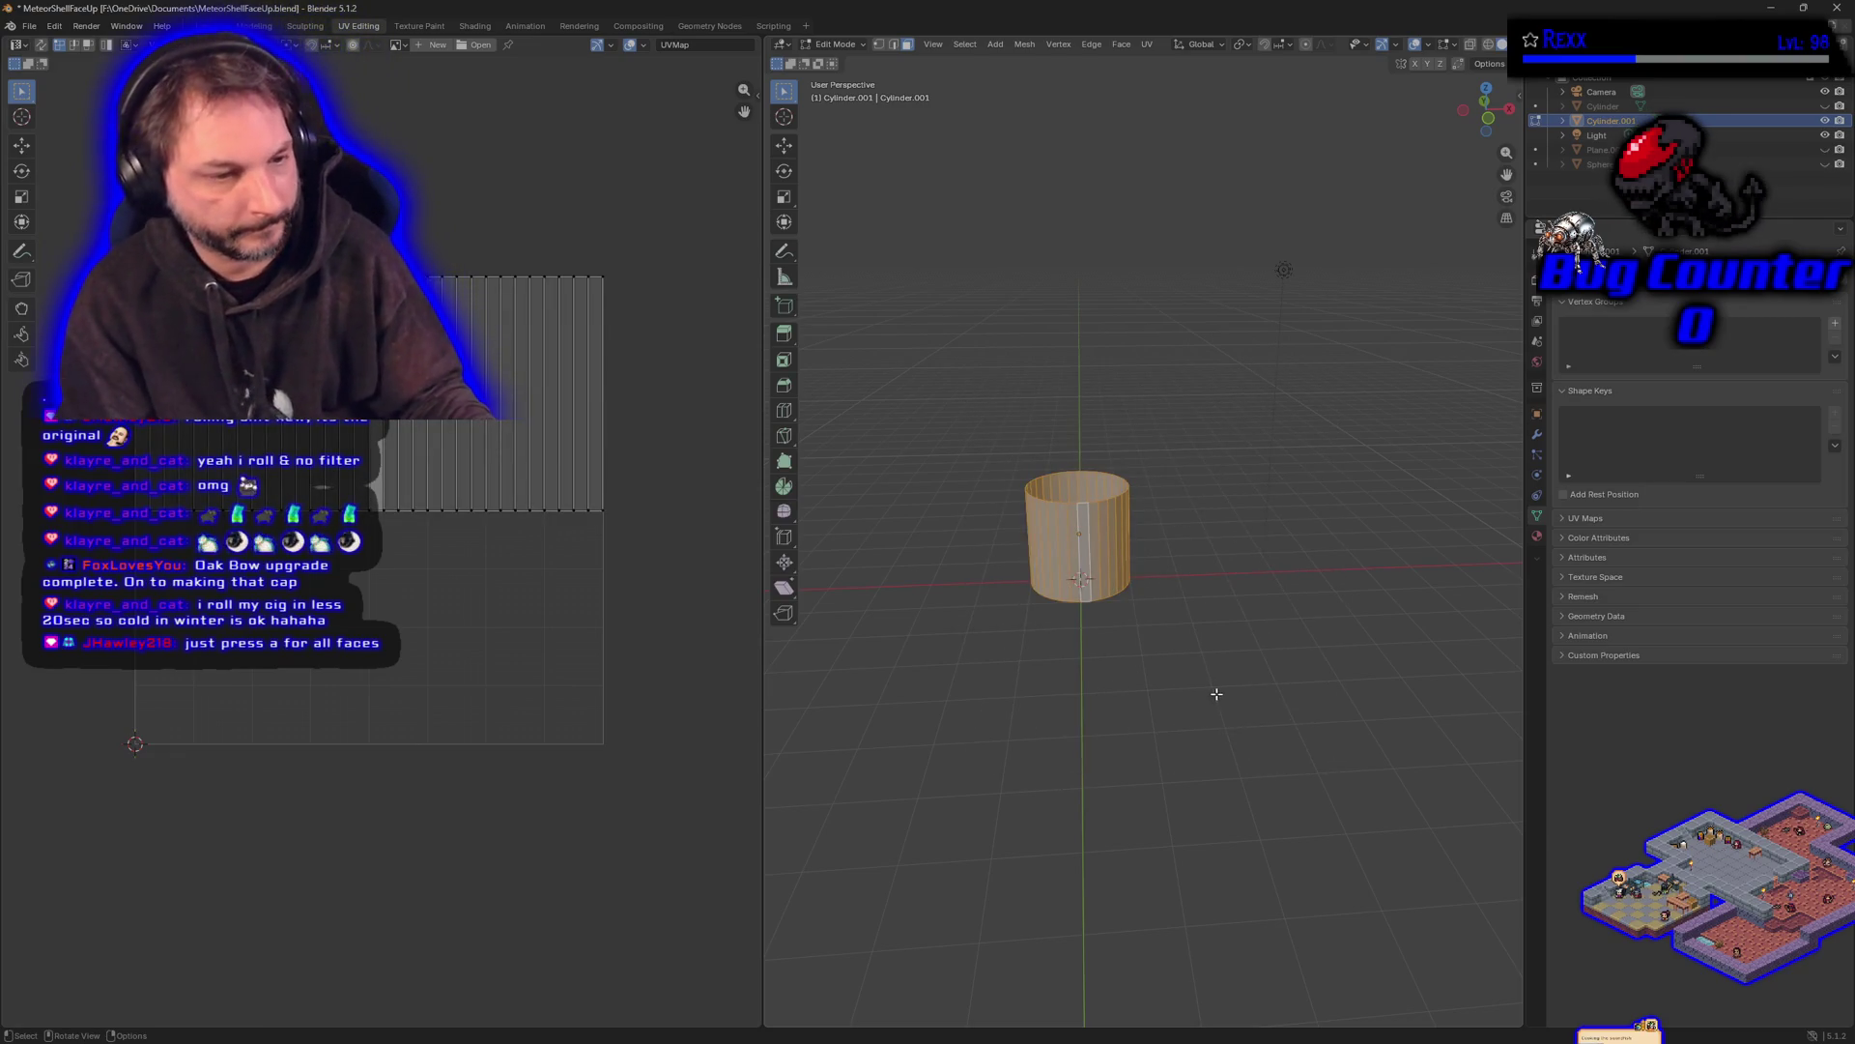
{"action": "key", "text": "alt+a"}
{"action": "key", "text": "a"}
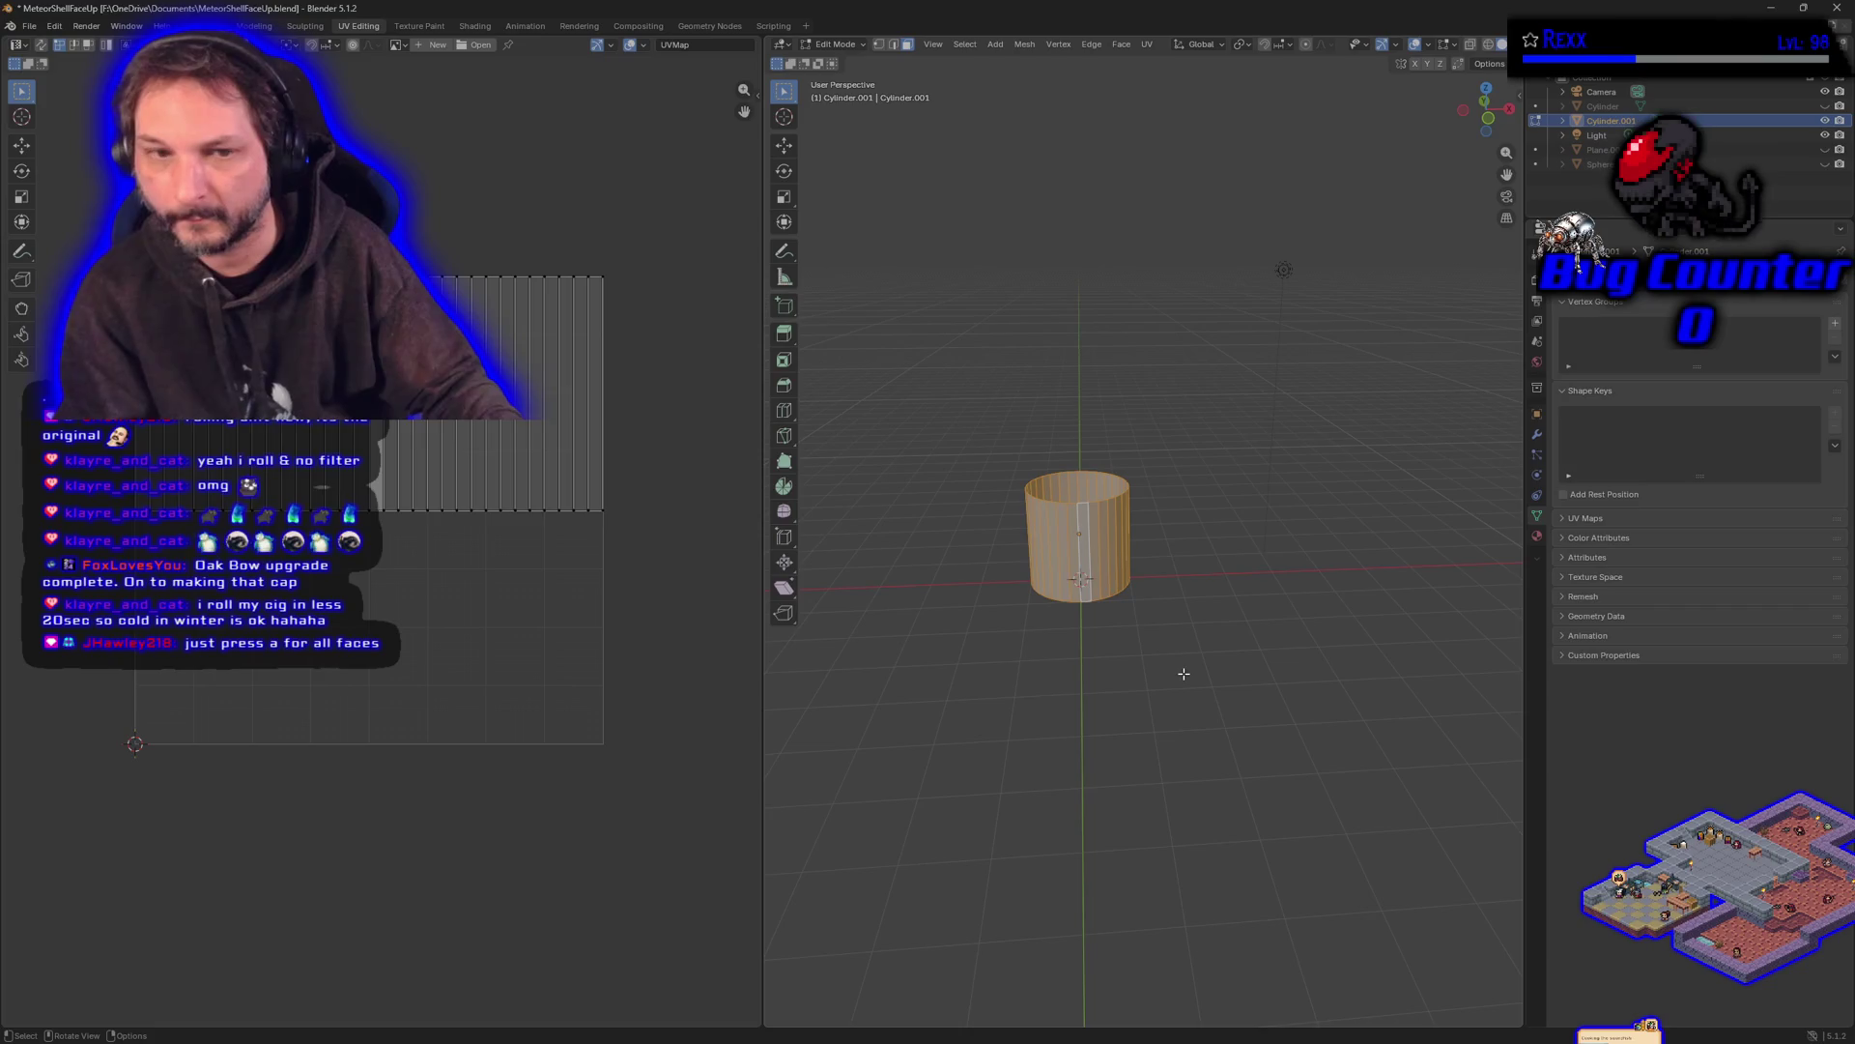
{"action": "left_click", "coordinate": [1086, 545]}
{"action": "key", "text": "a"}
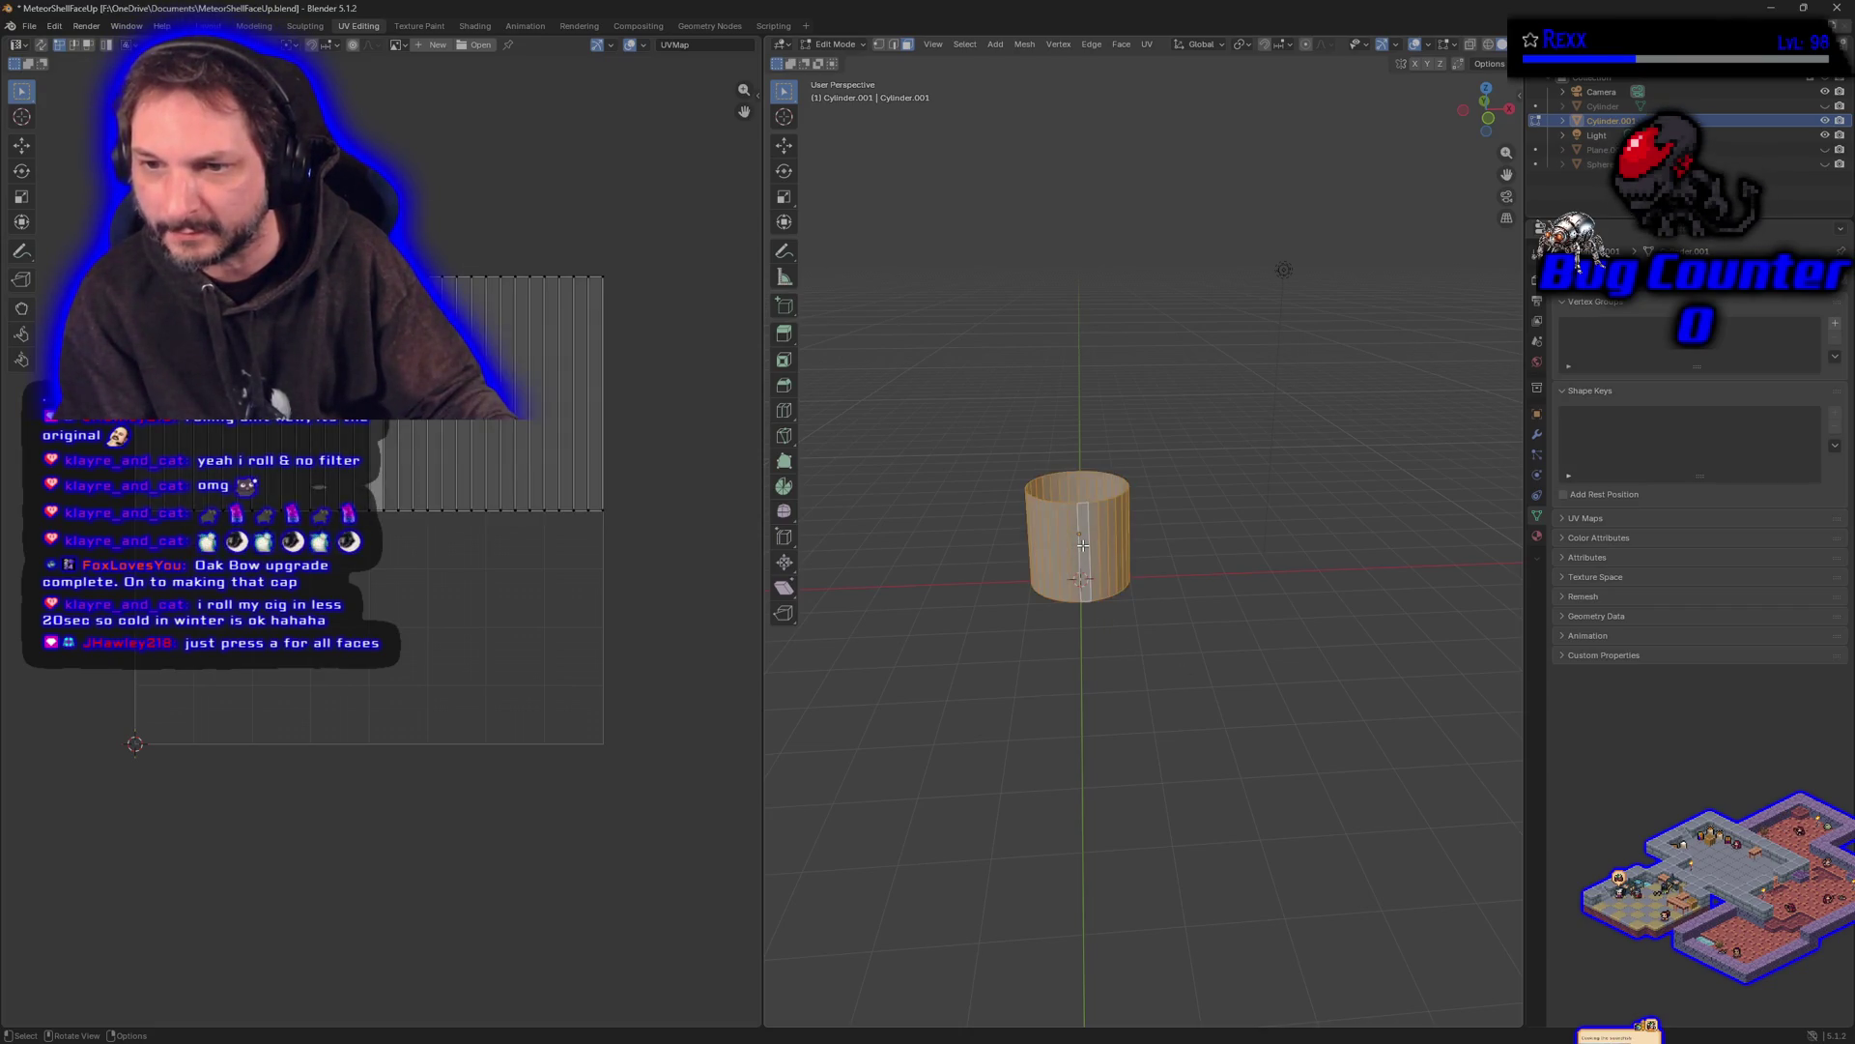
{"action": "key", "text": "alt+a"}
{"action": "key", "text": "a"}
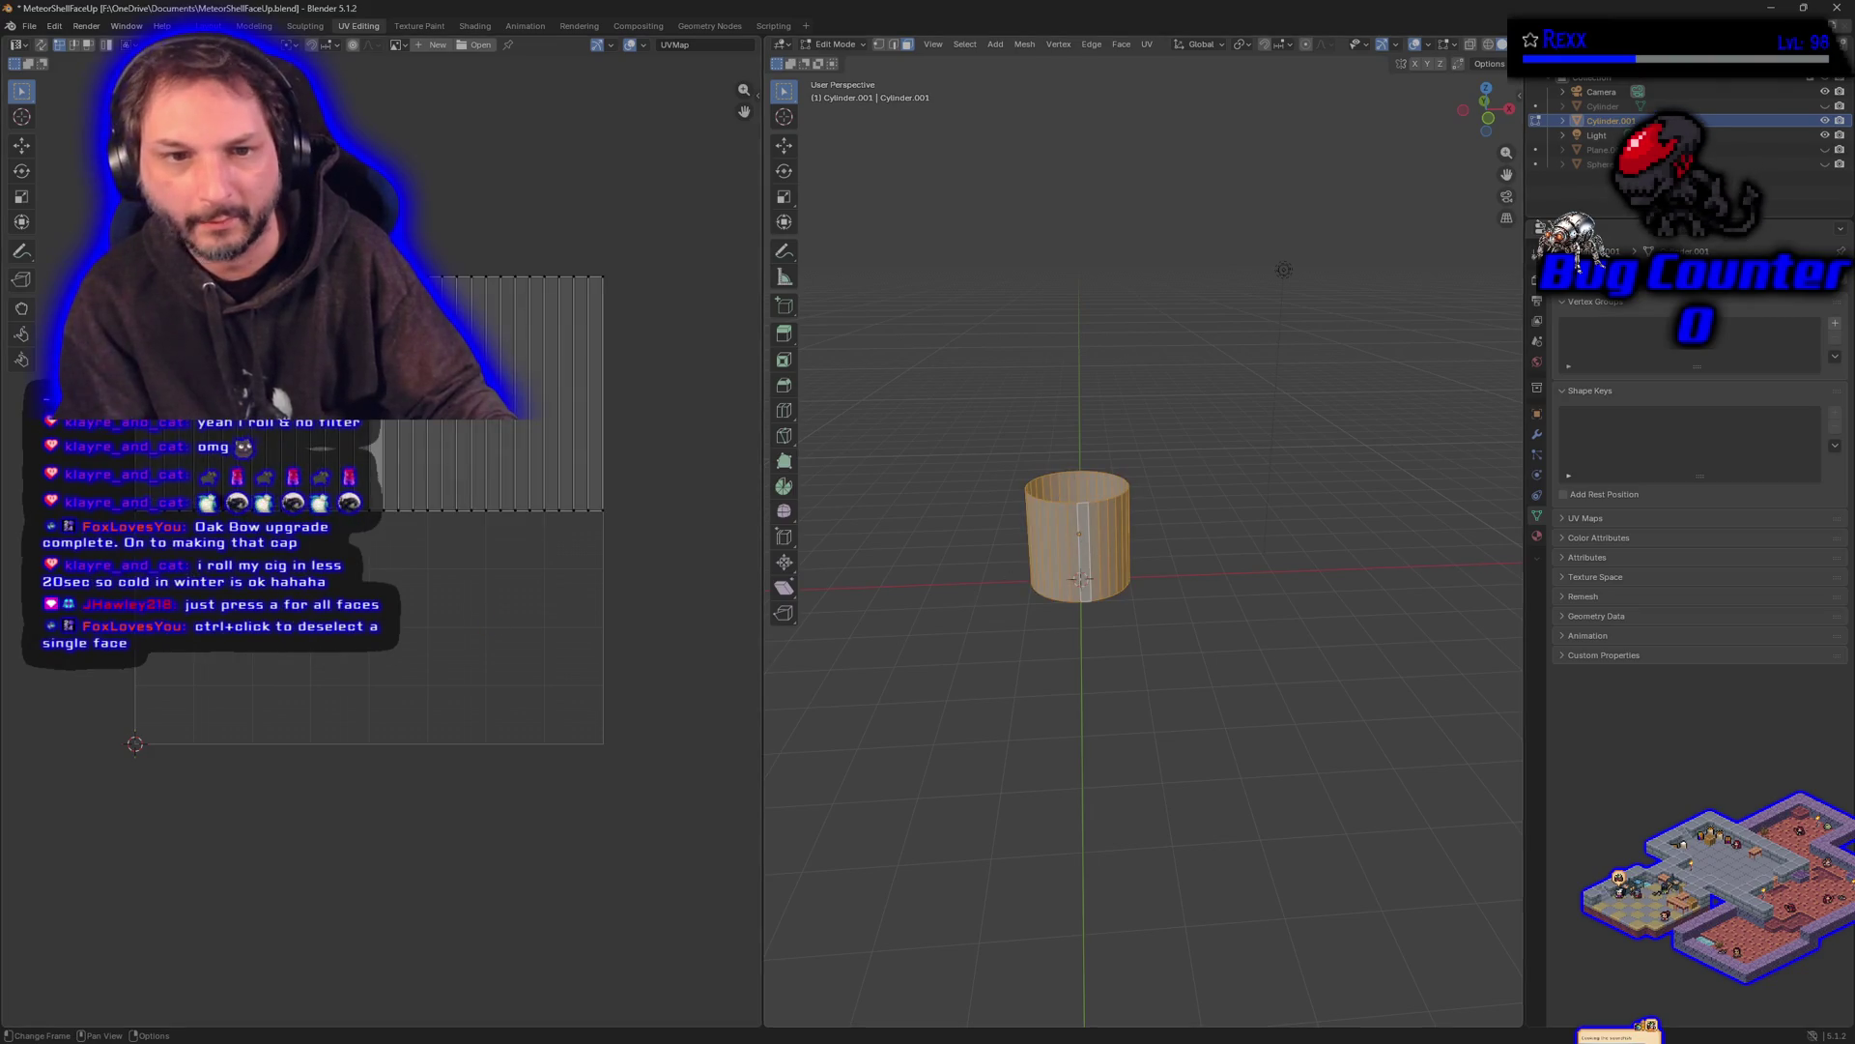
- Try selecting one face strip on the cylinder's right edge versus box-selecting all faces
{"action": "key", "text": "a"}
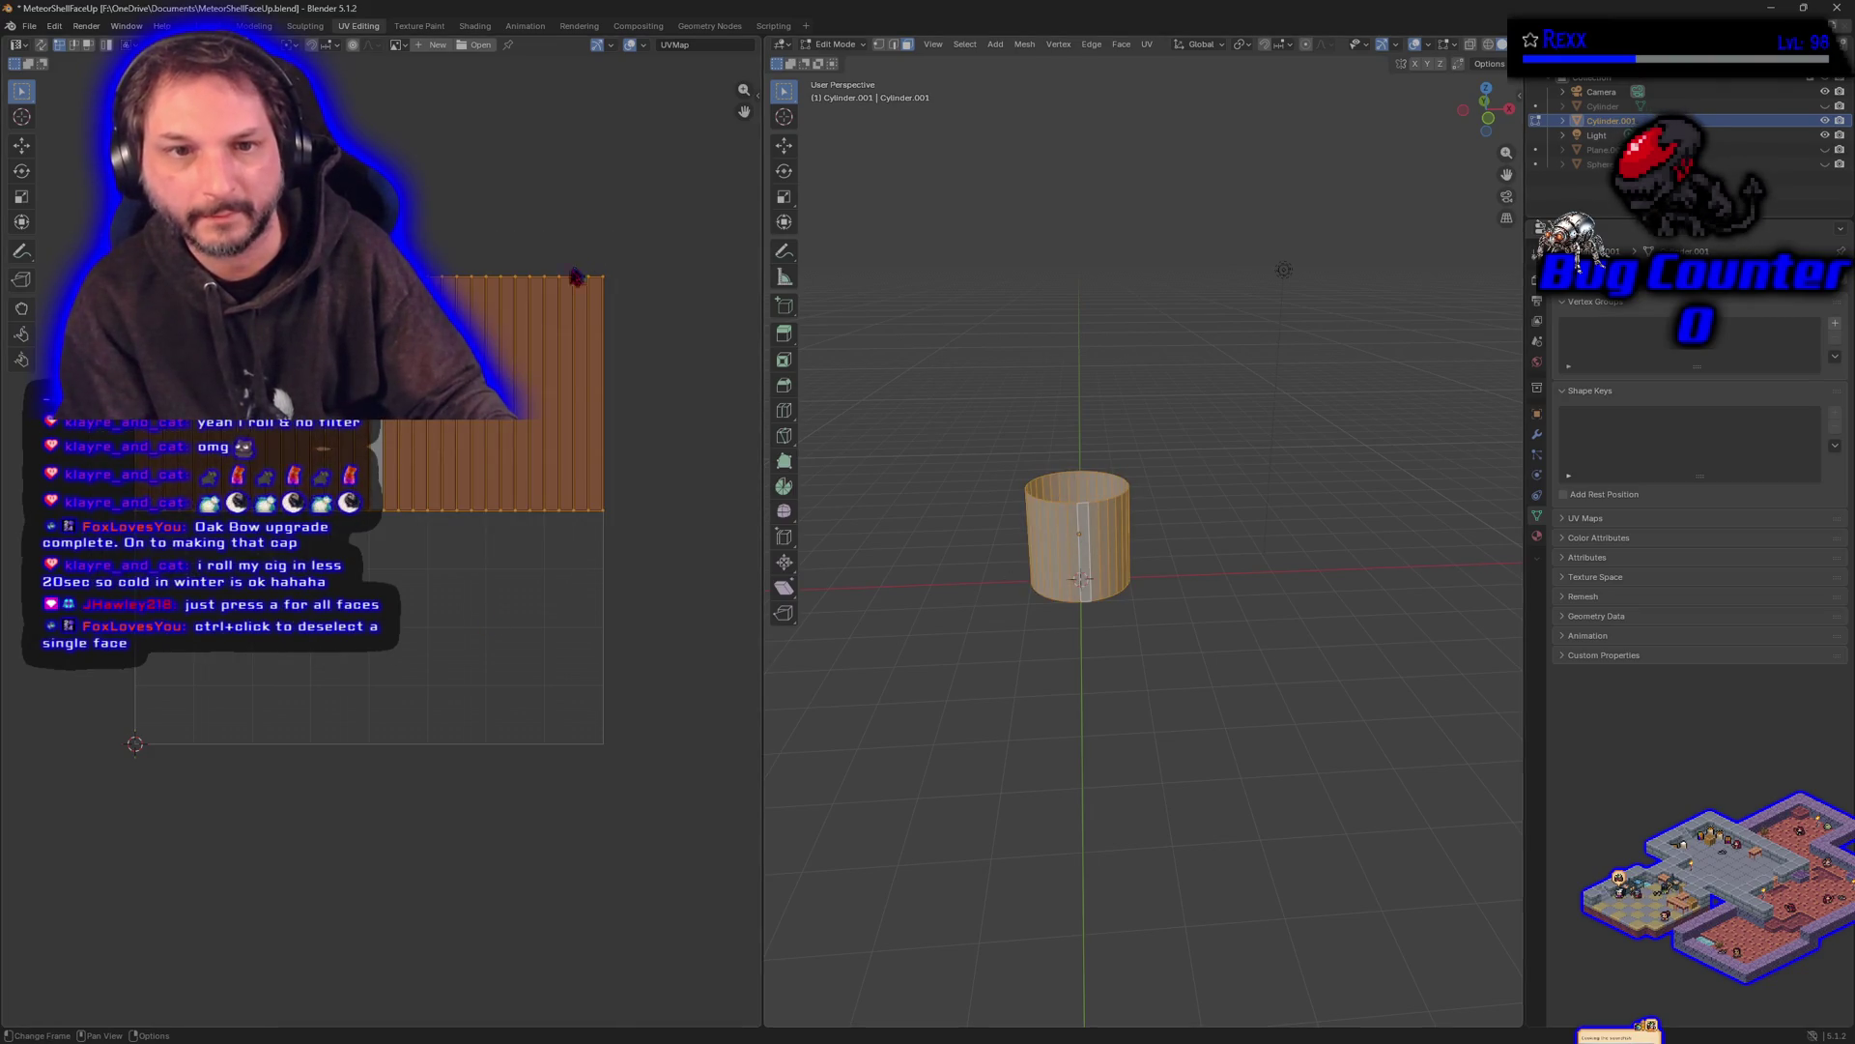
{"action": "key", "text": "alt+a"}
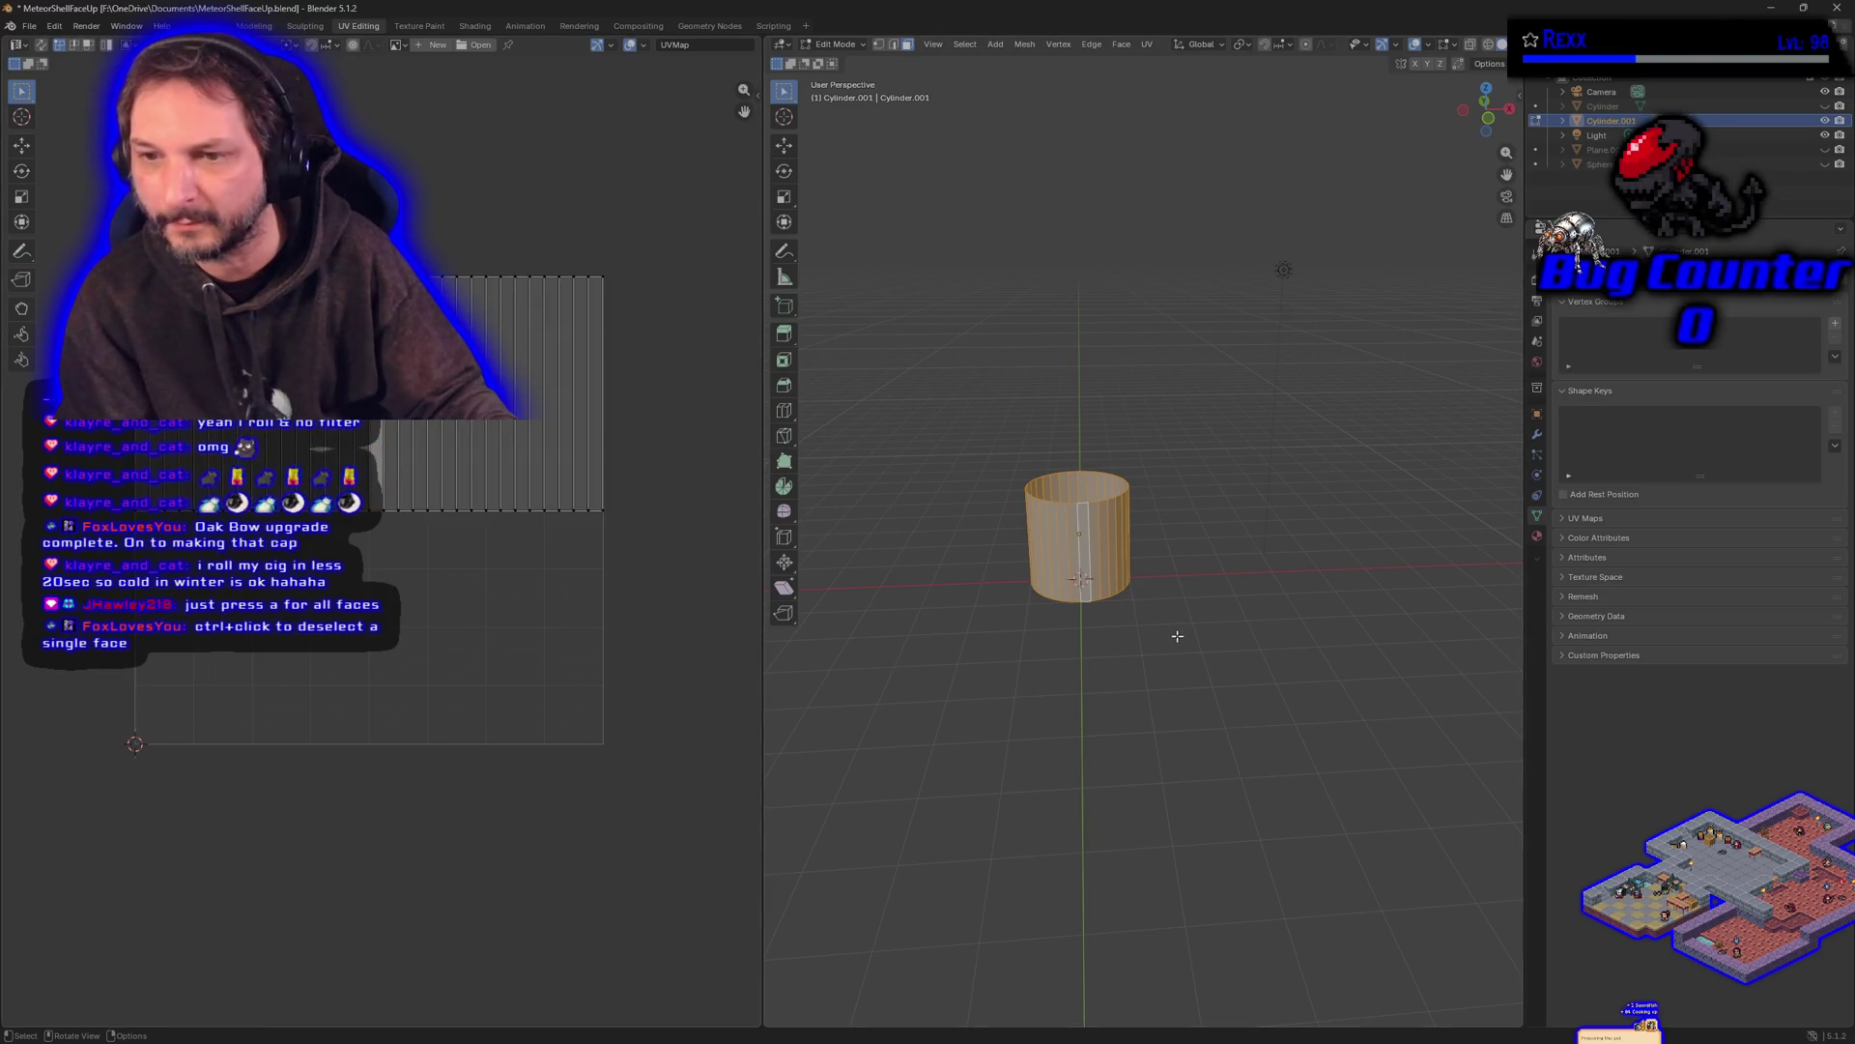
{"action": "left_click", "coordinate": [1086, 548]}
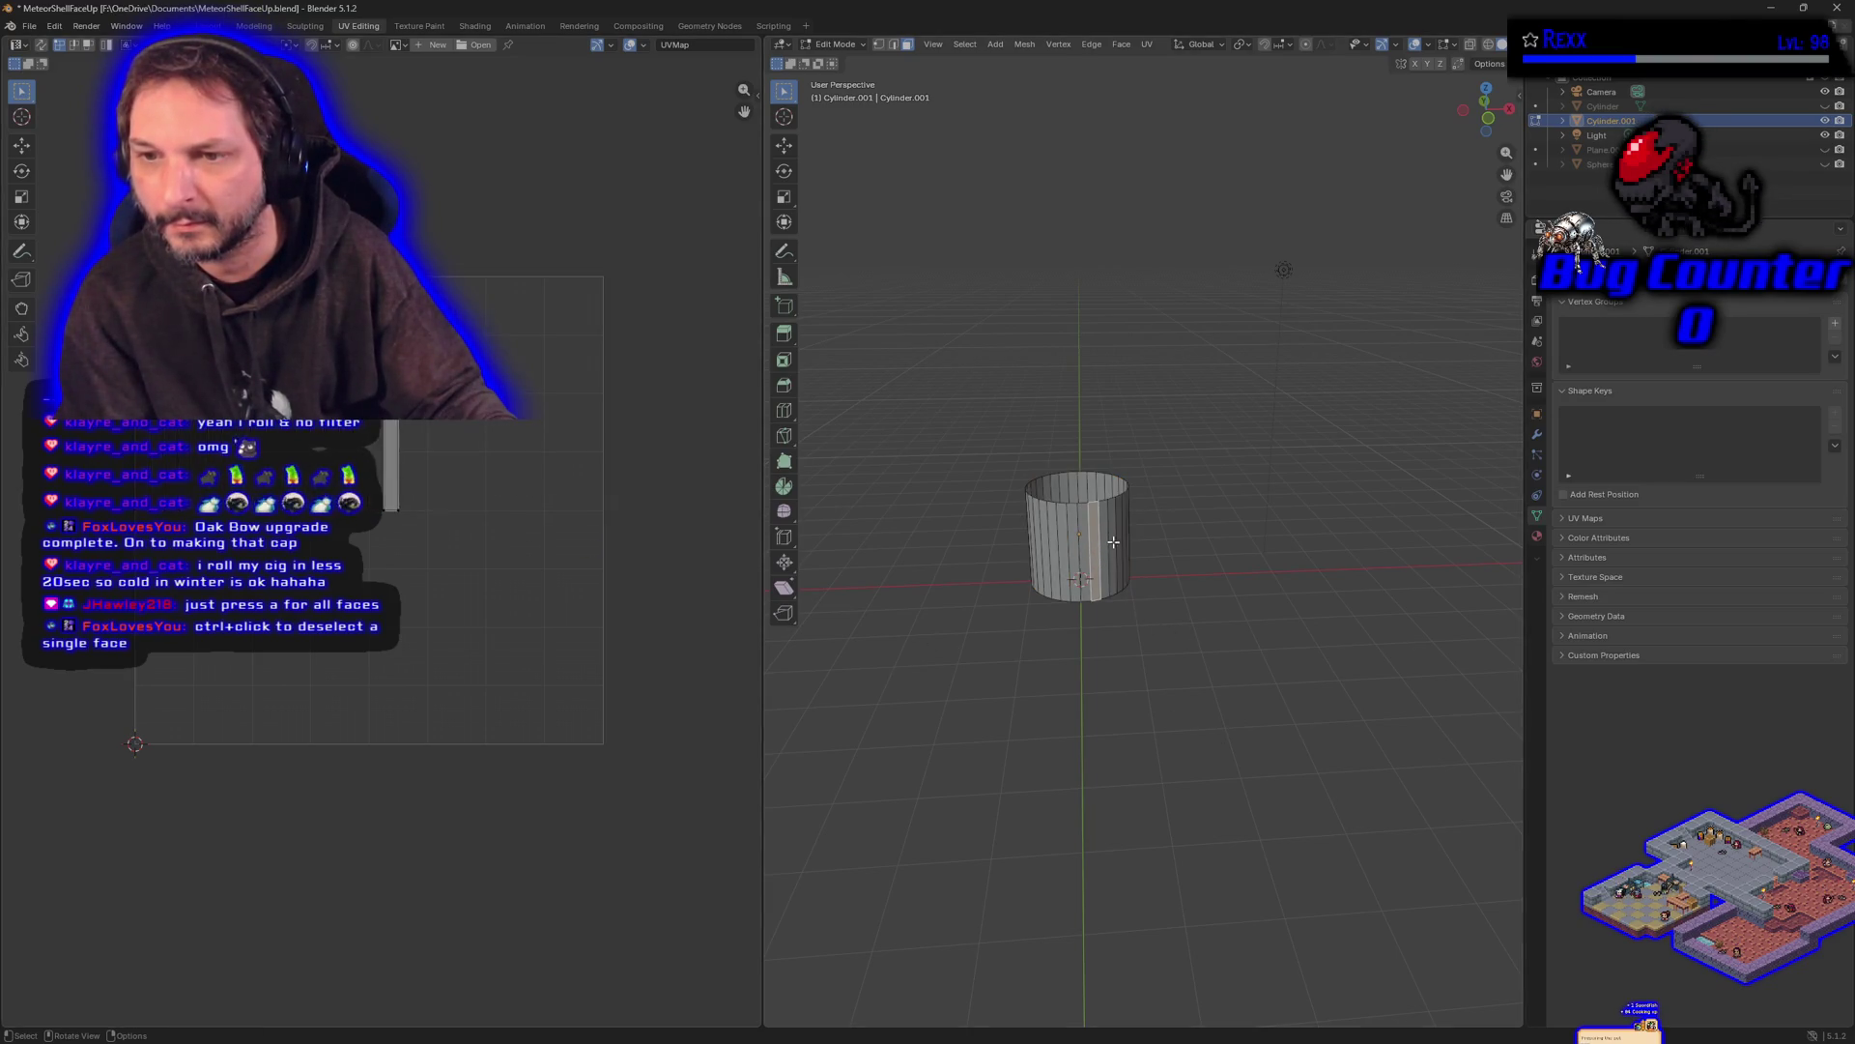
{"action": "left_click", "coordinate": [1124, 537]}
{"action": "key", "text": "alt+a"}
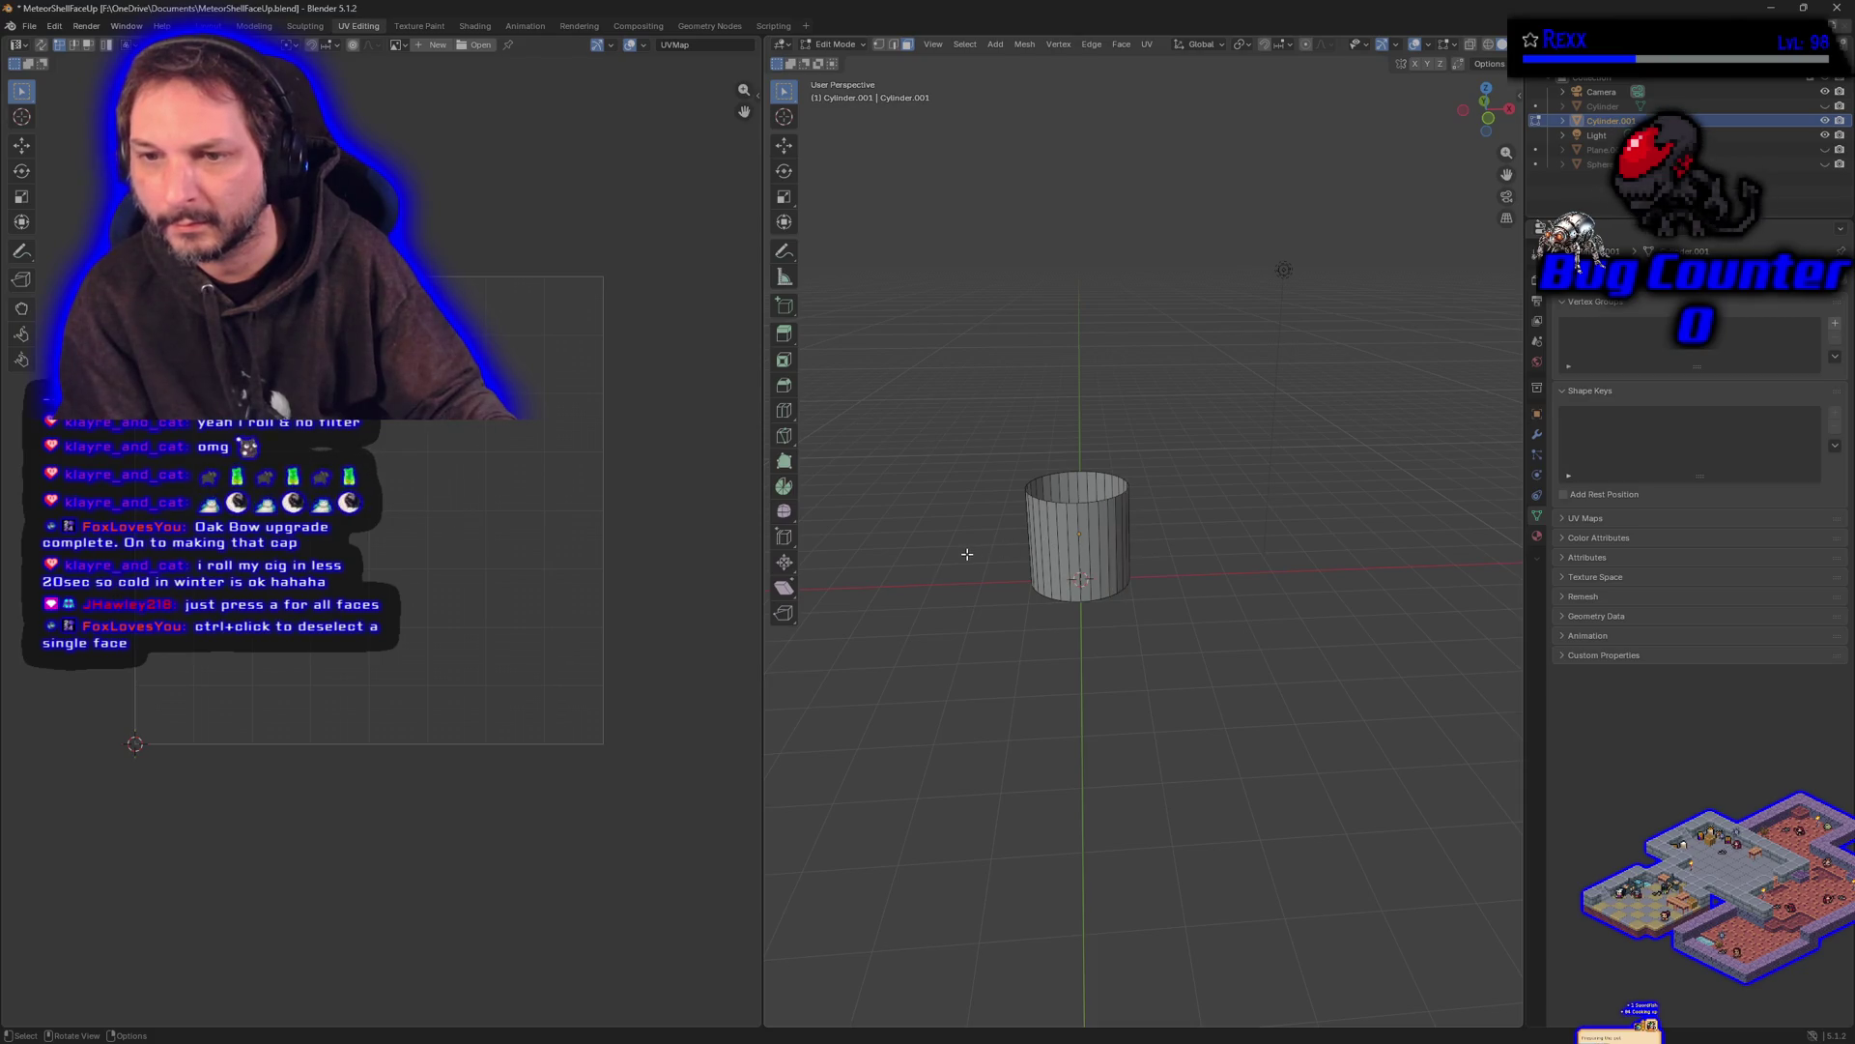
{"action": "left_click_drag", "start_coordinate": [996, 411], "coordinate": [1198, 677]}
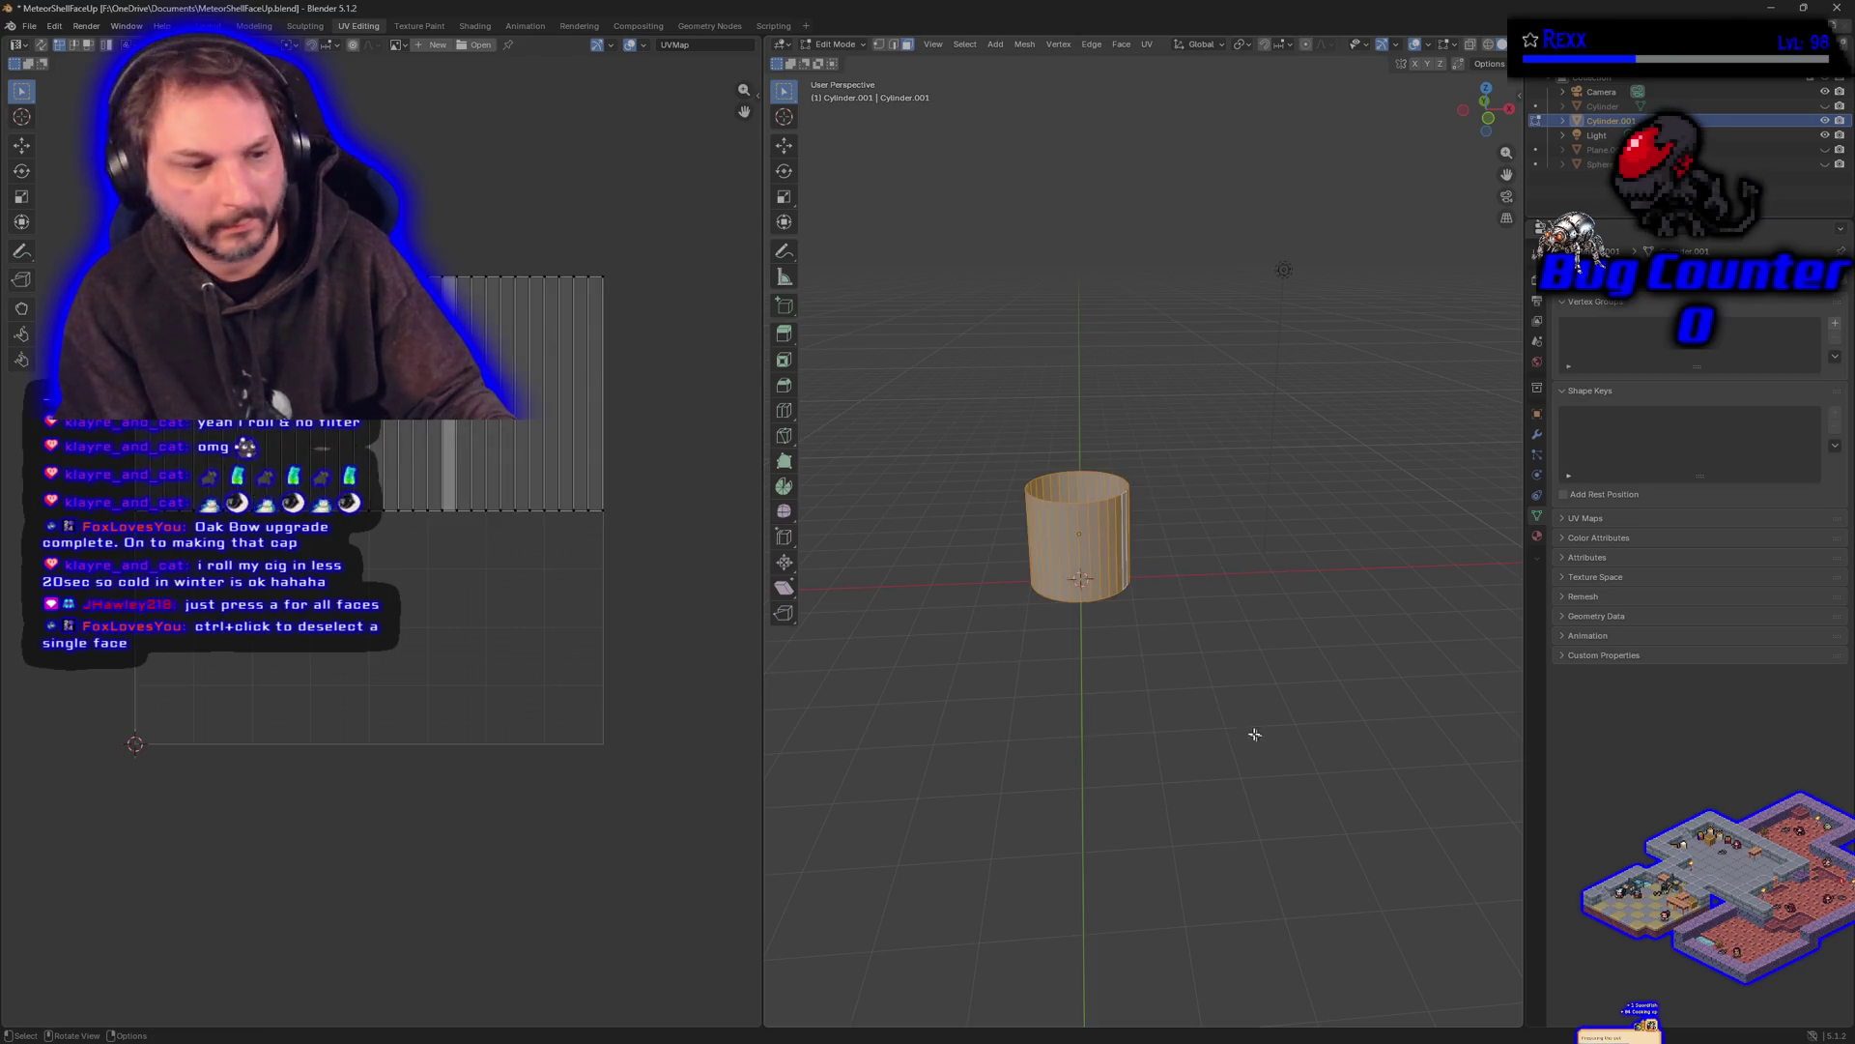
{"action": "left_click", "coordinate": [1125, 558], "text": "ctrl"}
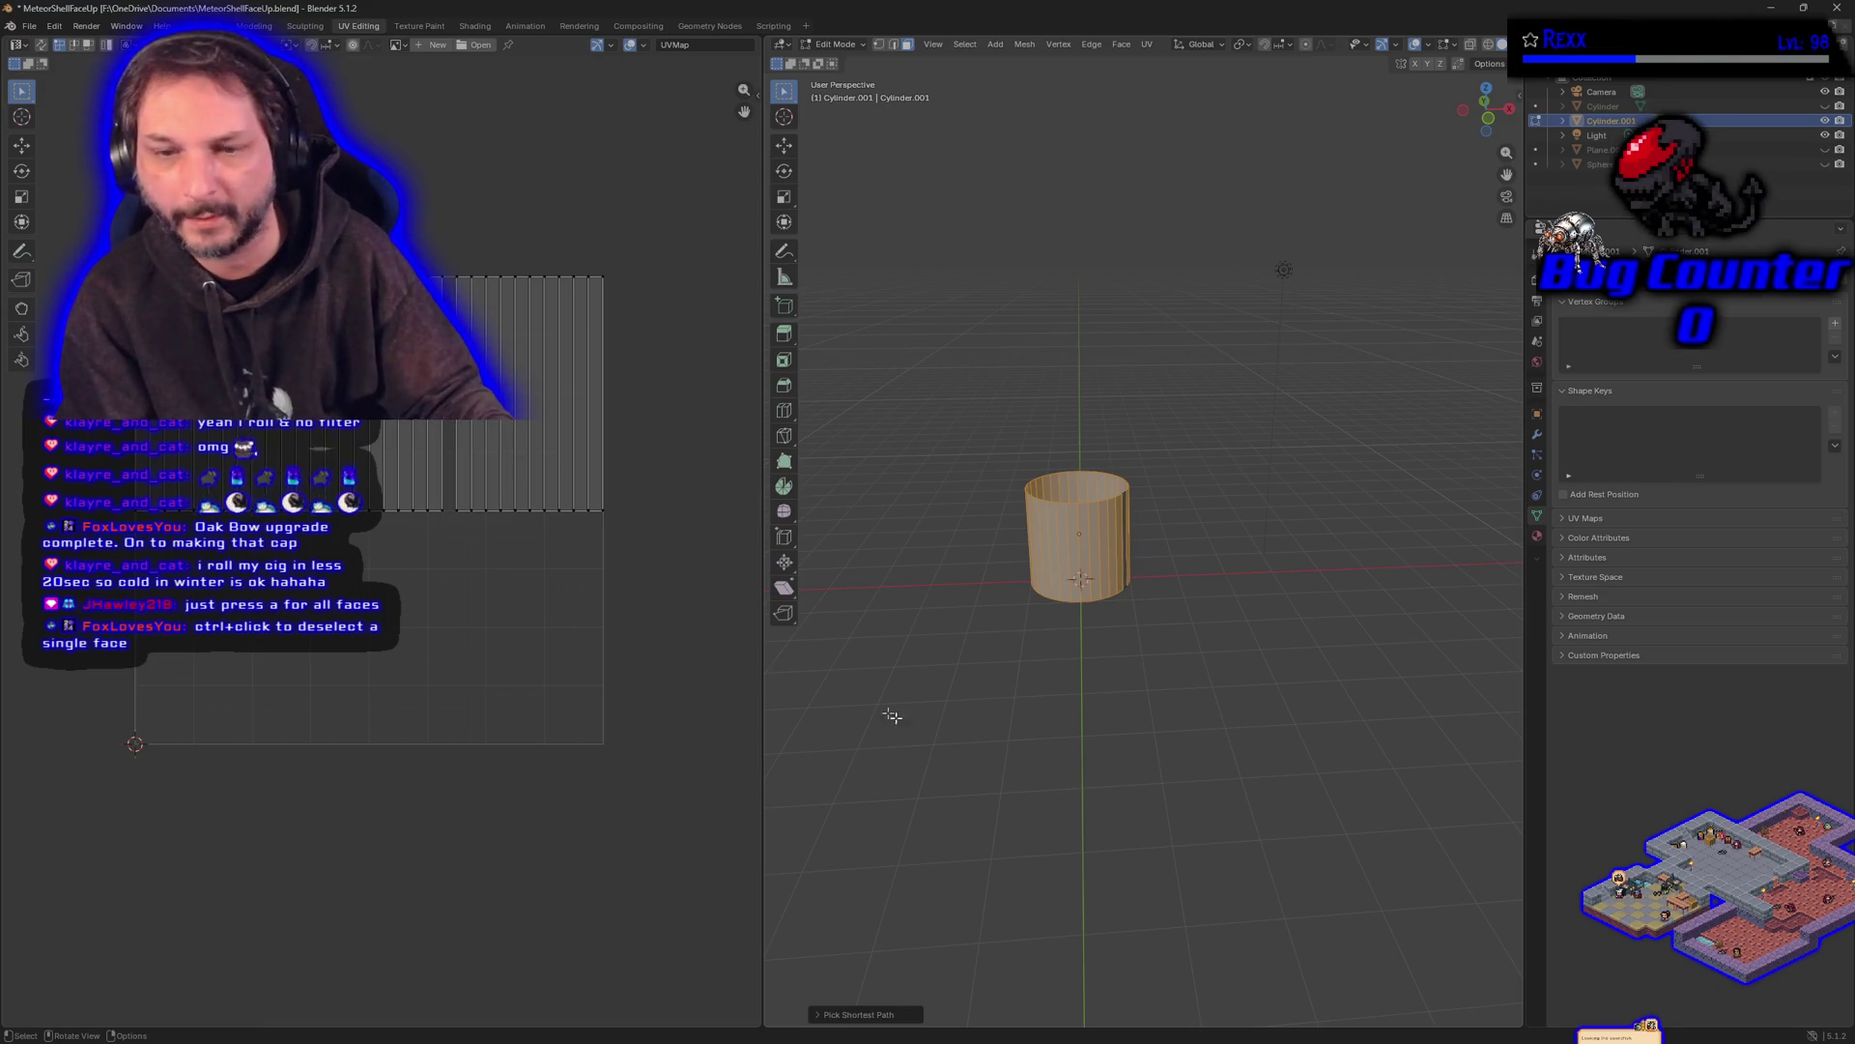
{"action": "left_click", "coordinate": [1127, 566], "text": "ctrl"}
{"action": "left_click", "coordinate": [1125, 565]}
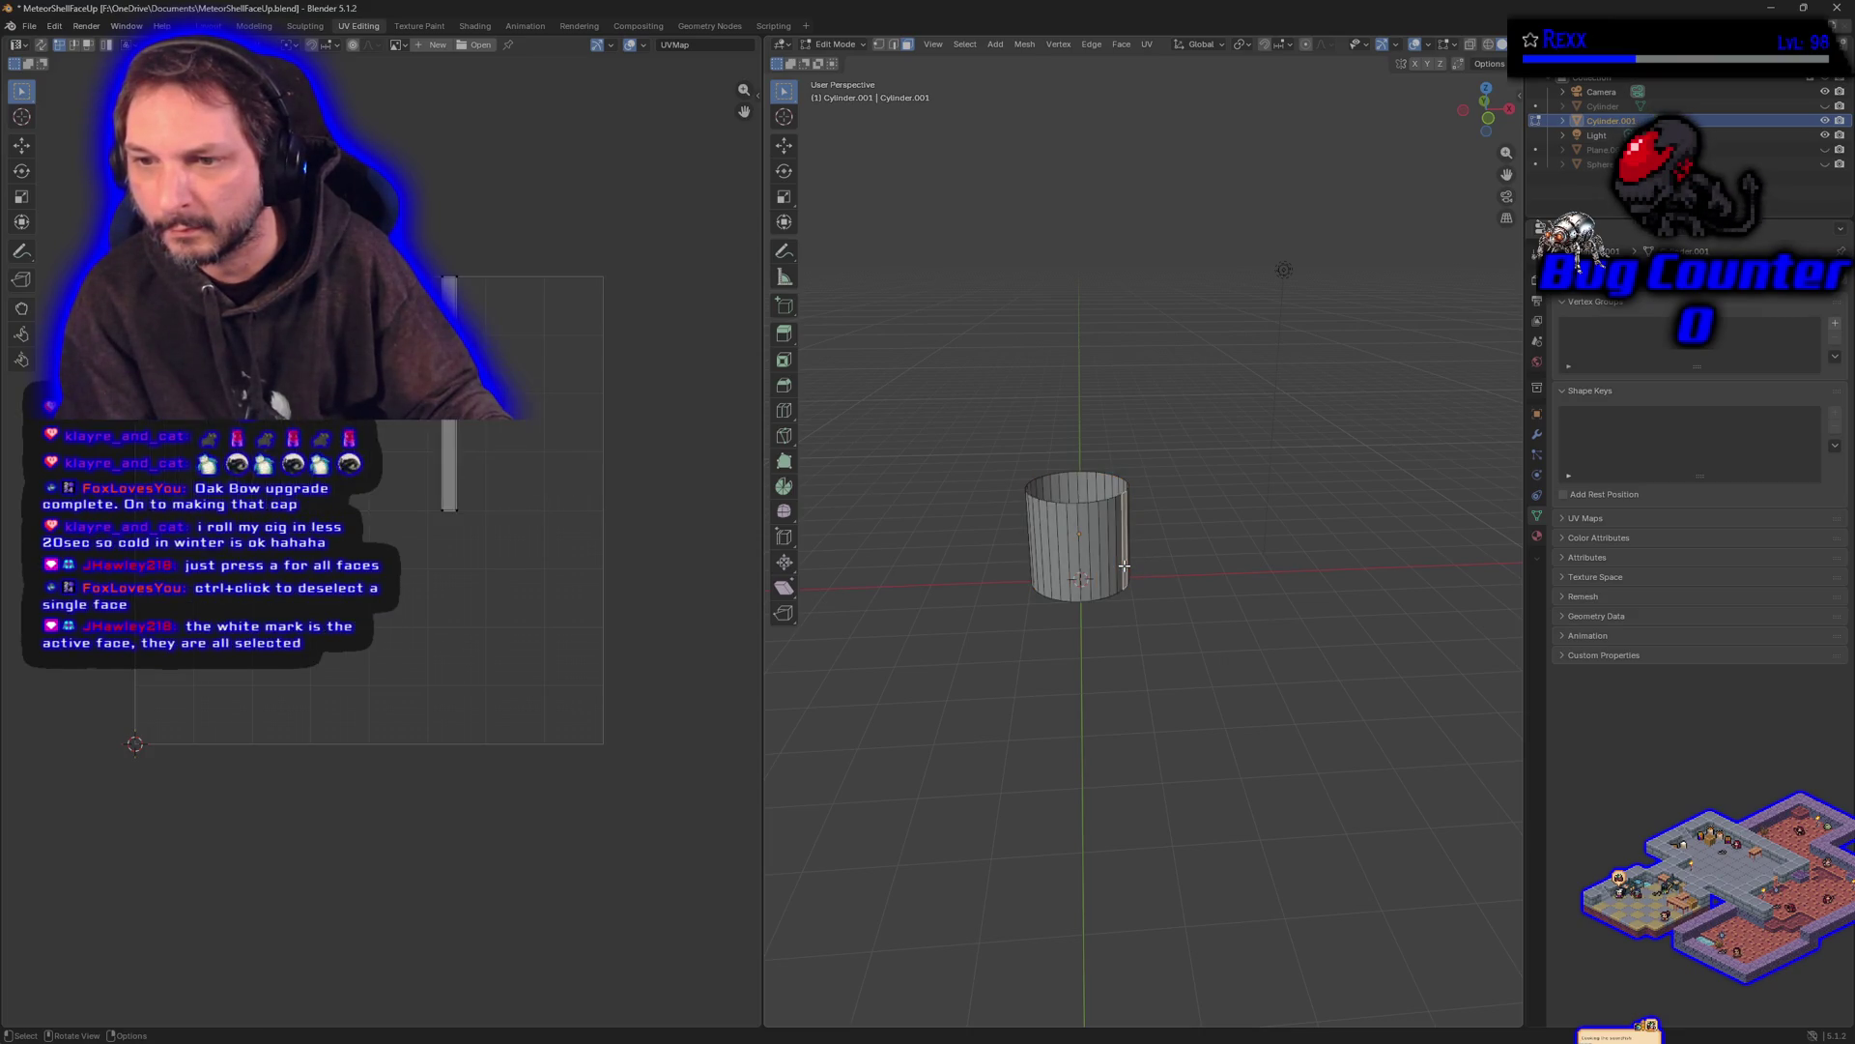
{"action": "left_click_drag", "start_coordinate": [1266, 649], "coordinate": [926, 359]}
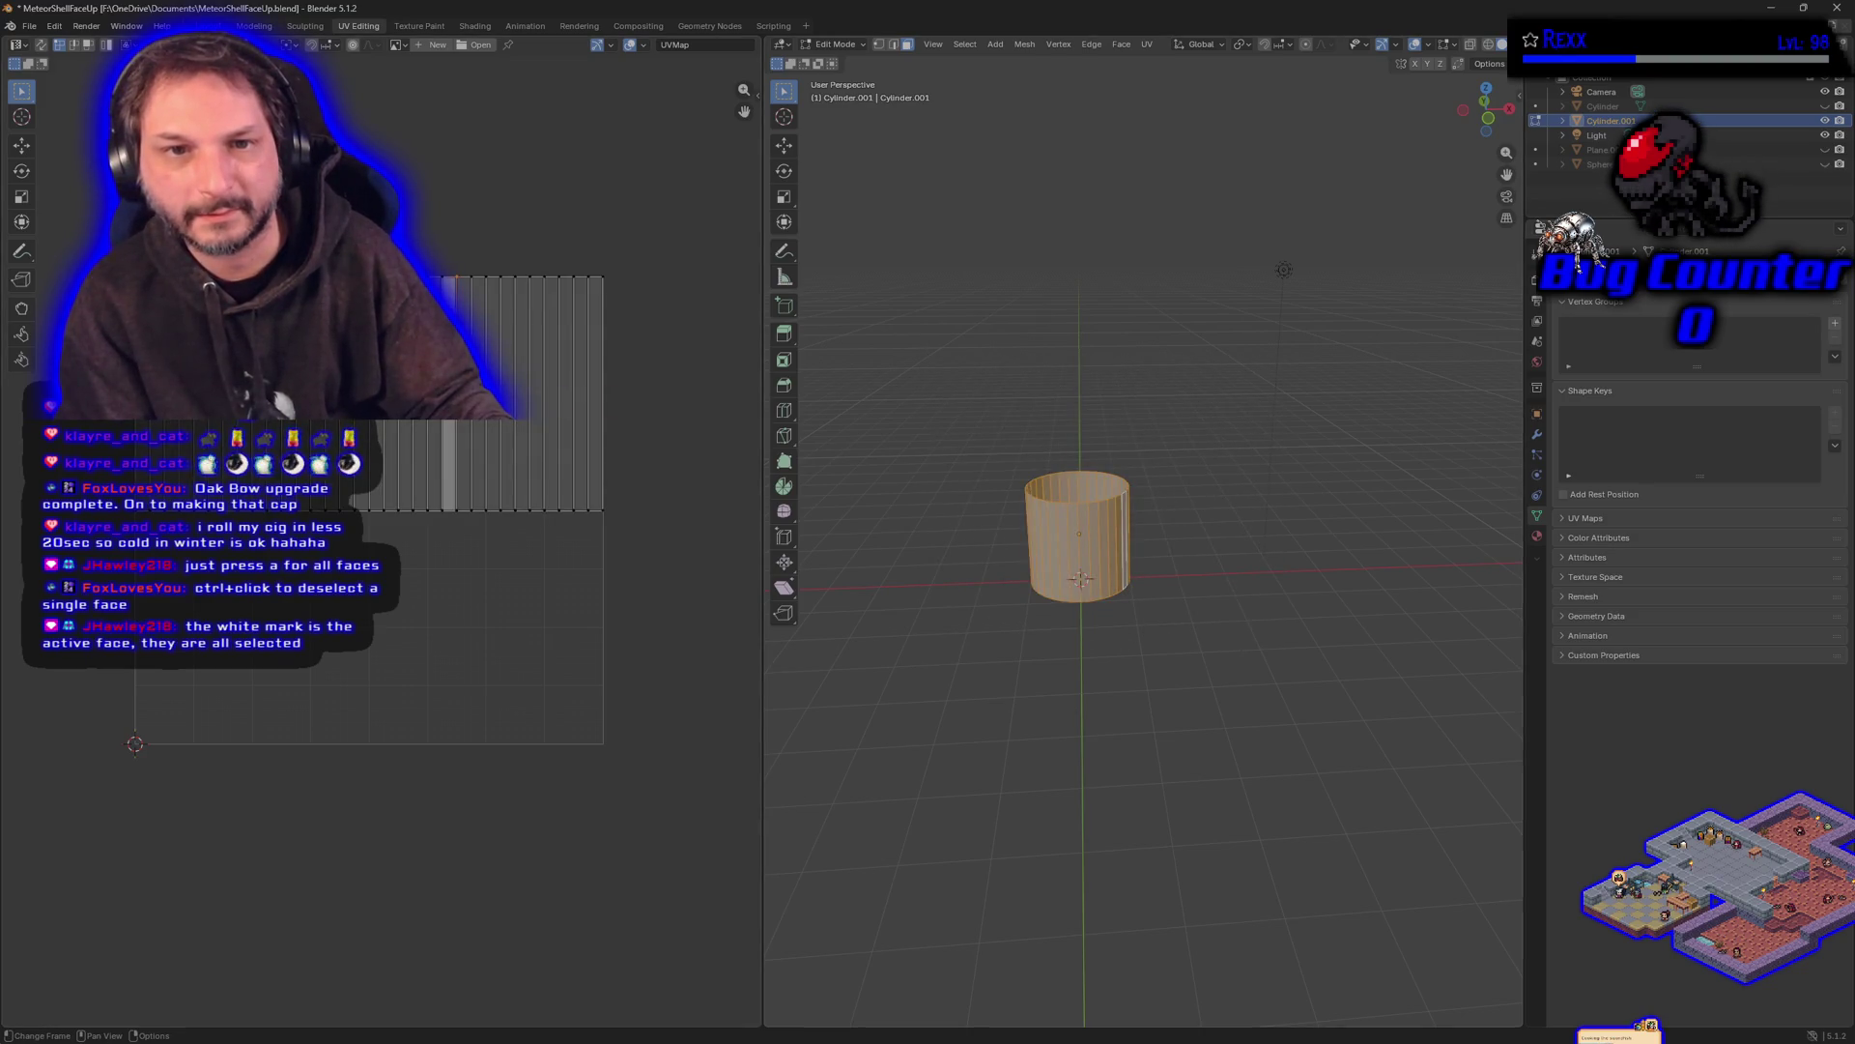
- Zoom the UV editor, pick a single face strip, then B box-select and clear the cylinder
{"action": "left_click", "coordinate": [464, 530], "text": "ctrl"}
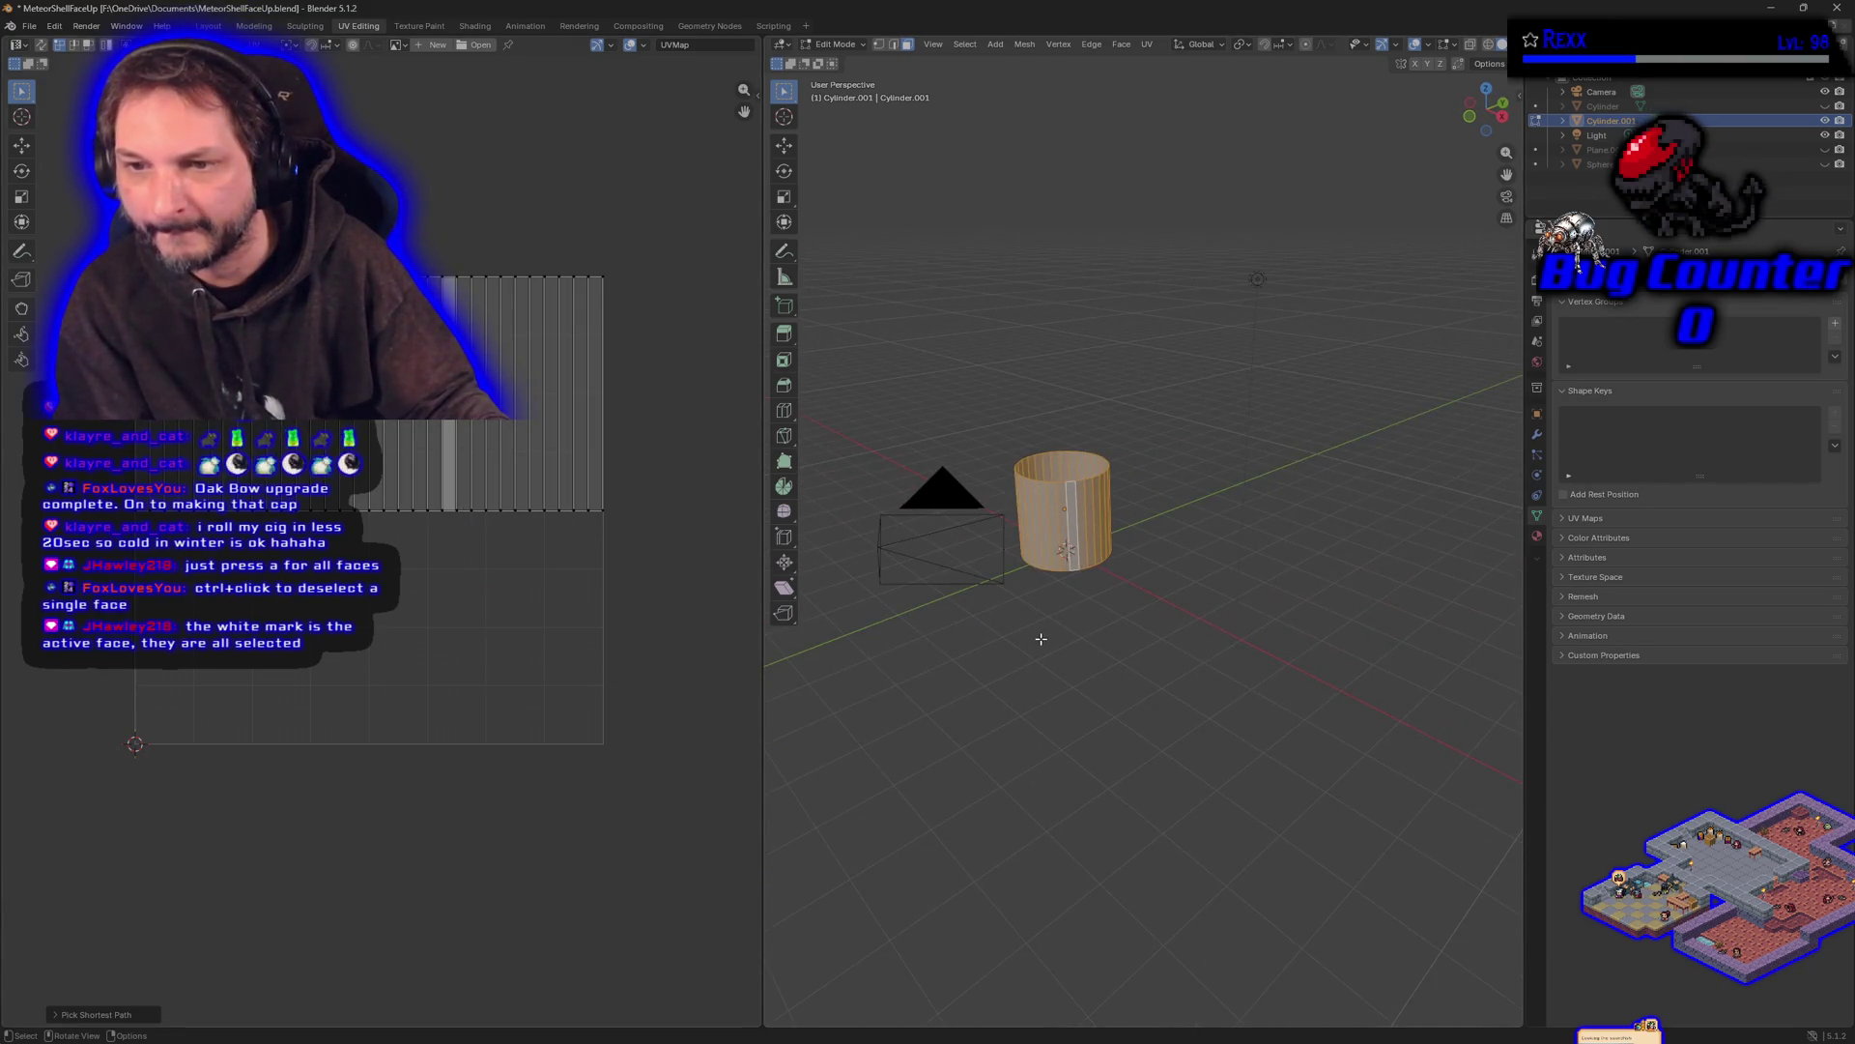
{"action": "scroll", "coordinate": [1056, 613], "scroll_direction": "up", "scroll_amount": 3}
{"action": "scroll", "coordinate": [1056, 614], "scroll_direction": "up", "scroll_amount": 1}
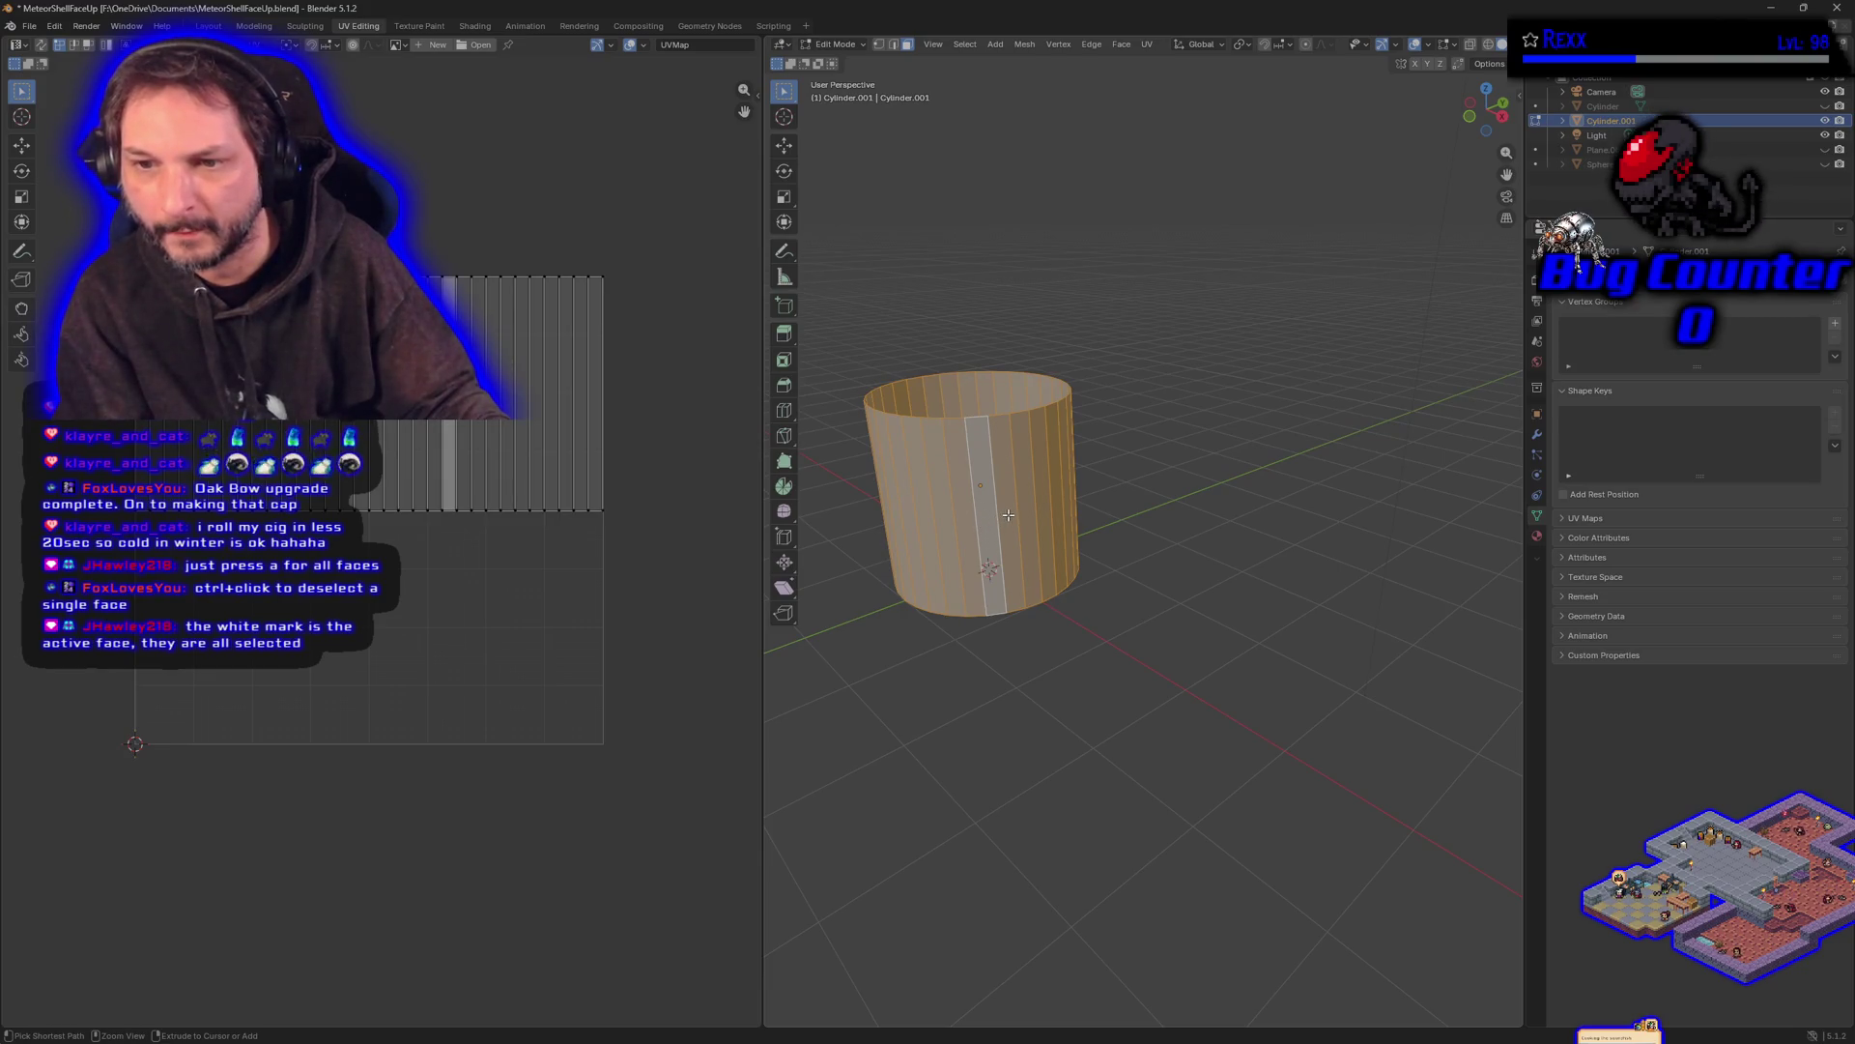
{"action": "key", "text": "alt+a"}
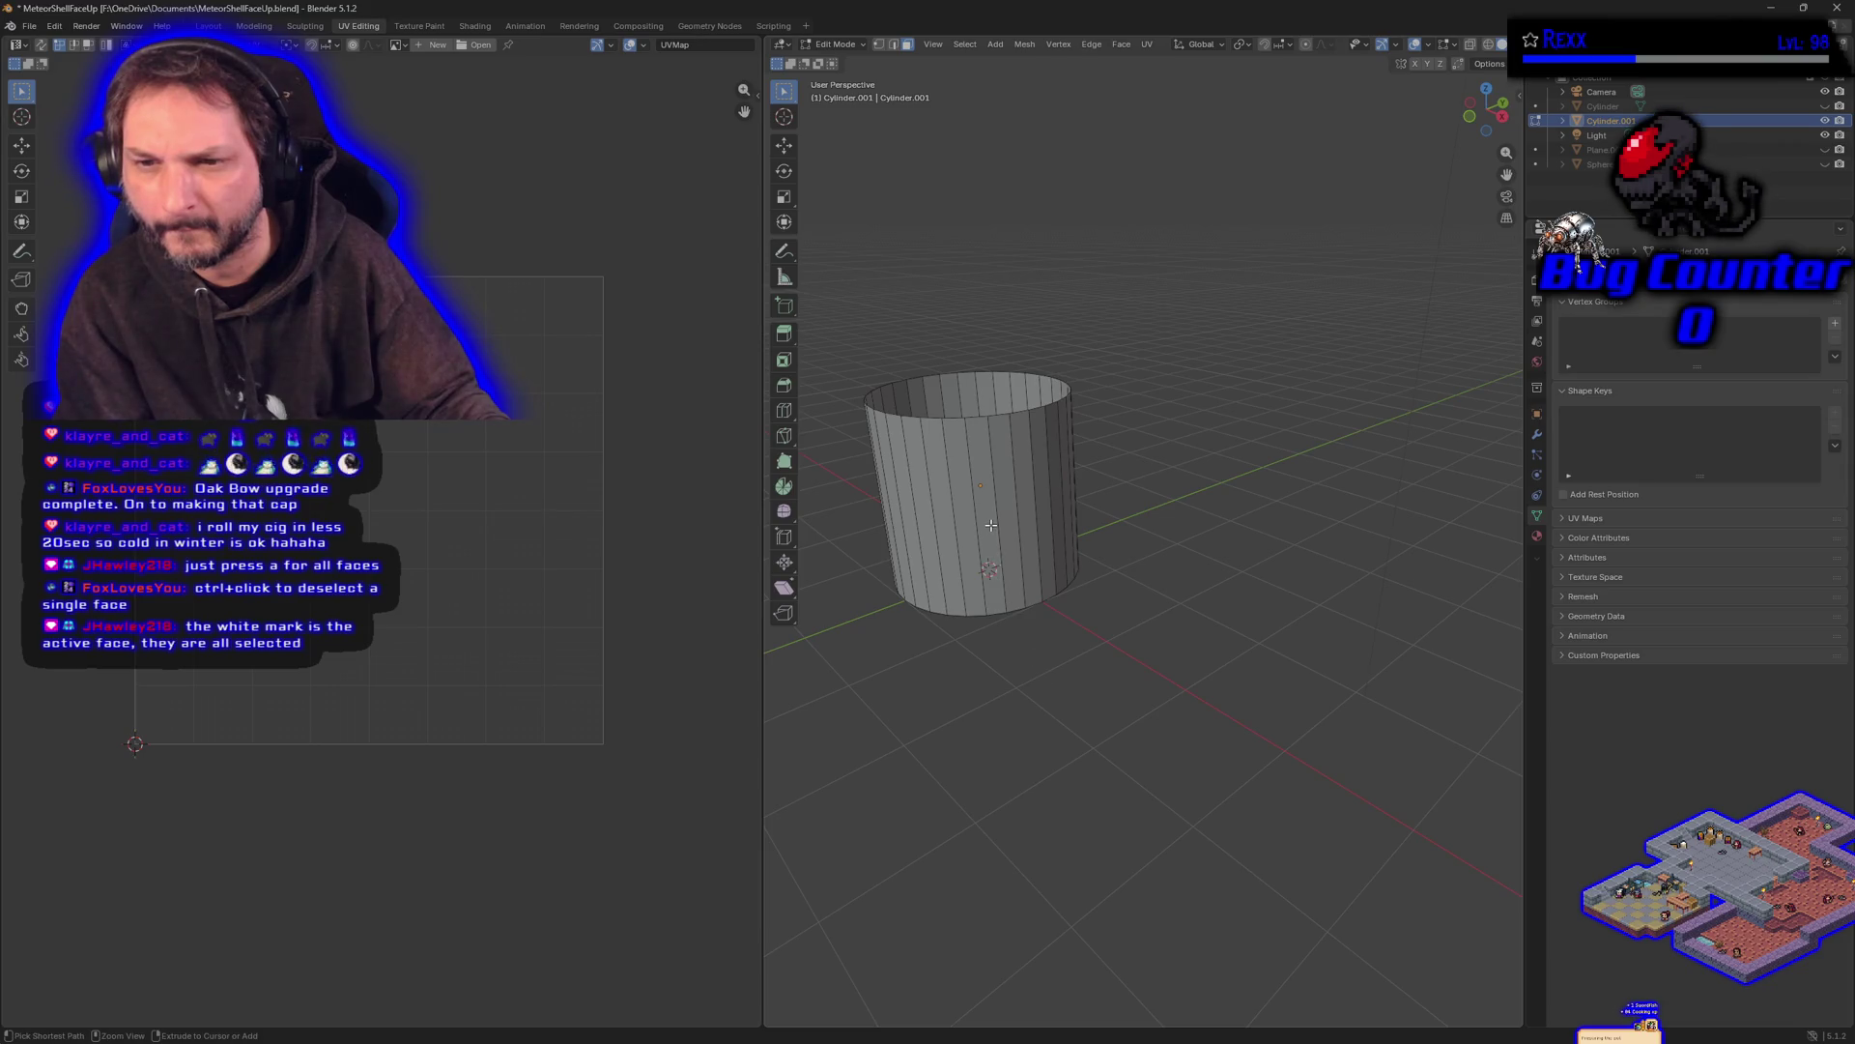
{"action": "left_click", "coordinate": [991, 525], "text": "ctrl"}
{"action": "key", "text": "alt+a"}
{"action": "key", "text": "b"}
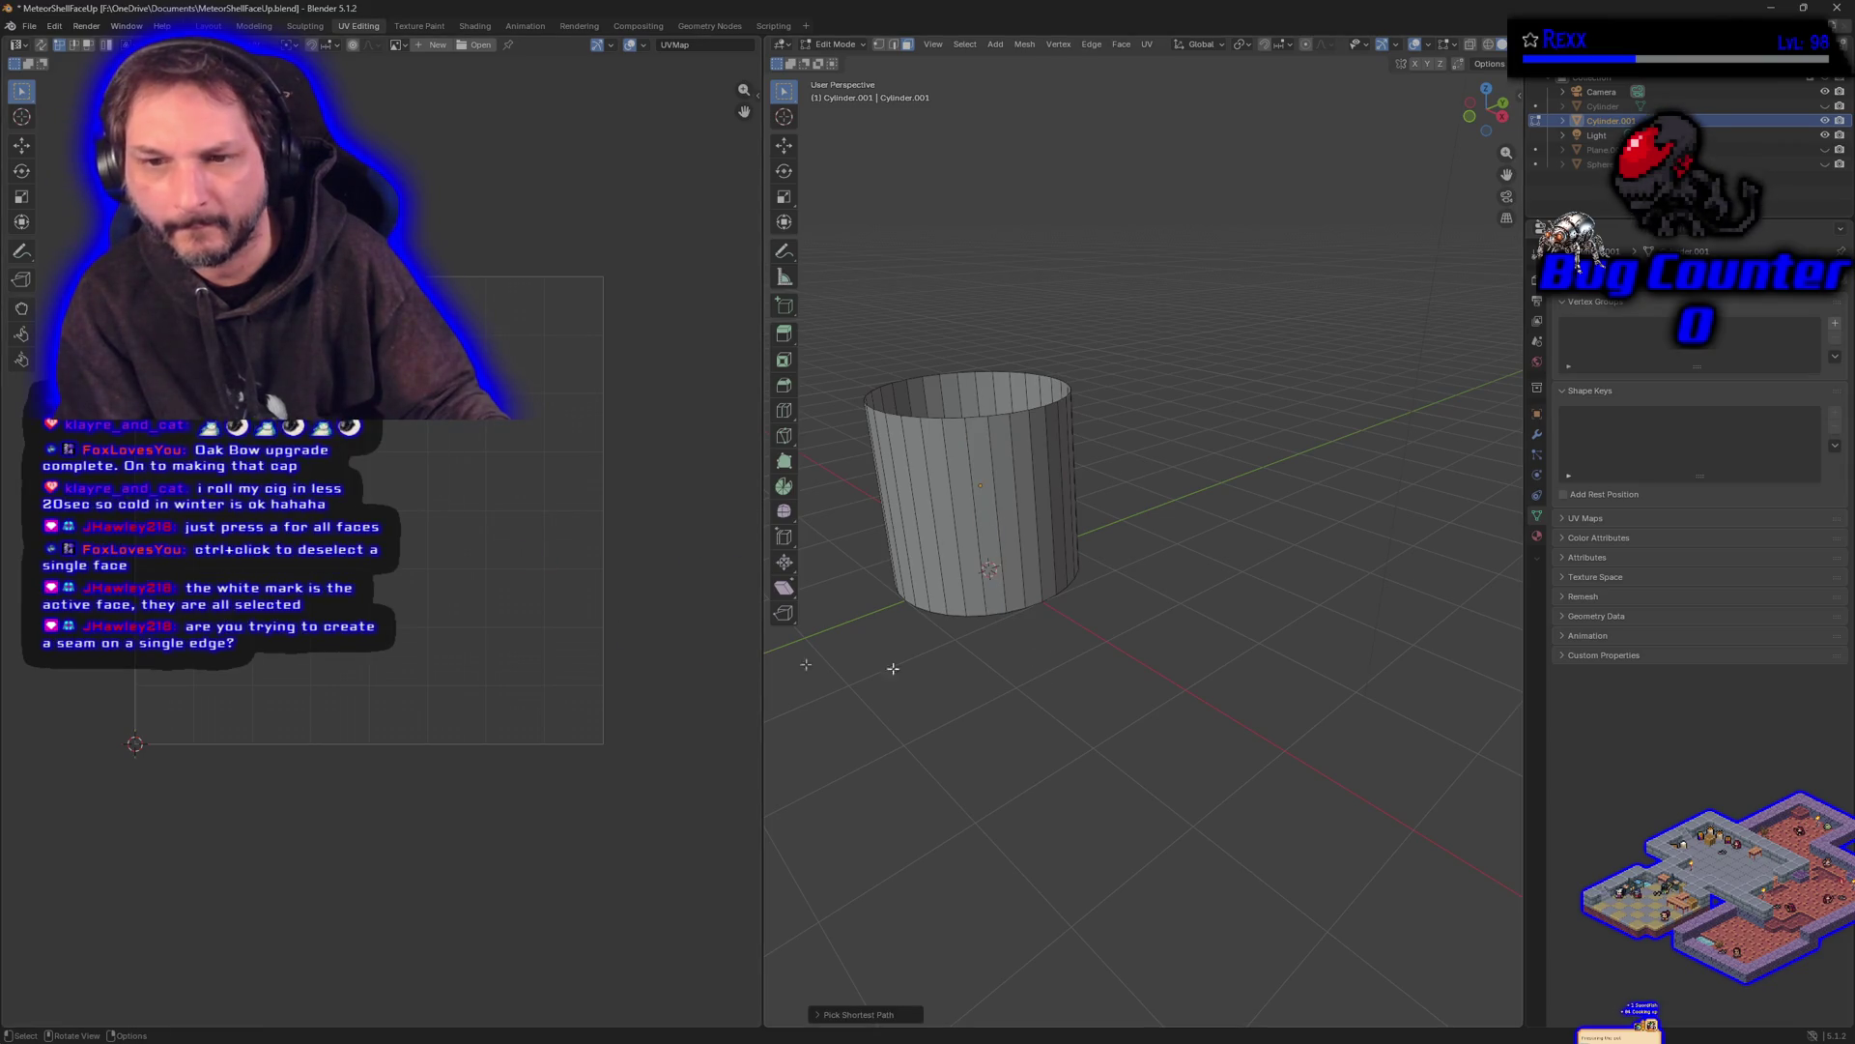
{"action": "left_click_drag", "start_coordinate": [816, 306], "coordinate": [1171, 674]}
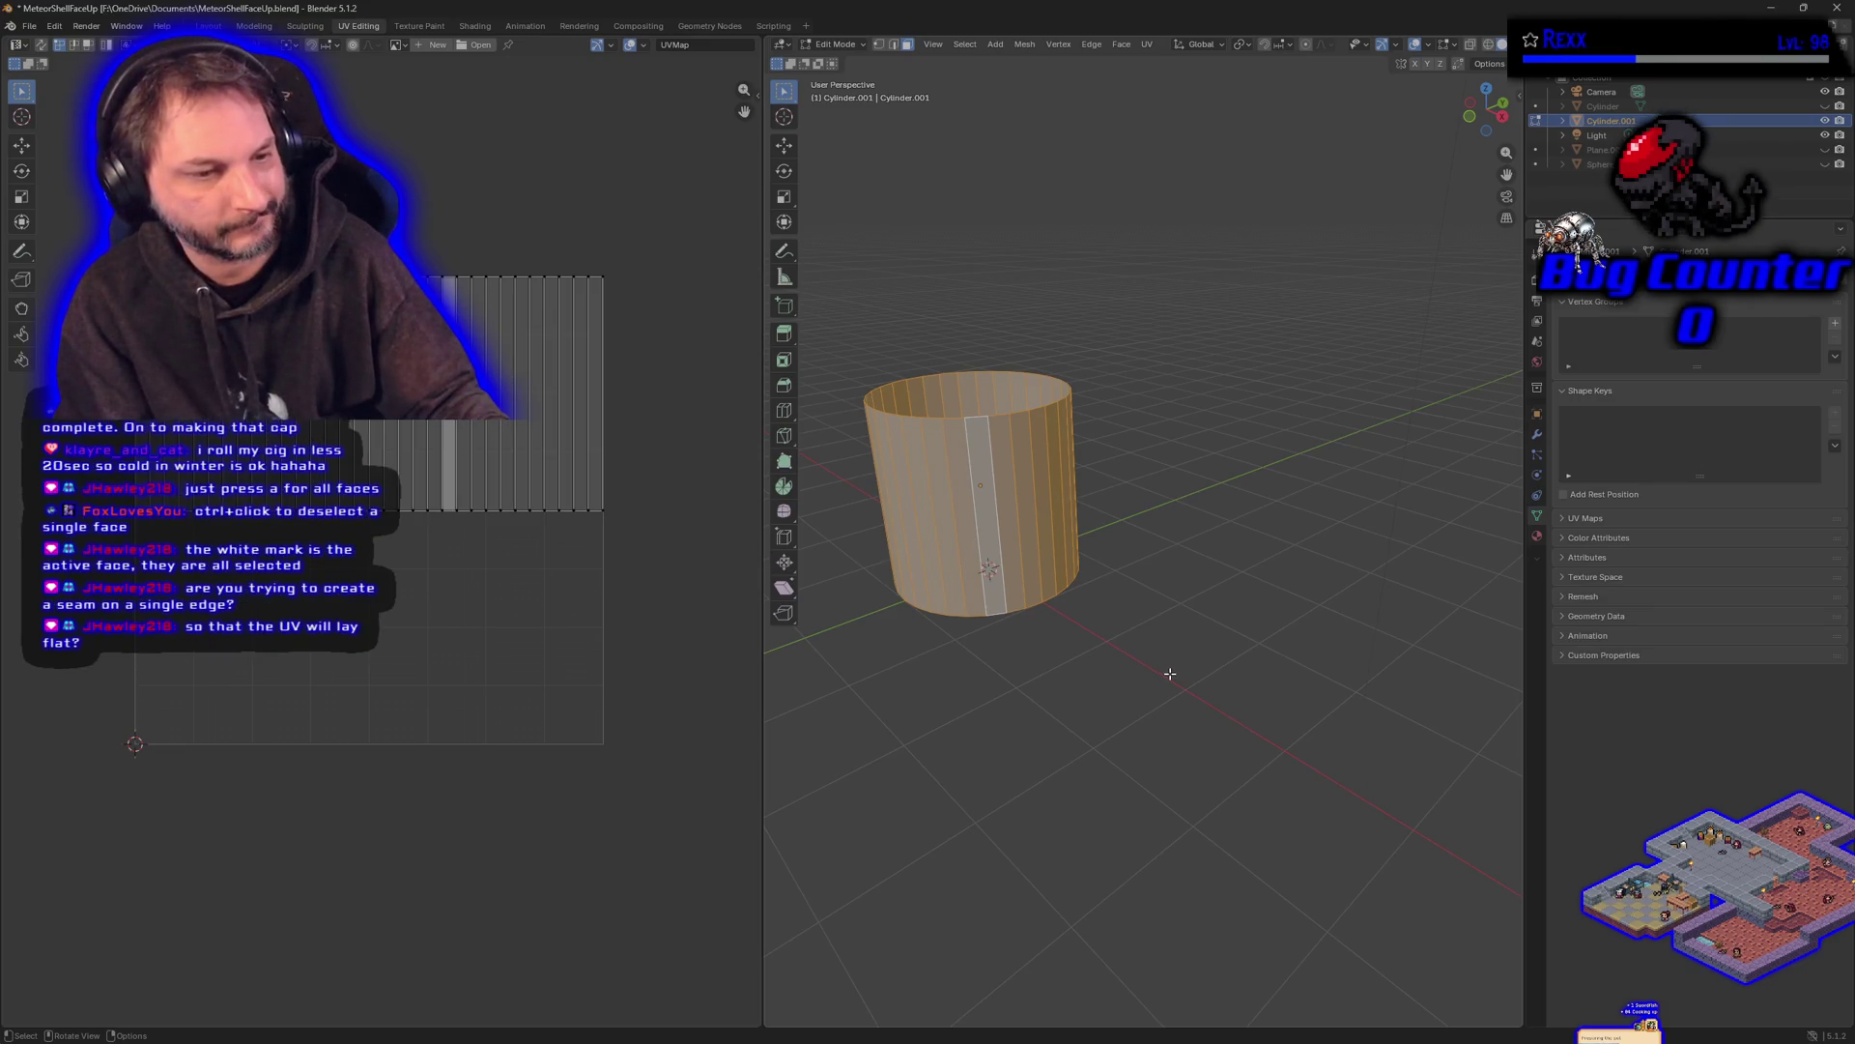
{"action": "key", "text": "alt+a"}
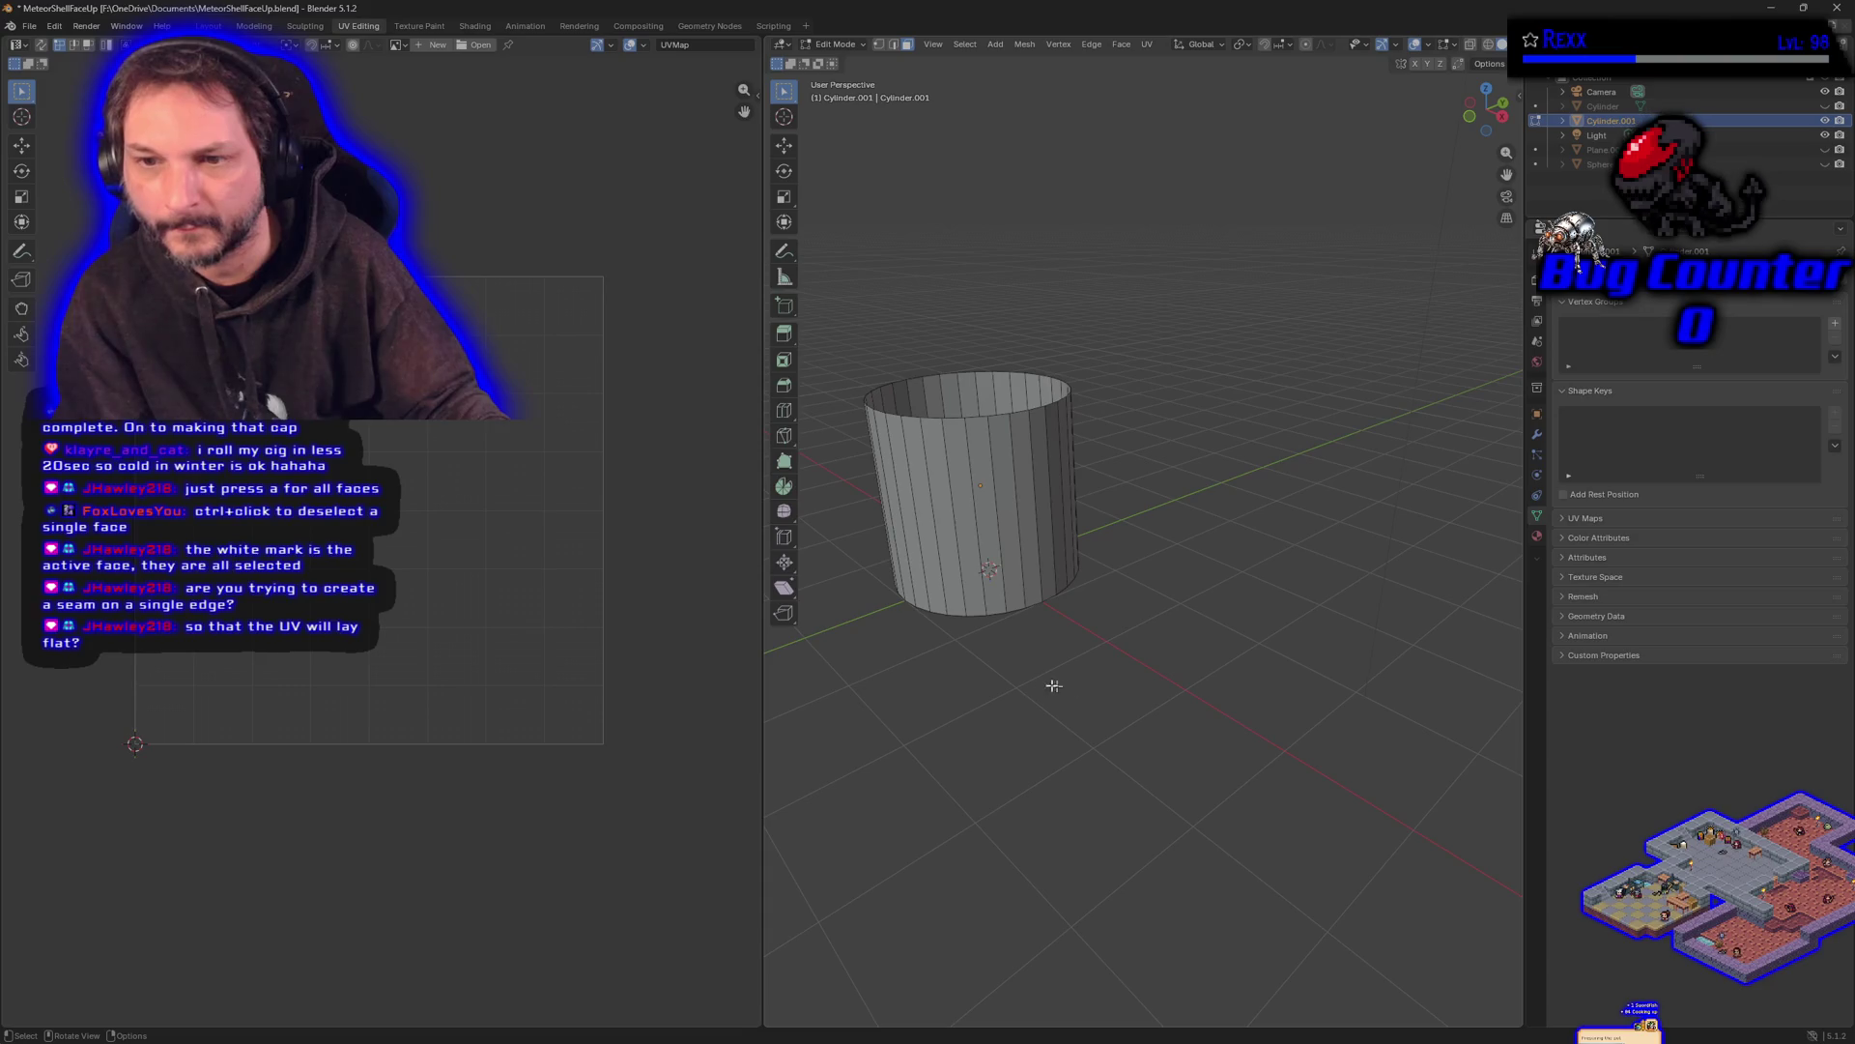
{"action": "left_click_drag", "start_coordinate": [903, 698], "coordinate": [1068, 671]}
- Box-select all cylinder faces, narrow to one strip, then box-select the full cylinder again
{"action": "left_click_drag", "start_coordinate": [888, 297], "coordinate": [1295, 638]}
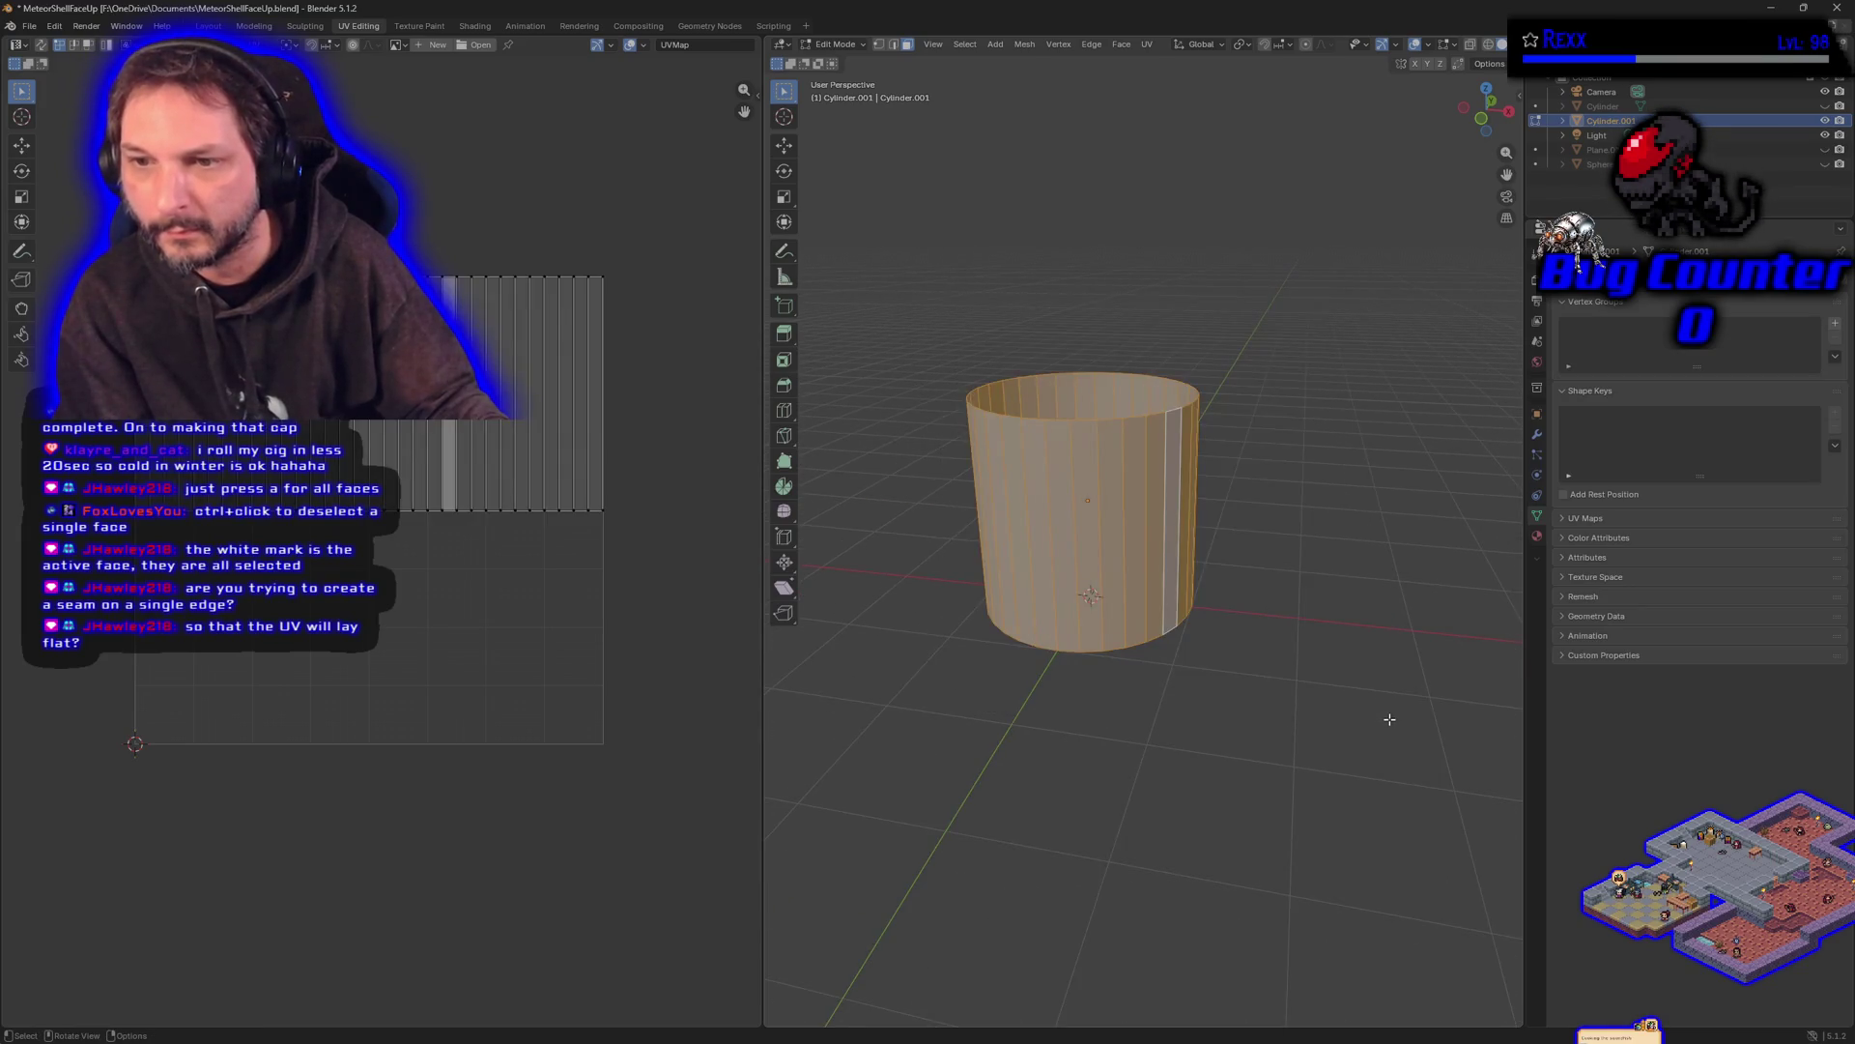
{"action": "left_click", "coordinate": [1173, 502], "text": "ctrl"}
{"action": "left_click", "coordinate": [1171, 577], "text": "ctrl"}
{"action": "left_click", "coordinate": [1174, 522]}
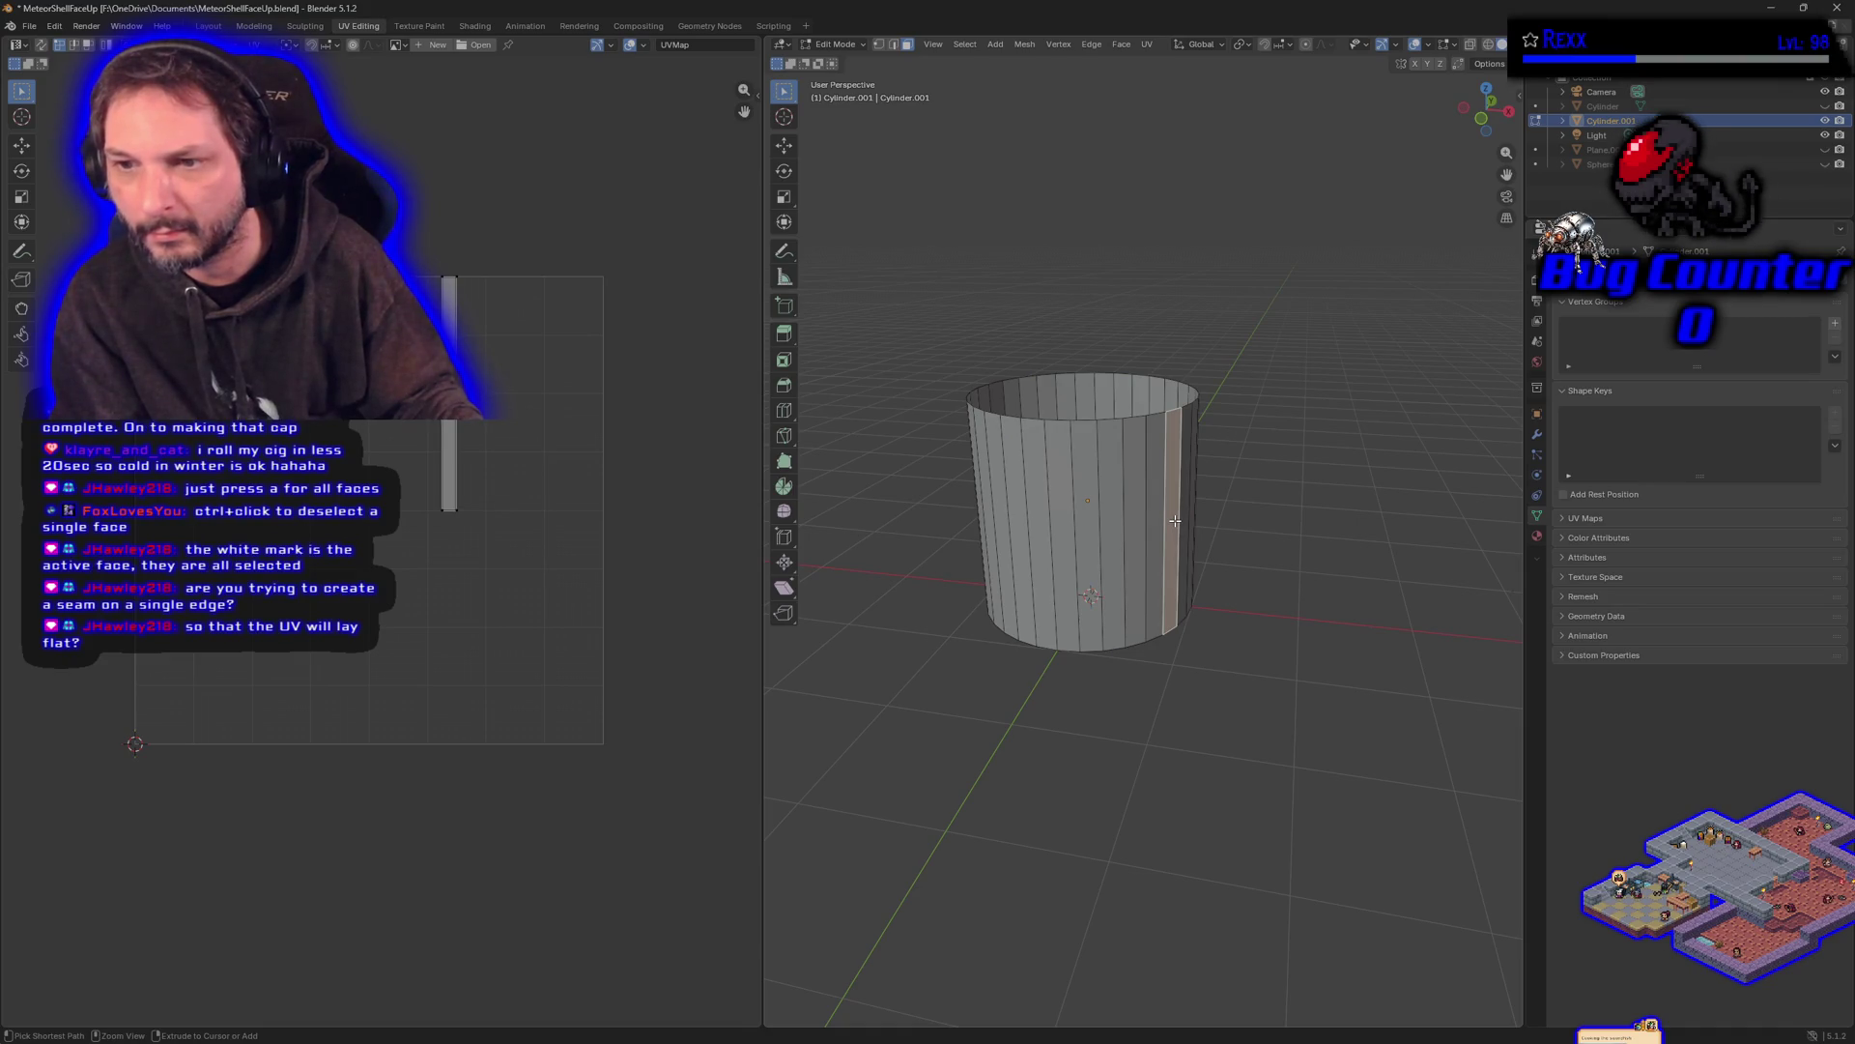
{"action": "key", "text": "alt+a"}
{"action": "mouse_move", "coordinate": [1312, 725]}
{"action": "left_mouse_down"}
{"action": "mouse_move", "coordinate": [1093, 444]}
{"action": "mouse_move", "coordinate": [908, 274]}
{"action": "left_mouse_up"}
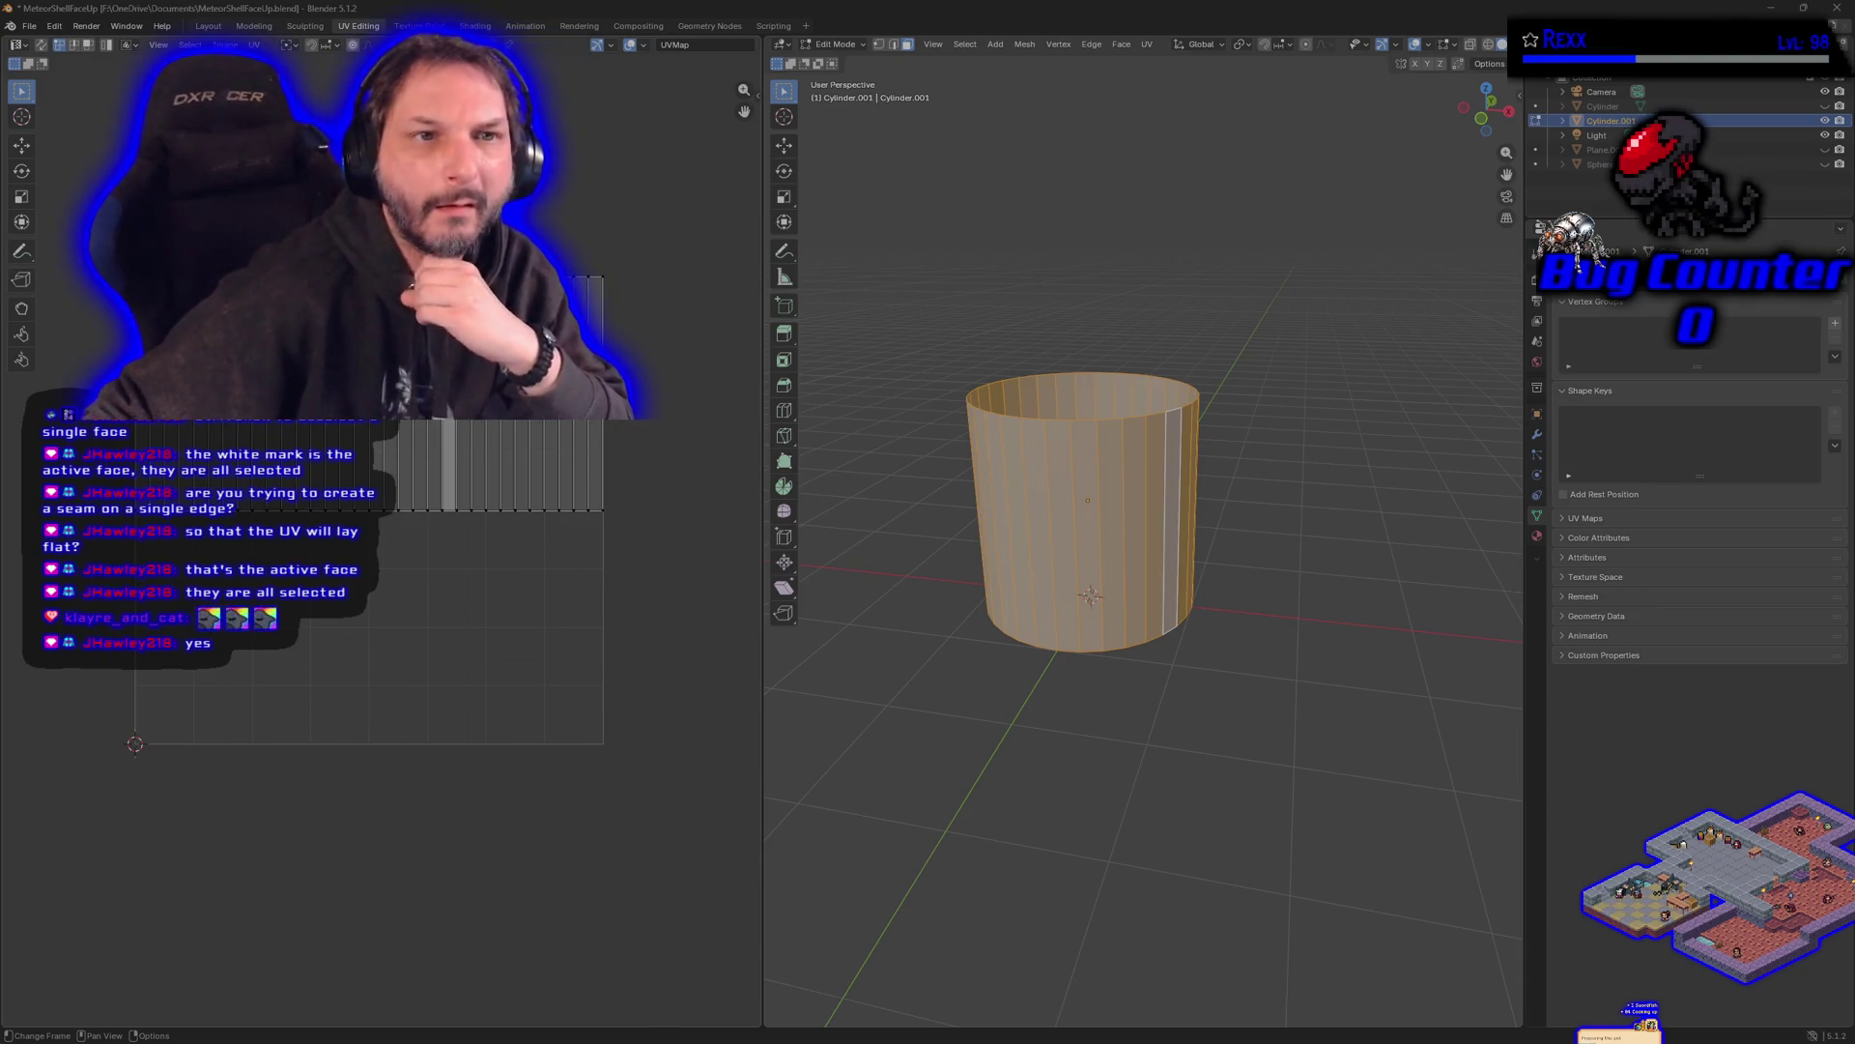
- Open the UV editor's Sticky Selection options and switch mesh selection to vertex mode
{"action": "left_click", "coordinate": [129, 44]}
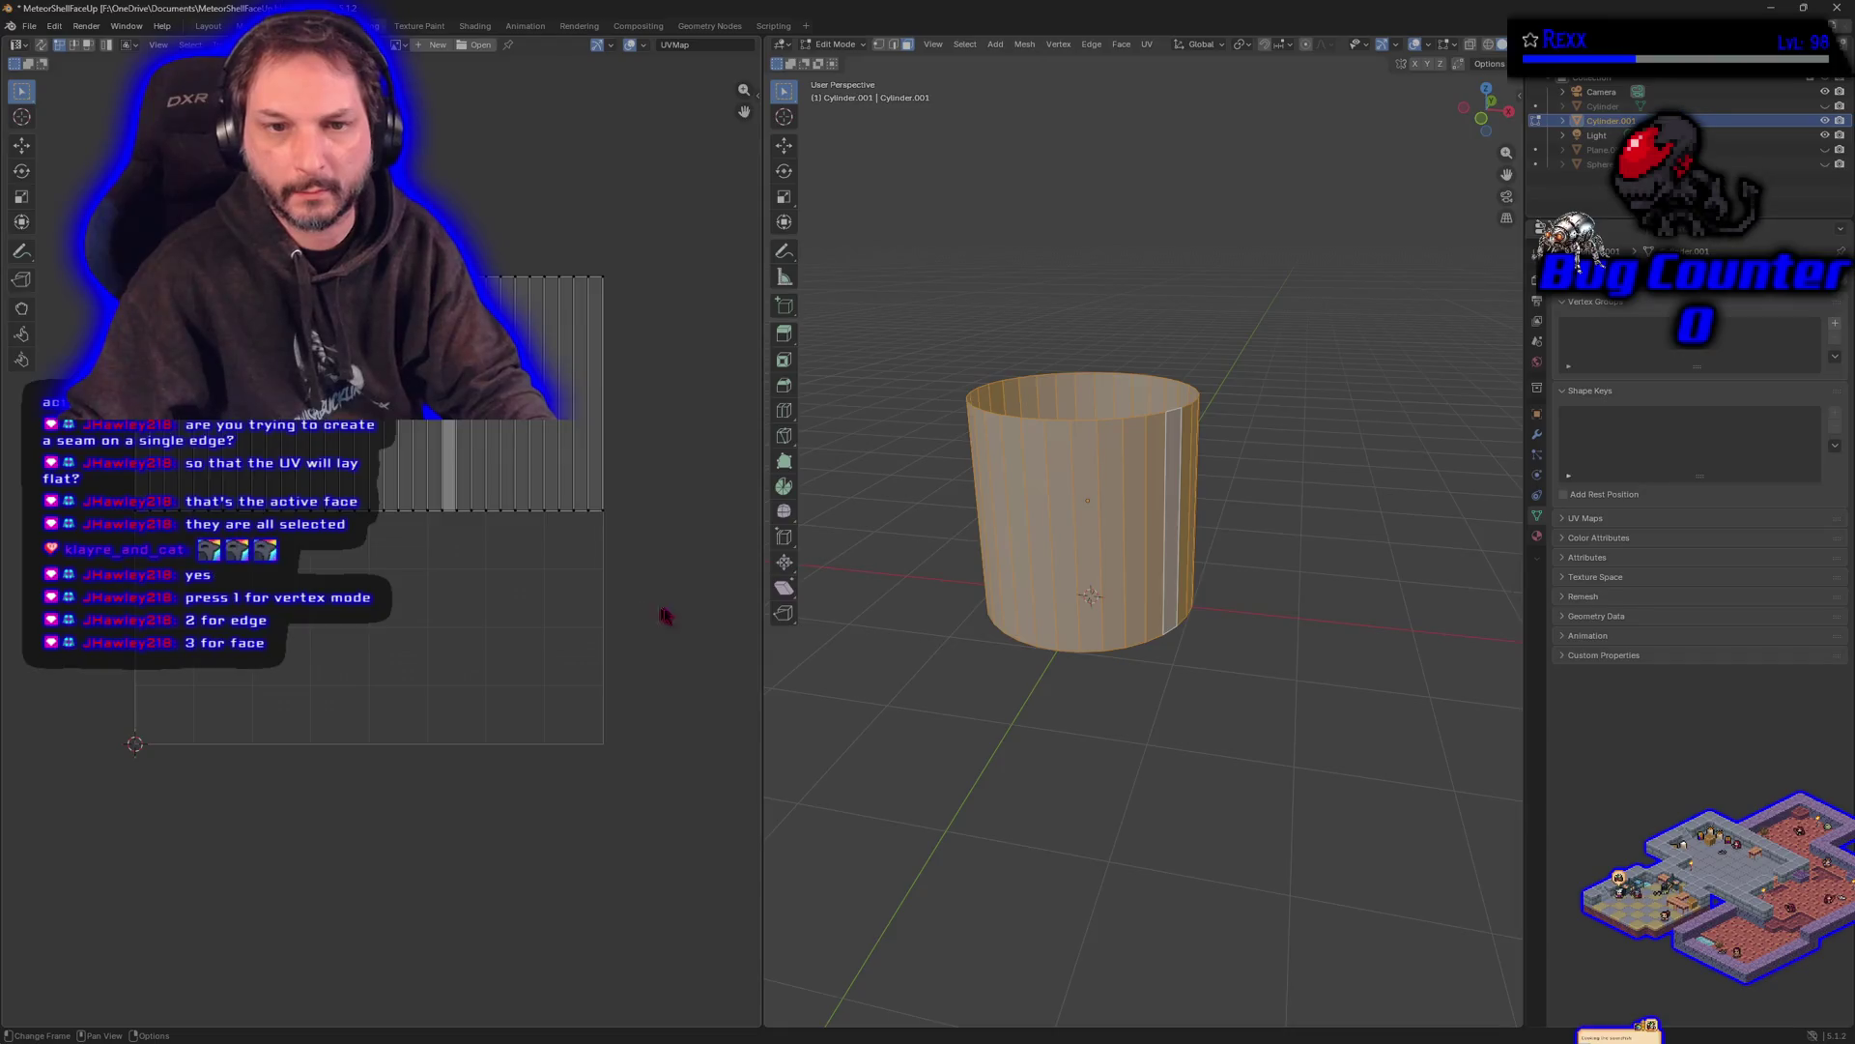
{"action": "key", "text": "1"}
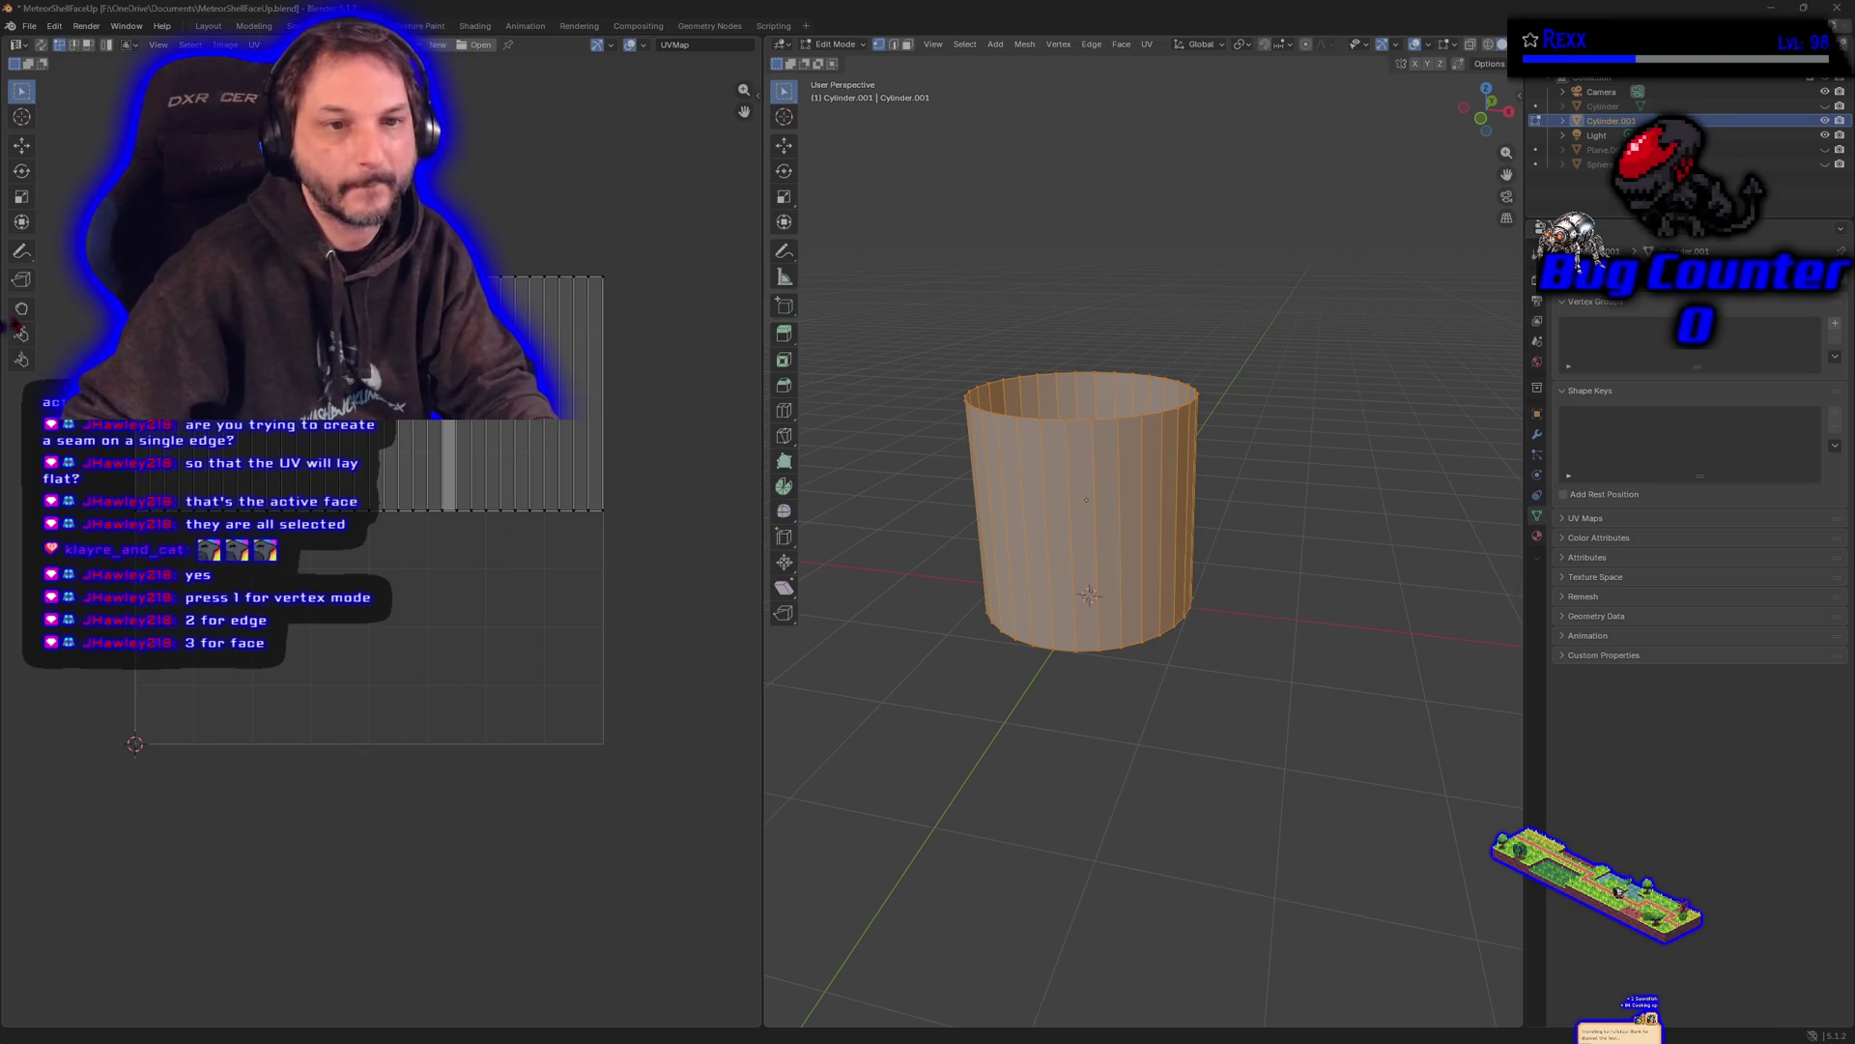
{"action": "left_click_drag", "start_coordinate": [92, 218], "coordinate": [625, 322]}
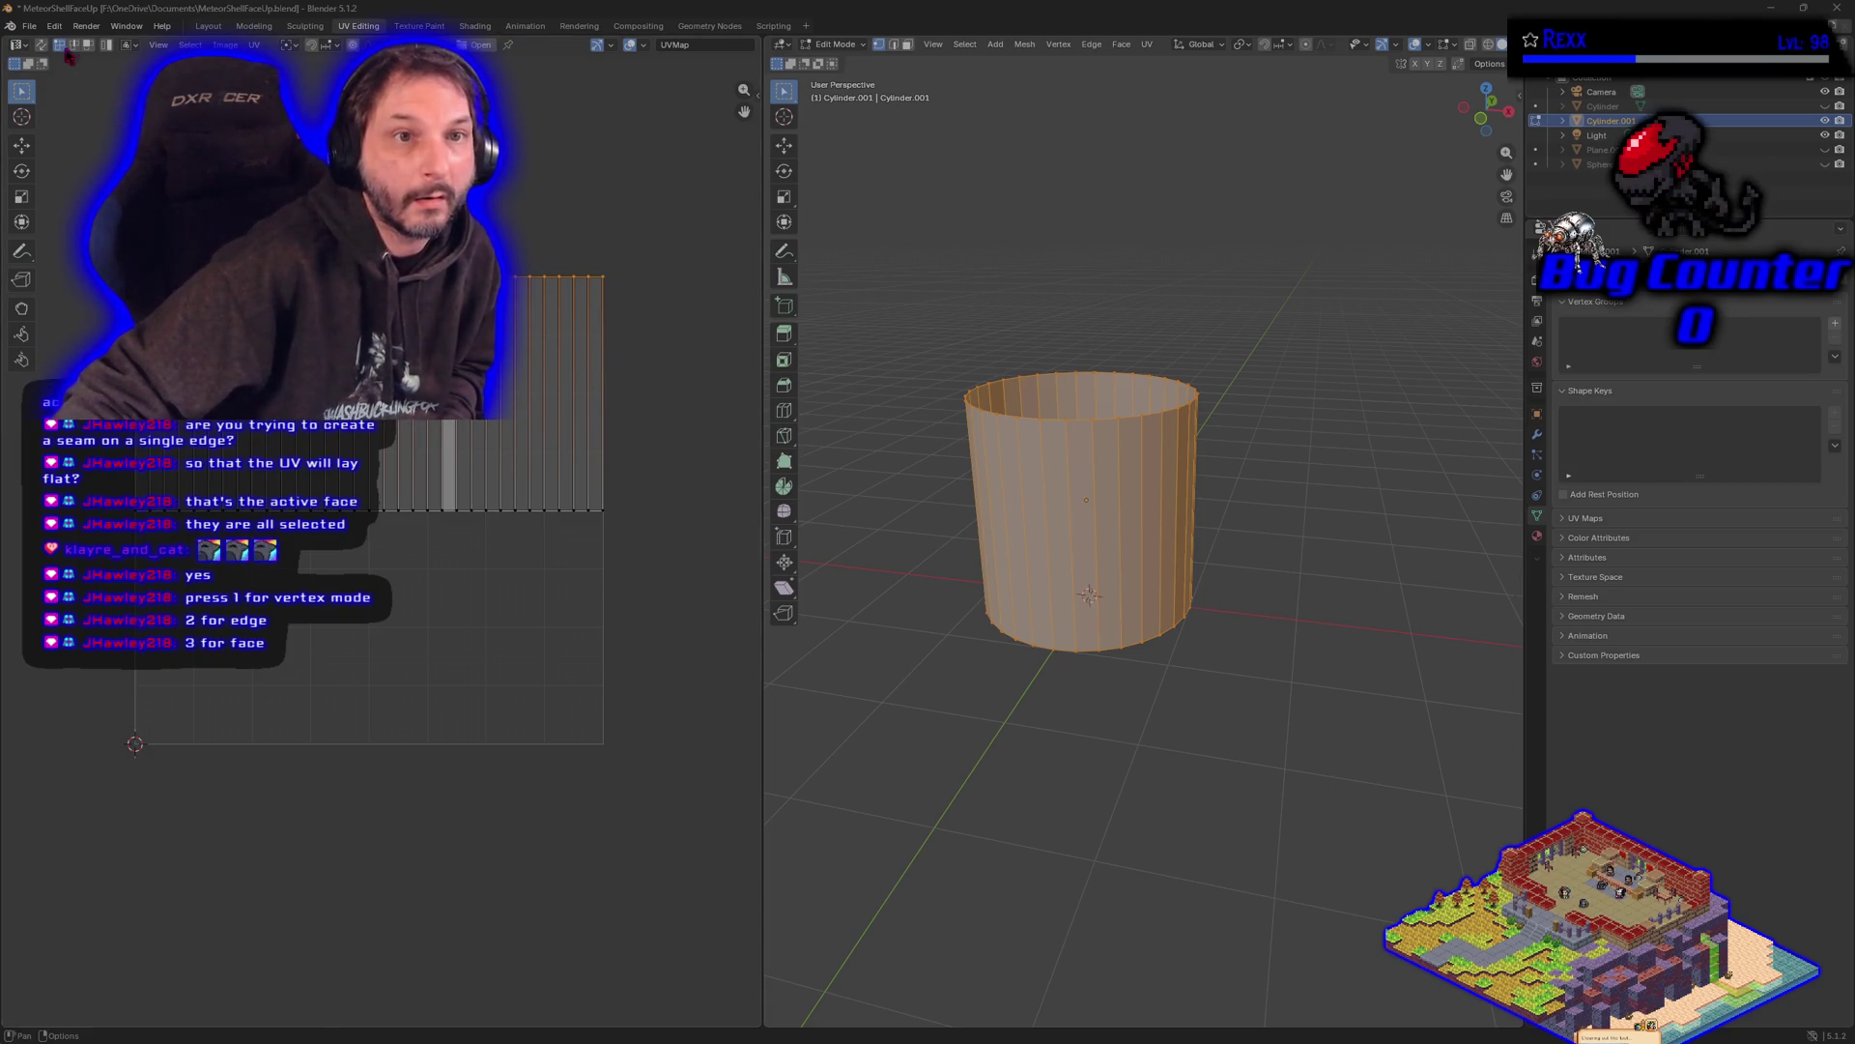
{"action": "left_click", "coordinate": [17, 65]}
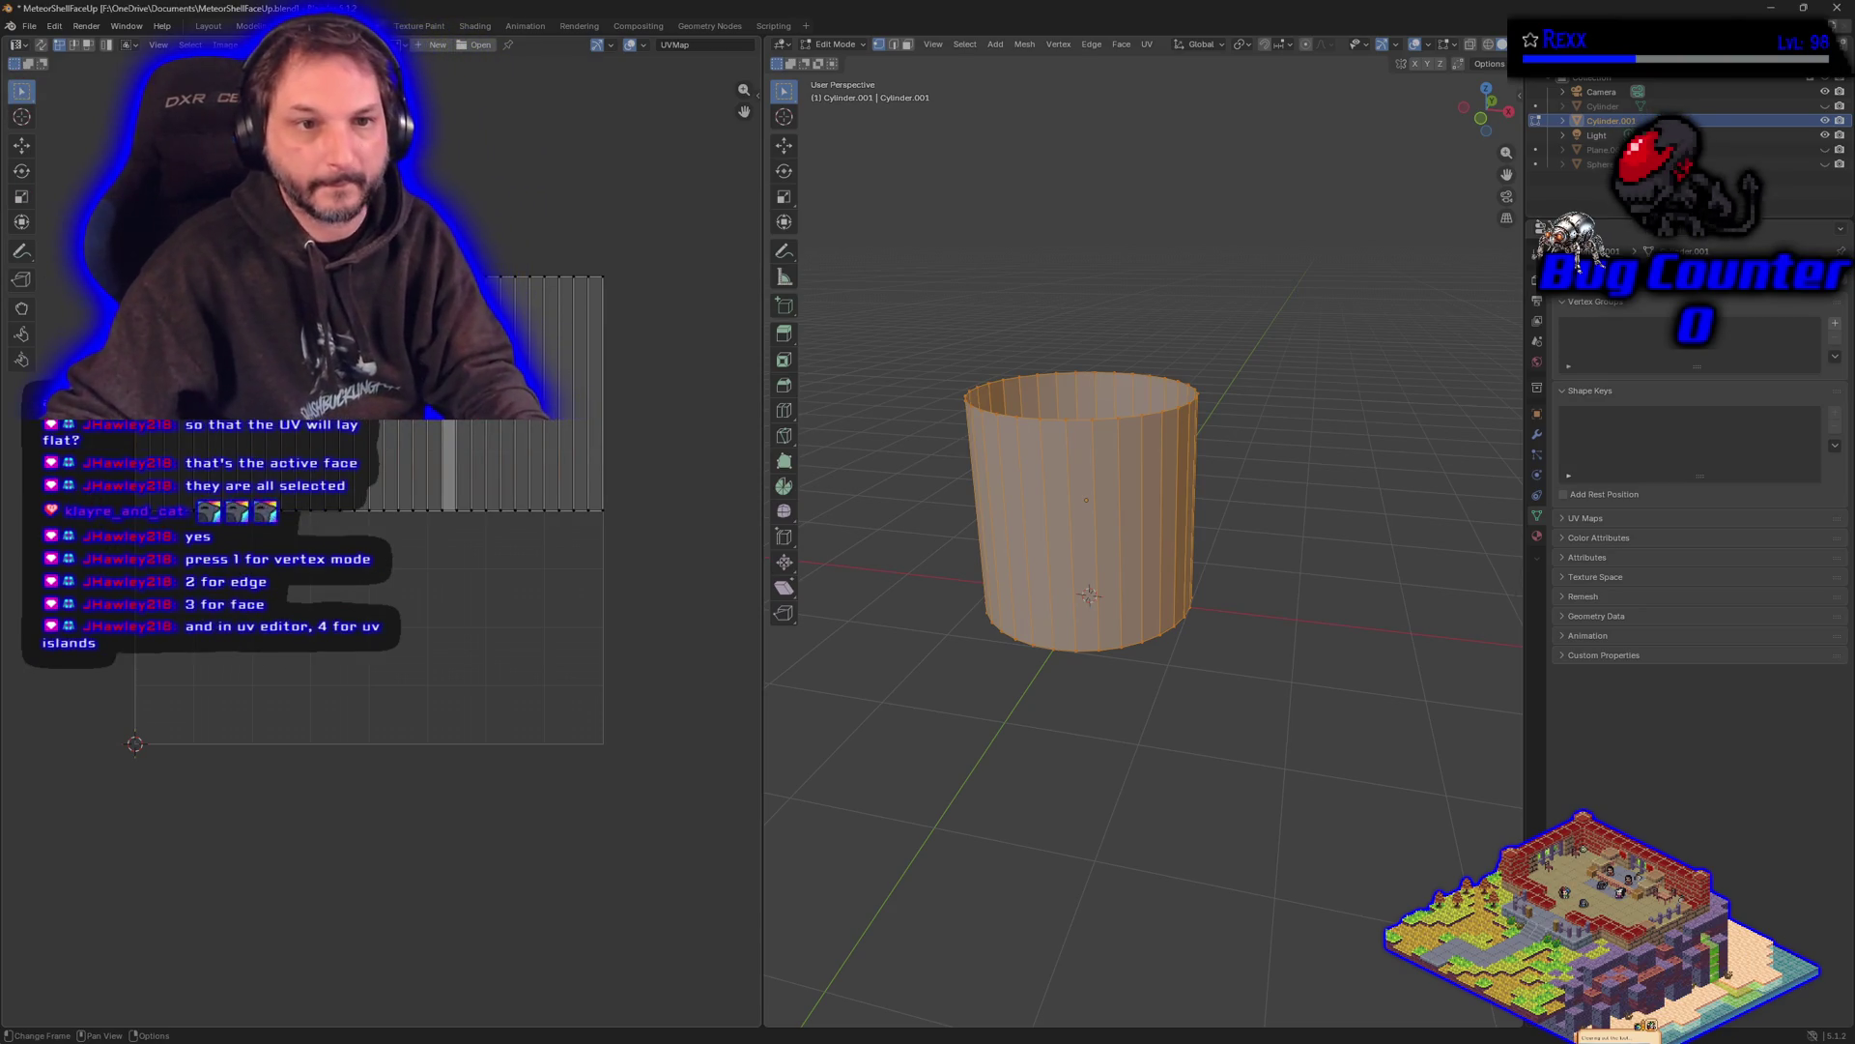
{"action": "key", "text": "1"}
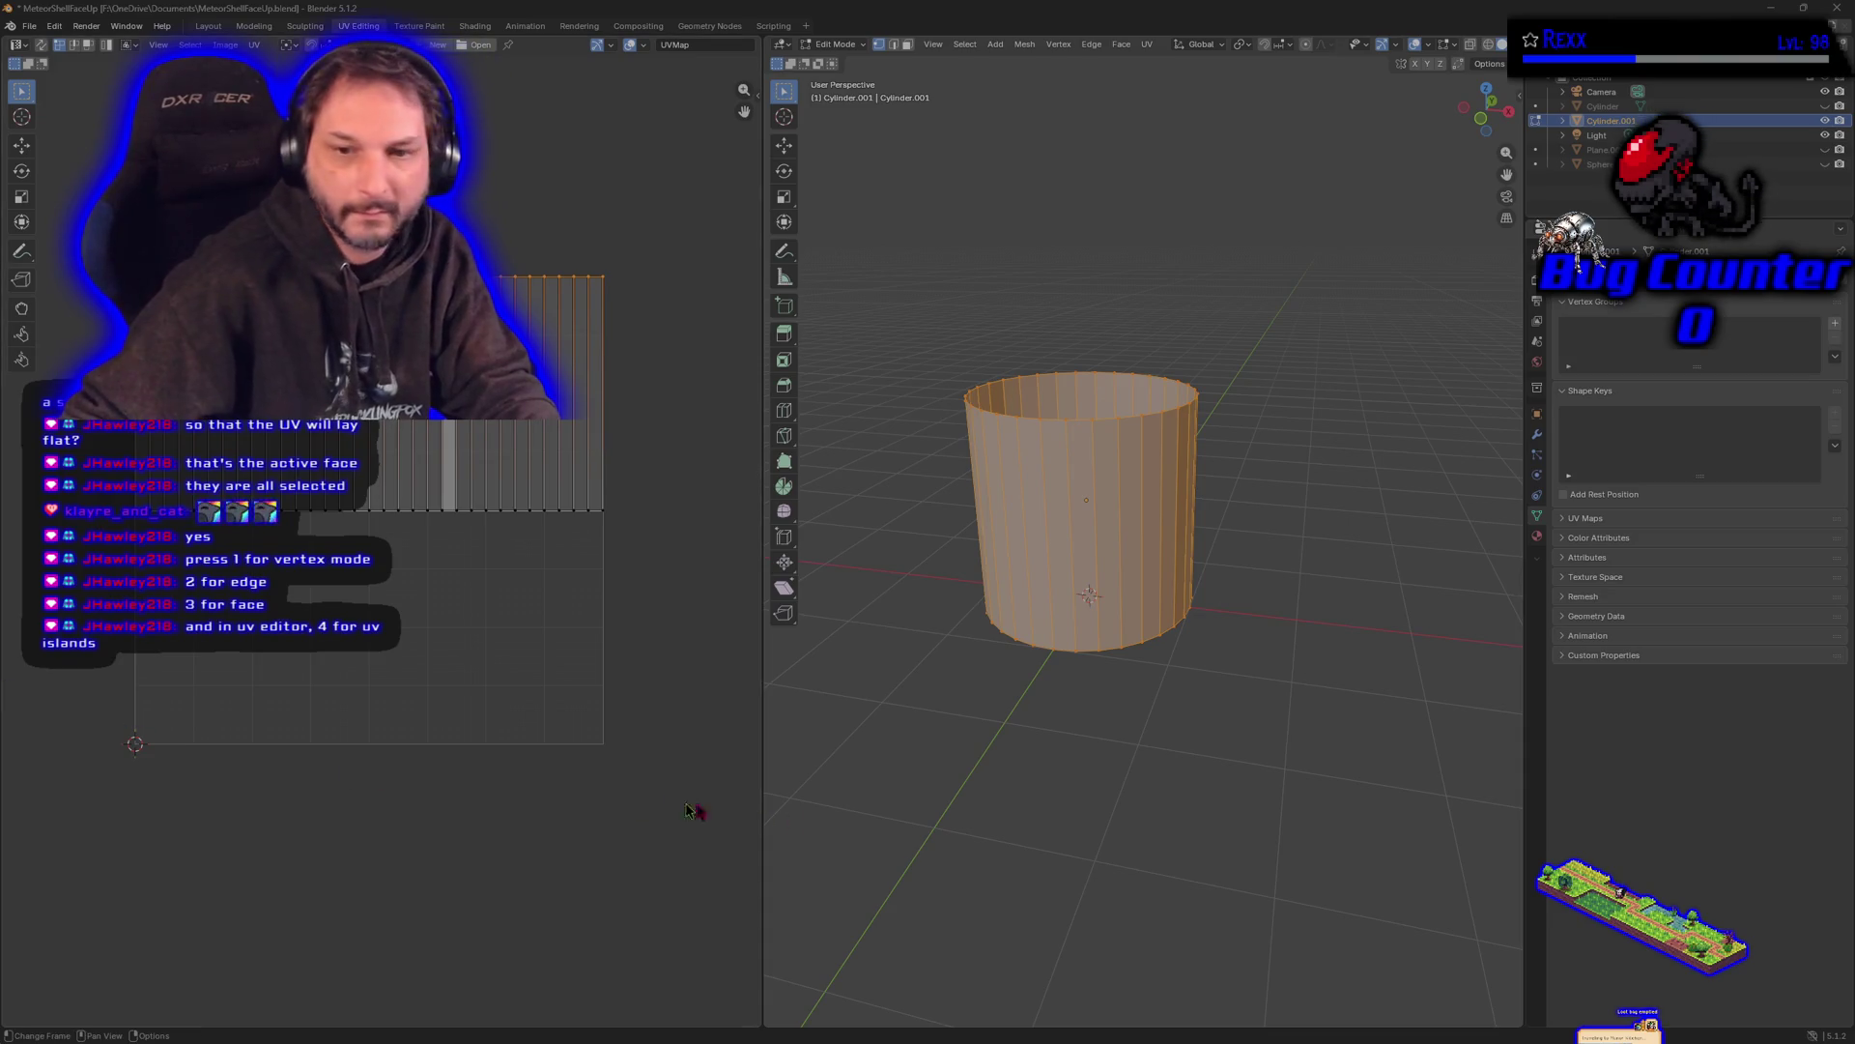
{"action": "left_click", "coordinate": [1106, 802]}
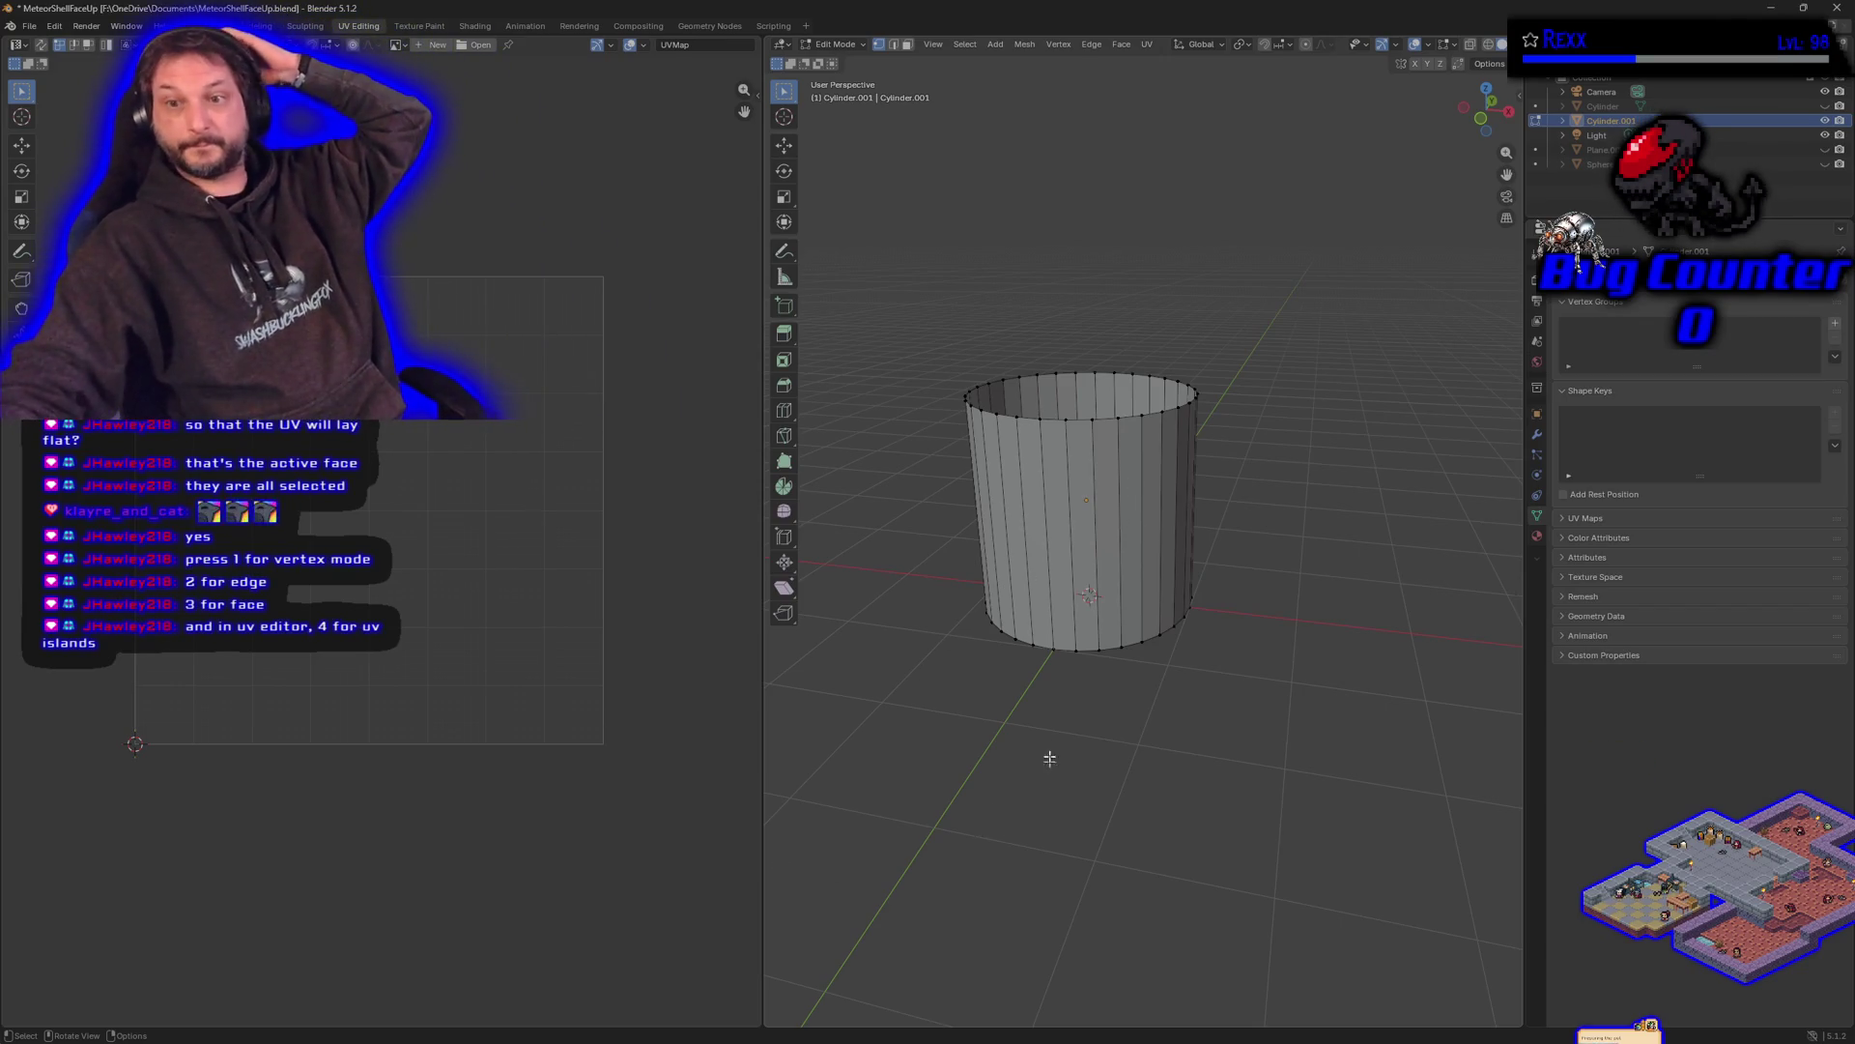
- Select the entire unwrapped cylinder mesh, save the .blend file, and clear the UV selection
{"action": "left_click", "coordinate": [1133, 455]}
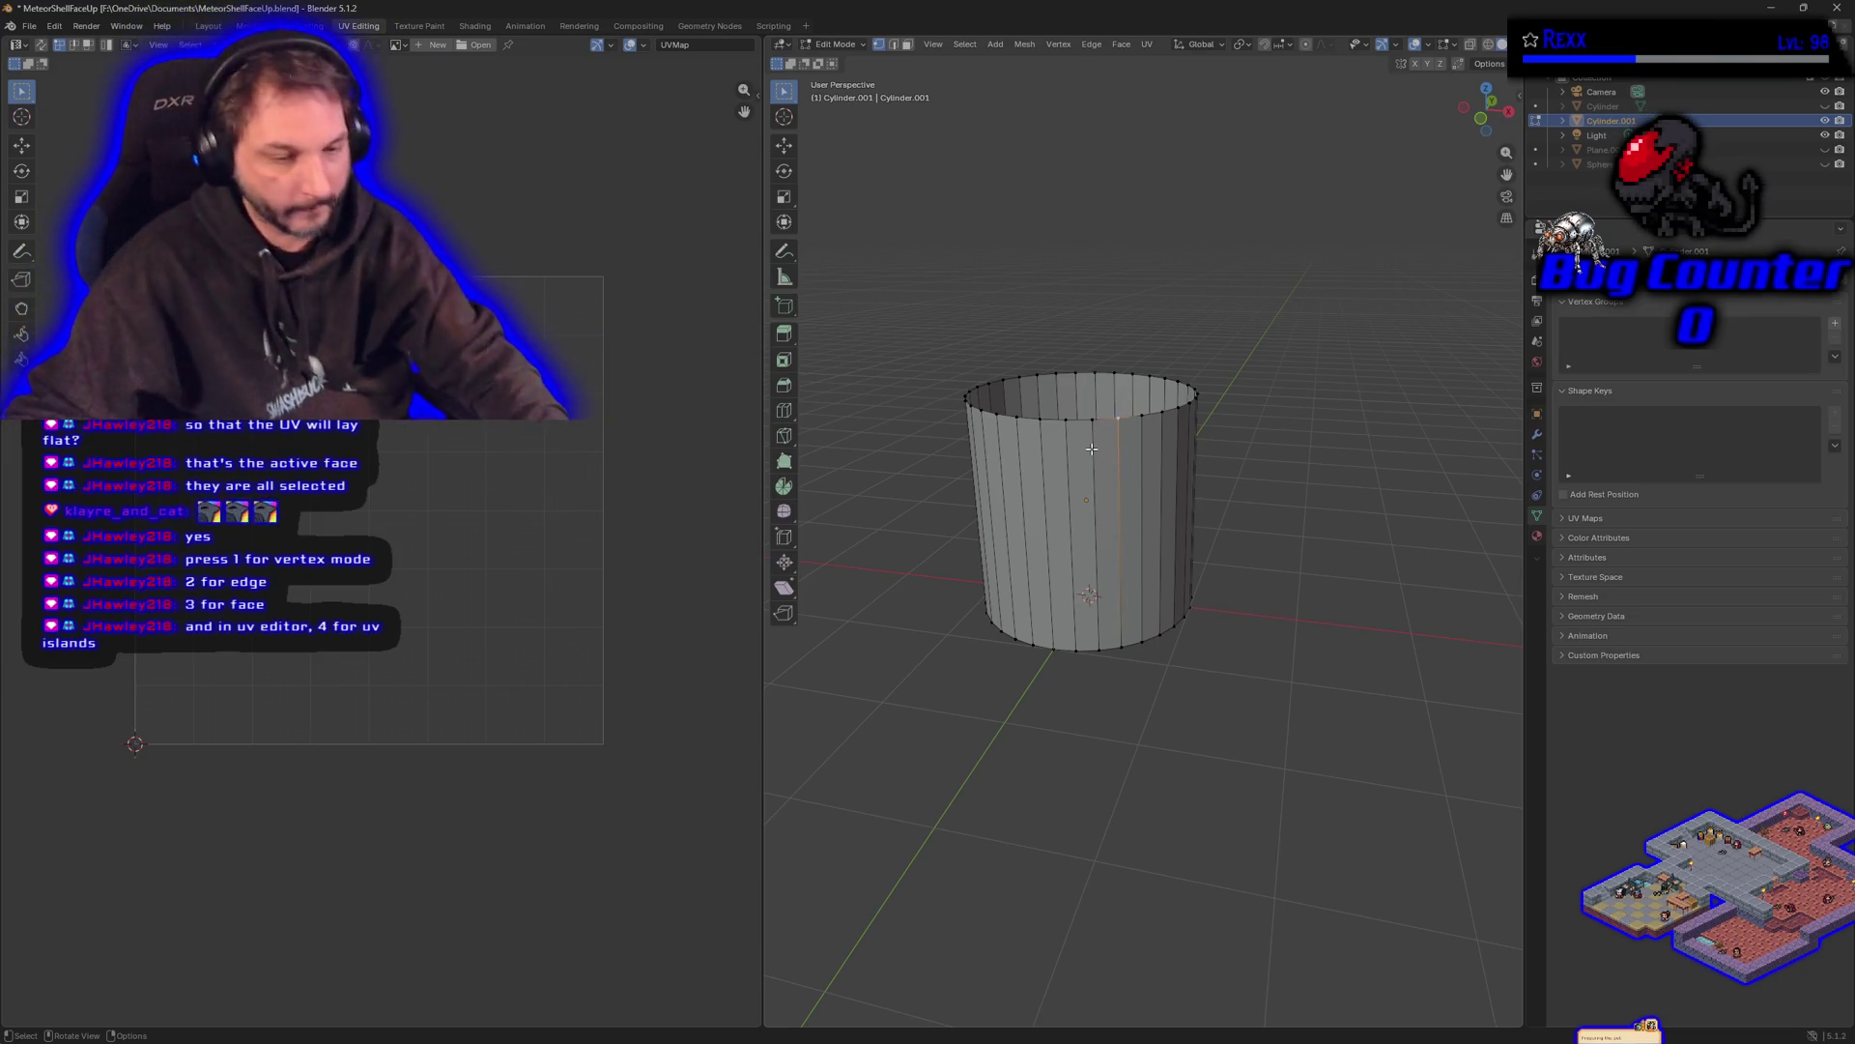
{"action": "key", "text": "a"}
{"action": "key", "text": "ctrl+s"}
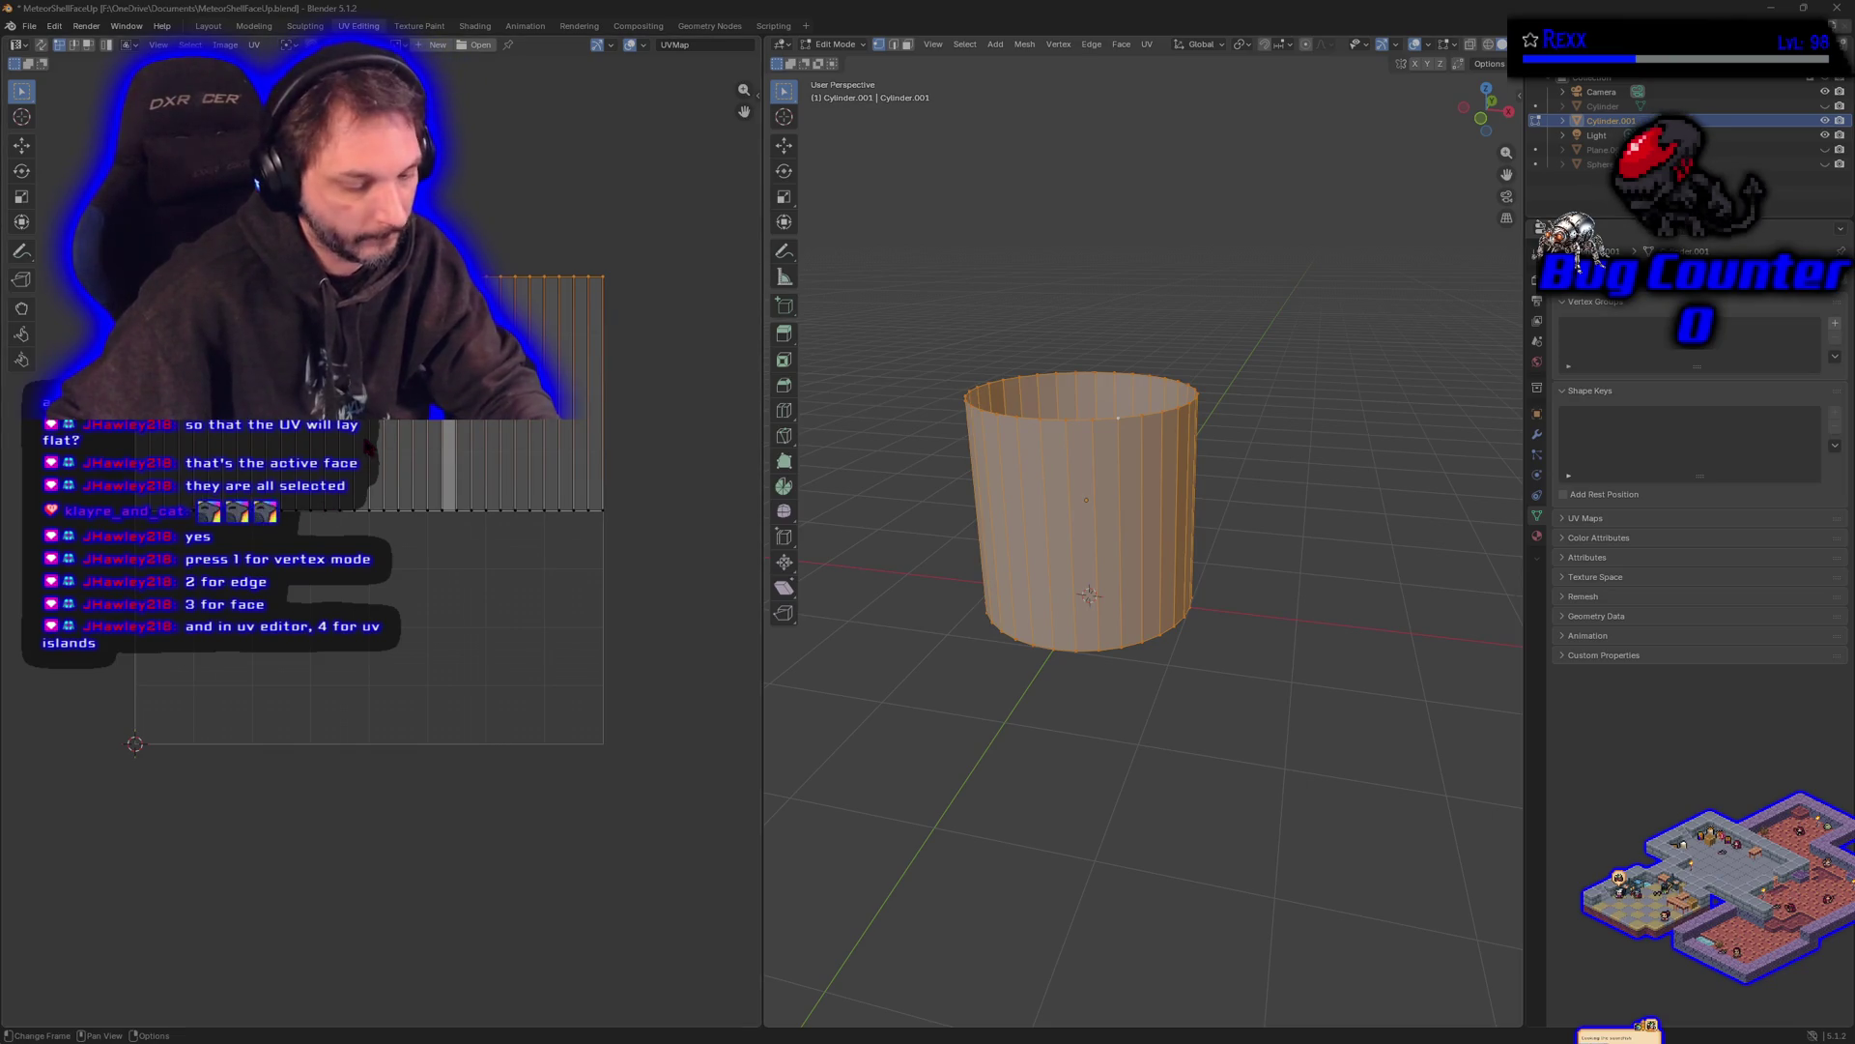
{"action": "key", "text": "alt+a"}
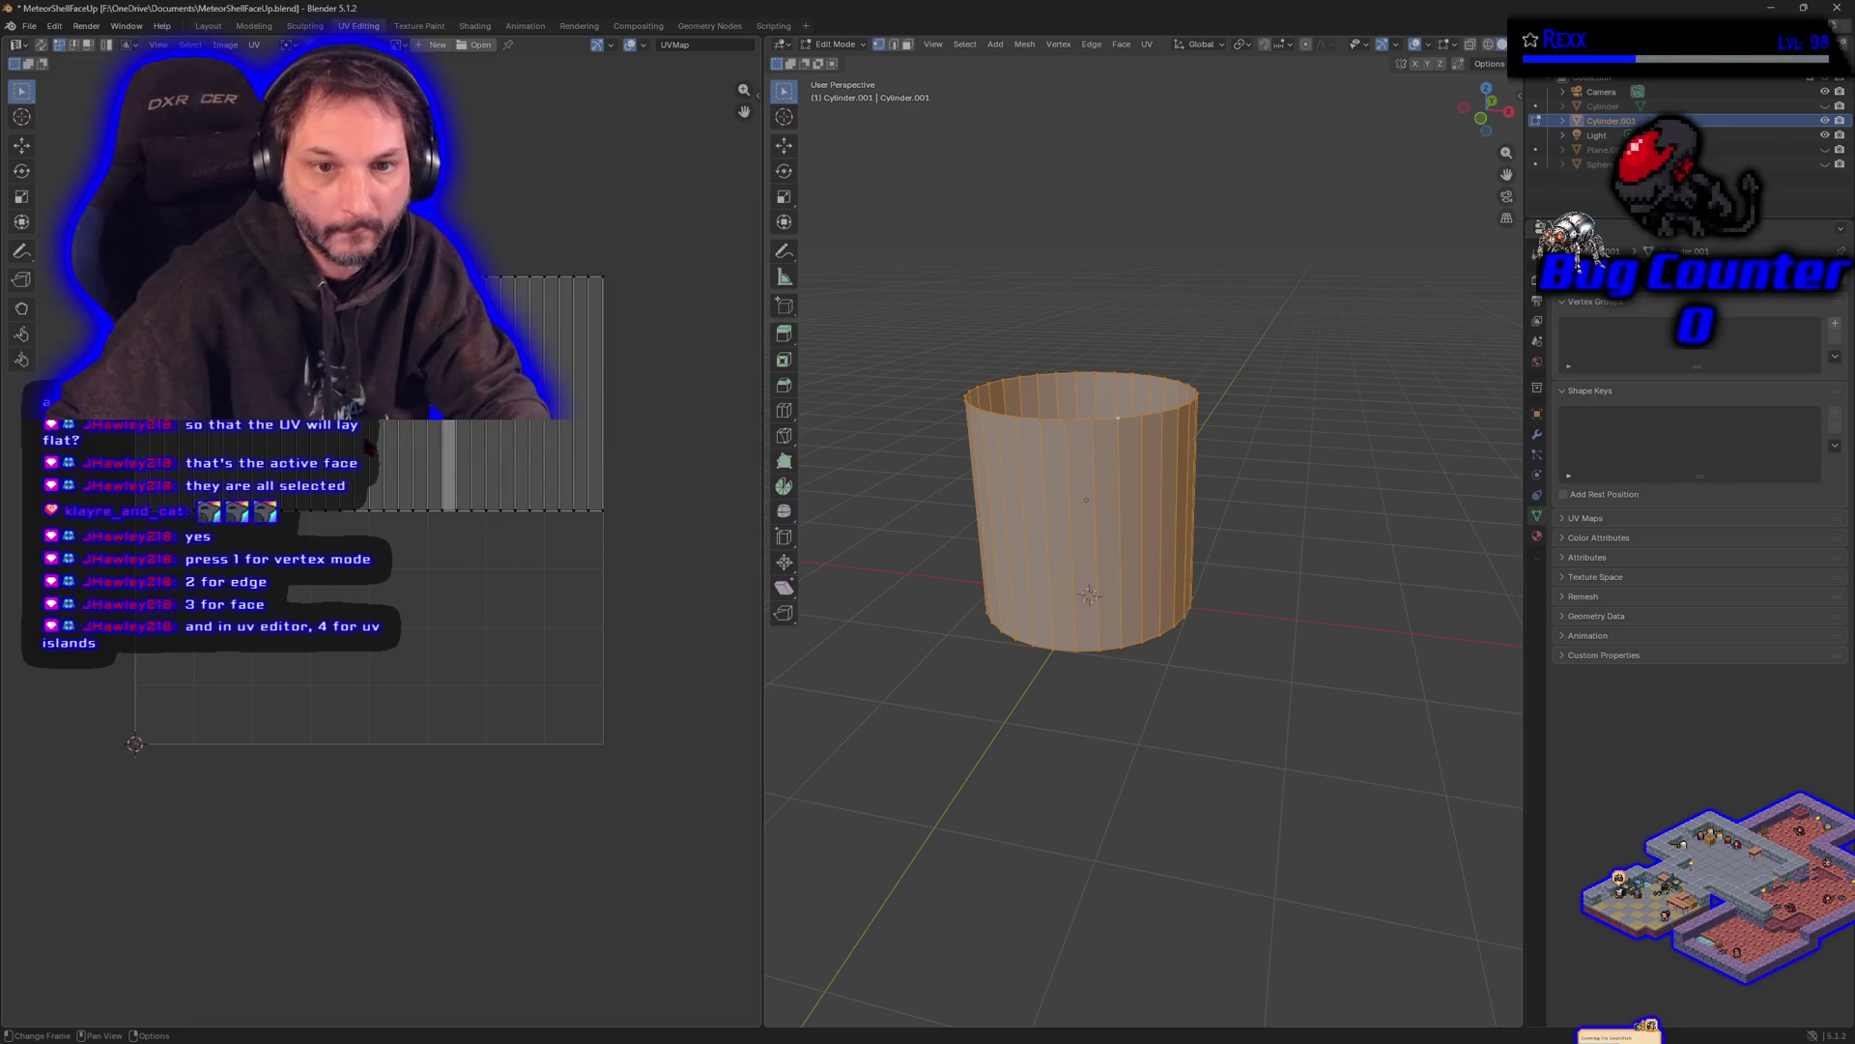
- Move all the UV islands toward the bottom-left of the UV square
{"action": "key", "text": "a"}
{"action": "key", "text": "g"}
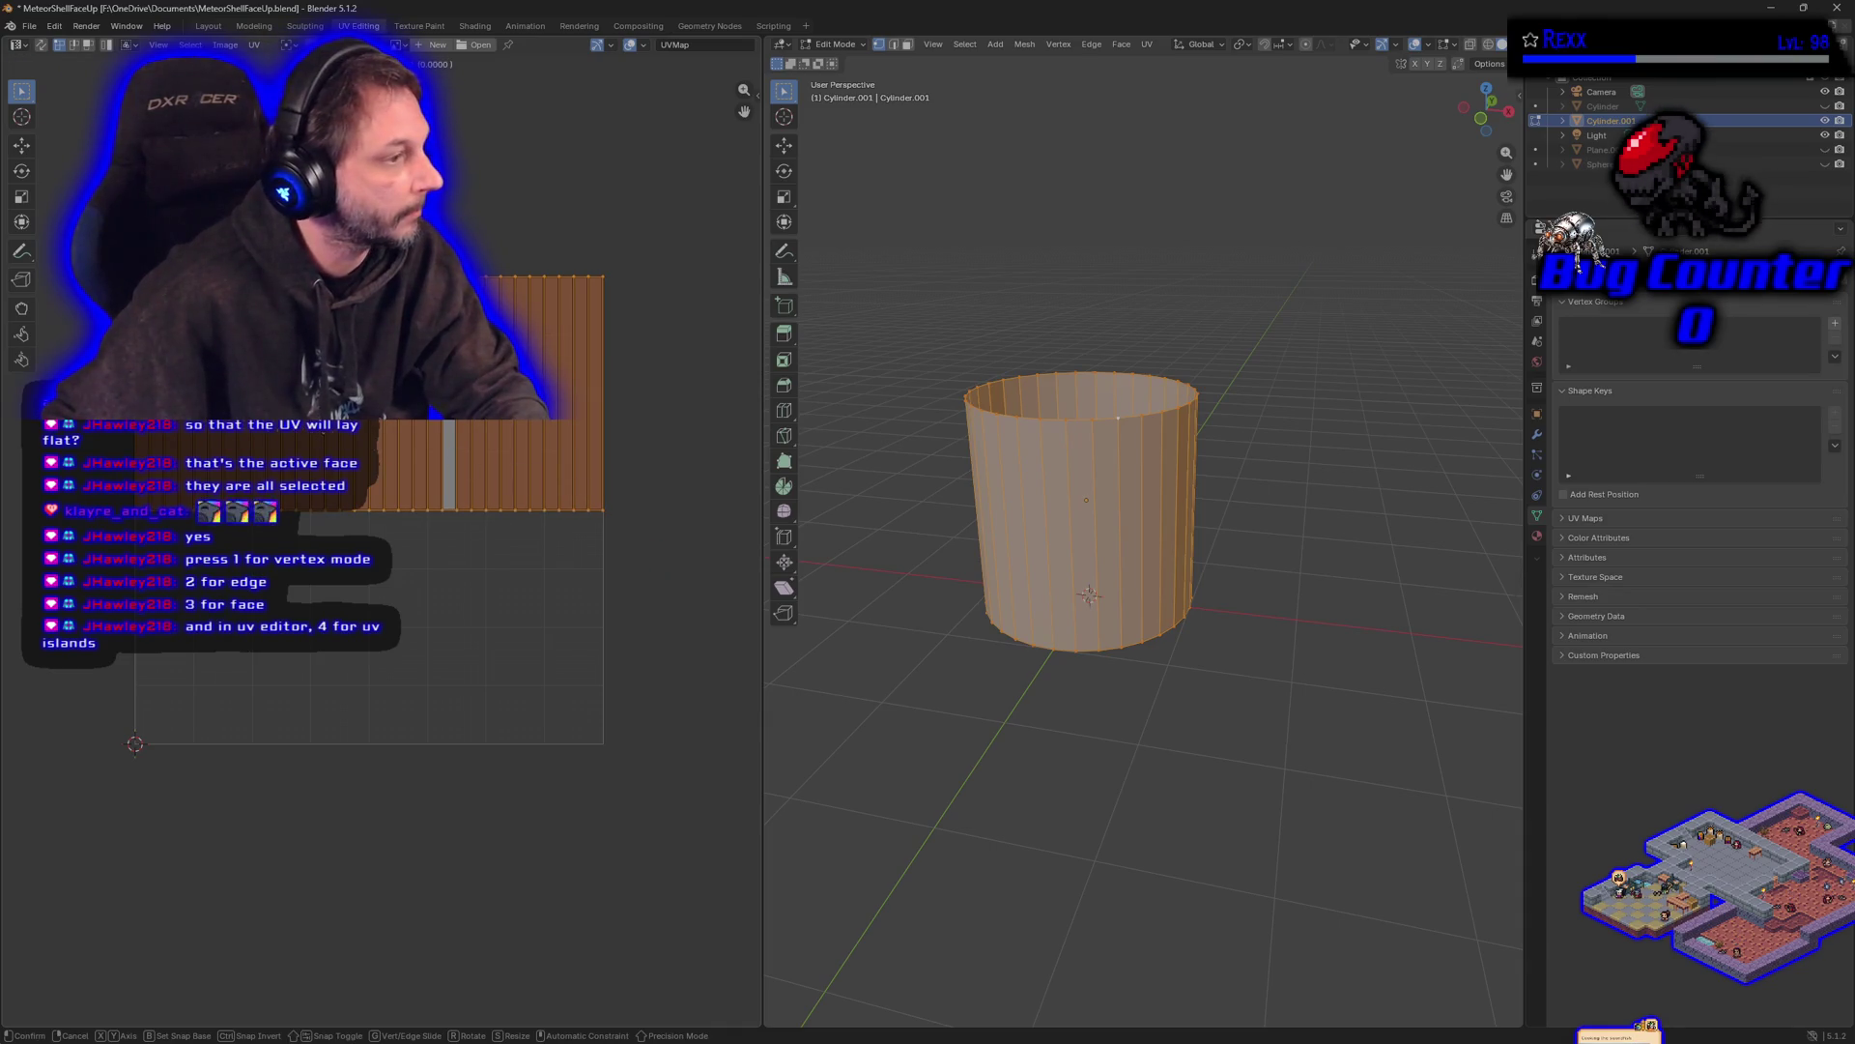
{"action": "key", "text": "Return"}
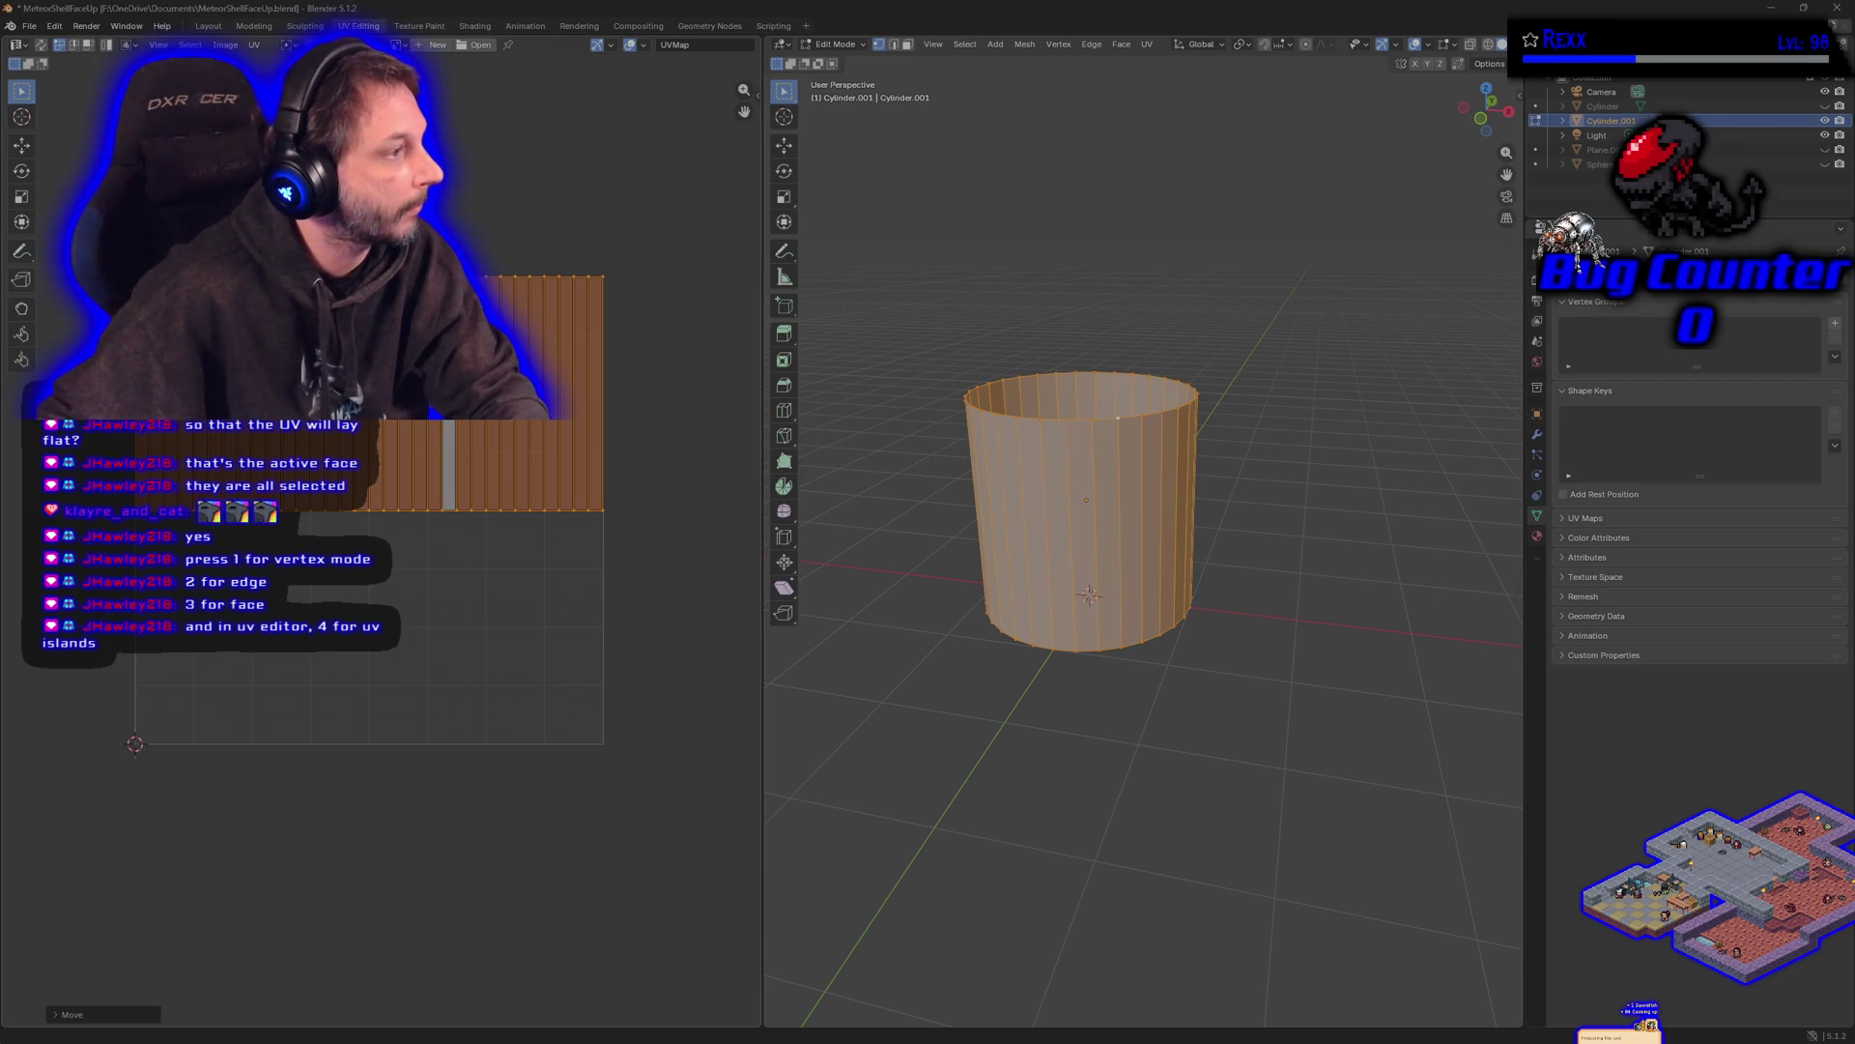
{"action": "key", "text": "alt+a"}
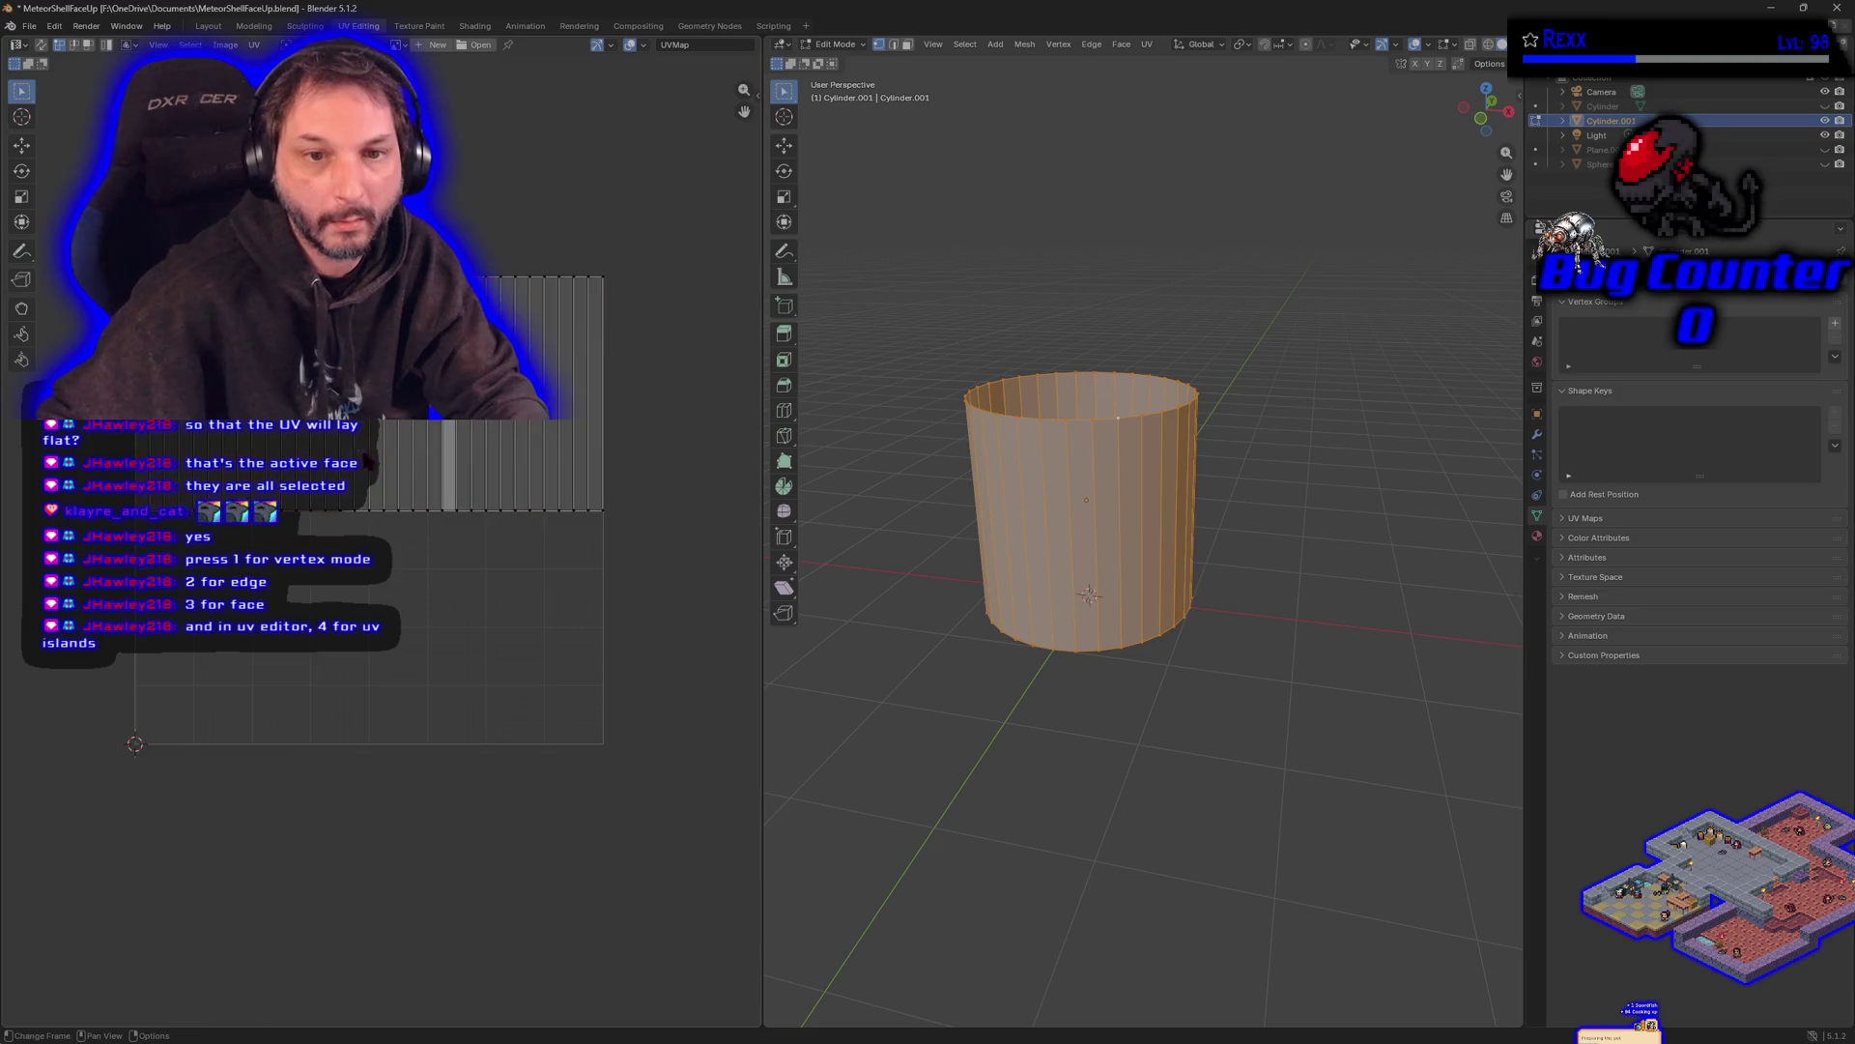
{"action": "key", "text": "a"}
{"action": "key", "text": "g"}
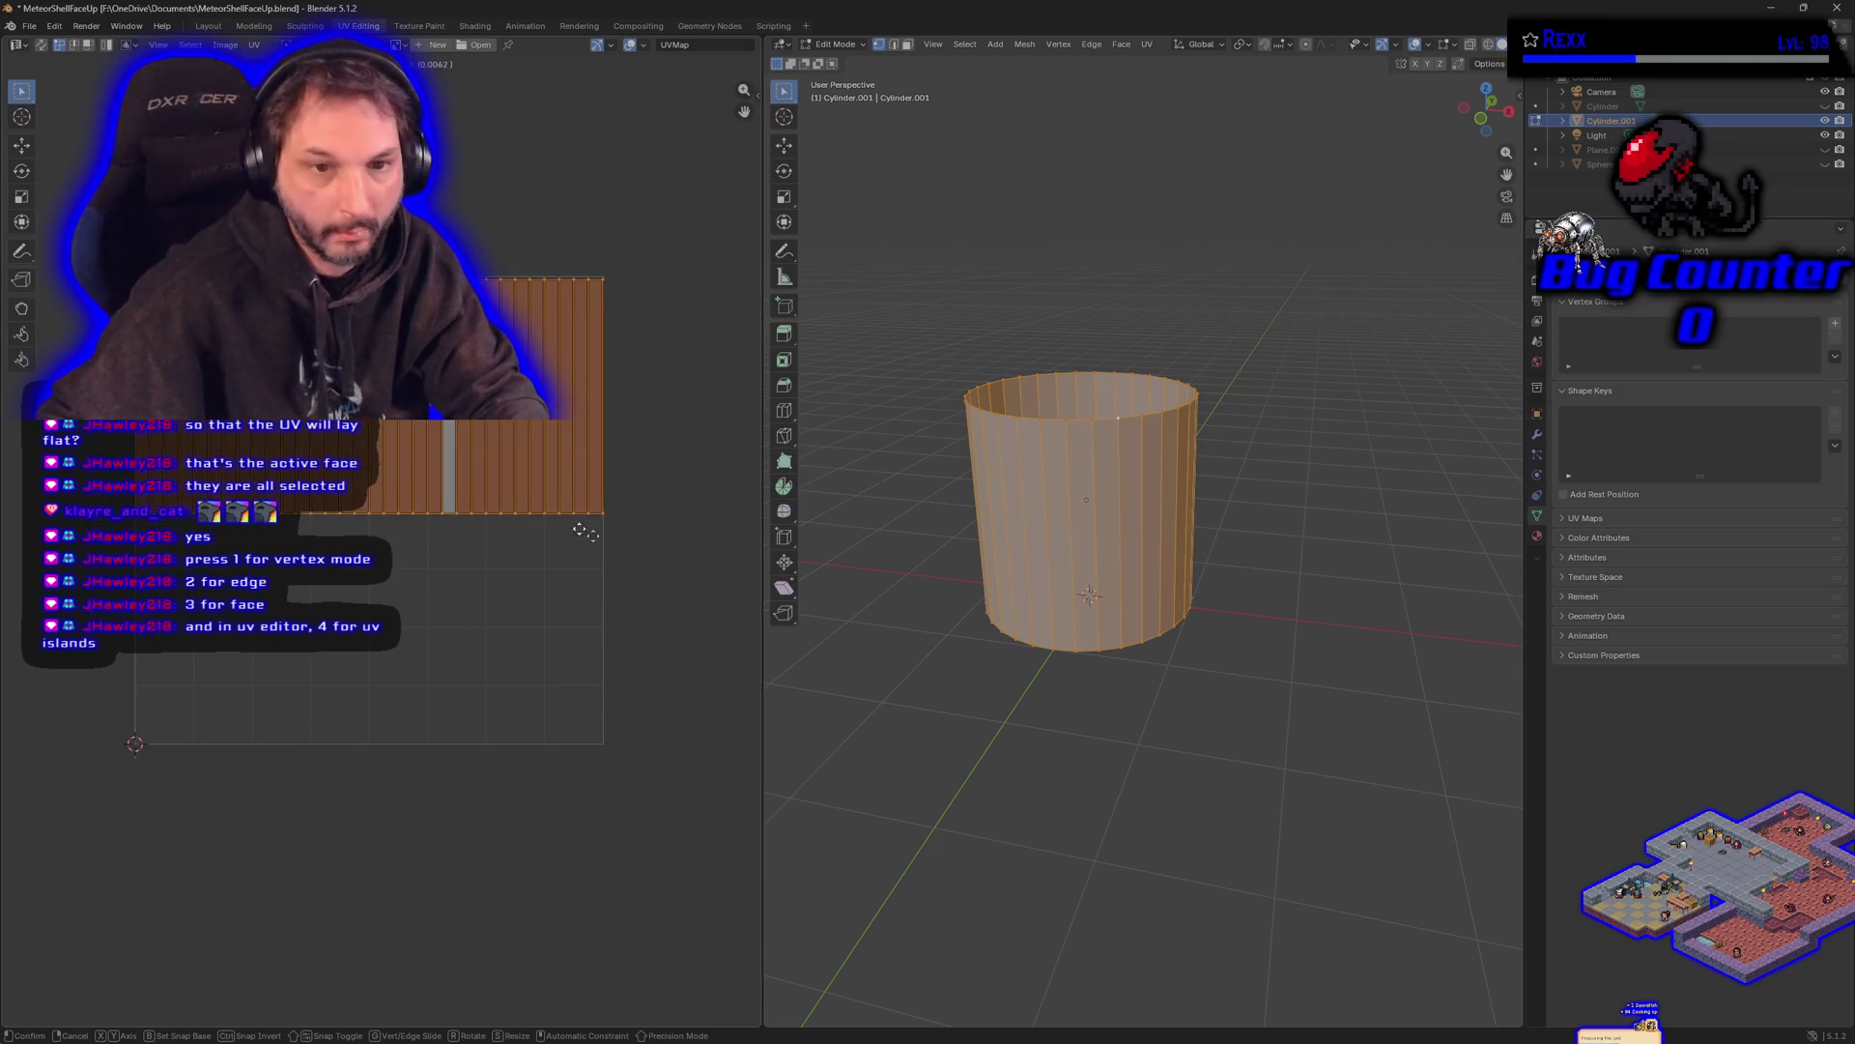
{"action": "left_click", "coordinate": [416, 655]}
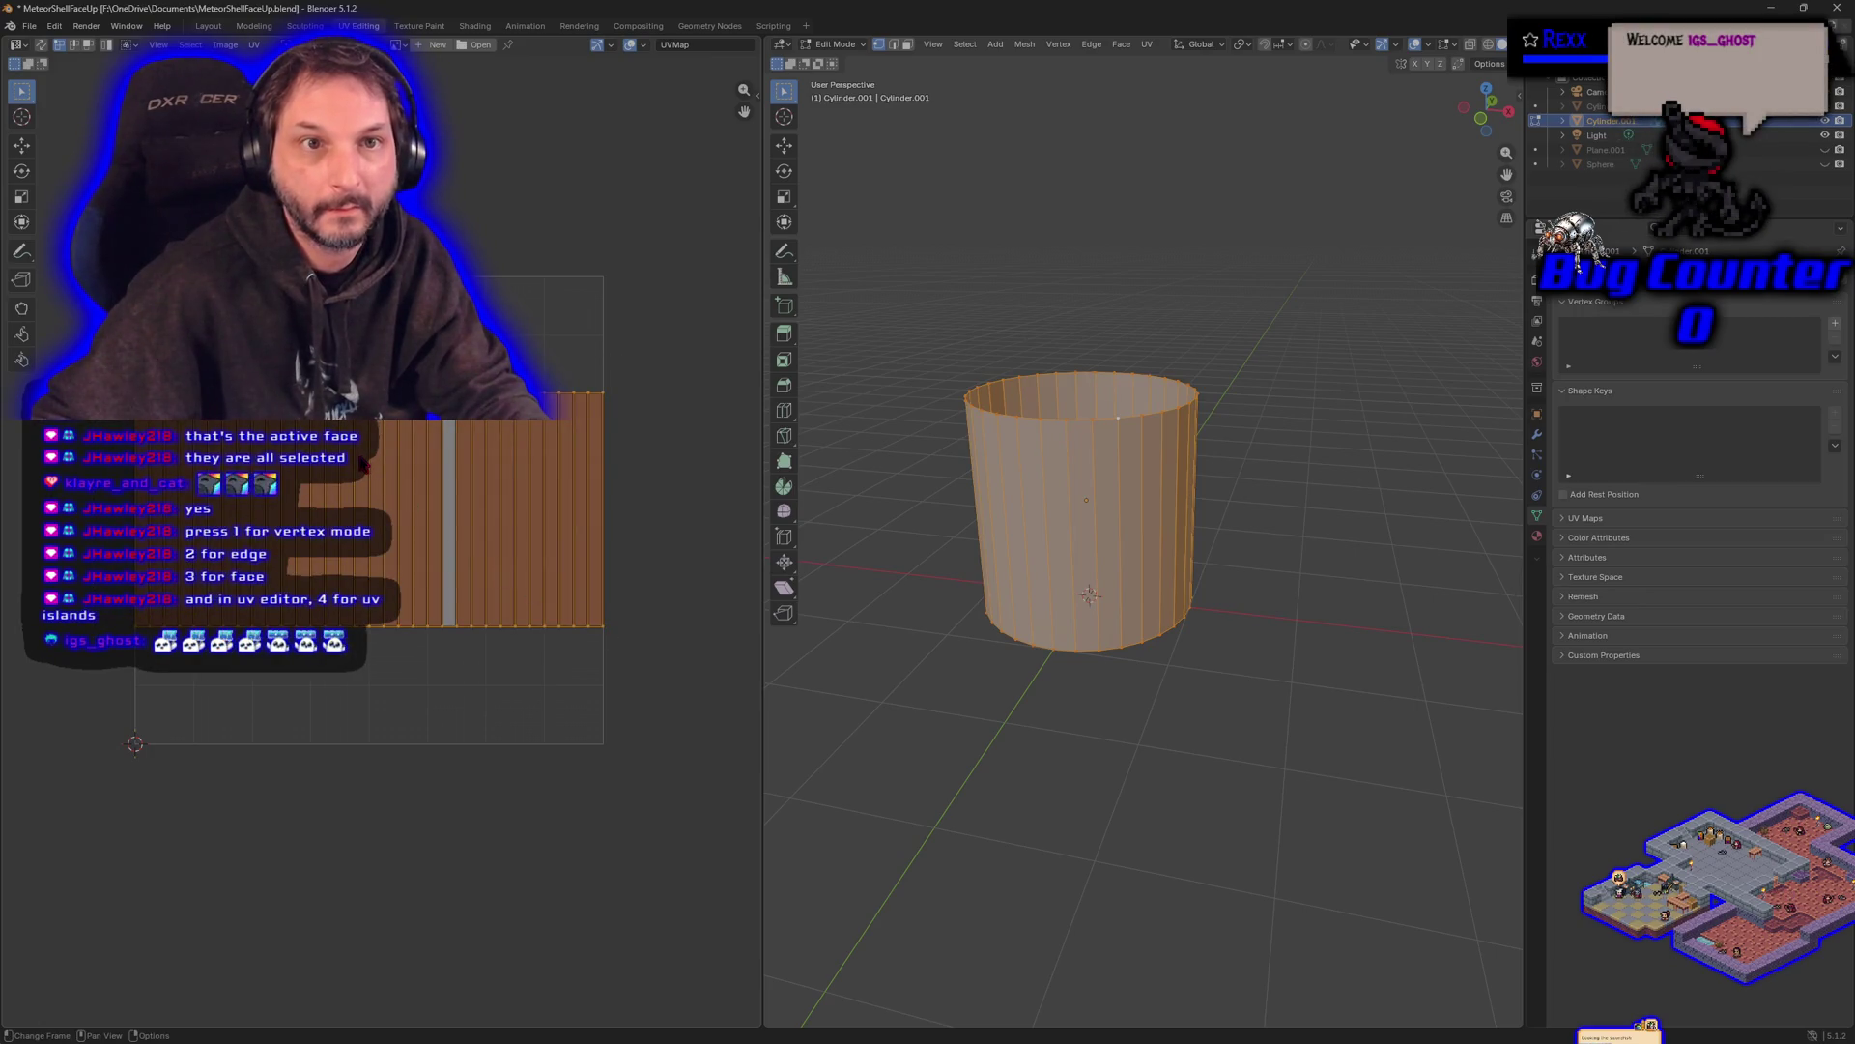
- Start scaling the UV strip constrained to the Y axis only
{"action": "key", "text": "s"}
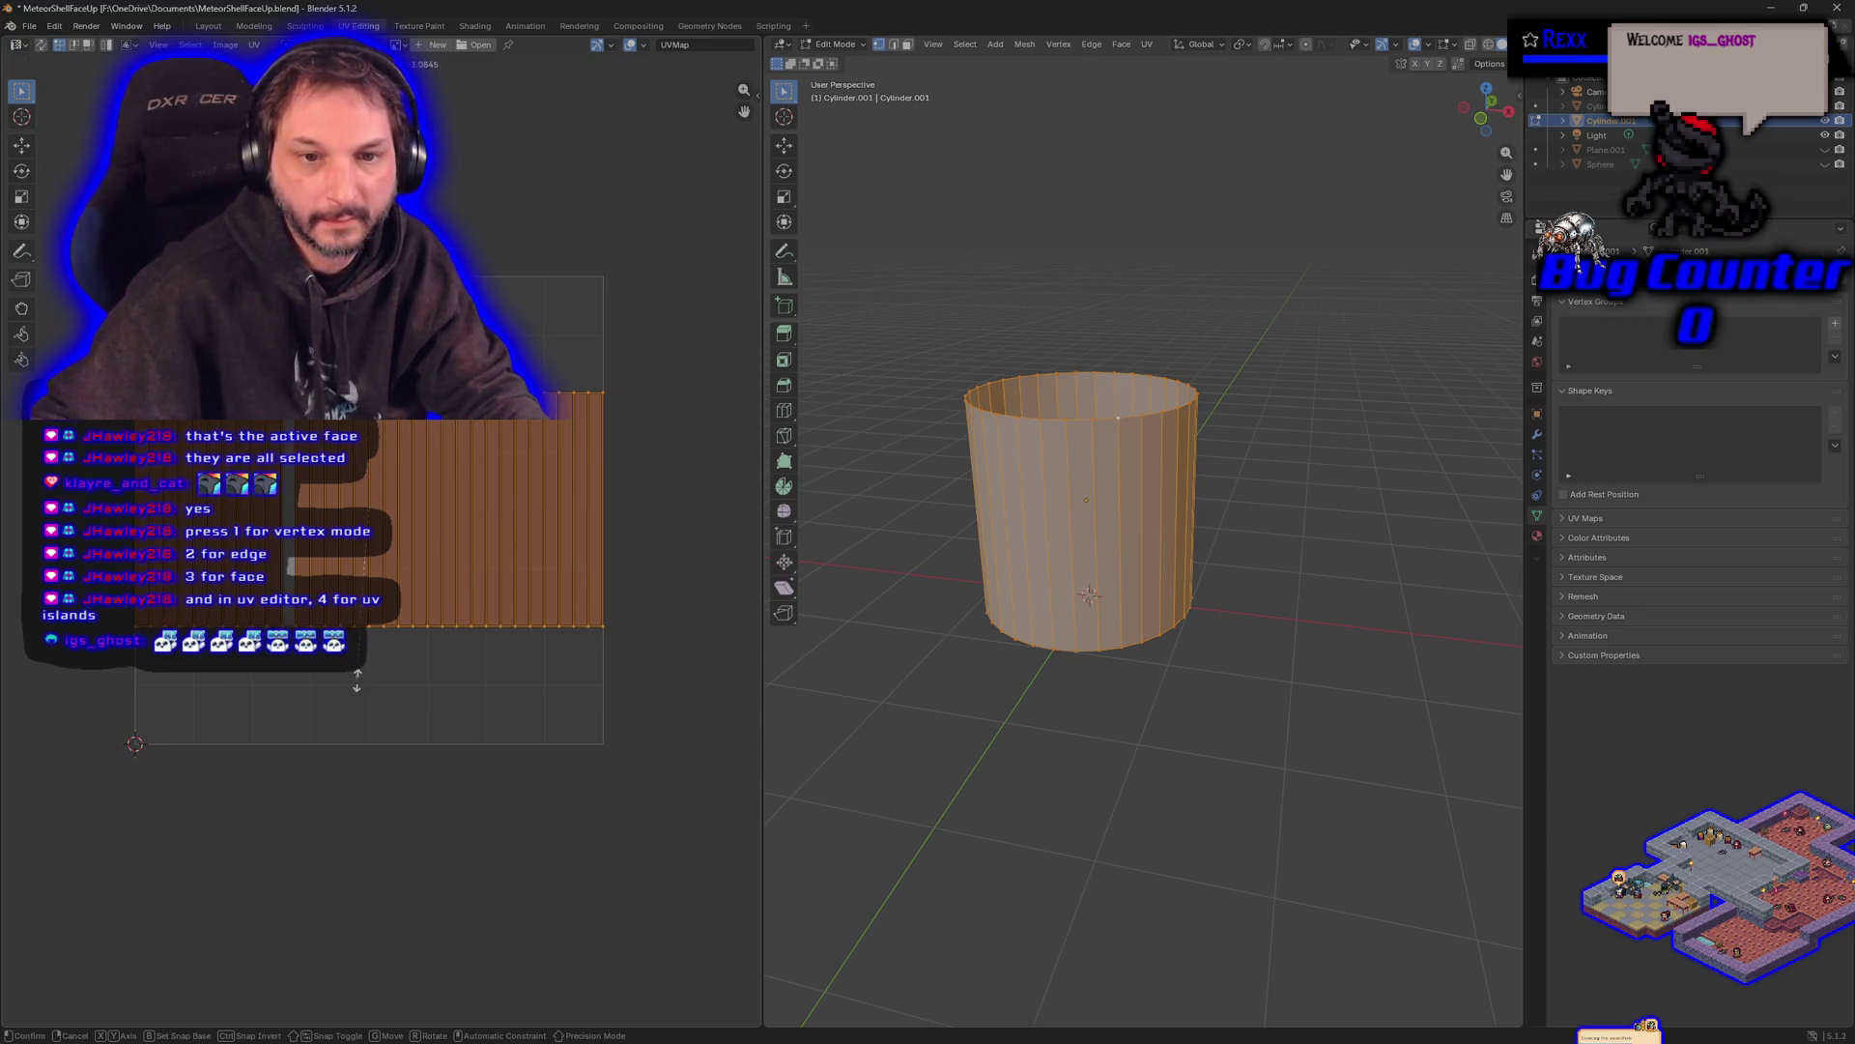
{"action": "key", "text": "Escape"}
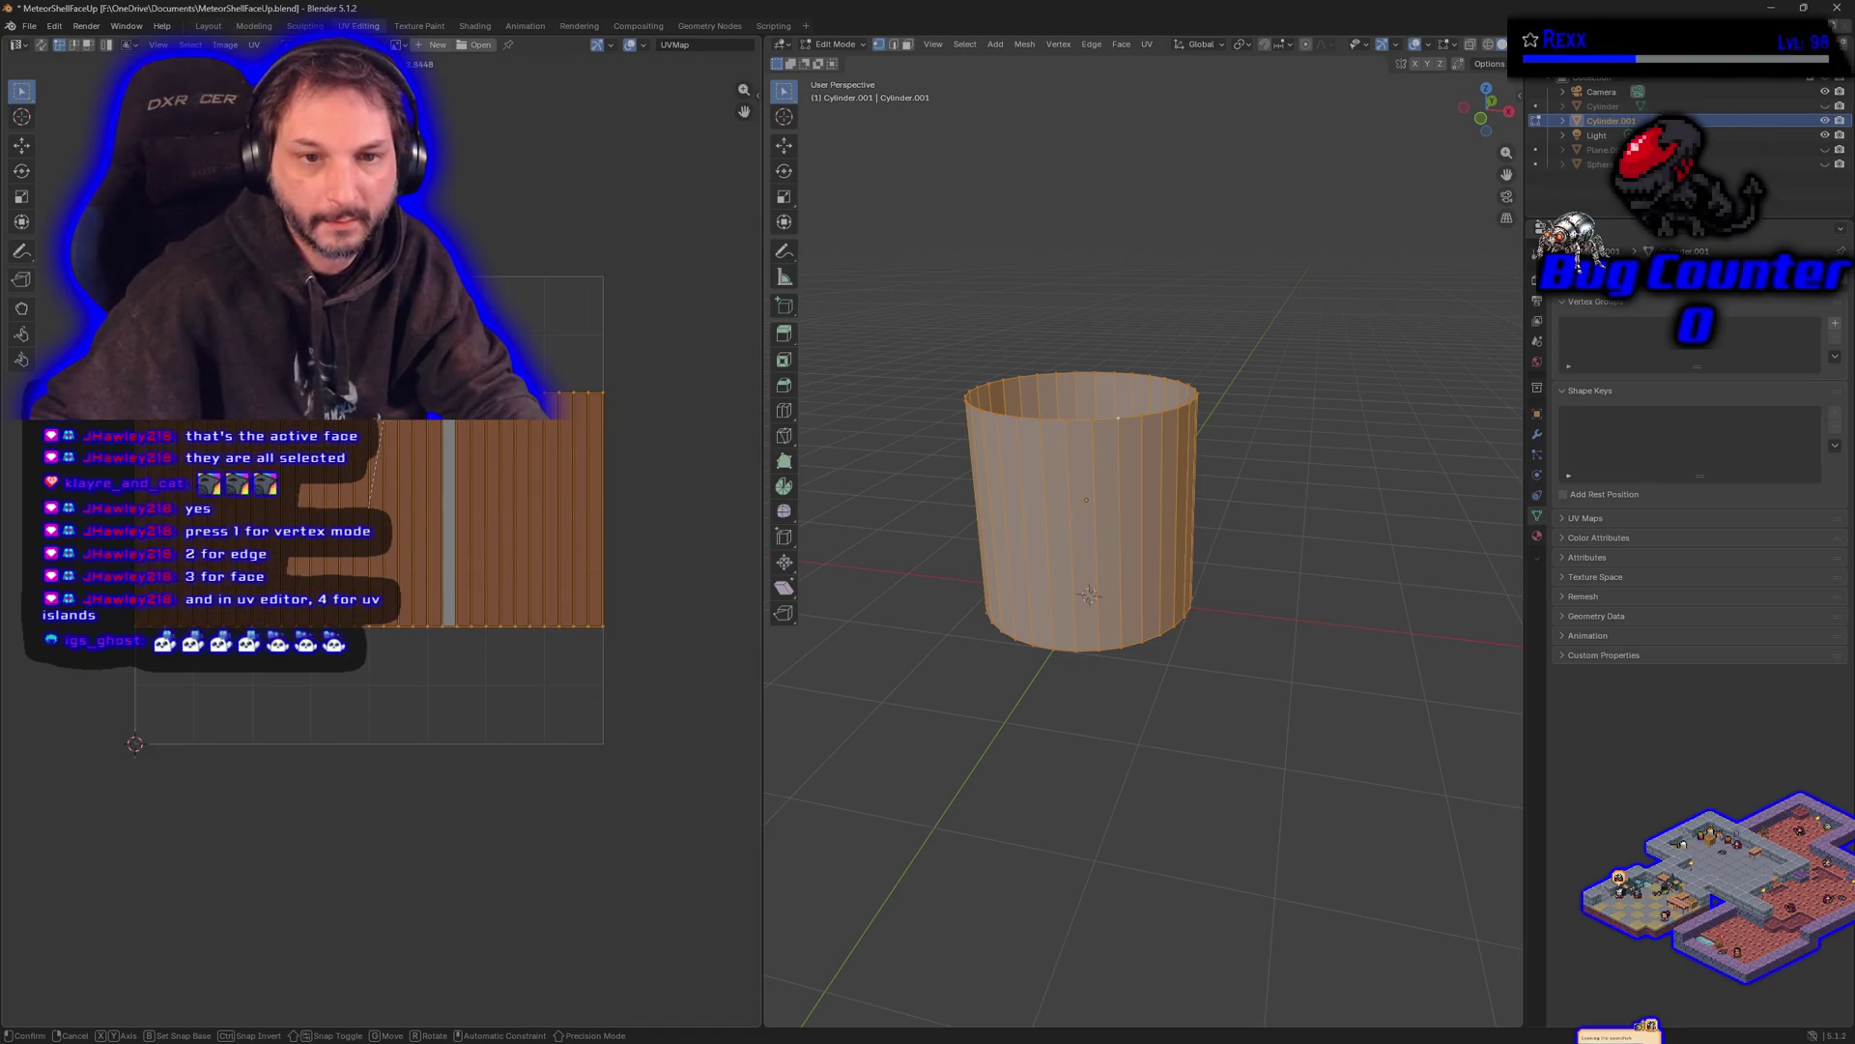
{"action": "key", "text": "s"}
{"action": "key", "text": "y"}
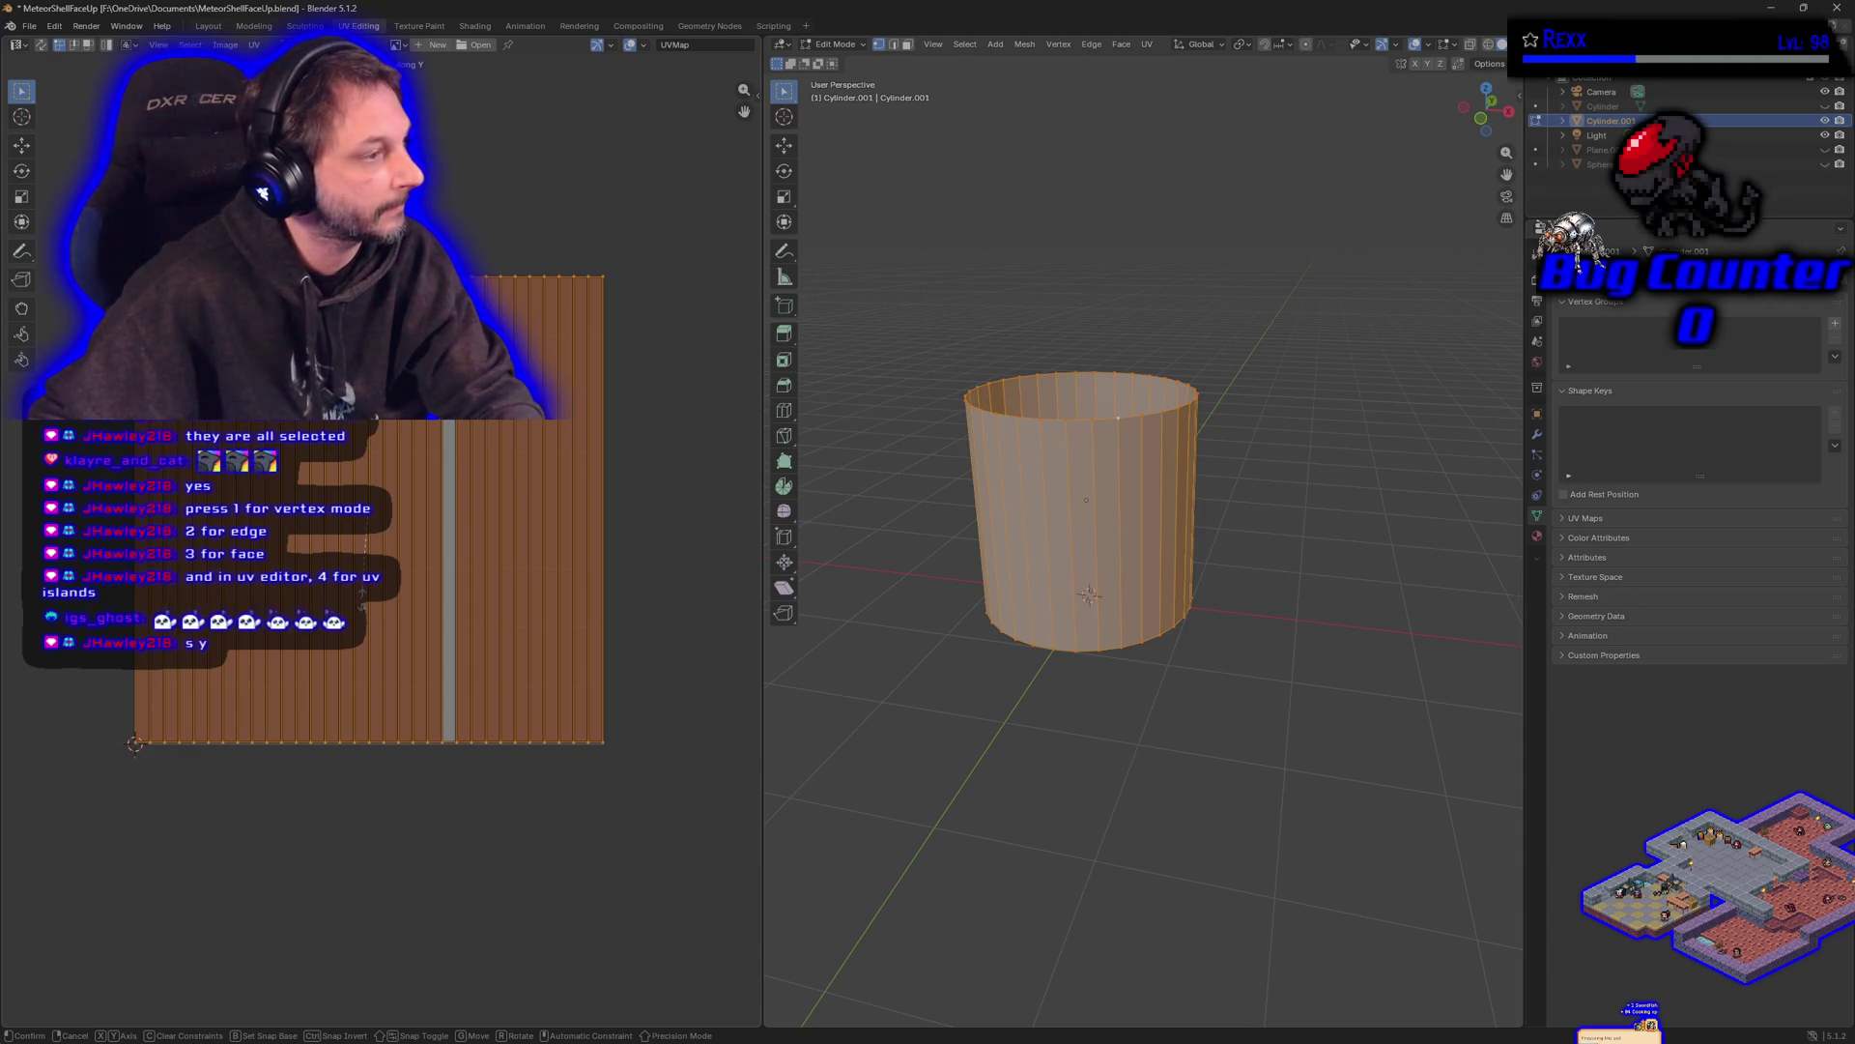
- Confirm the vertical stretch, then halve the strip's height with S Y 0.5
{"action": "key", "text": "Return"}
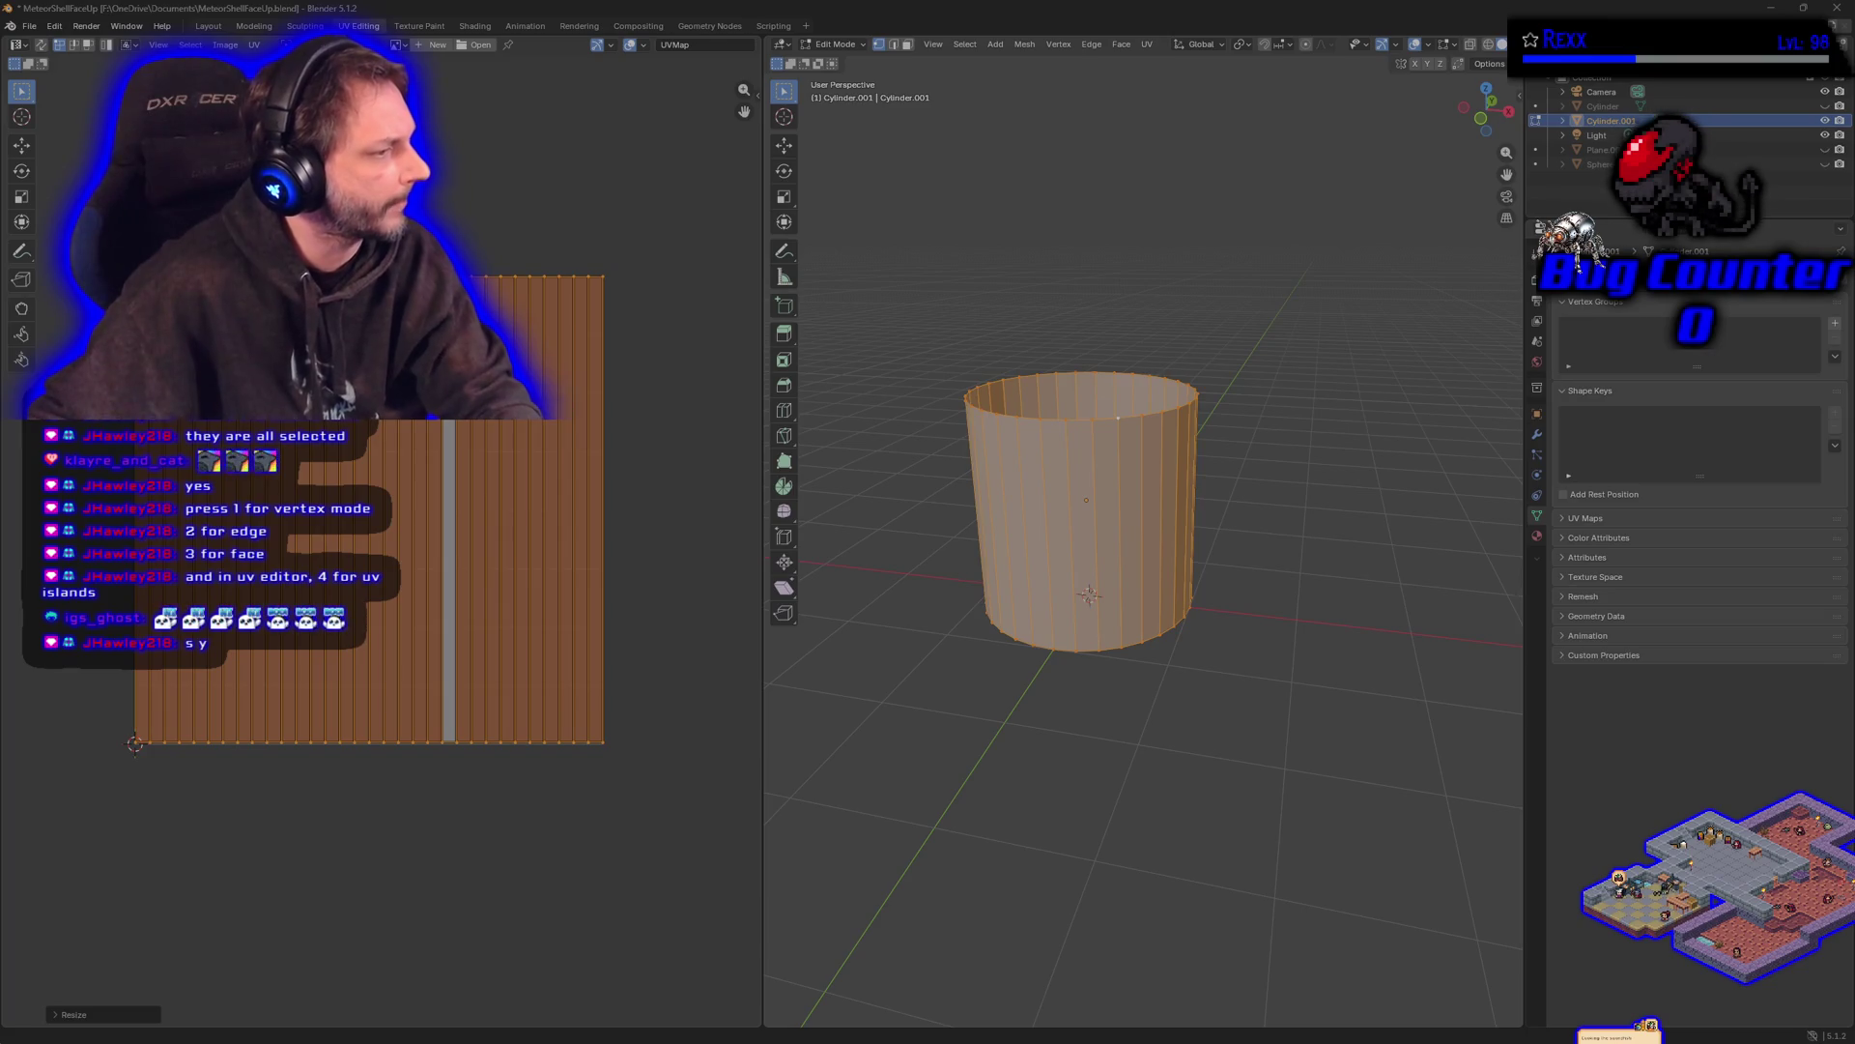
{"action": "type", "text": "sy0.5"}
{"action": "key", "text": "Return"}
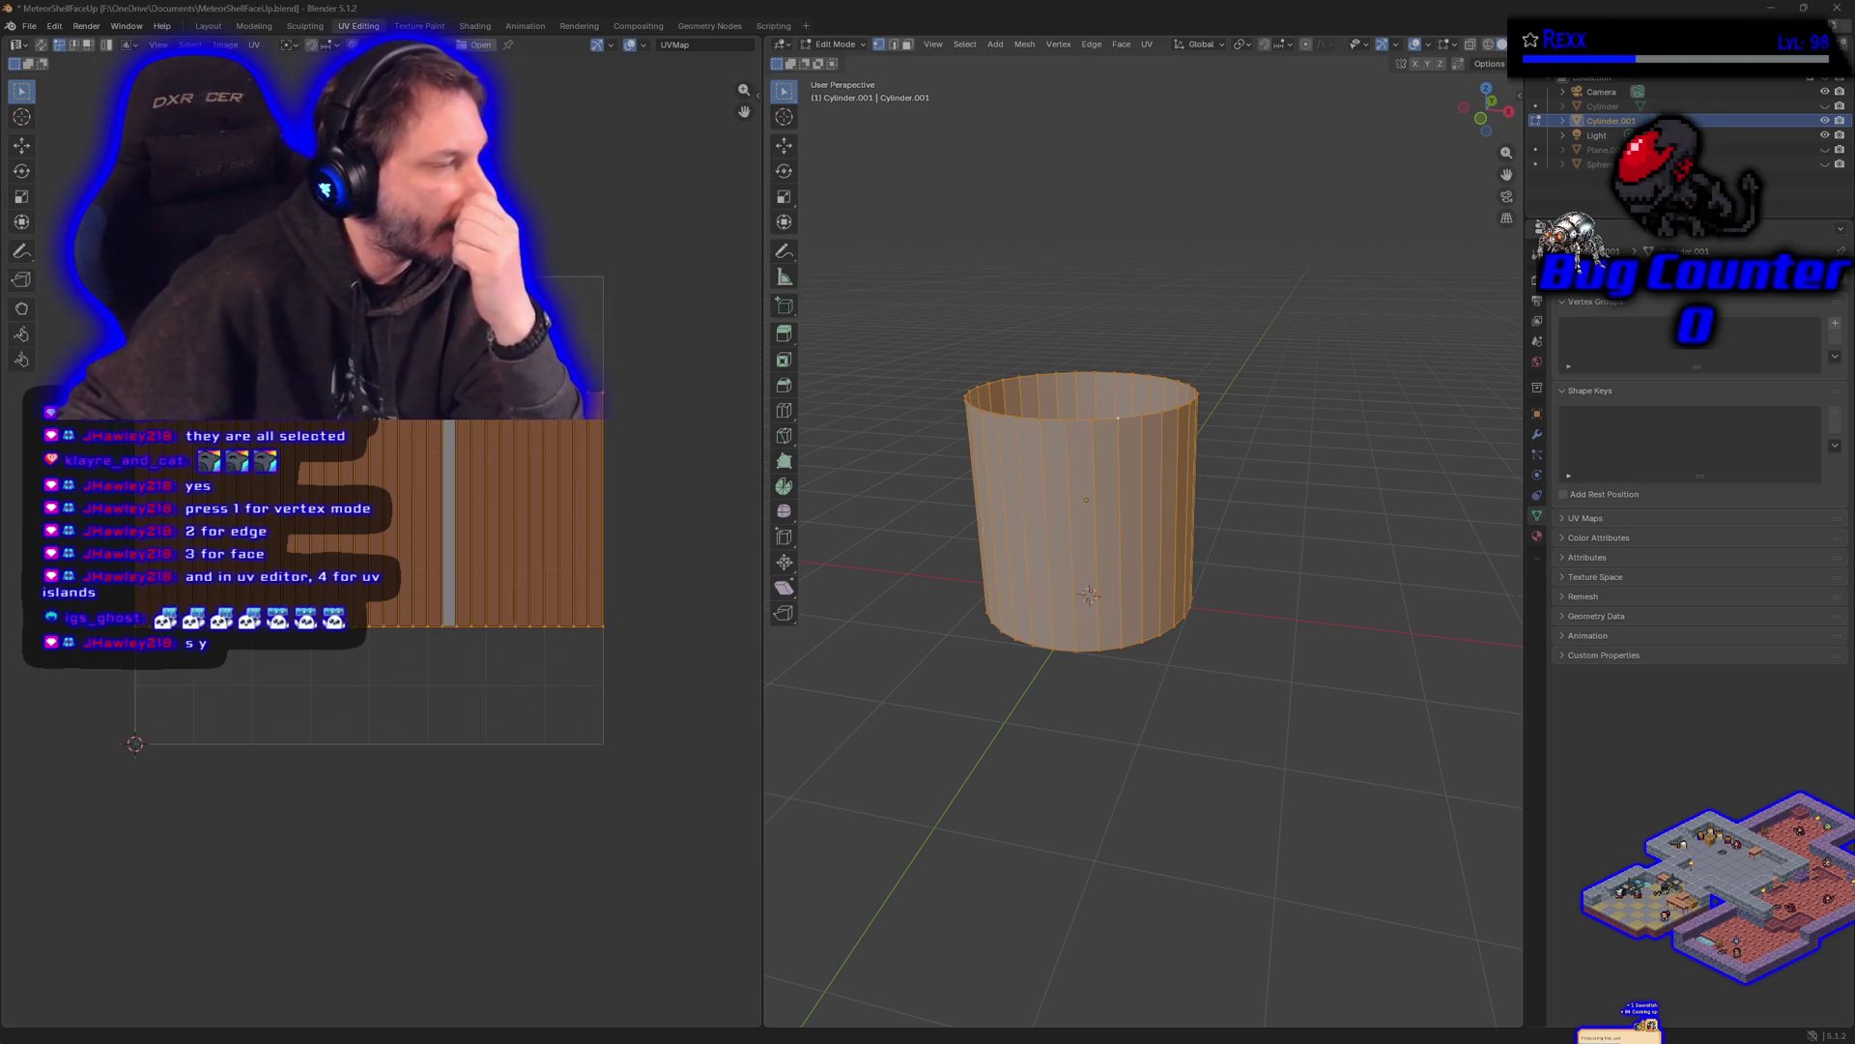
- Box-select the UV strip, stretch it taller along Y, then reselect the whole strip
{"action": "mouse_move", "coordinate": [77, 348]}
{"action": "left_mouse_down"}
{"action": "mouse_move", "coordinate": [483, 483]}
{"action": "mouse_move", "coordinate": [681, 578]}
{"action": "mouse_move", "coordinate": [696, 657]}
{"action": "left_mouse_up"}
{"action": "key", "text": "s"}
{"action": "key", "text": "y"}
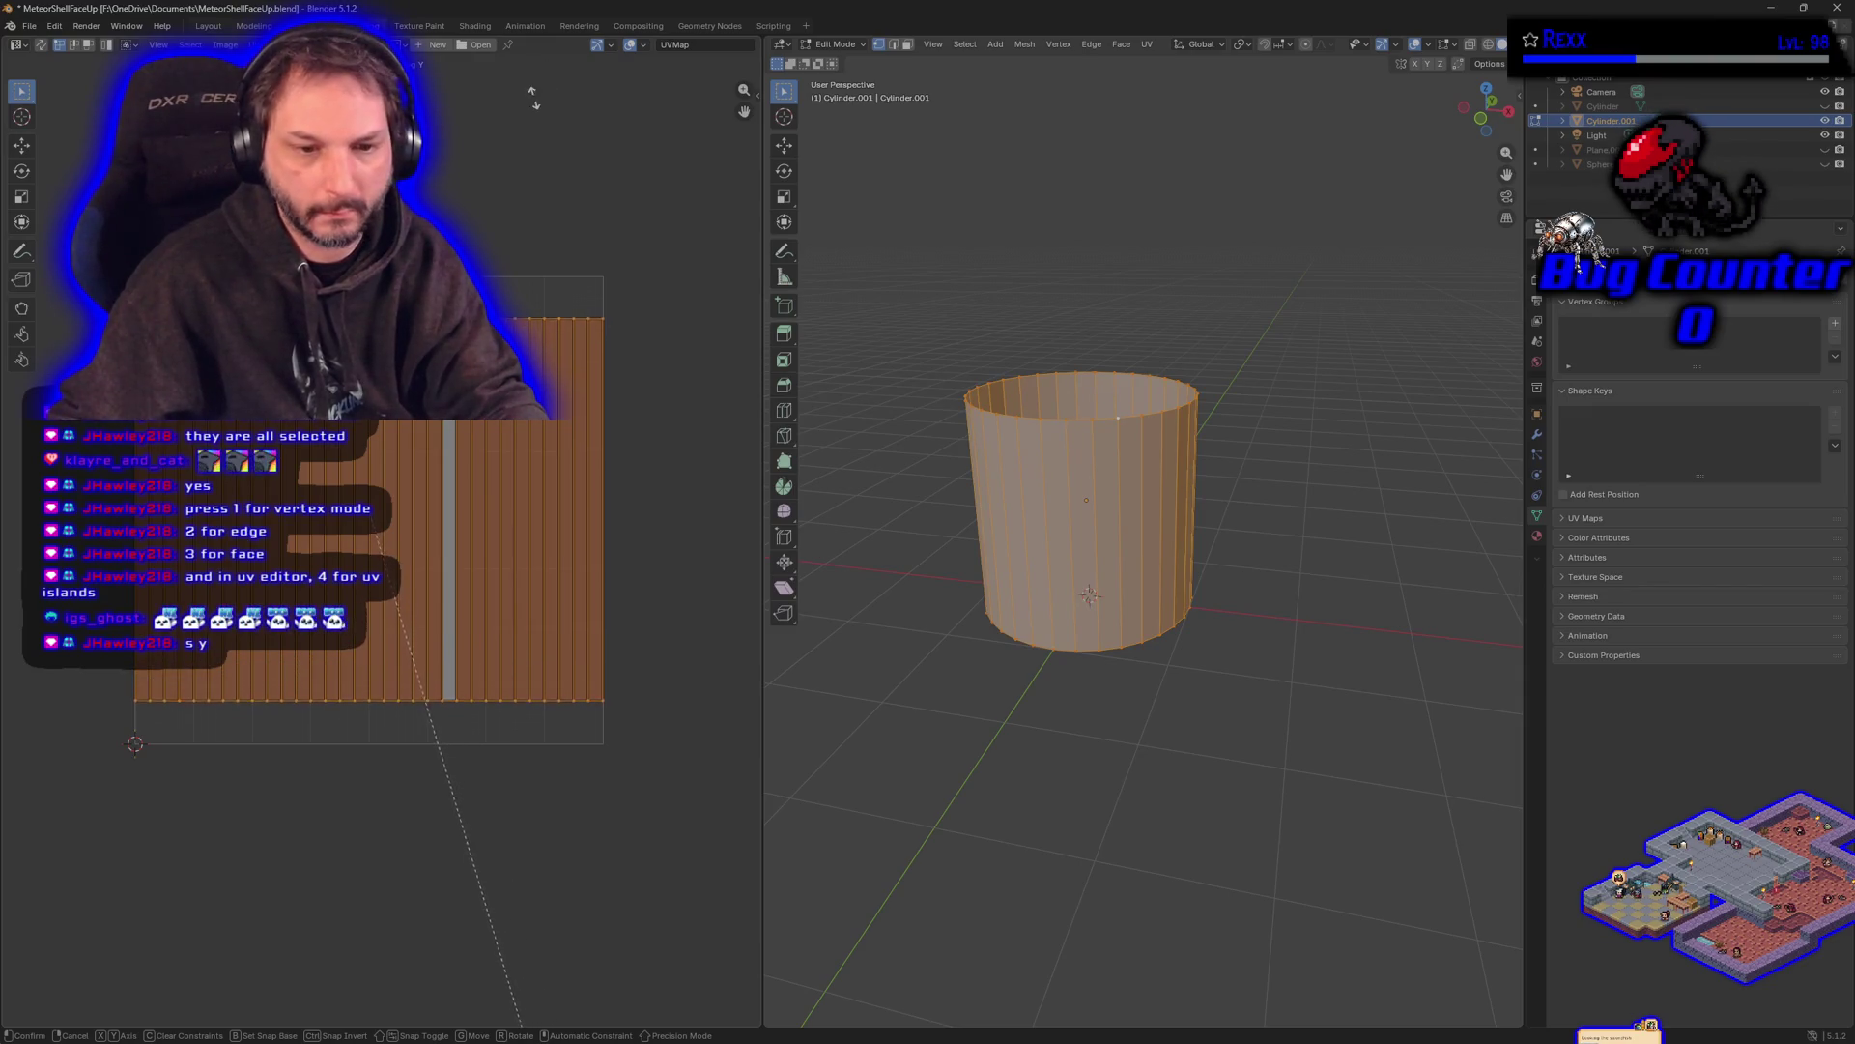
{"action": "left_click", "coordinate": [513, 145]}
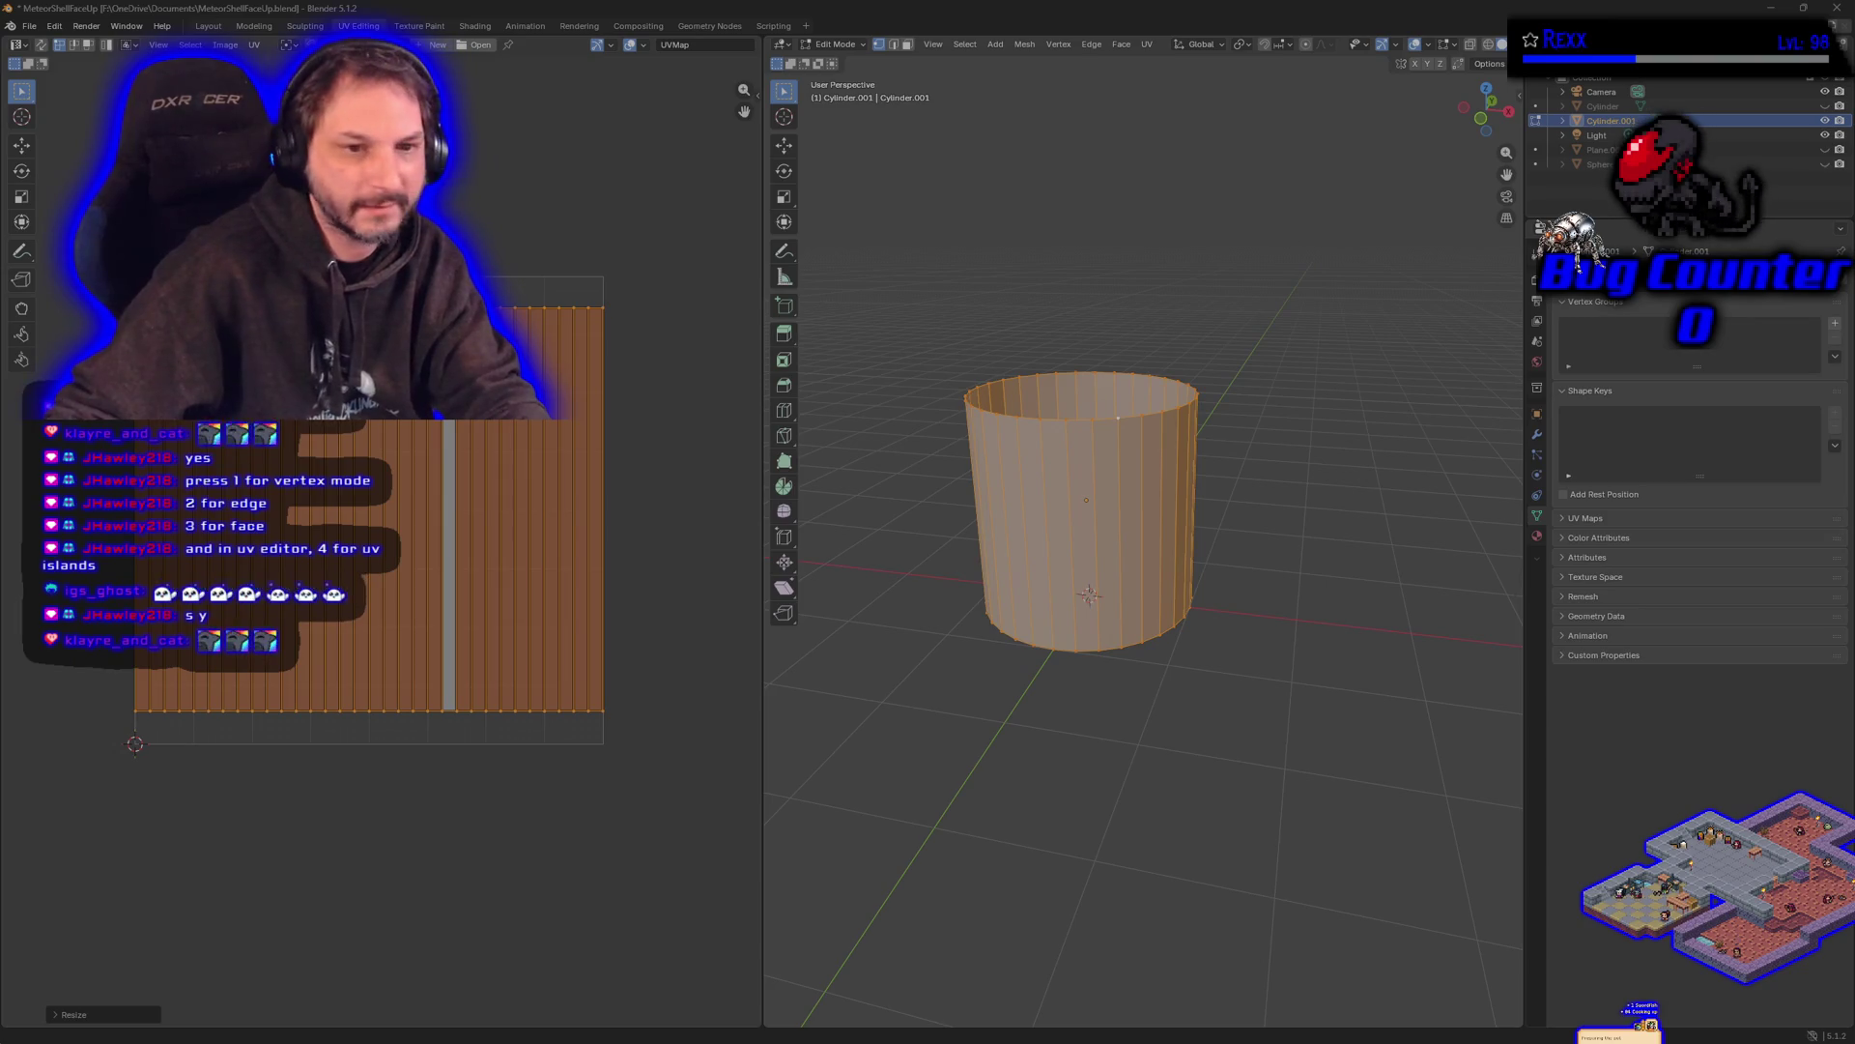
{"action": "key", "text": "alt+a"}
{"action": "left_click_drag", "start_coordinate": [120, 235], "coordinate": [663, 774]}
- Shrink the UV strip uniformly and box-select it again
{"action": "key", "text": "s"}
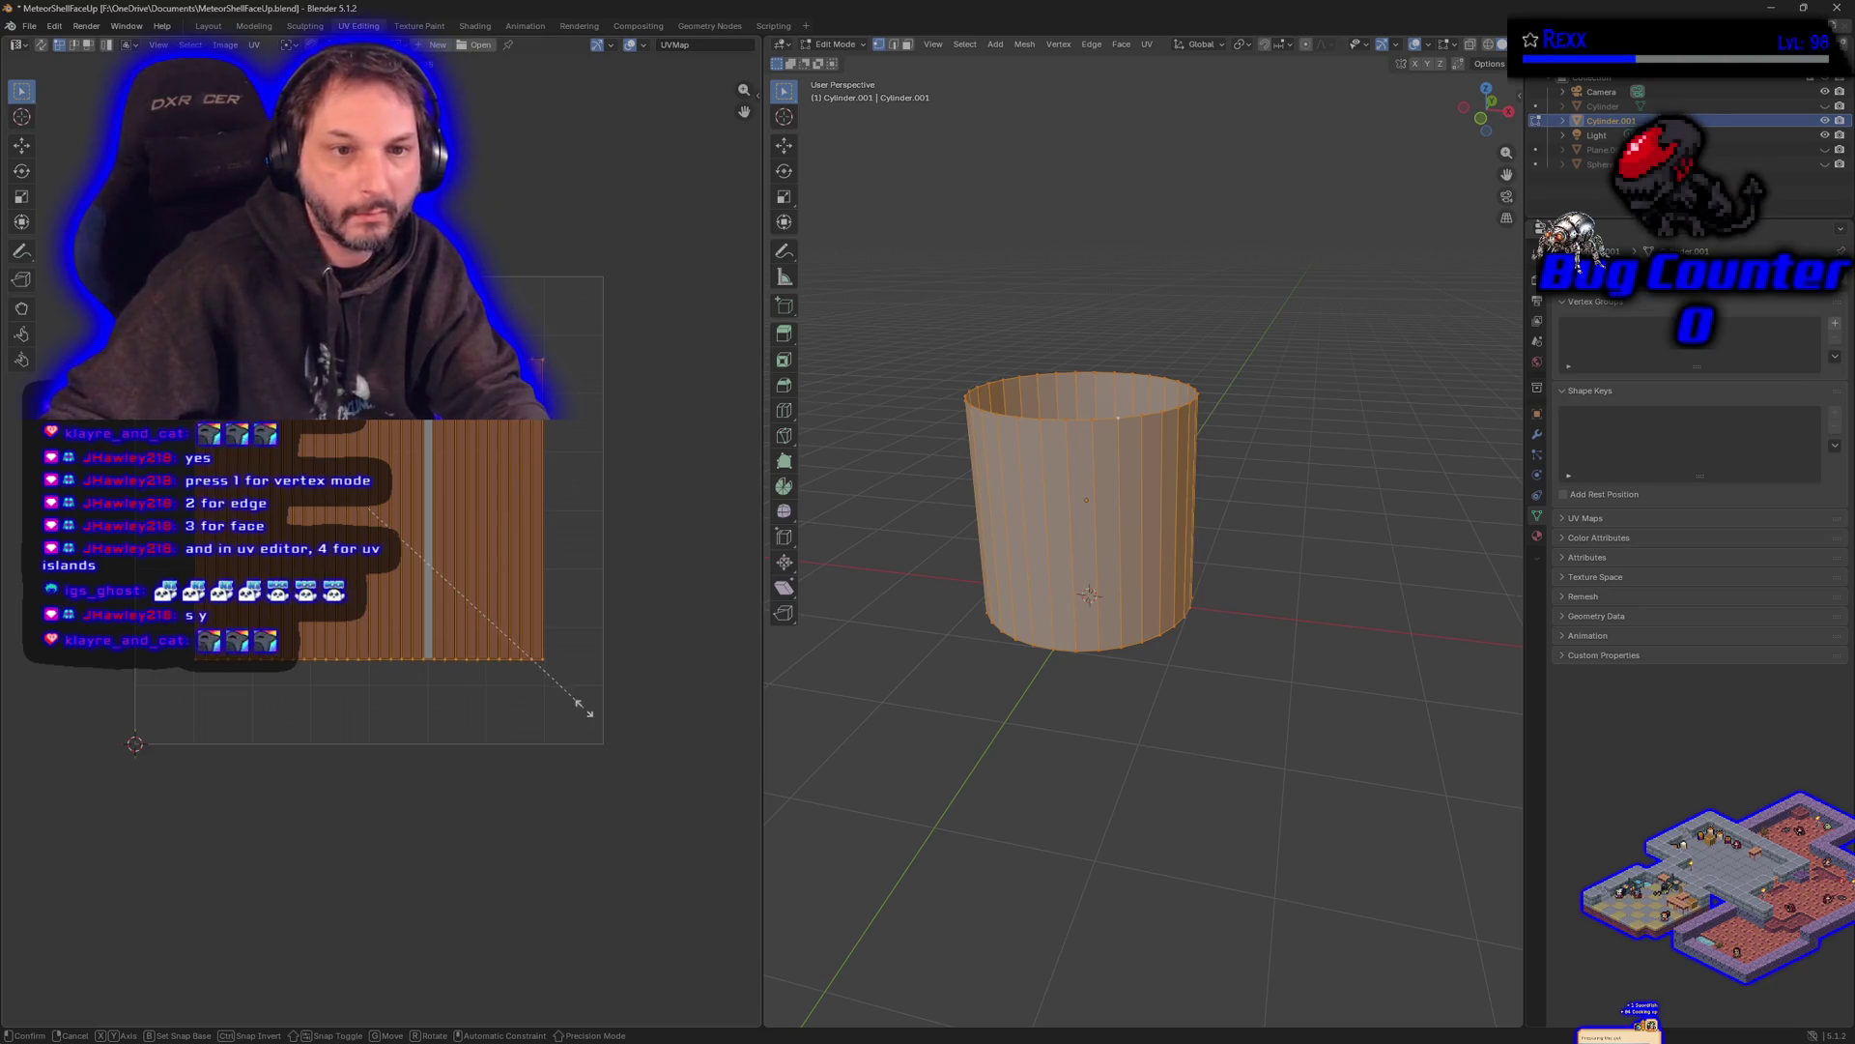
{"action": "left_click", "coordinate": [568, 737]}
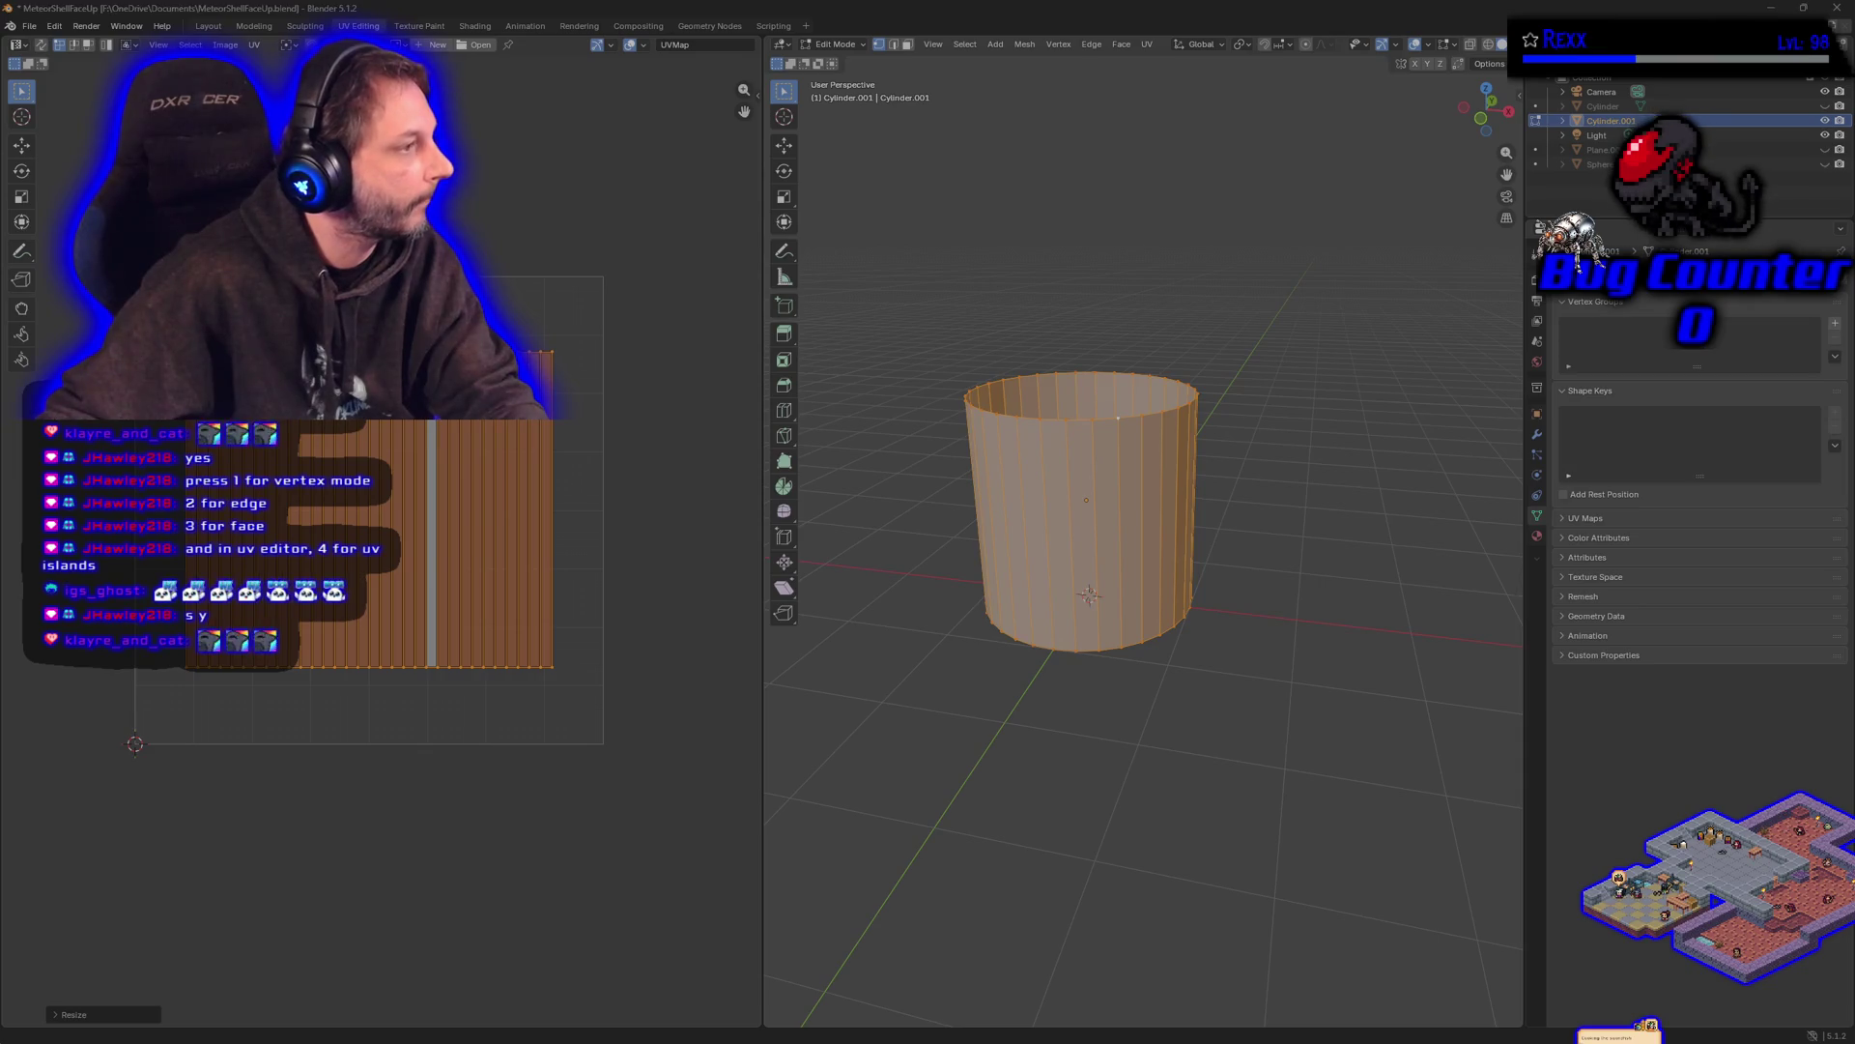
{"action": "key", "text": "alt+a"}
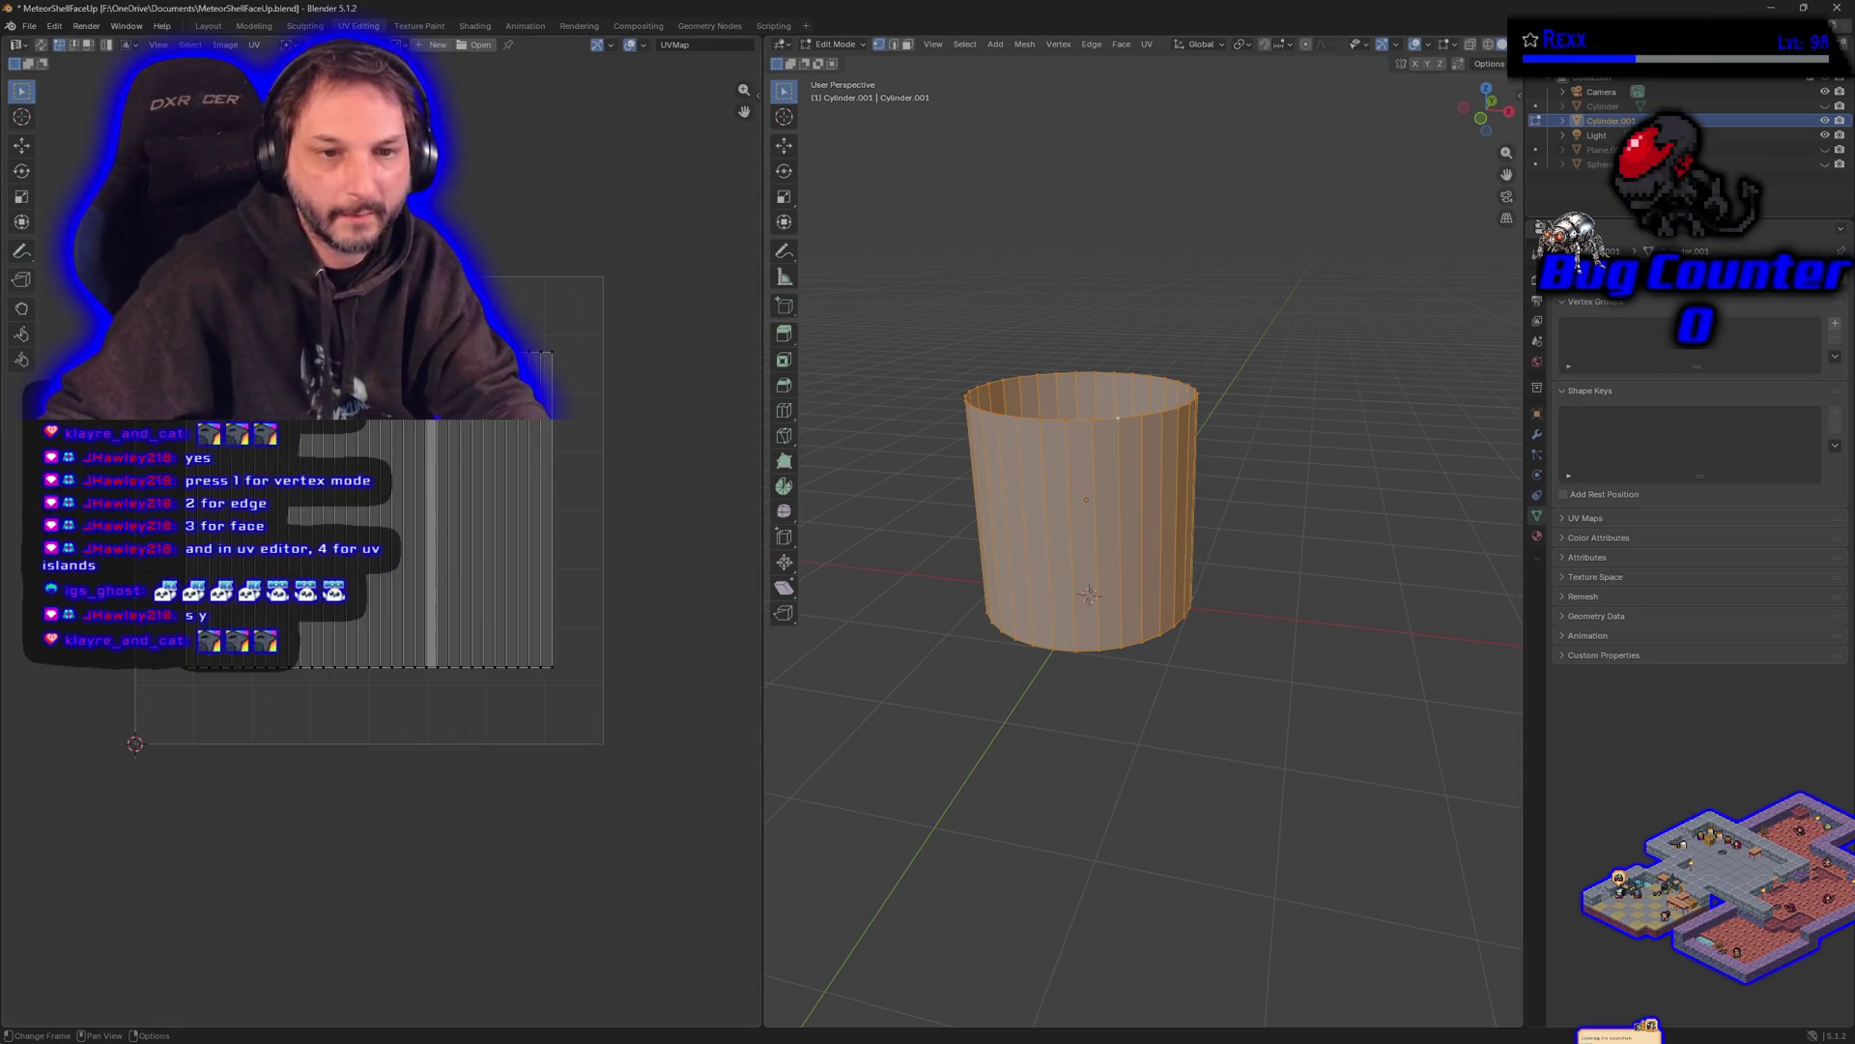
{"action": "left_click_drag", "start_coordinate": [87, 265], "coordinate": [581, 713]}
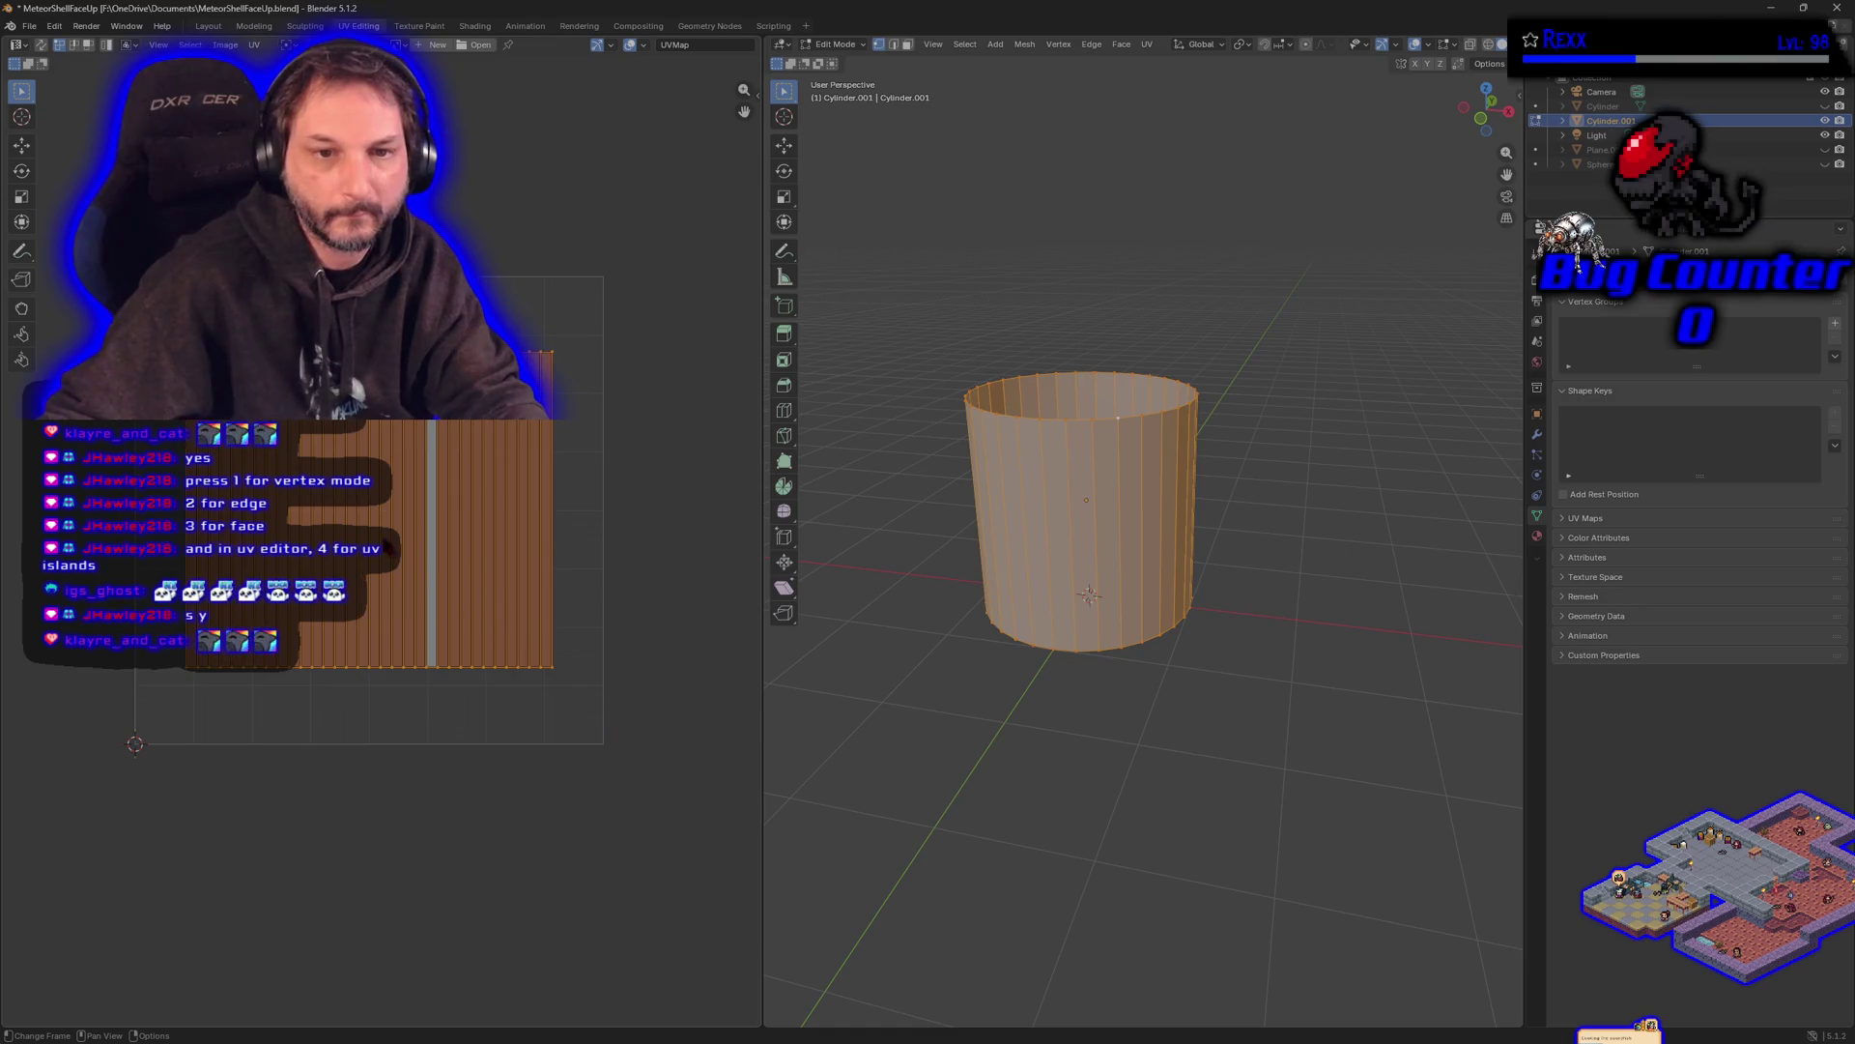
- Move the whole UV strip down and left, leaving margins on the right and bottom
{"action": "left_click", "coordinate": [386, 837]}
{"action": "mouse_move", "coordinate": [694, 790]}
{"action": "left_mouse_down"}
{"action": "mouse_move", "coordinate": [441, 468]}
{"action": "mouse_move", "coordinate": [105, 263]}
{"action": "left_mouse_up"}
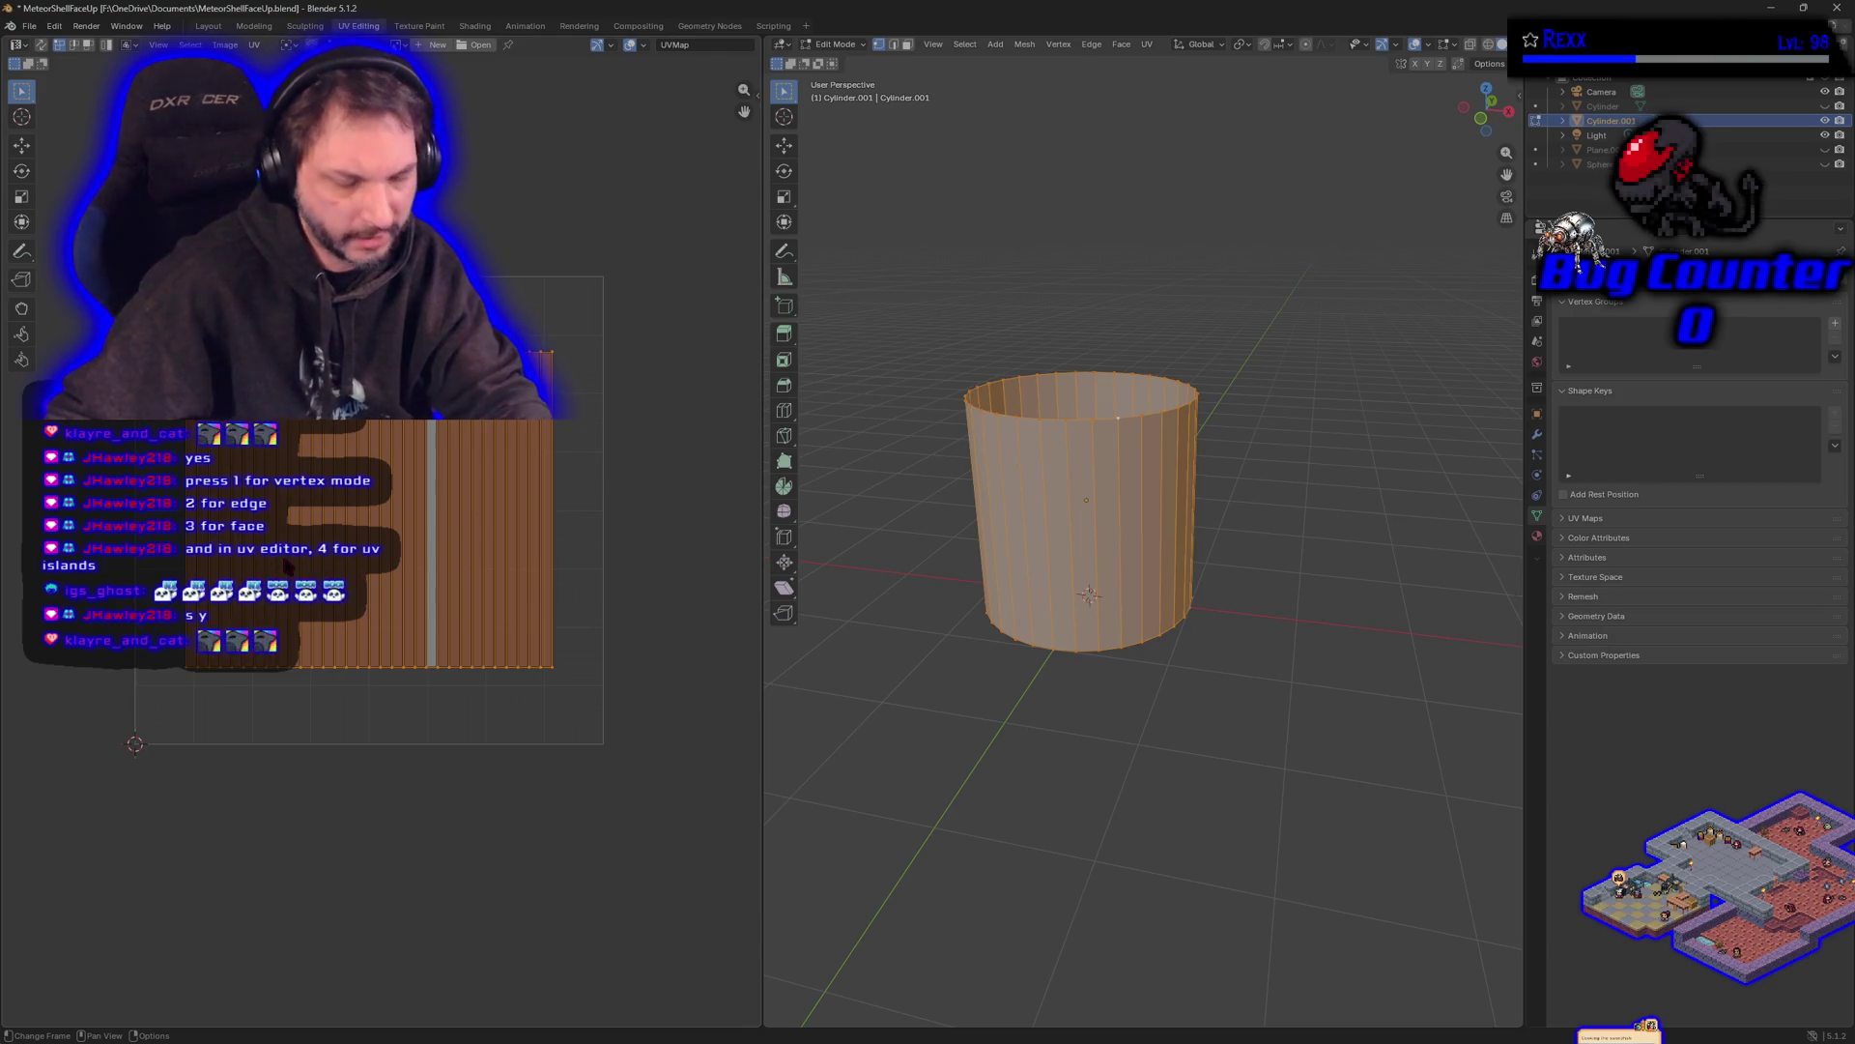
{"action": "key", "text": "g"}
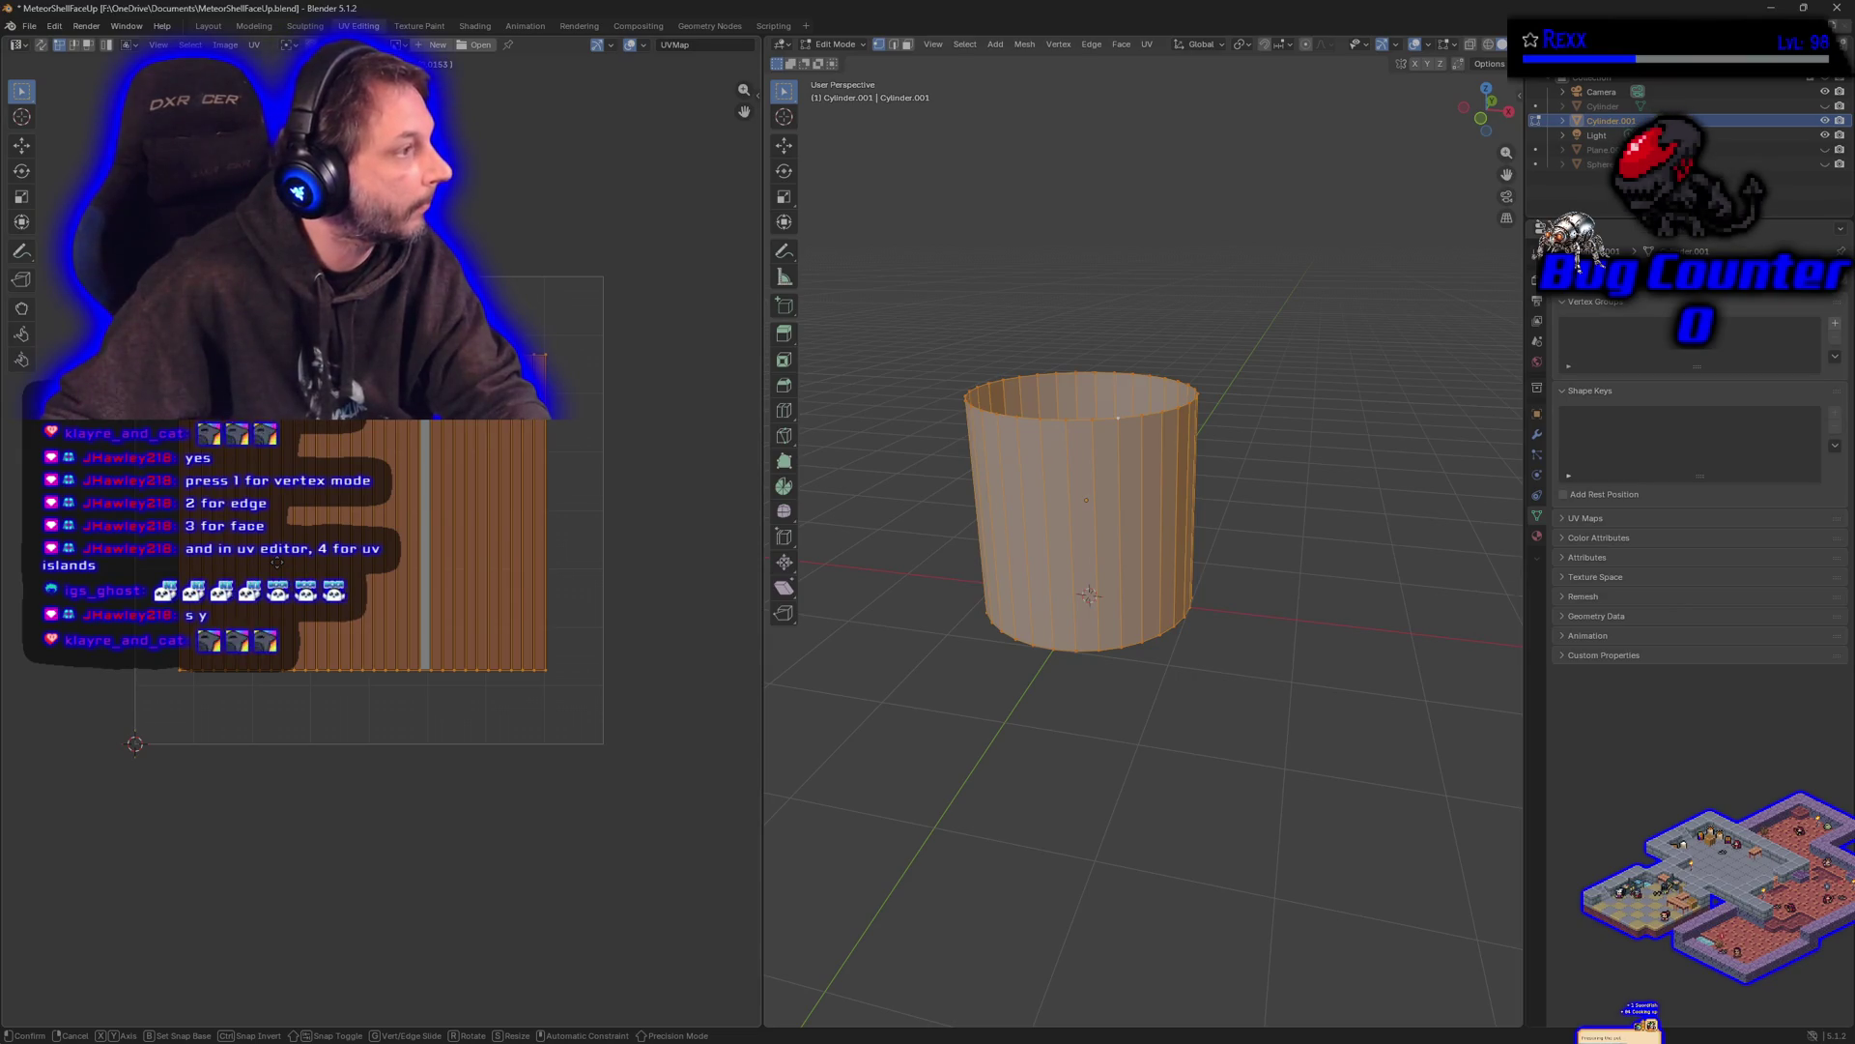
{"action": "left_click", "coordinate": [278, 563]}
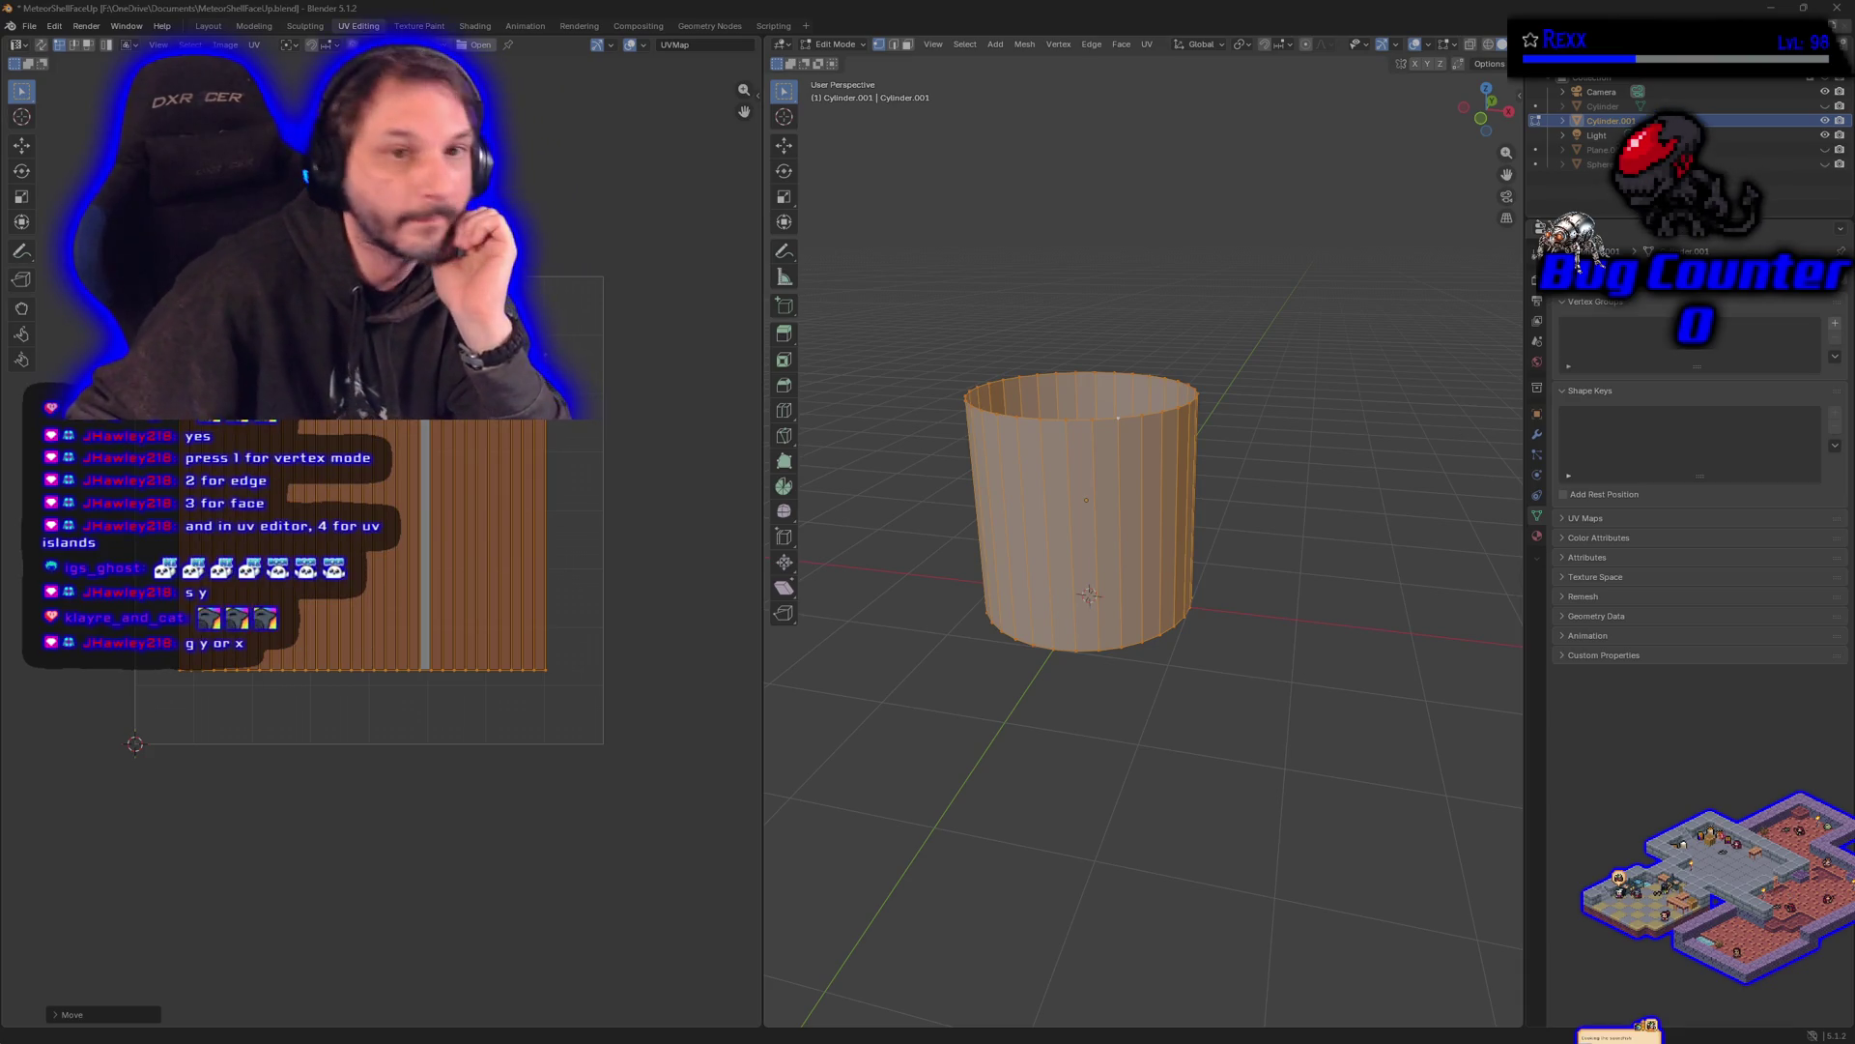
{"action": "left_click", "coordinate": [208, 26]}
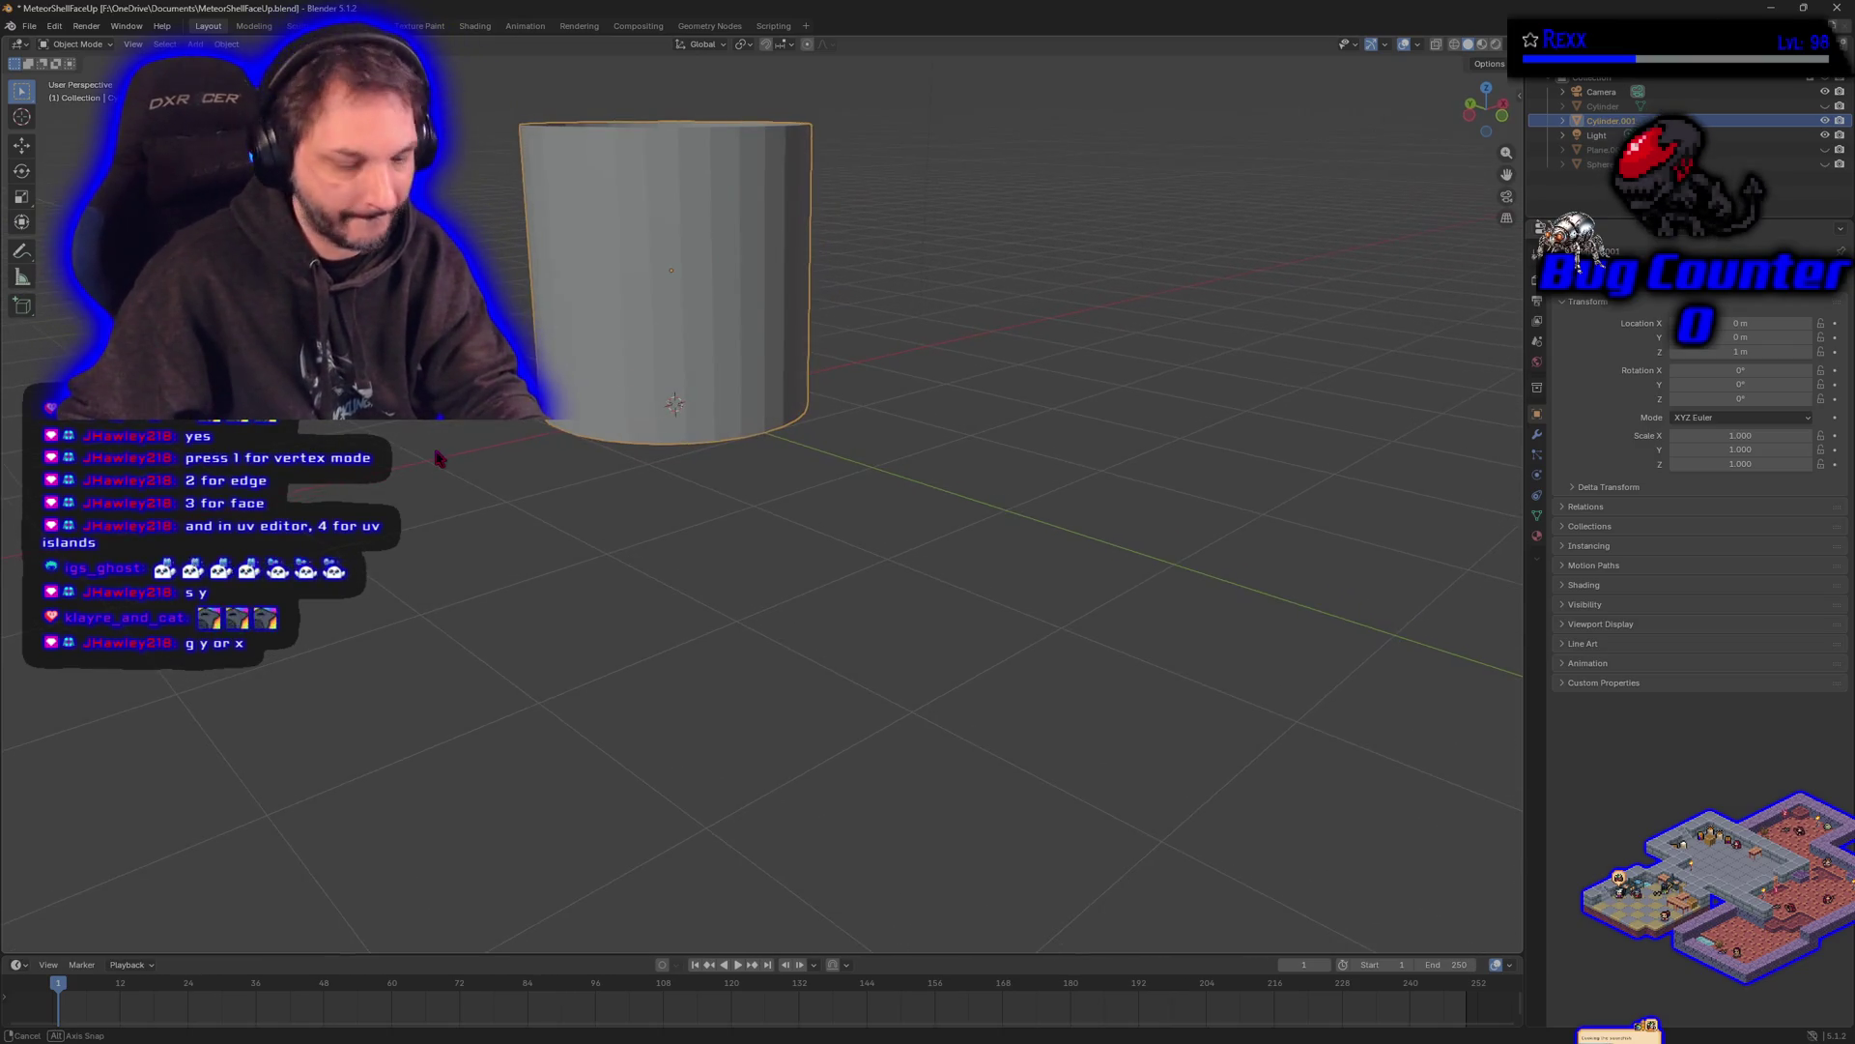
- Apply Shade Smooth to the cylinder in the Layout view
{"action": "mouse_move", "coordinate": [439, 458]}
{"action": "left_mouse_down"}
{"action": "mouse_move", "coordinate": [415, 551]}
{"action": "mouse_move", "coordinate": [460, 770]}
{"action": "mouse_move", "coordinate": [116, 710]}
{"action": "left_mouse_up"}
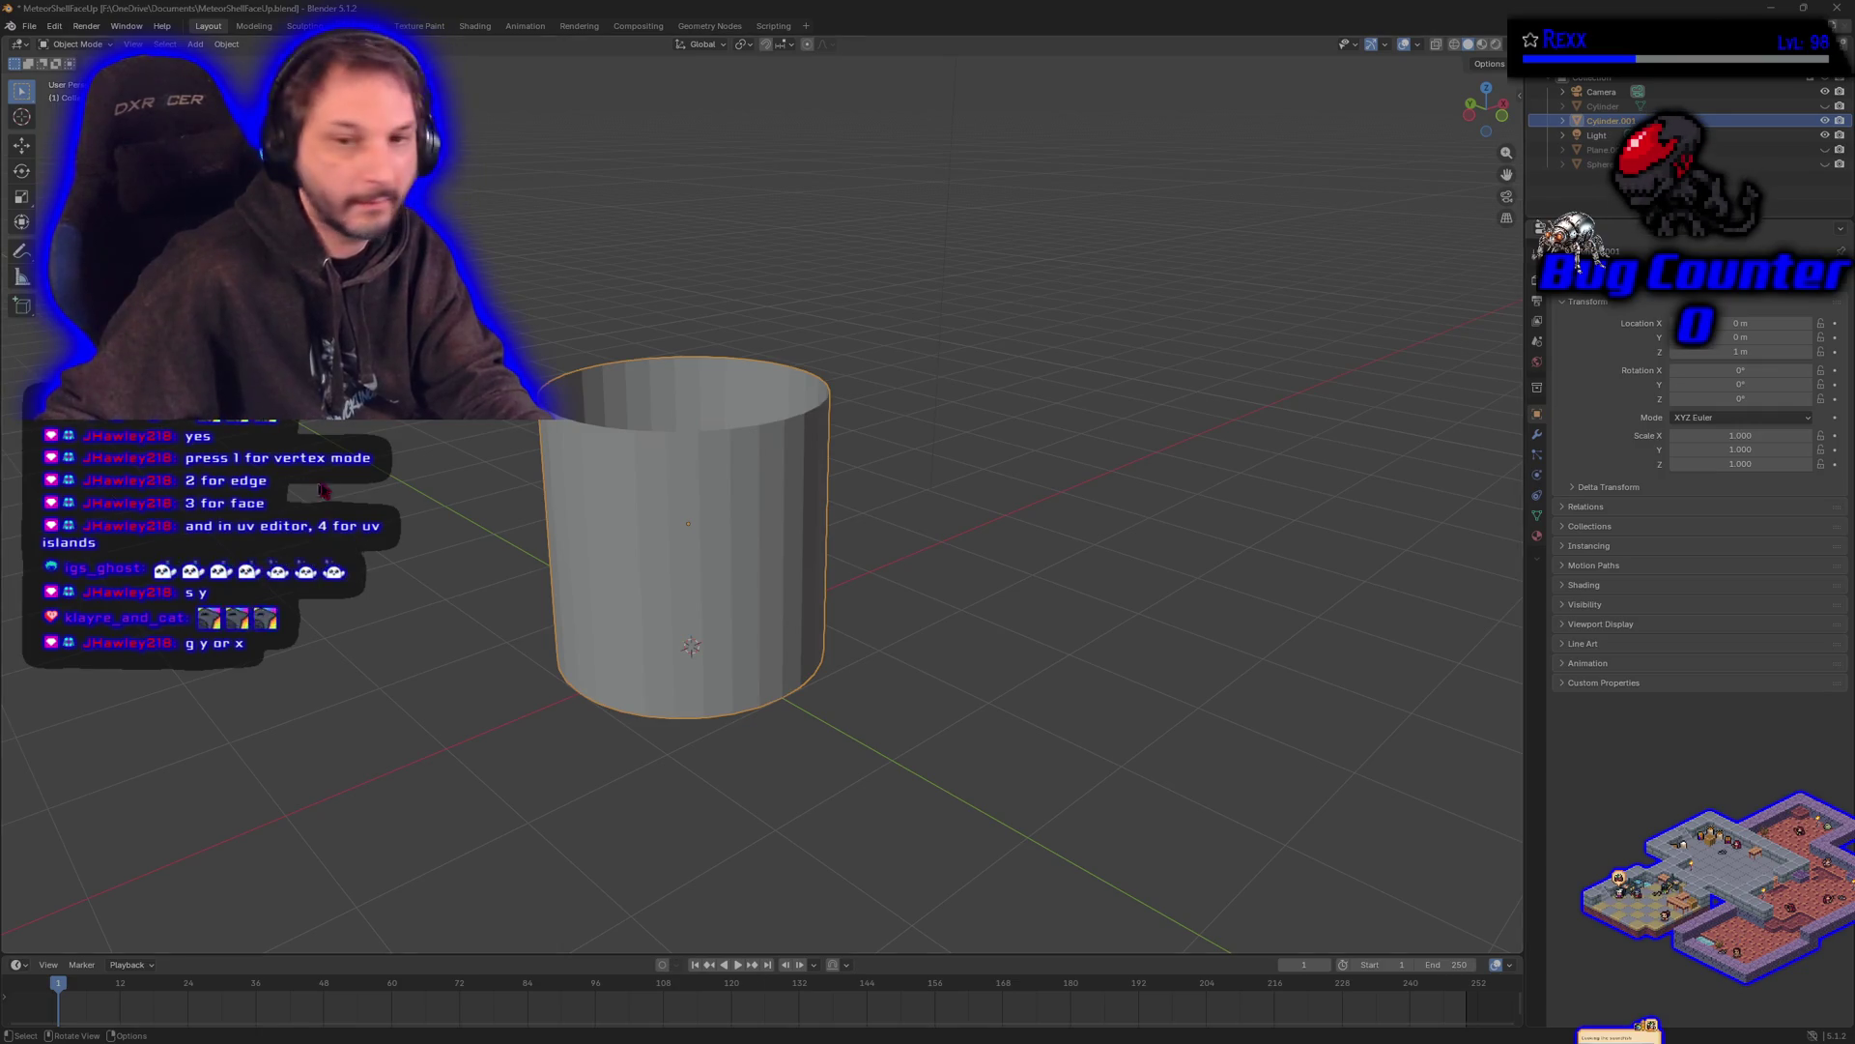
{"action": "right_click", "coordinate": [644, 493]}
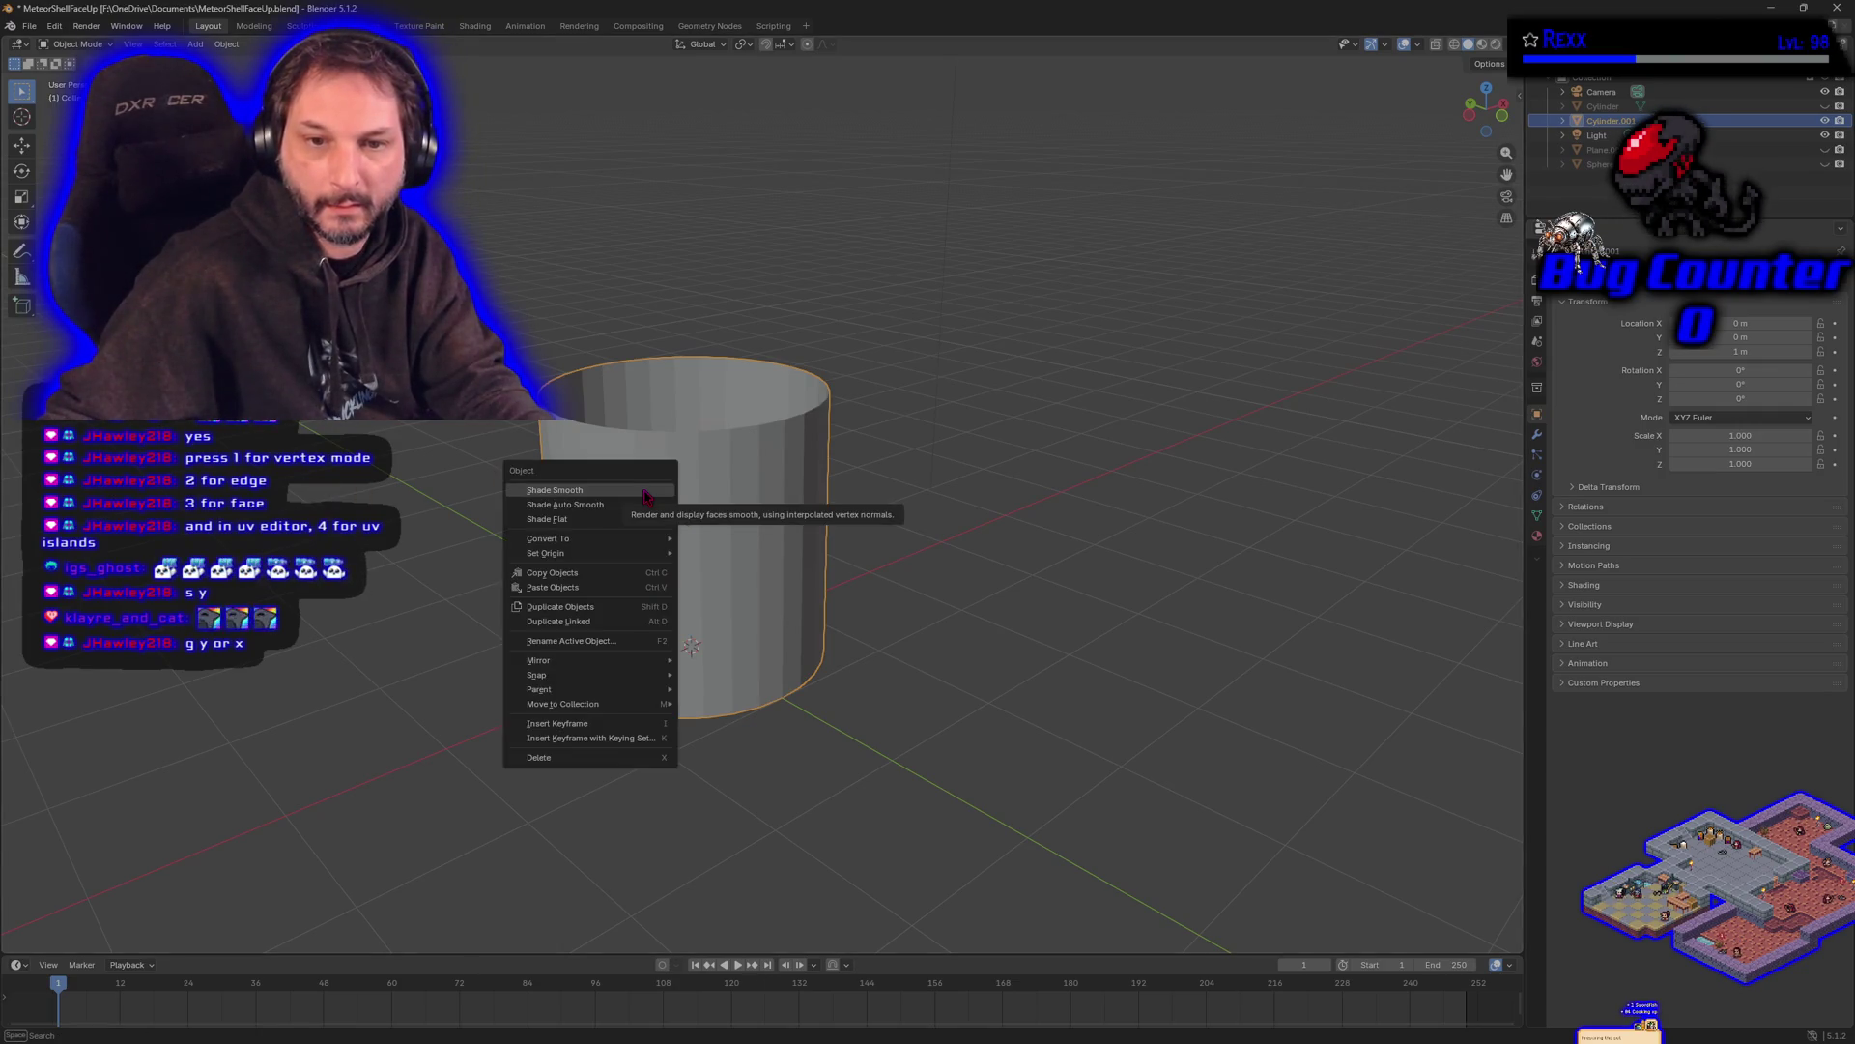
{"action": "left_click", "coordinate": [647, 492]}
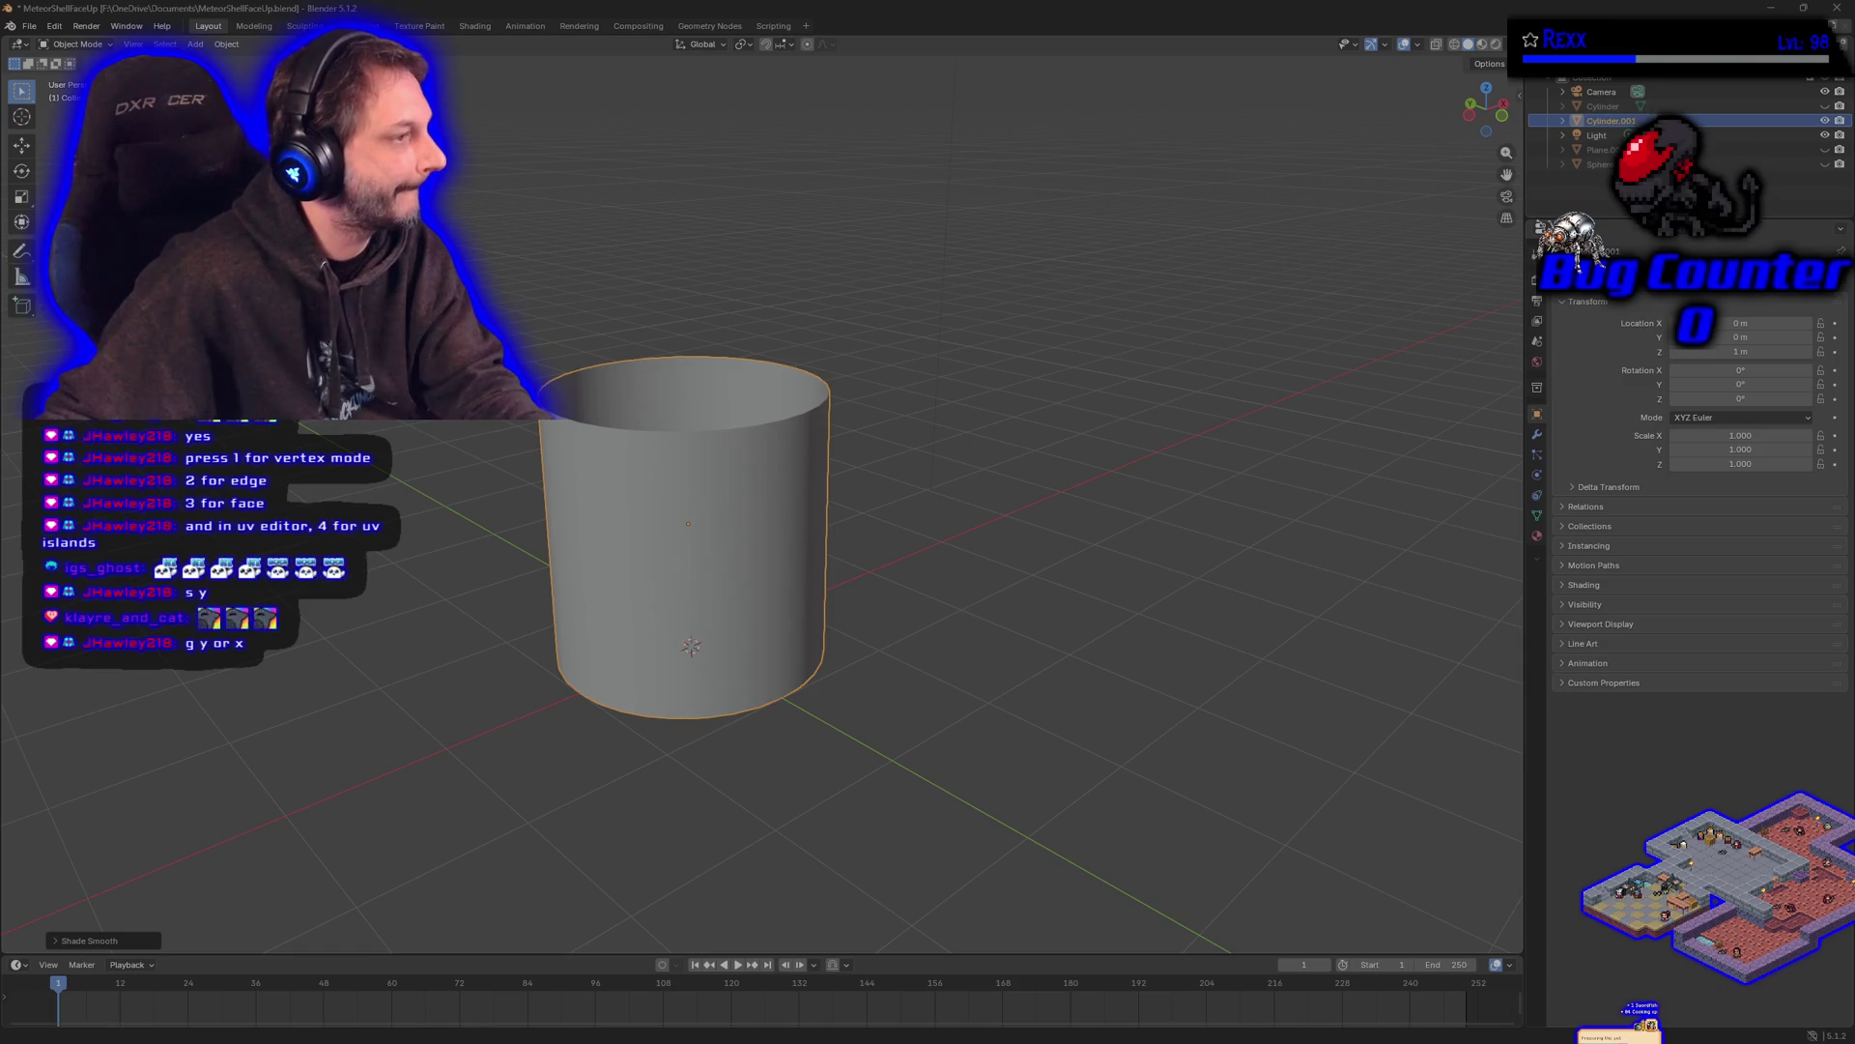
- Save the Blender file as MeteorShellFaceUp.blend
{"action": "left_click", "coordinate": [29, 26]}
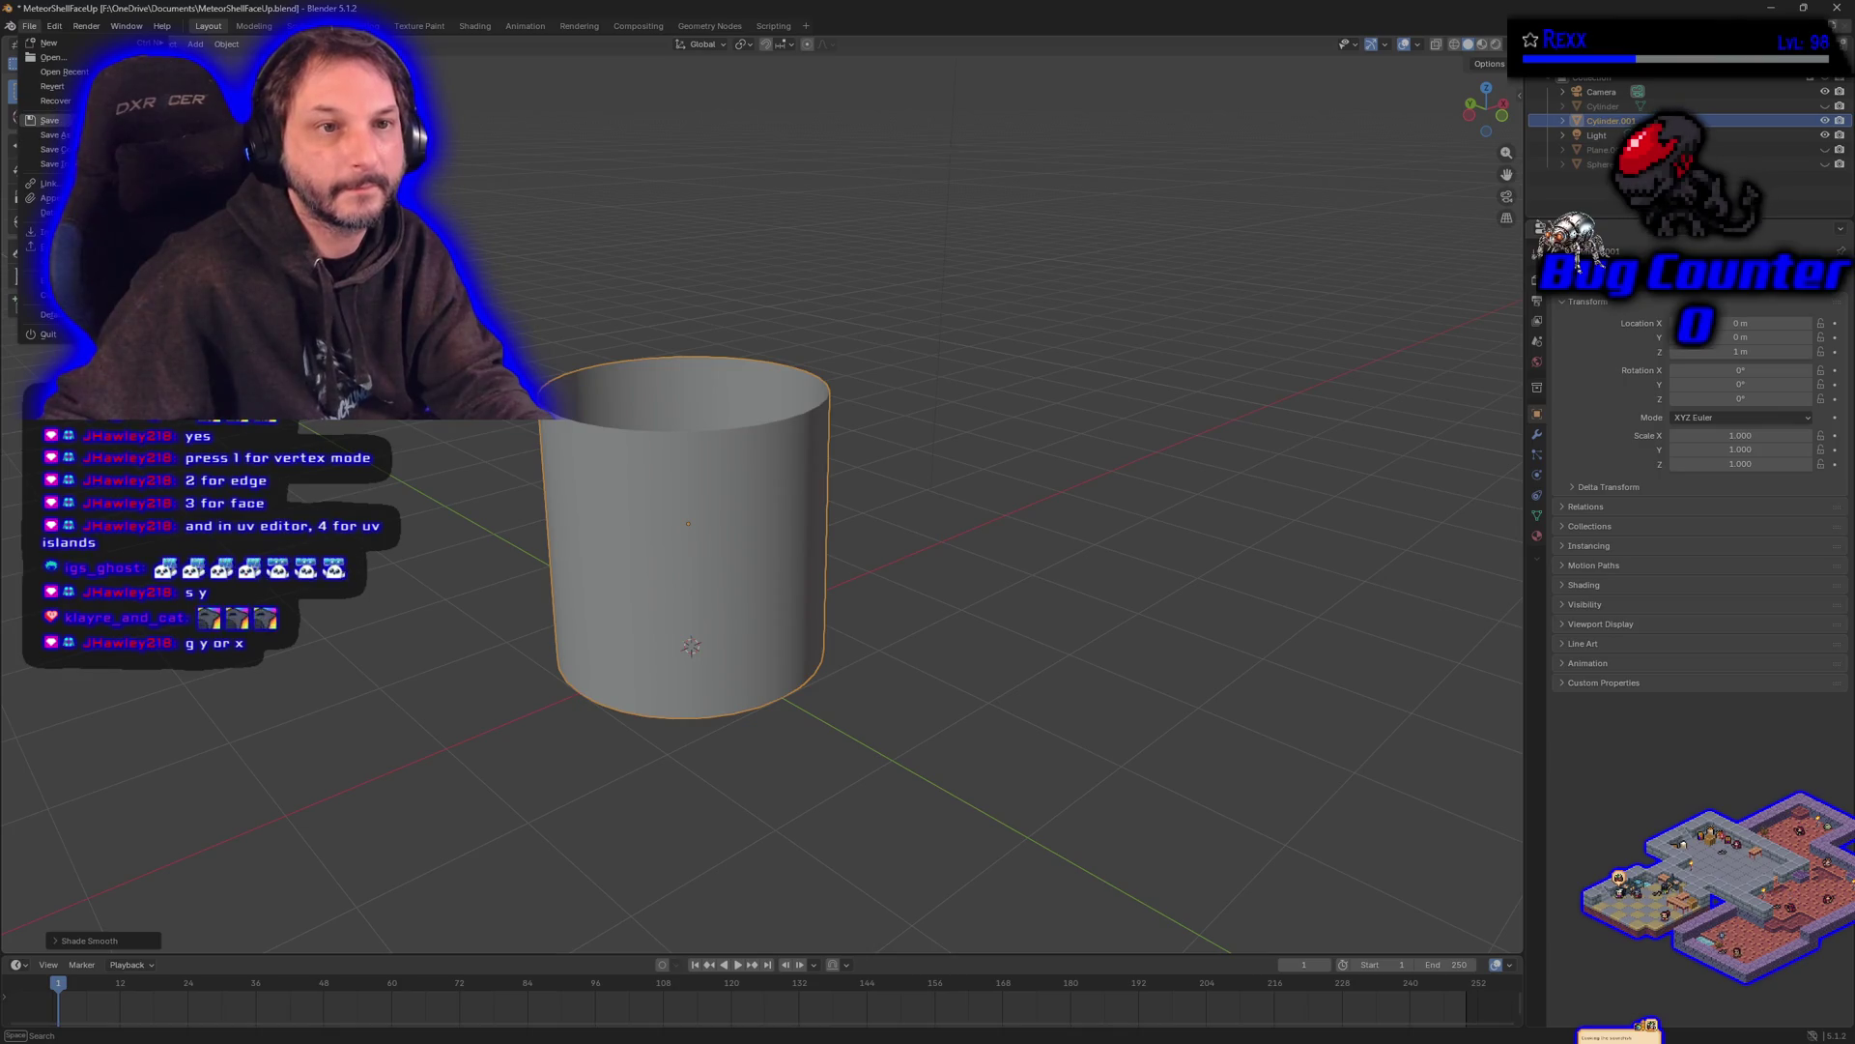
{"action": "left_click", "coordinate": [48, 120]}
{"action": "left_click", "coordinate": [29, 27]}
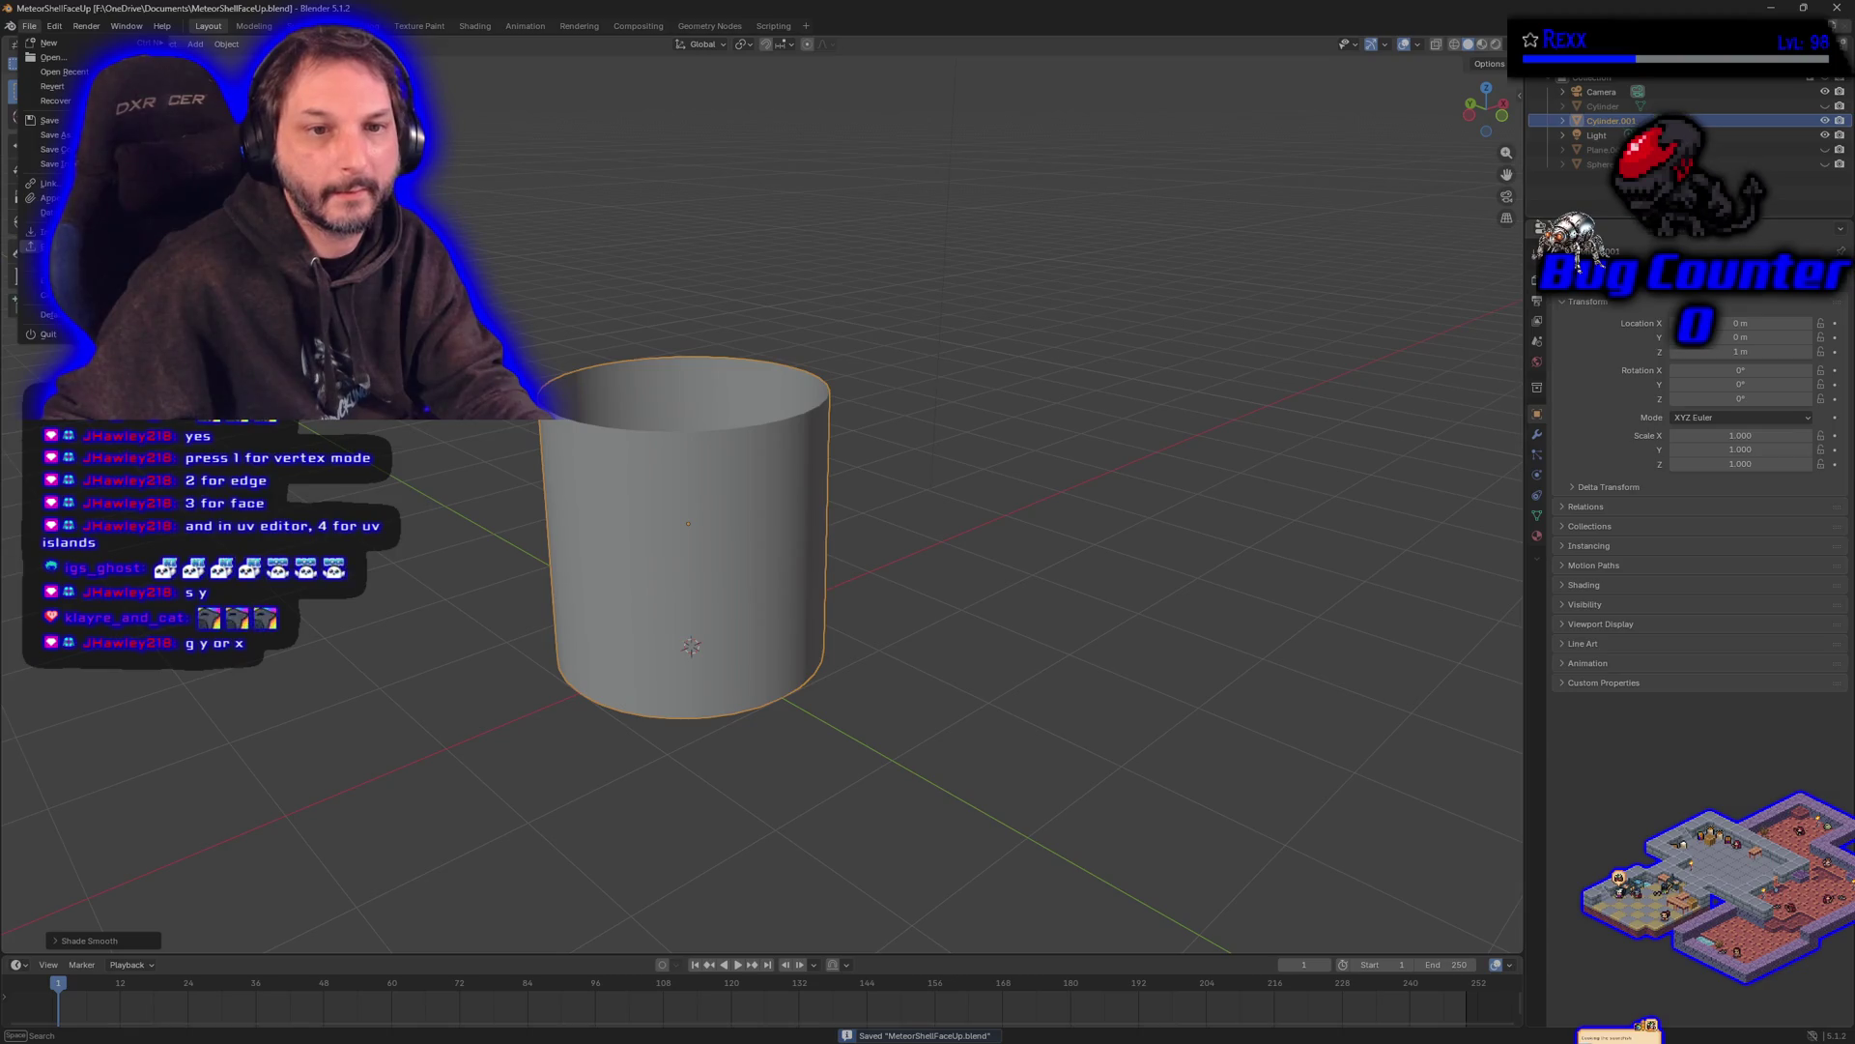
- Finish saving MeteorShellFaceUp.blend, leaving the file menu and rename field unchanged
{"action": "key", "text": "Escape"}
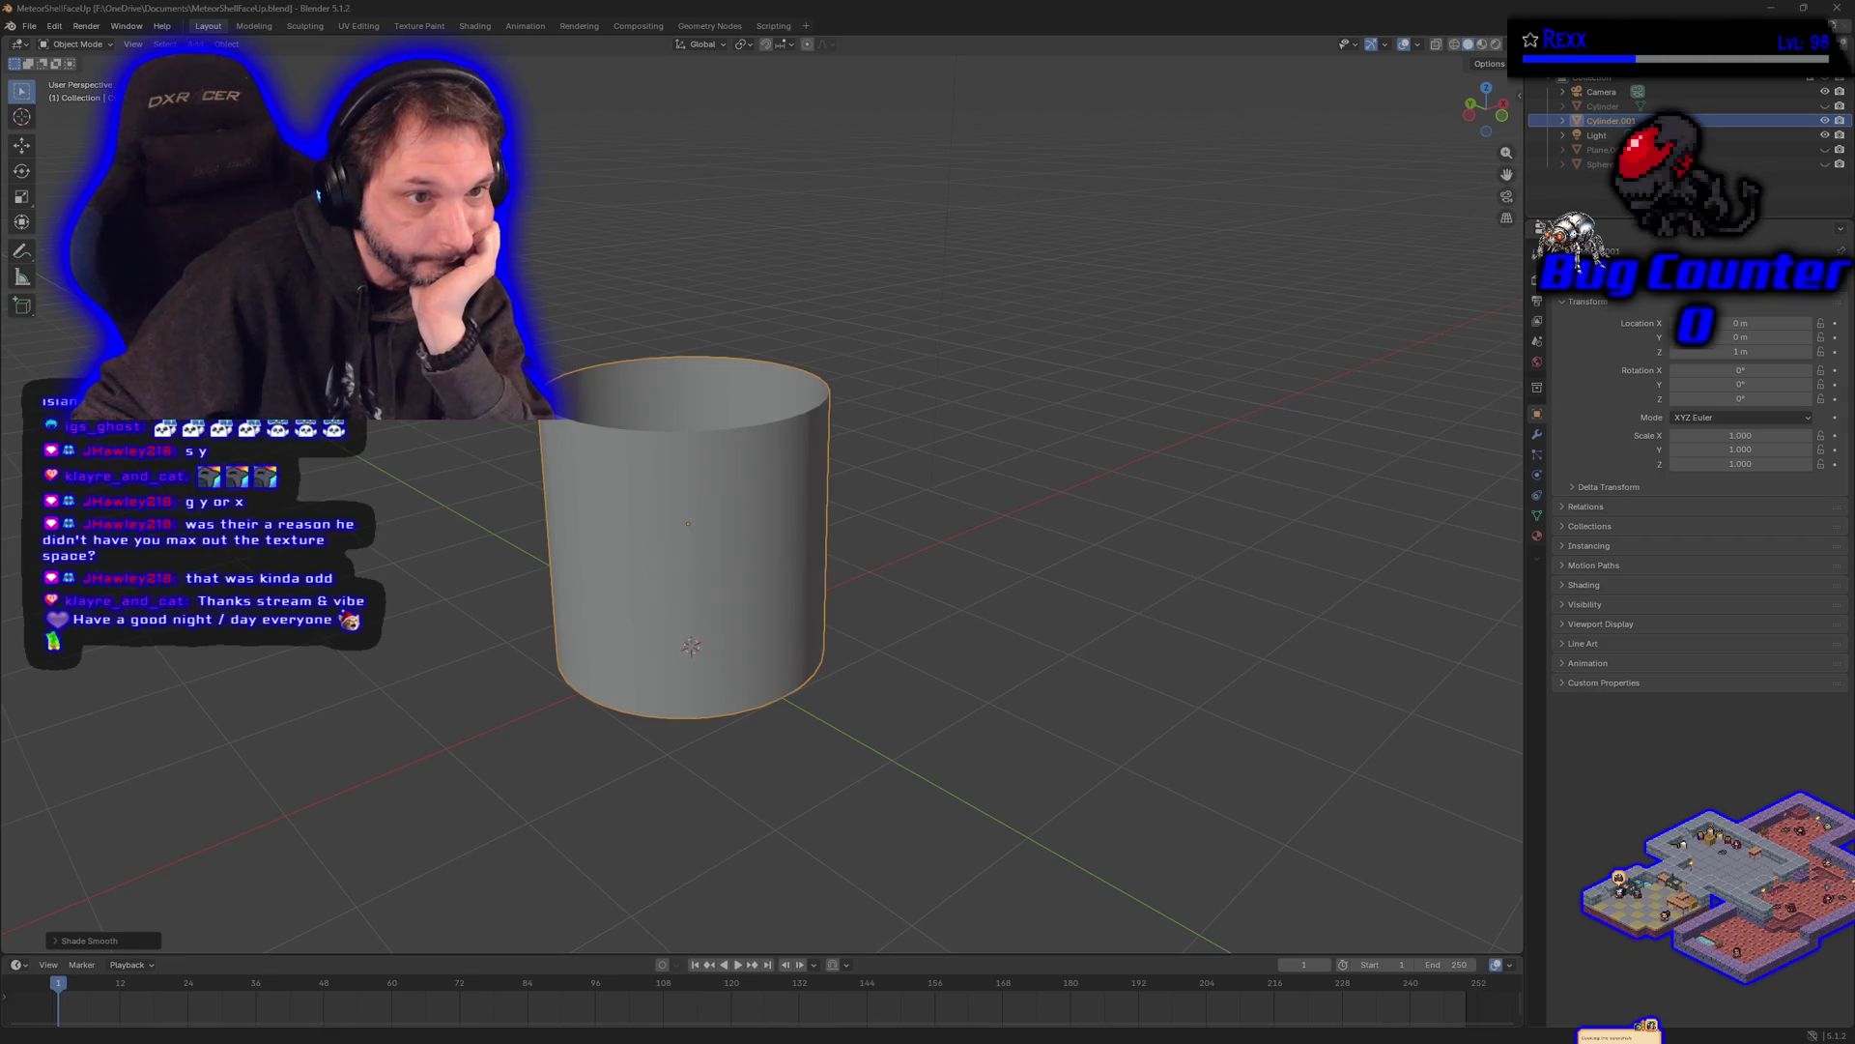
{"action": "key", "text": "F2"}
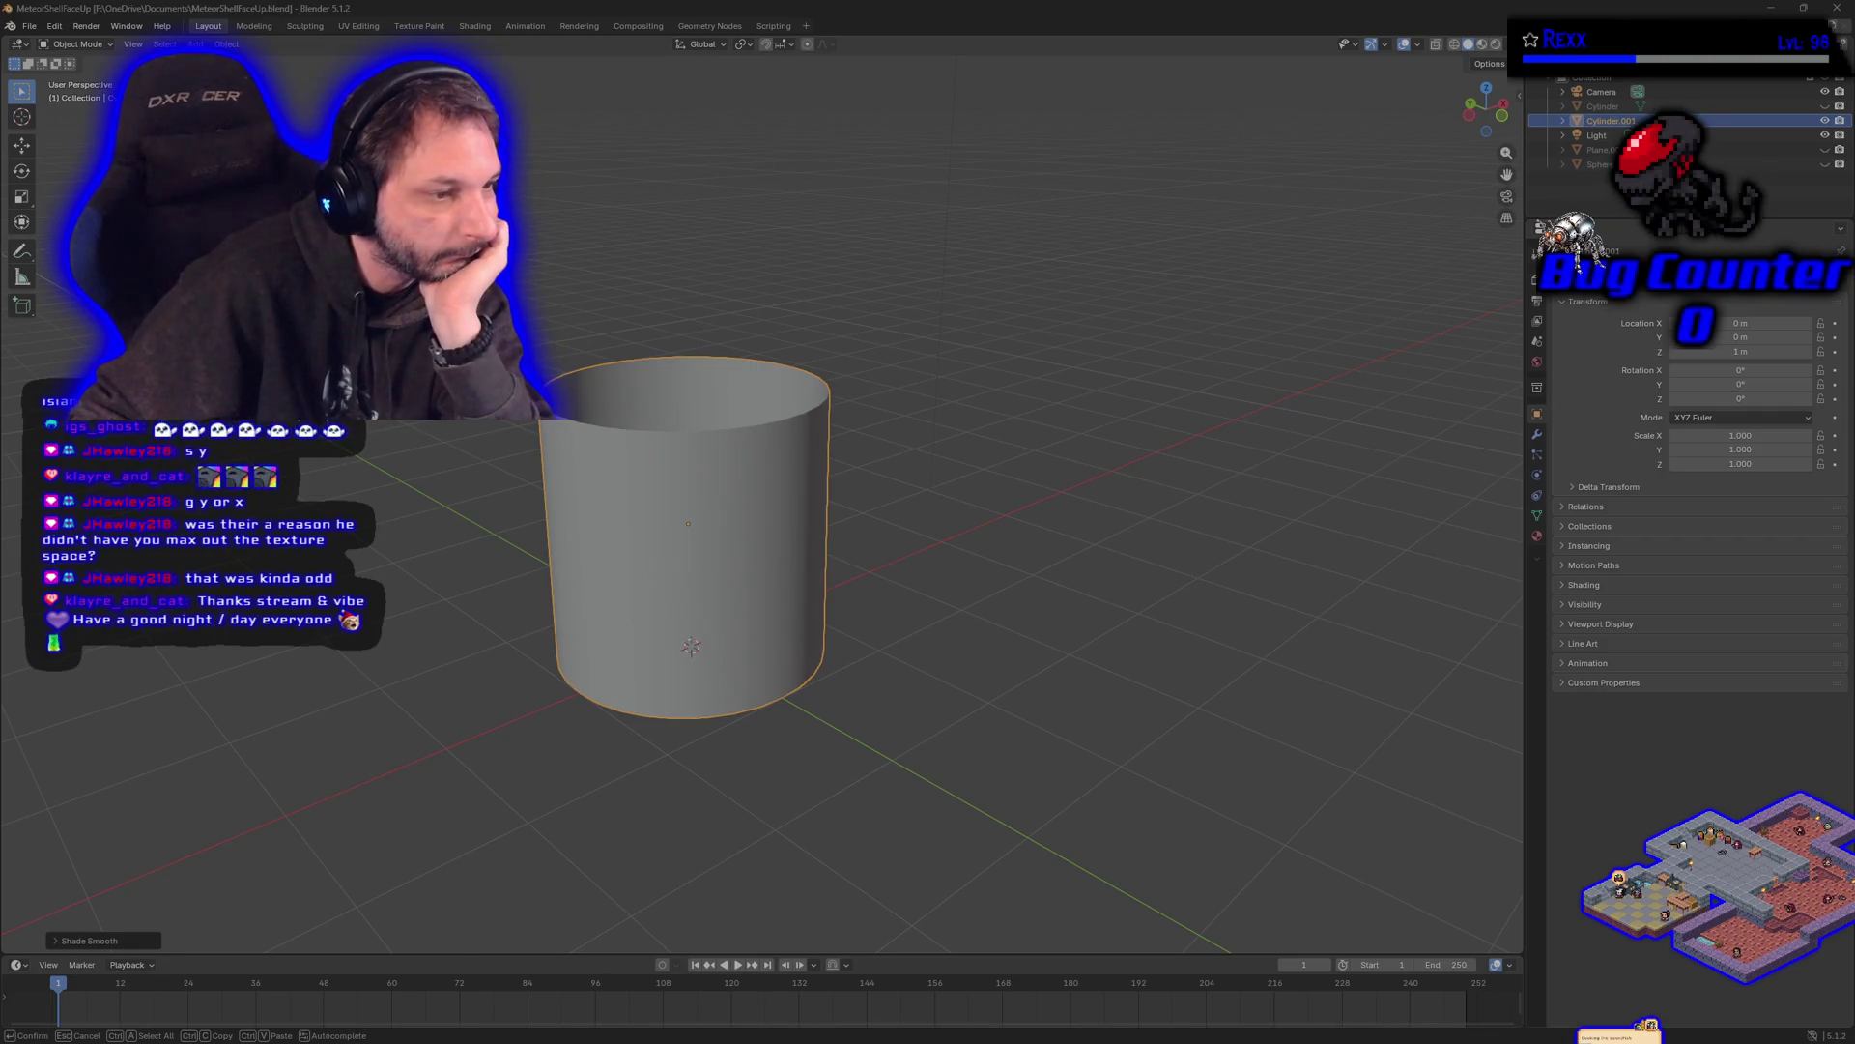
{"action": "key", "text": "Escape"}
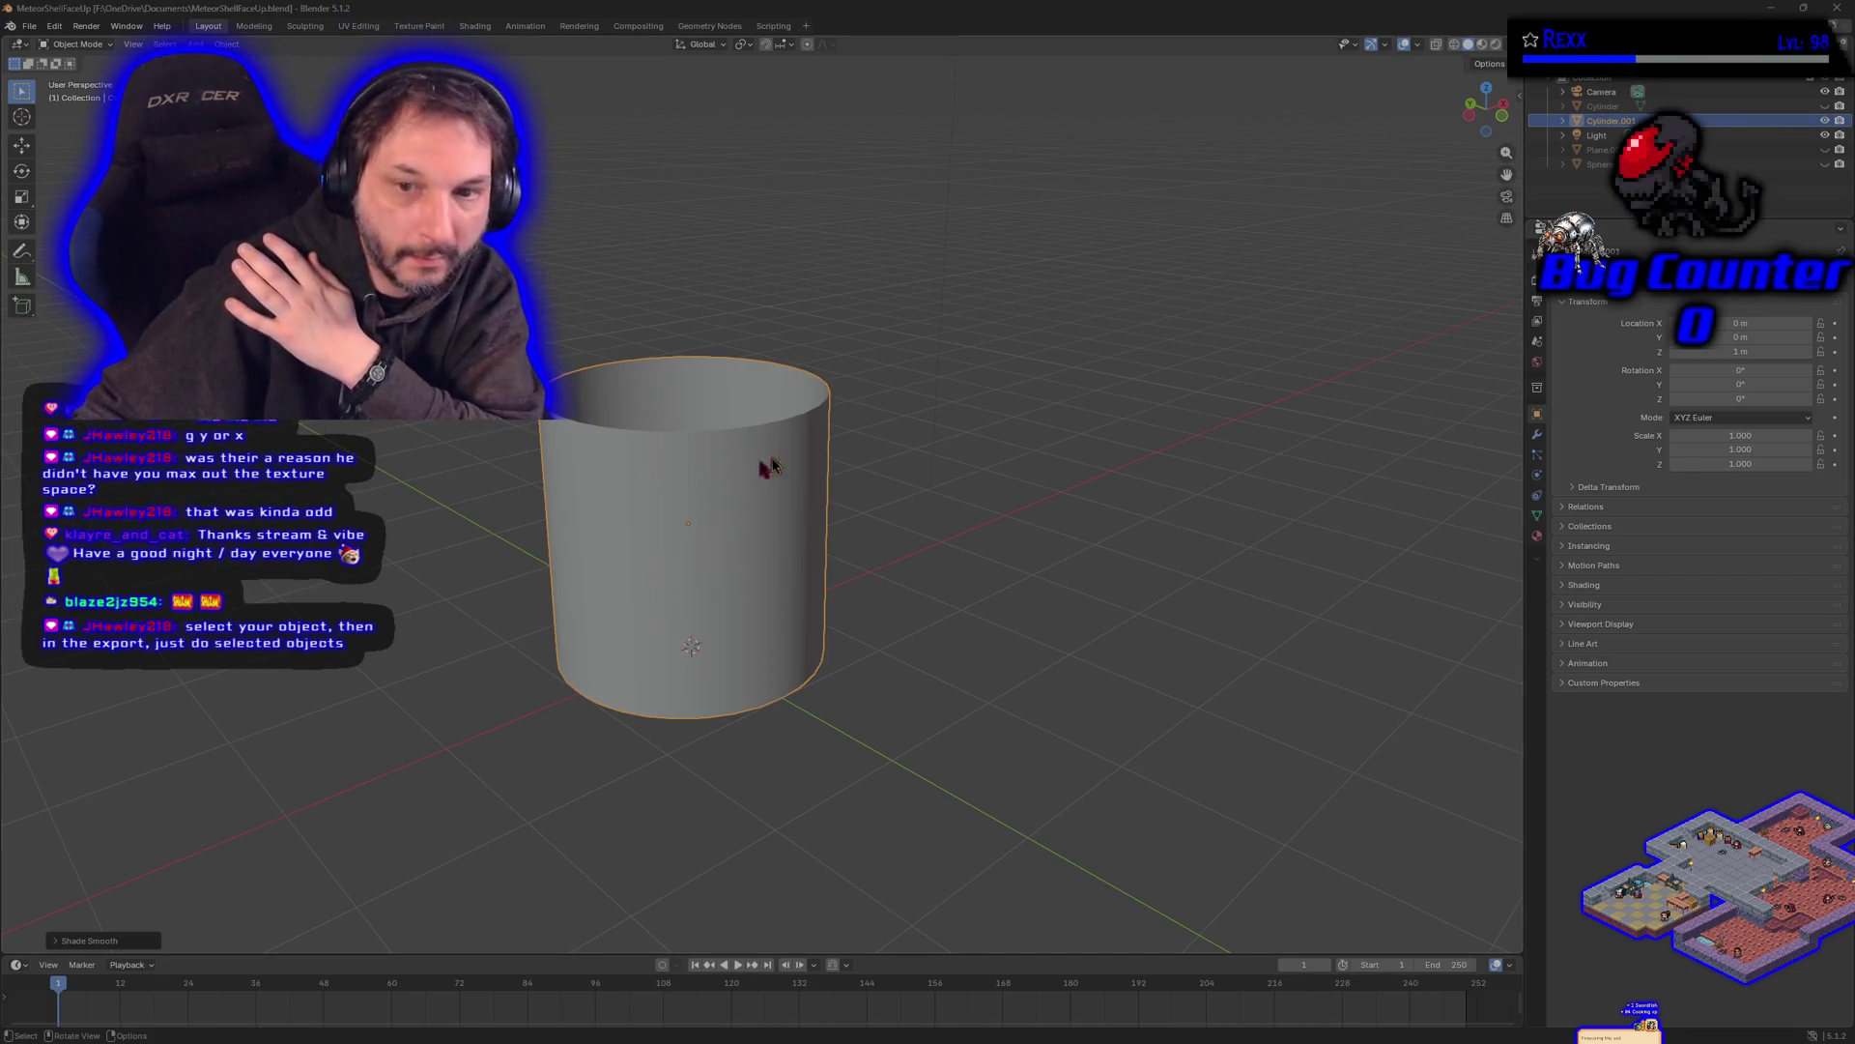
{"action": "key", "text": "alt+Tab"}
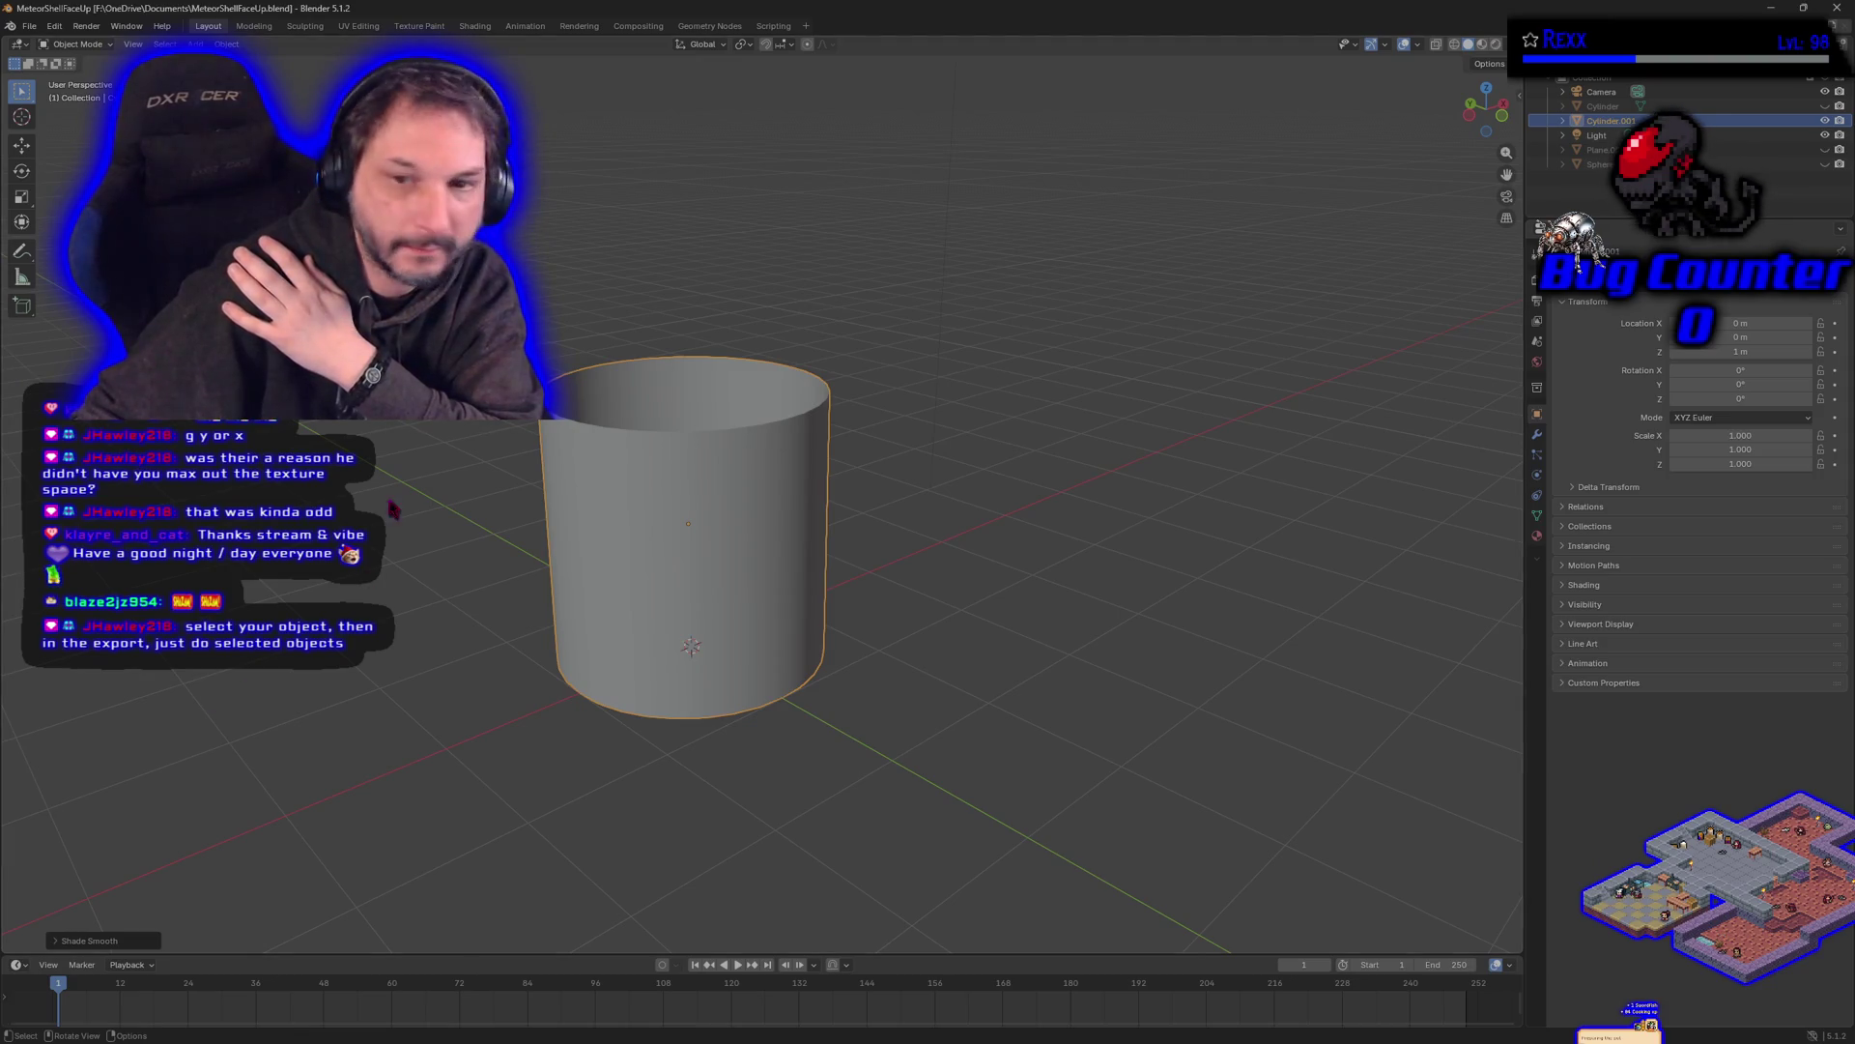
{"action": "right_click", "coordinate": [674, 500]}
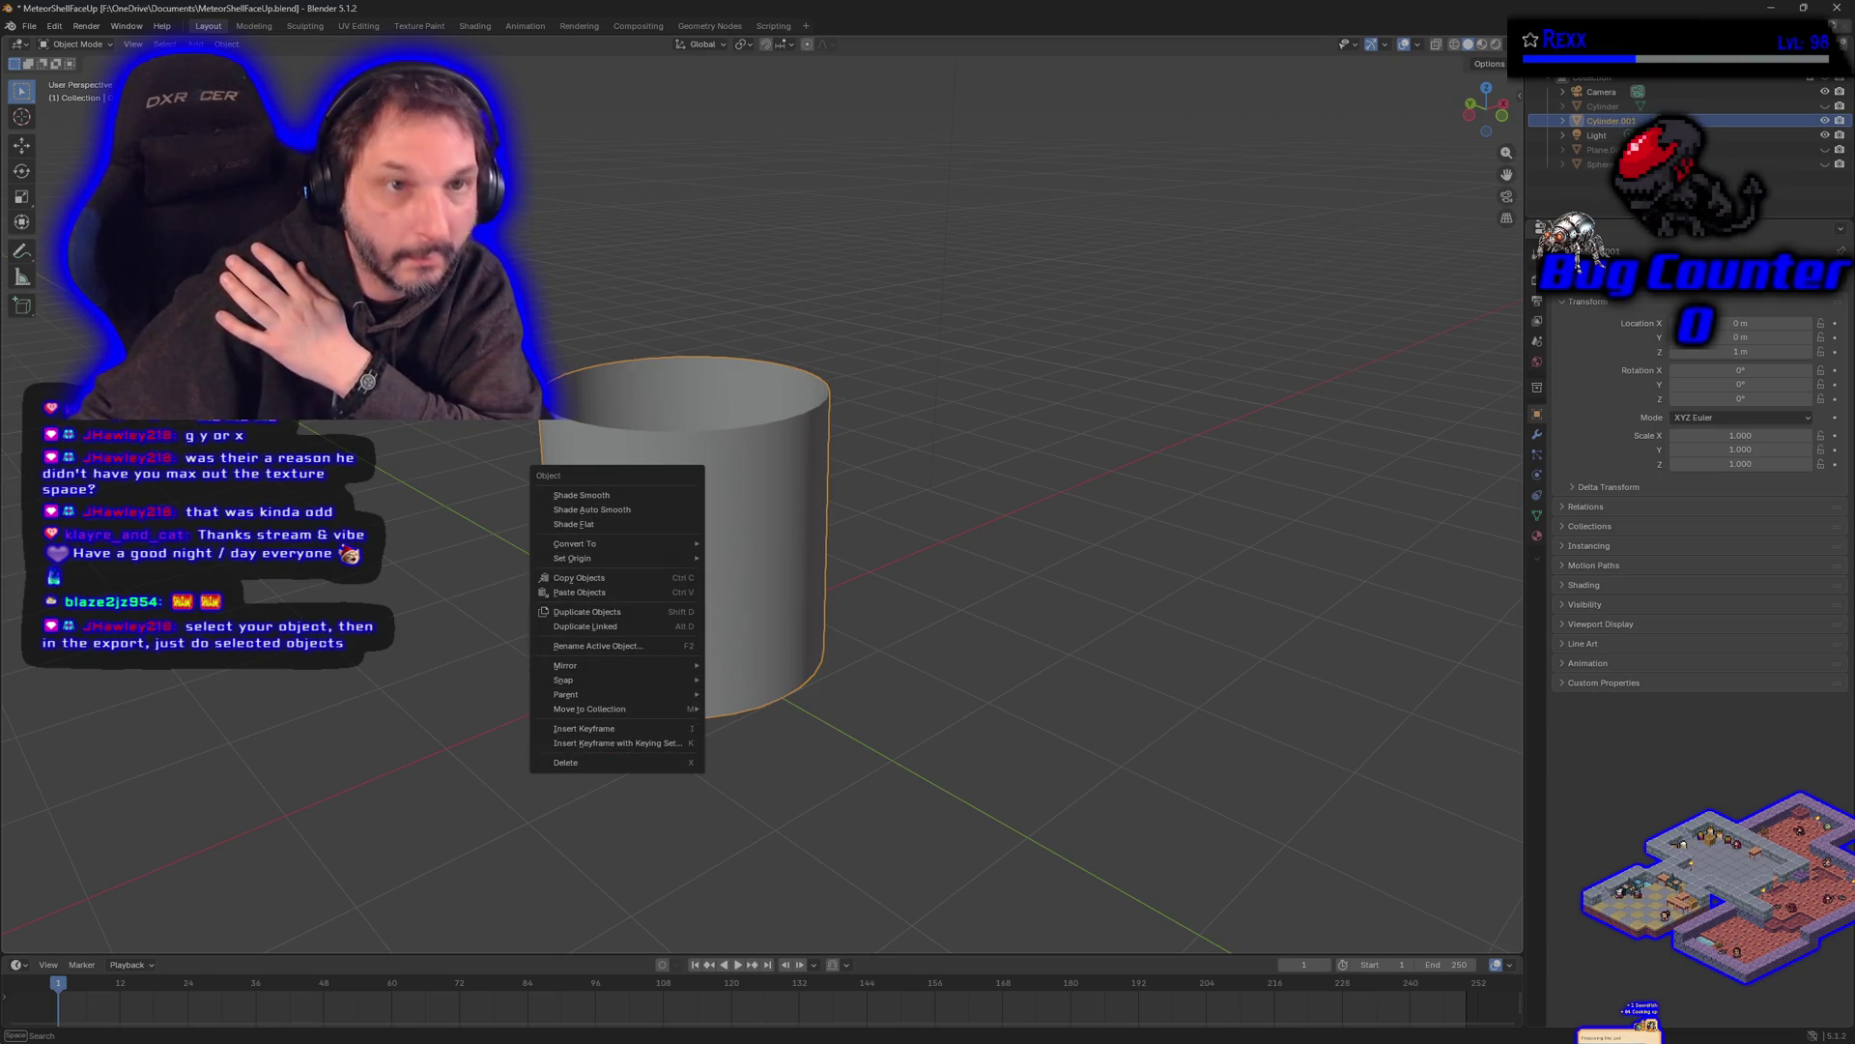
- Minimize Blender to return to Unreal Engine's NS_EnergyStrike Niagara editor
{"action": "left_click", "coordinate": [30, 28]}
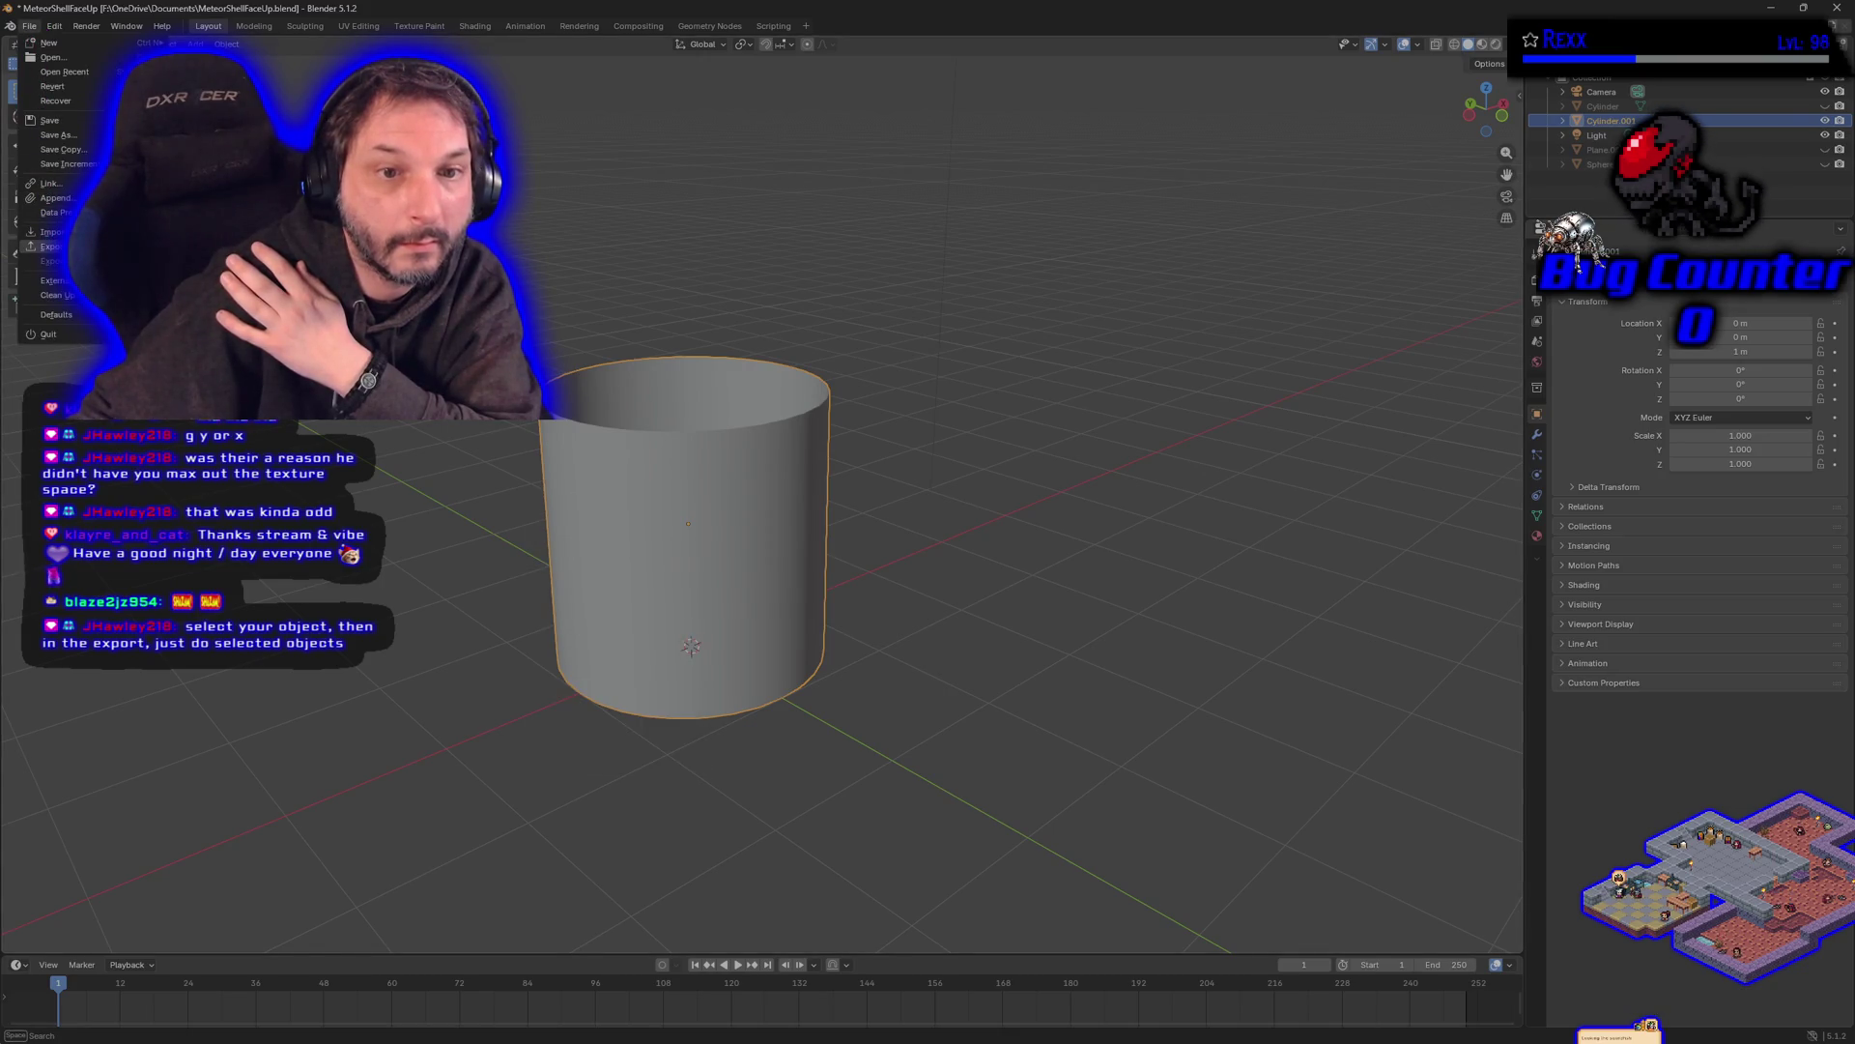
{"action": "key", "text": "Escape"}
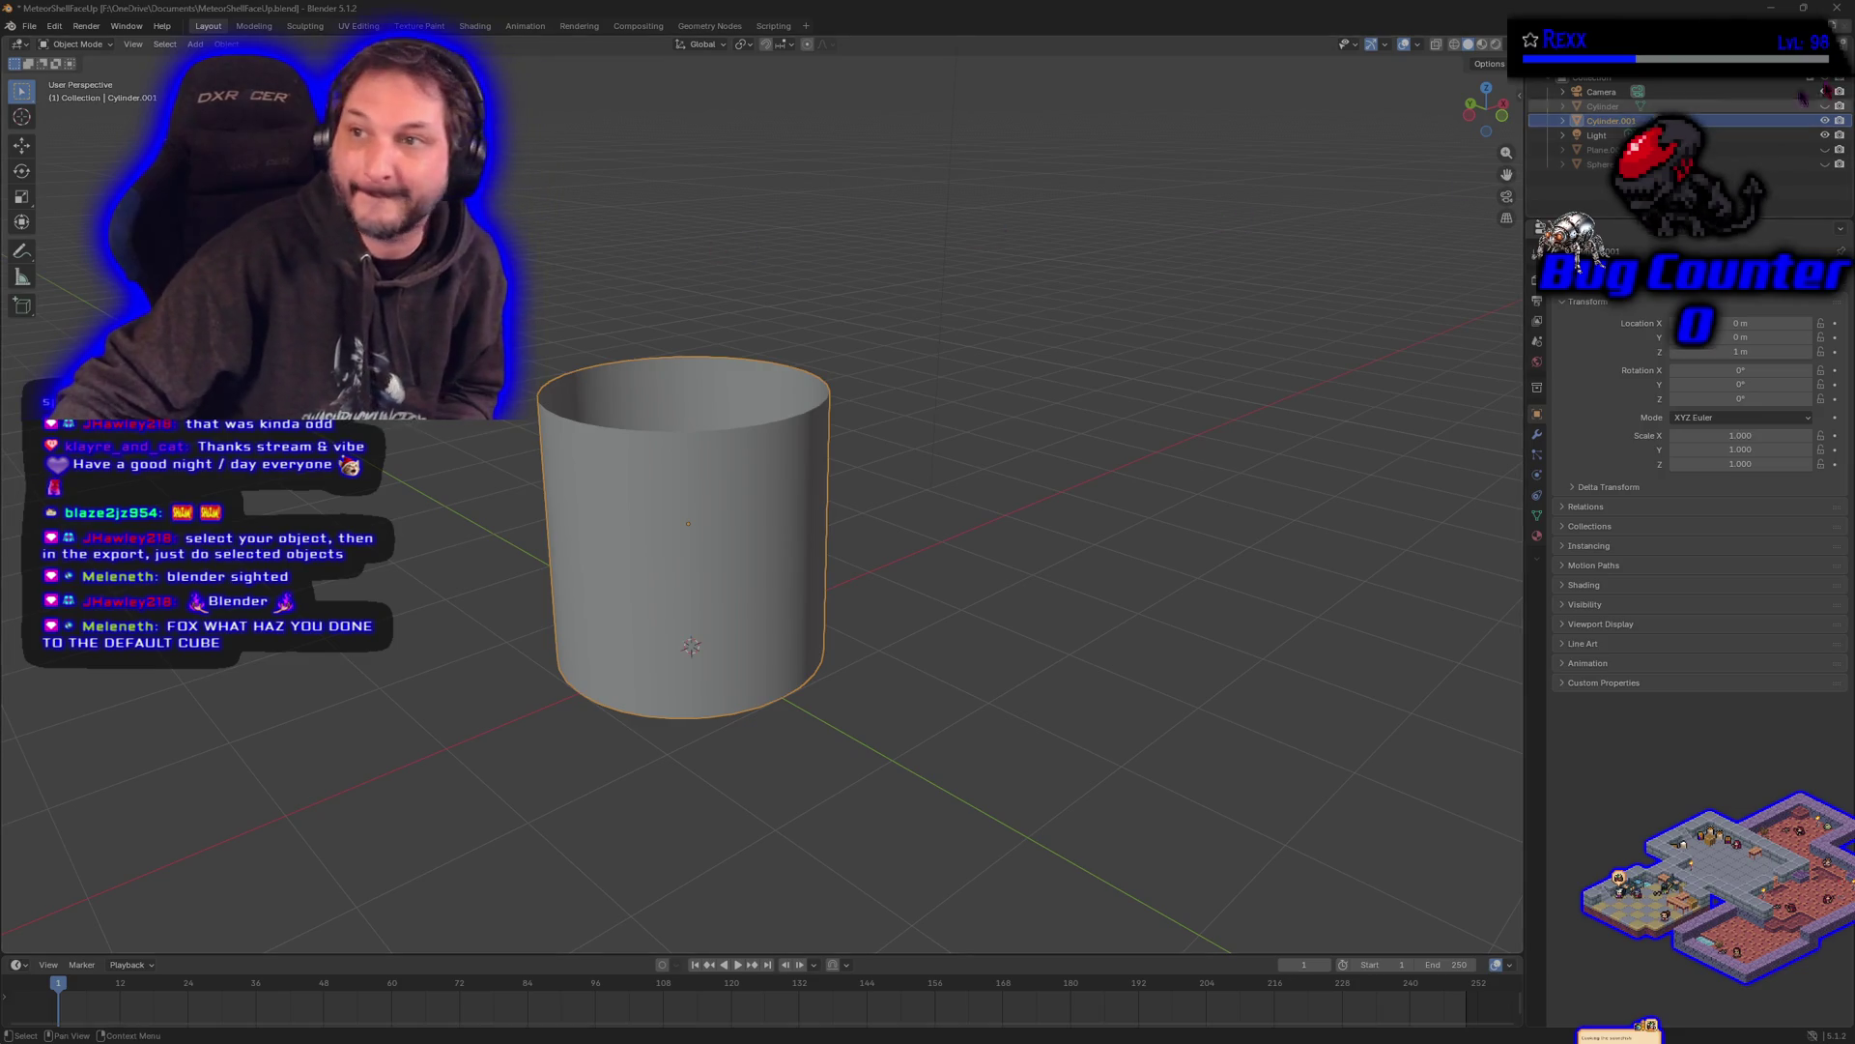
{"action": "left_click", "coordinate": [1771, 9]}
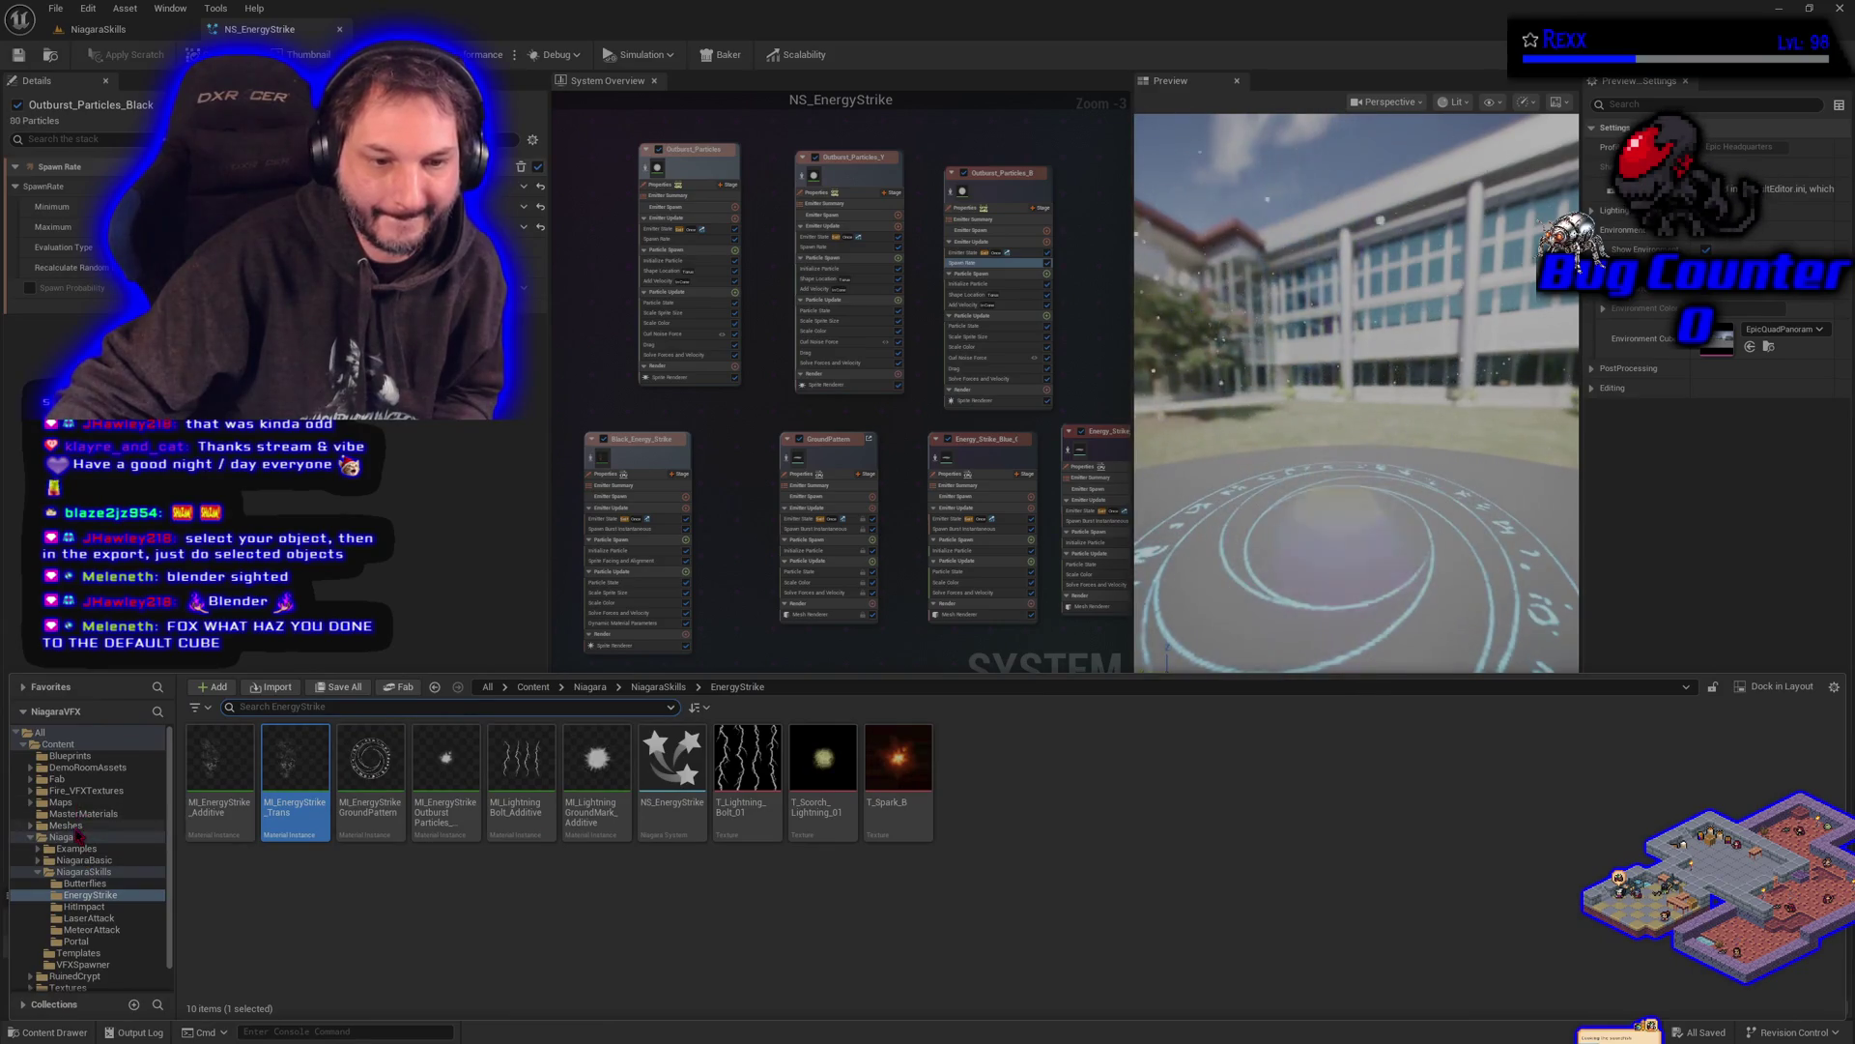
- Open the project's Meshes folder in the Content Drawer
{"action": "left_click", "coordinate": [106, 826]}
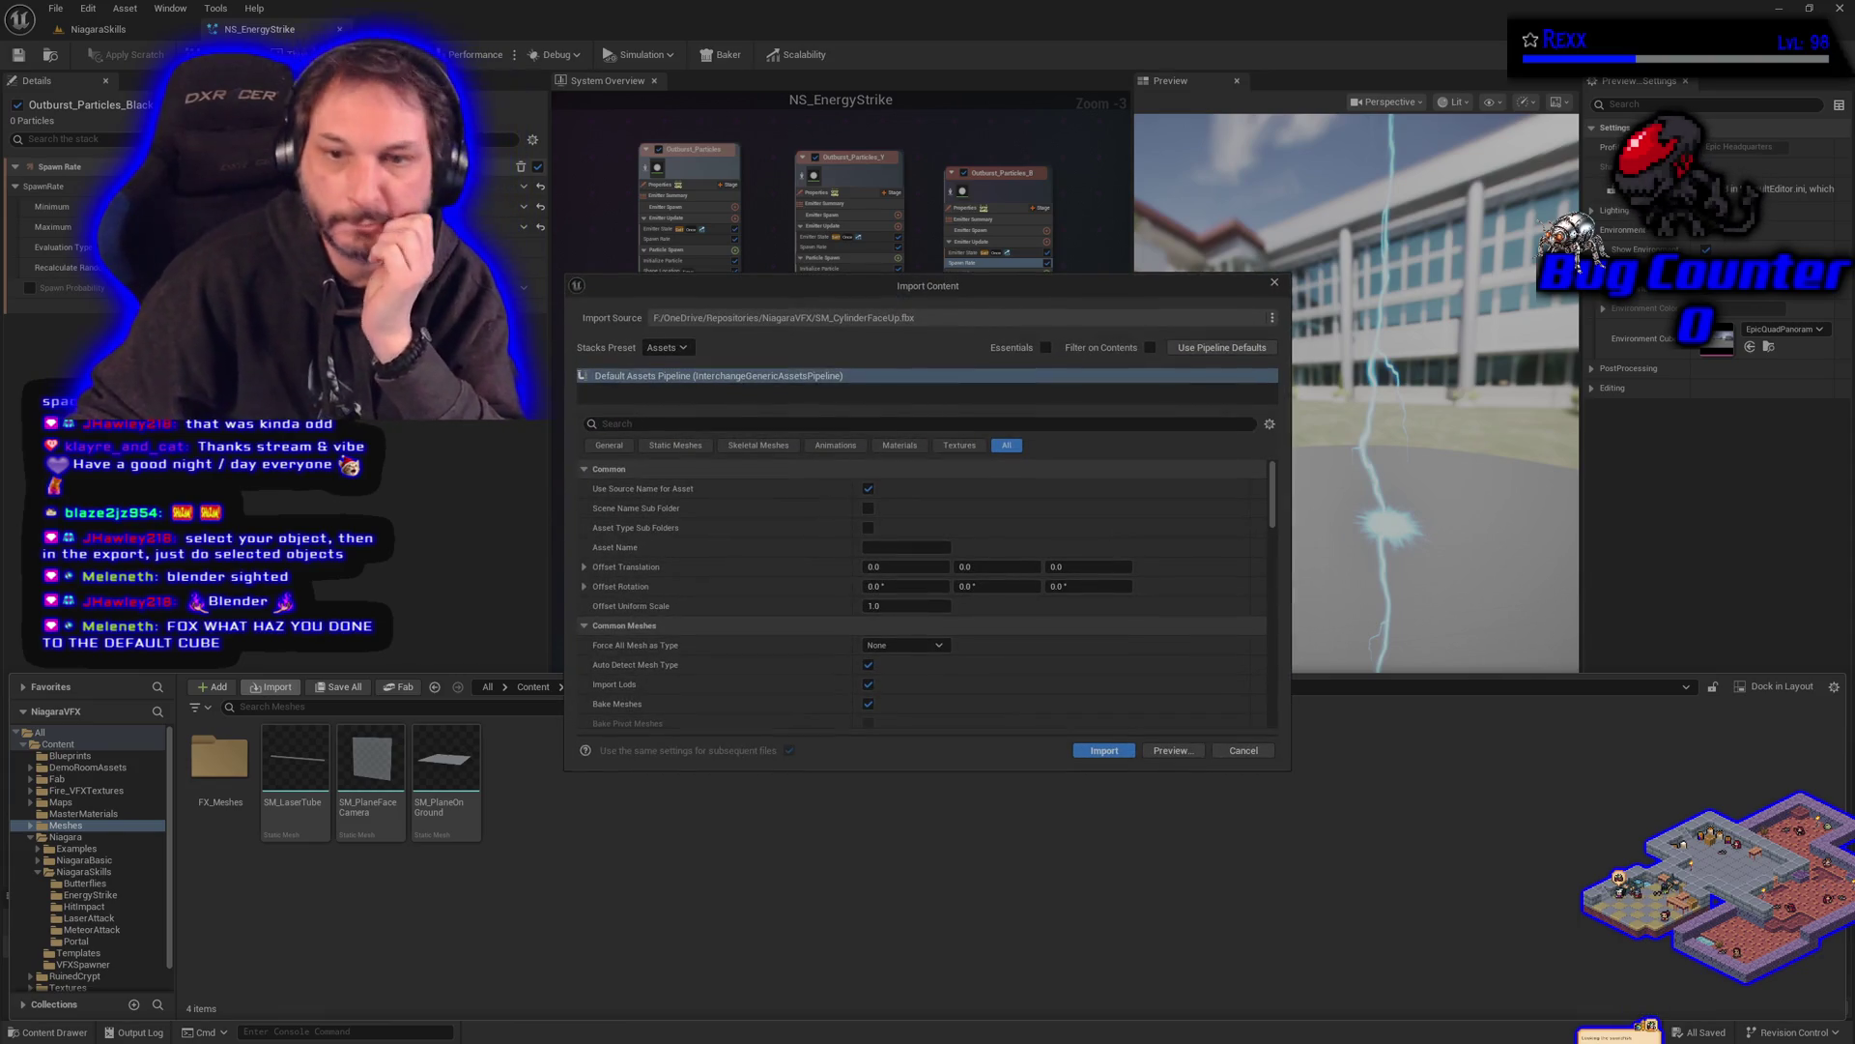
- Import and save SM_CylinderFaceUp, then inspect the whole cylinder in the mesh editor
{"action": "left_click", "coordinate": [1104, 750]}
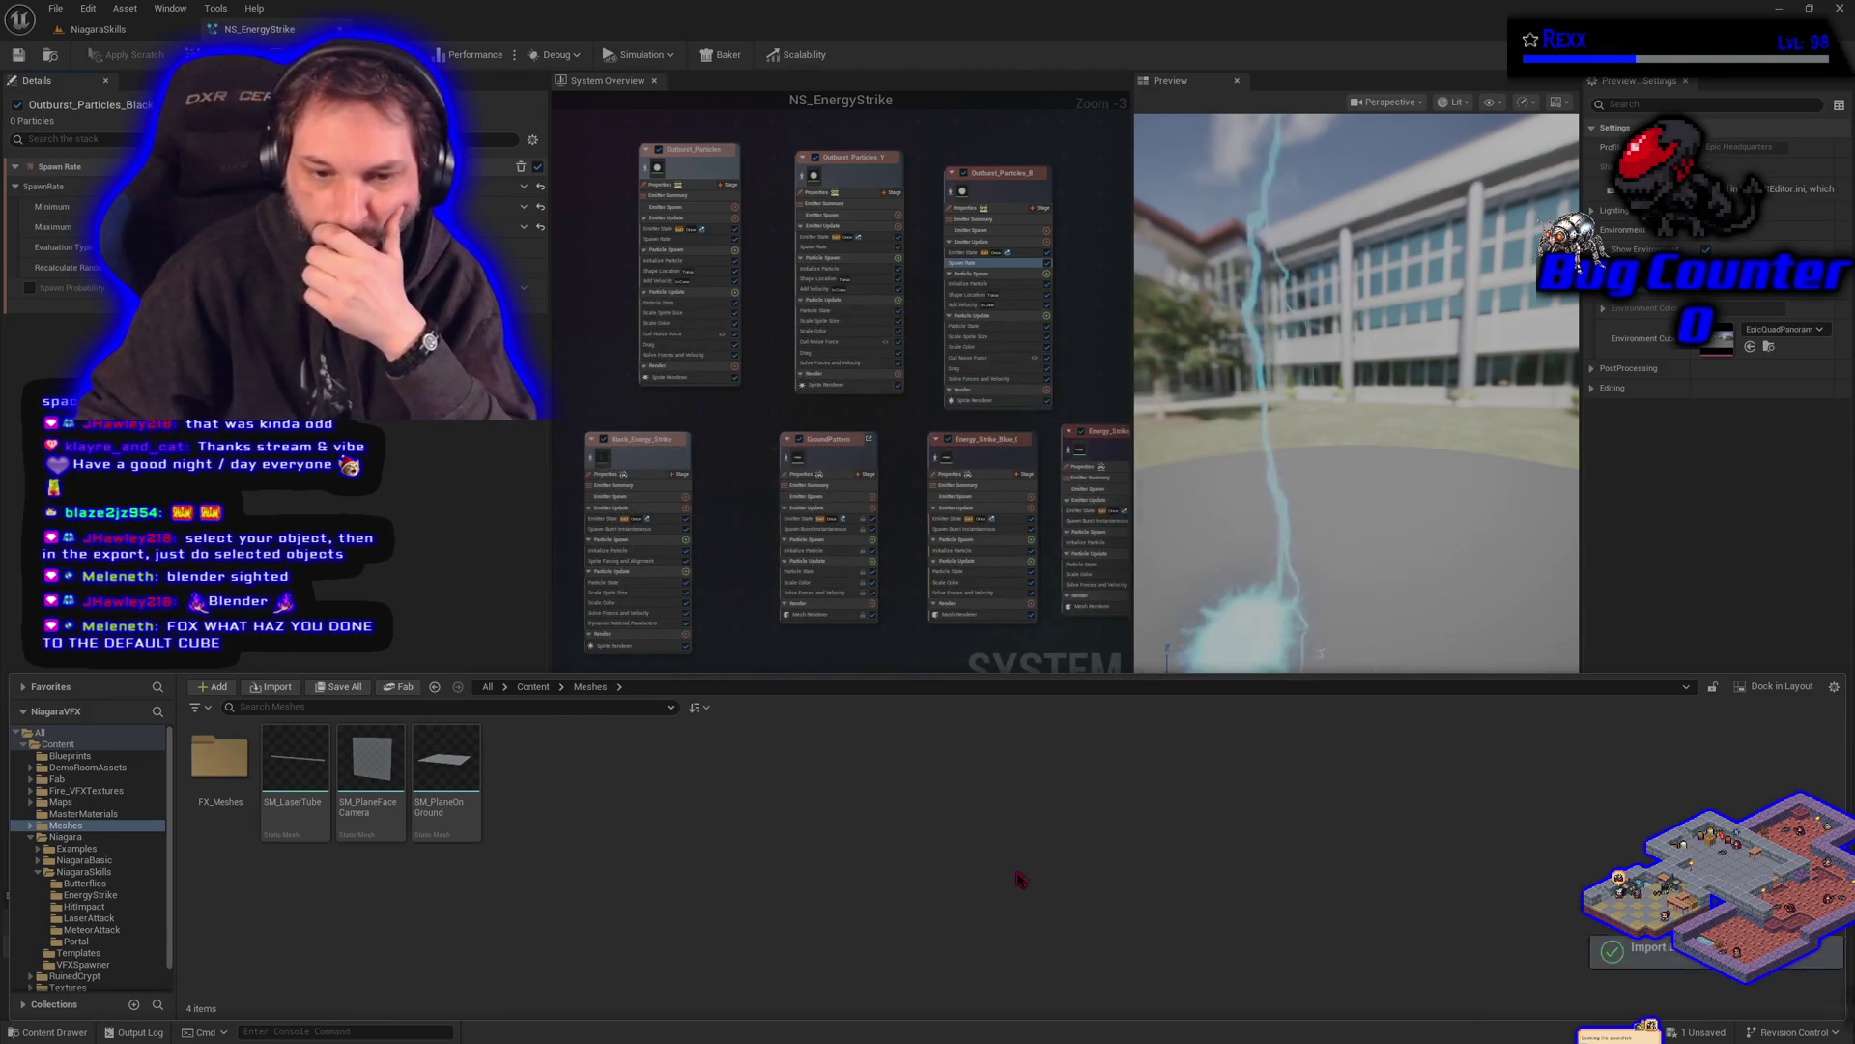
{"action": "key", "text": "ctrl+shift+s"}
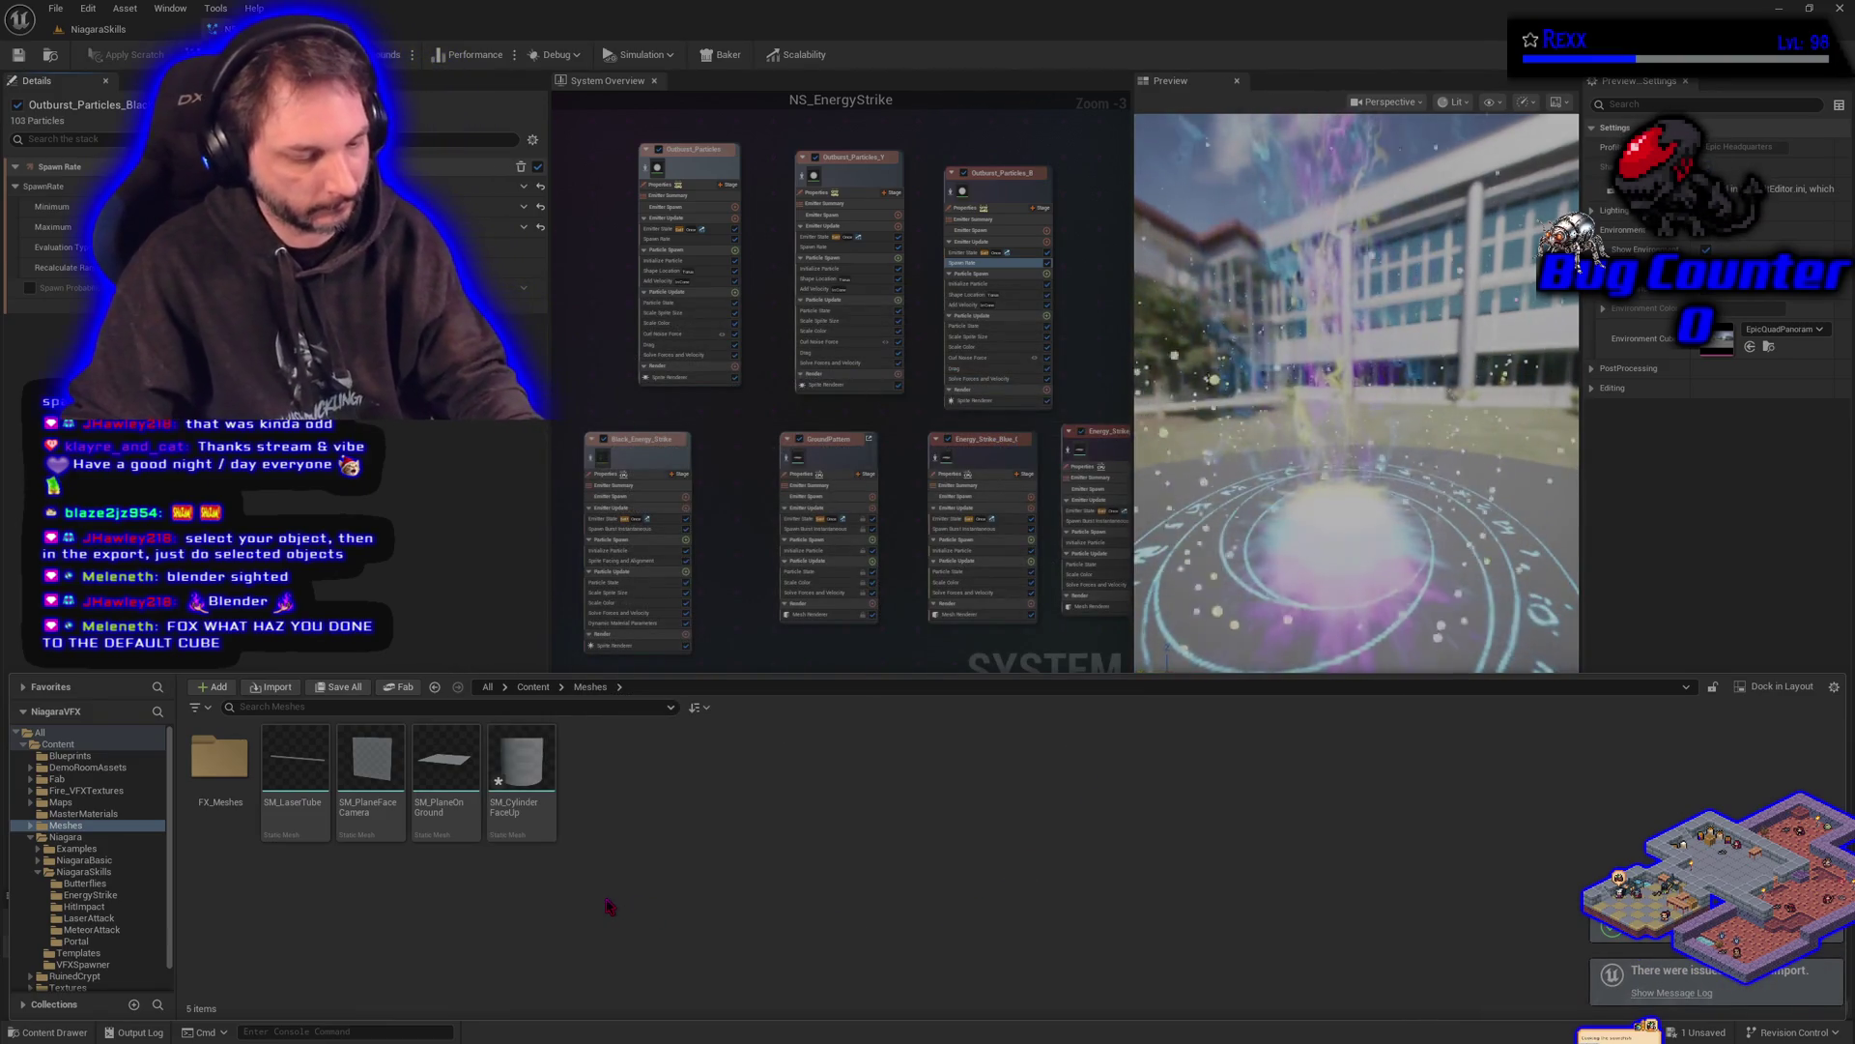
{"action": "double_click", "coordinate": [535, 794]}
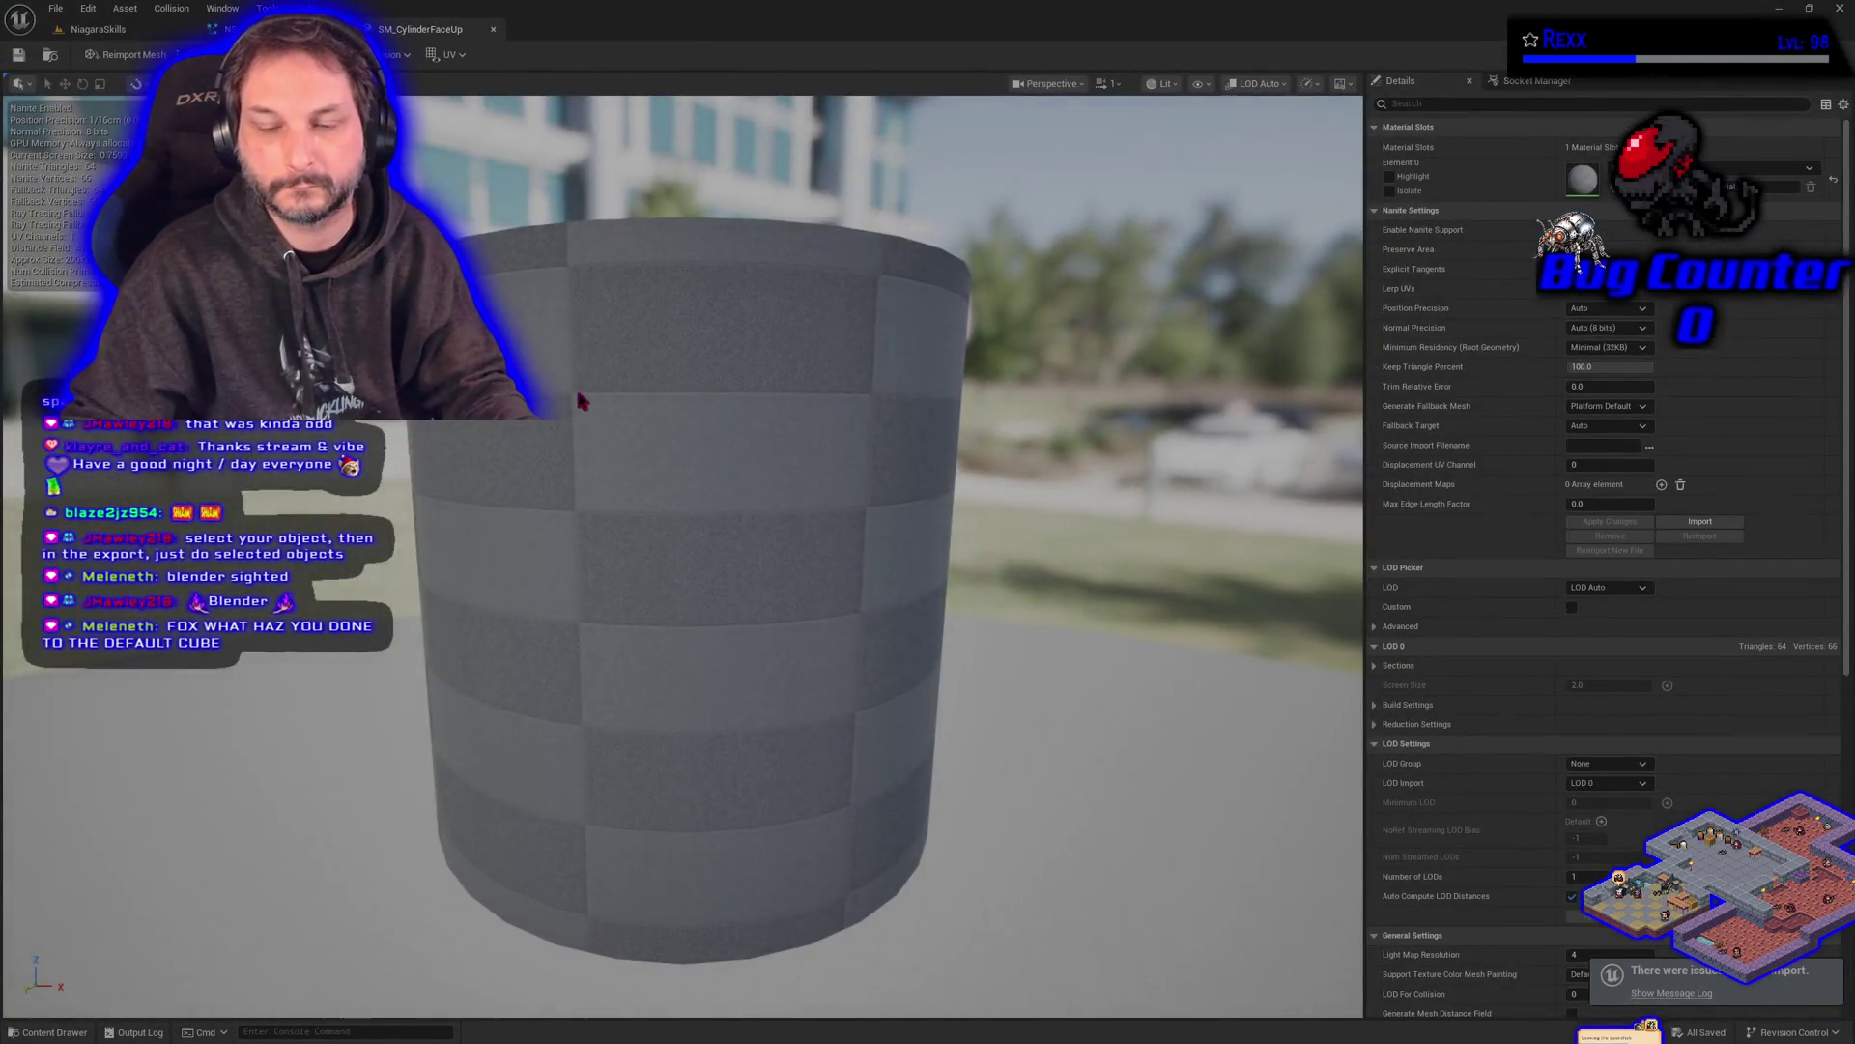
{"action": "left_click_drag", "start_coordinate": [580, 401], "coordinate": [580, 401]}
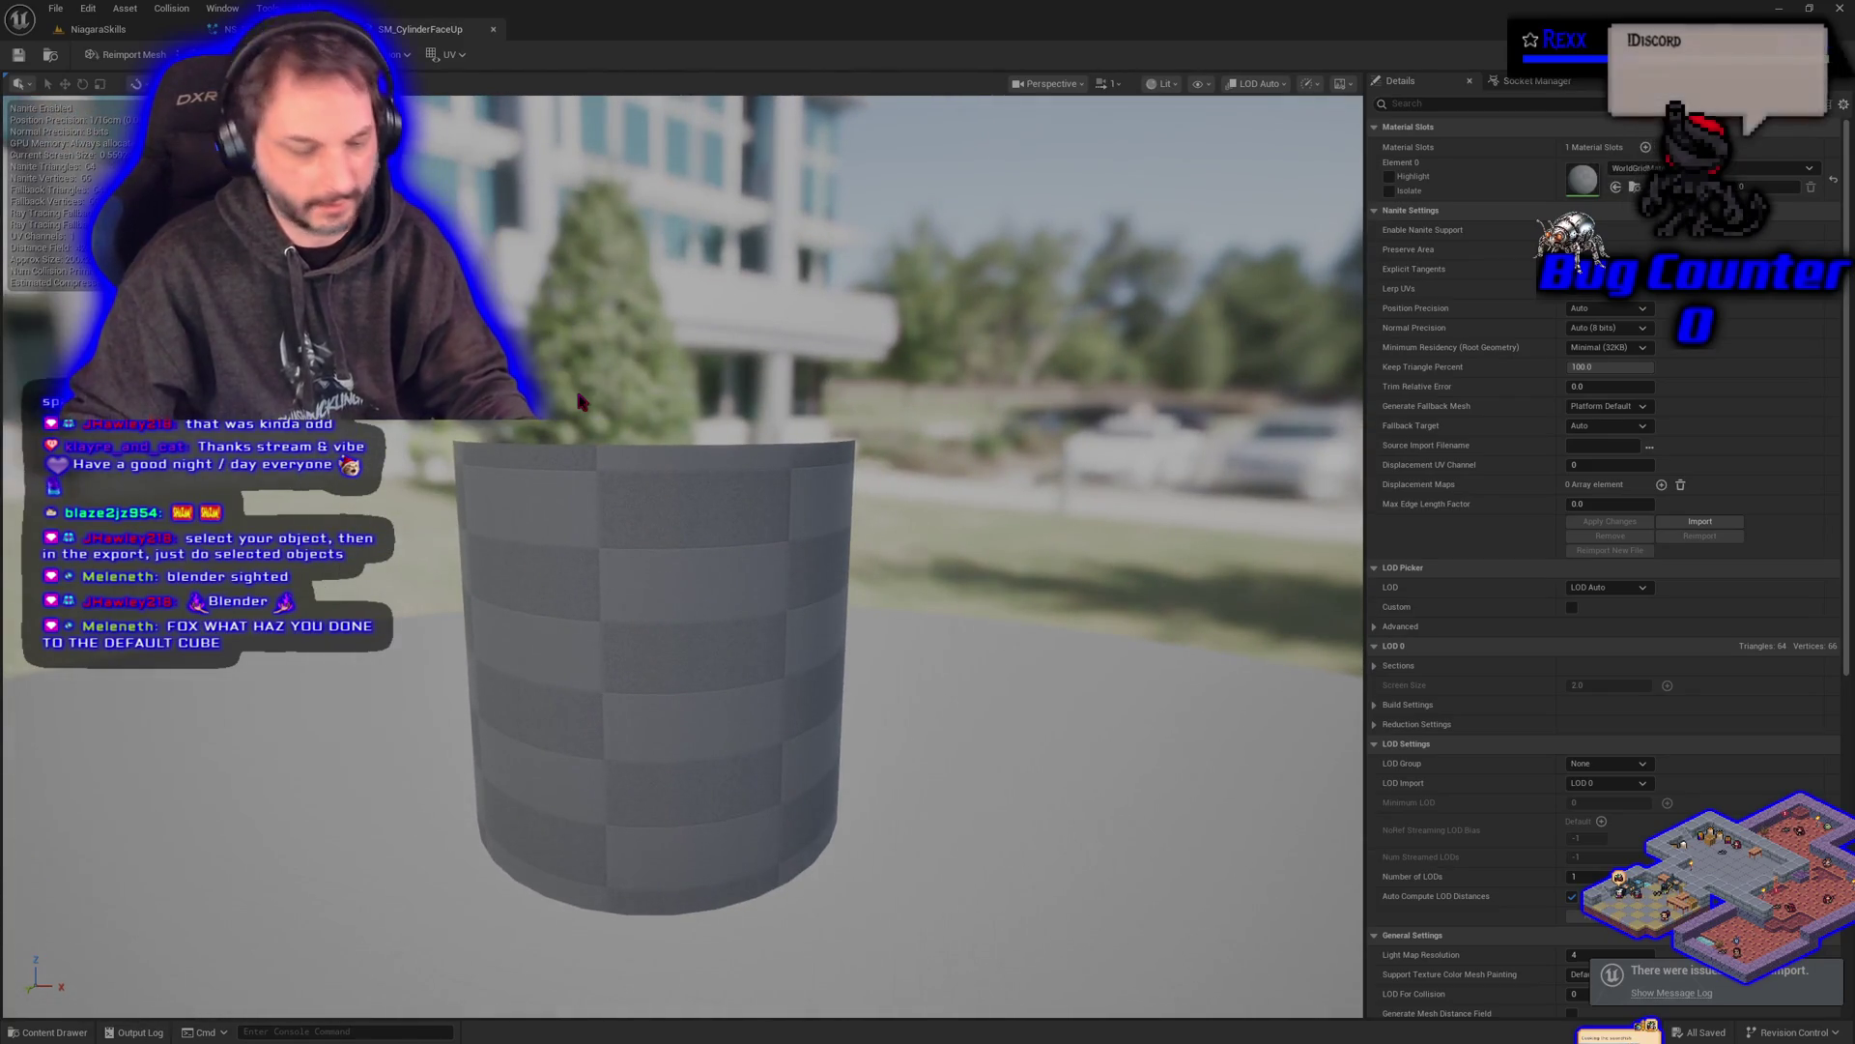
- Read the import warning in a widened message log, then return to the main level
{"action": "left_click", "coordinate": [1650, 993]}
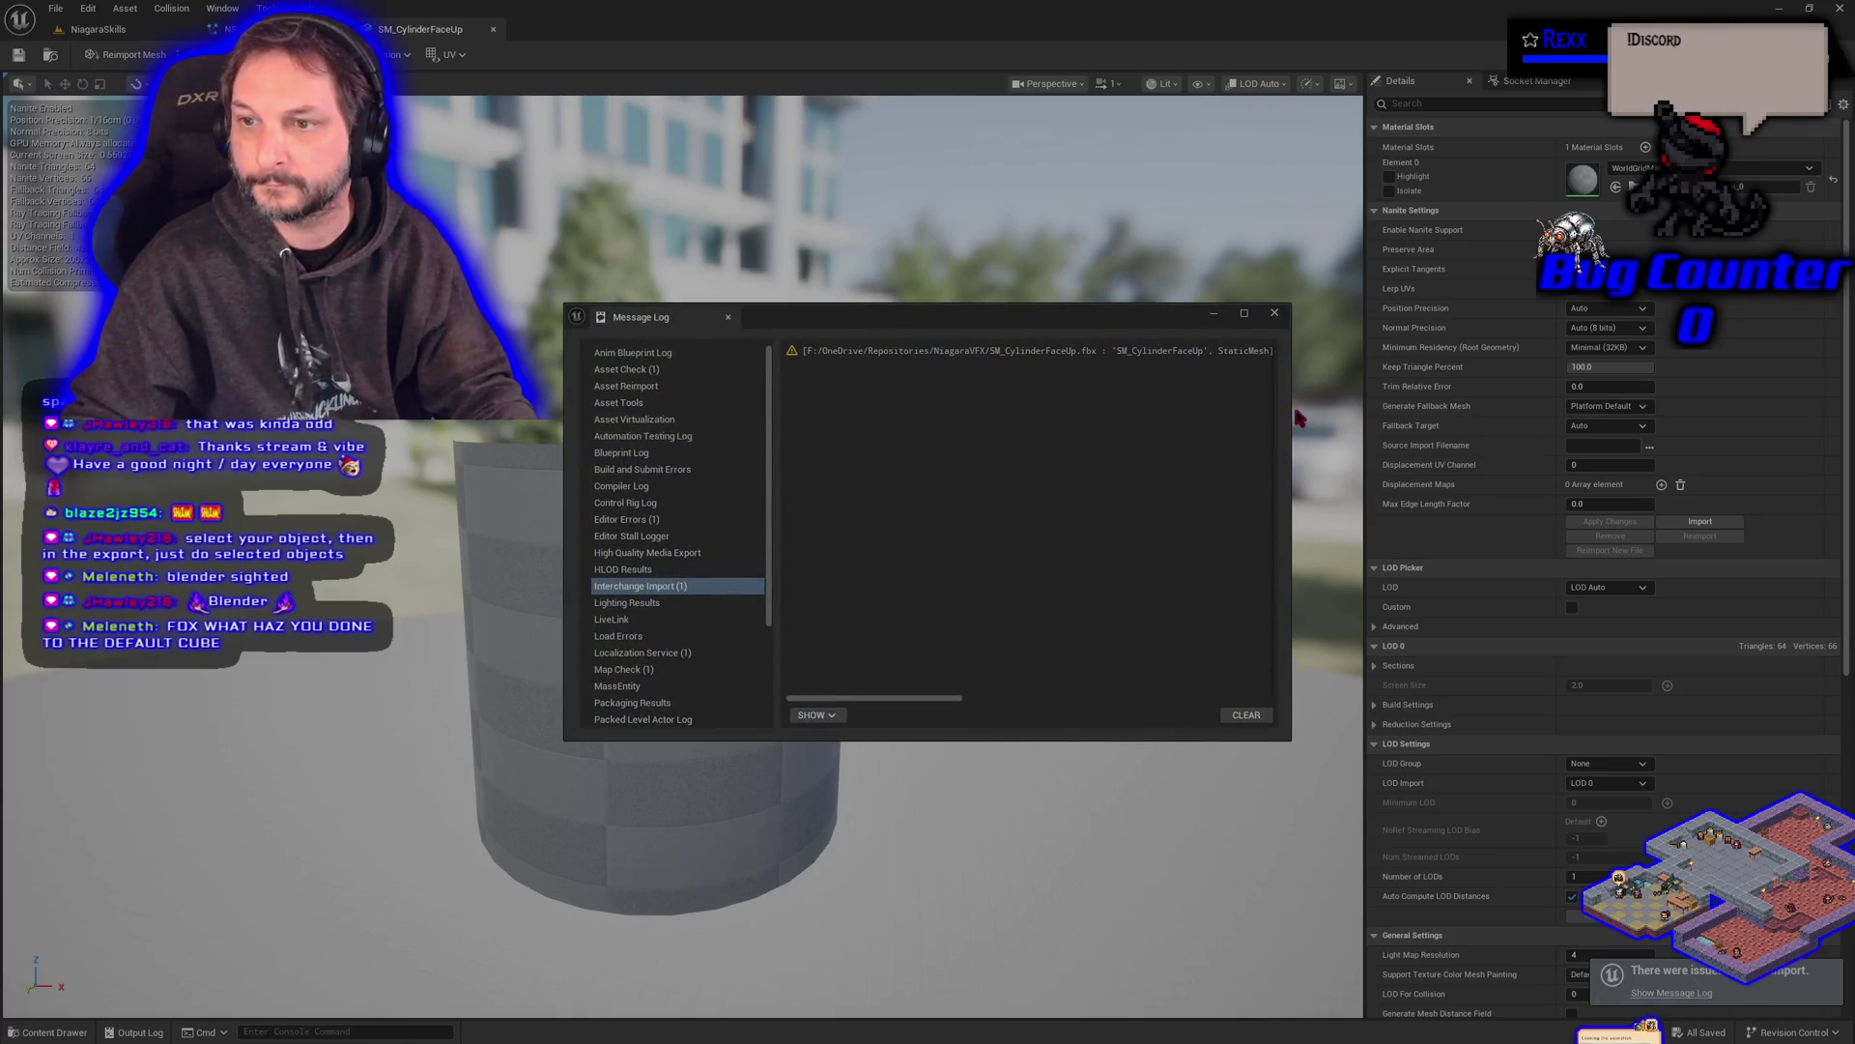
{"action": "left_click_drag", "start_coordinate": [1291, 409], "coordinate": [1706, 483]}
{"action": "left_click_drag", "start_coordinate": [1285, 688], "coordinate": [1469, 704]}
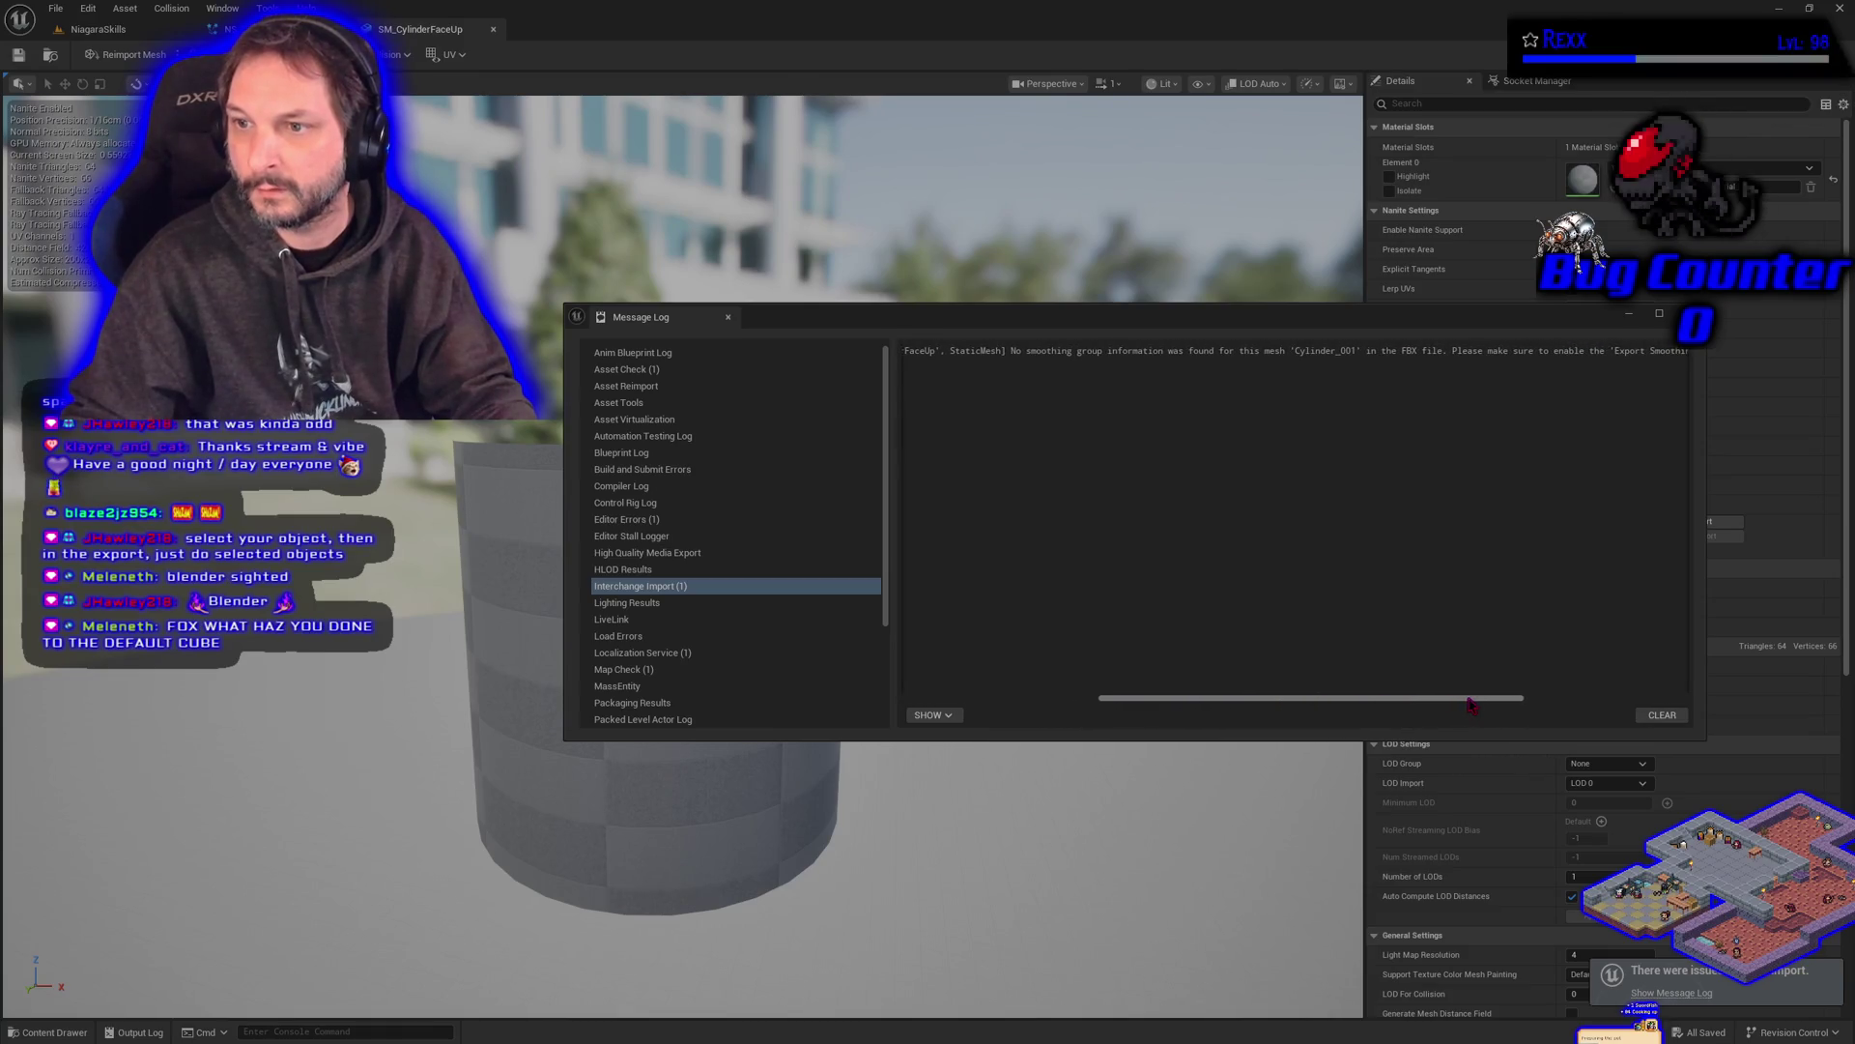
{"action": "left_click", "coordinate": [1691, 313]}
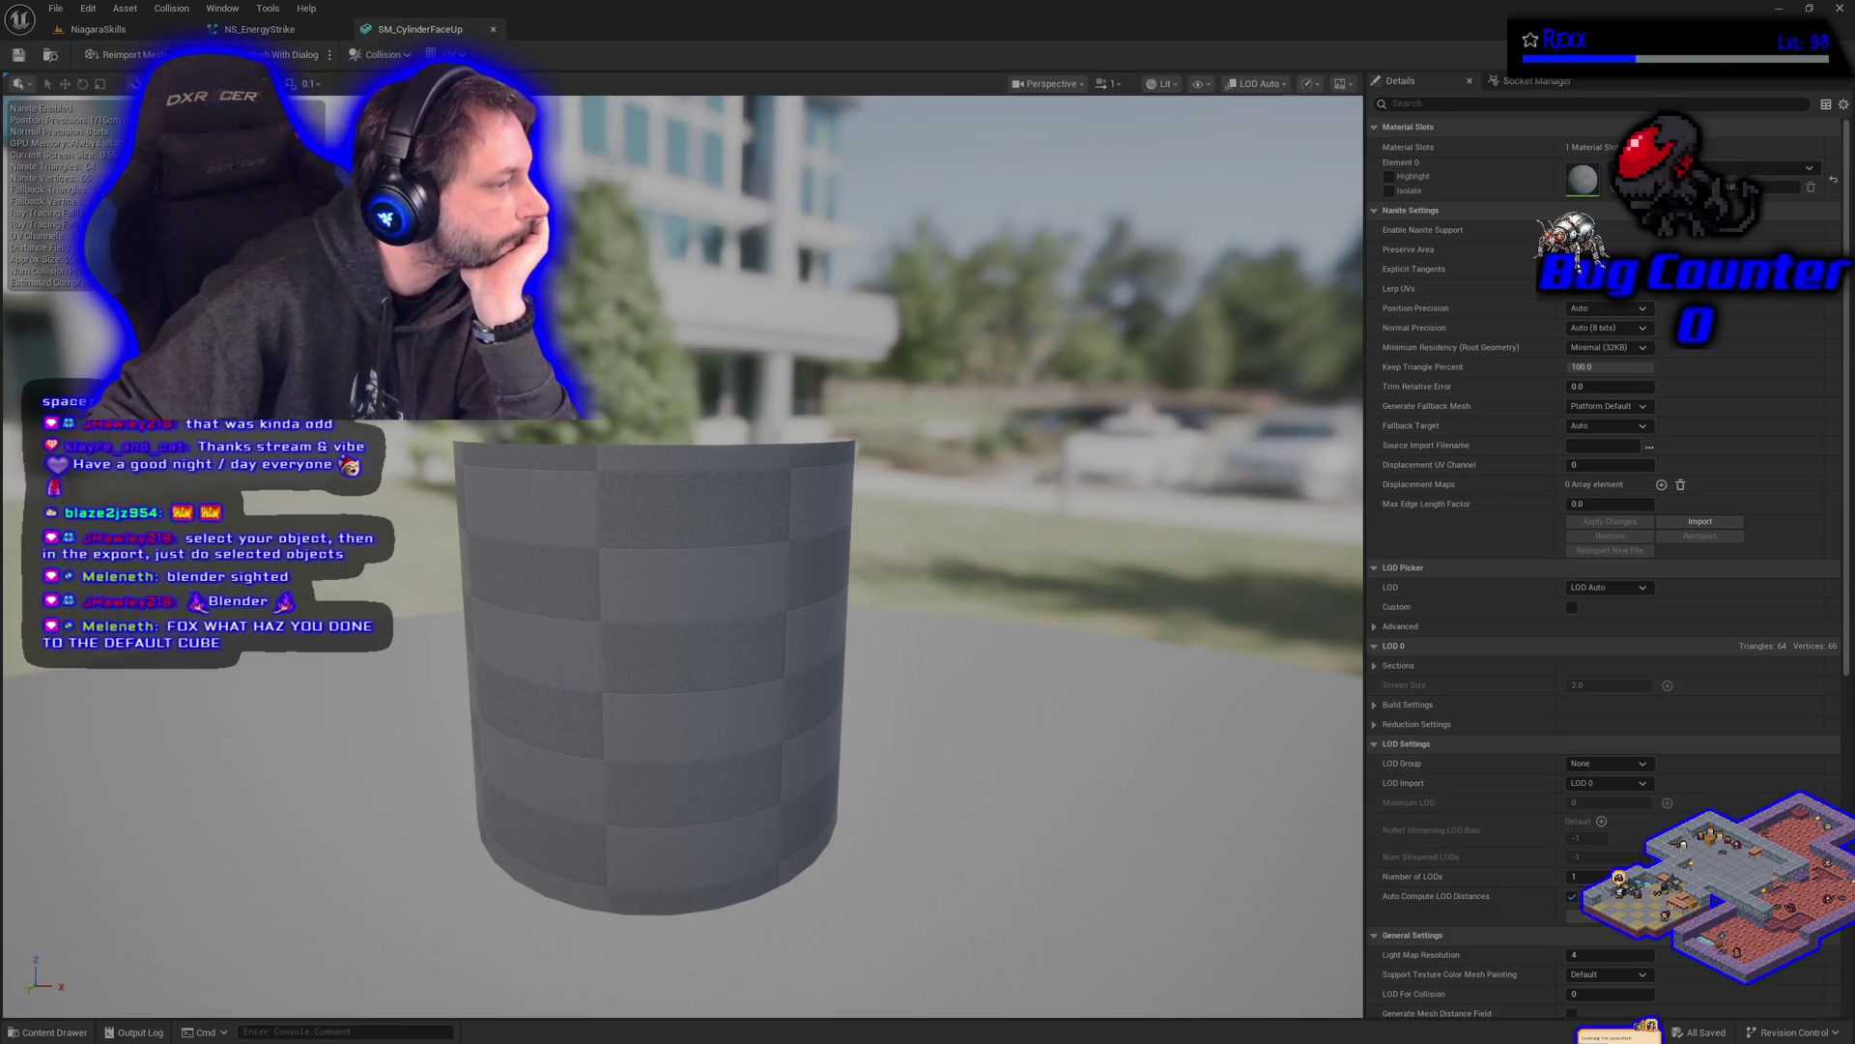
{"action": "left_click", "coordinate": [126, 29]}
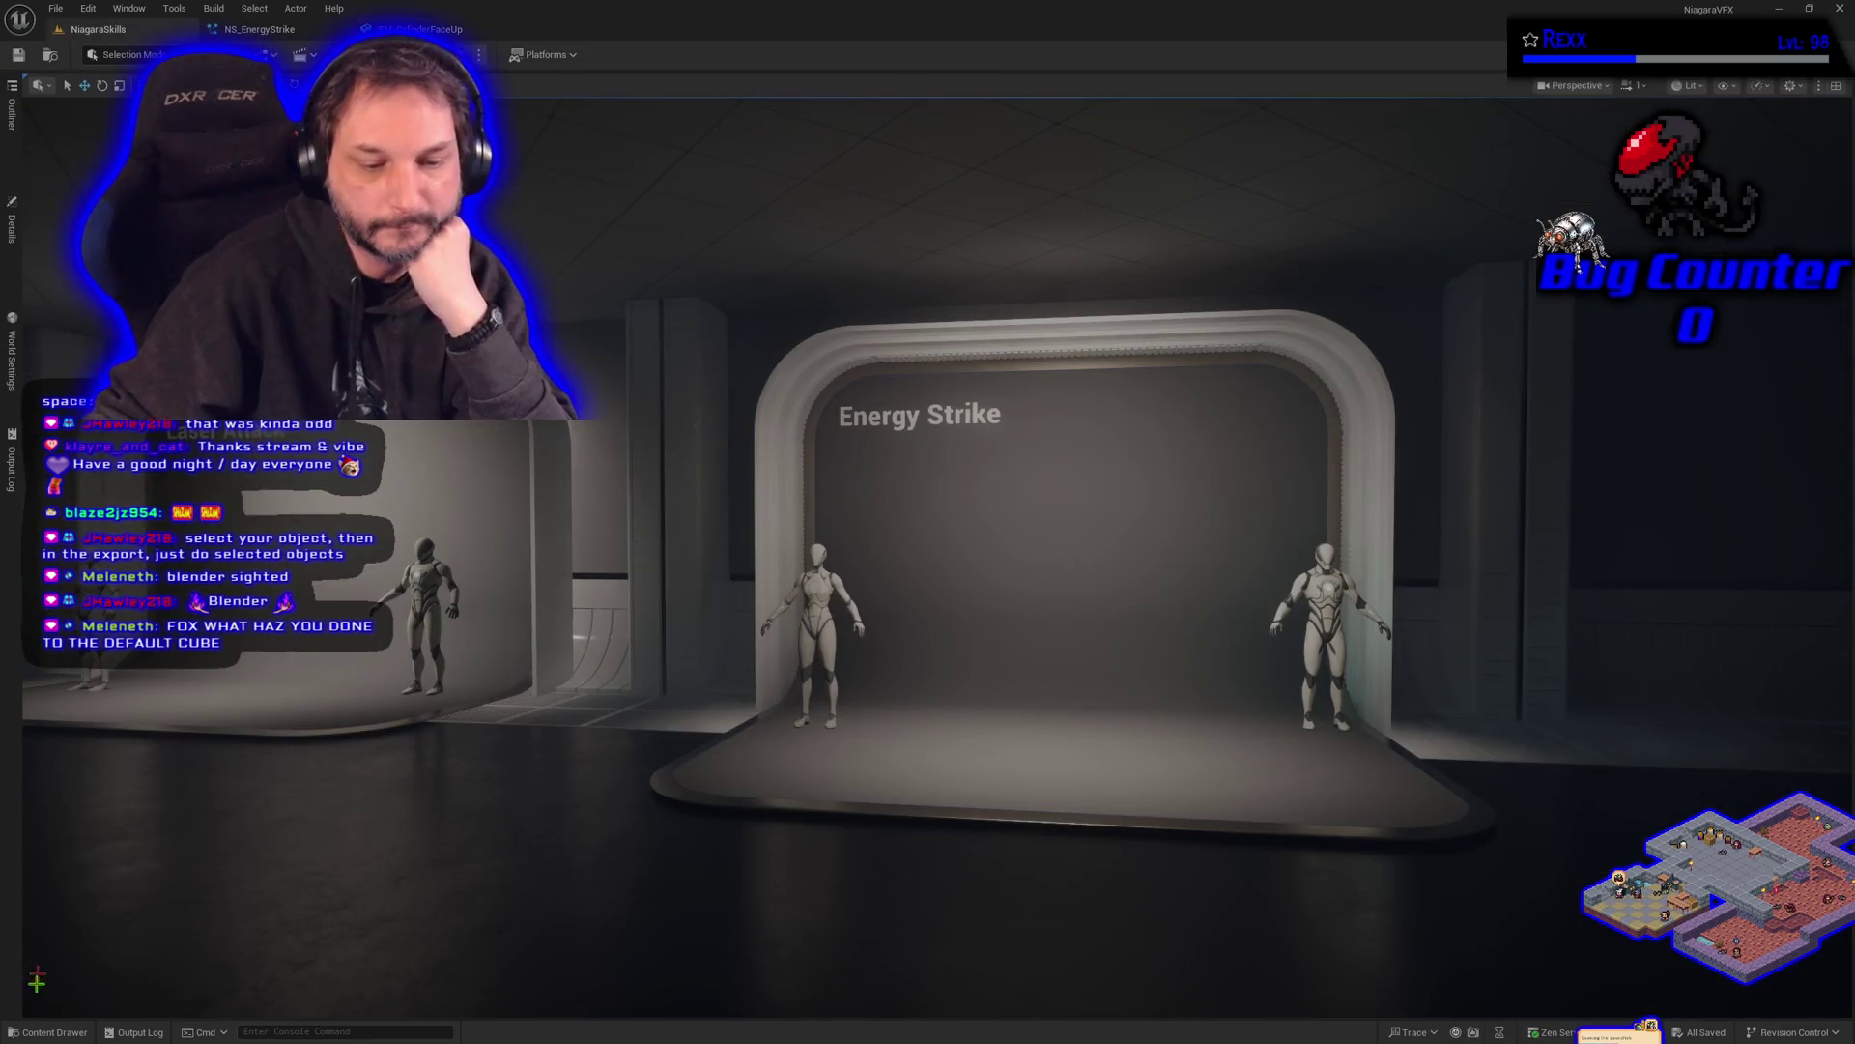
- Open NS_EnergyStrike from the EnergyStrike folder and frame all its emitters in the System Overview
{"action": "left_click", "coordinate": [48, 1031]}
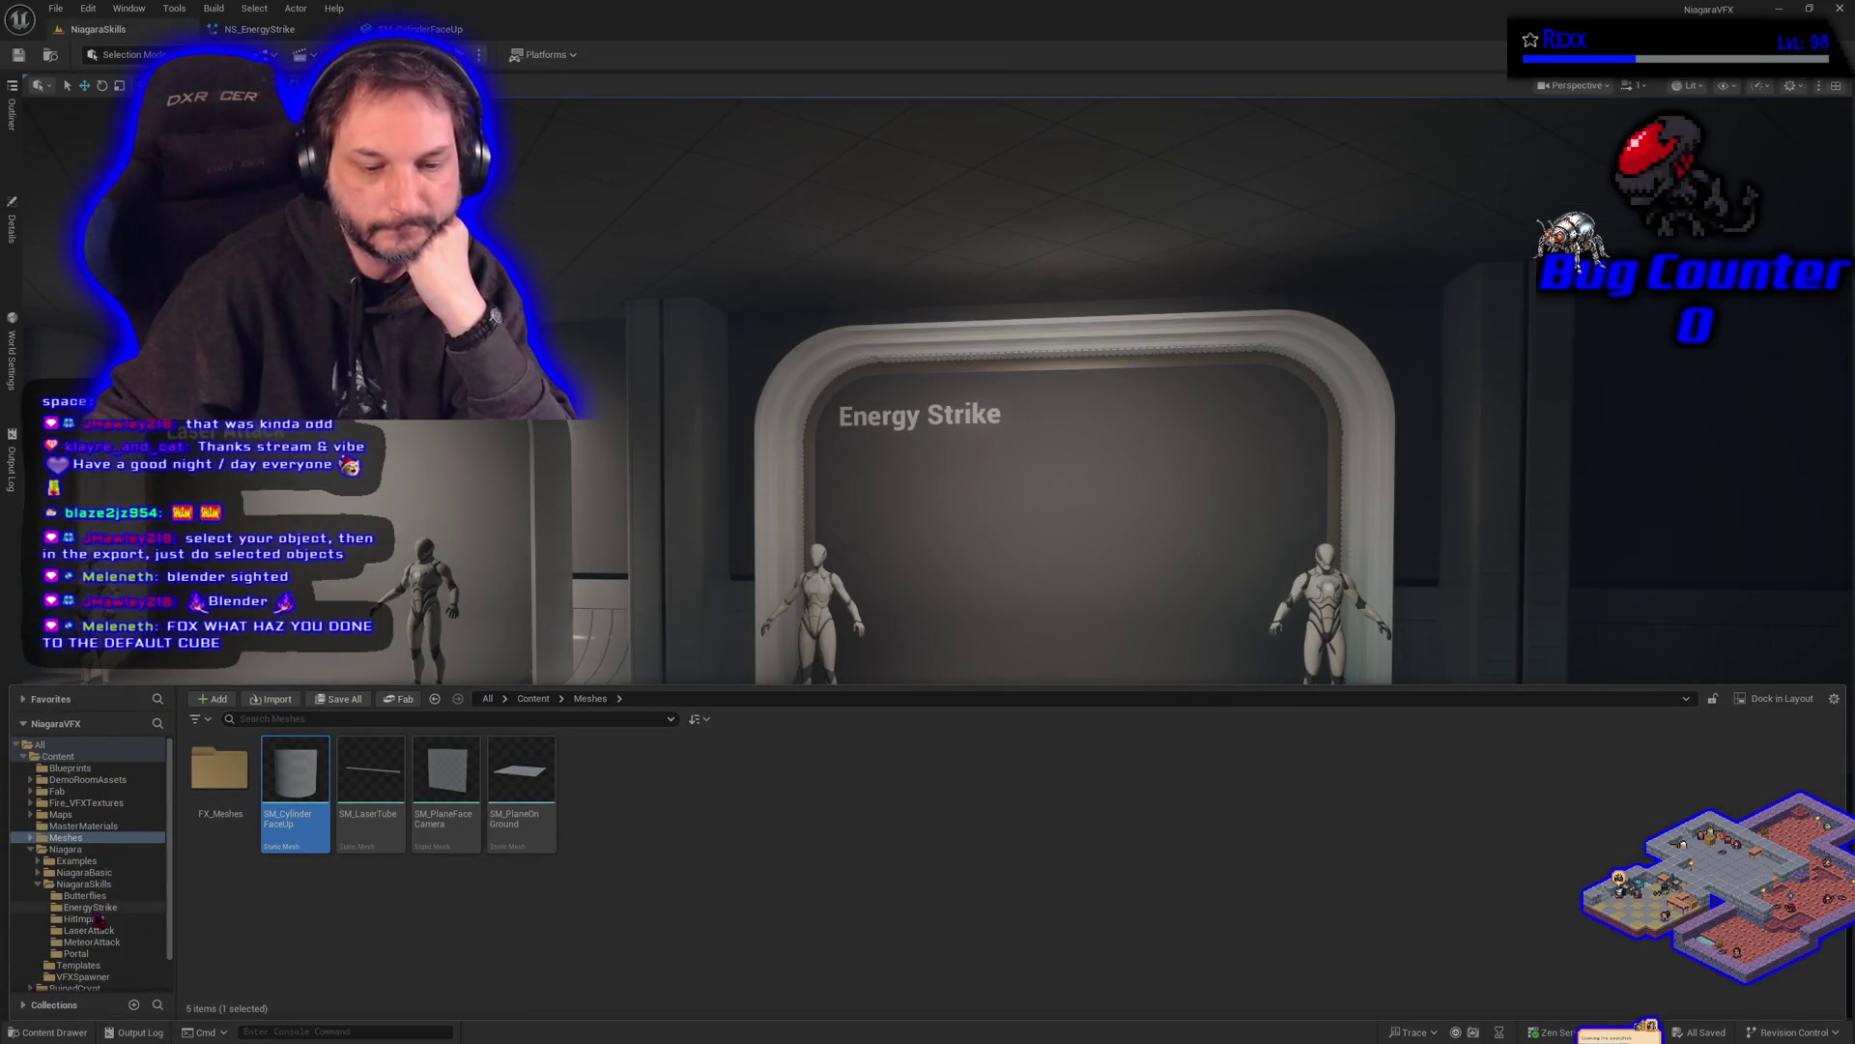
{"action": "scroll", "coordinate": [98, 920], "scroll_direction": "down", "scroll_amount": 2}
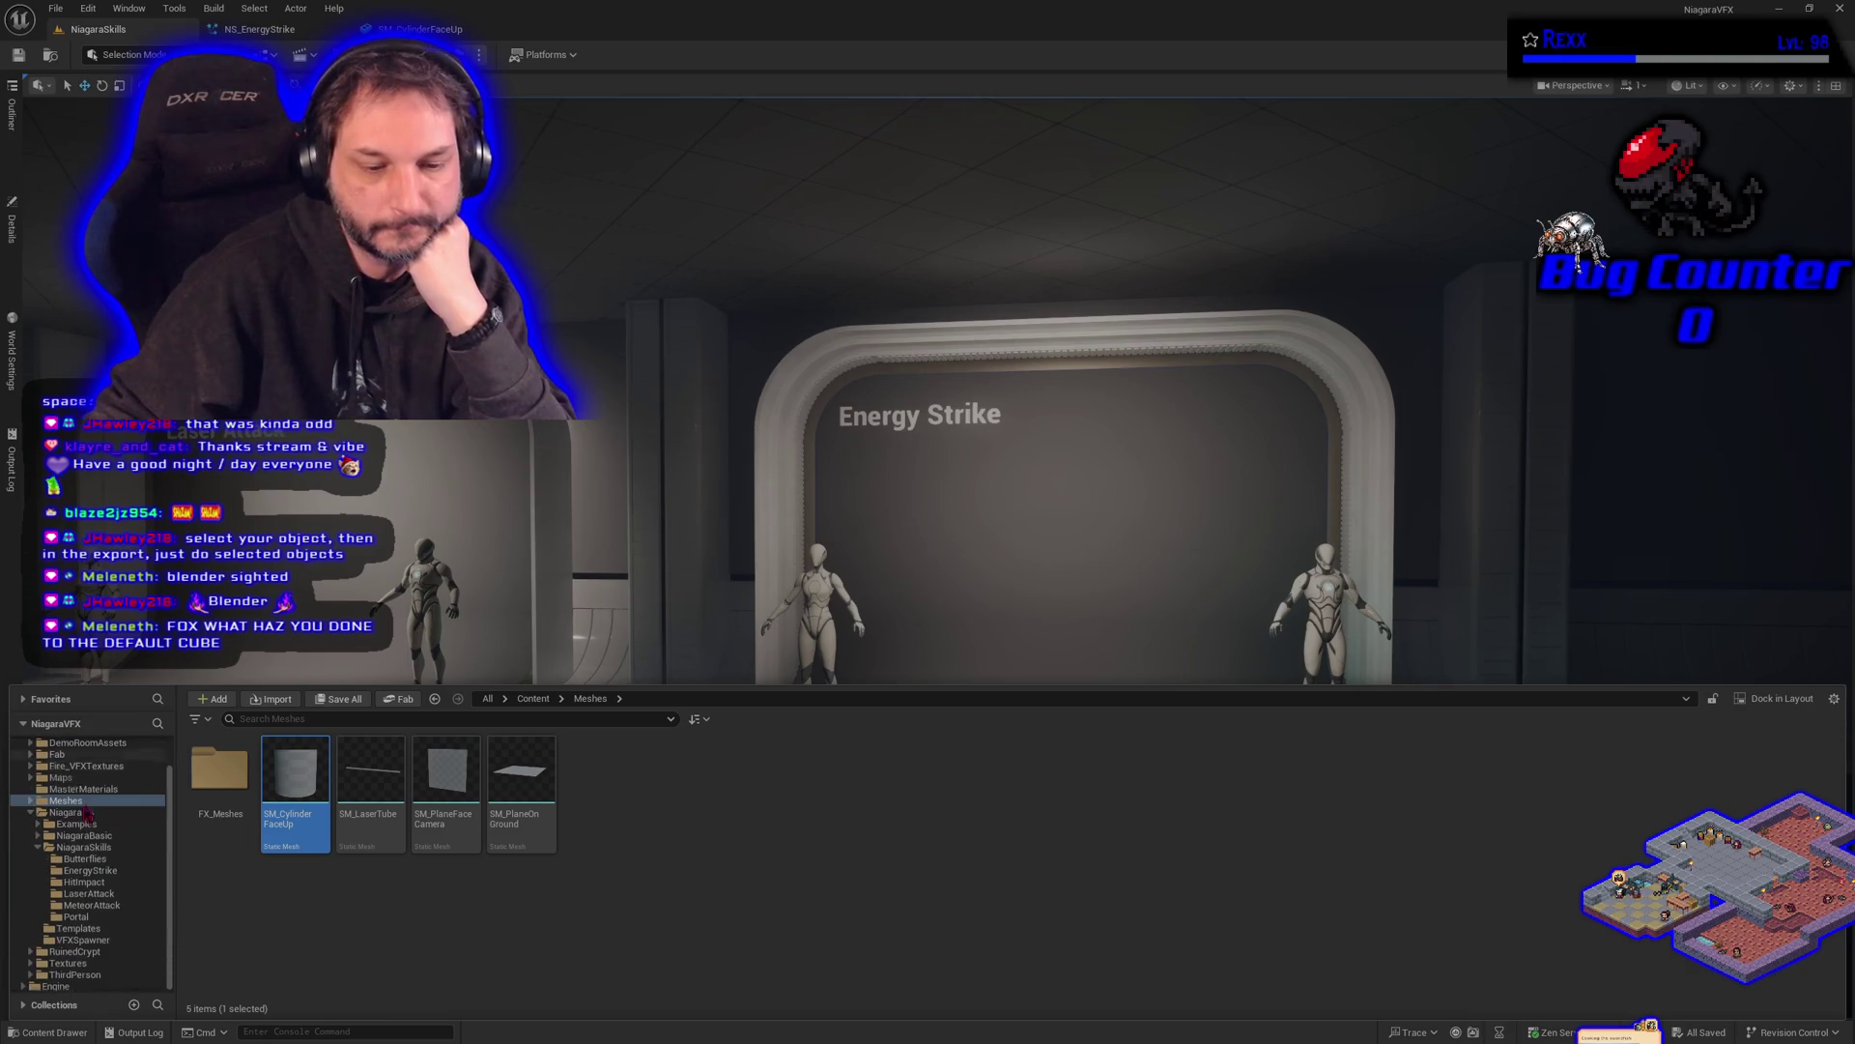
{"action": "left_click", "coordinate": [113, 873]}
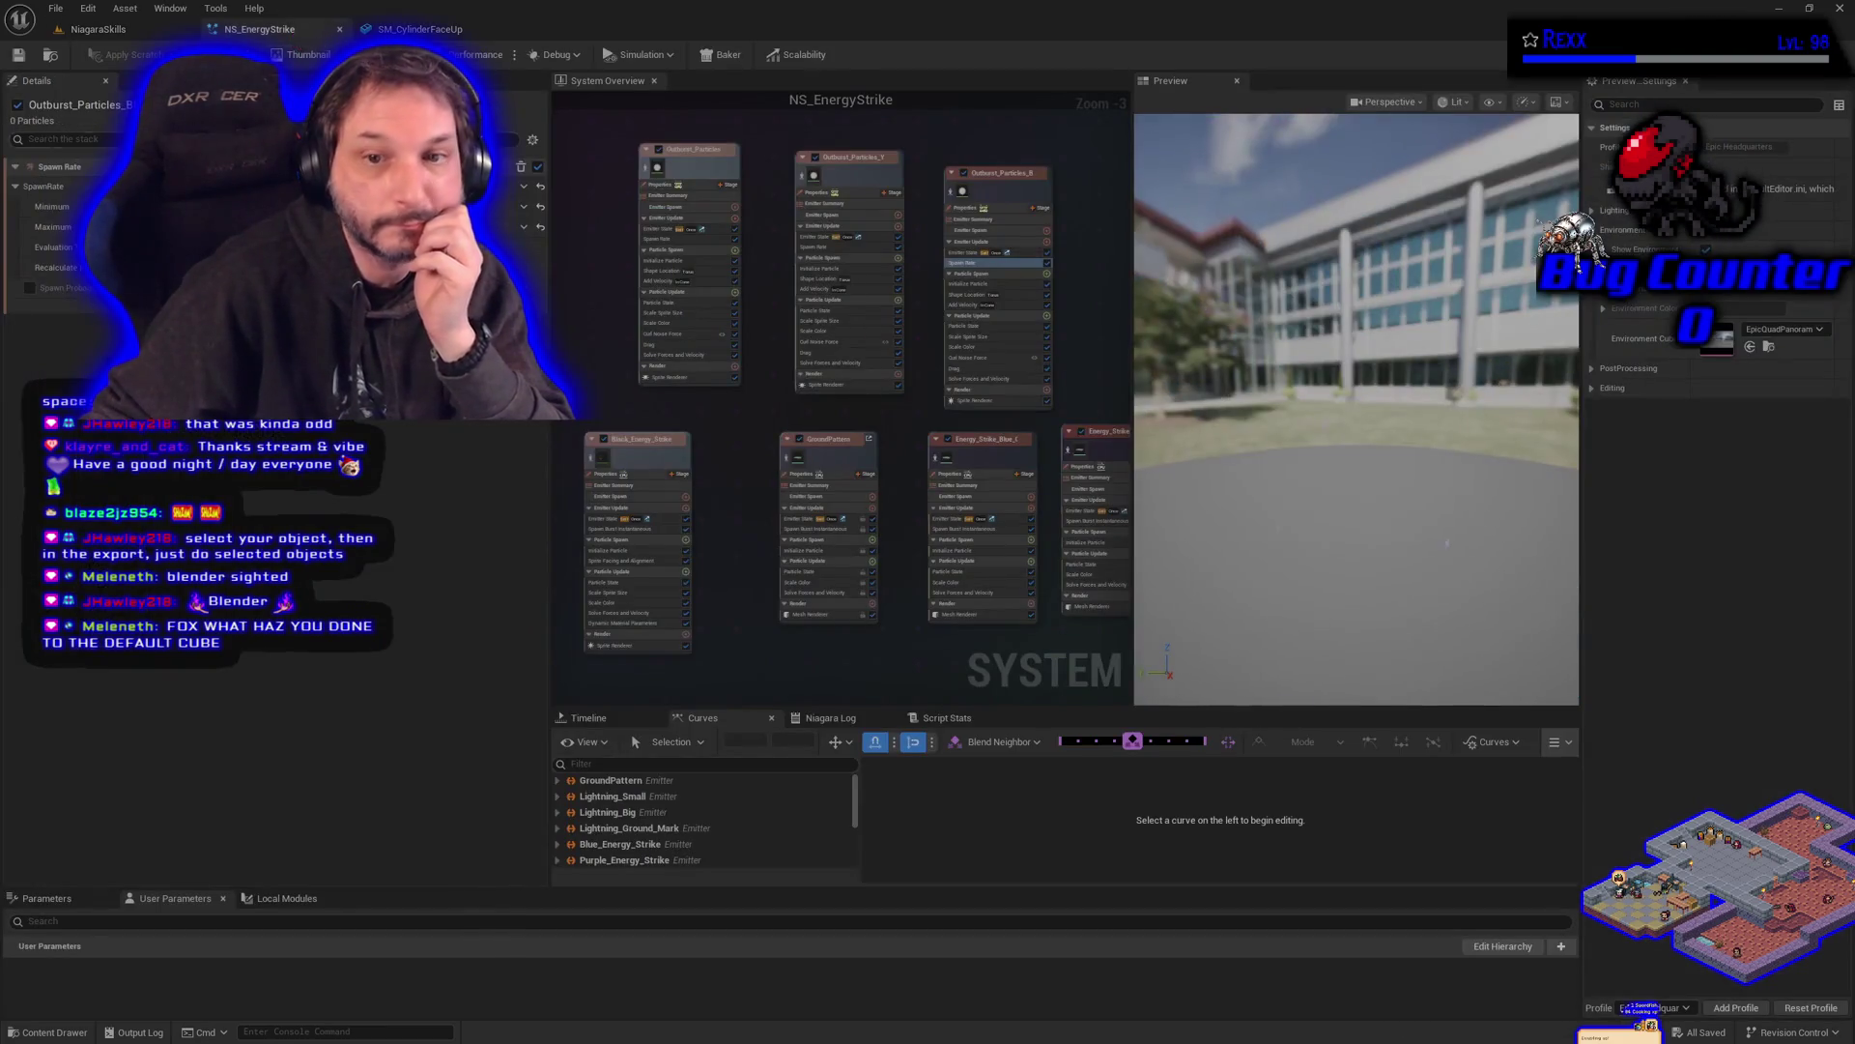
{"action": "double_click", "coordinate": [672, 773]}
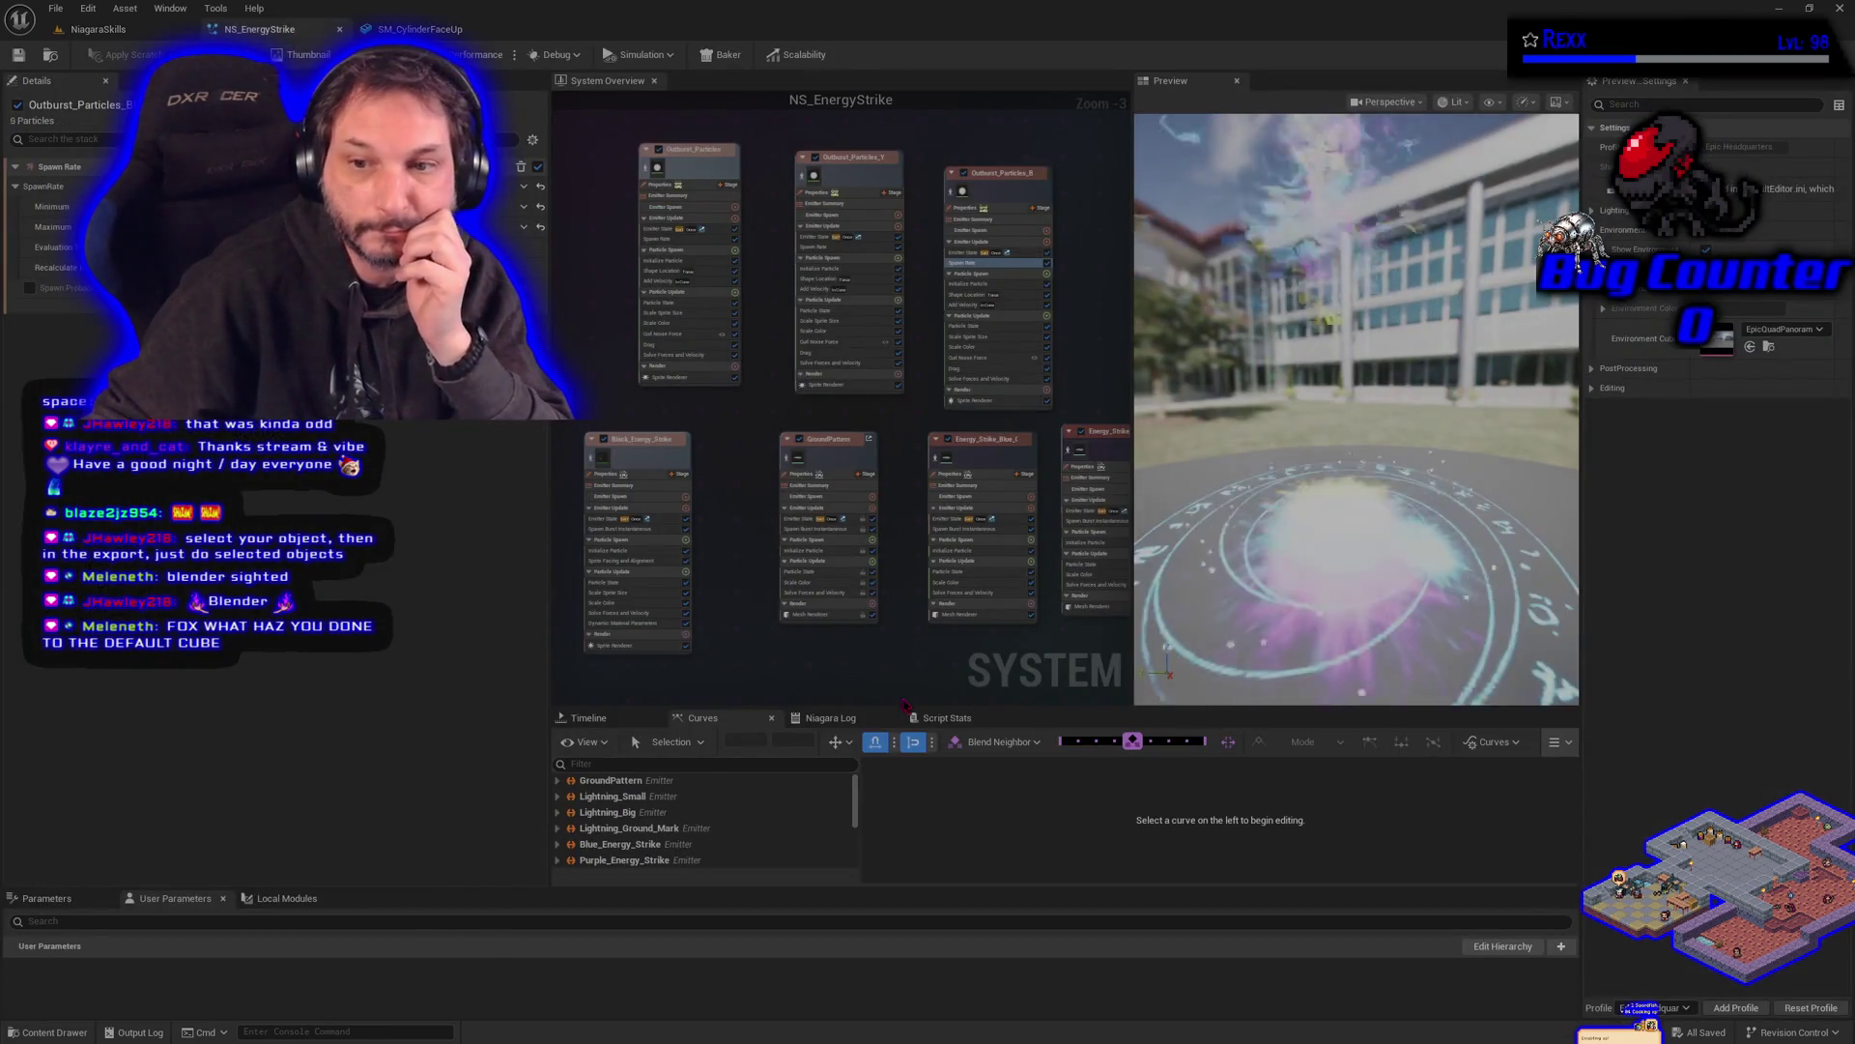
{"action": "scroll", "coordinate": [911, 591], "scroll_direction": "down", "scroll_amount": 4}
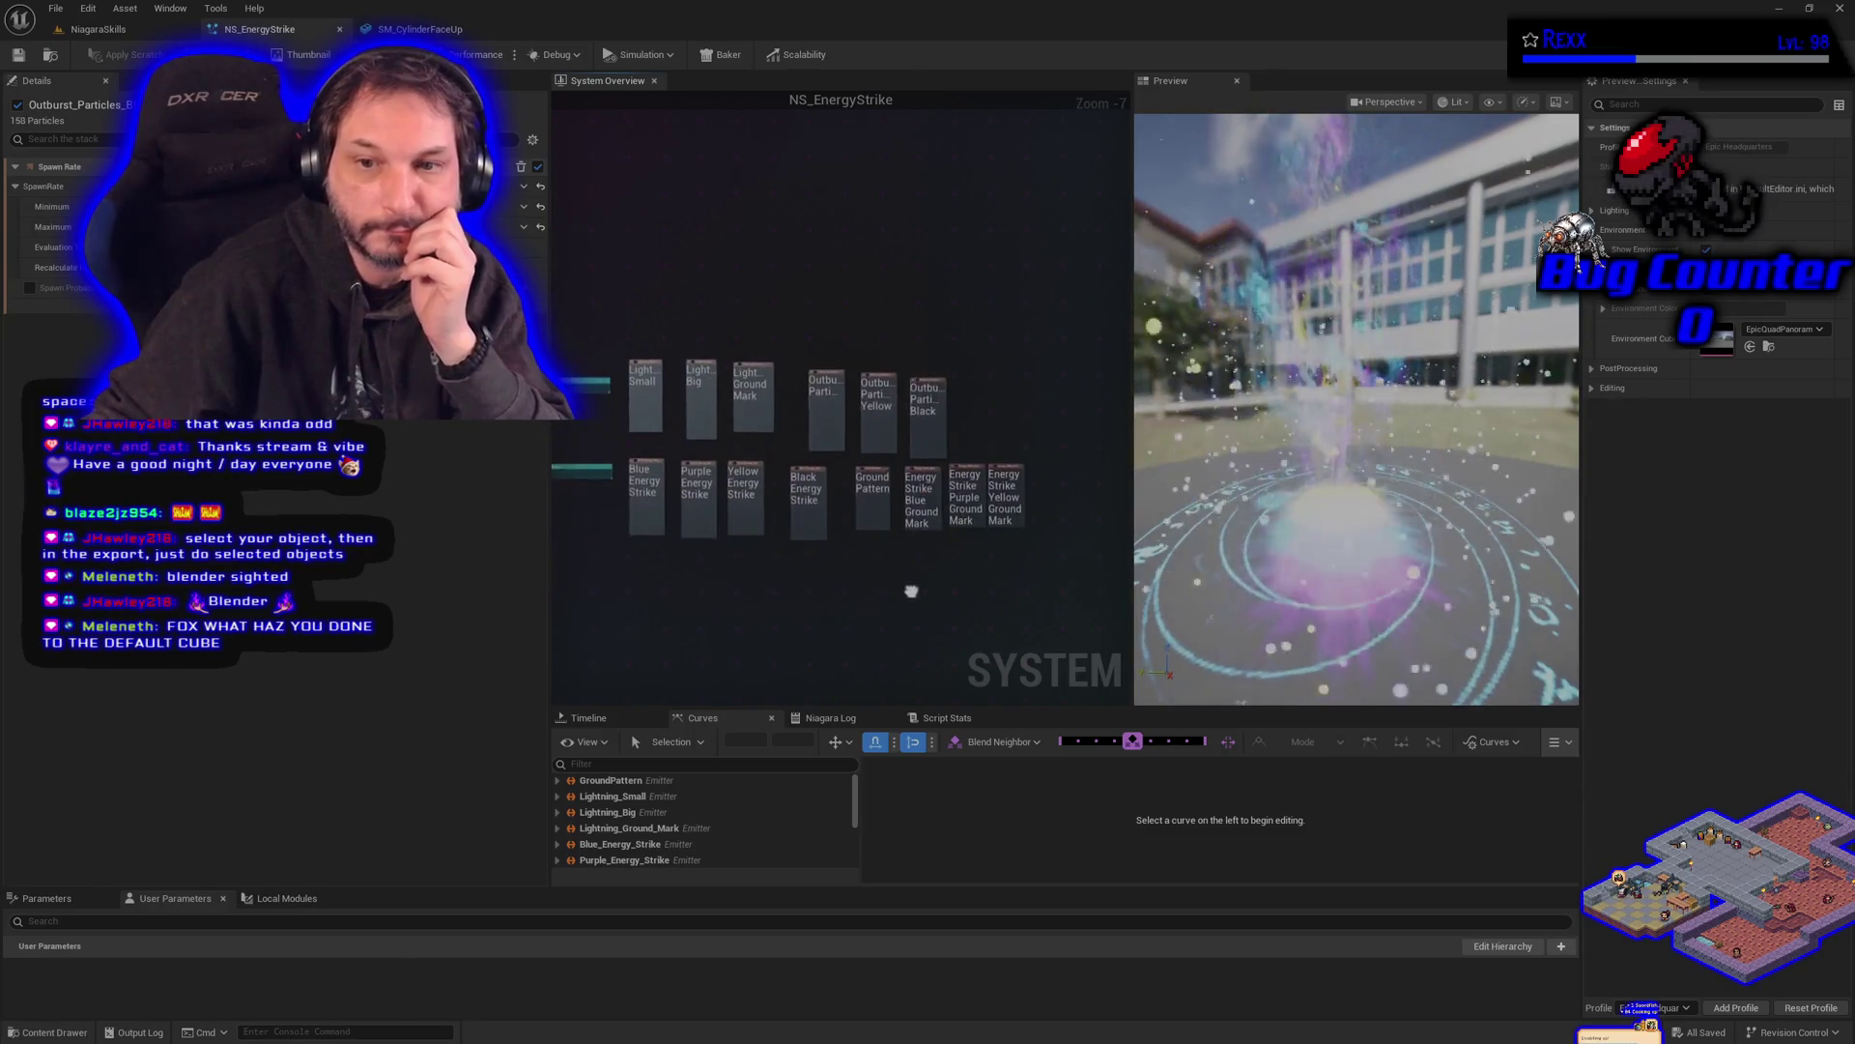
{"action": "left_click_drag", "start_coordinate": [911, 591], "coordinate": [925, 585]}
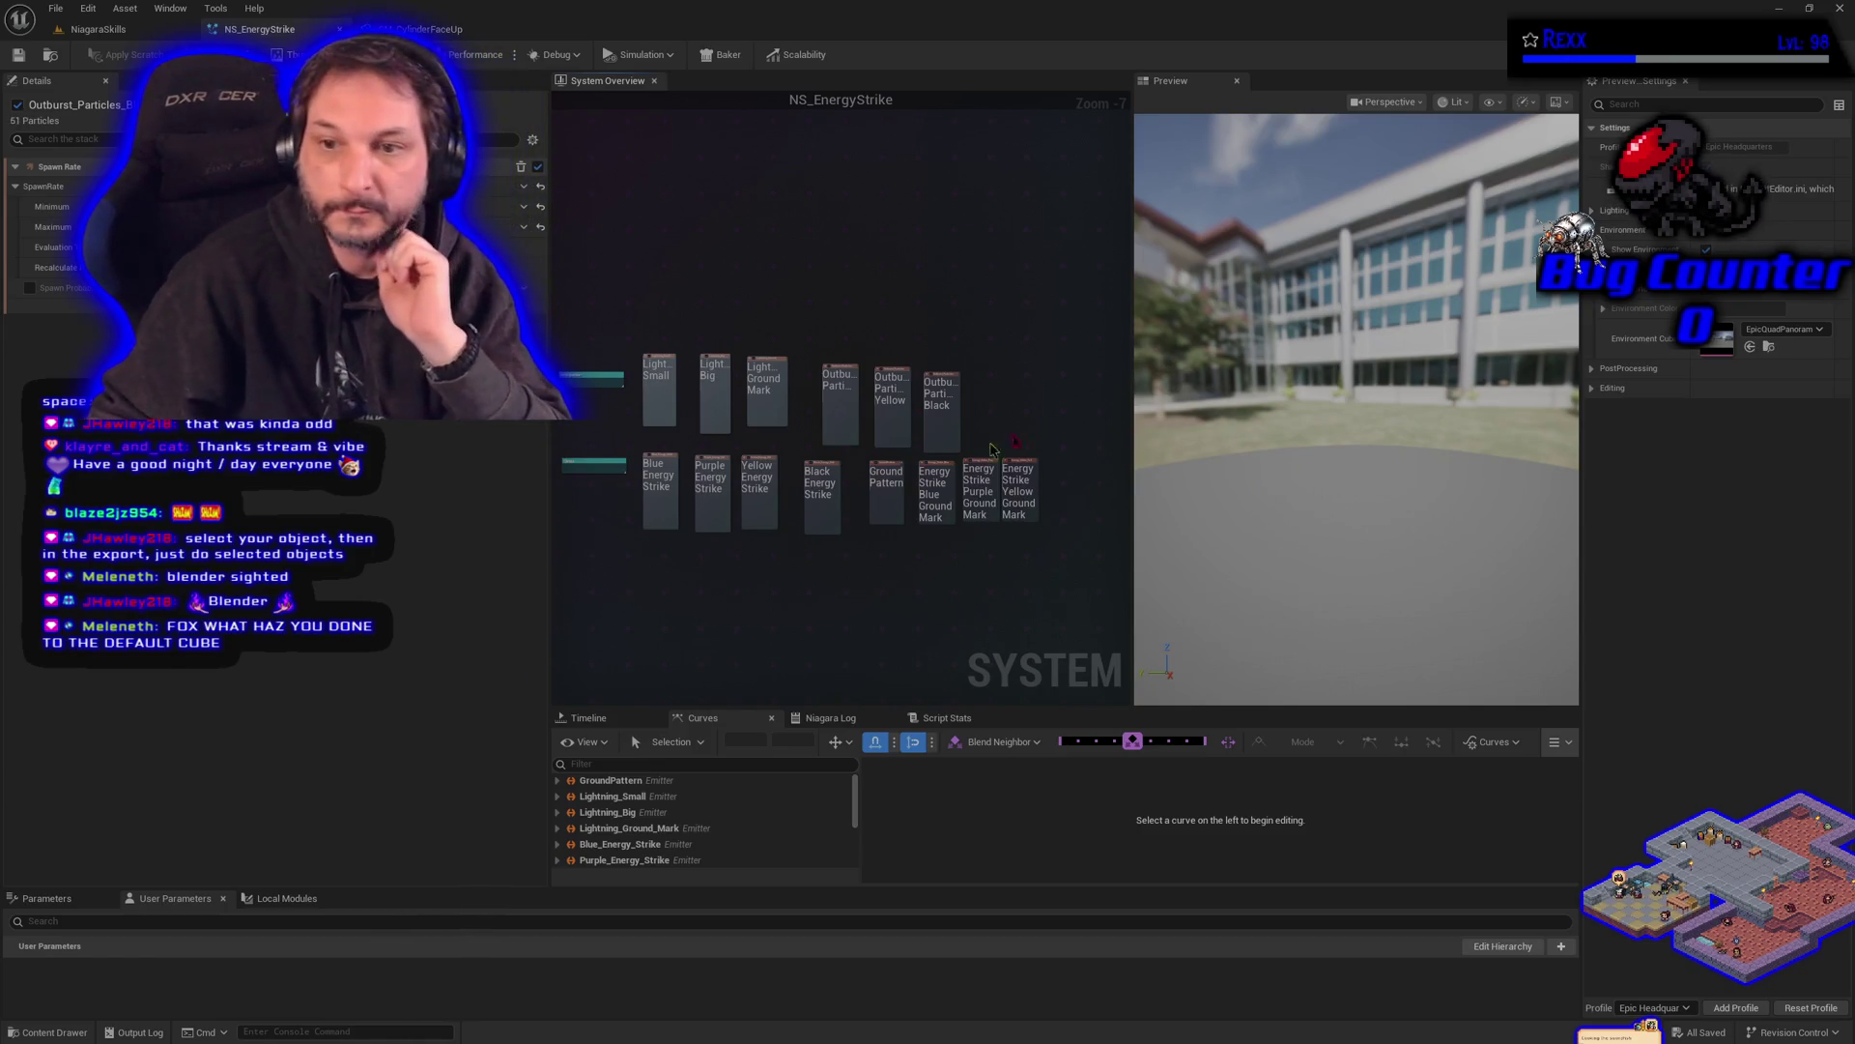
{"action": "right_click", "coordinate": [1030, 407]}
- Add a SimpleMeshBurst_Once emitter to NS_EnergyStrike and frame it in the graph
{"action": "left_click", "coordinate": [1068, 430]}
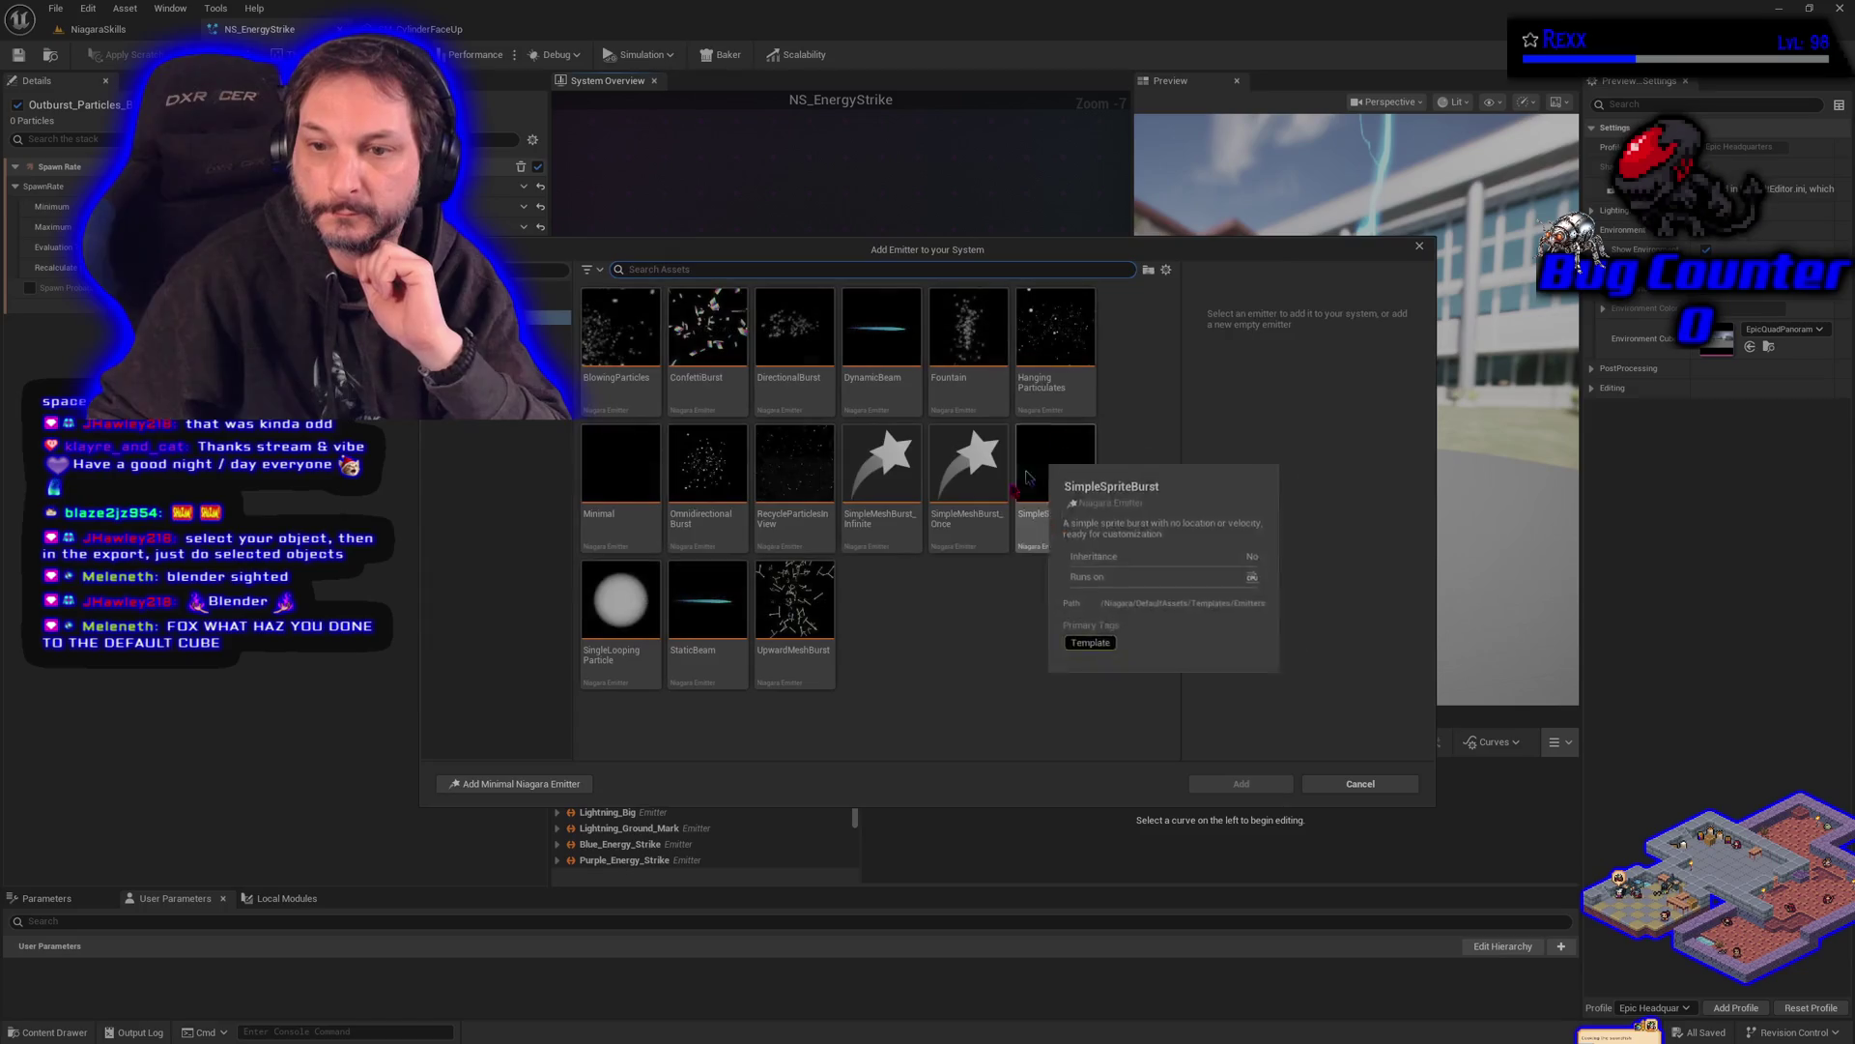
{"action": "left_click", "coordinate": [947, 527]}
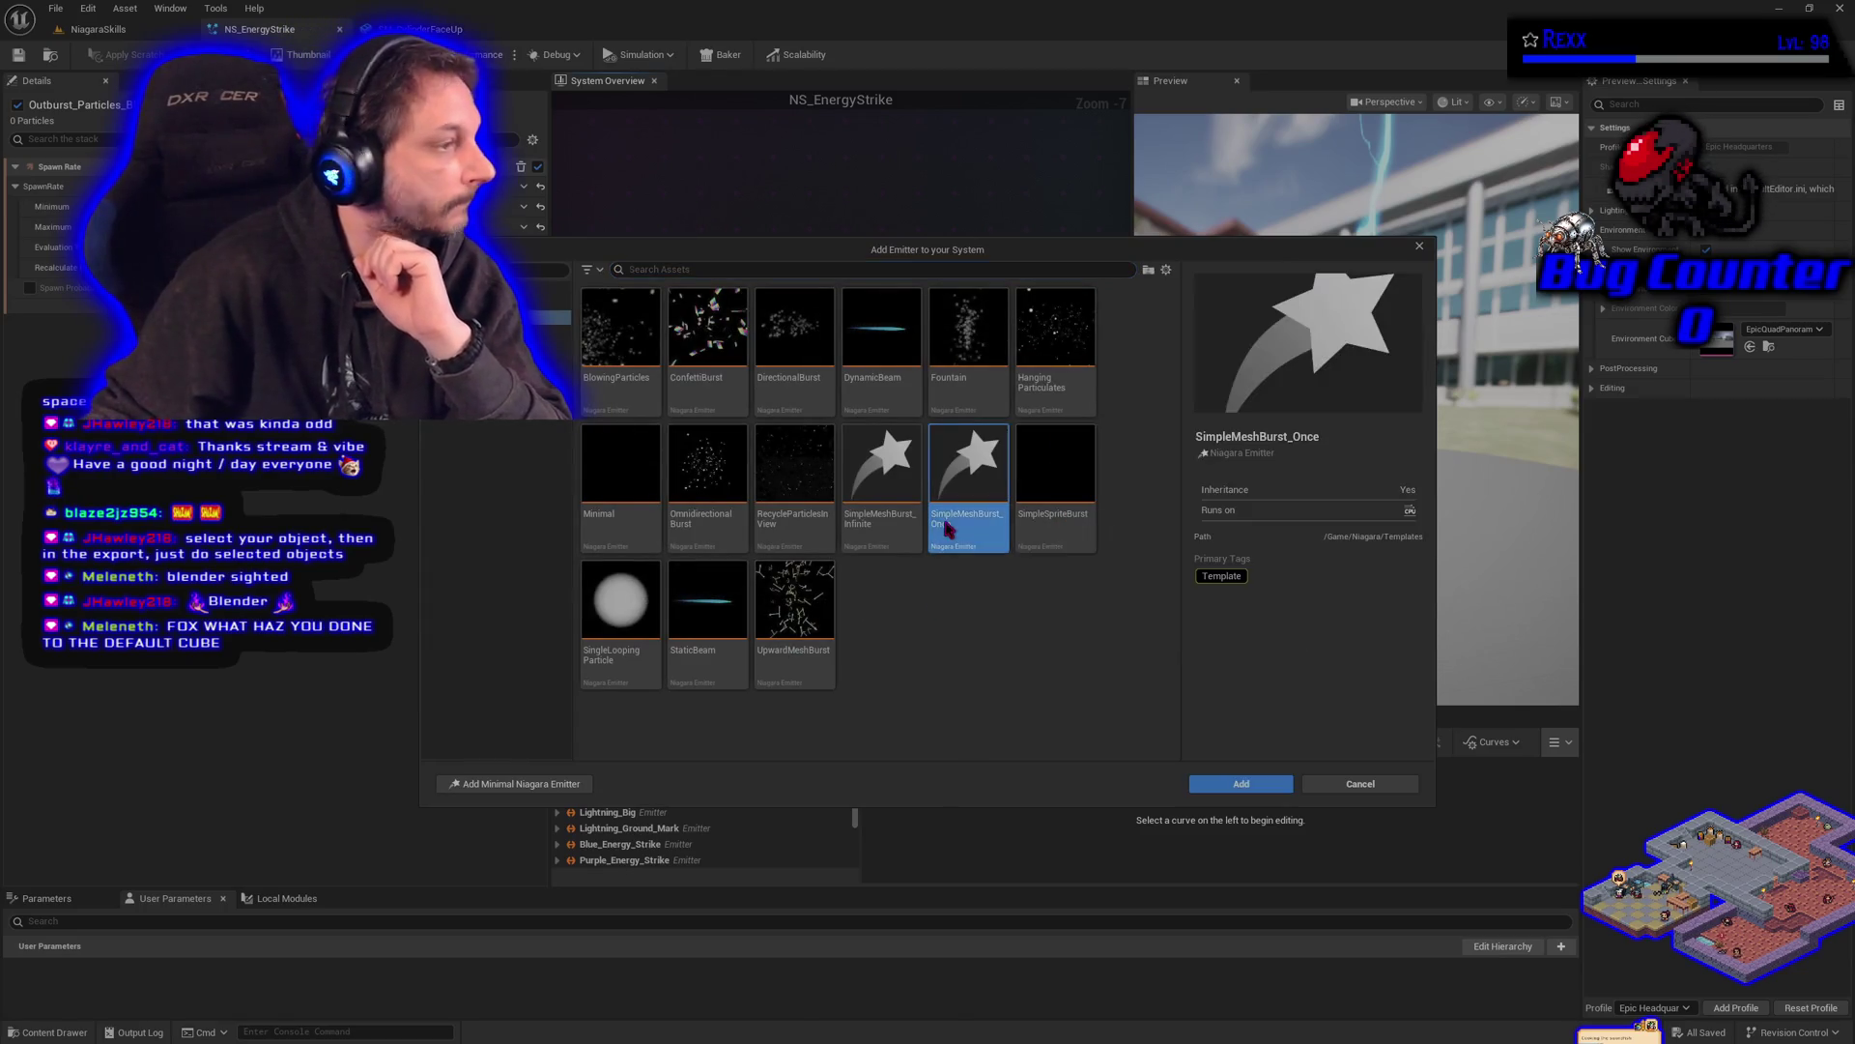
{"action": "left_click", "coordinate": [1206, 786]}
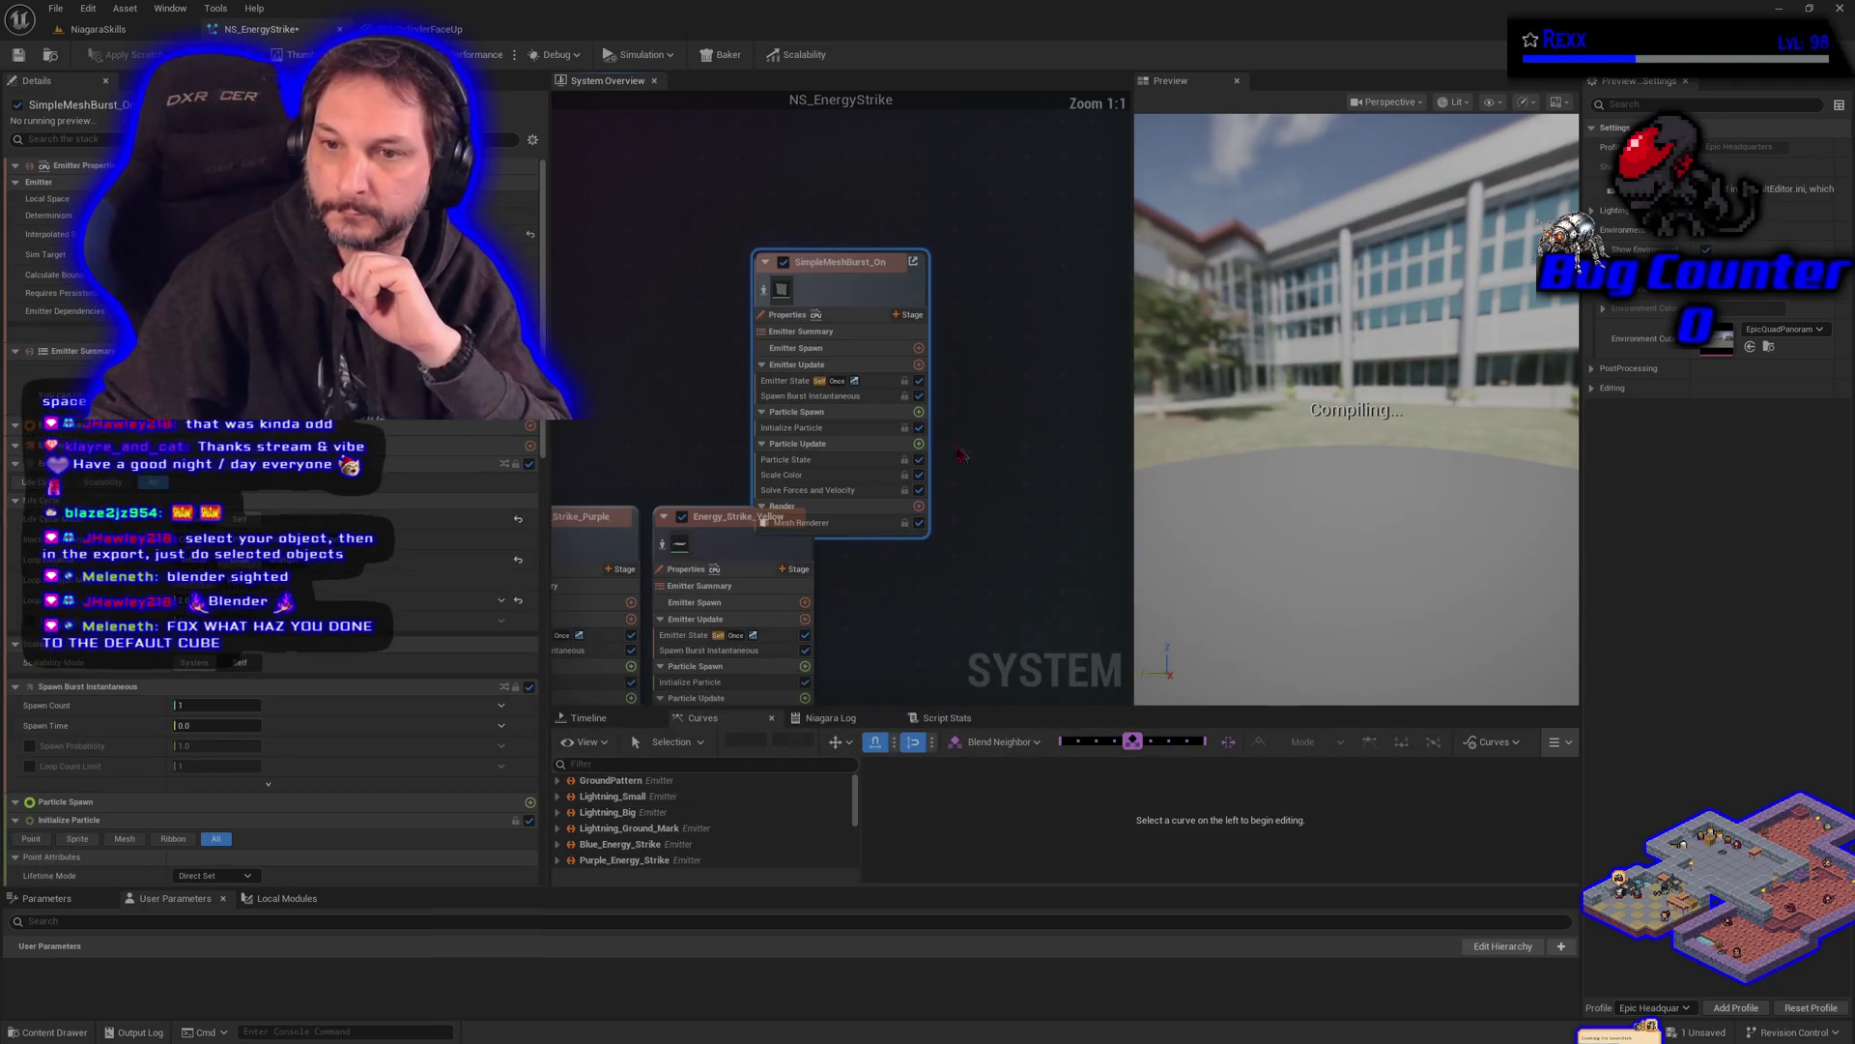
{"action": "scroll", "coordinate": [865, 291], "scroll_direction": "down", "scroll_amount": 2}
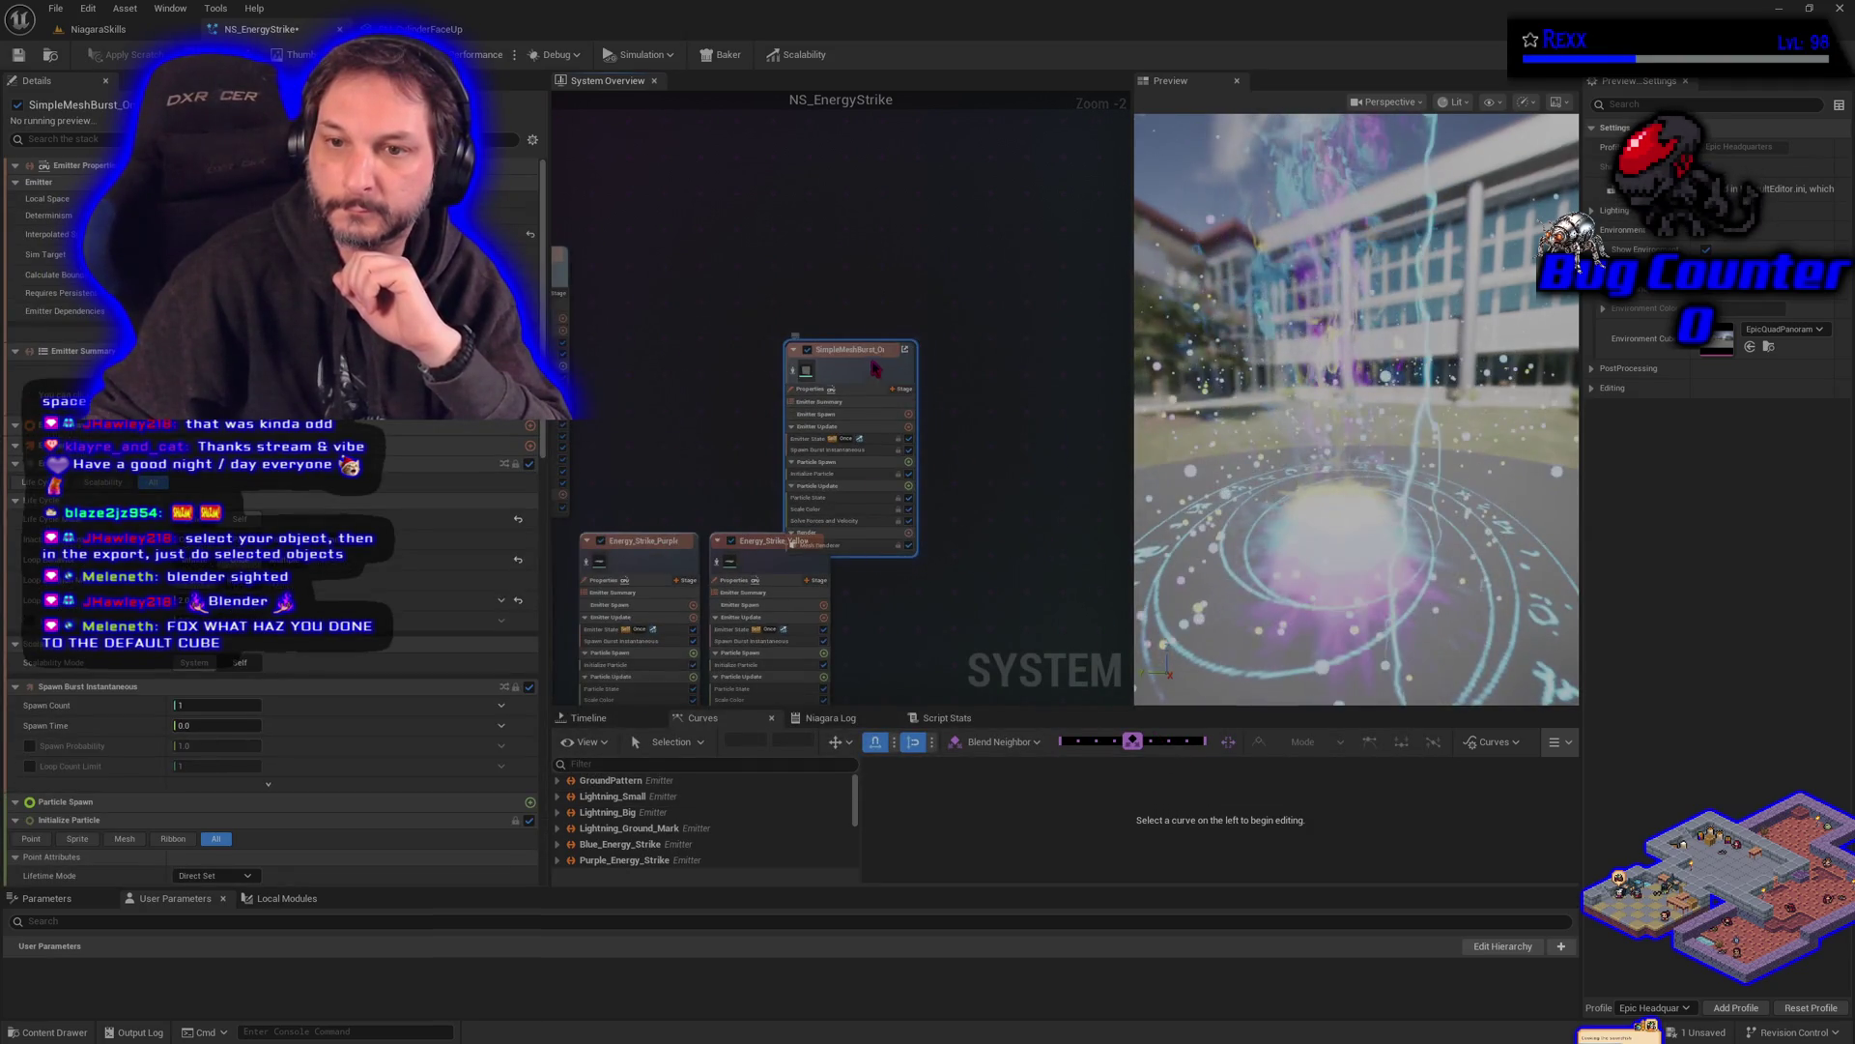
{"action": "scroll", "coordinate": [870, 290], "scroll_direction": "up", "scroll_amount": 2}
{"action": "left_click_drag", "start_coordinate": [898, 548], "coordinate": [829, 709]}
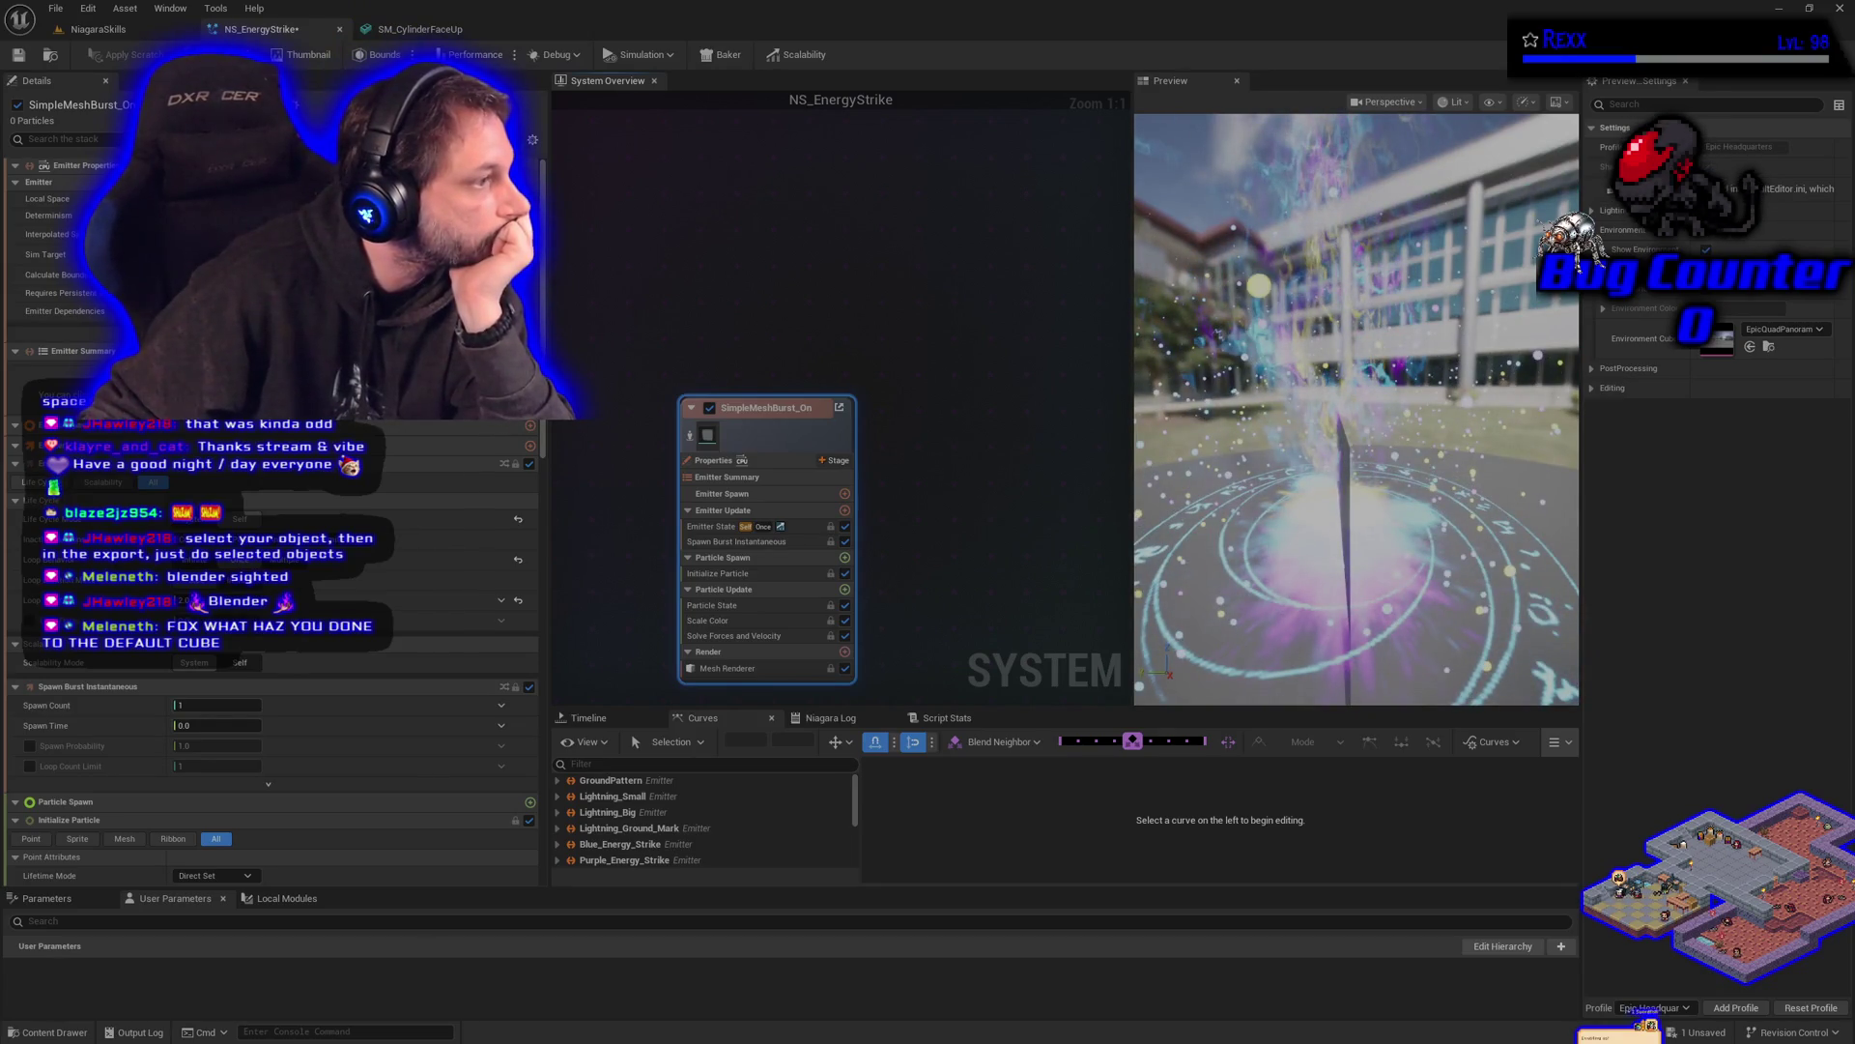
- Filter the Mesh Renderer's mesh list with 'sm_c' to show SM_Cylinder and SM_CylinderFaceUp
{"action": "left_click", "coordinate": [745, 671]}
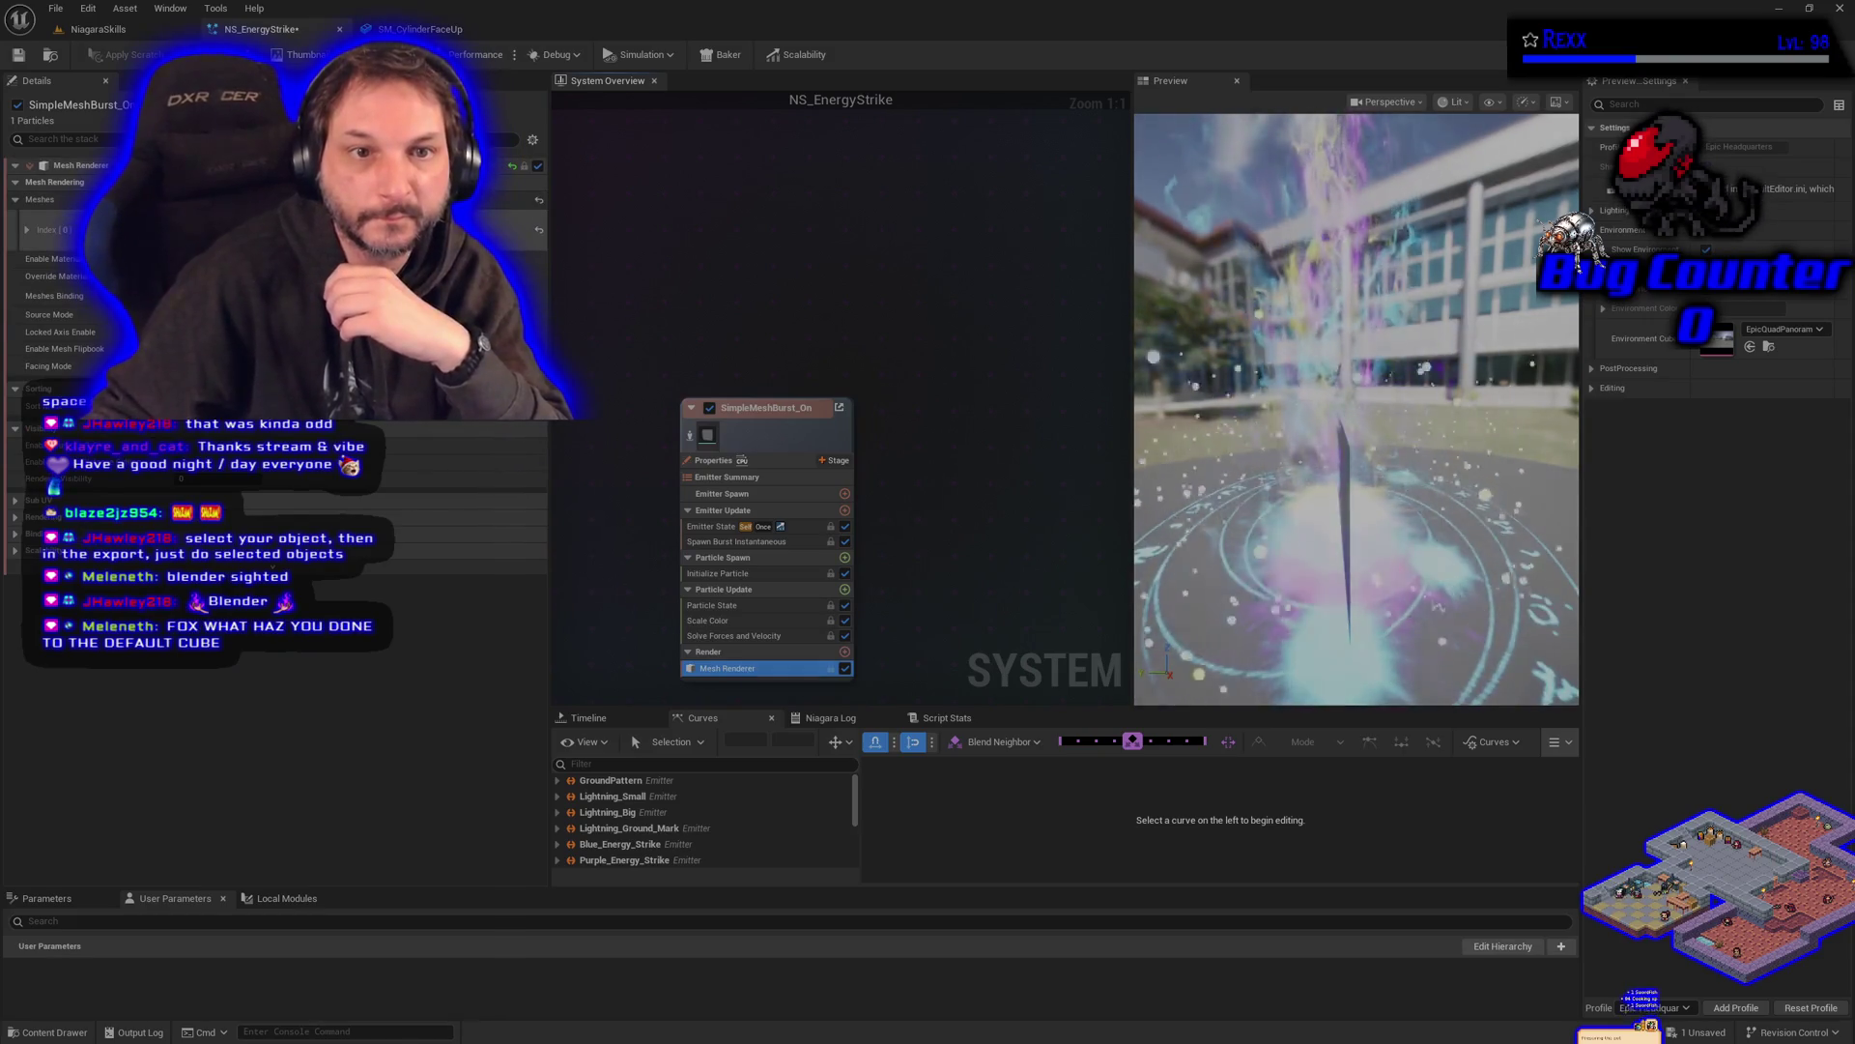
{"action": "left_click", "coordinate": [338, 232]}
{"action": "scroll", "coordinate": [319, 484], "scroll_direction": "up", "scroll_amount": 3}
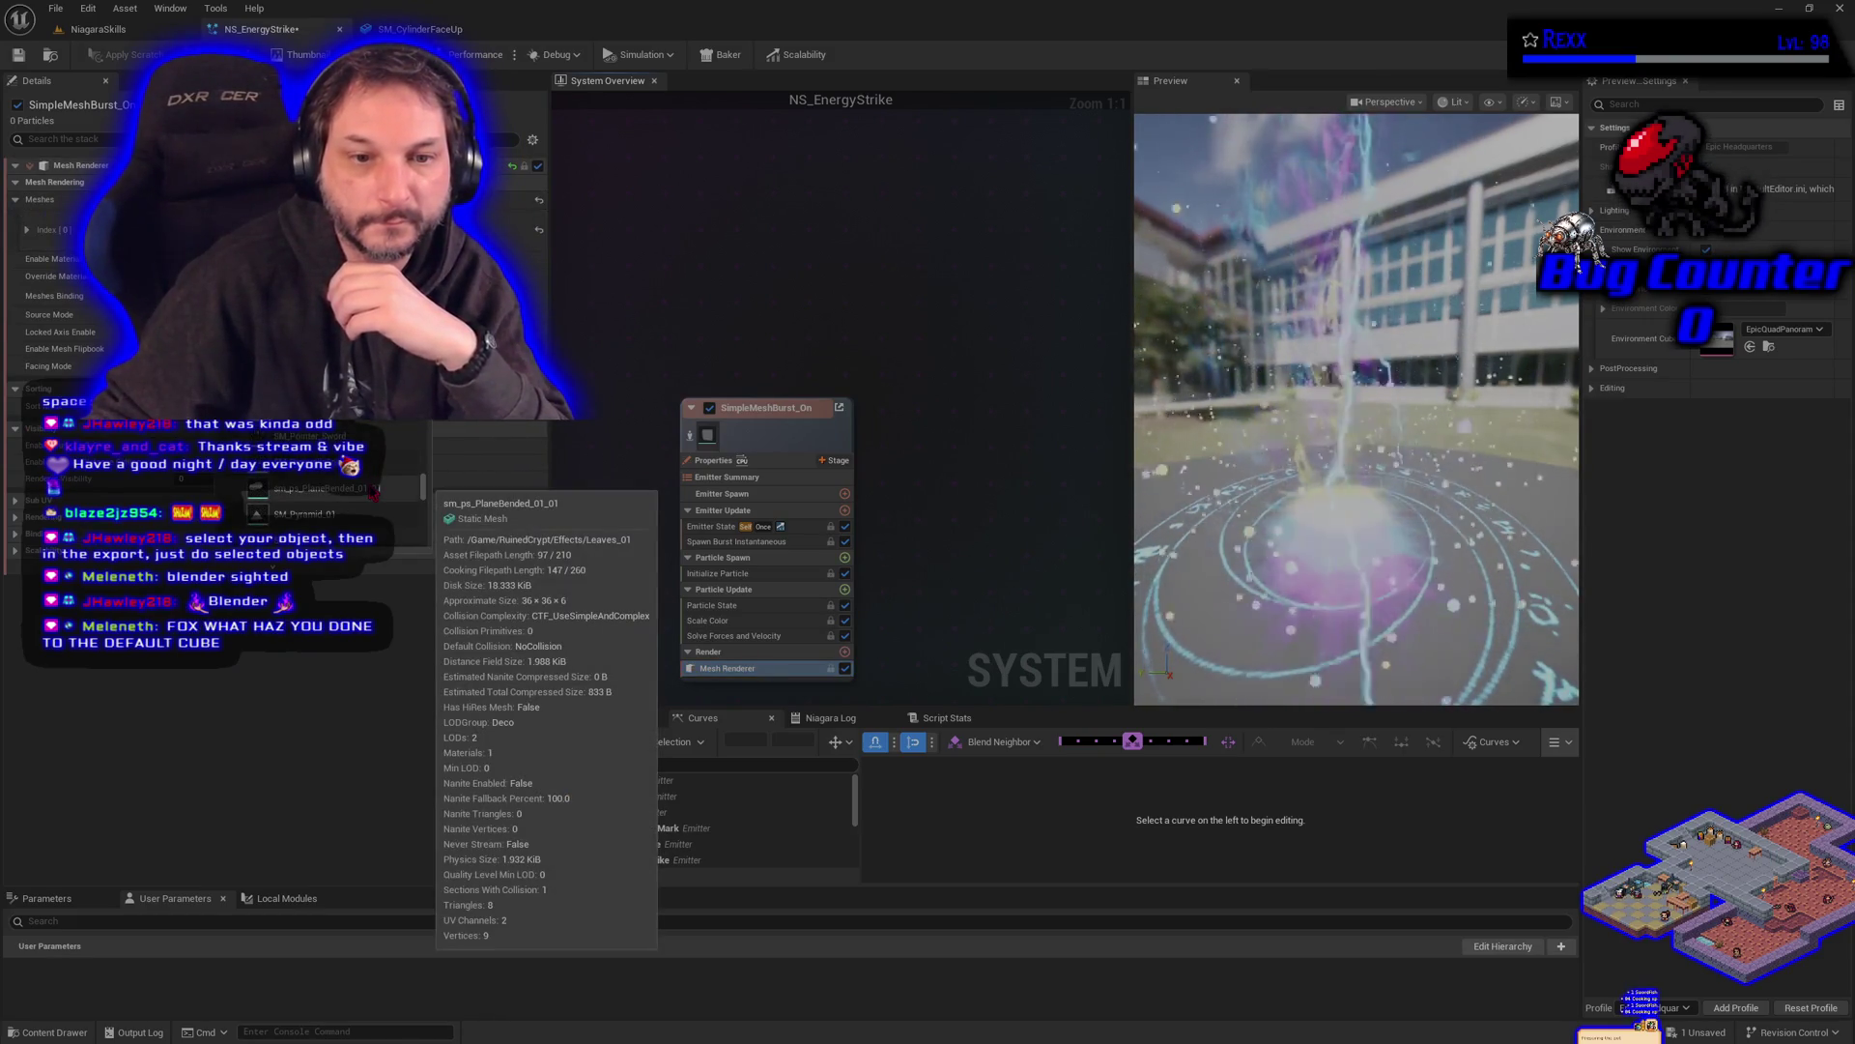
{"action": "scroll", "coordinate": [319, 488], "scroll_direction": "up", "scroll_amount": 3}
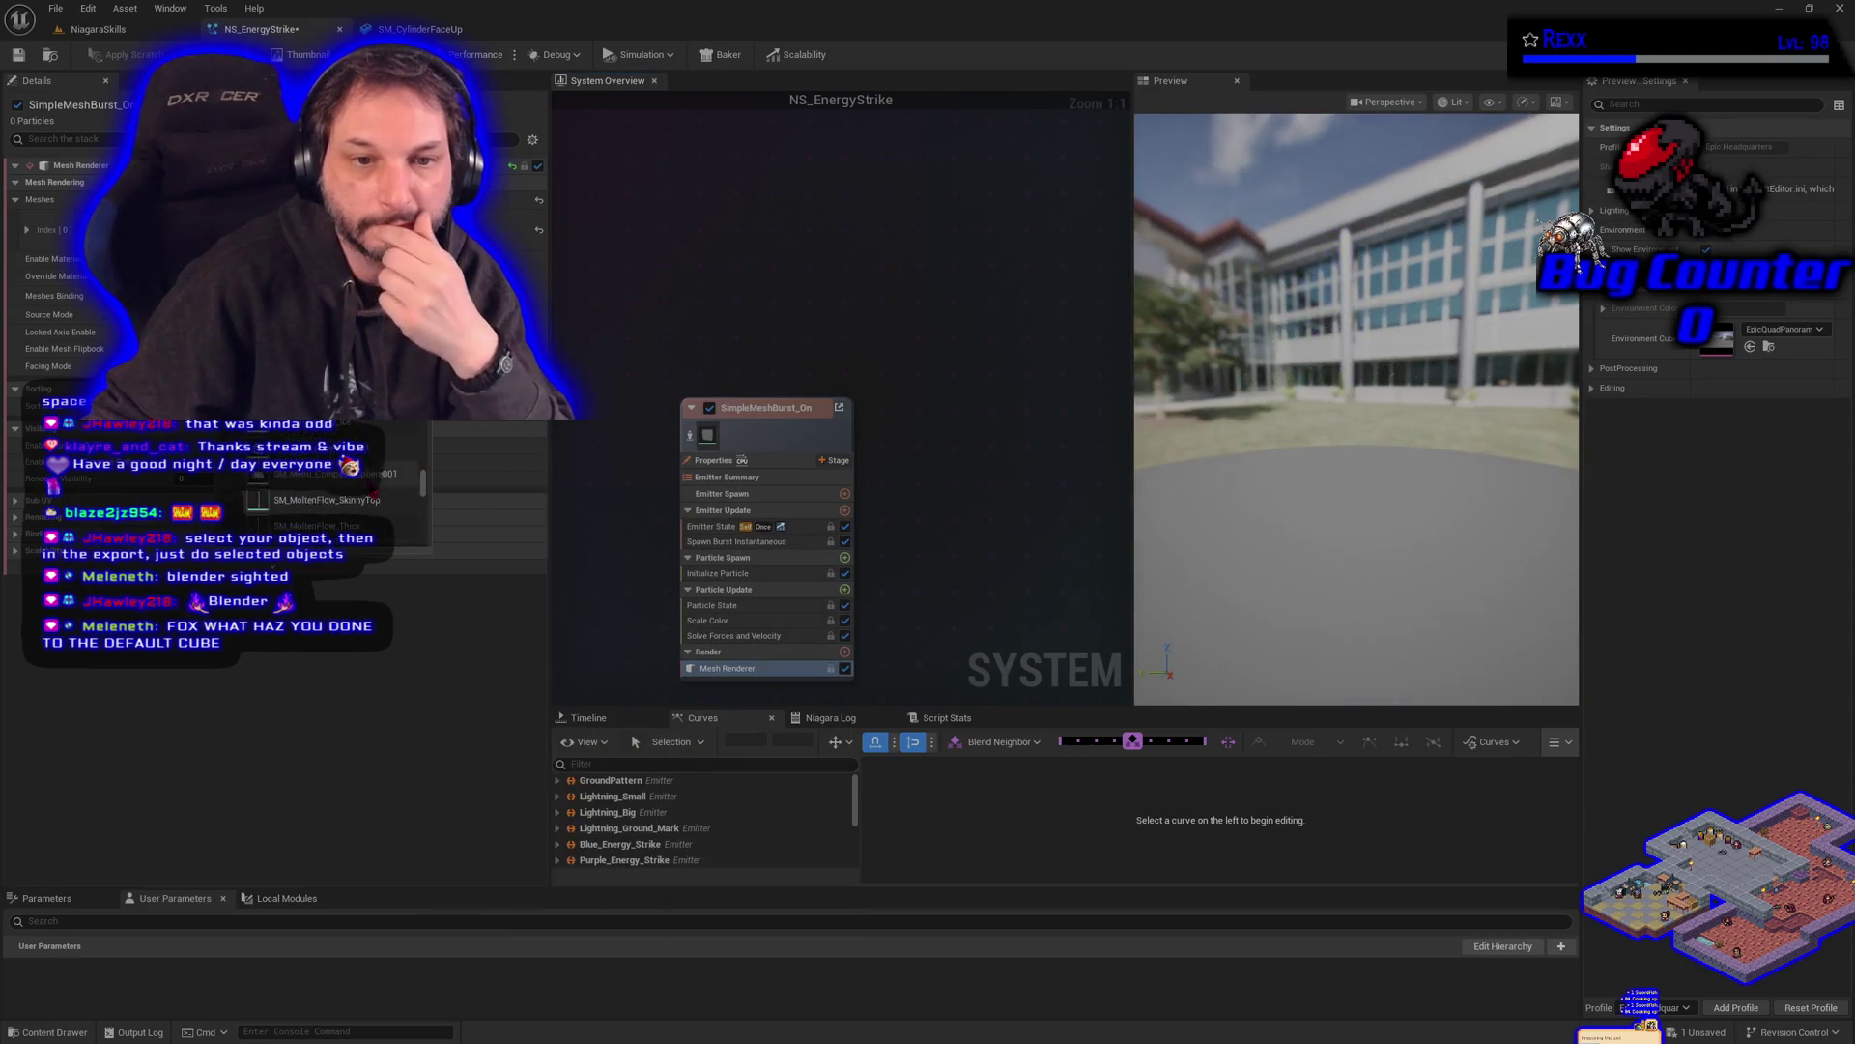
{"action": "scroll", "coordinate": [318, 493], "scroll_direction": "up", "scroll_amount": 2}
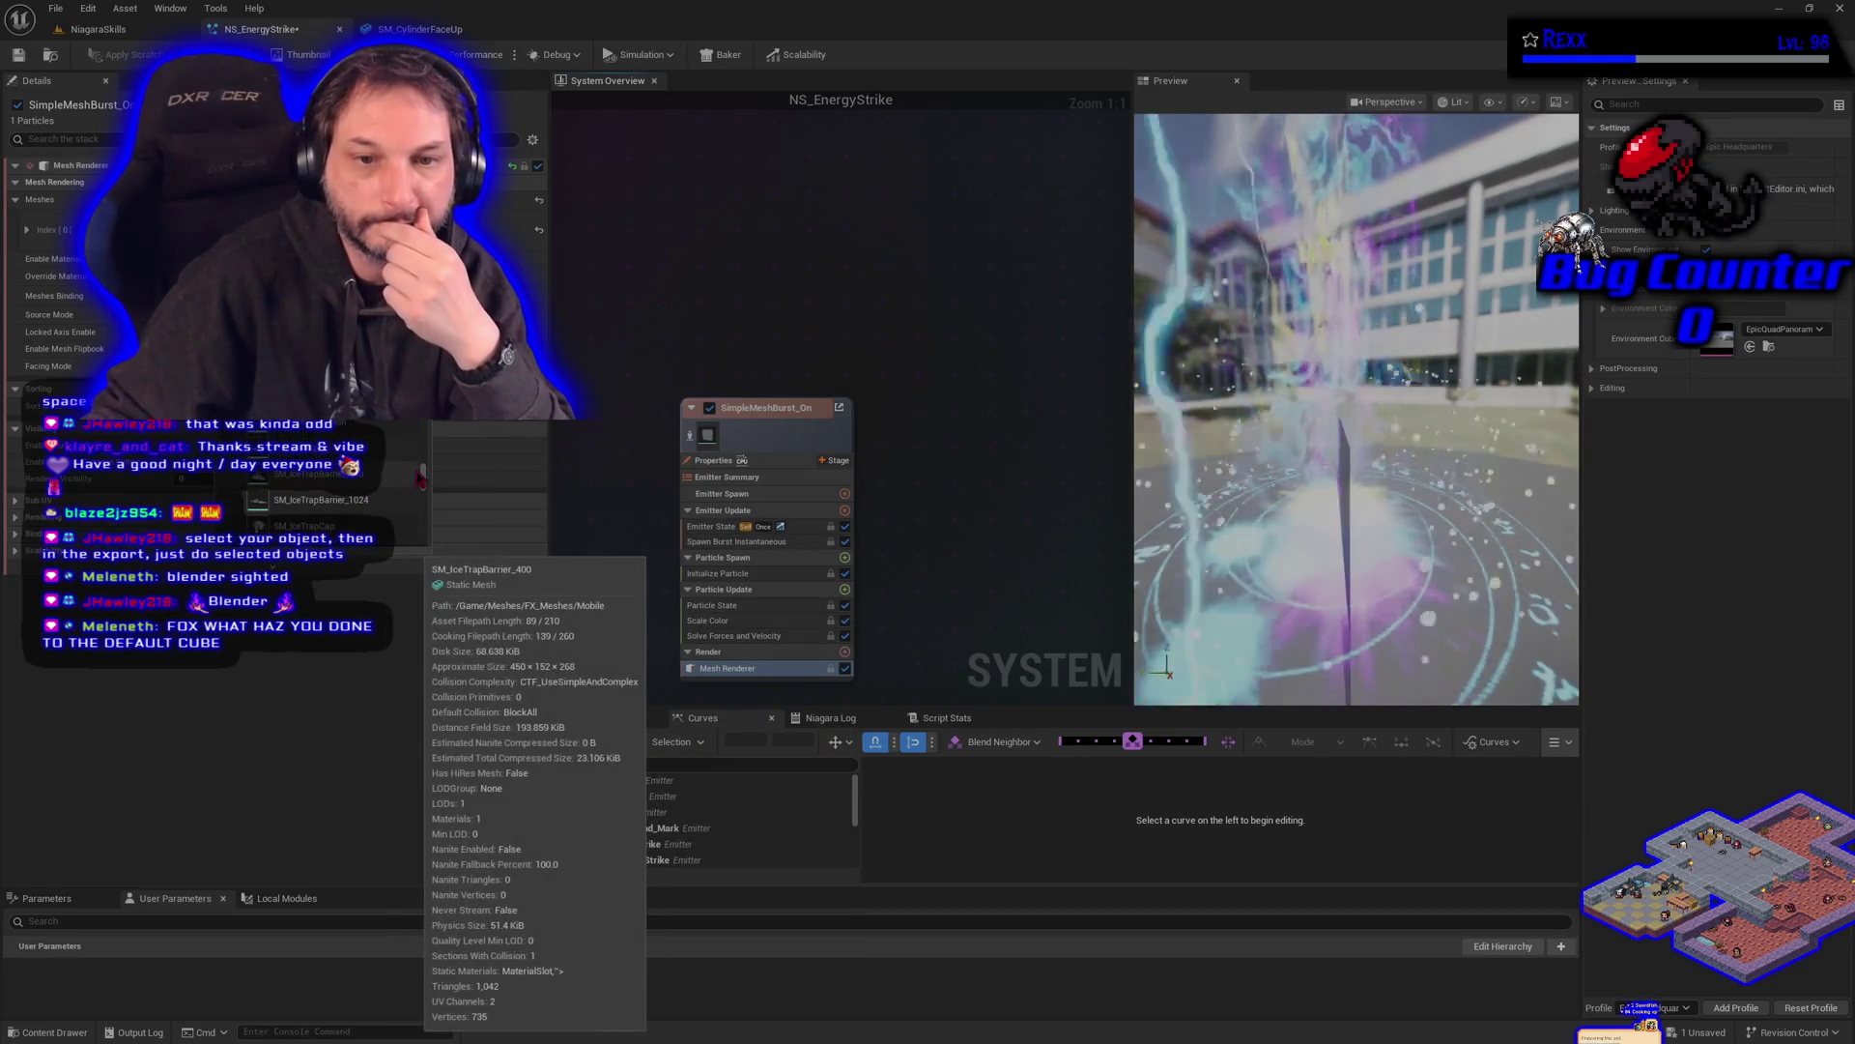
{"action": "type", "text": "sm_c"}
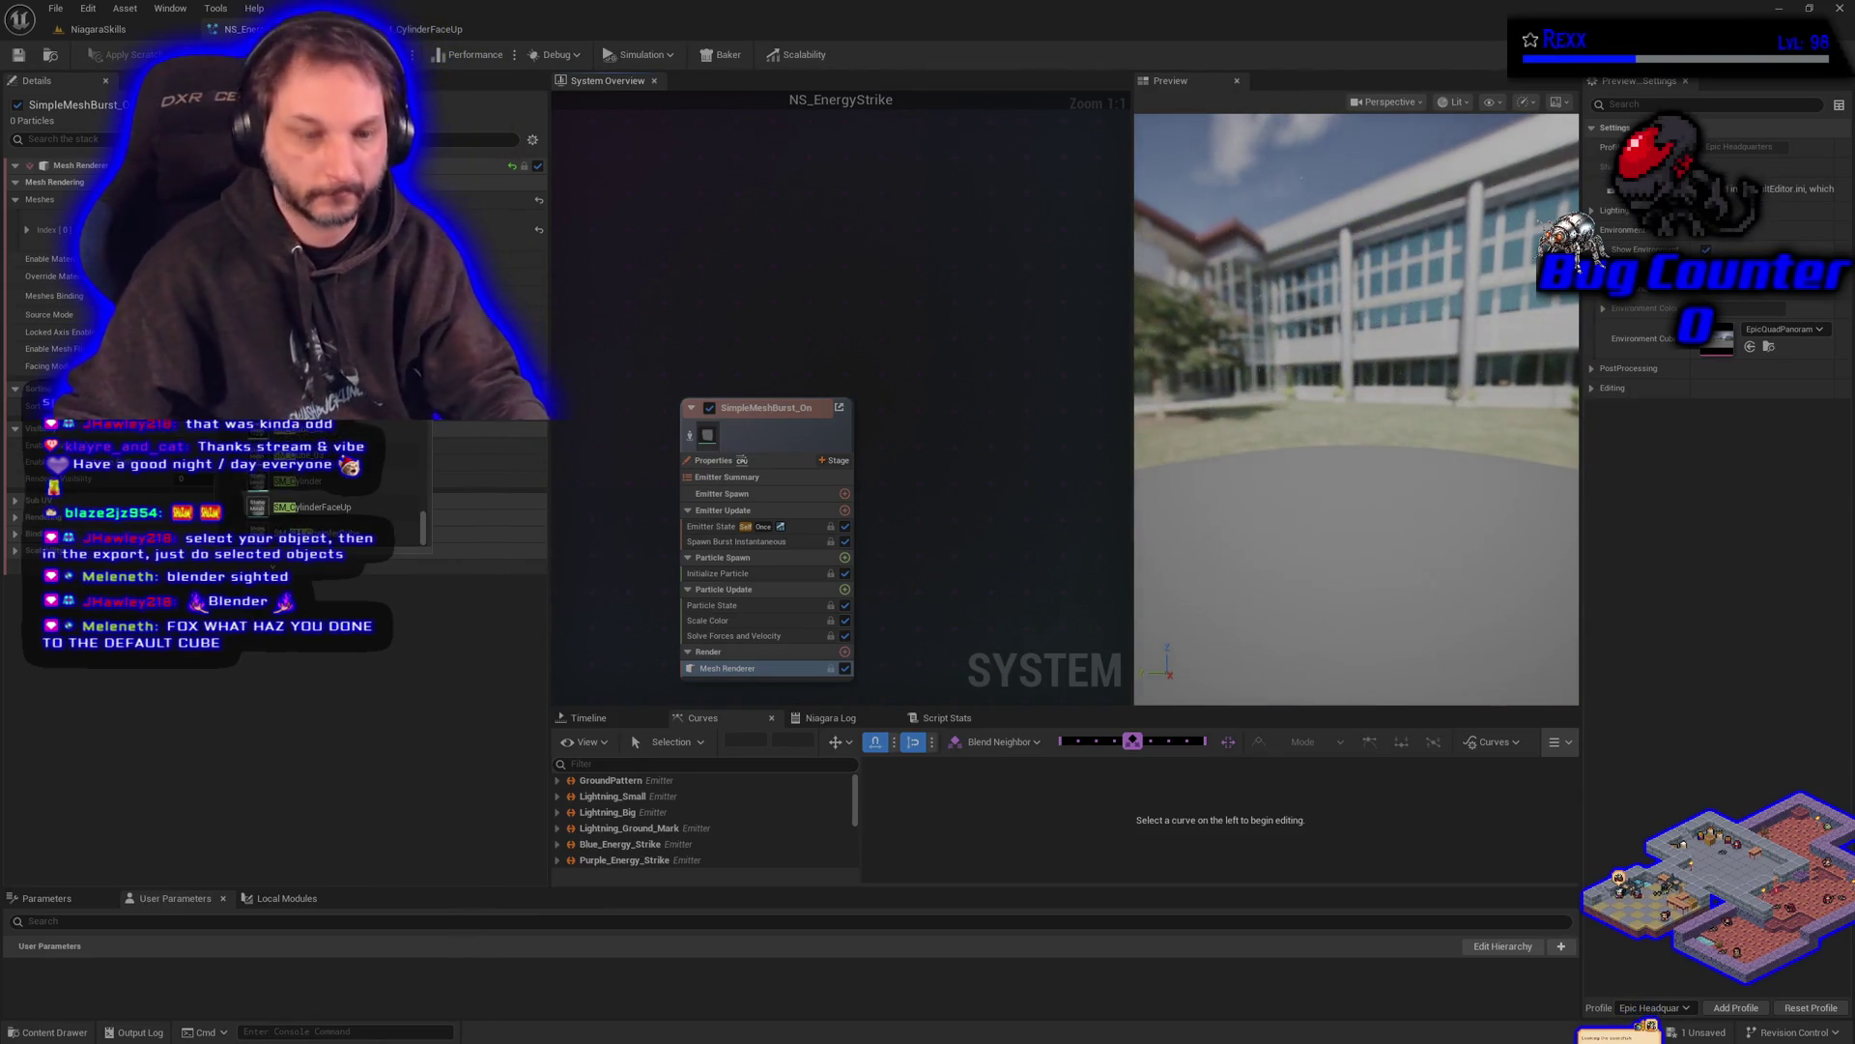
- Set SM_CylinderFaceUp as the burst mesh and browse to Textures > Fire_VFXTextures > firesingle
{"action": "left_click", "coordinate": [339, 506]}
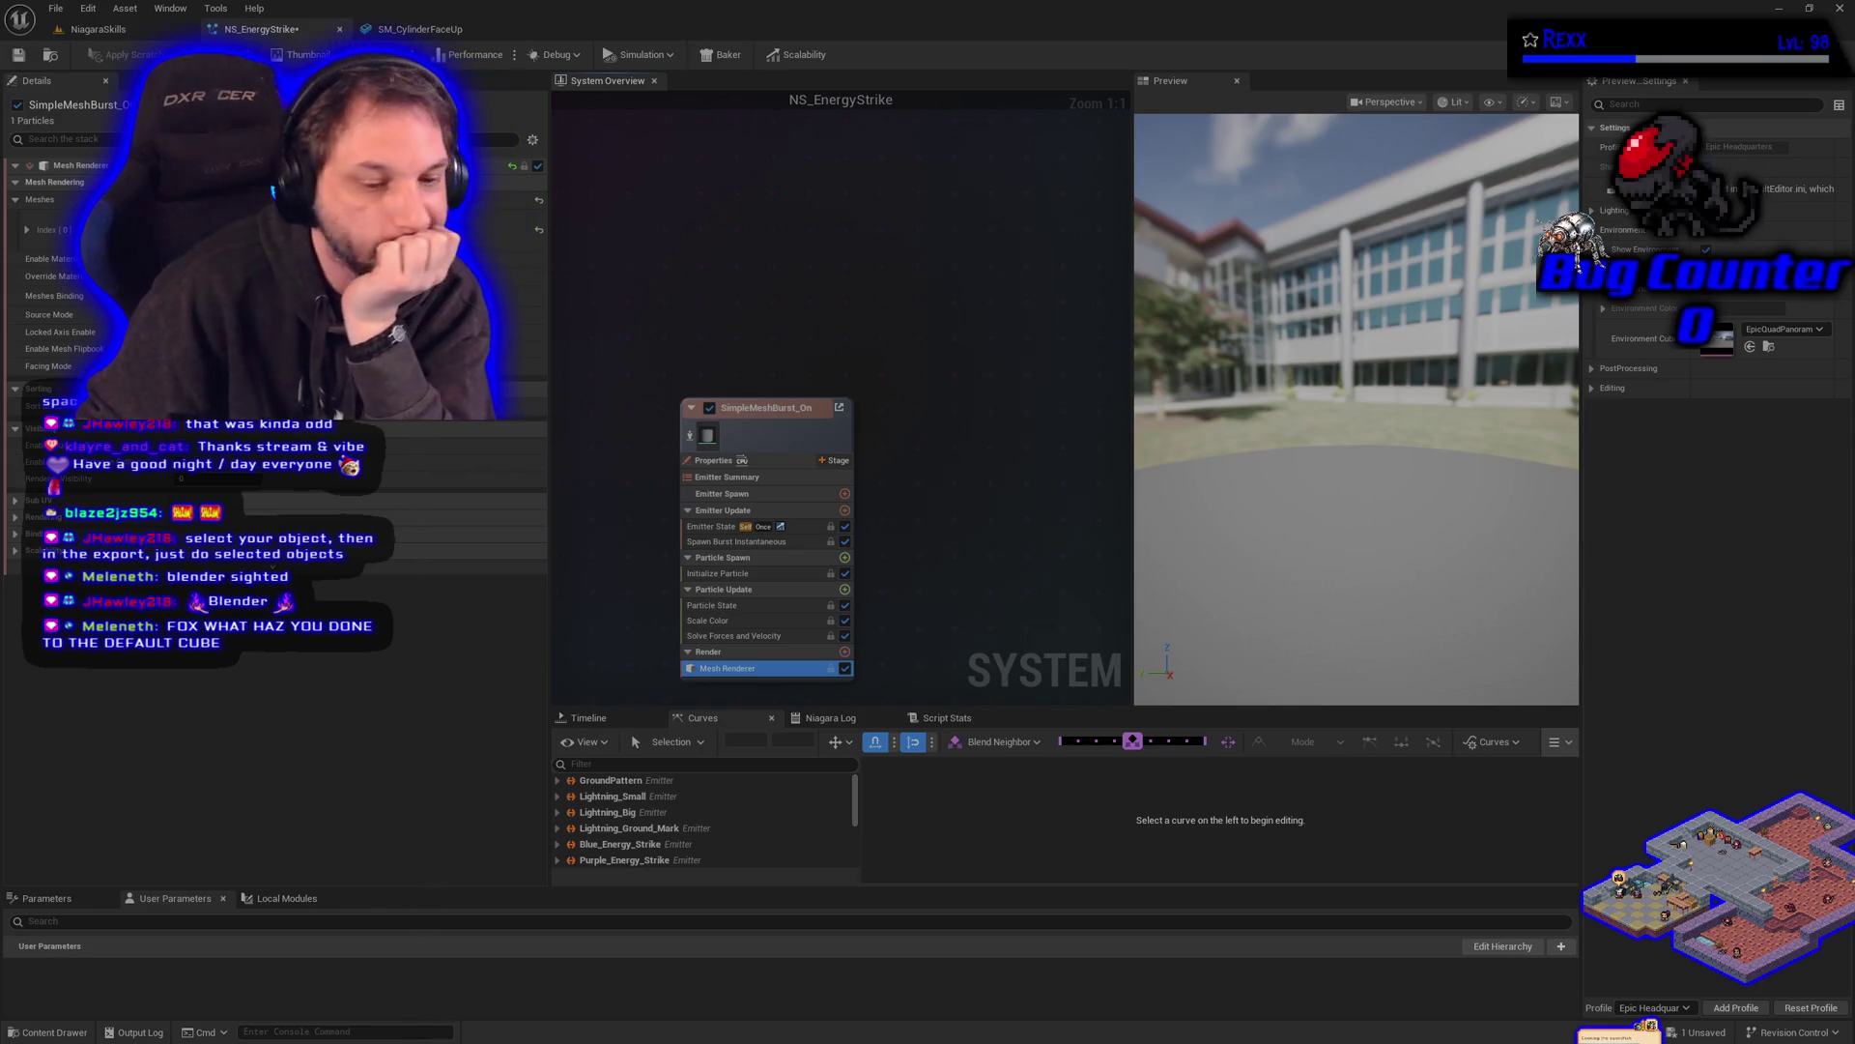
{"action": "left_click", "coordinate": [48, 1032]}
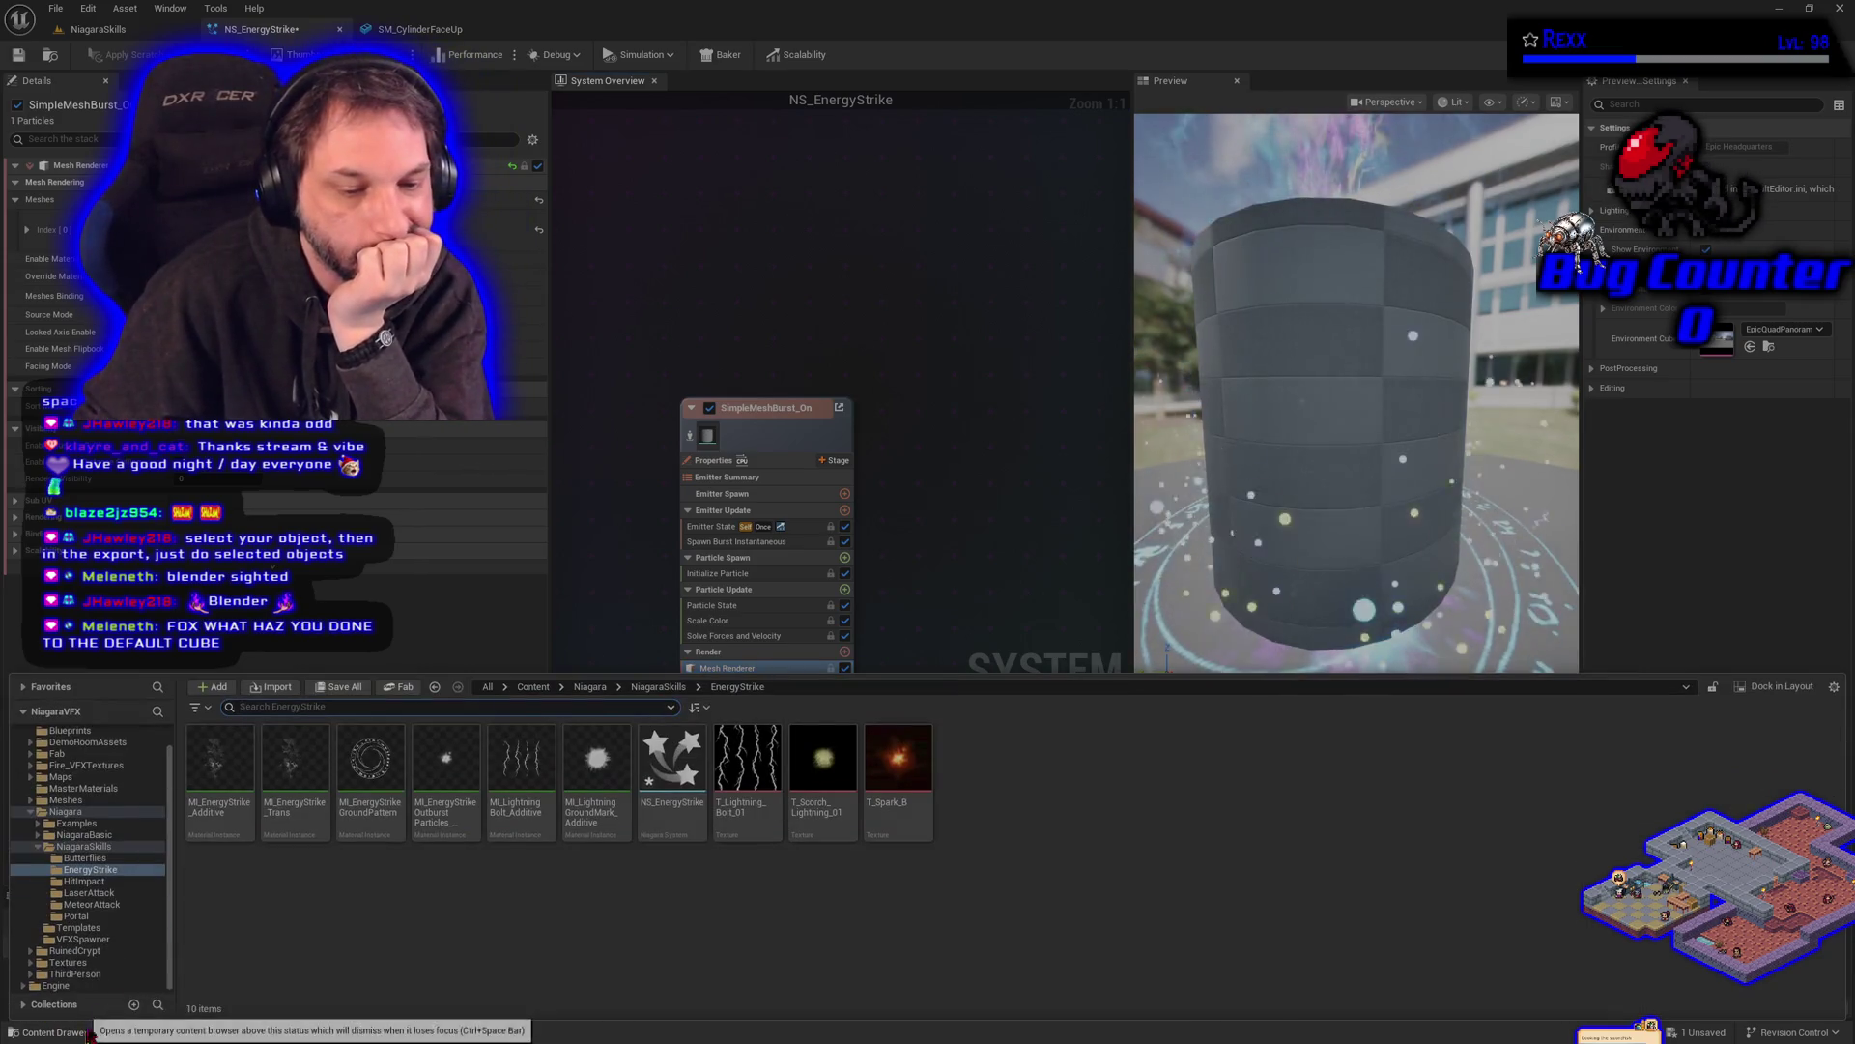
{"action": "left_click", "coordinate": [87, 962]}
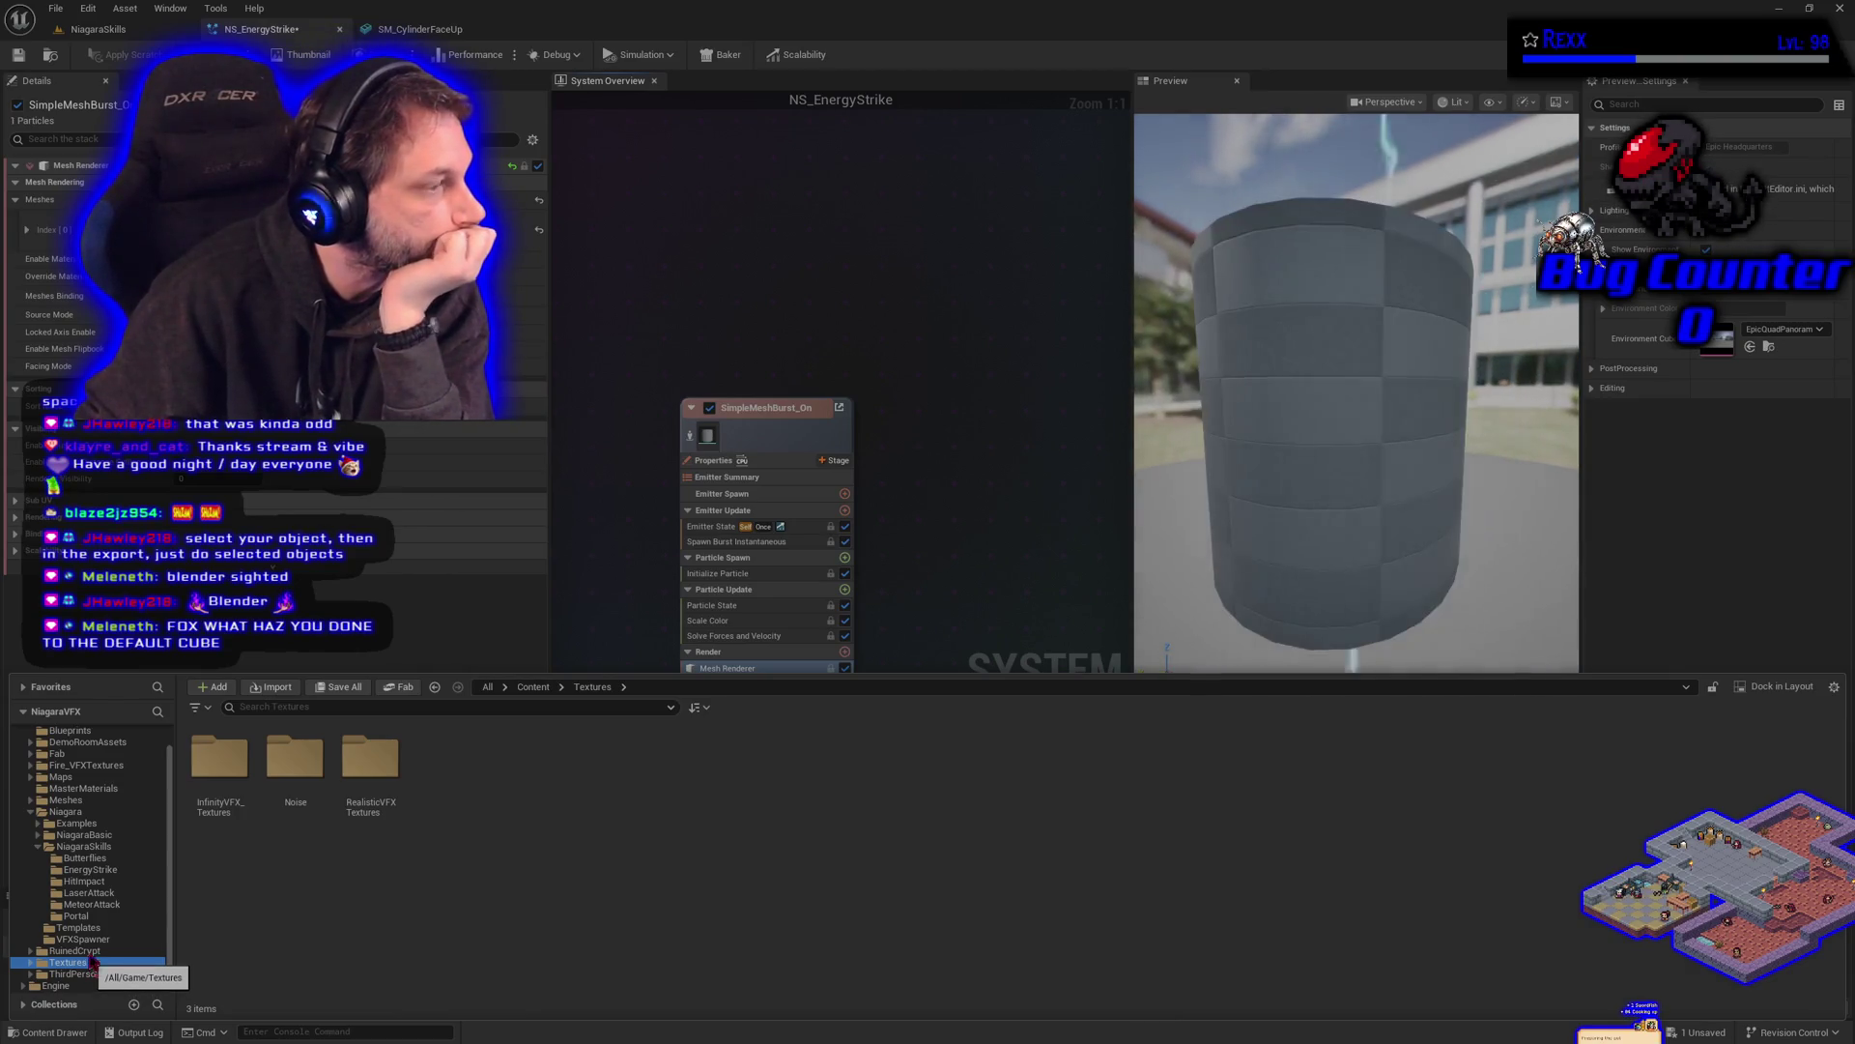
{"action": "left_click", "coordinate": [77, 765]}
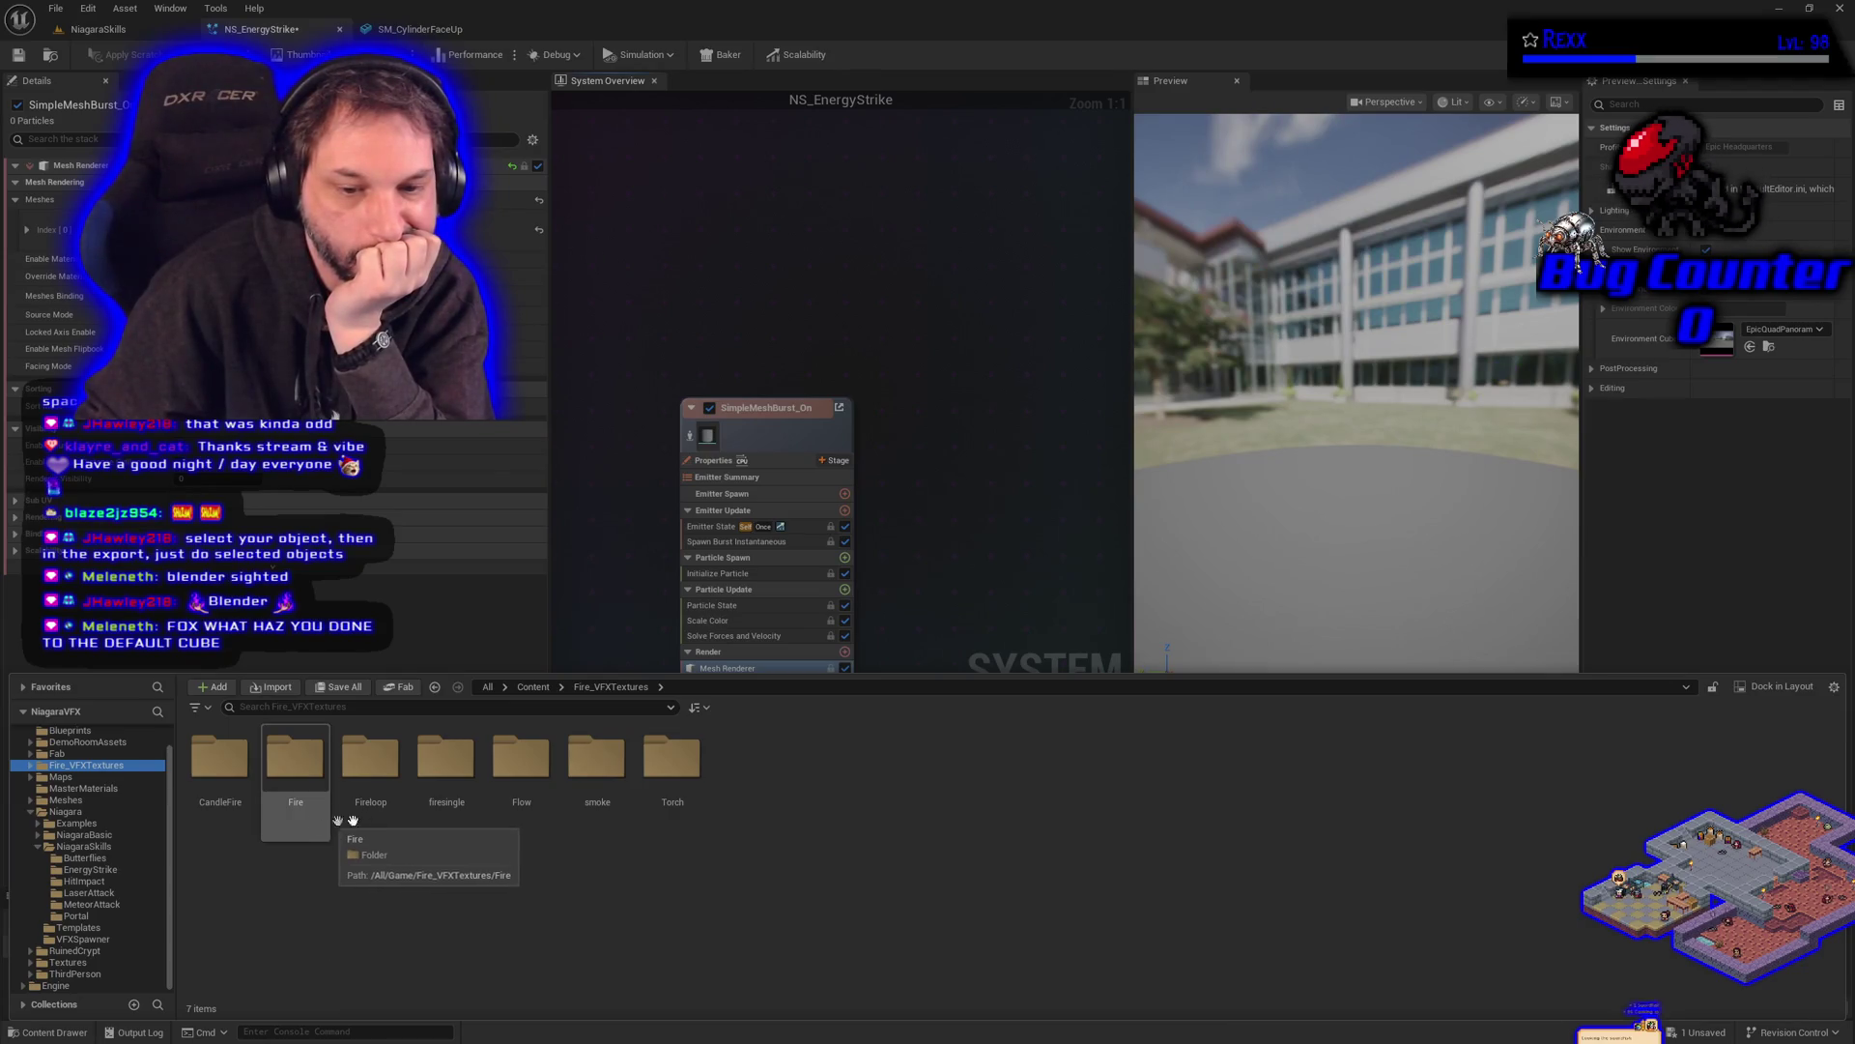
{"action": "double_click", "coordinate": [444, 759]}
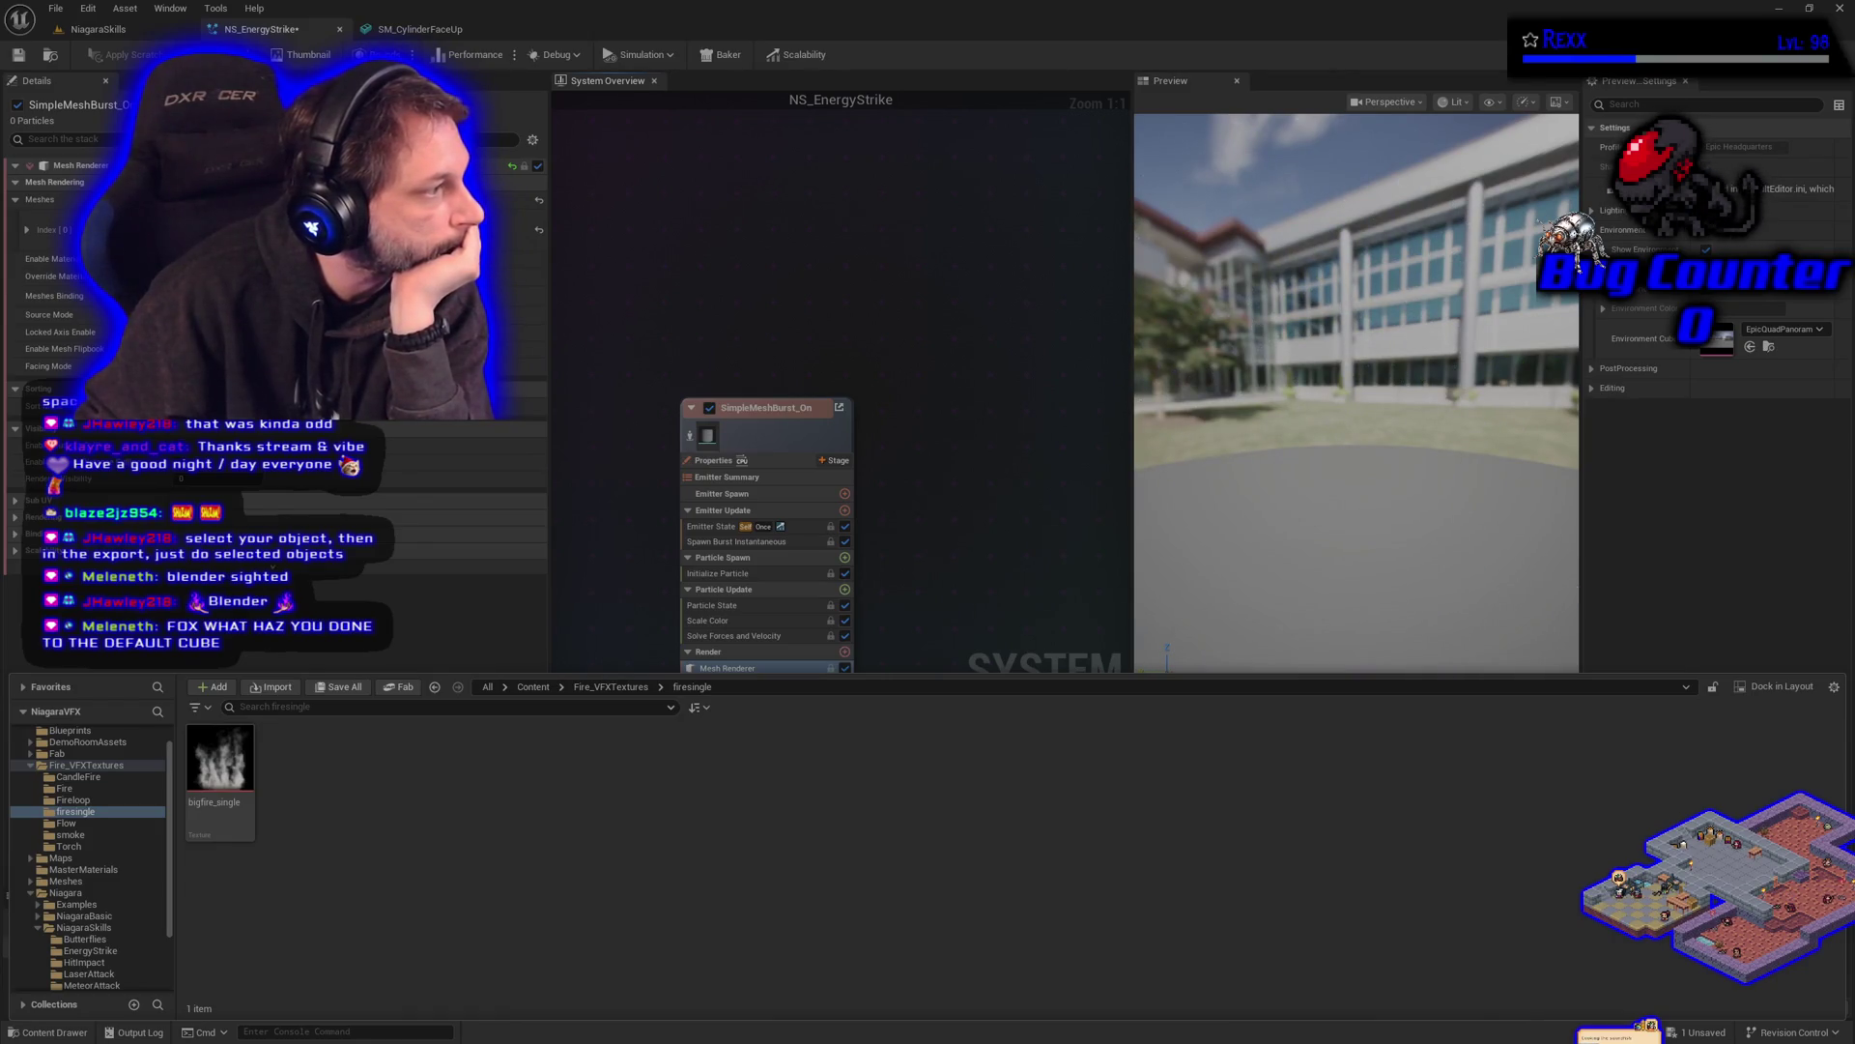
- Copy bigfire_single into the EnergyStrike folder and save all modified packages
{"action": "mouse_move", "coordinate": [217, 788]}
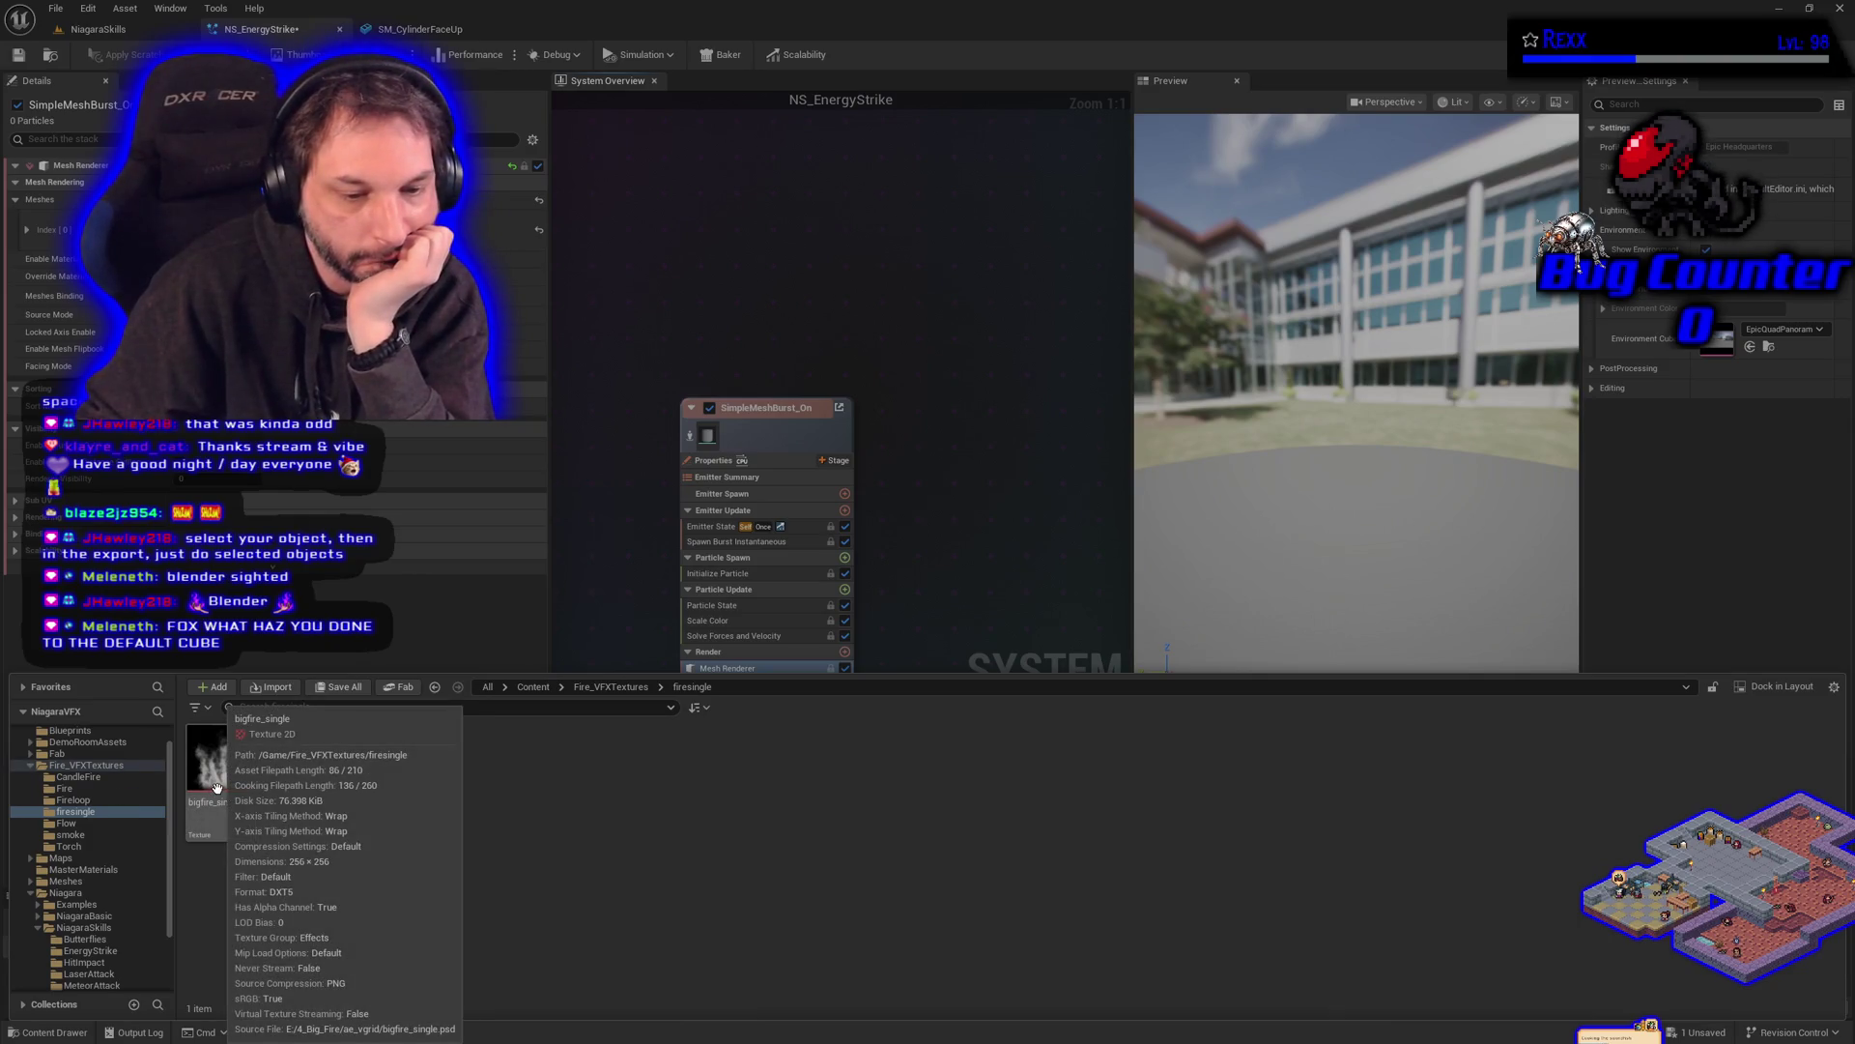
{"action": "scroll", "coordinate": [96, 869], "scroll_direction": "down", "scroll_amount": 1}
{"action": "mouse_move", "coordinate": [221, 773]}
{"action": "left_mouse_down"}
{"action": "mouse_move", "coordinate": [80, 906]}
{"action": "mouse_move", "coordinate": [84, 929]}
{"action": "left_mouse_up"}
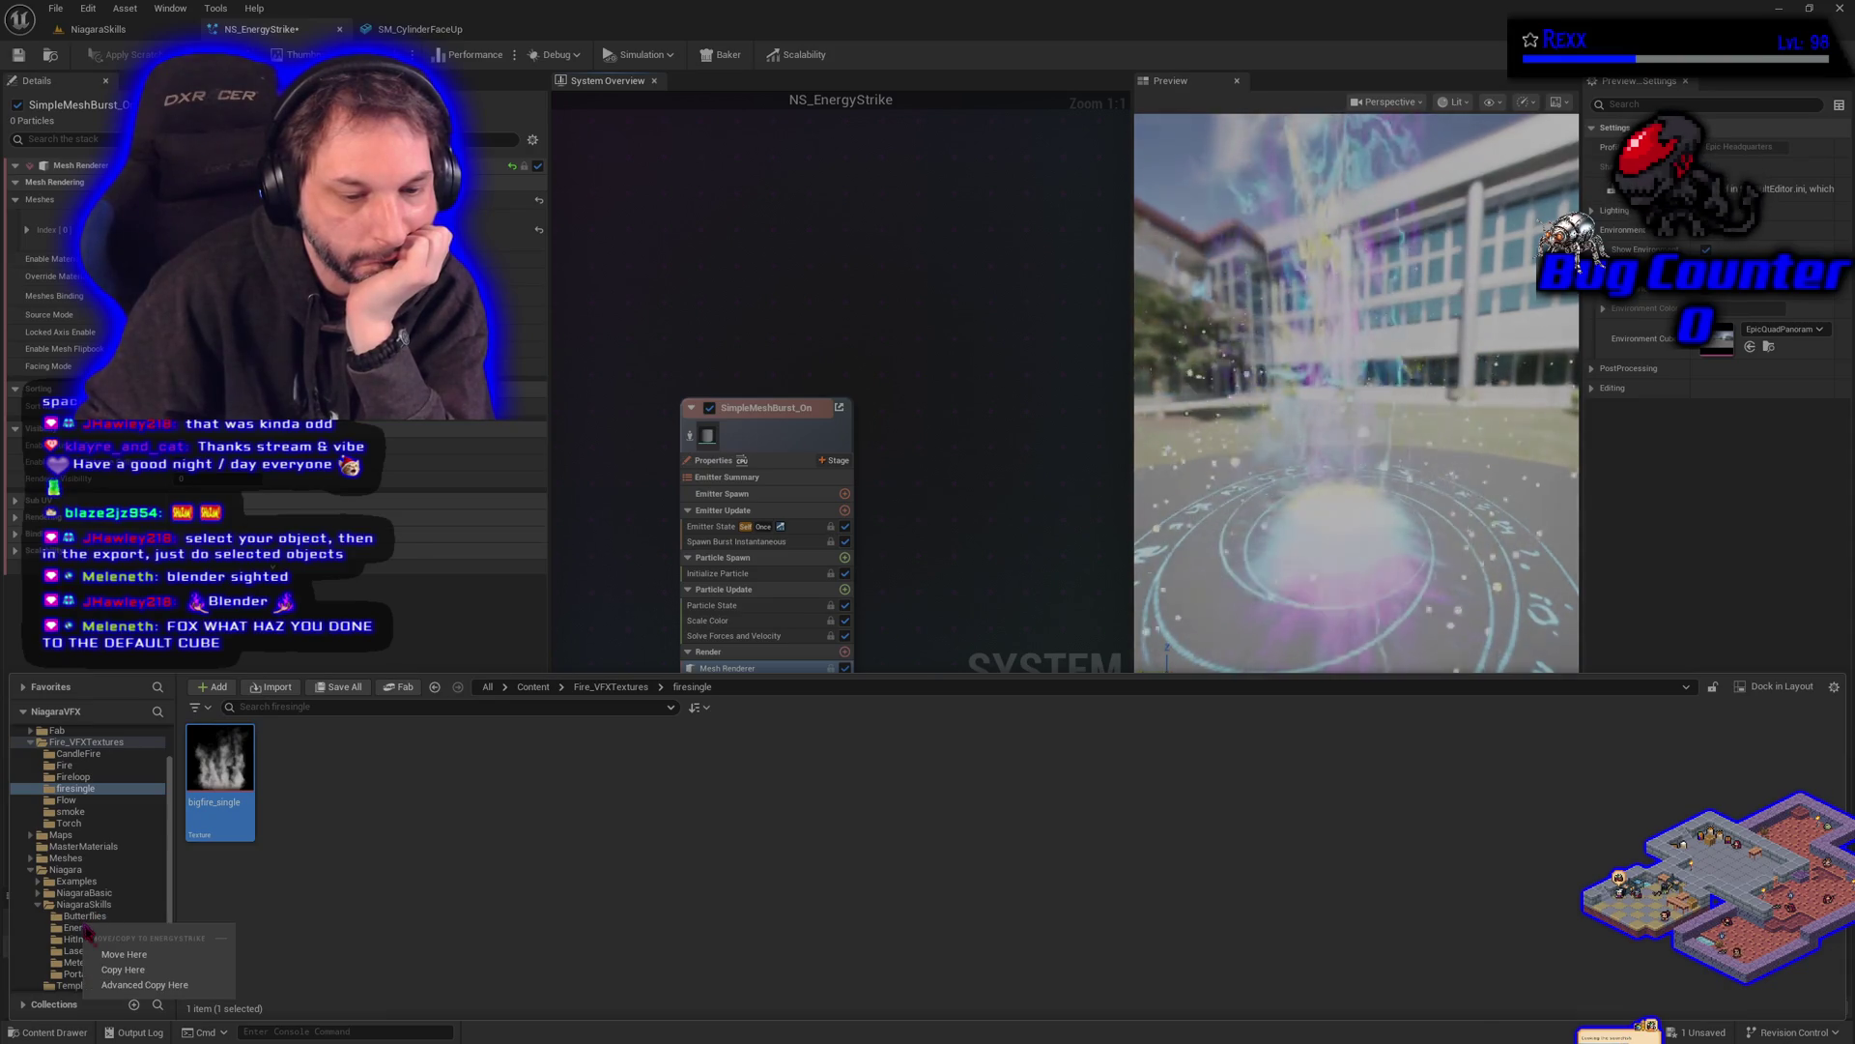
{"action": "left_click", "coordinate": [131, 970]}
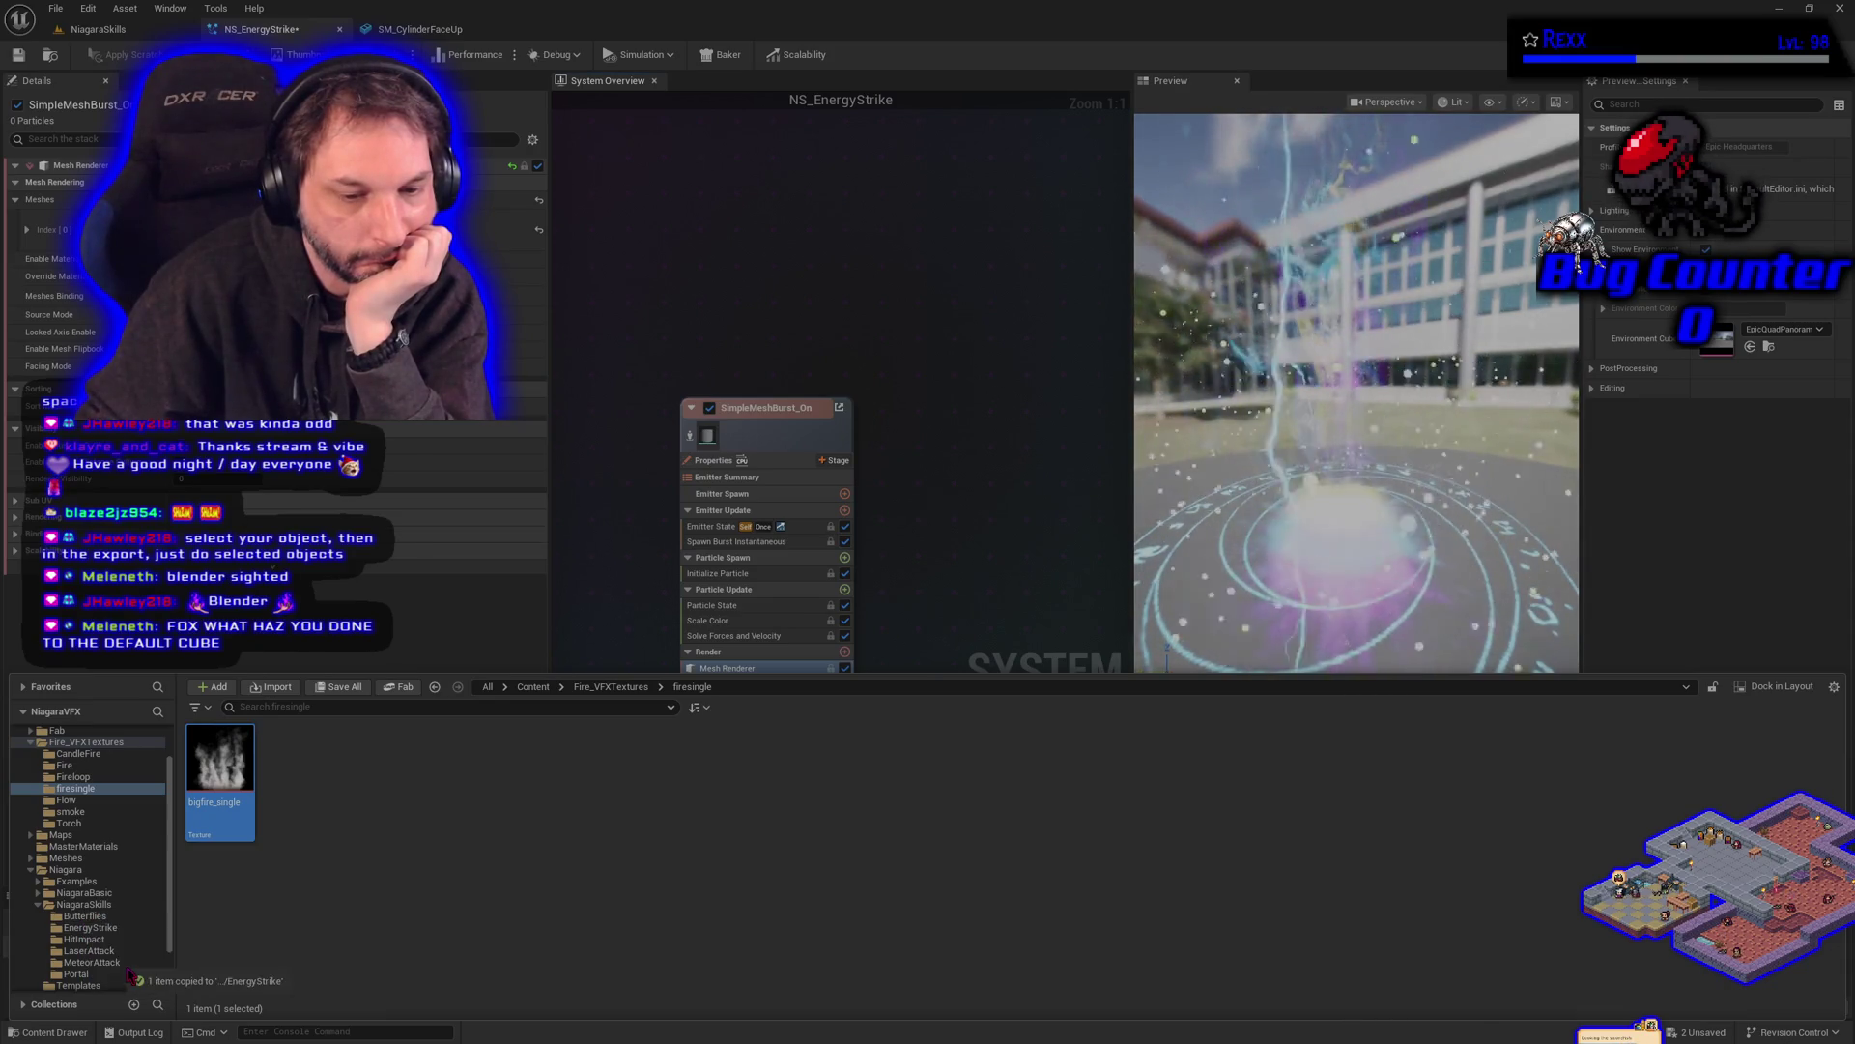
{"action": "left_click", "coordinate": [106, 928]}
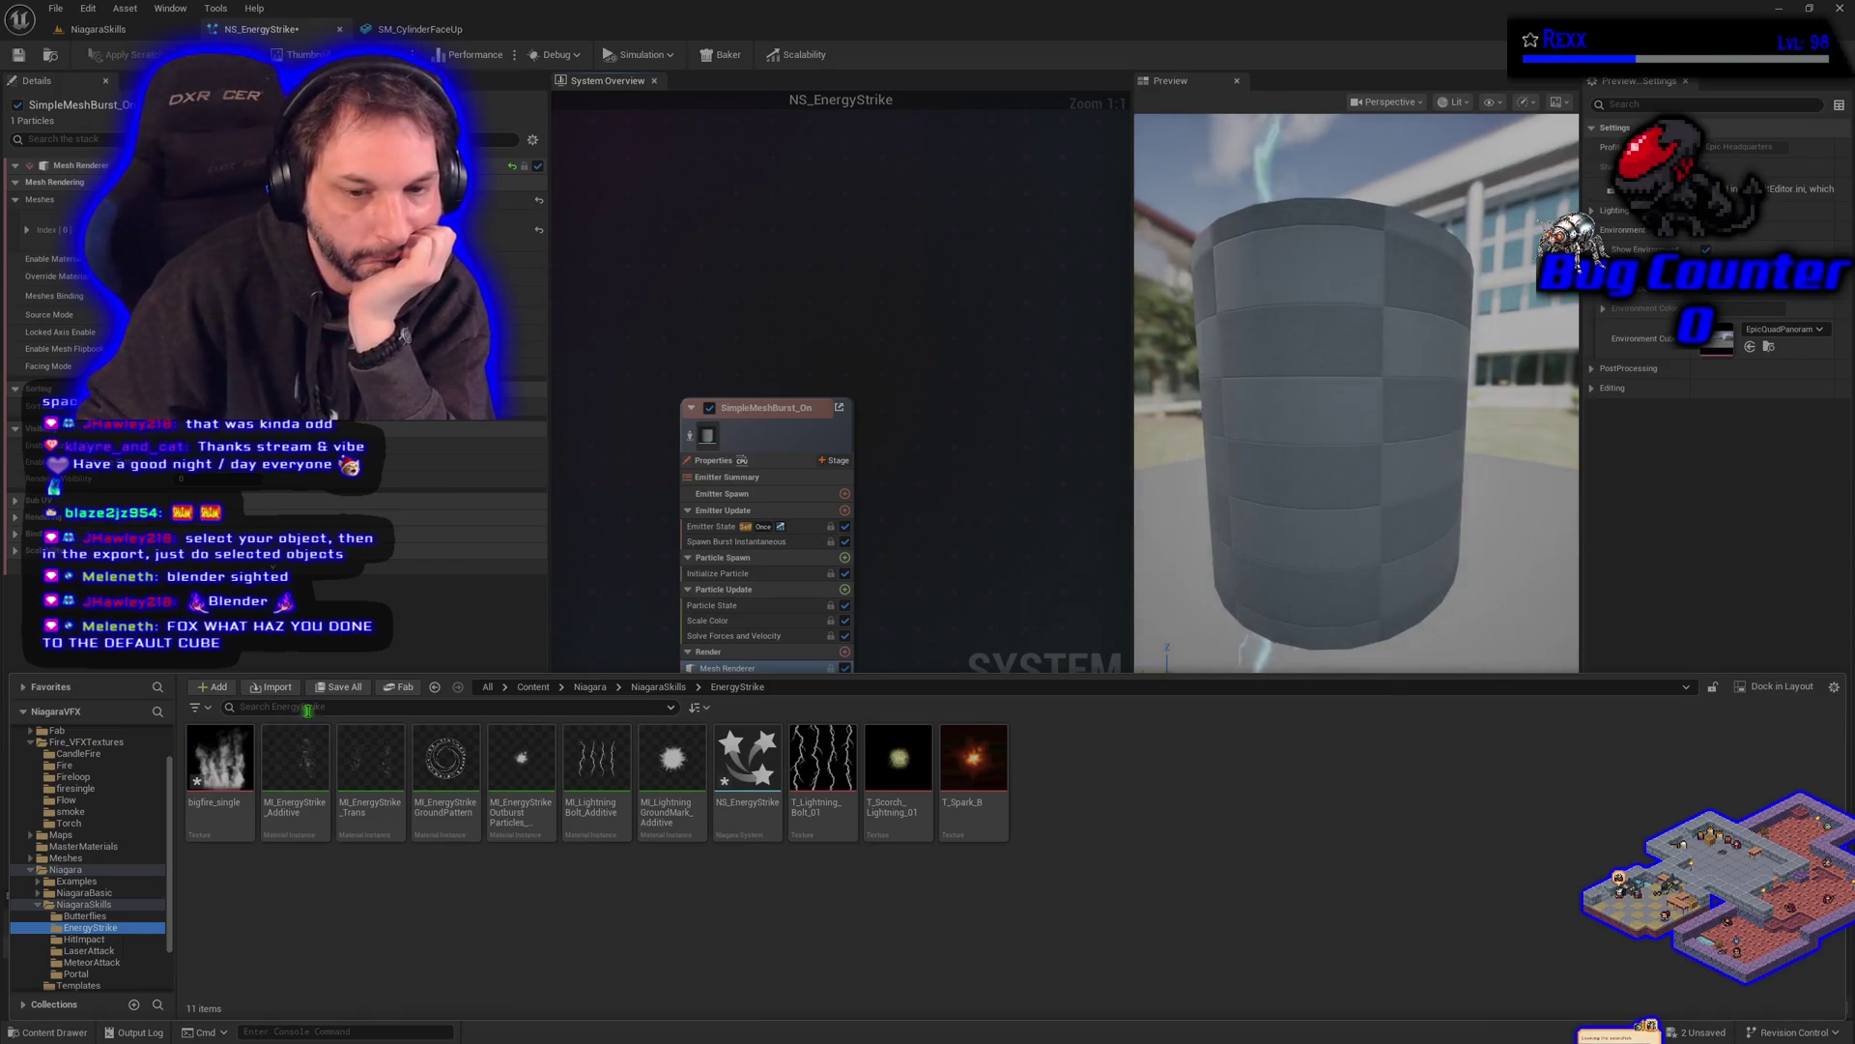
{"action": "left_click", "coordinate": [338, 687]}
{"action": "left_click", "coordinate": [1013, 693]}
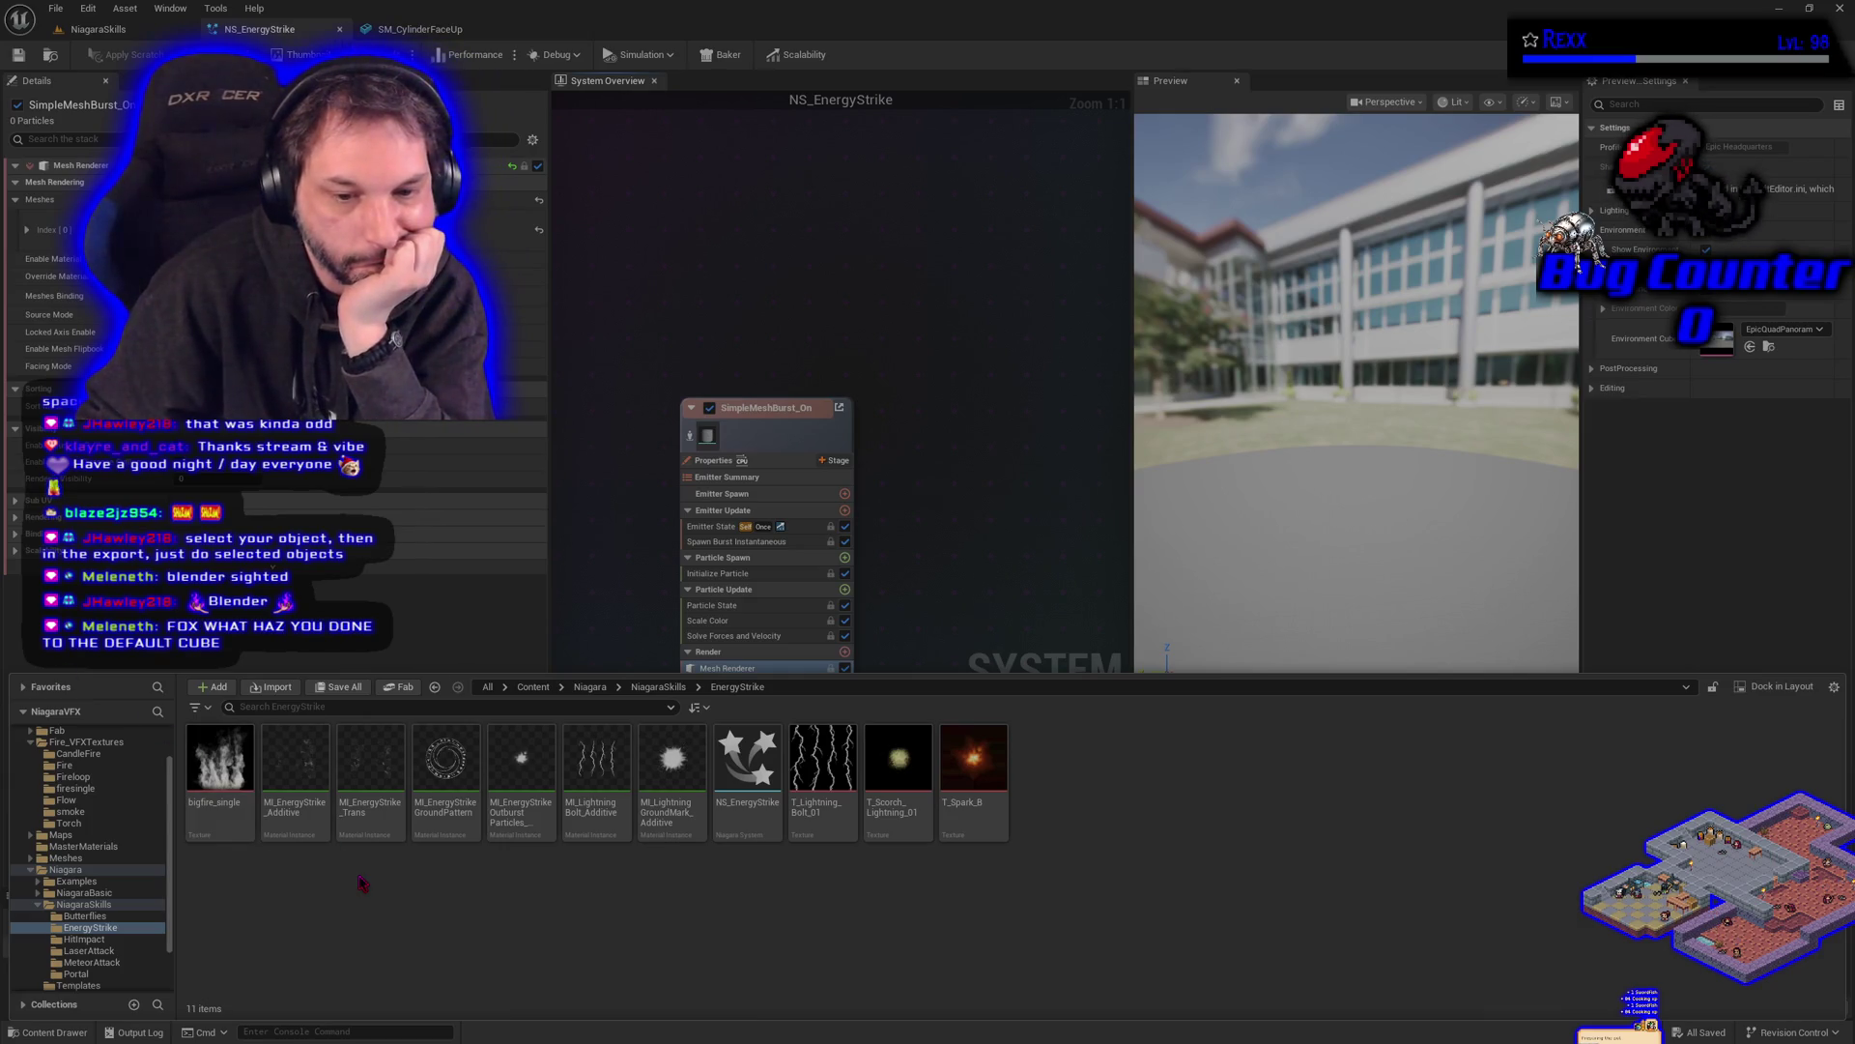
- Duplicate the MI_EnergyStrike_Additive material instance
{"action": "right_click", "coordinate": [314, 800]}
{"action": "mouse_move", "coordinate": [377, 762]}
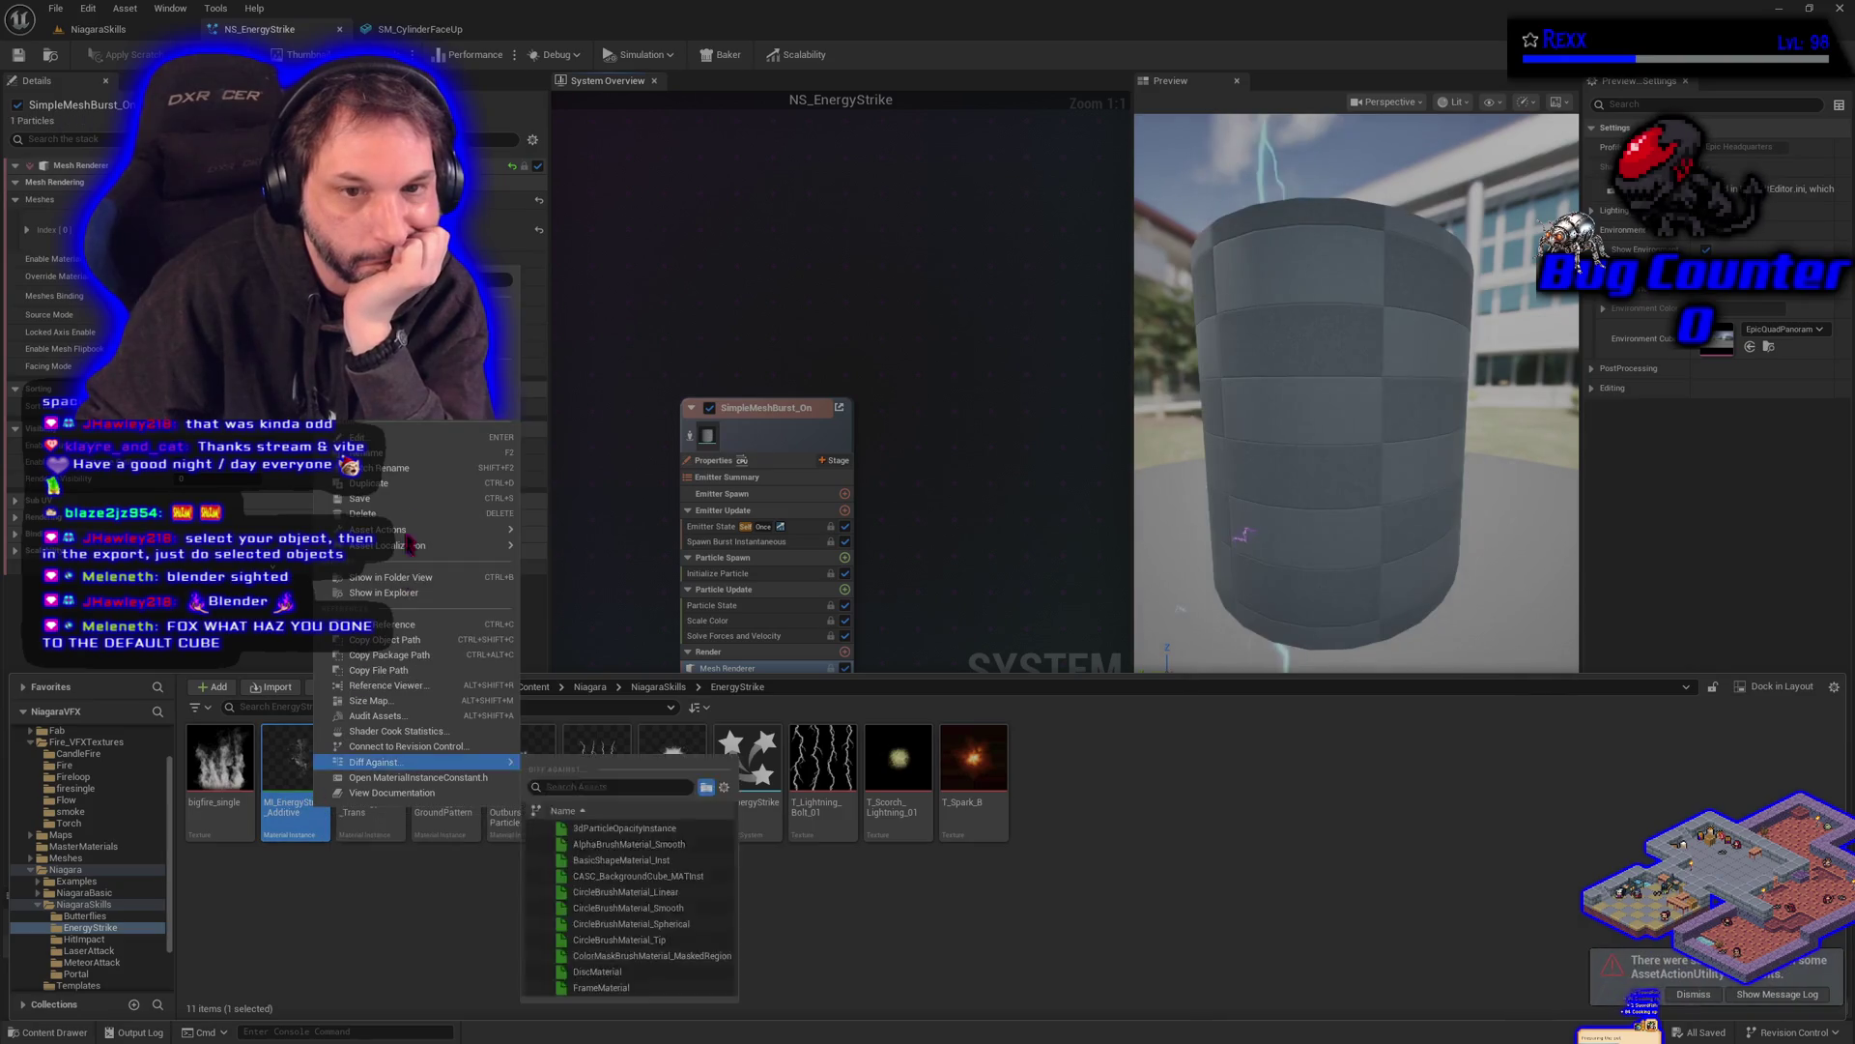
{"action": "left_click", "coordinate": [368, 483]}
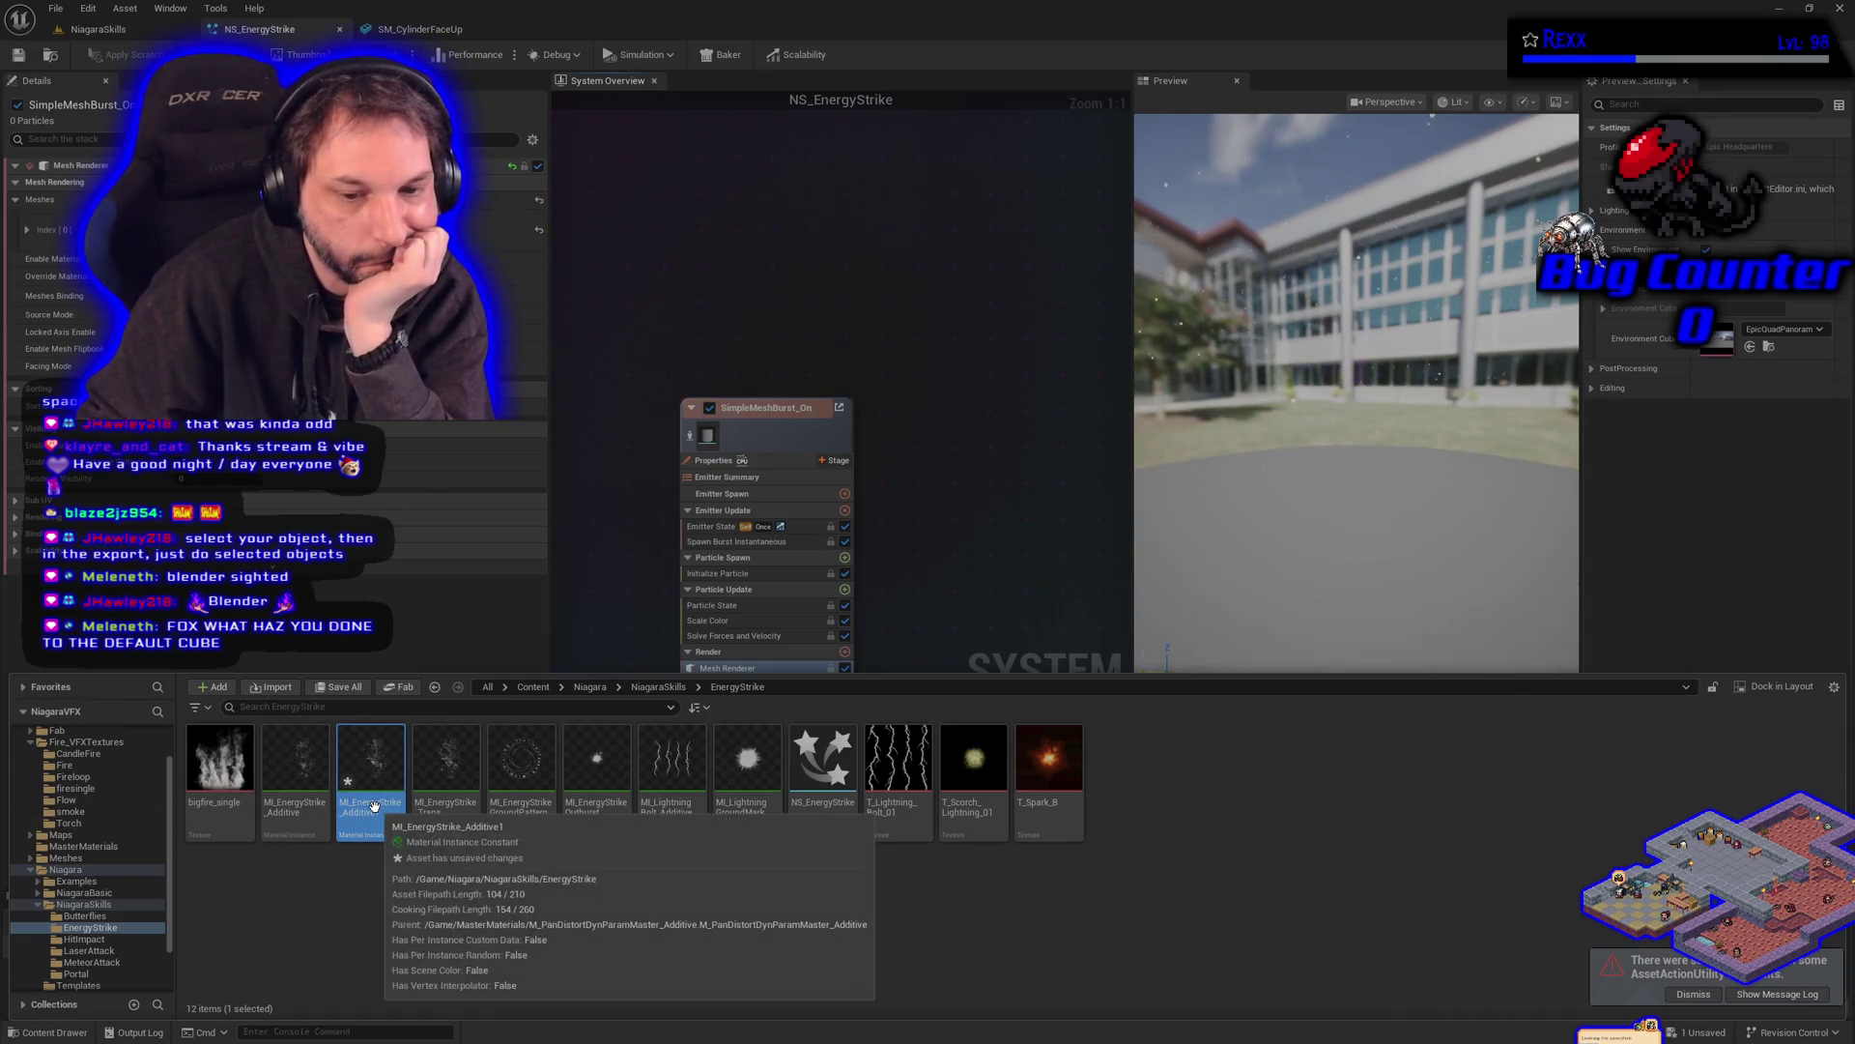
- Rename the duplicate to MI_CylinderFire_Additive1 and open it in the material instance editor
{"action": "key", "text": "Left"}
{"action": "key", "text": "Right"}
{"action": "key", "text": "Right"}
{"action": "key", "text": "Right"}
{"action": "key", "text": "Delete"}
{"action": "key", "text": "Delete"}
{"action": "key", "text": "Delete"}
{"action": "key", "text": "Delete"}
{"action": "key", "text": "Delete"}
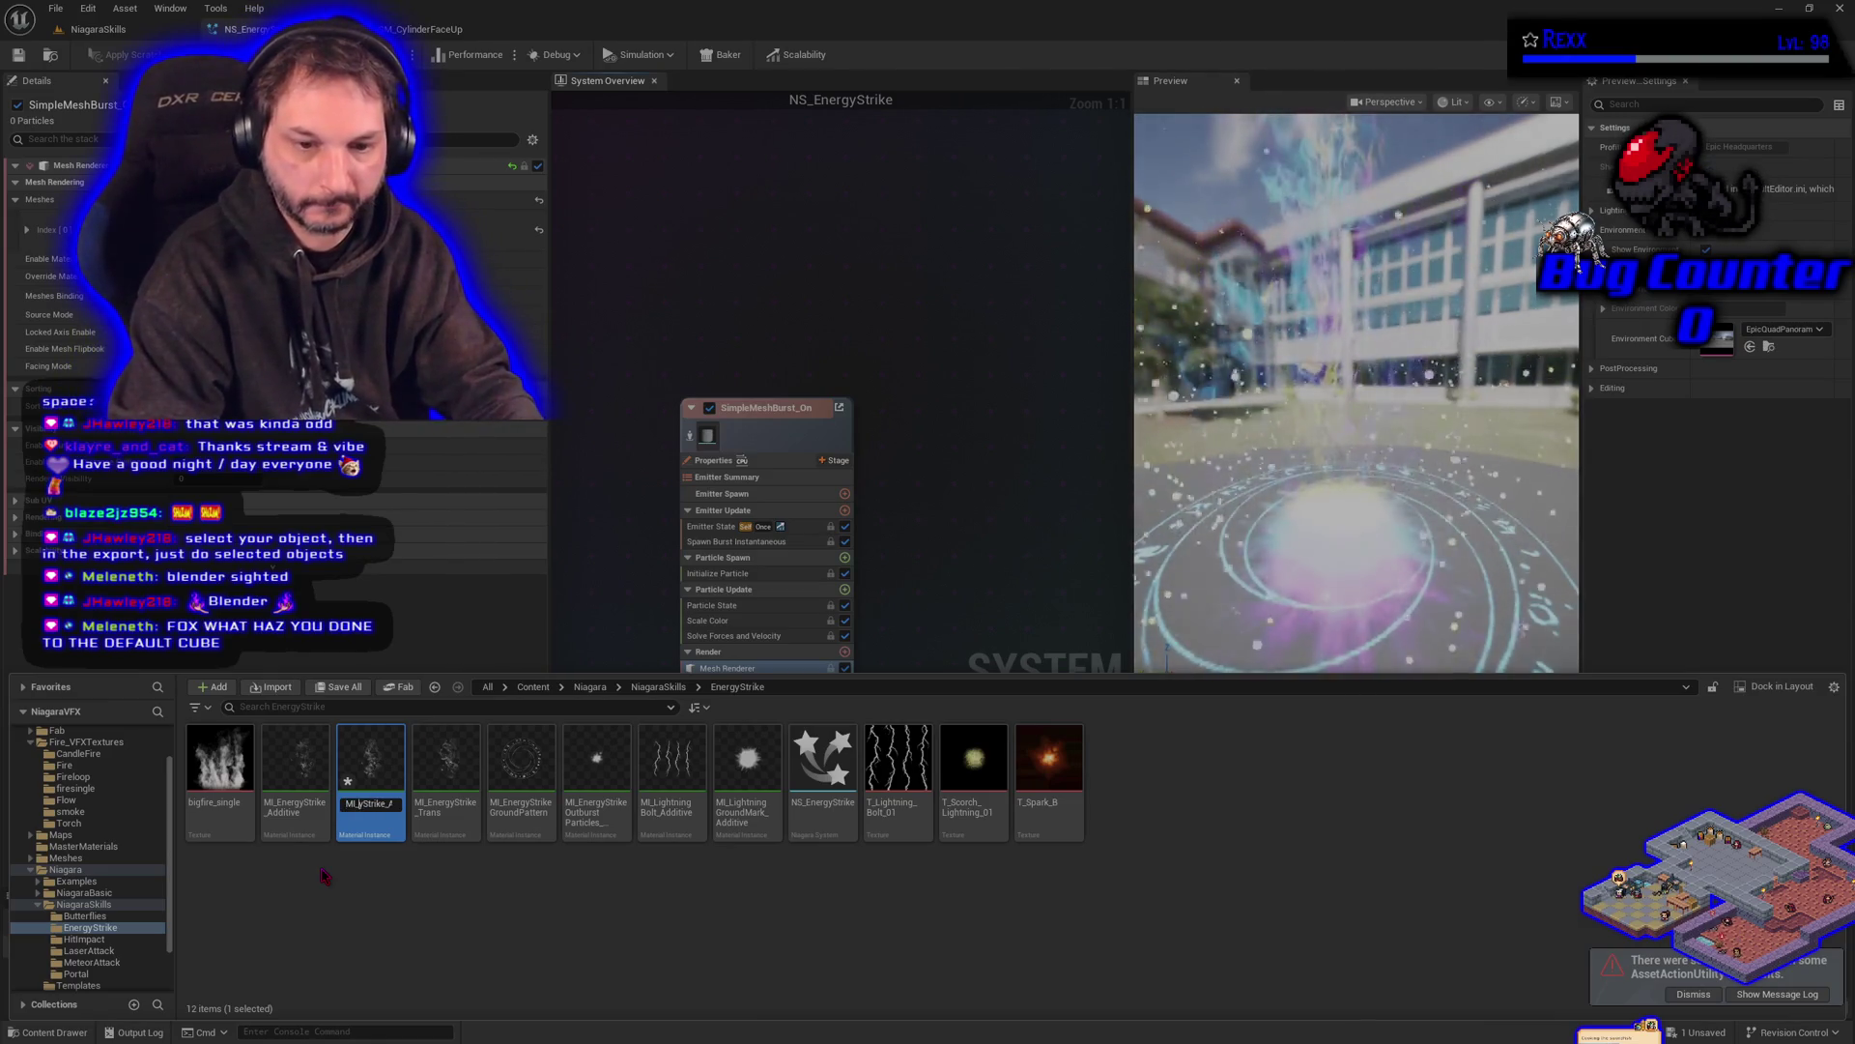
{"action": "type", "text": "C_"}
{"action": "key", "text": "BackSpace"}
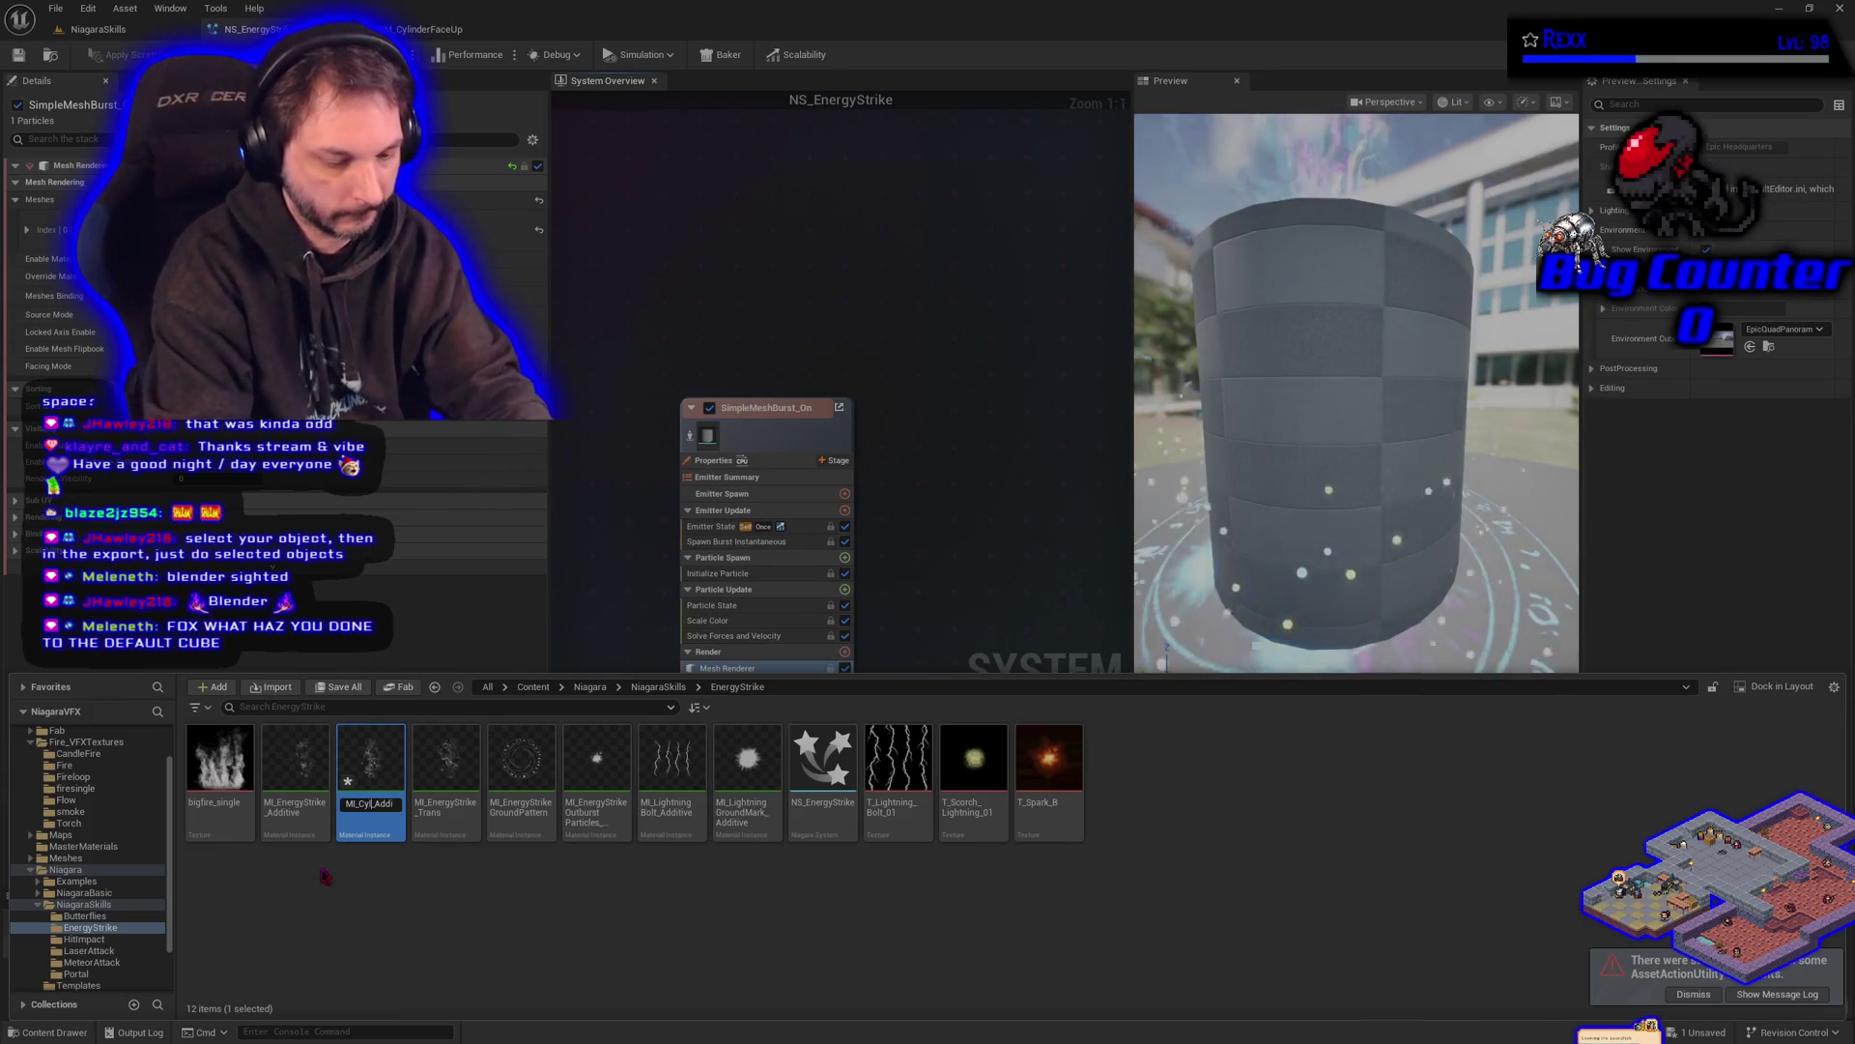
{"action": "type", "text": "ylinderFire_"}
{"action": "key", "text": "Return"}
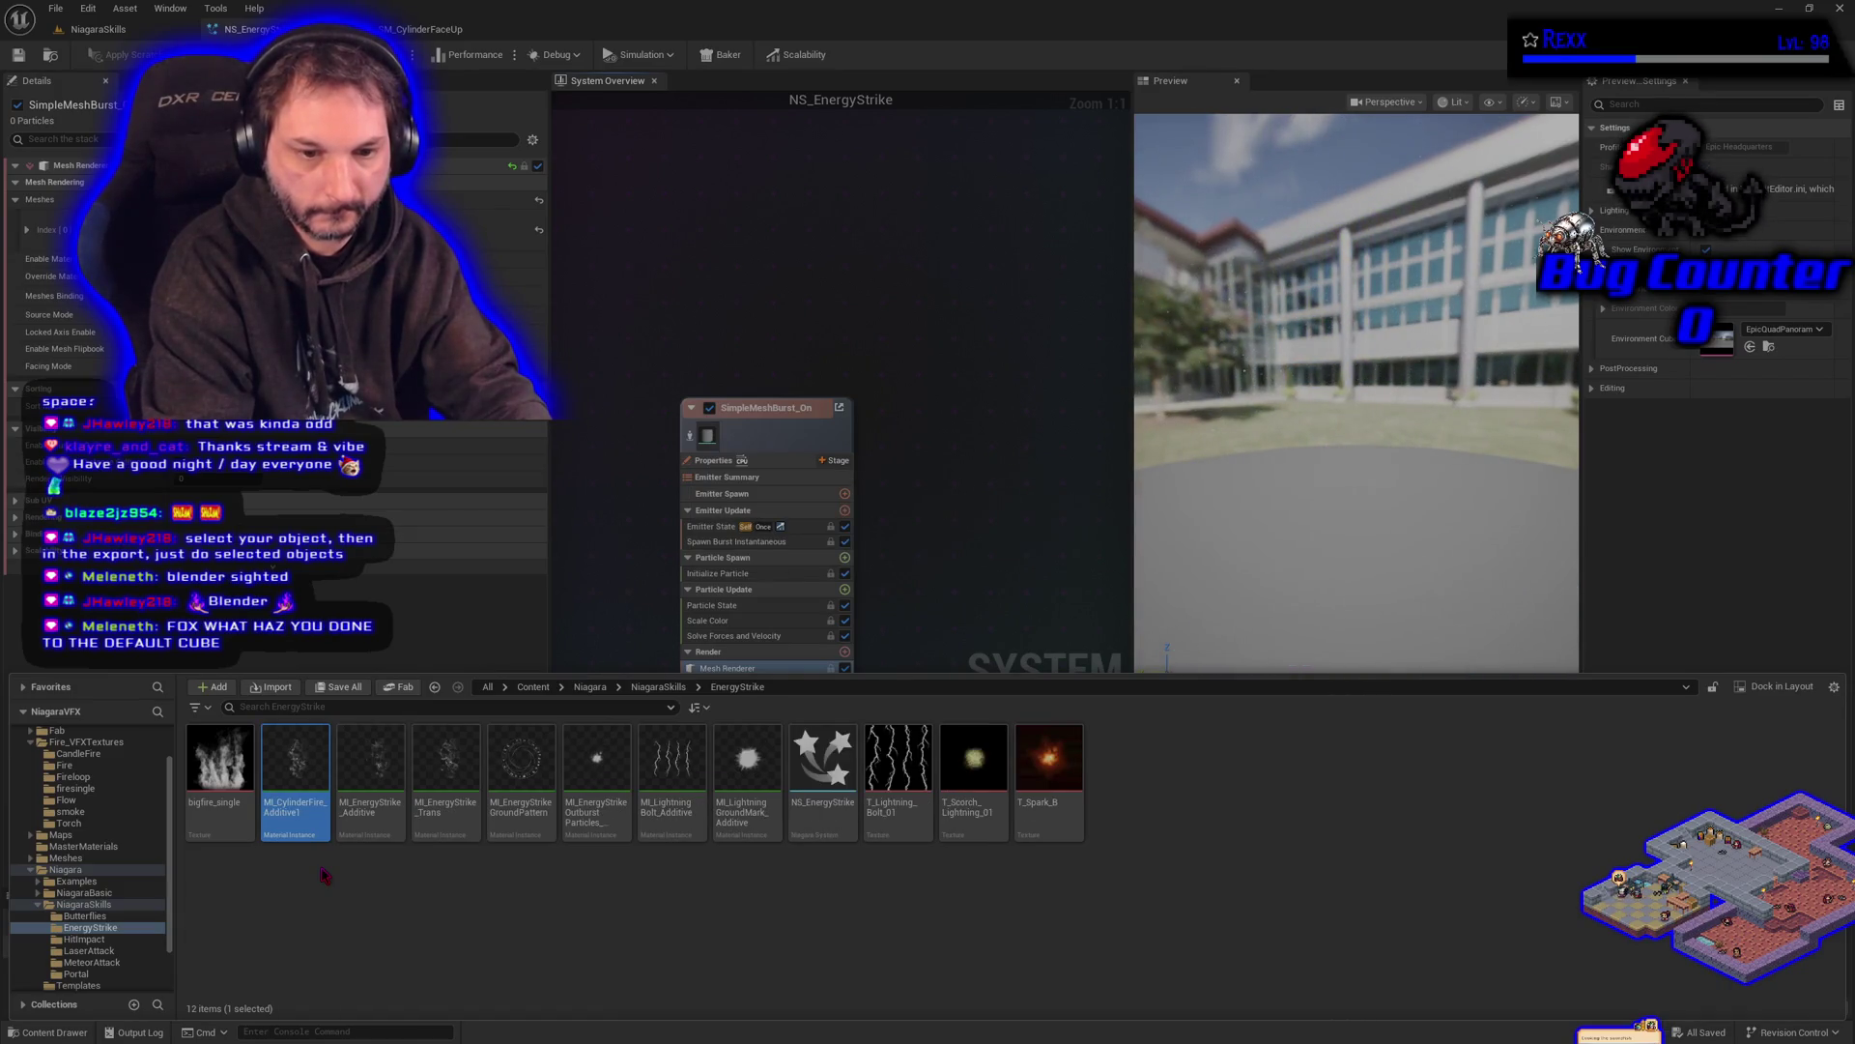
{"action": "double_click", "coordinate": [295, 763]}
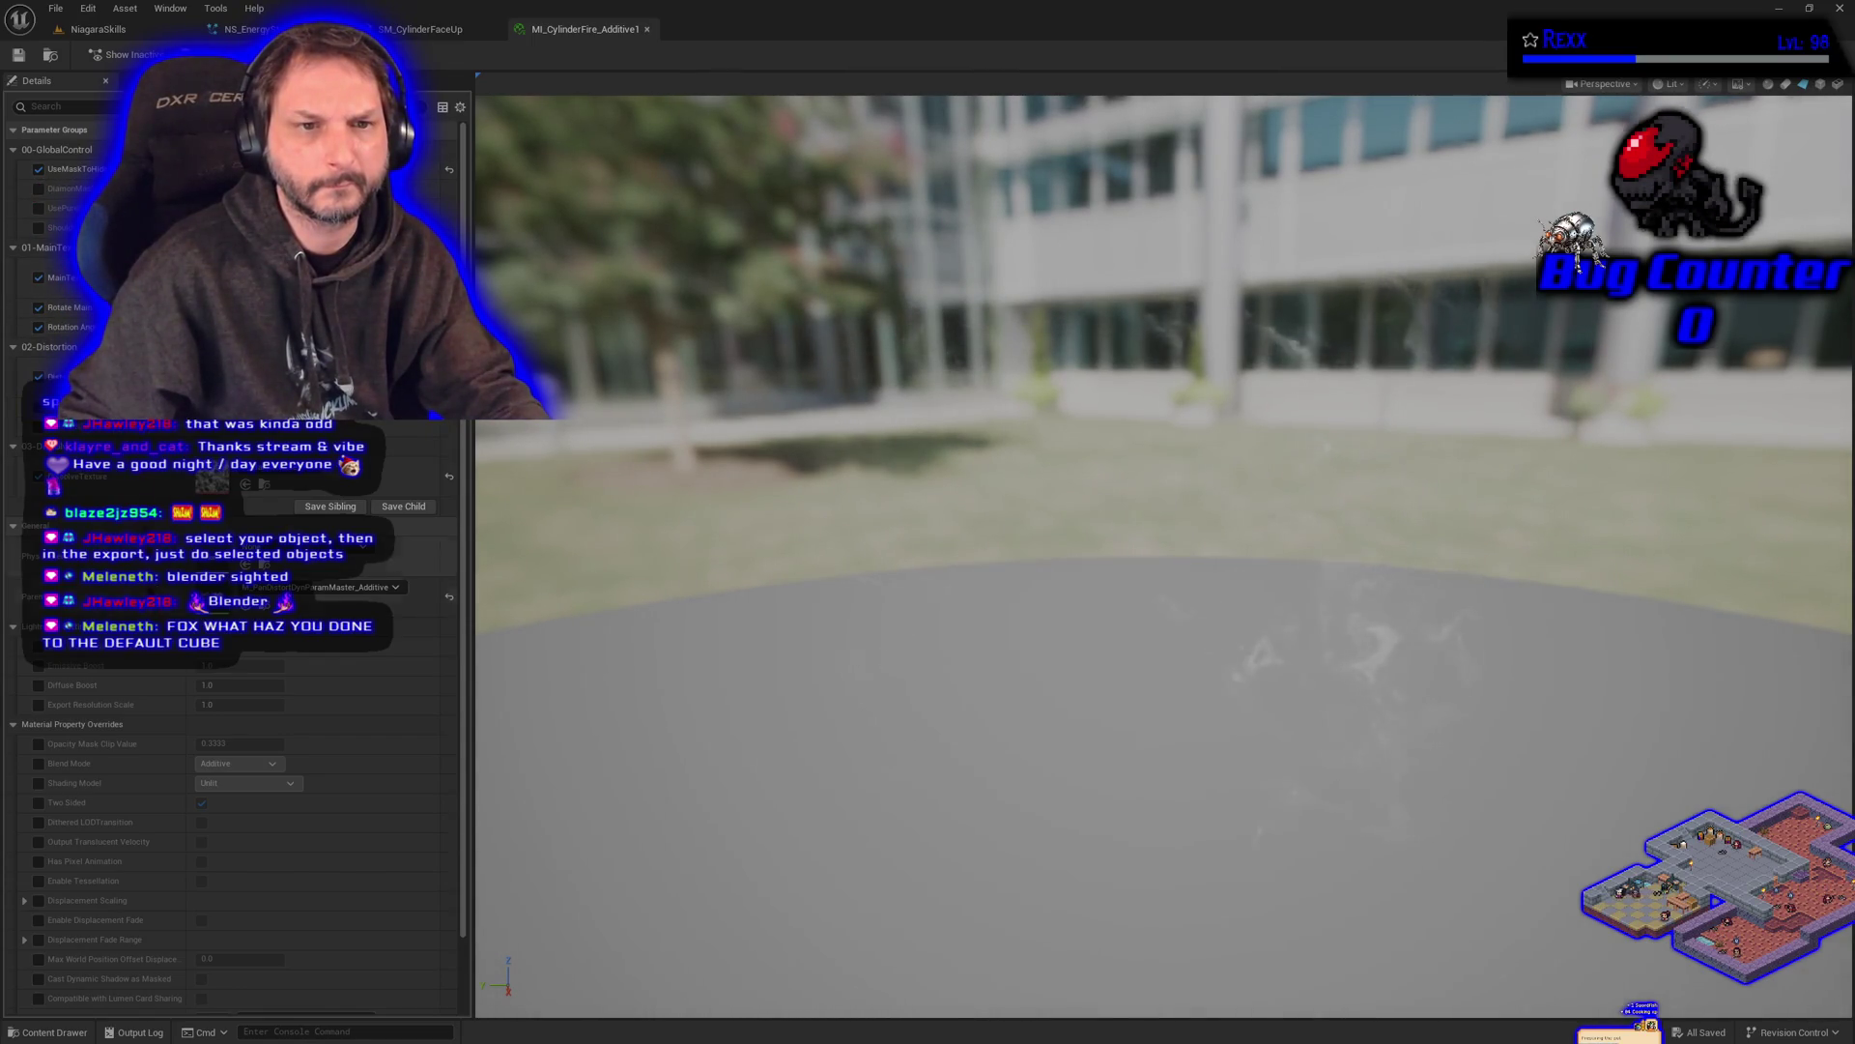
- Set the DissolveTexture parameter to T_CloudNoise
{"action": "left_click", "coordinate": [83, 1032]}
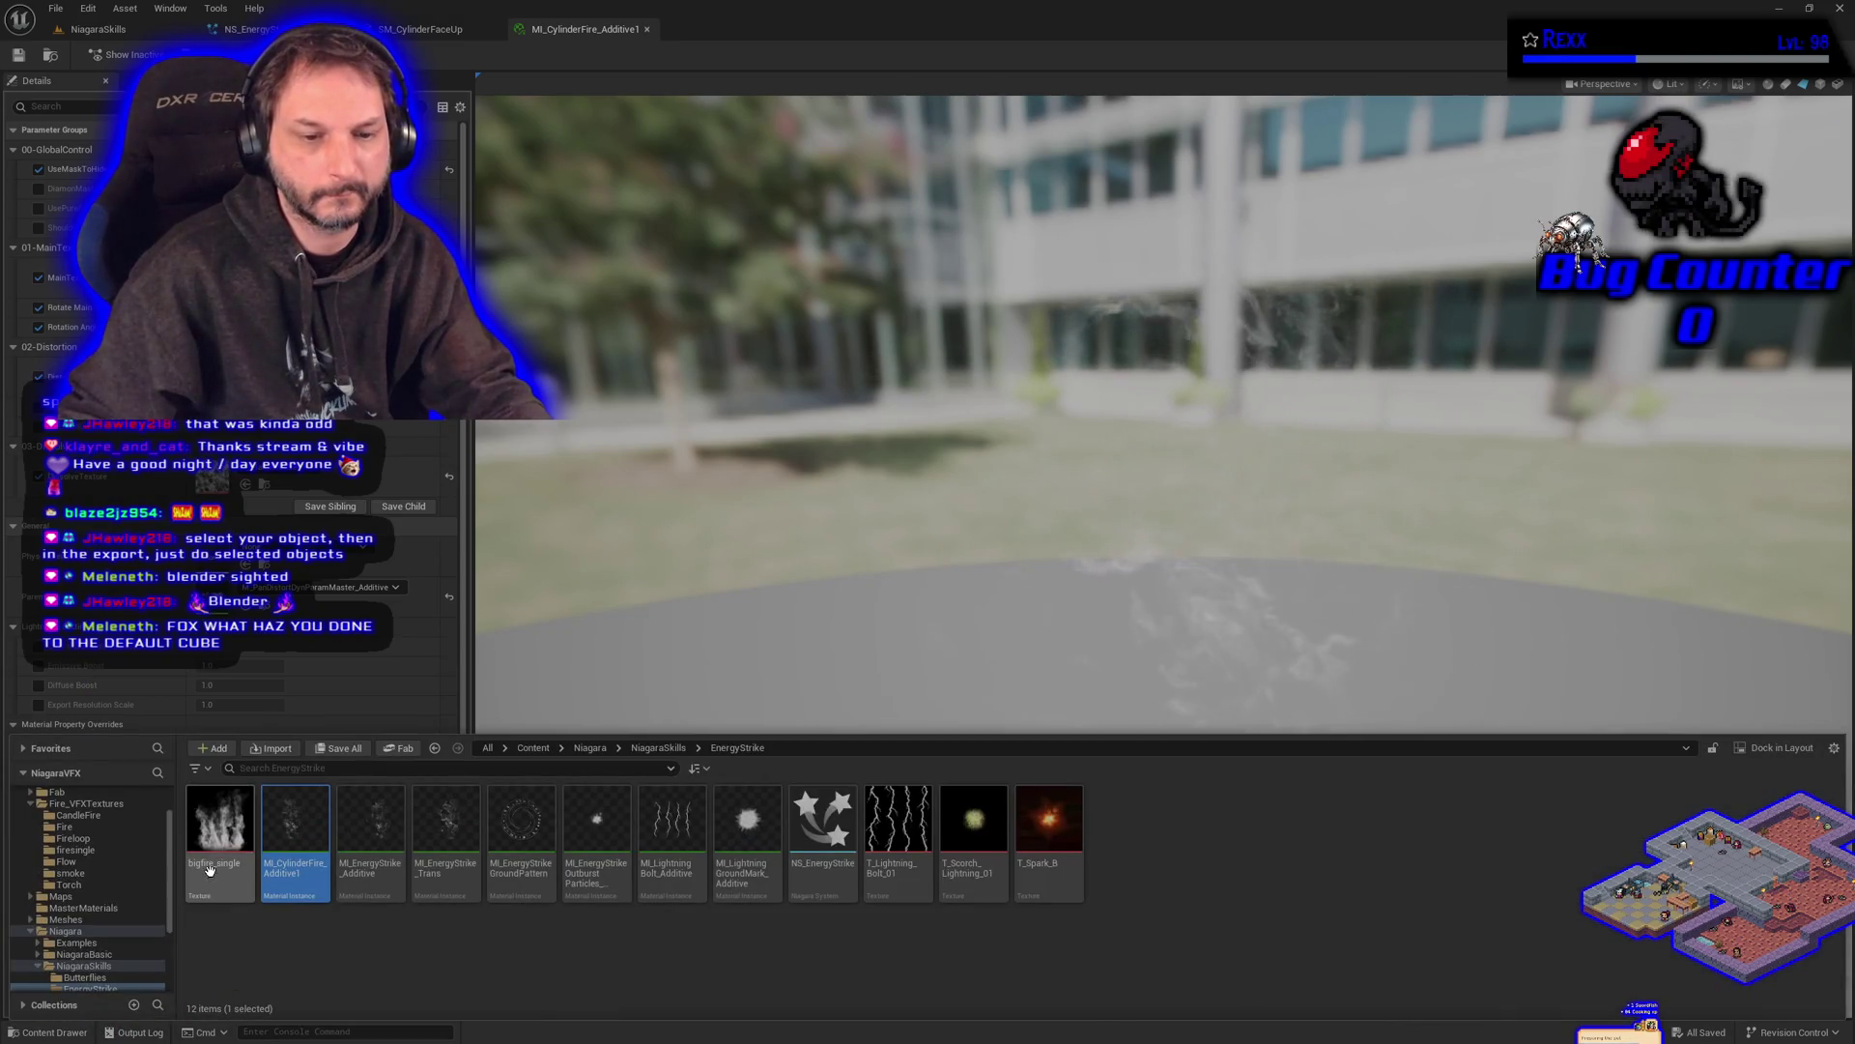
{"action": "left_click", "coordinate": [82, 1032]}
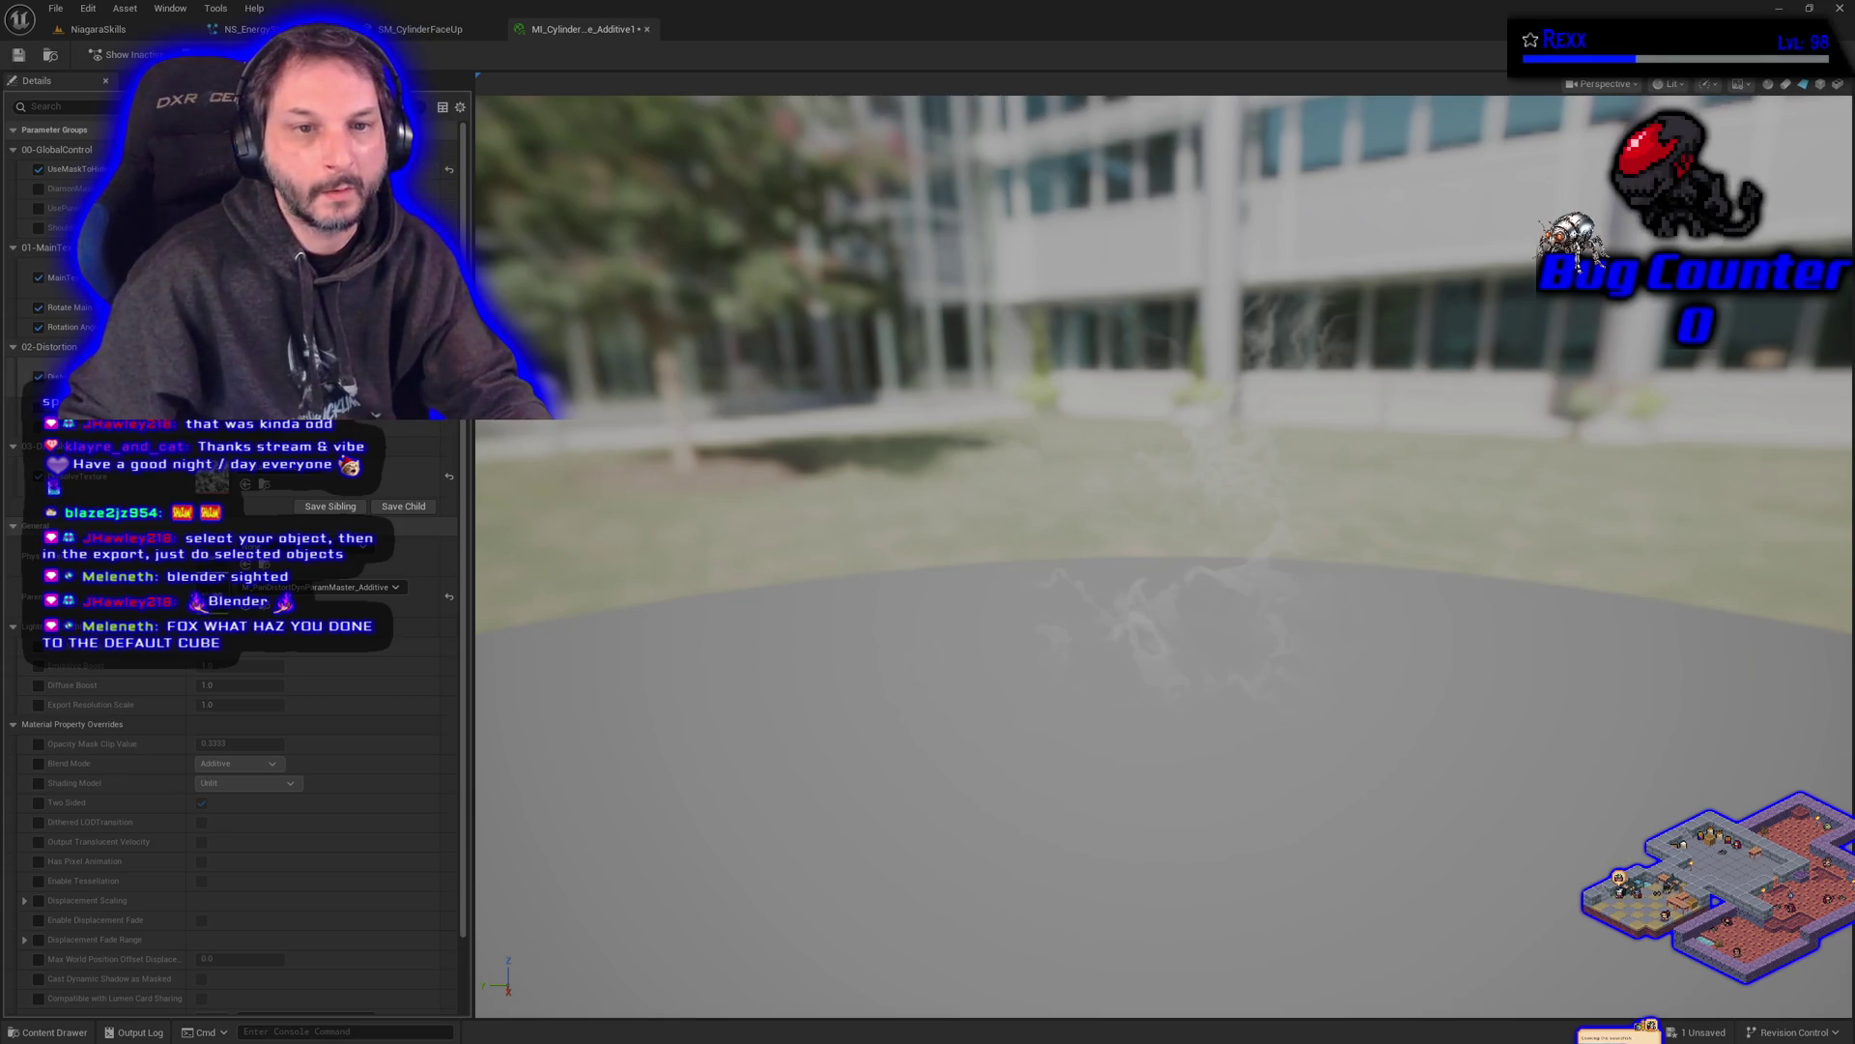
{"action": "left_click", "coordinate": [319, 480]}
{"action": "type", "text": "cloud"}
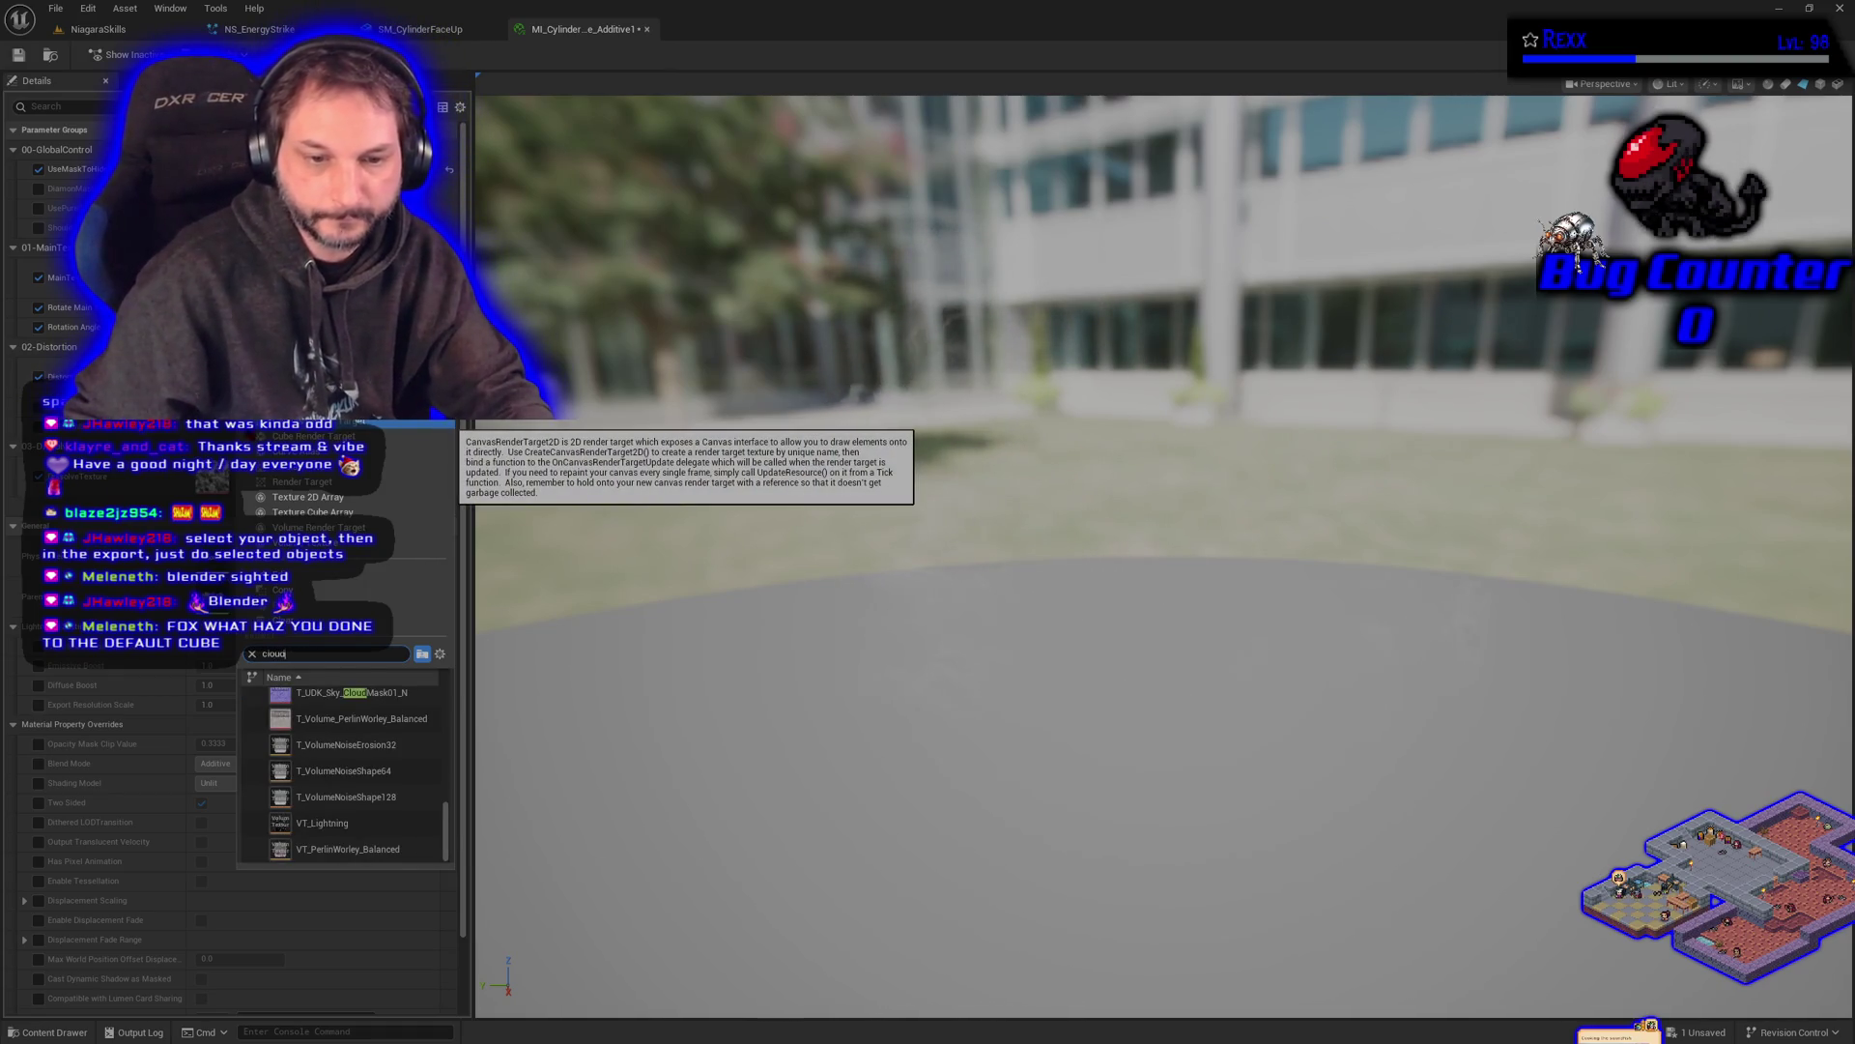
{"action": "type", "text": "noise"}
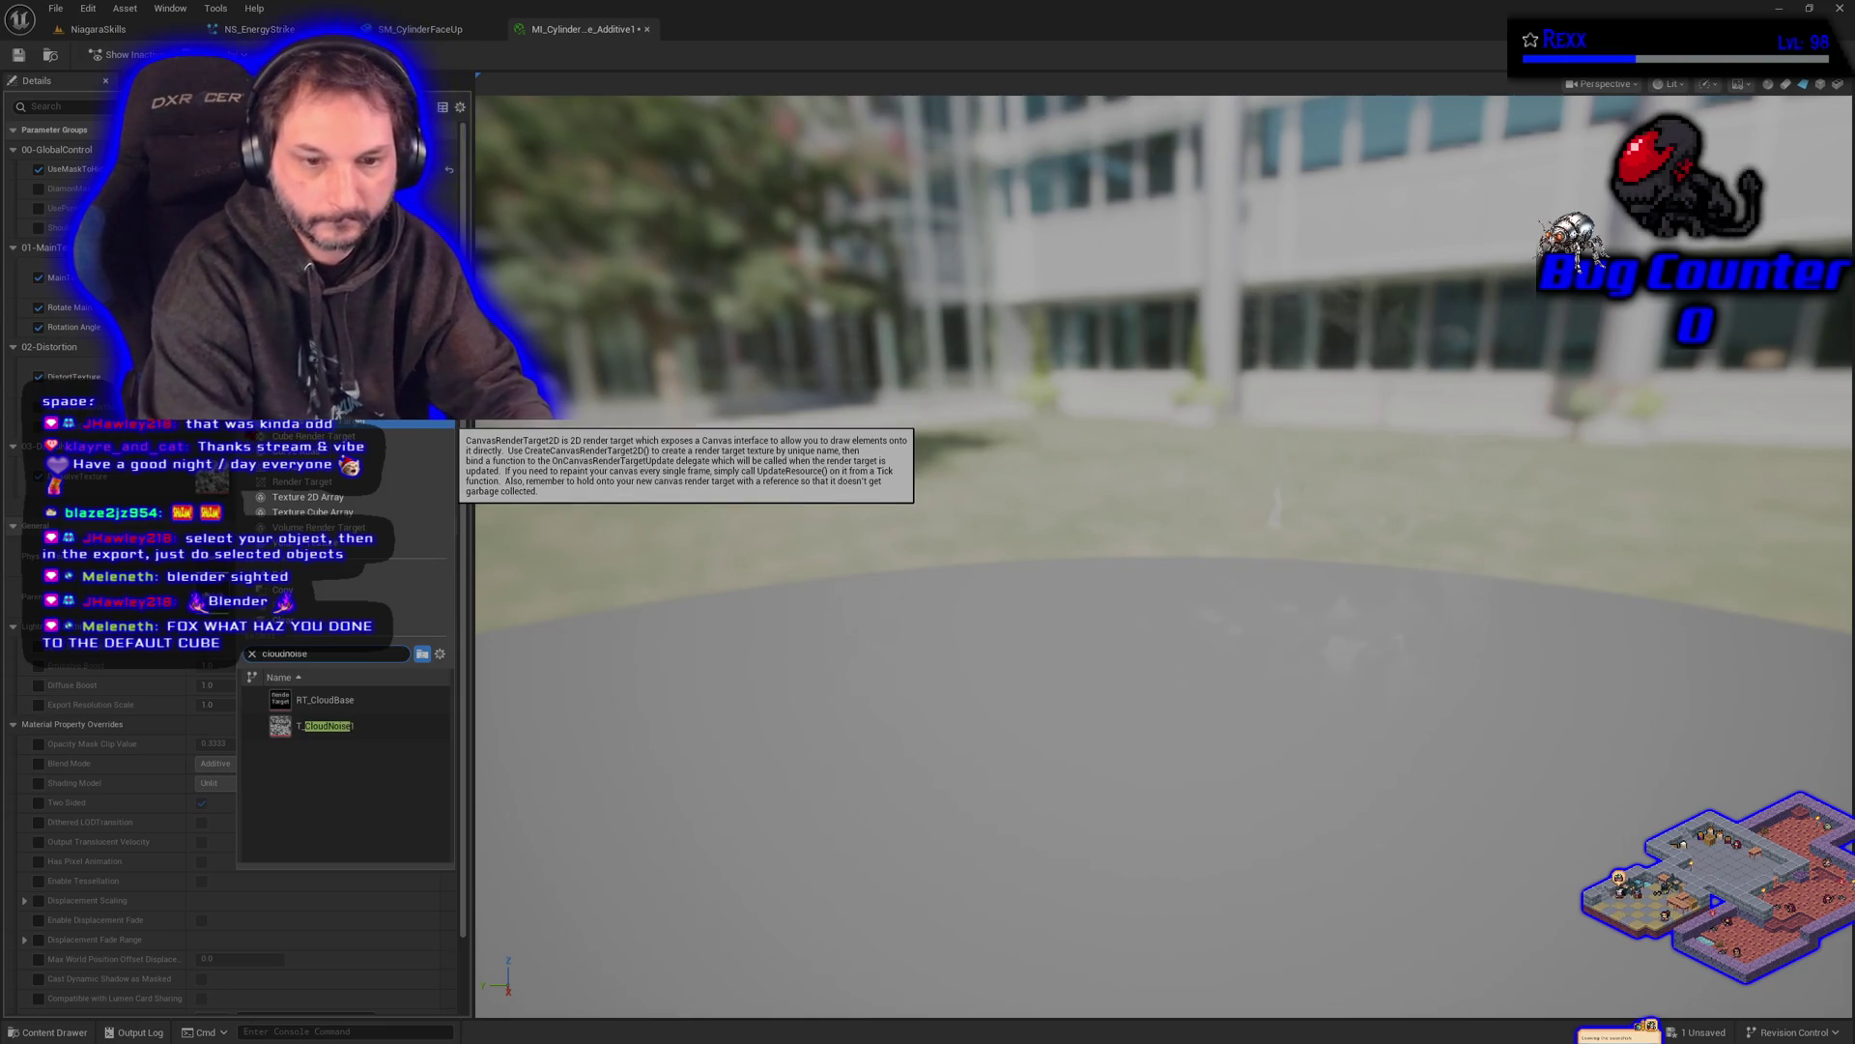
{"action": "left_click", "coordinate": [357, 727]}
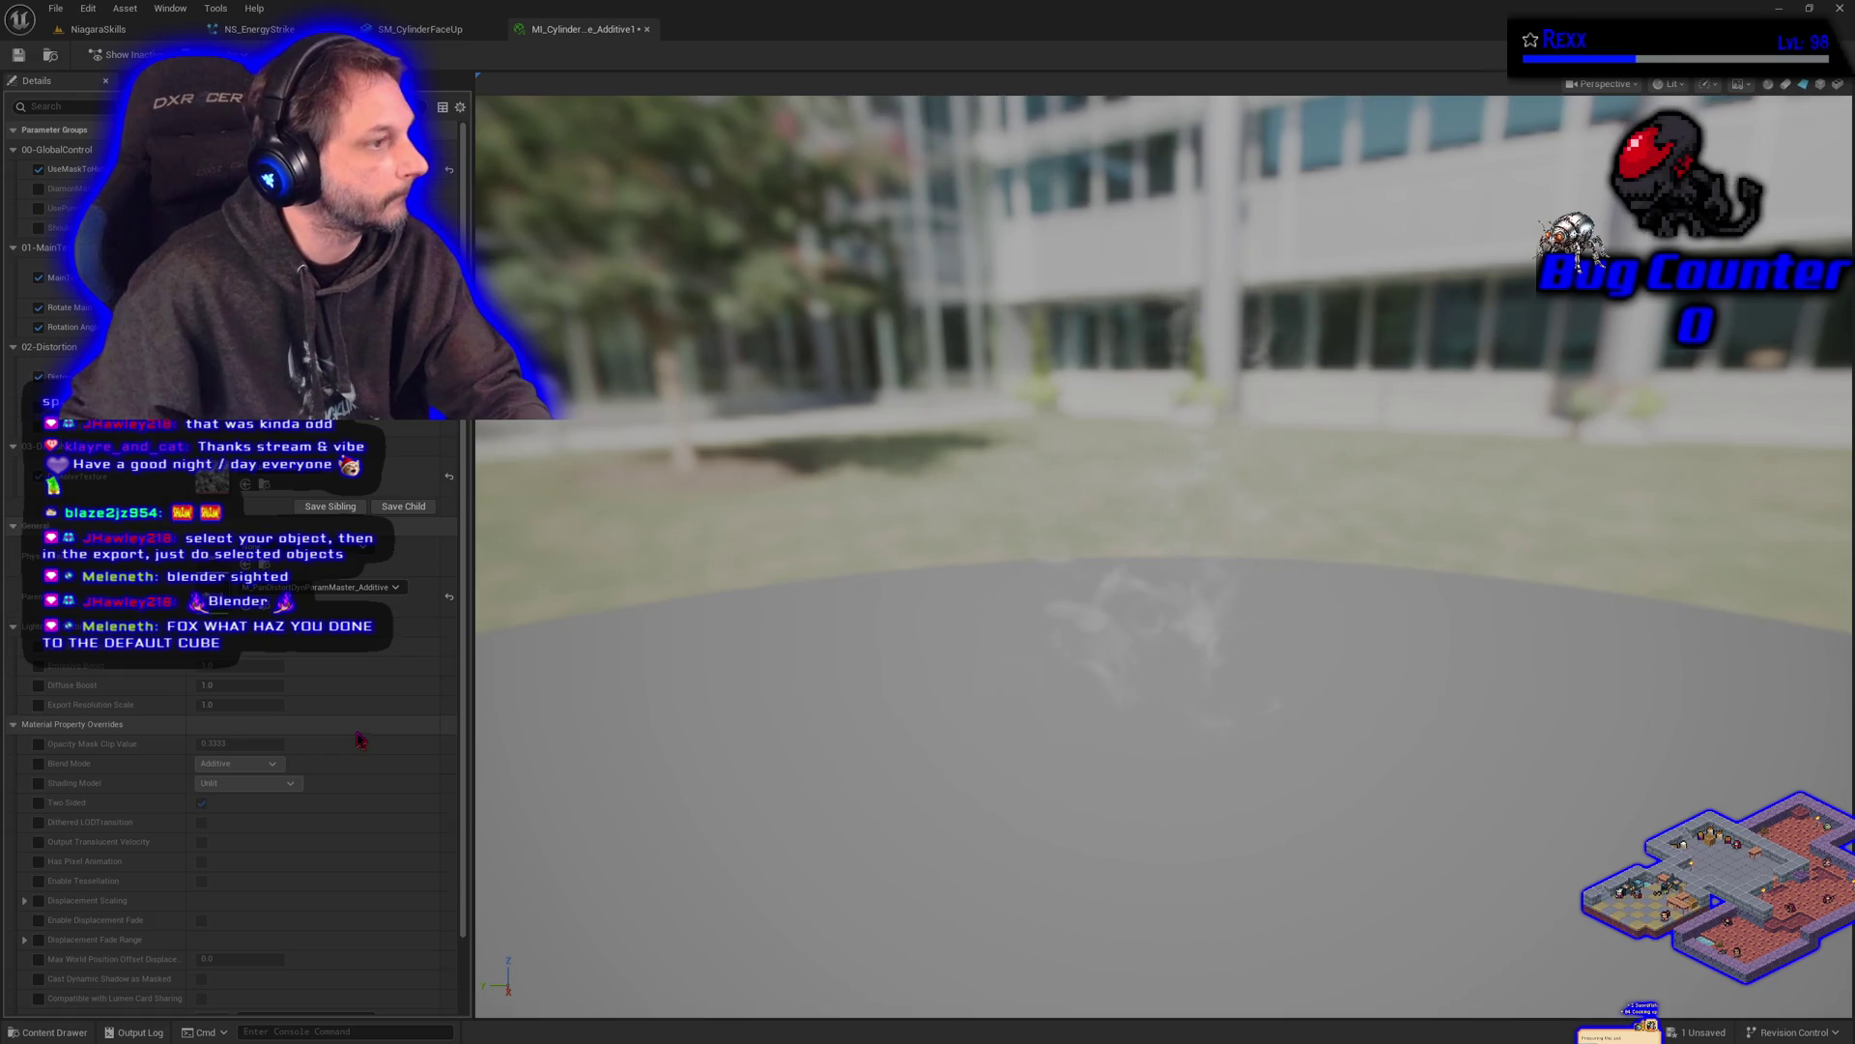
- Save MI_CylinderFire_Additive1 and return to the NS_EnergyStrike system editor
{"action": "left_click", "coordinate": [290, 465]}
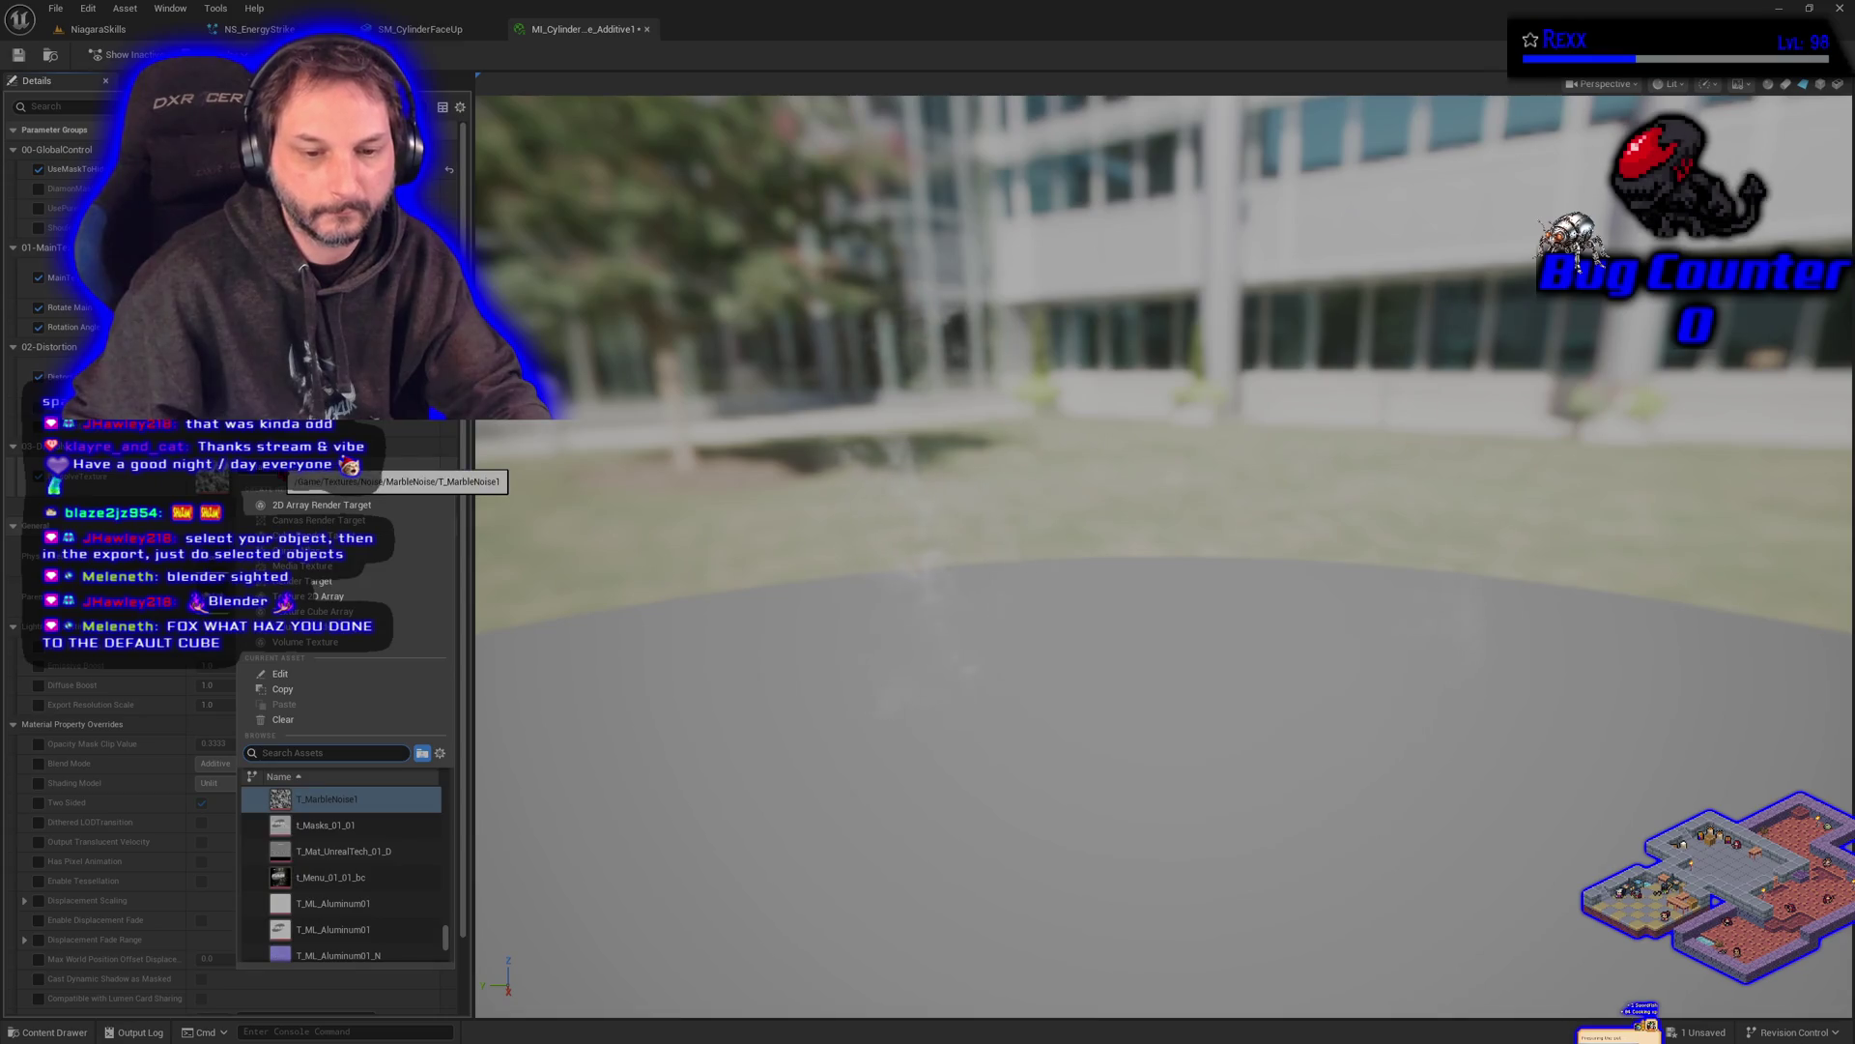
{"action": "left_click", "coordinate": [290, 465]}
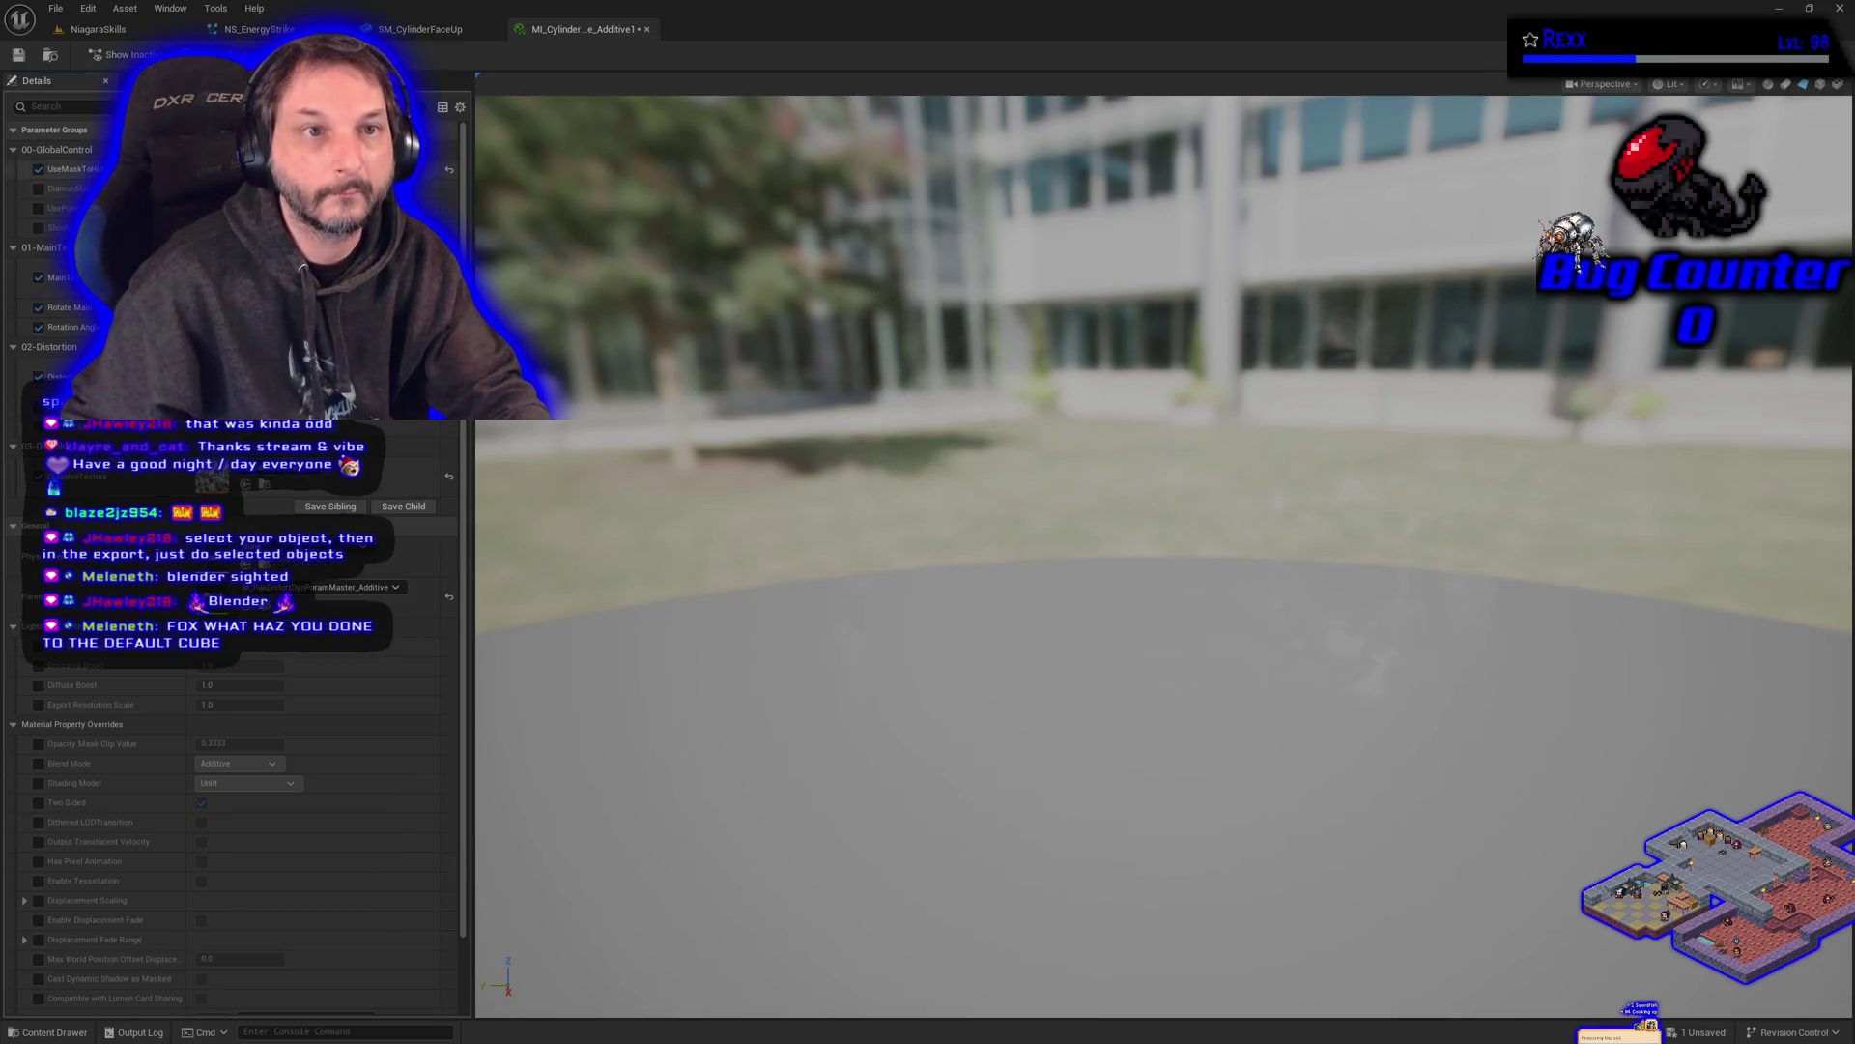
{"action": "key", "text": "ctrl+s"}
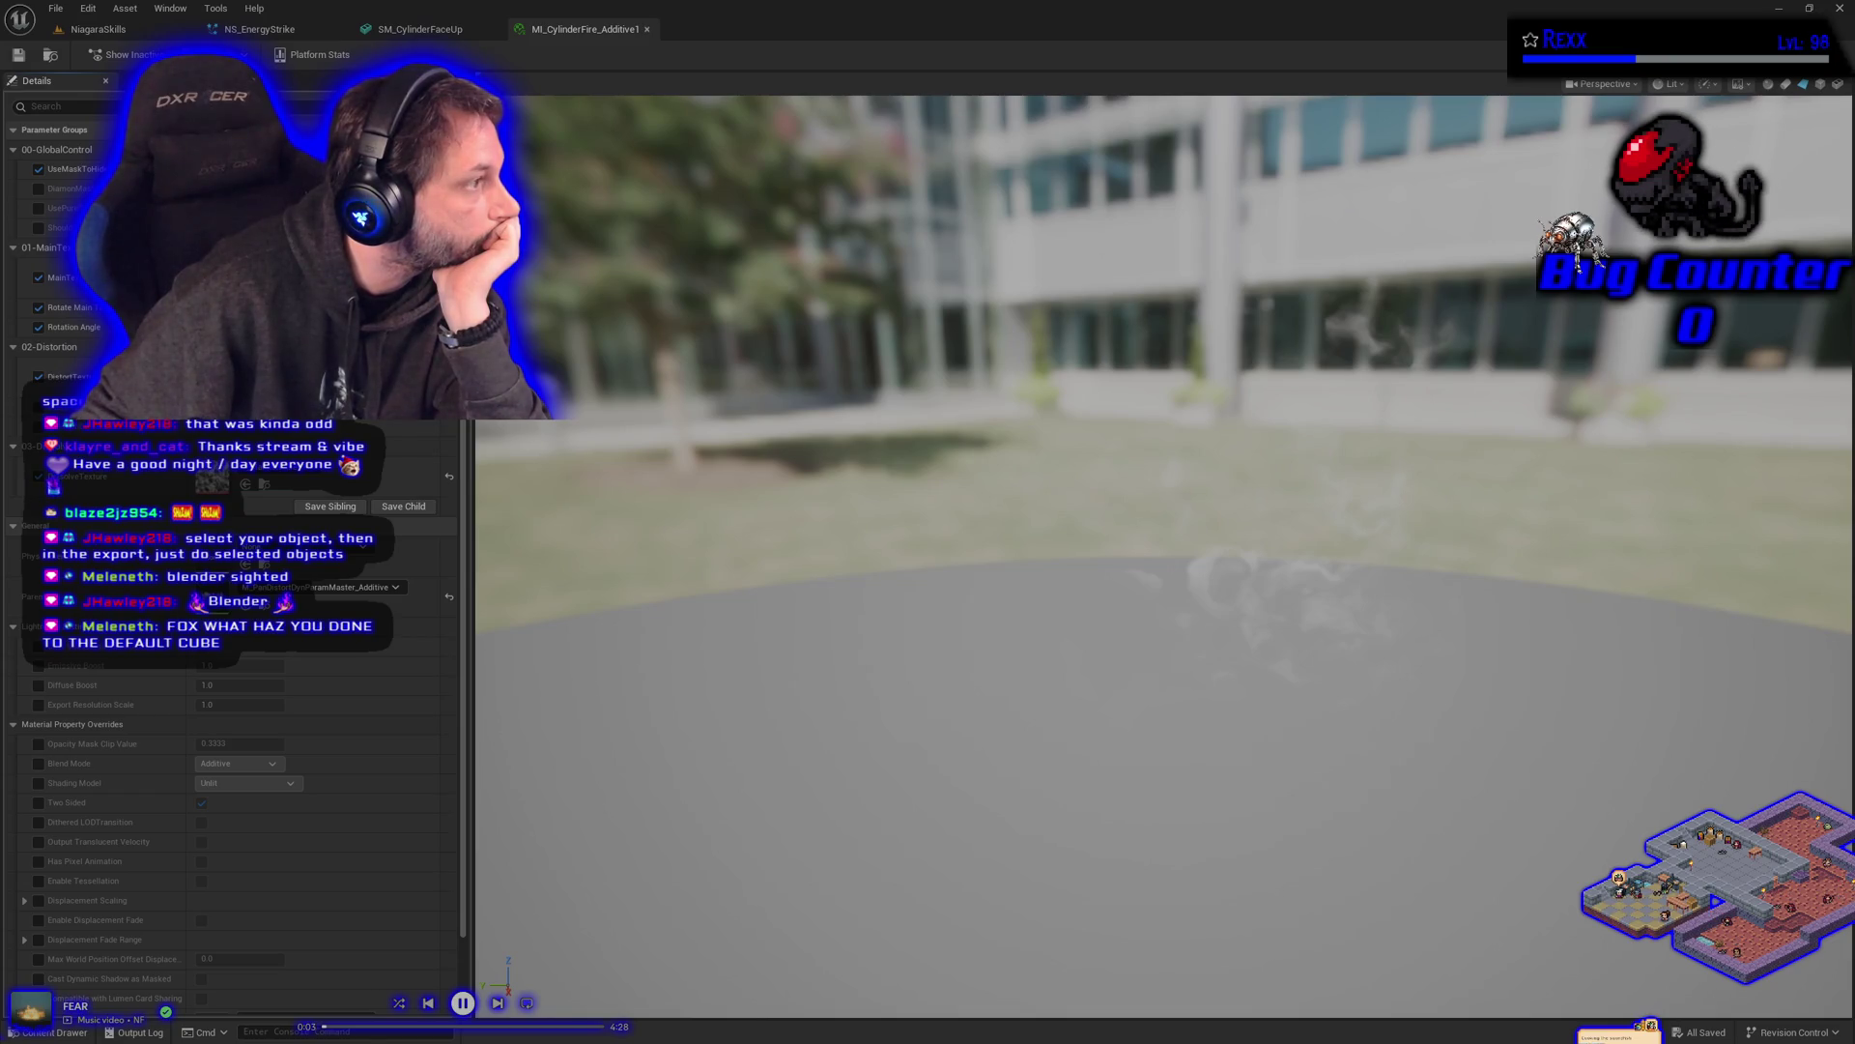
{"action": "left_click", "coordinate": [256, 9]}
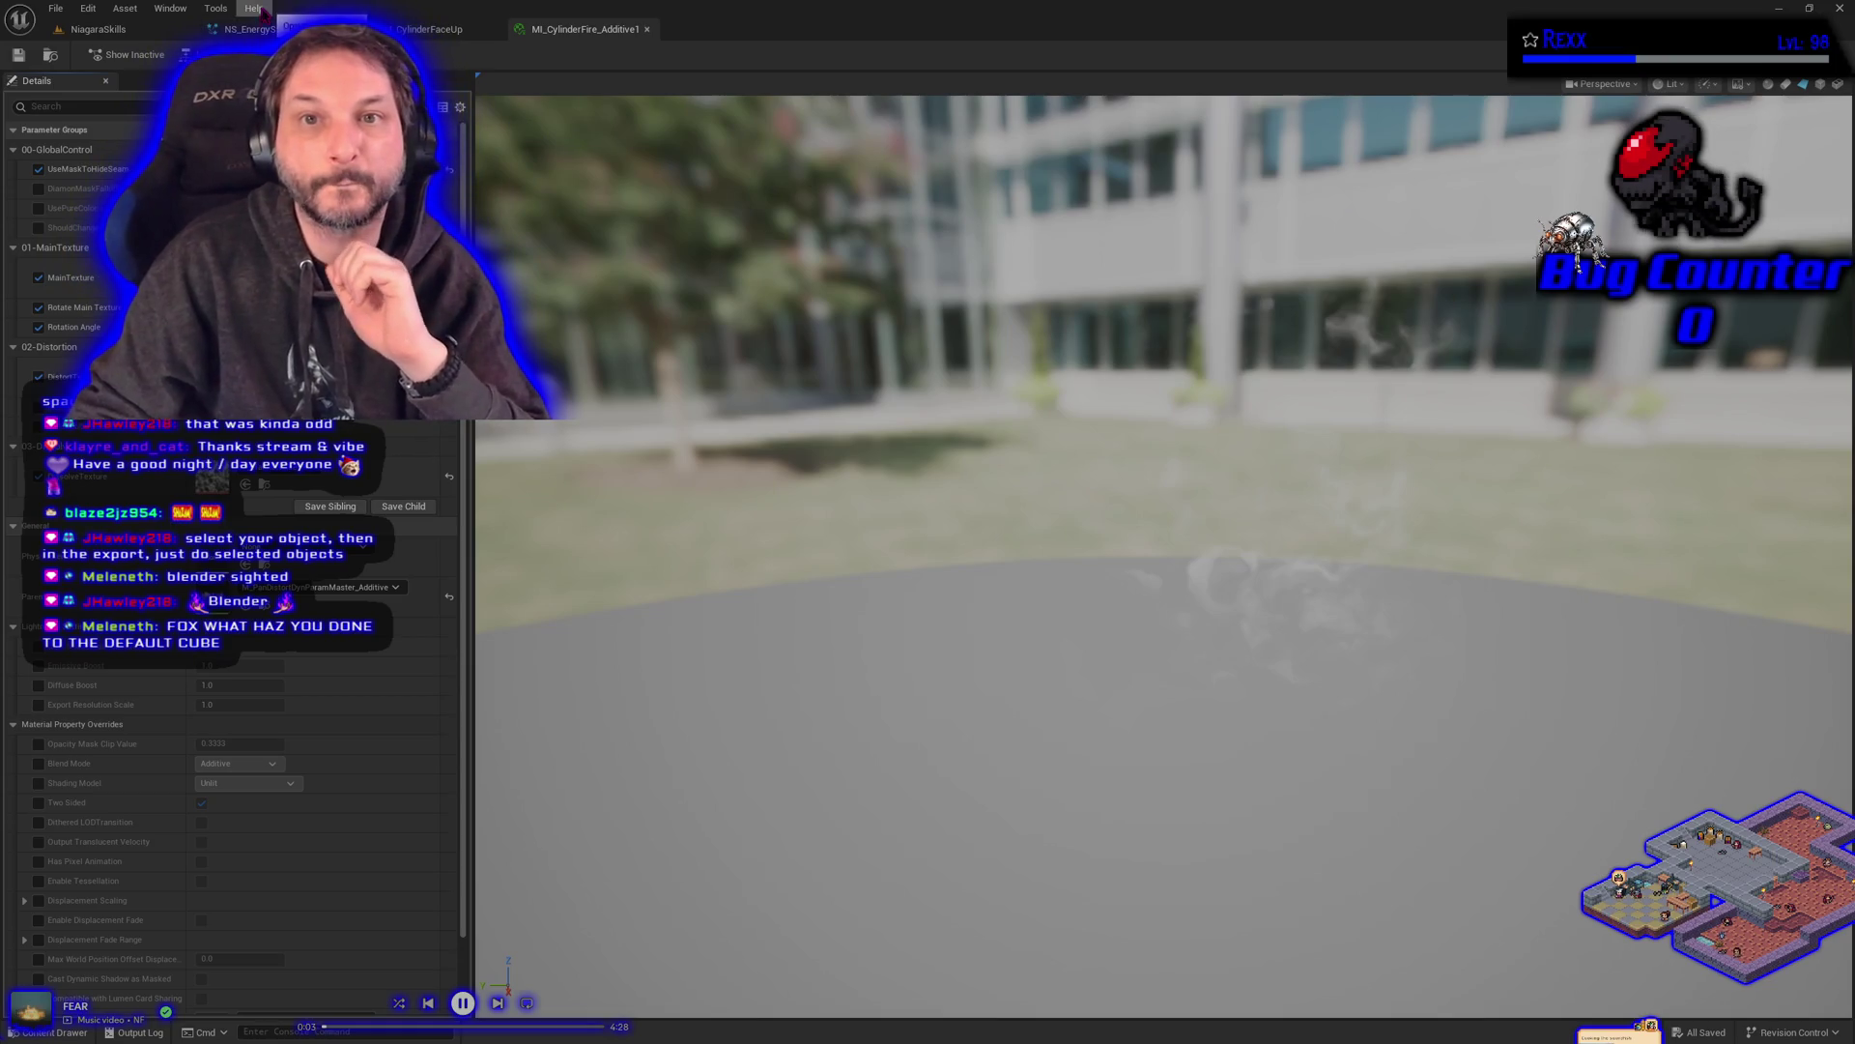
{"action": "left_click", "coordinate": [249, 29]}
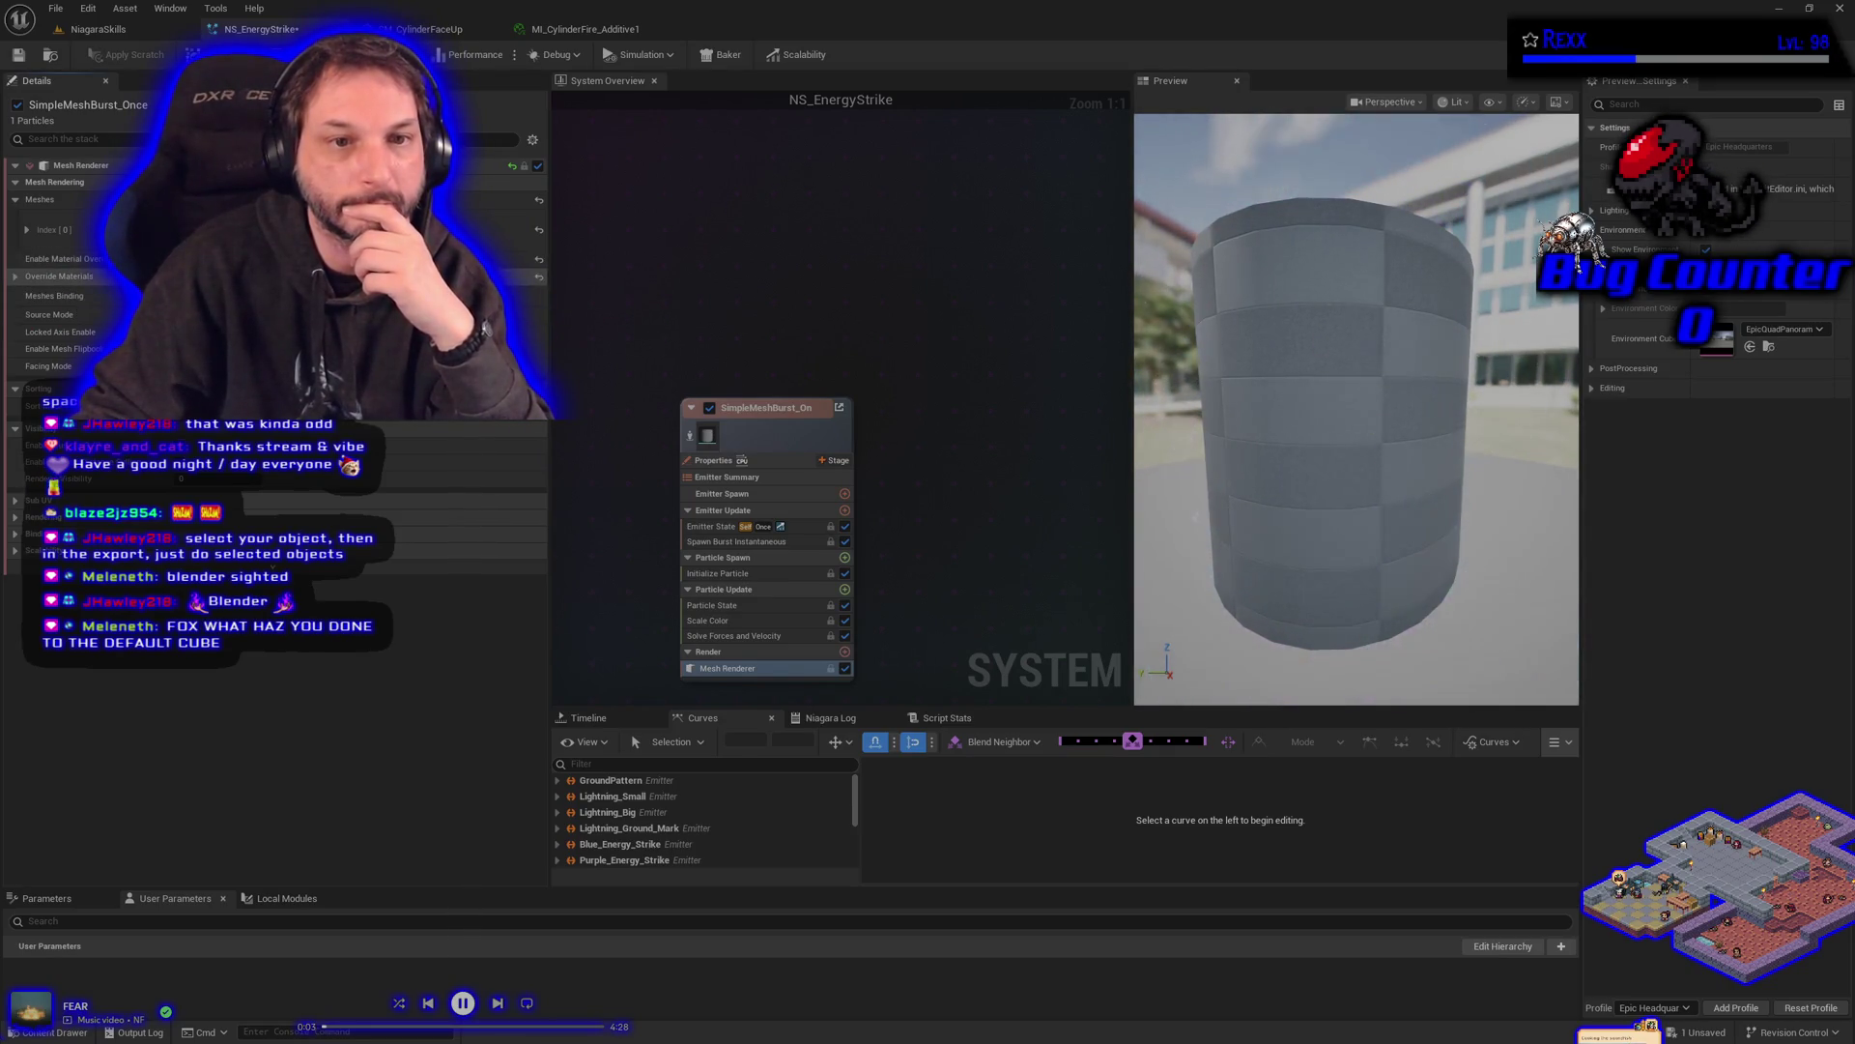
- Put MI_CylinderFire_Additive1 in the SimpleMeshBurst Explicit Mat override and detach the emitter from its parent
{"action": "left_click", "coordinate": [15, 277]}
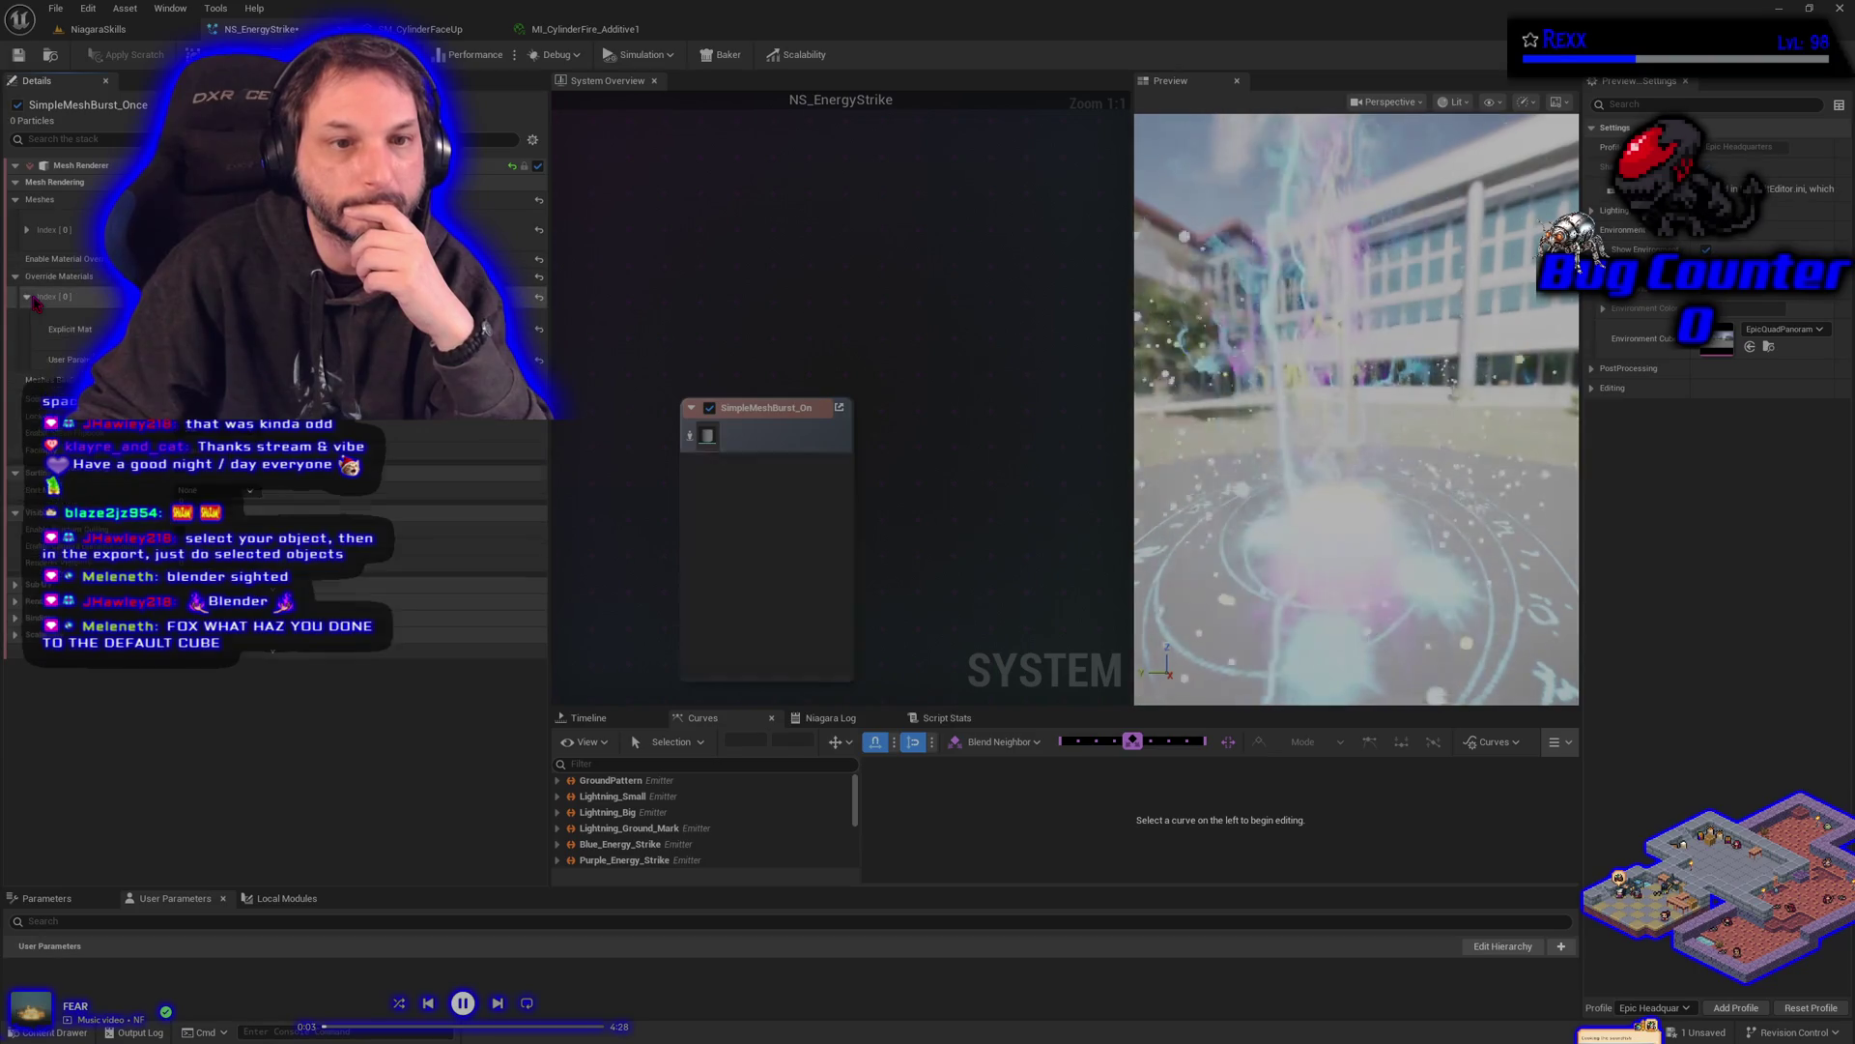
{"action": "left_click", "coordinate": [82, 1033]}
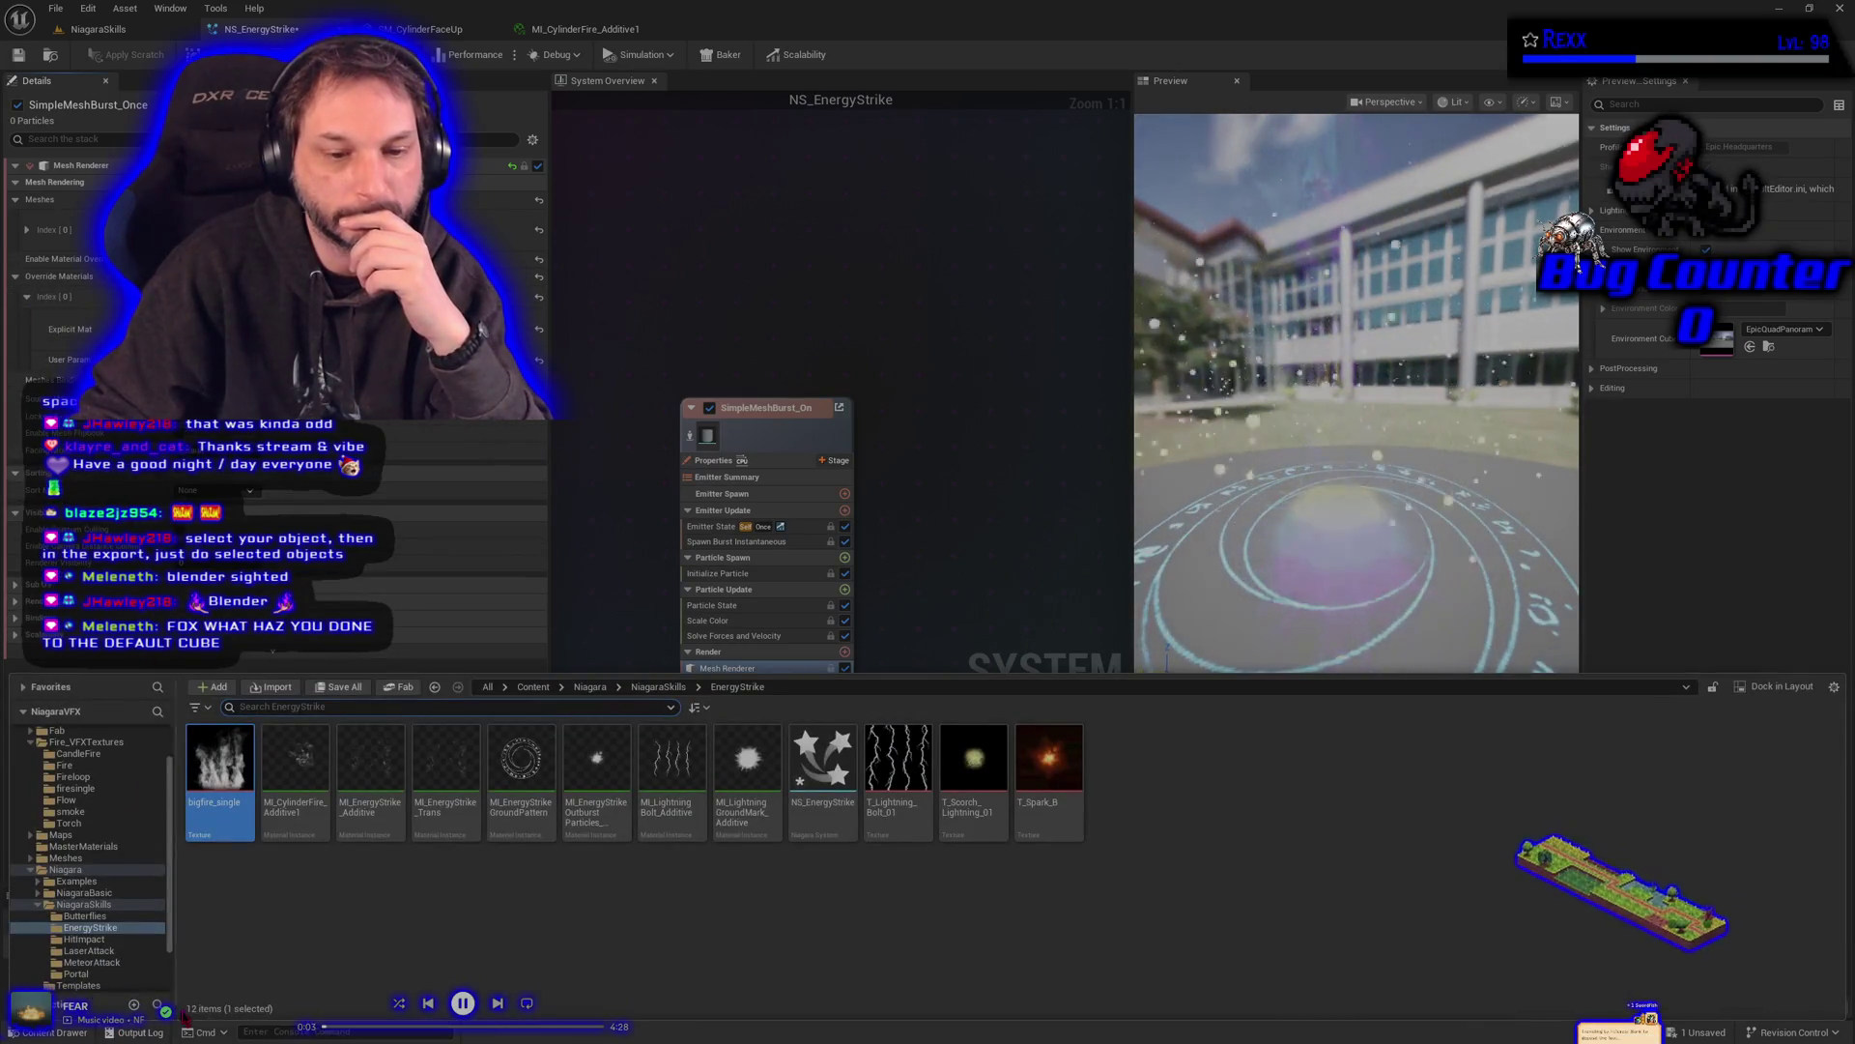
{"action": "left_click_drag", "start_coordinate": [294, 763], "coordinate": [309, 329]}
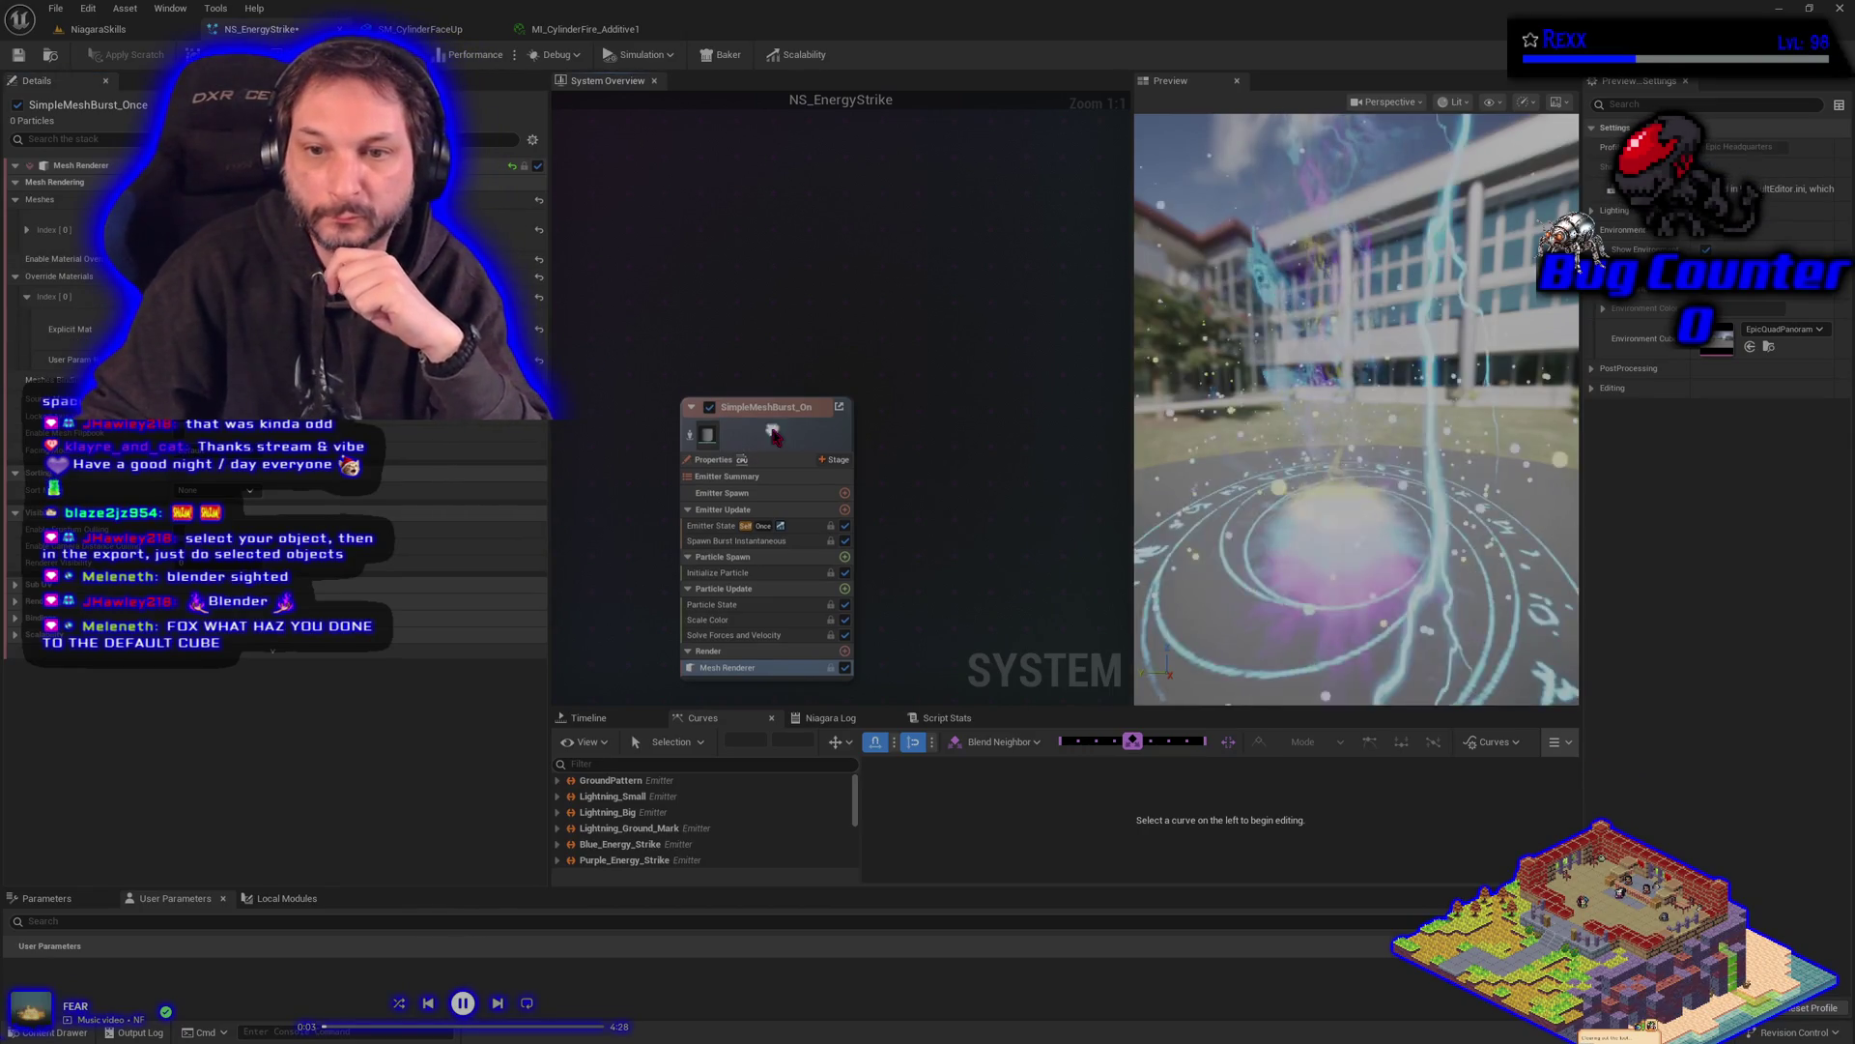
{"action": "right_click", "coordinate": [773, 433]}
{"action": "left_click", "coordinate": [901, 569]}
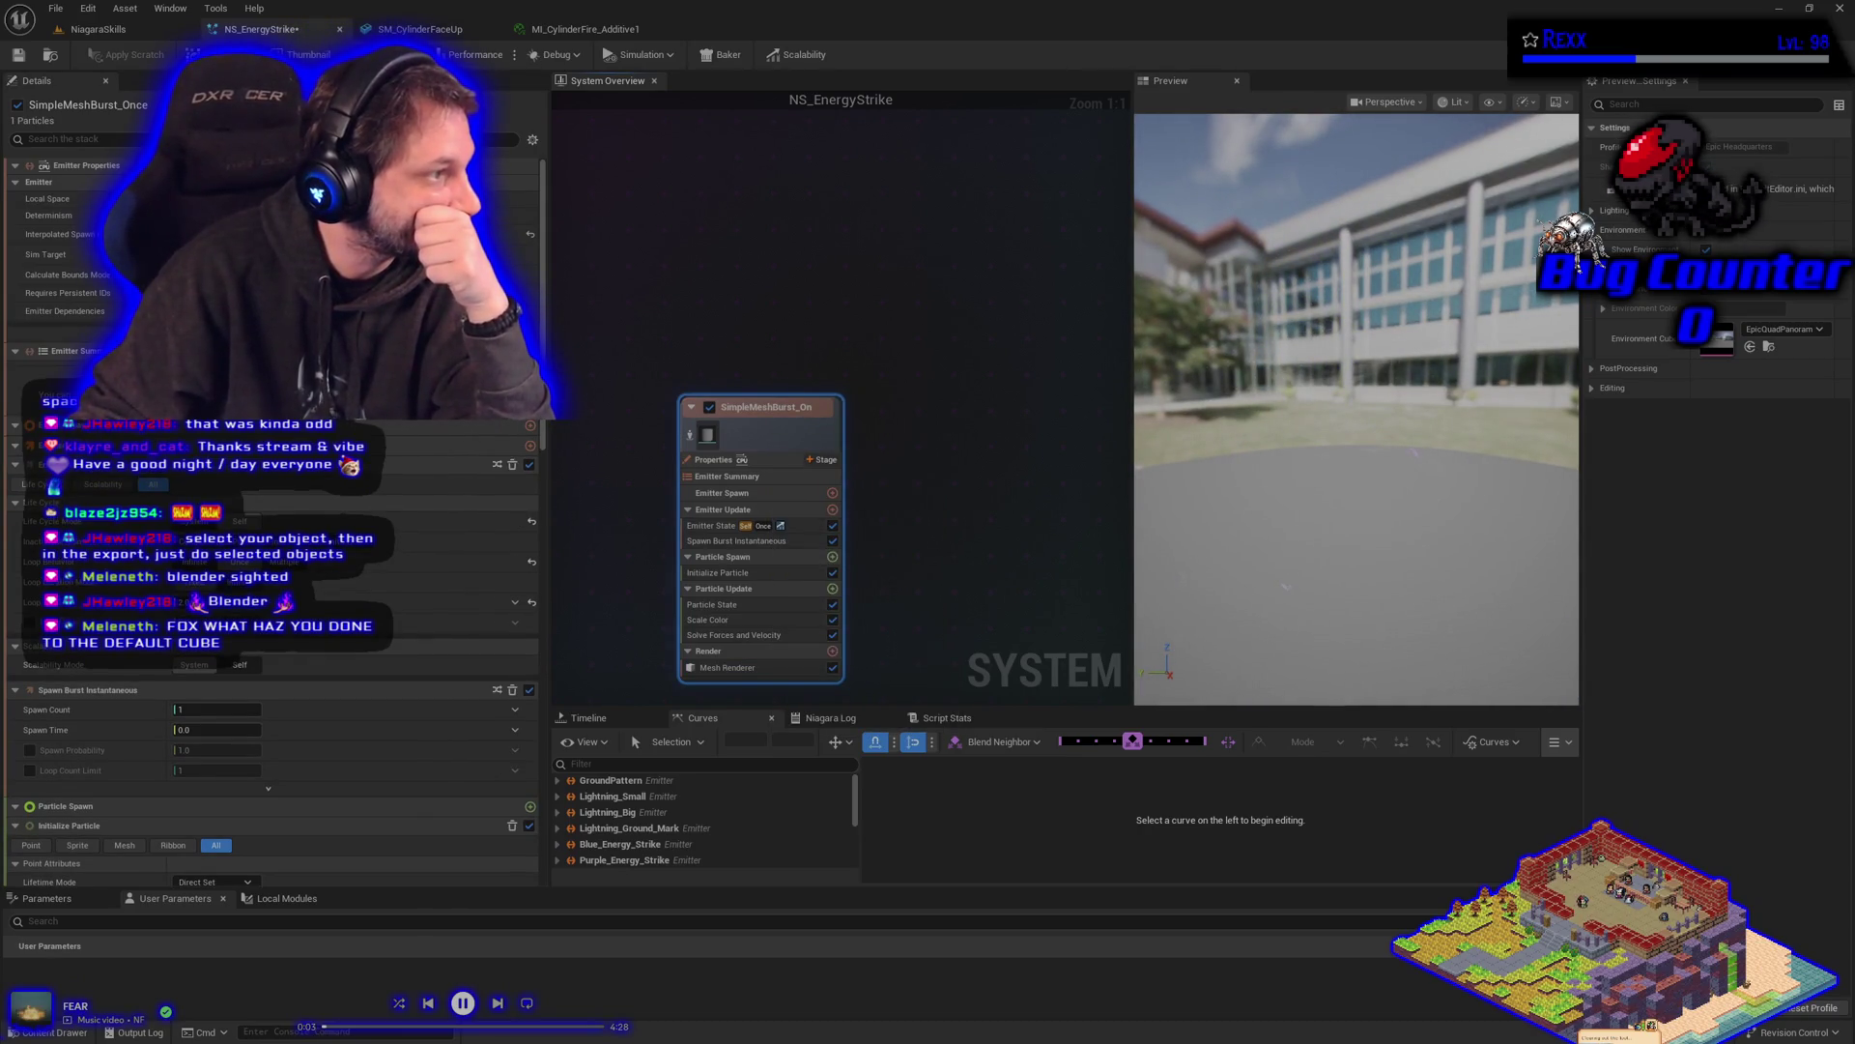
- Enable Loop Delay in SimpleMeshBurst's Emitter State and save NS_EnergyStrike
{"action": "left_click", "coordinate": [697, 529]}
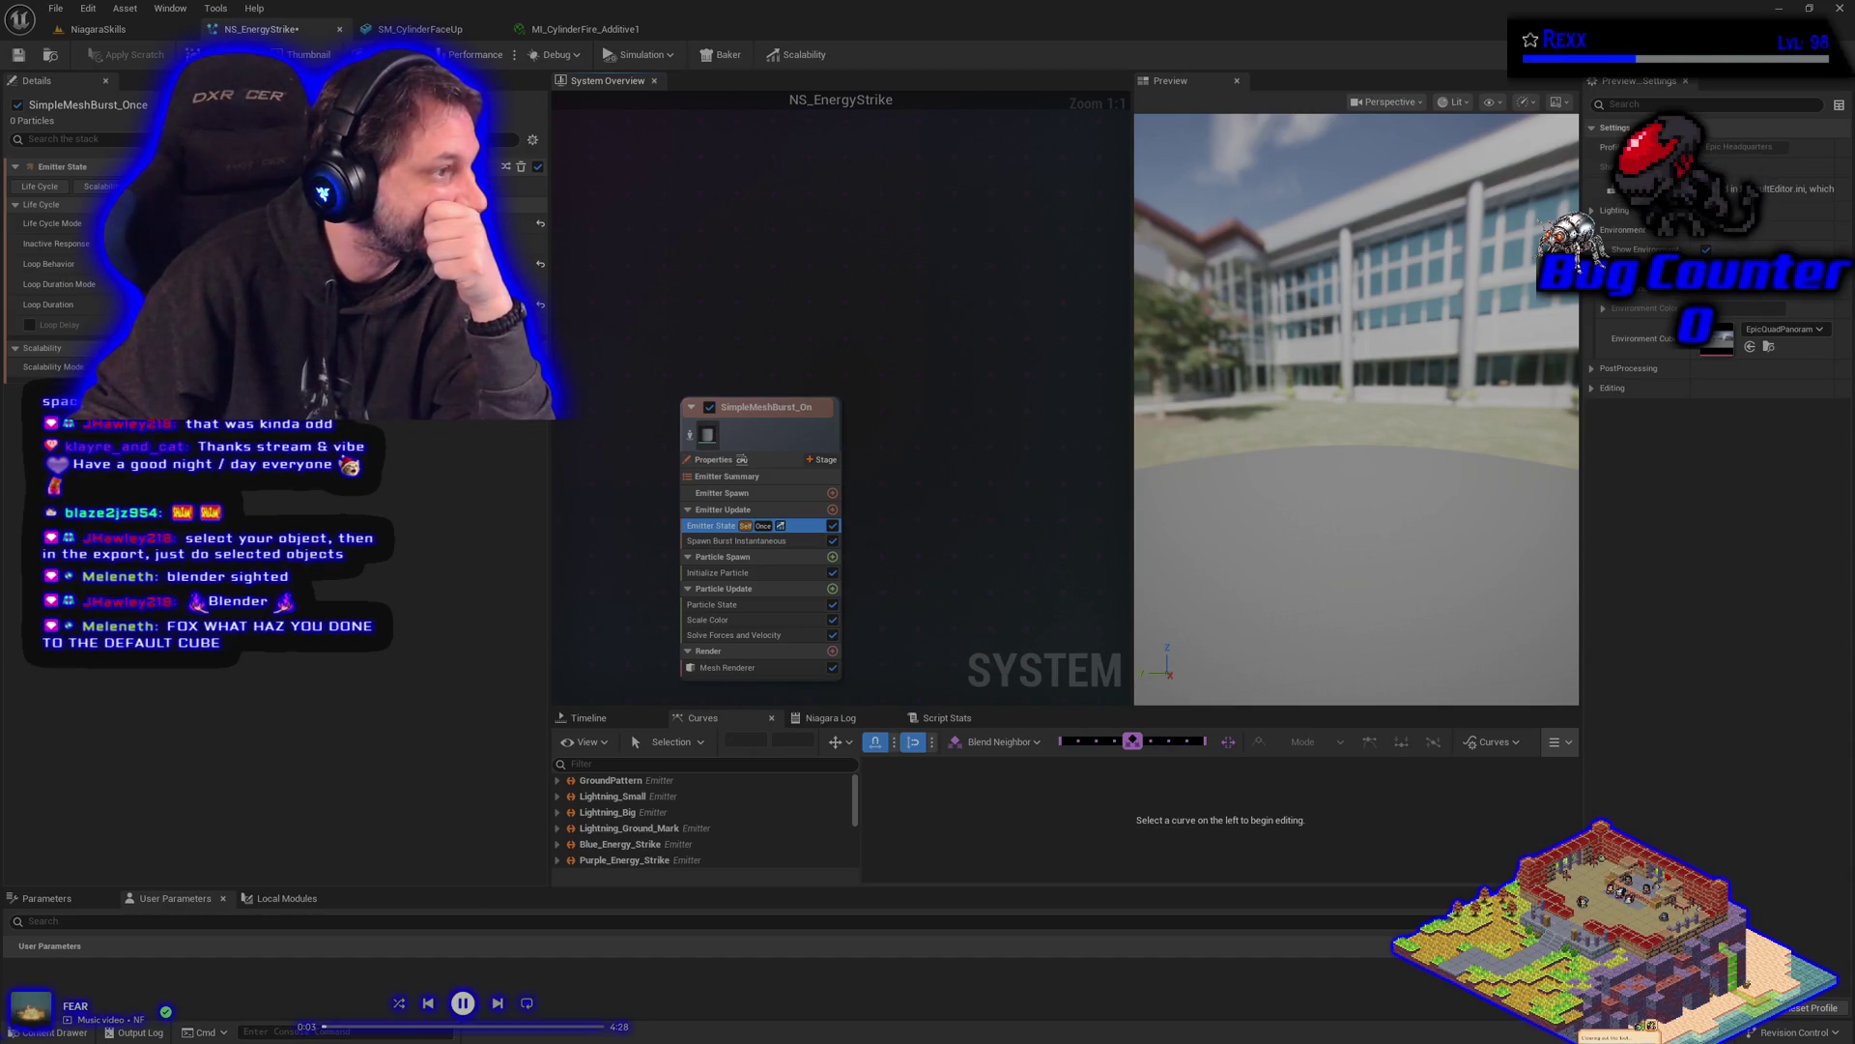
{"action": "left_click", "coordinate": [30, 325]}
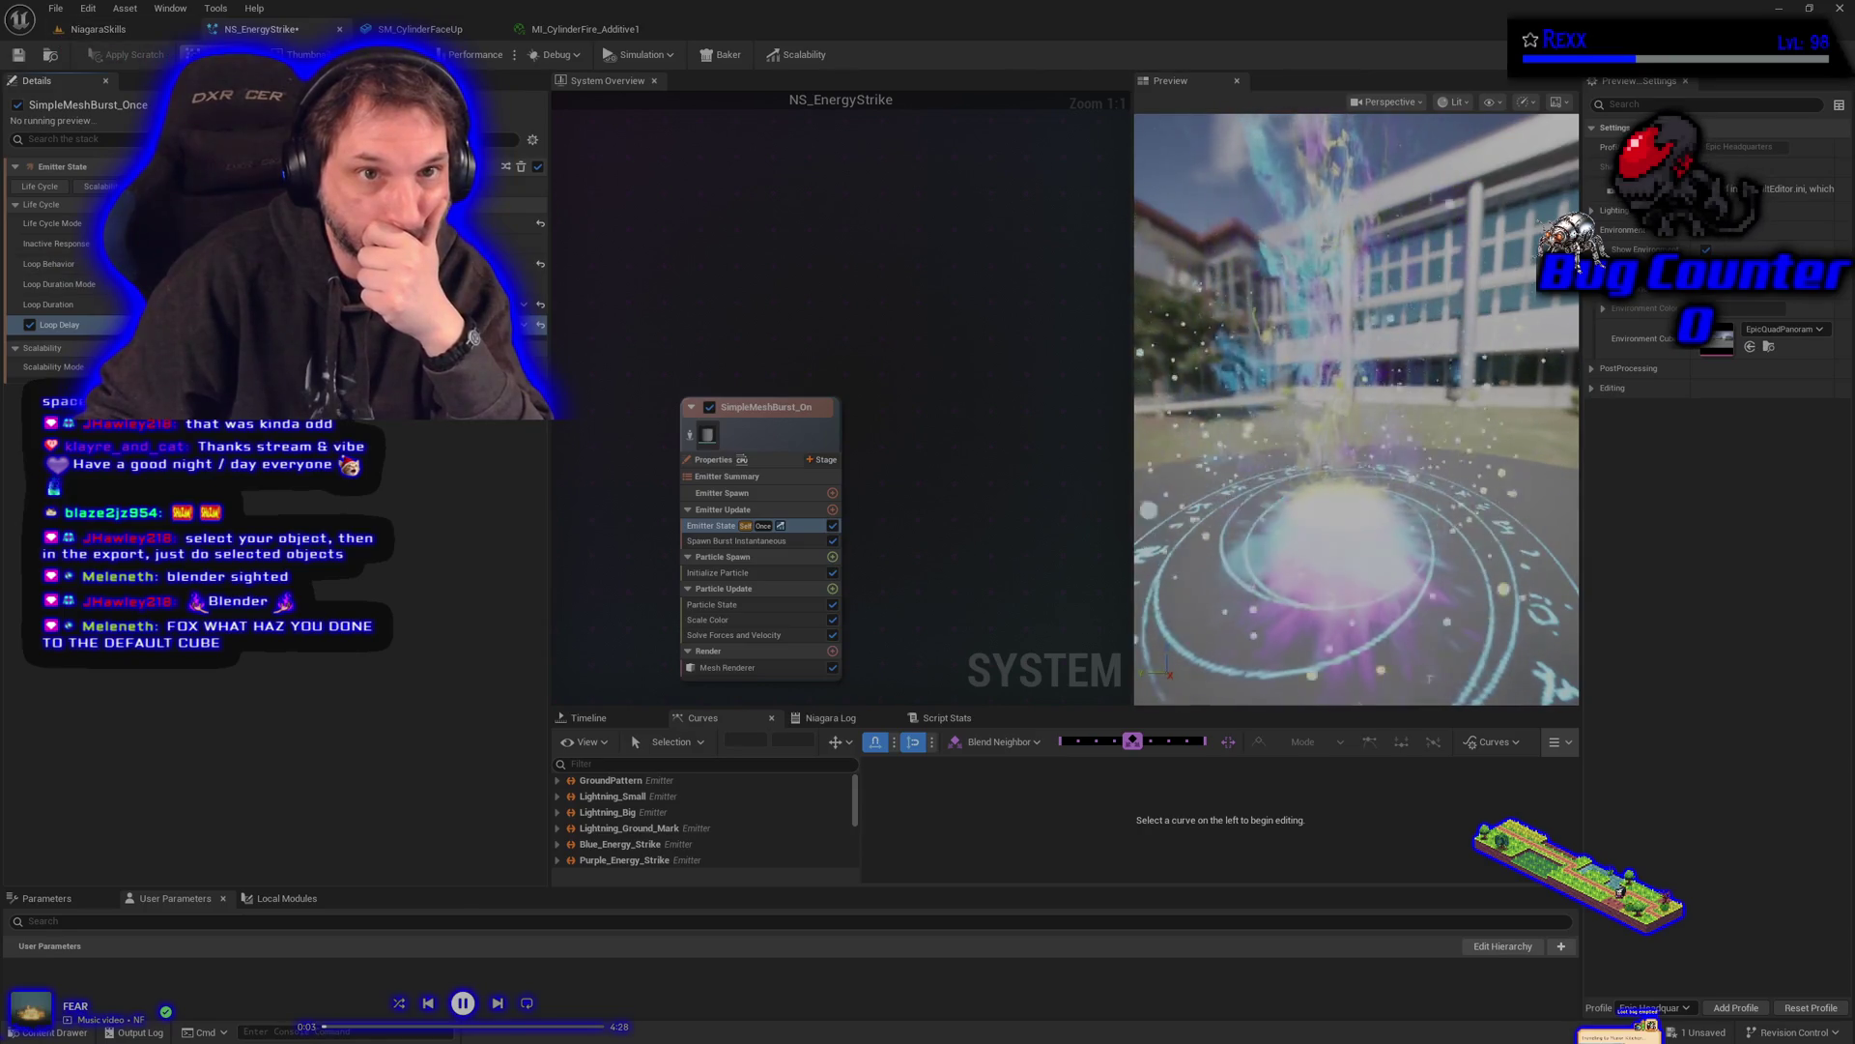
{"action": "left_click", "coordinate": [20, 58]}
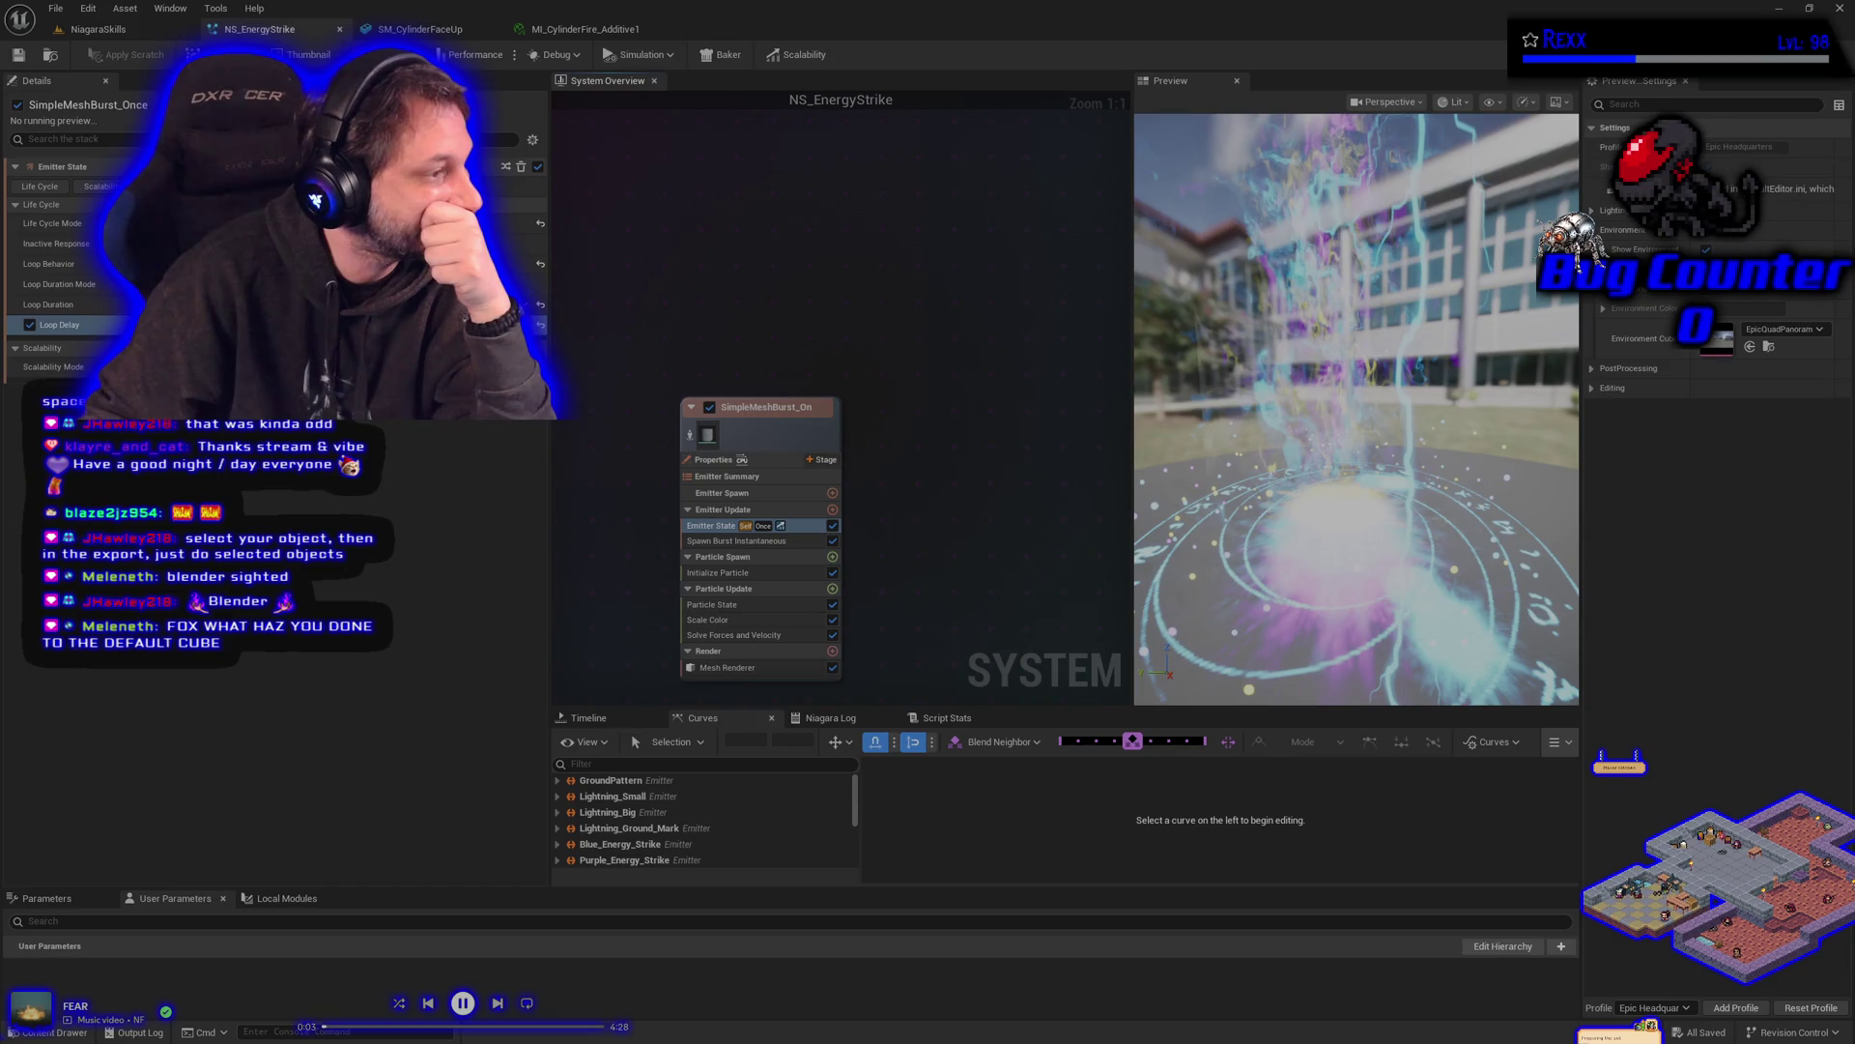
- Edit the particle Lifetime in Initialize Particle, then bring the Outburst_Particles emitters into view
{"action": "left_click", "coordinate": [717, 572]}
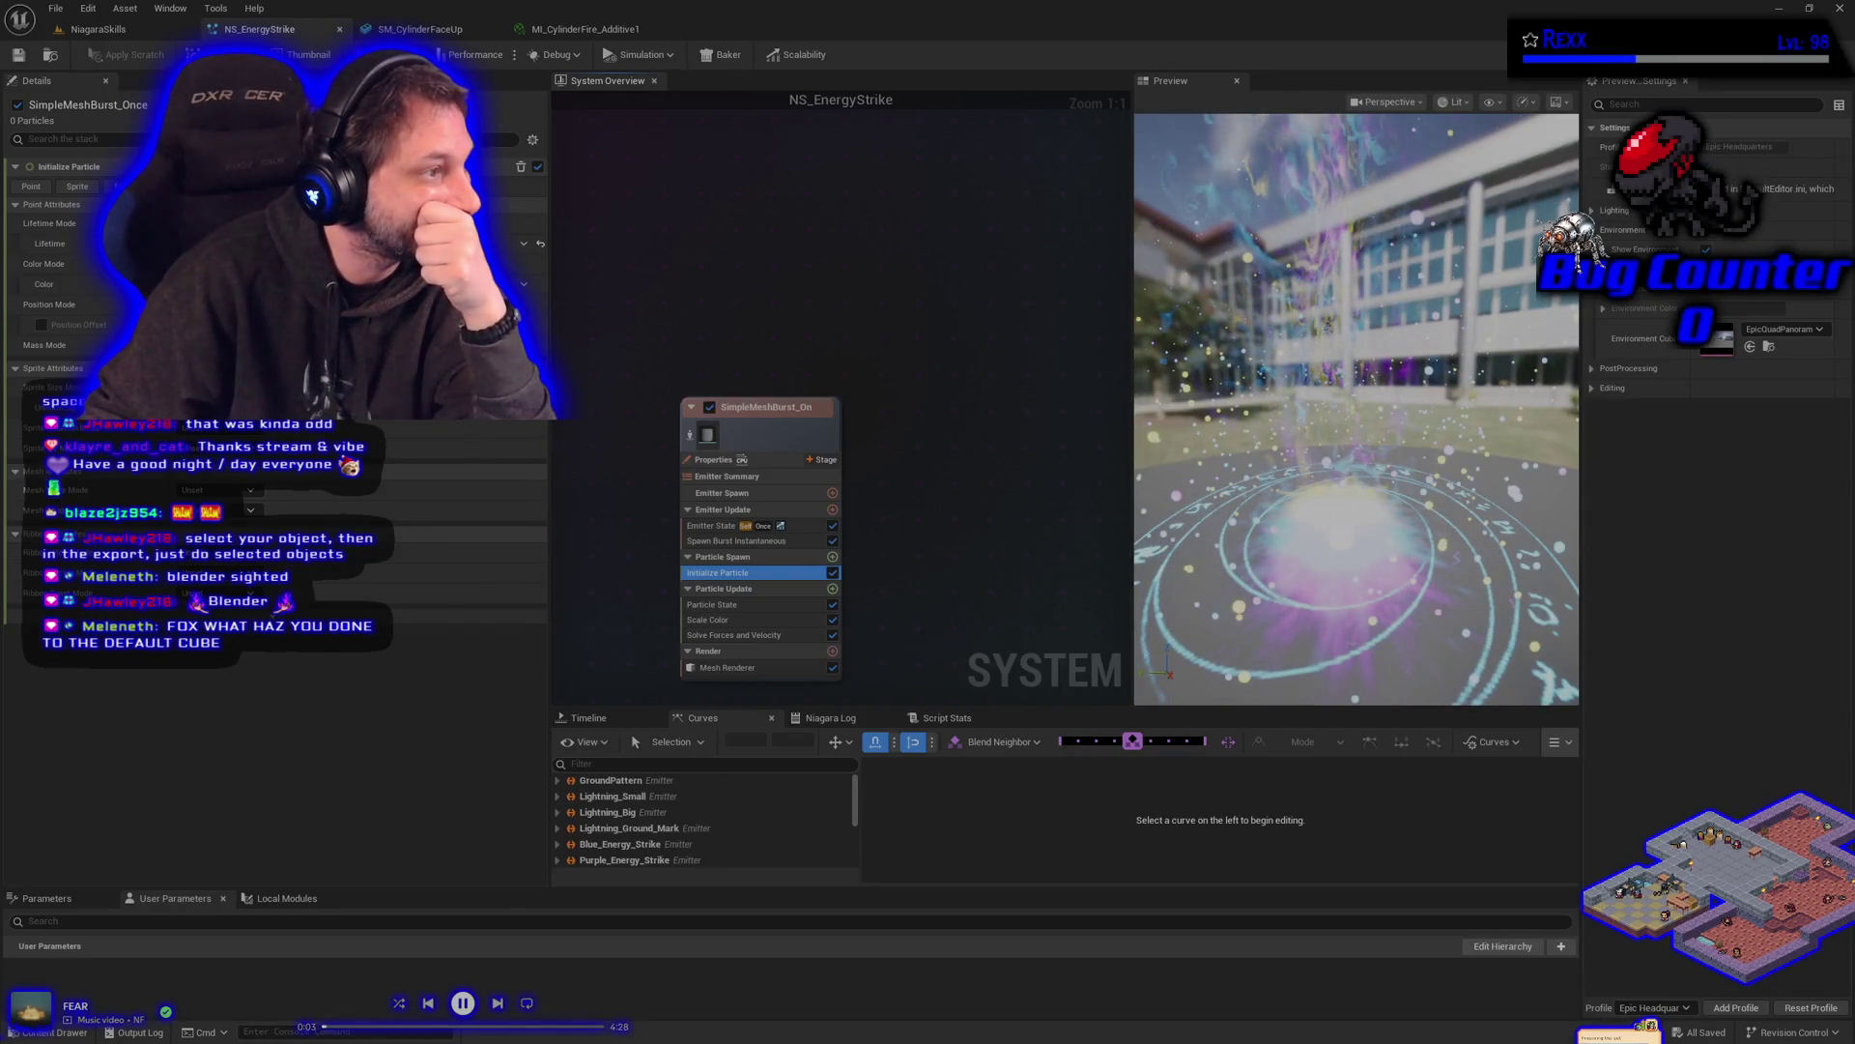
{"action": "key", "text": "Return"}
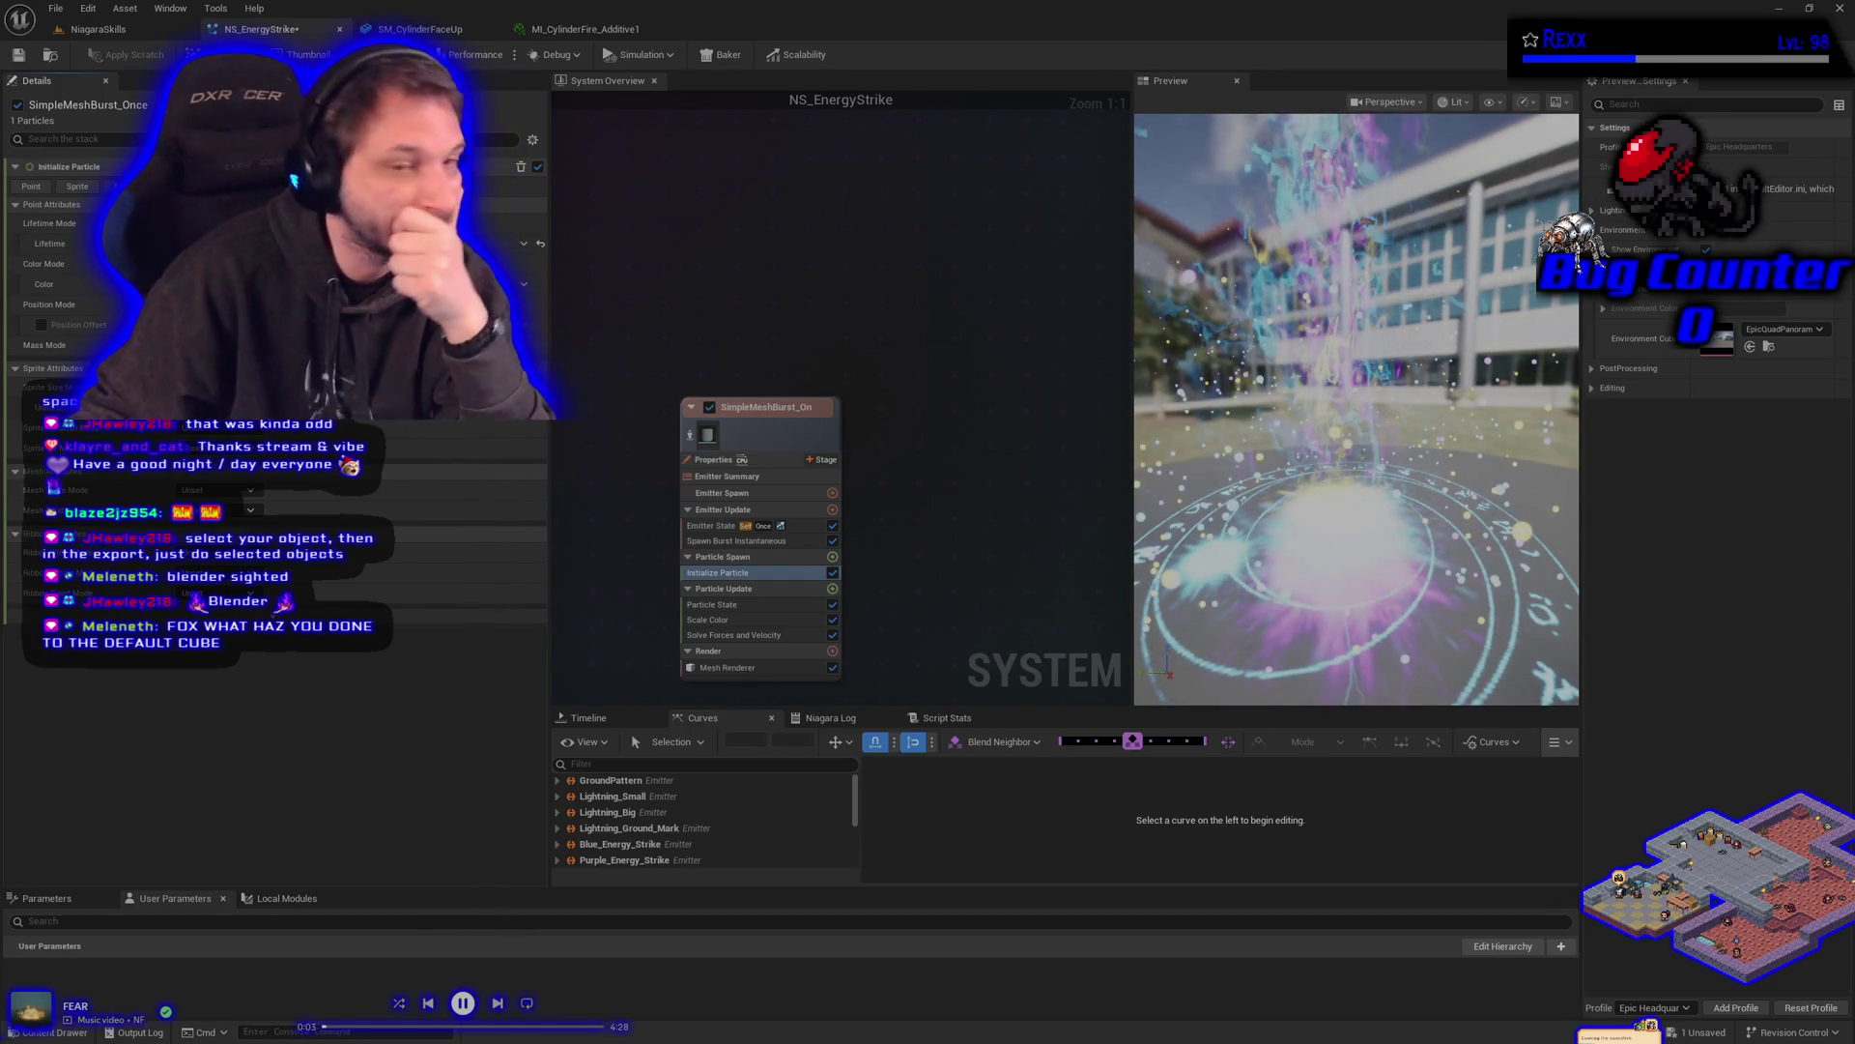
{"action": "left_click_drag", "start_coordinate": [773, 686], "coordinate": [1113, 671]}
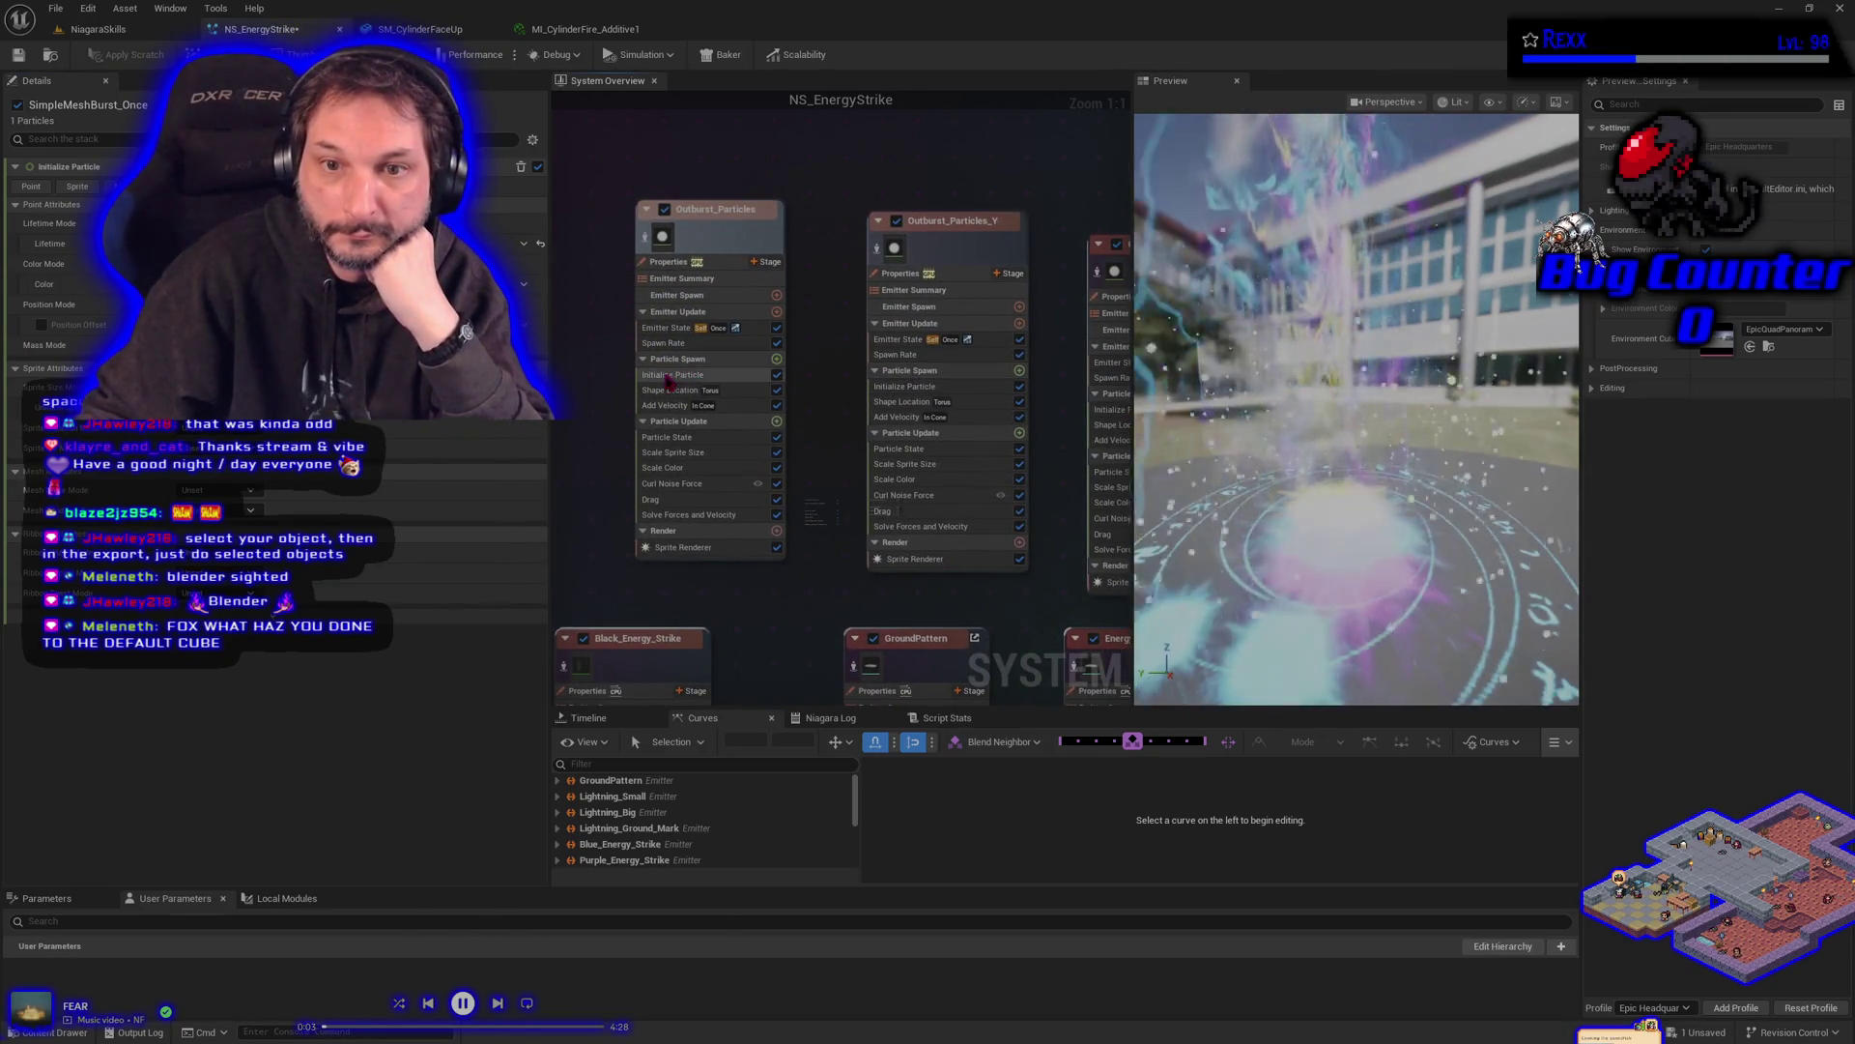
- Pan the System Overview to SimpleMeshBurst_Once and show its Initialize Particle settings
{"action": "left_click", "coordinate": [669, 375]}
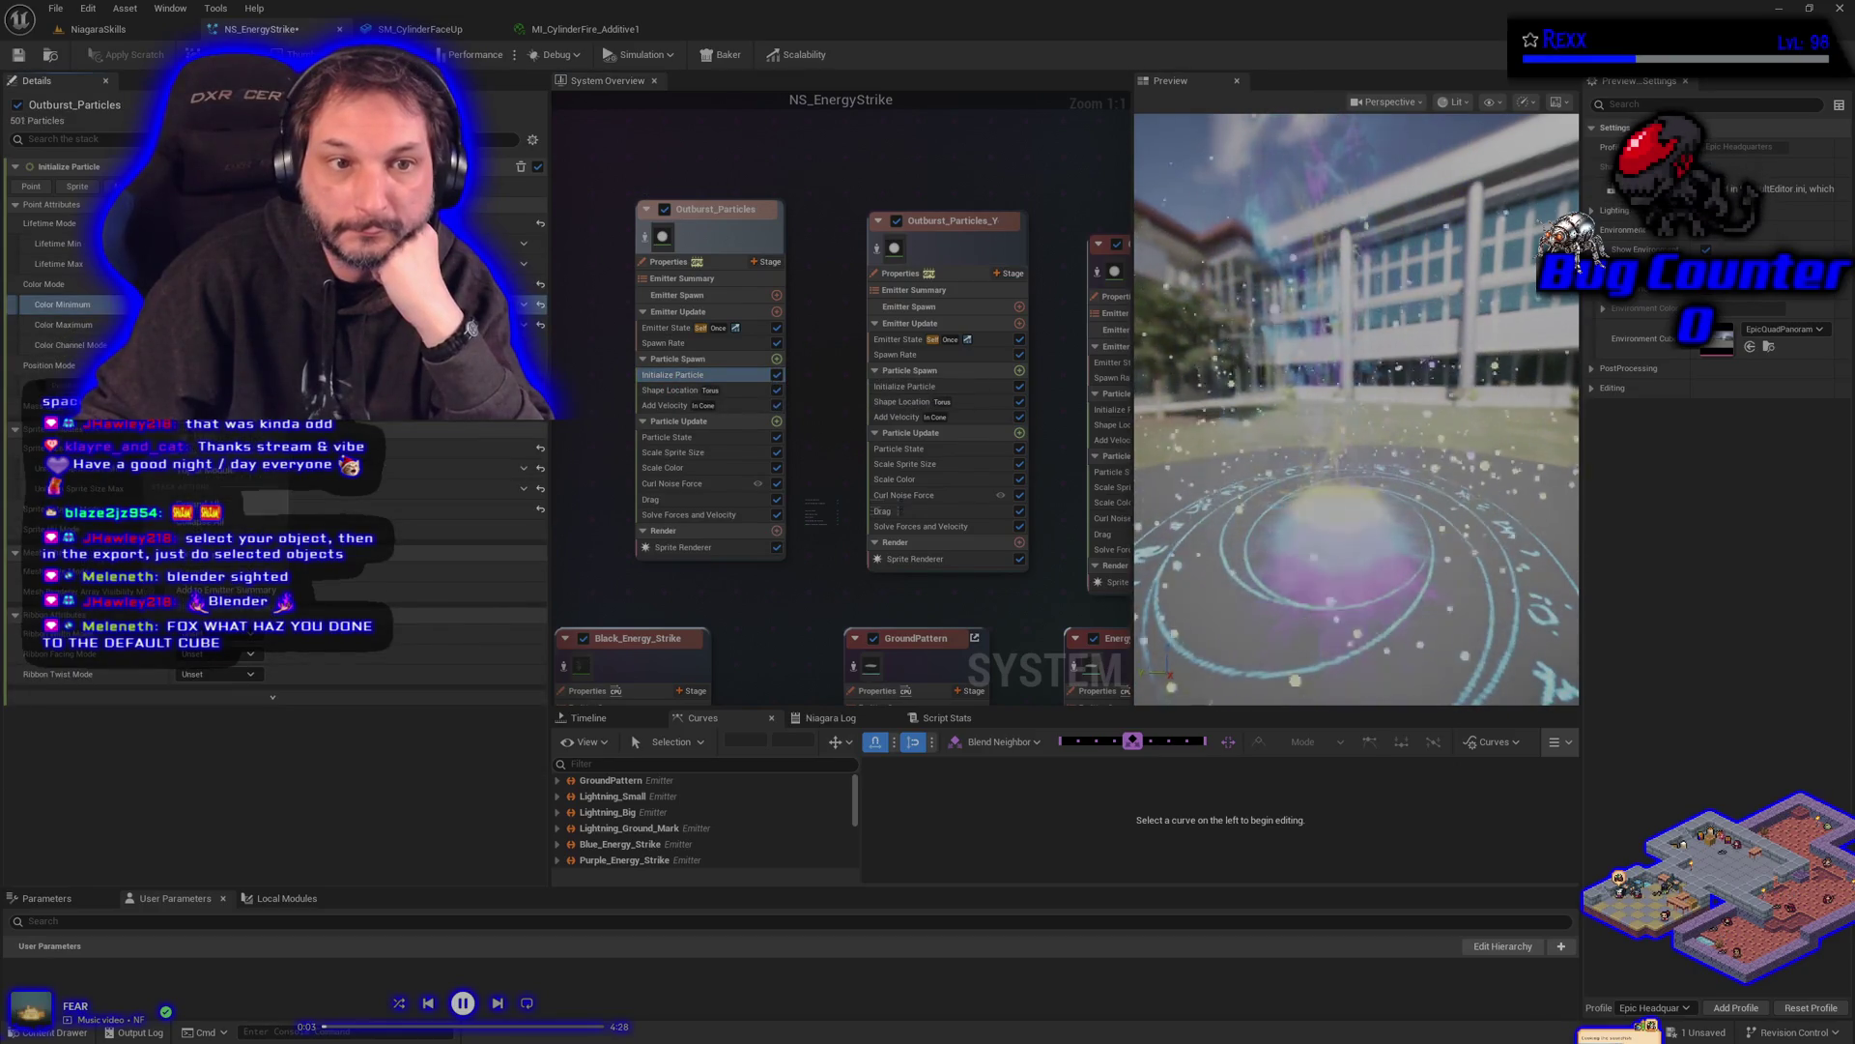
{"action": "left_click_drag", "start_coordinate": [847, 415], "coordinate": [604, 410]}
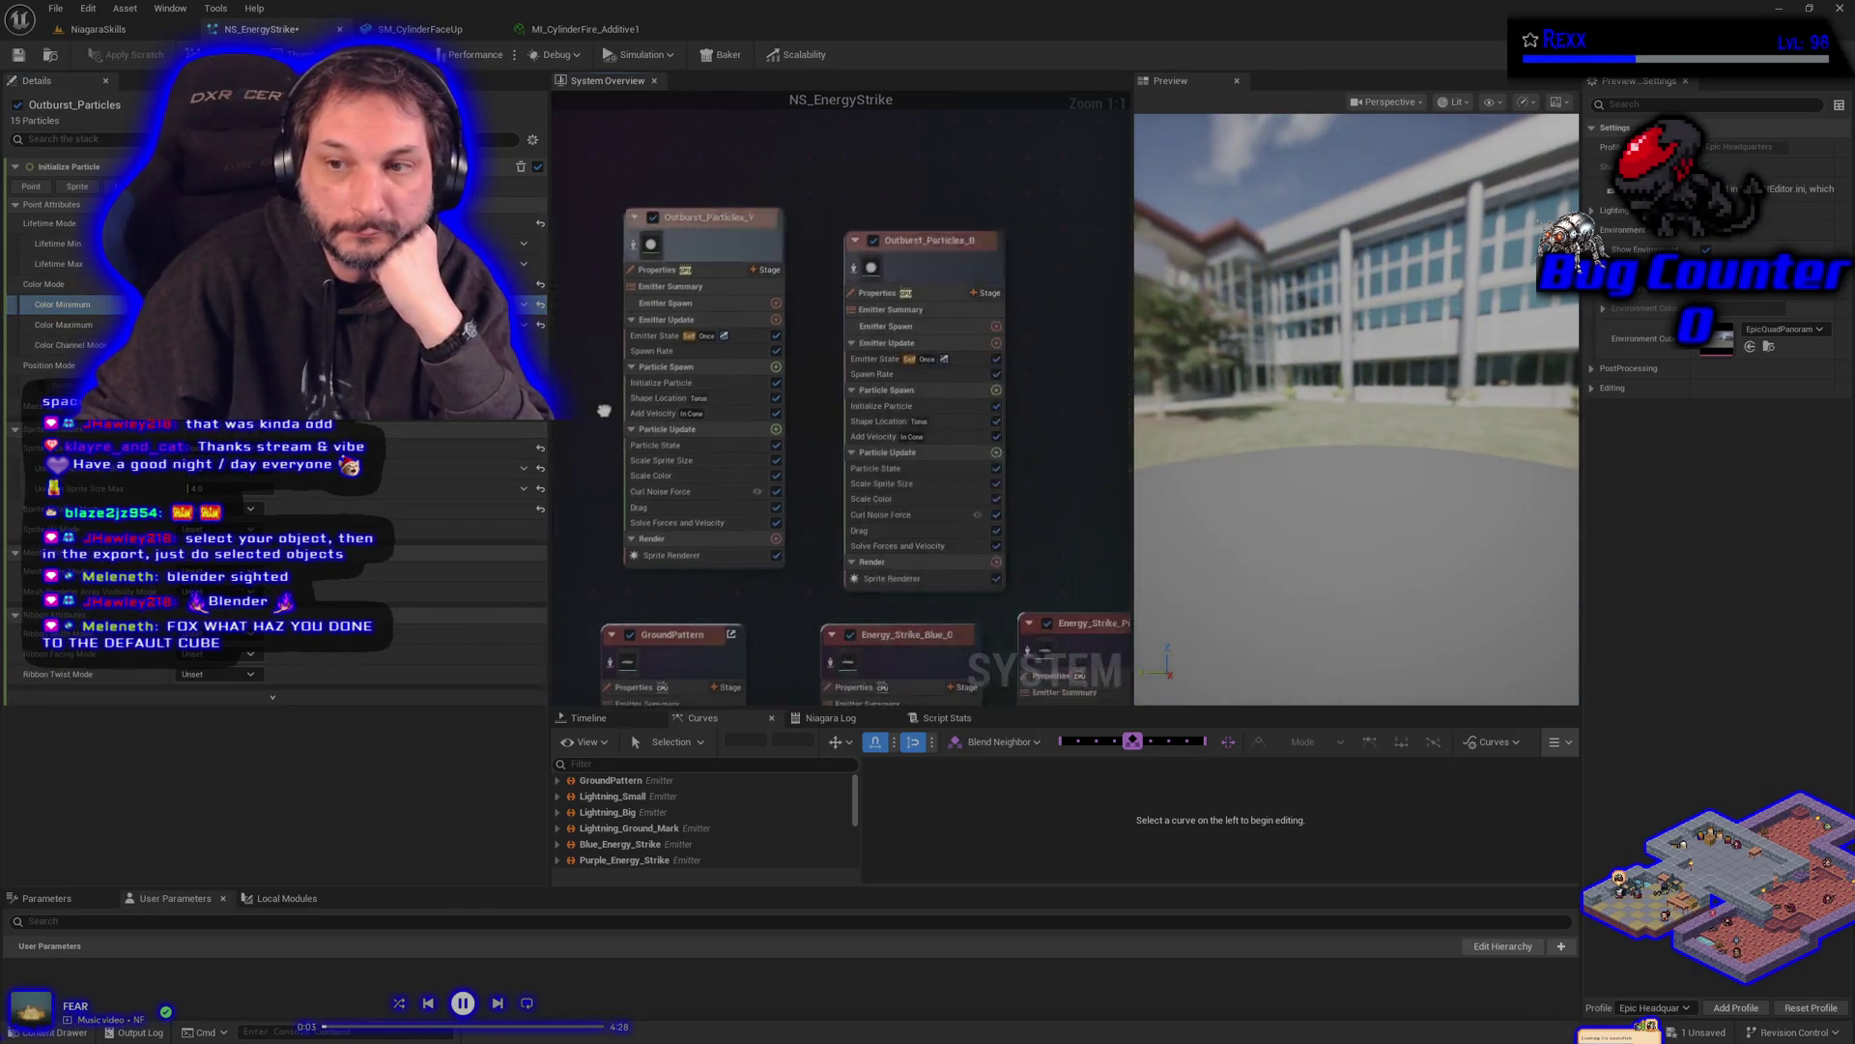
{"action": "left_click", "coordinate": [743, 386]}
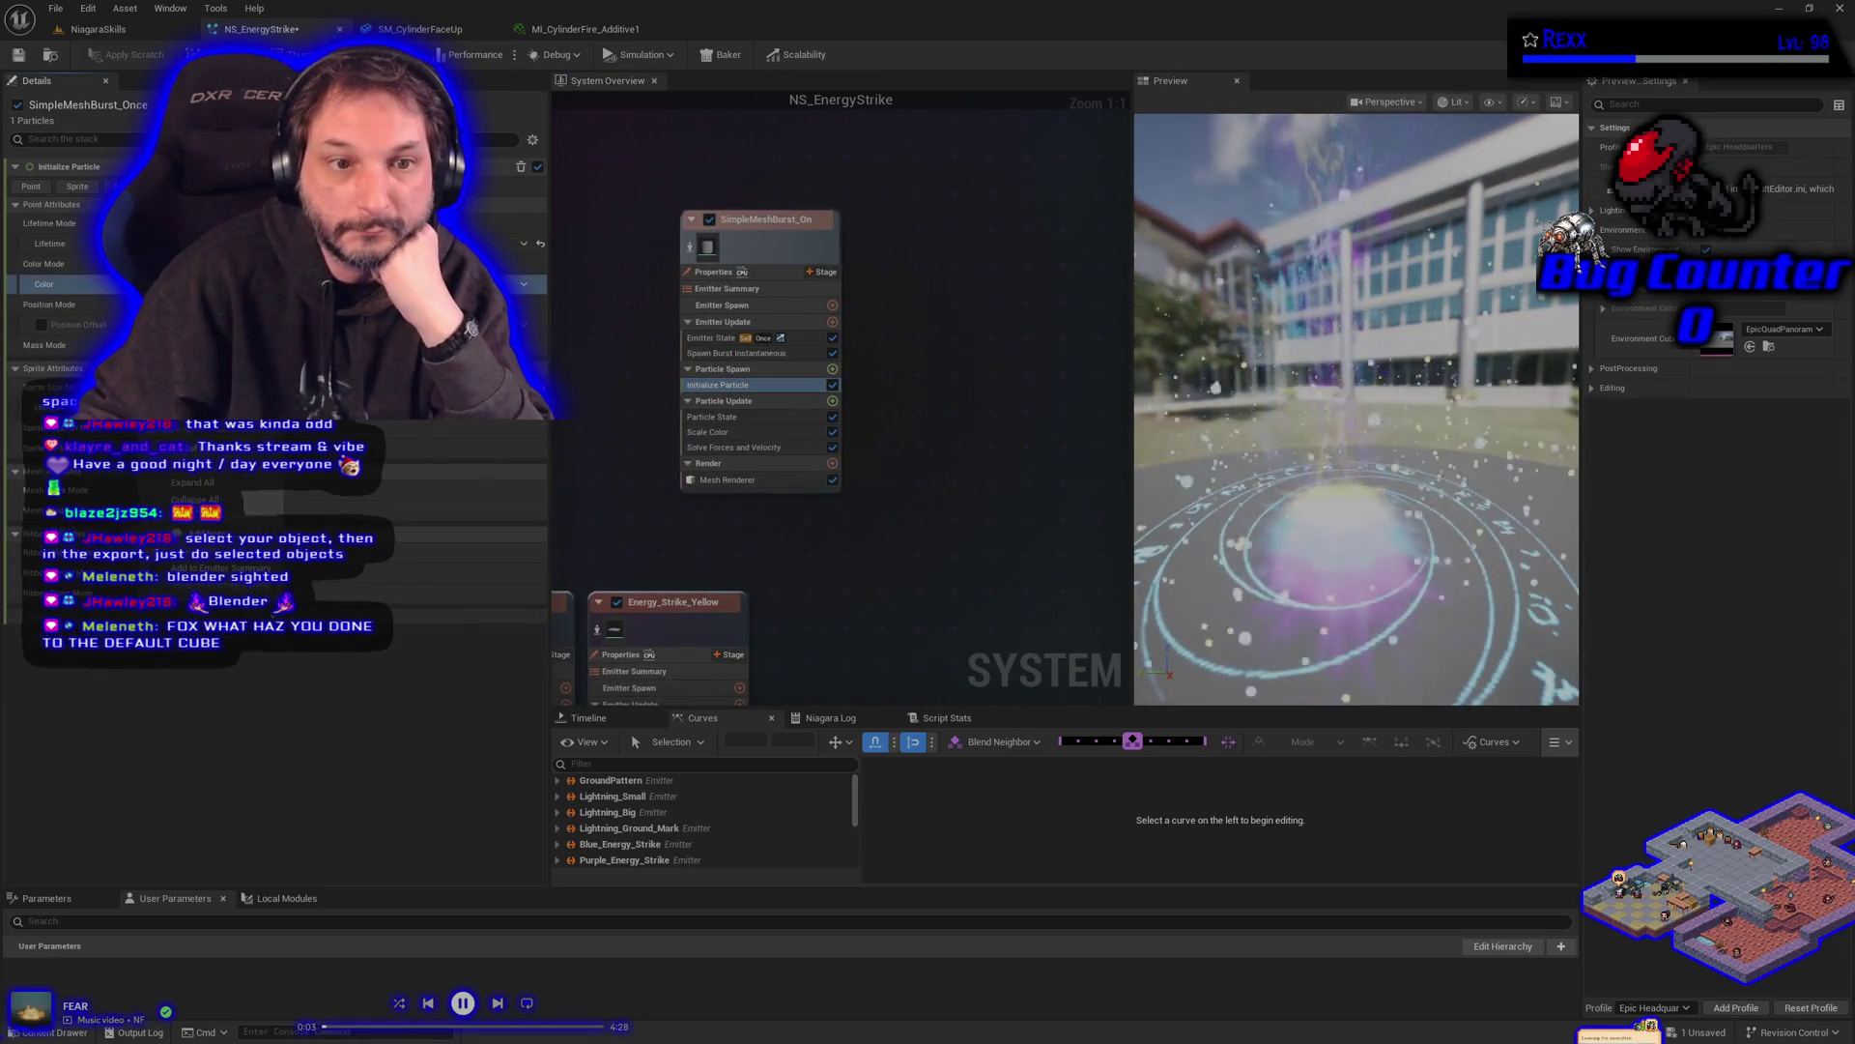
{"action": "key", "text": "Escape"}
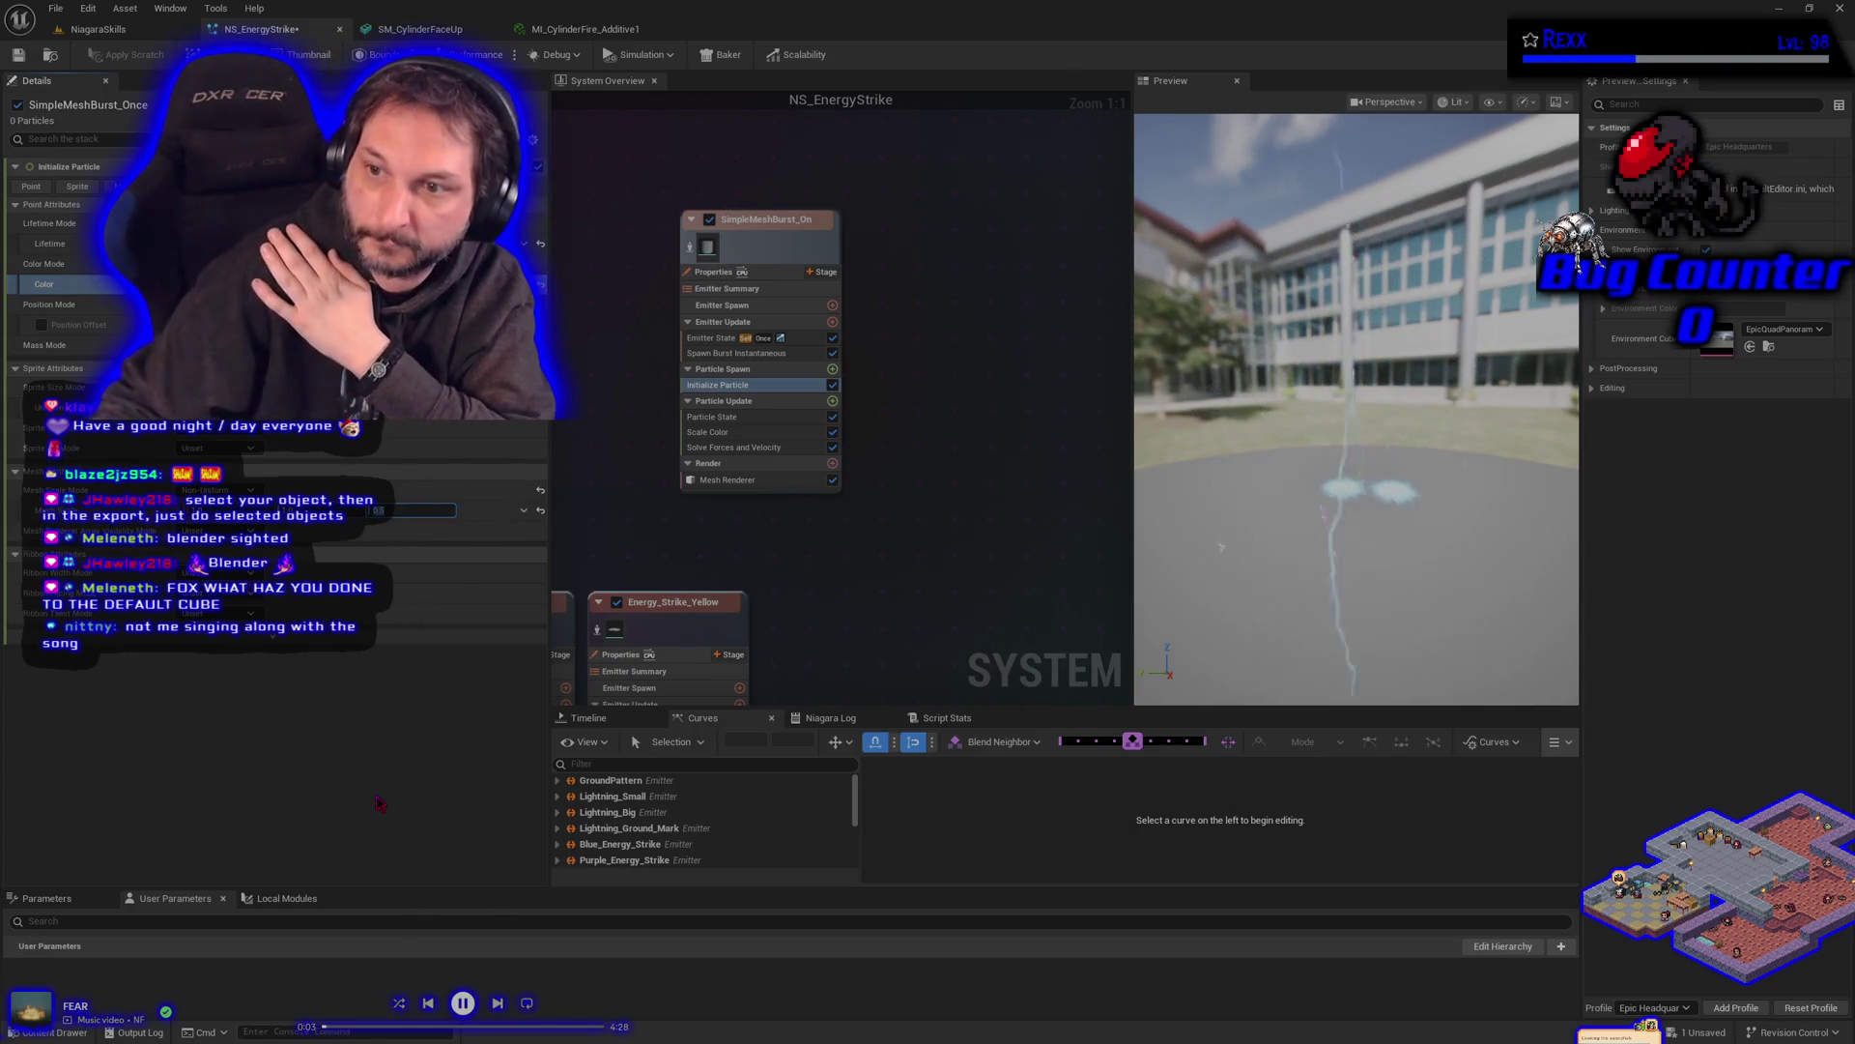
- Preview the SimpleMeshBurst_Once emitter in isolation, then restore the full effect
{"action": "left_click", "coordinate": [690, 247]}
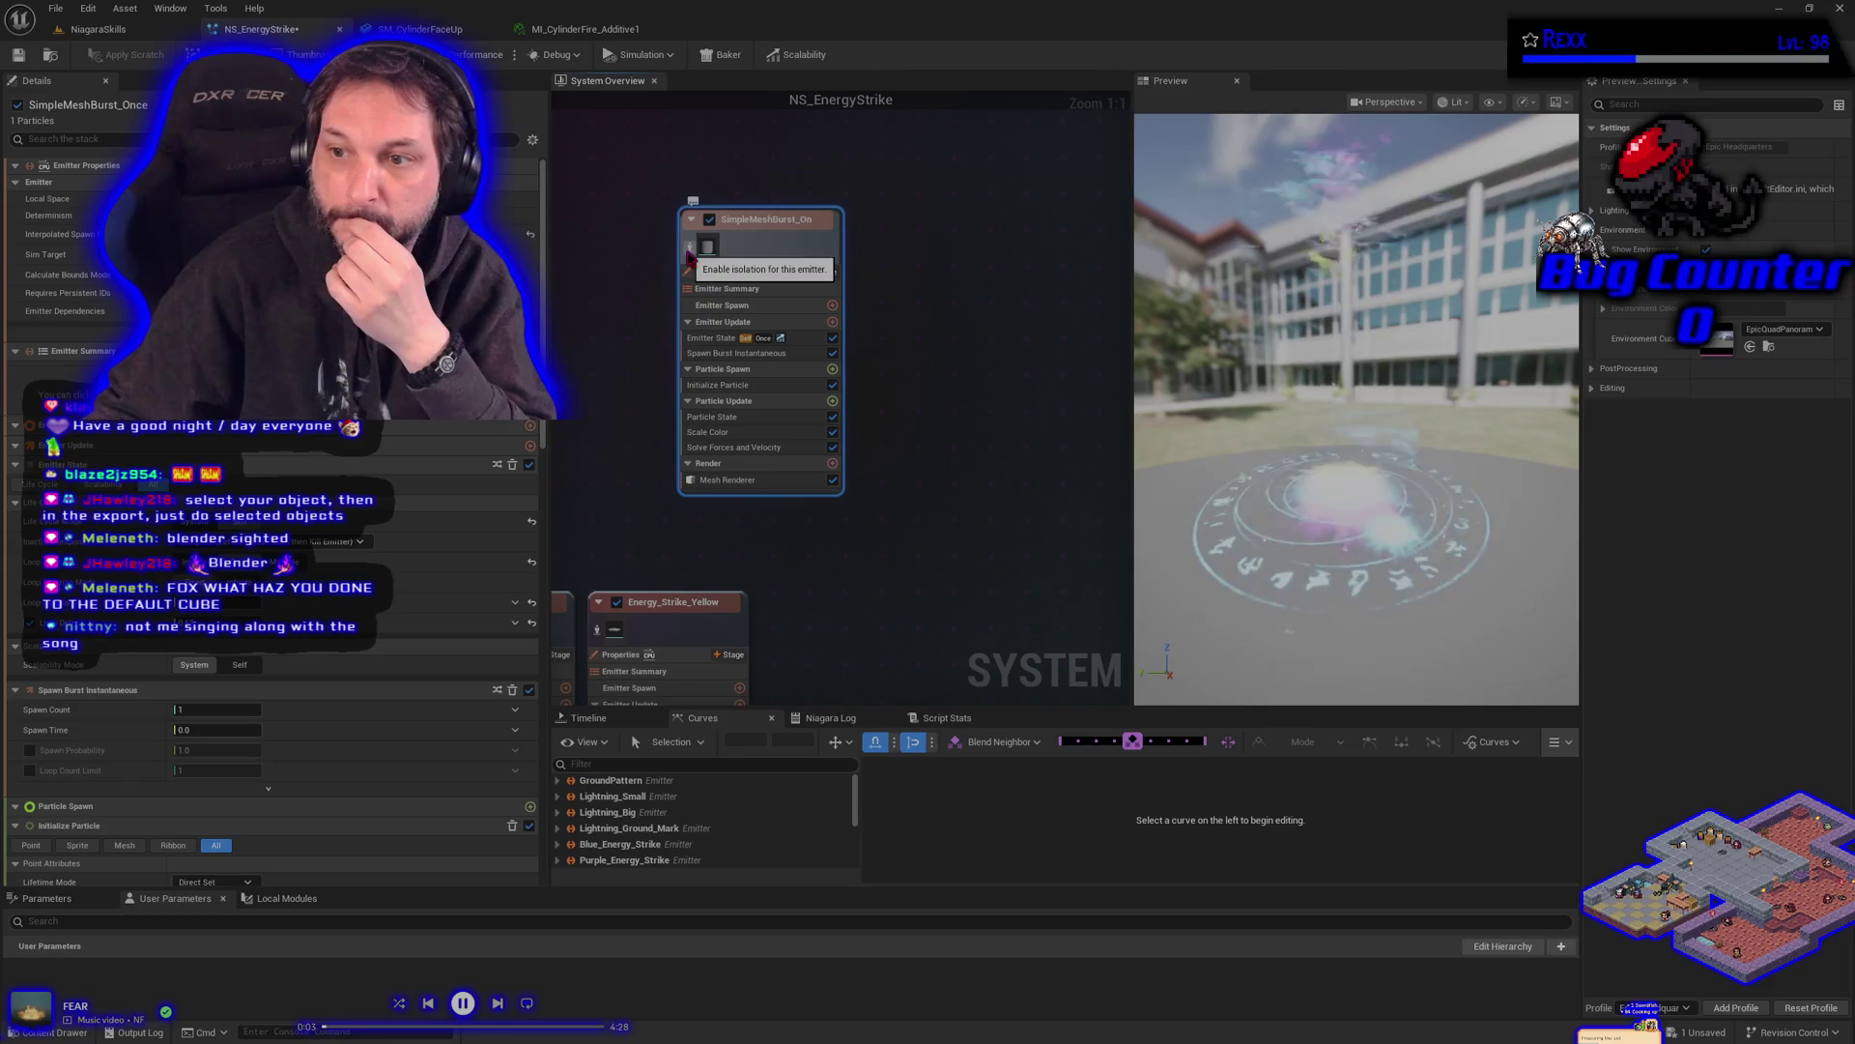
{"action": "left_click", "coordinate": [690, 253]}
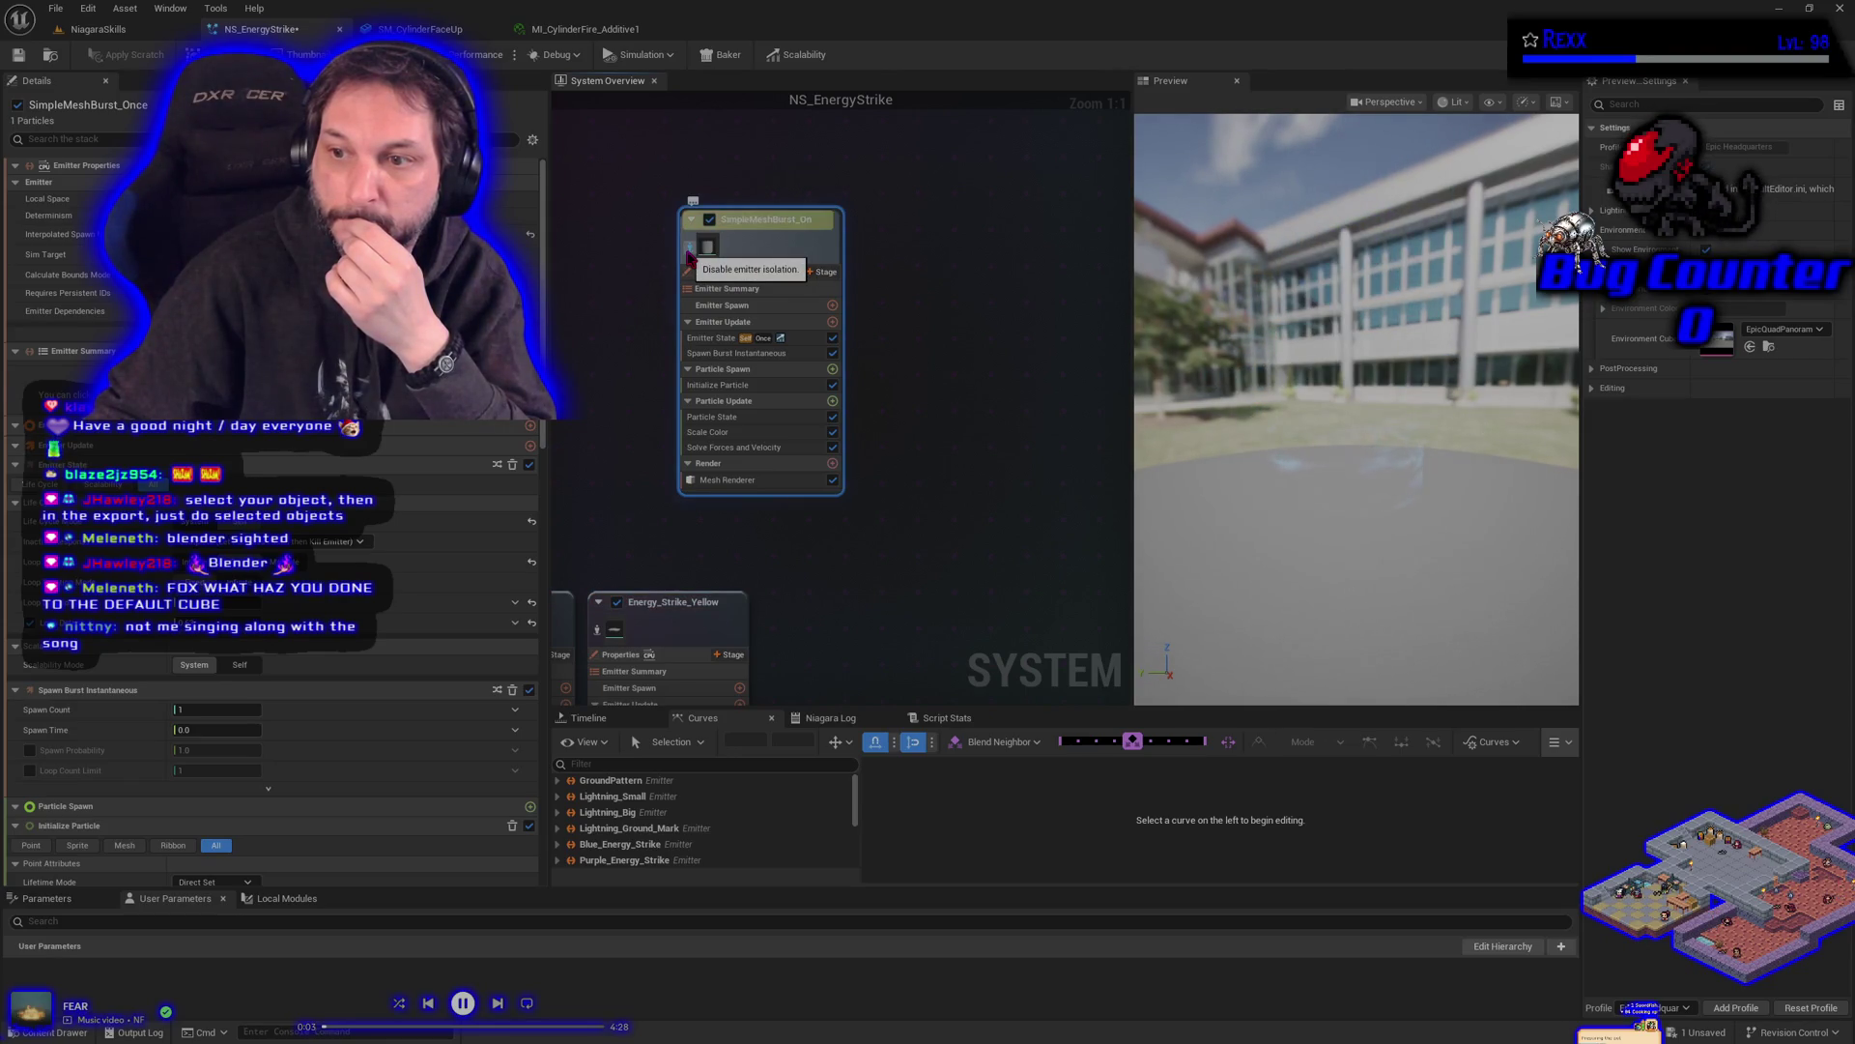
{"action": "left_click", "coordinate": [690, 252]}
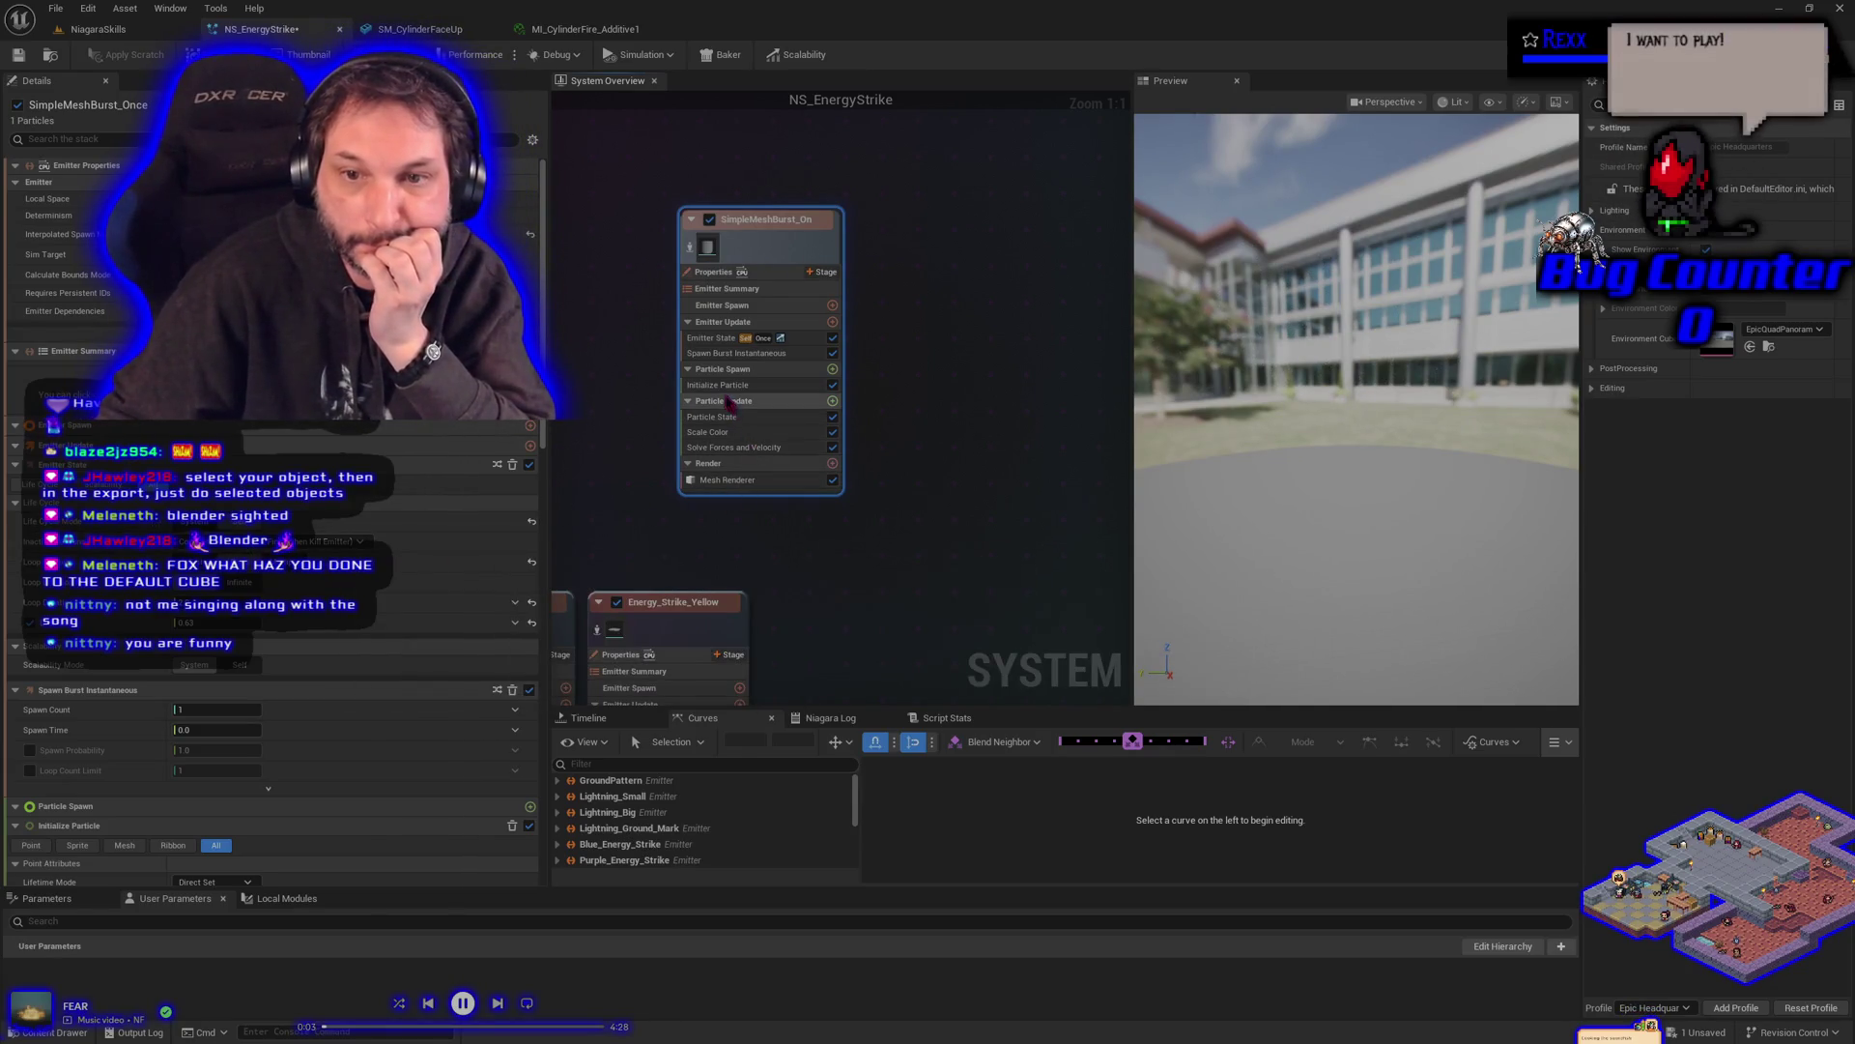
- Change the Initialize Particle Mesh Scale from 0.8 to 0.6 and save NS_EnergyStrike
{"action": "left_click", "coordinate": [698, 386]}
{"action": "left_click", "coordinate": [405, 510]}
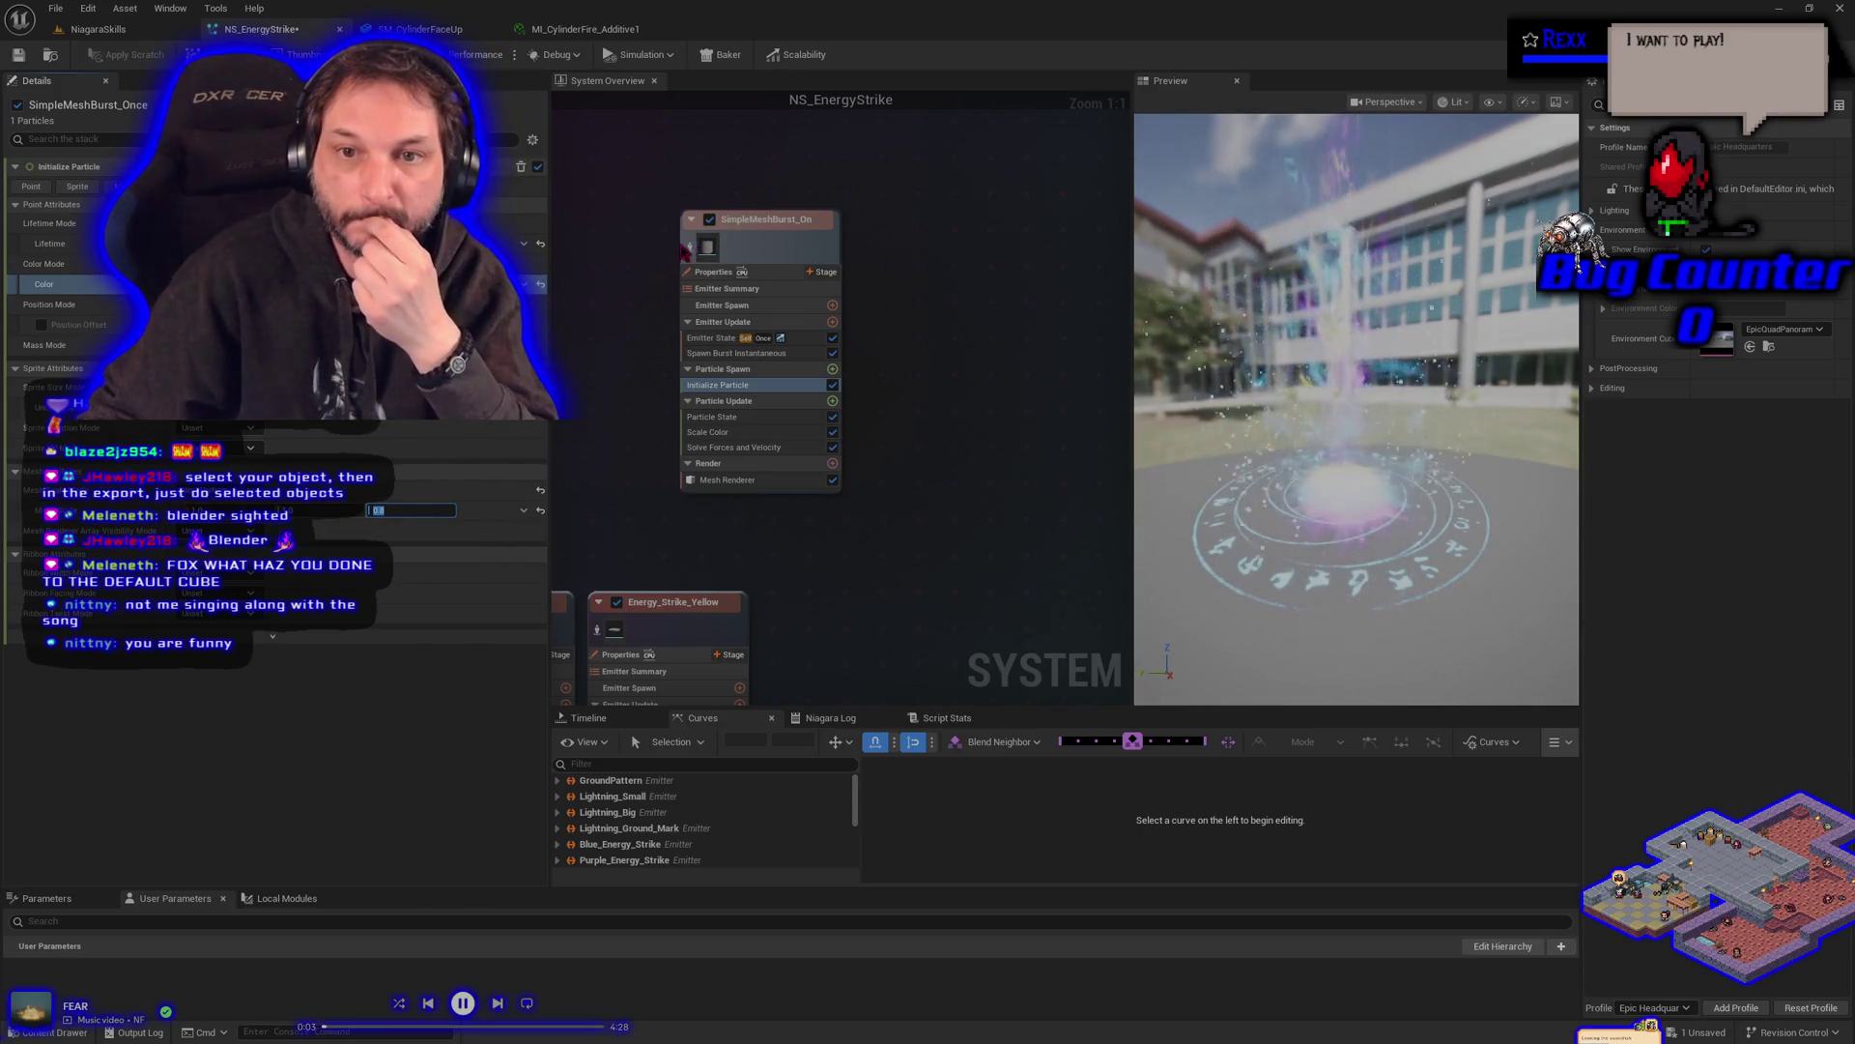
{"action": "left_click", "coordinate": [691, 248]}
{"action": "left_click", "coordinate": [692, 249]}
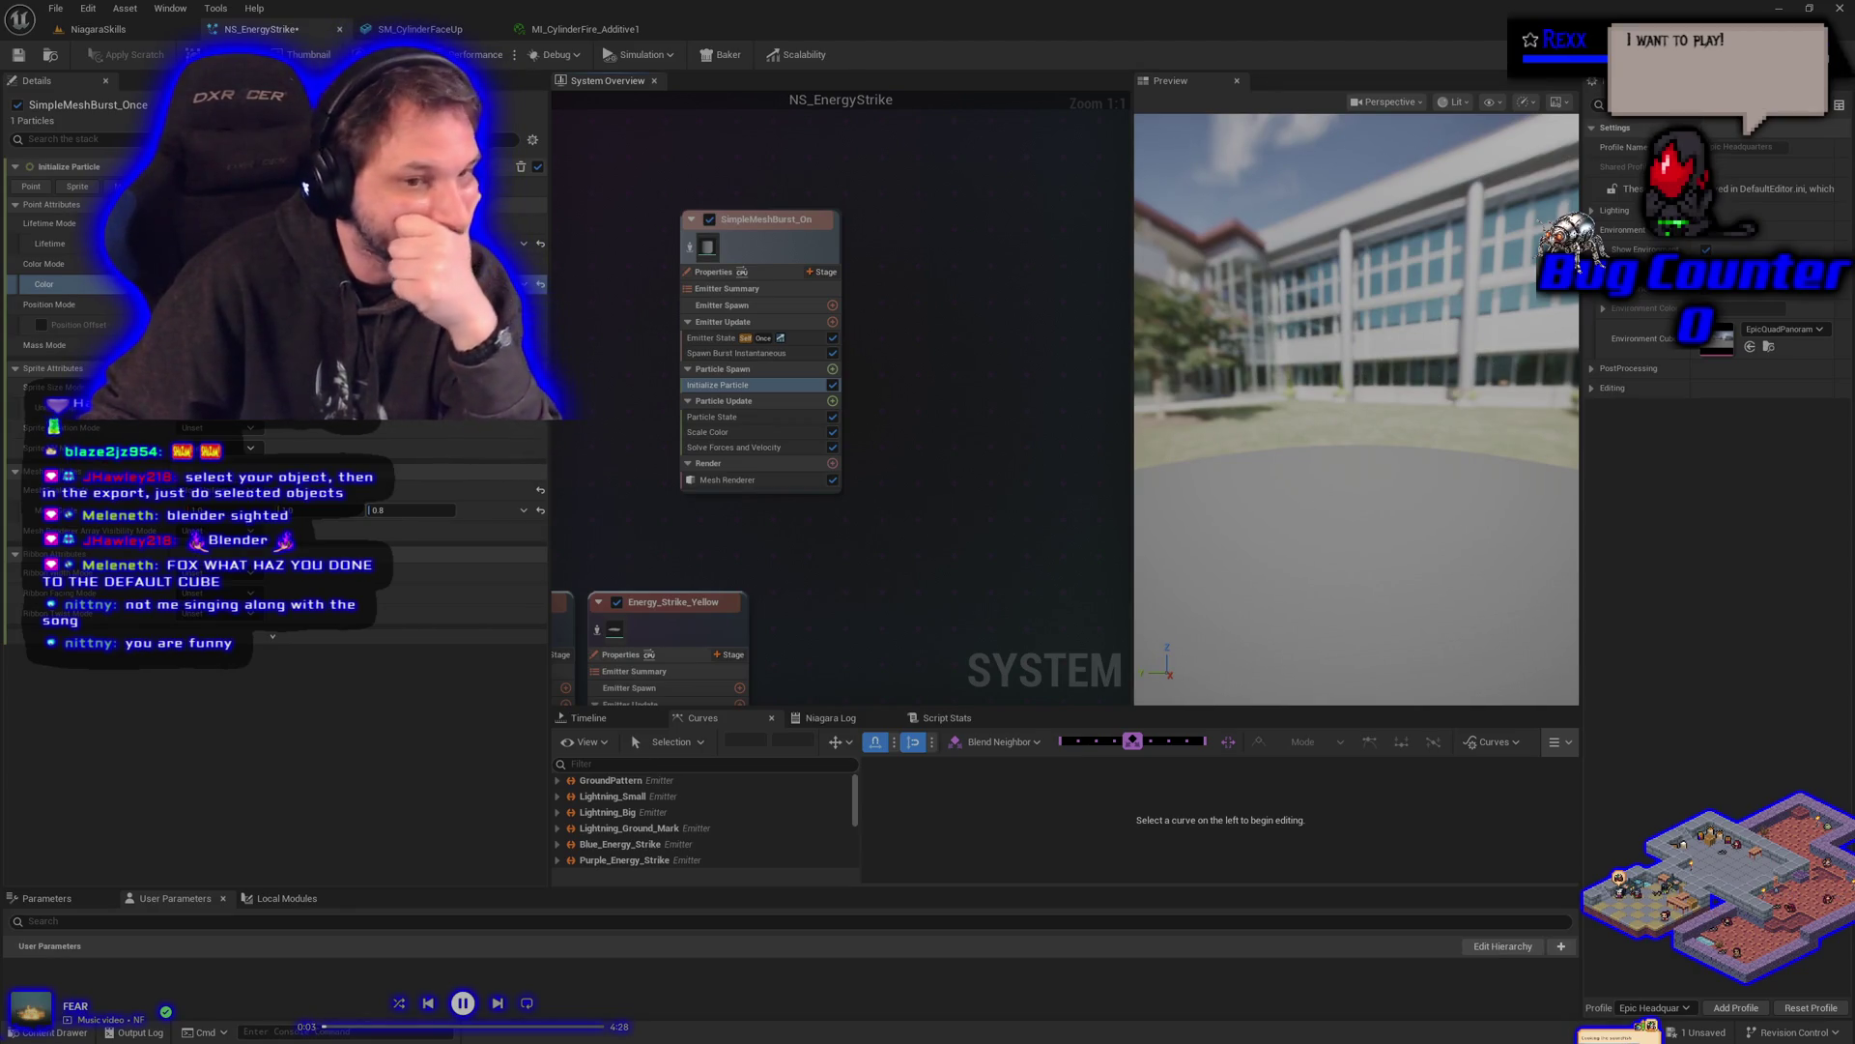
{"action": "type", "text": "0"}
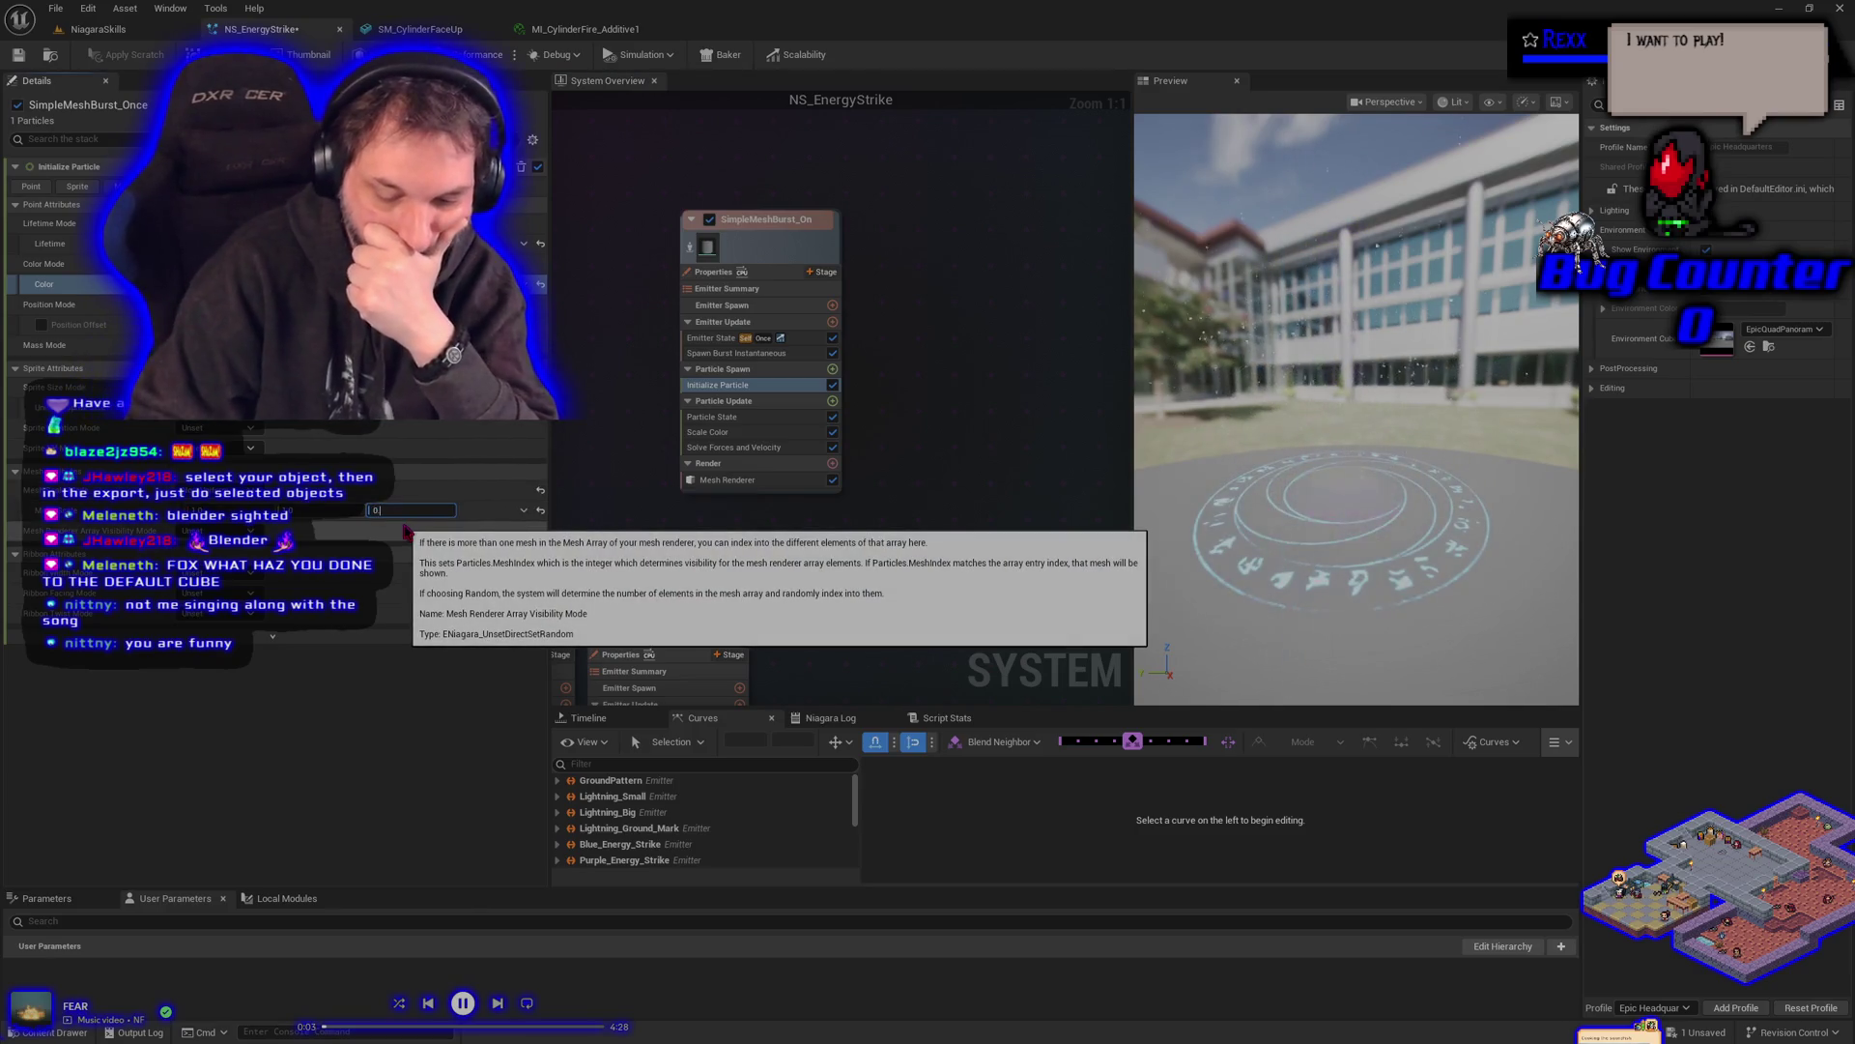
{"action": "type", "text": ".6"}
{"action": "key", "text": "Return"}
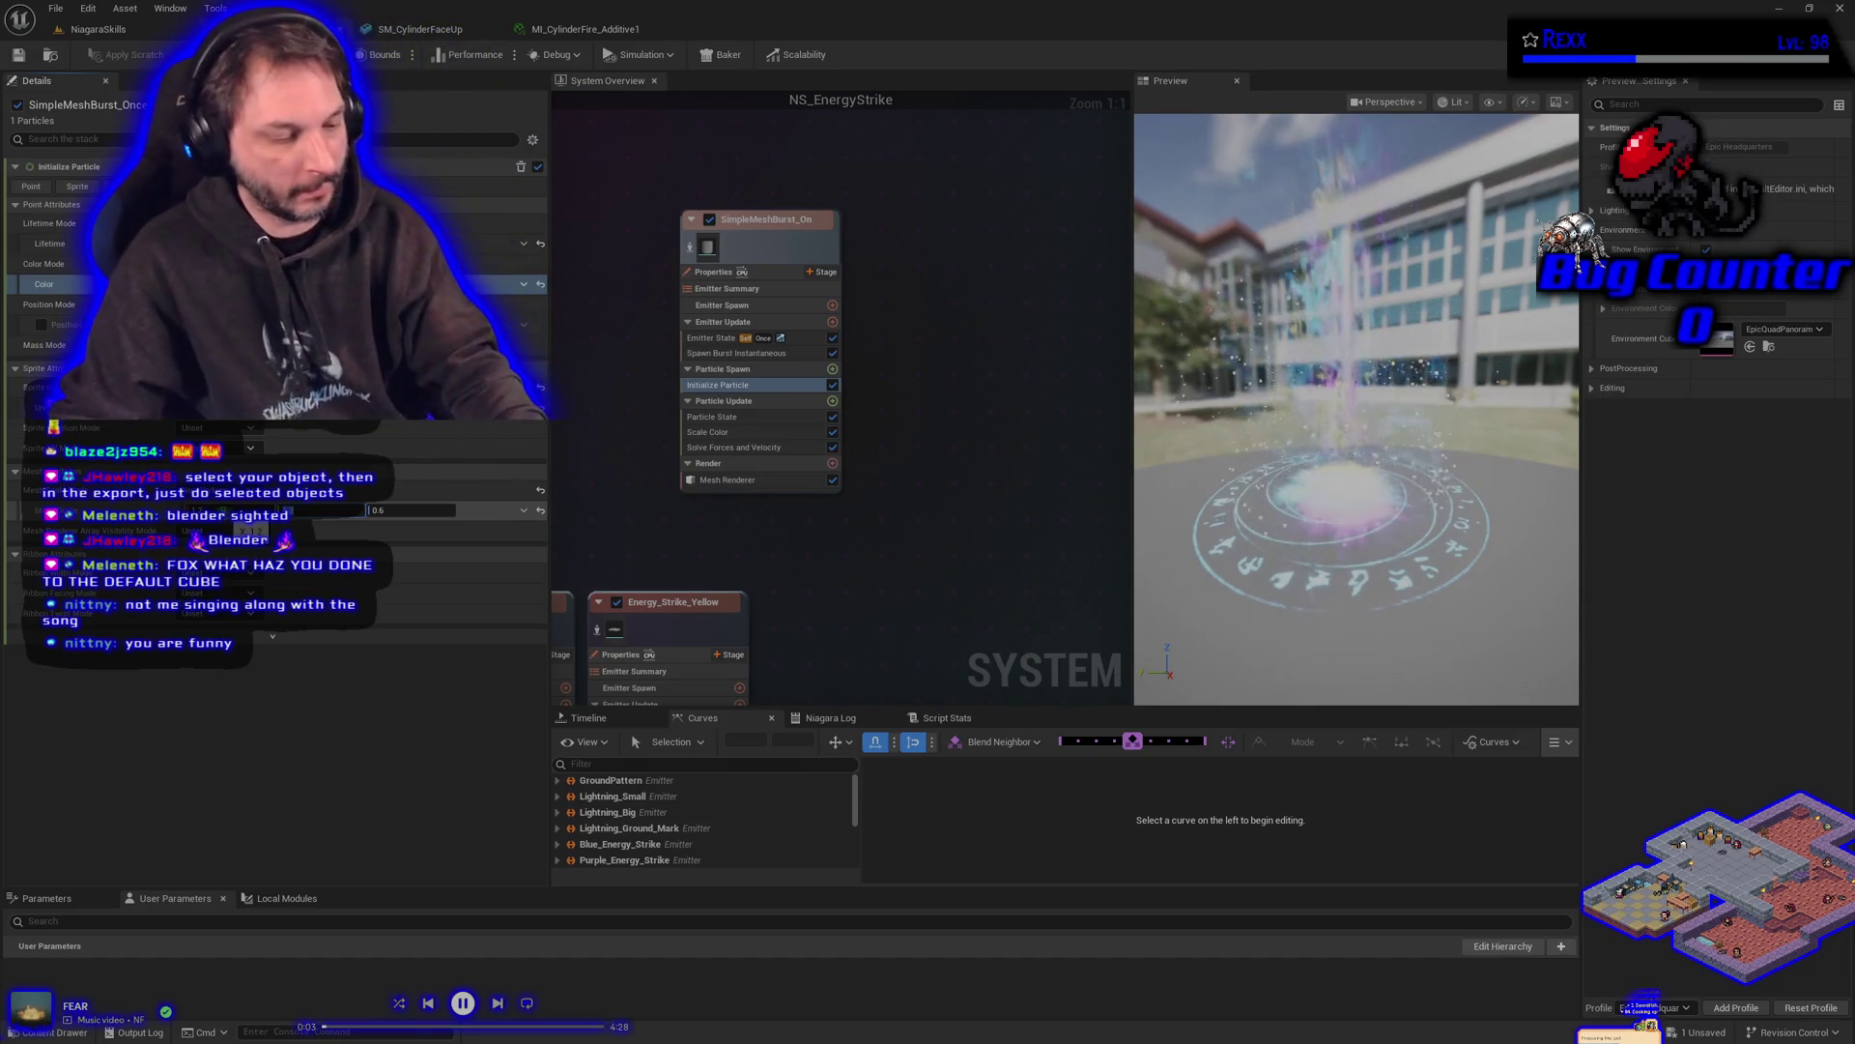
{"action": "key", "text": "ctrl+s"}
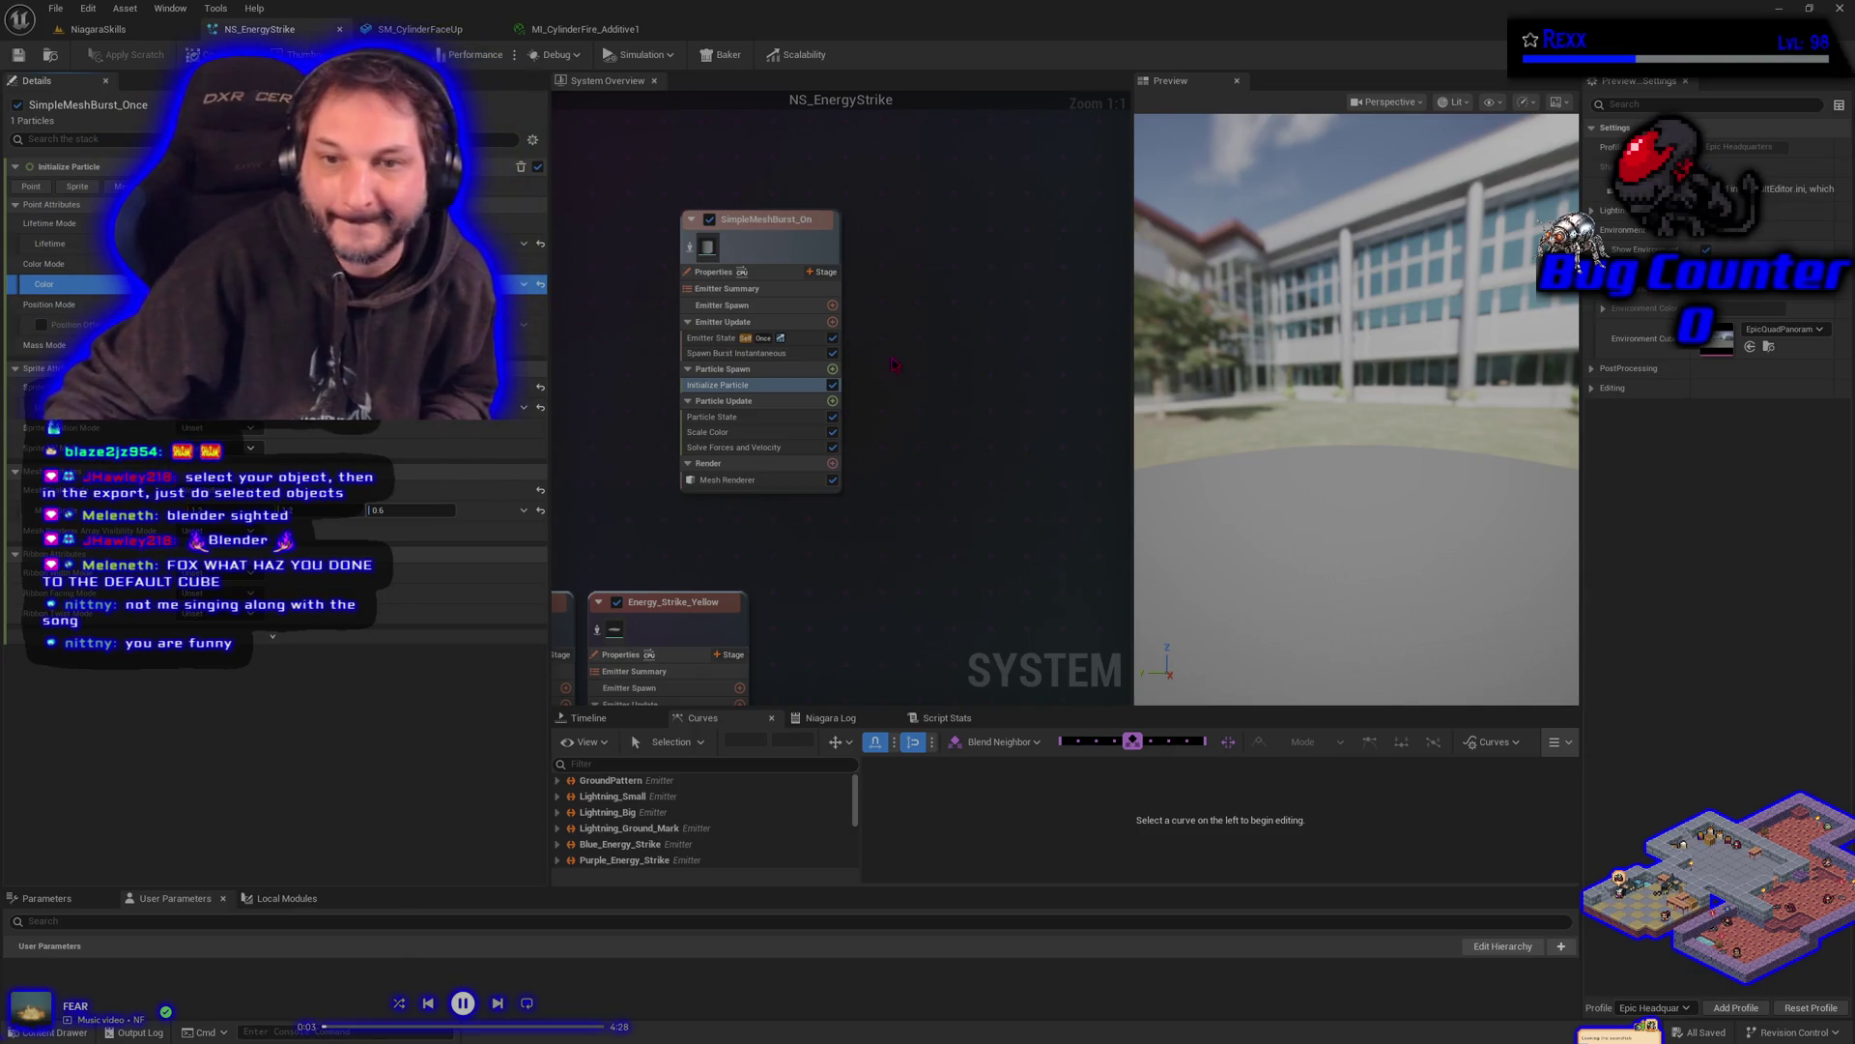
- Add a Dynamic Material Parameters module to Particle Update with Dissolve enabled
{"action": "left_click", "coordinate": [832, 401]}
{"action": "type", "text": "dyn"}
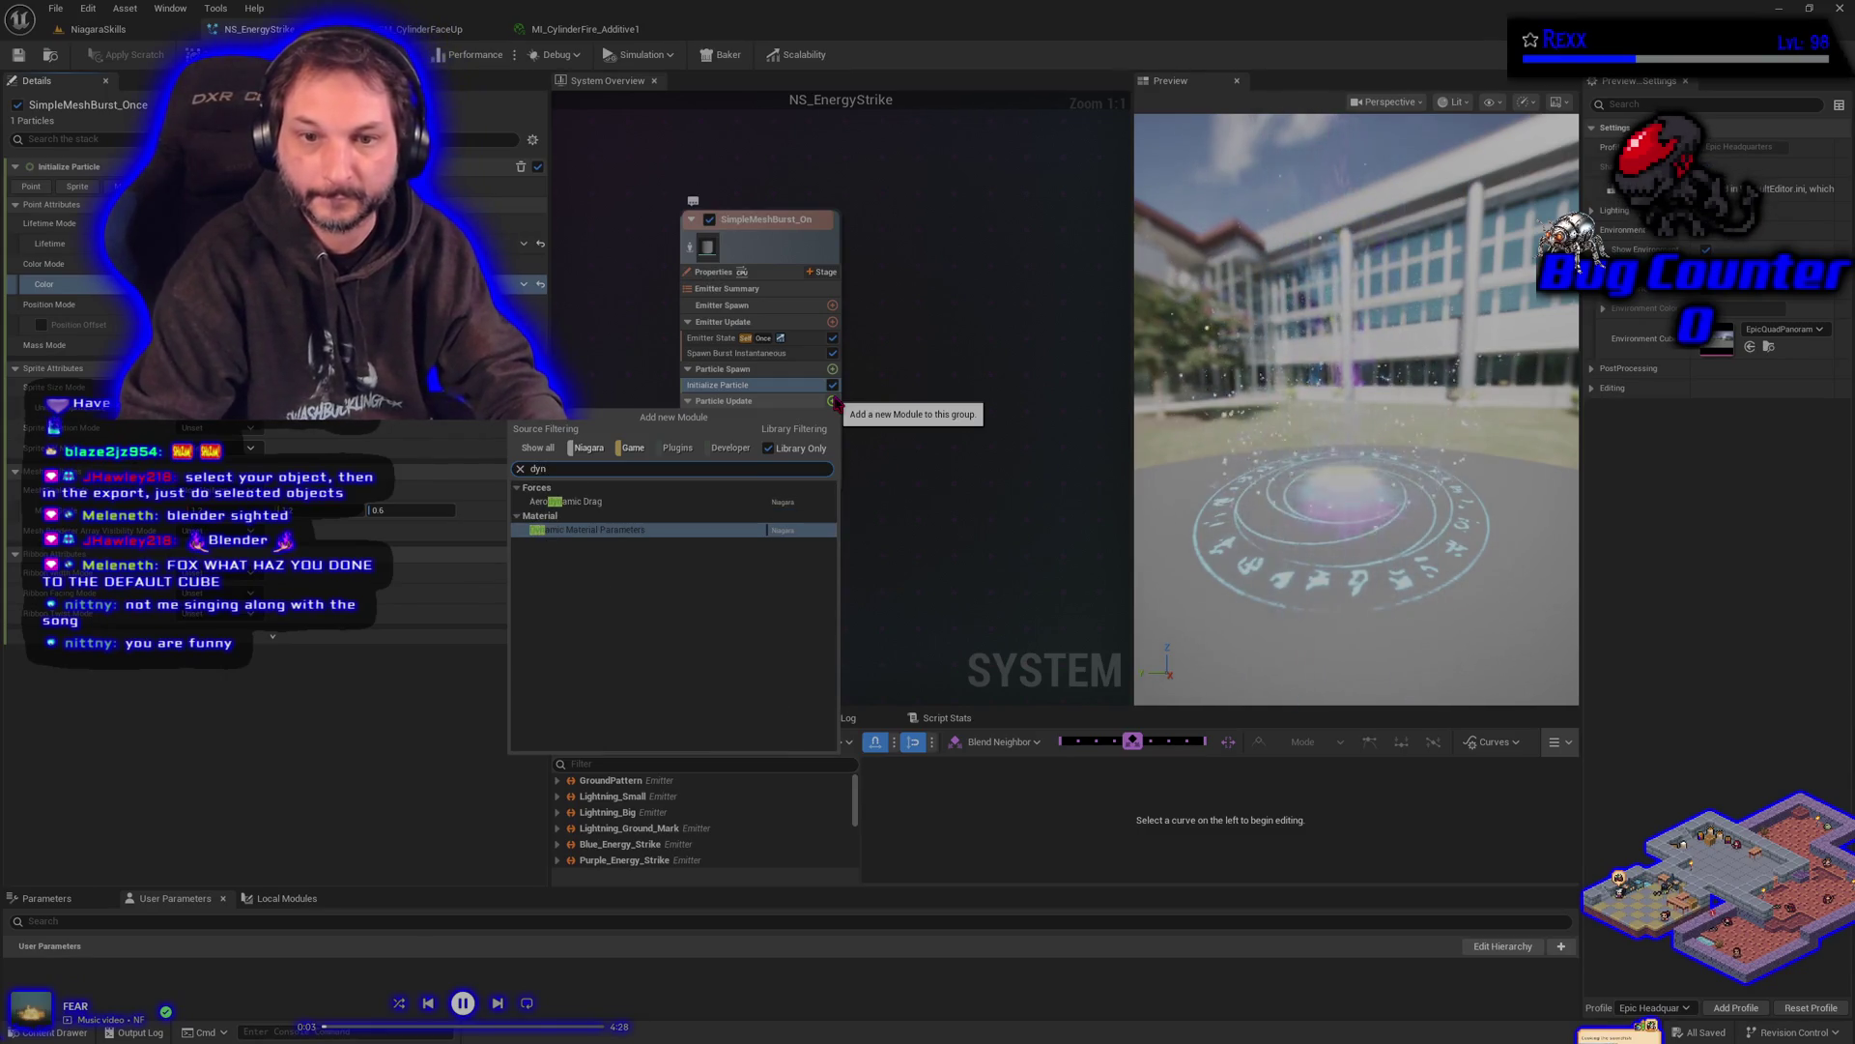
{"action": "key", "text": "Escape"}
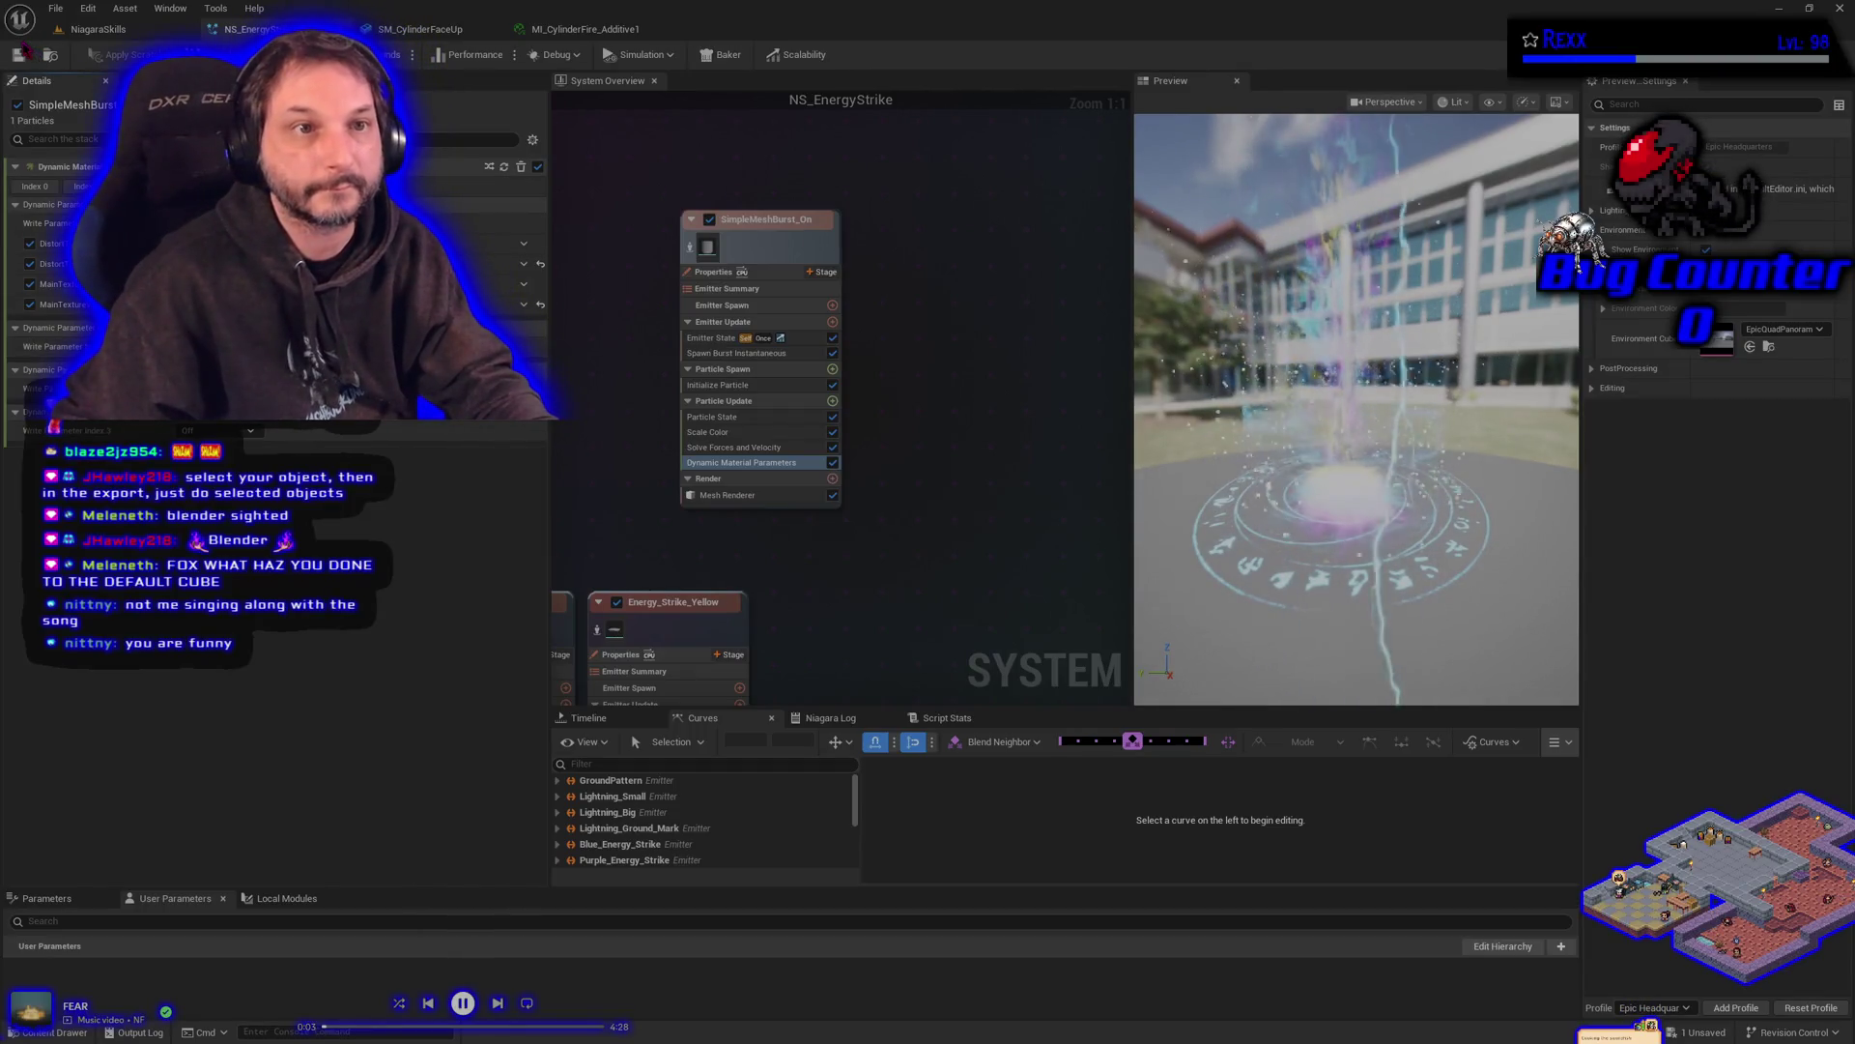
{"action": "left_click", "coordinate": [25, 59]}
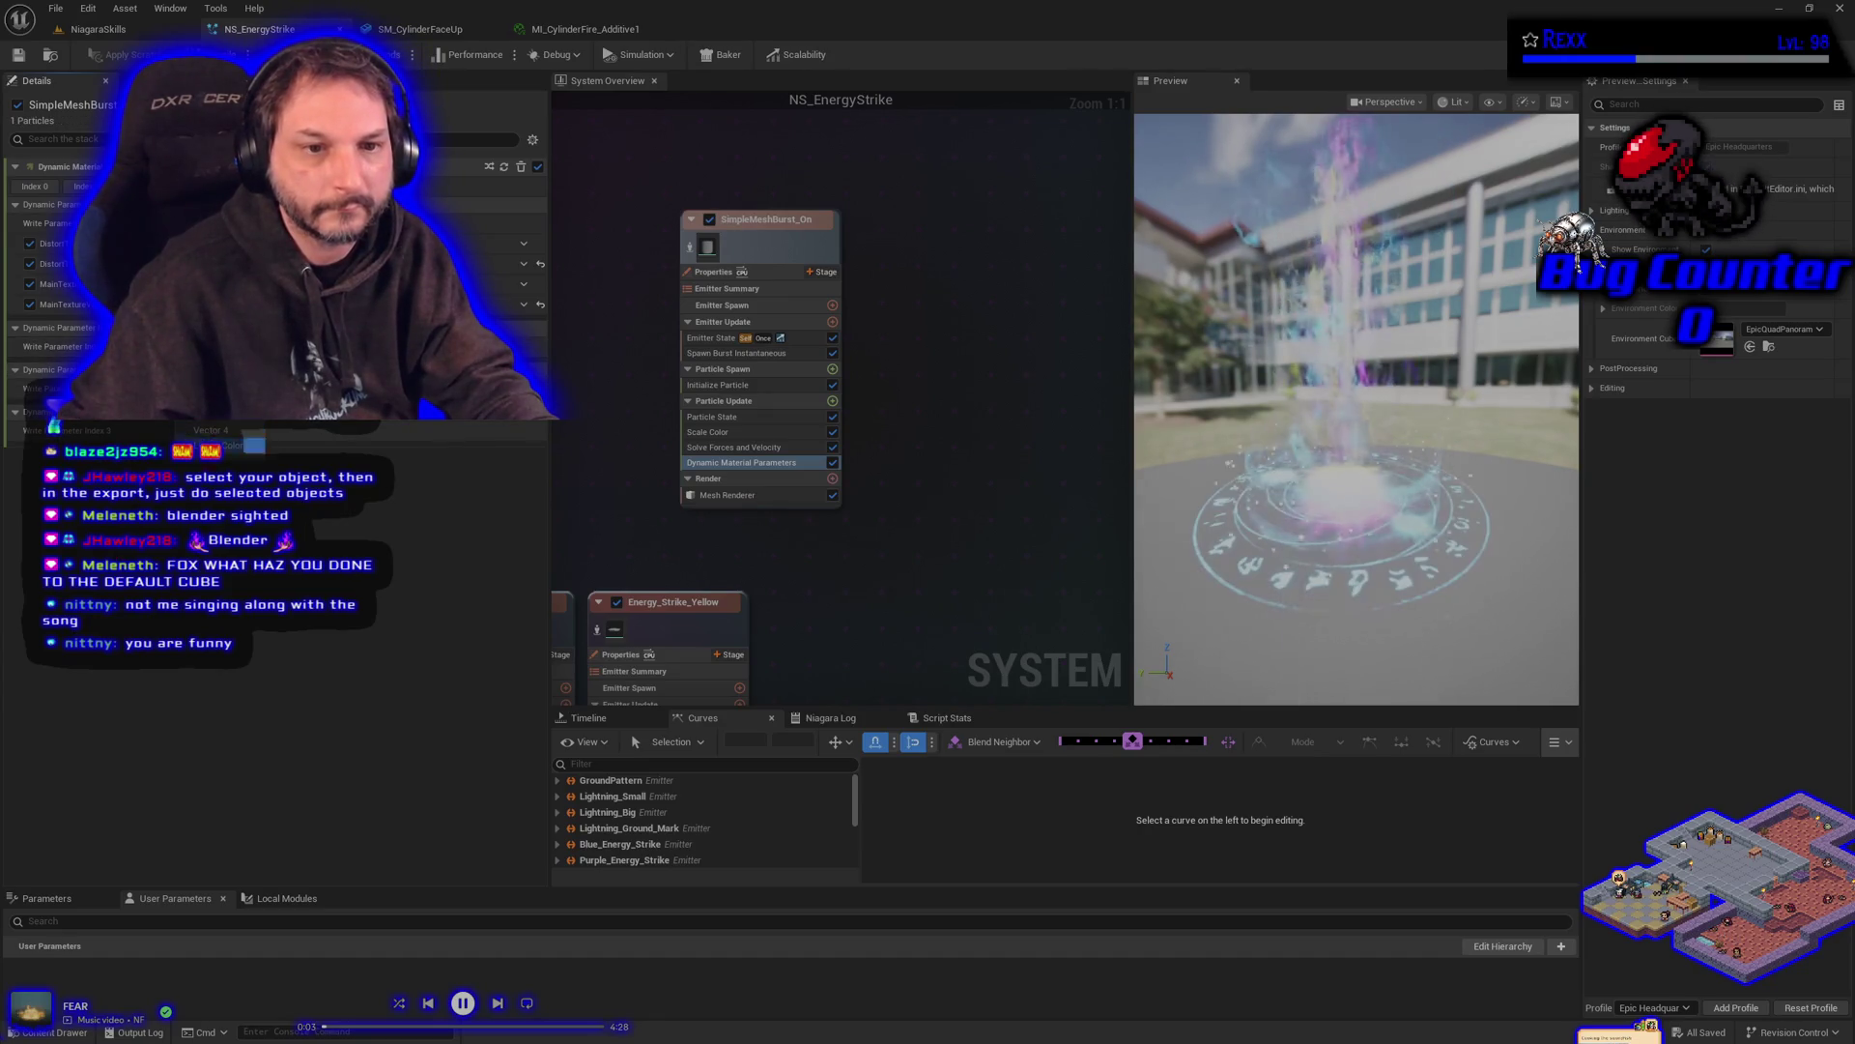
{"action": "left_click", "coordinate": [215, 428]}
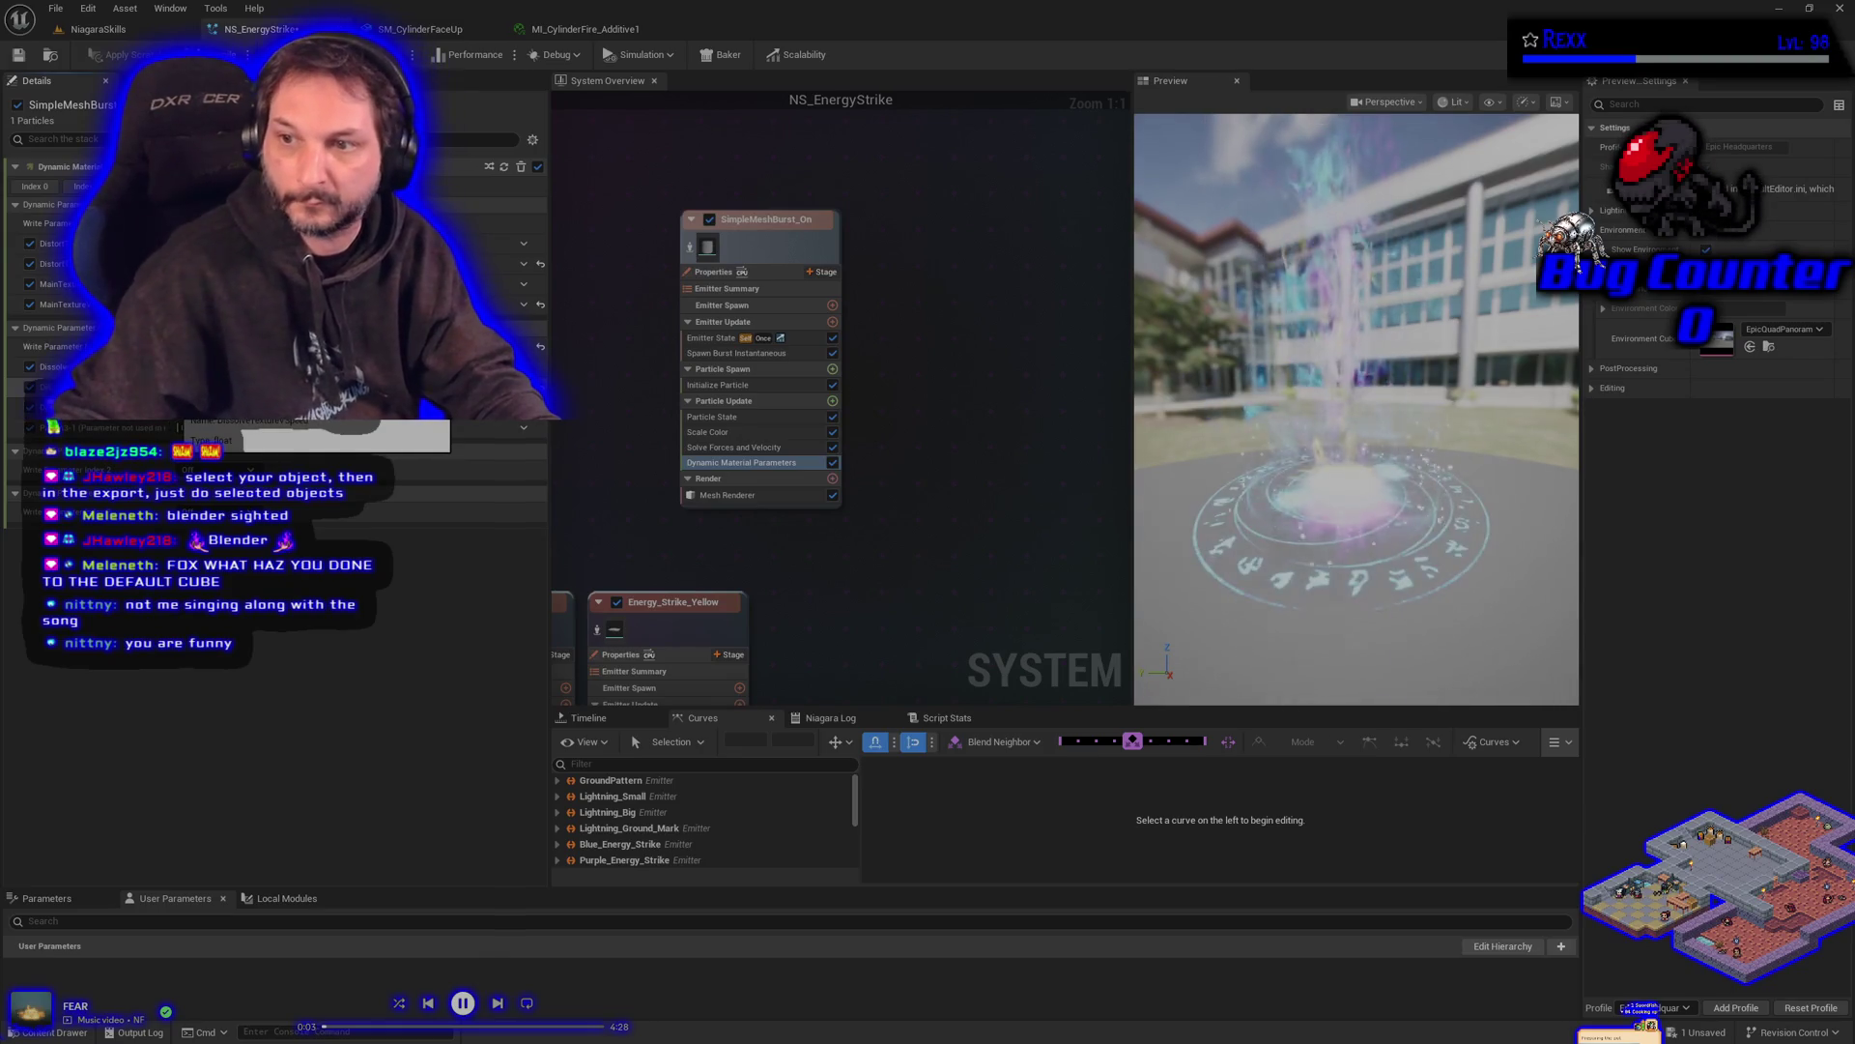
- Save all assets, bring up MI_CylinderFire_Additive1, and close the SM_CylinderFaceUp editor
{"action": "left_click", "coordinate": [55, 9]}
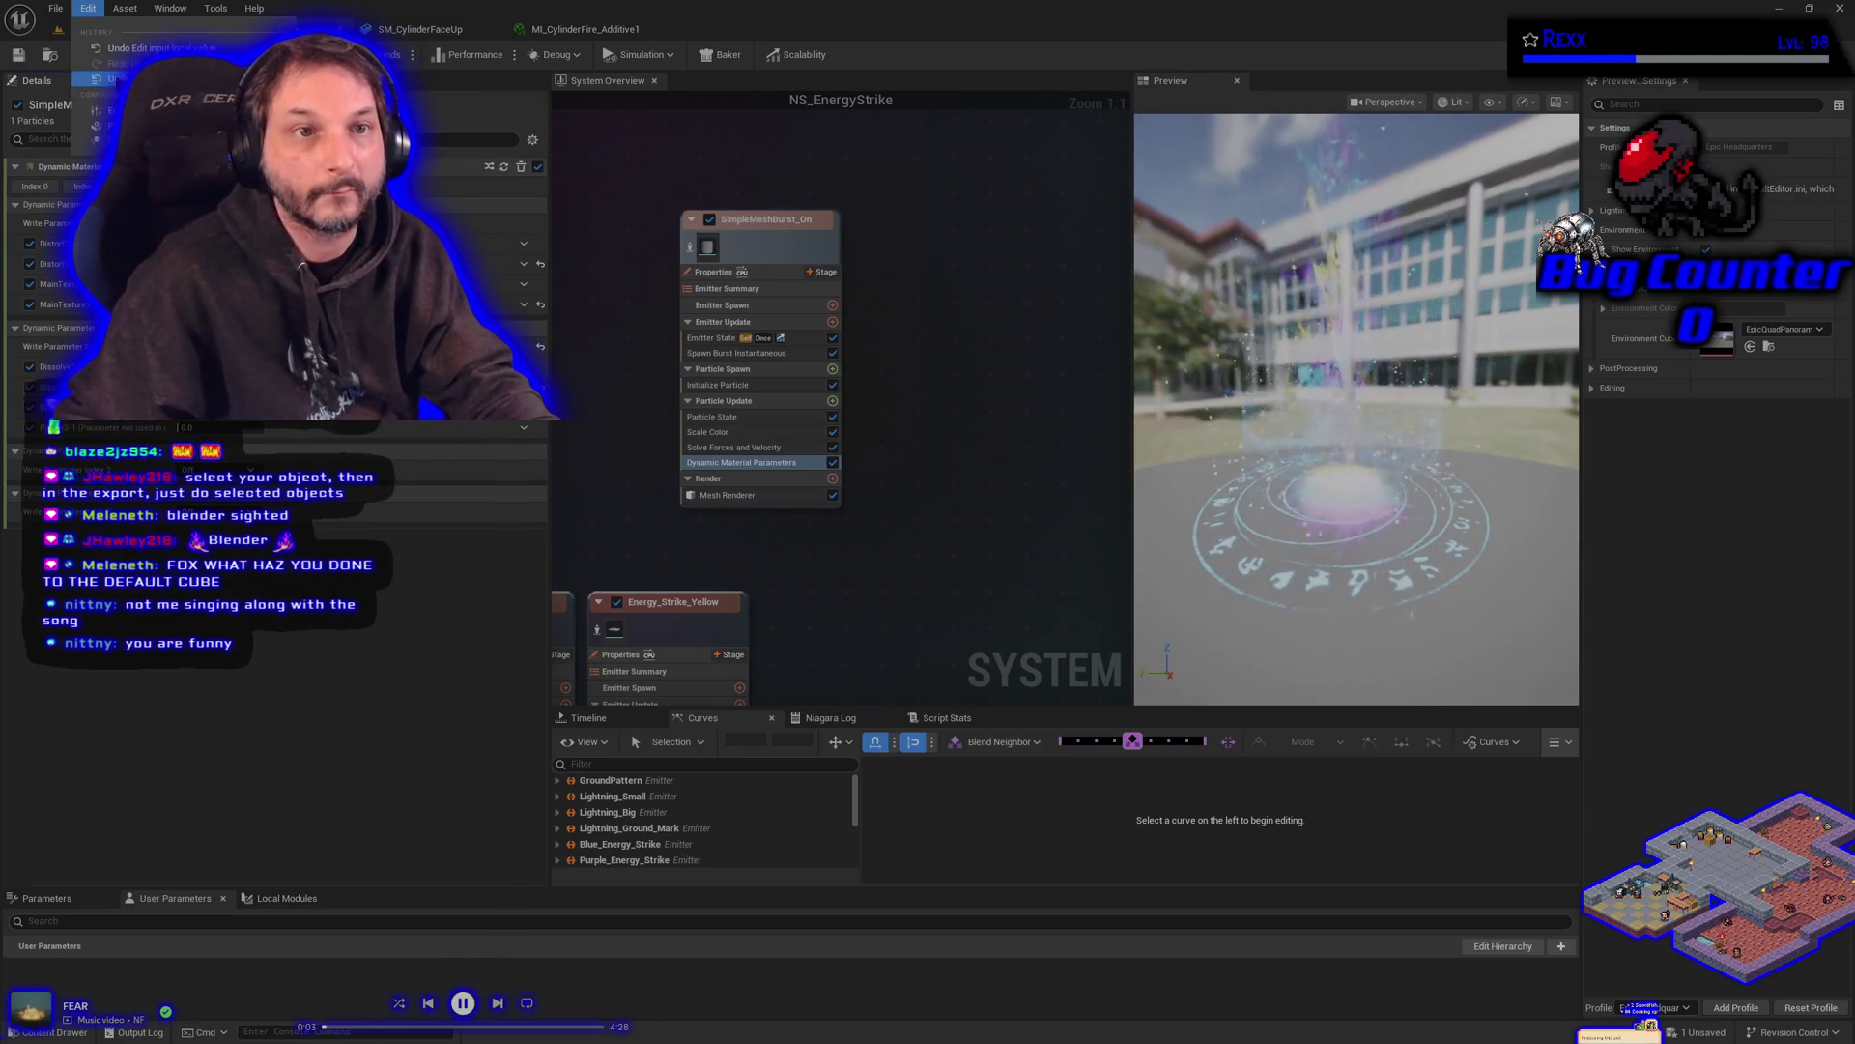
{"action": "left_click", "coordinate": [93, 96]}
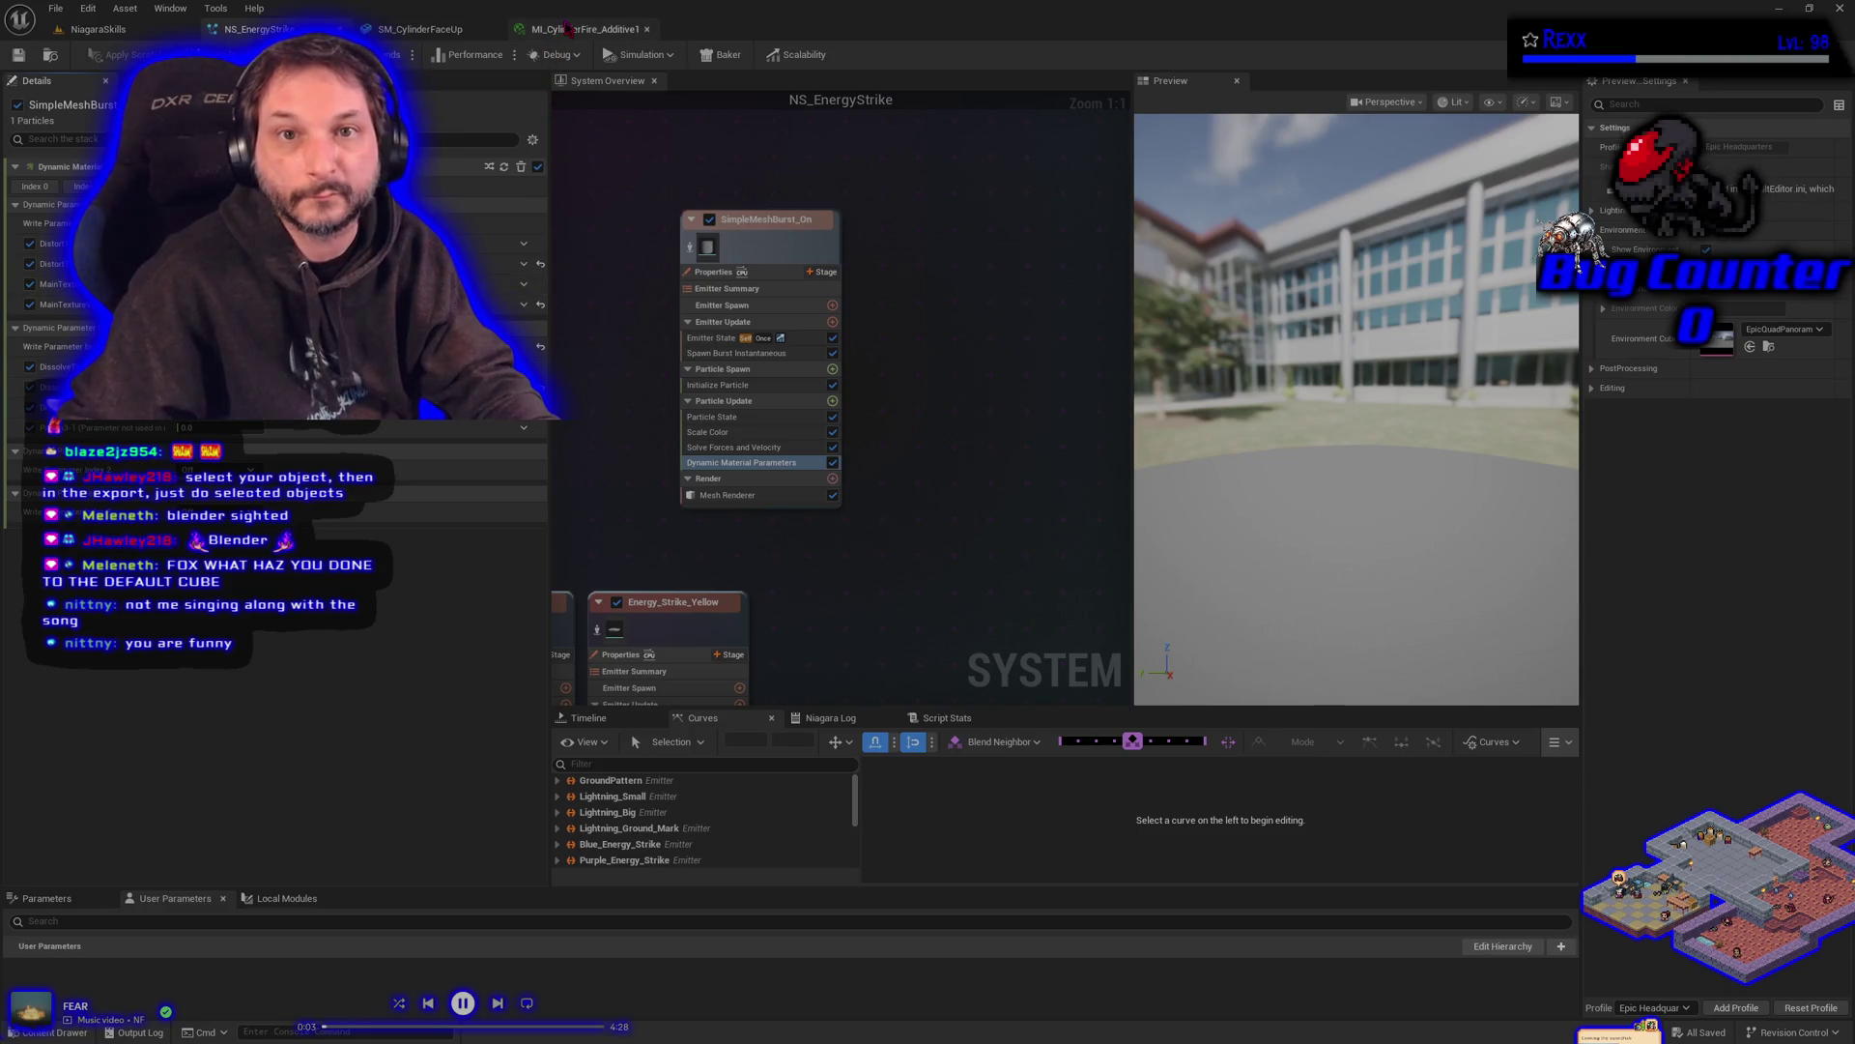
{"action": "left_click", "coordinate": [568, 29]}
{"action": "left_click", "coordinate": [488, 29]}
- Assign a Perlin noise texture to one of the material instance's noise texture slots
{"action": "left_click", "coordinate": [275, 465]}
{"action": "type", "text": "perli"}
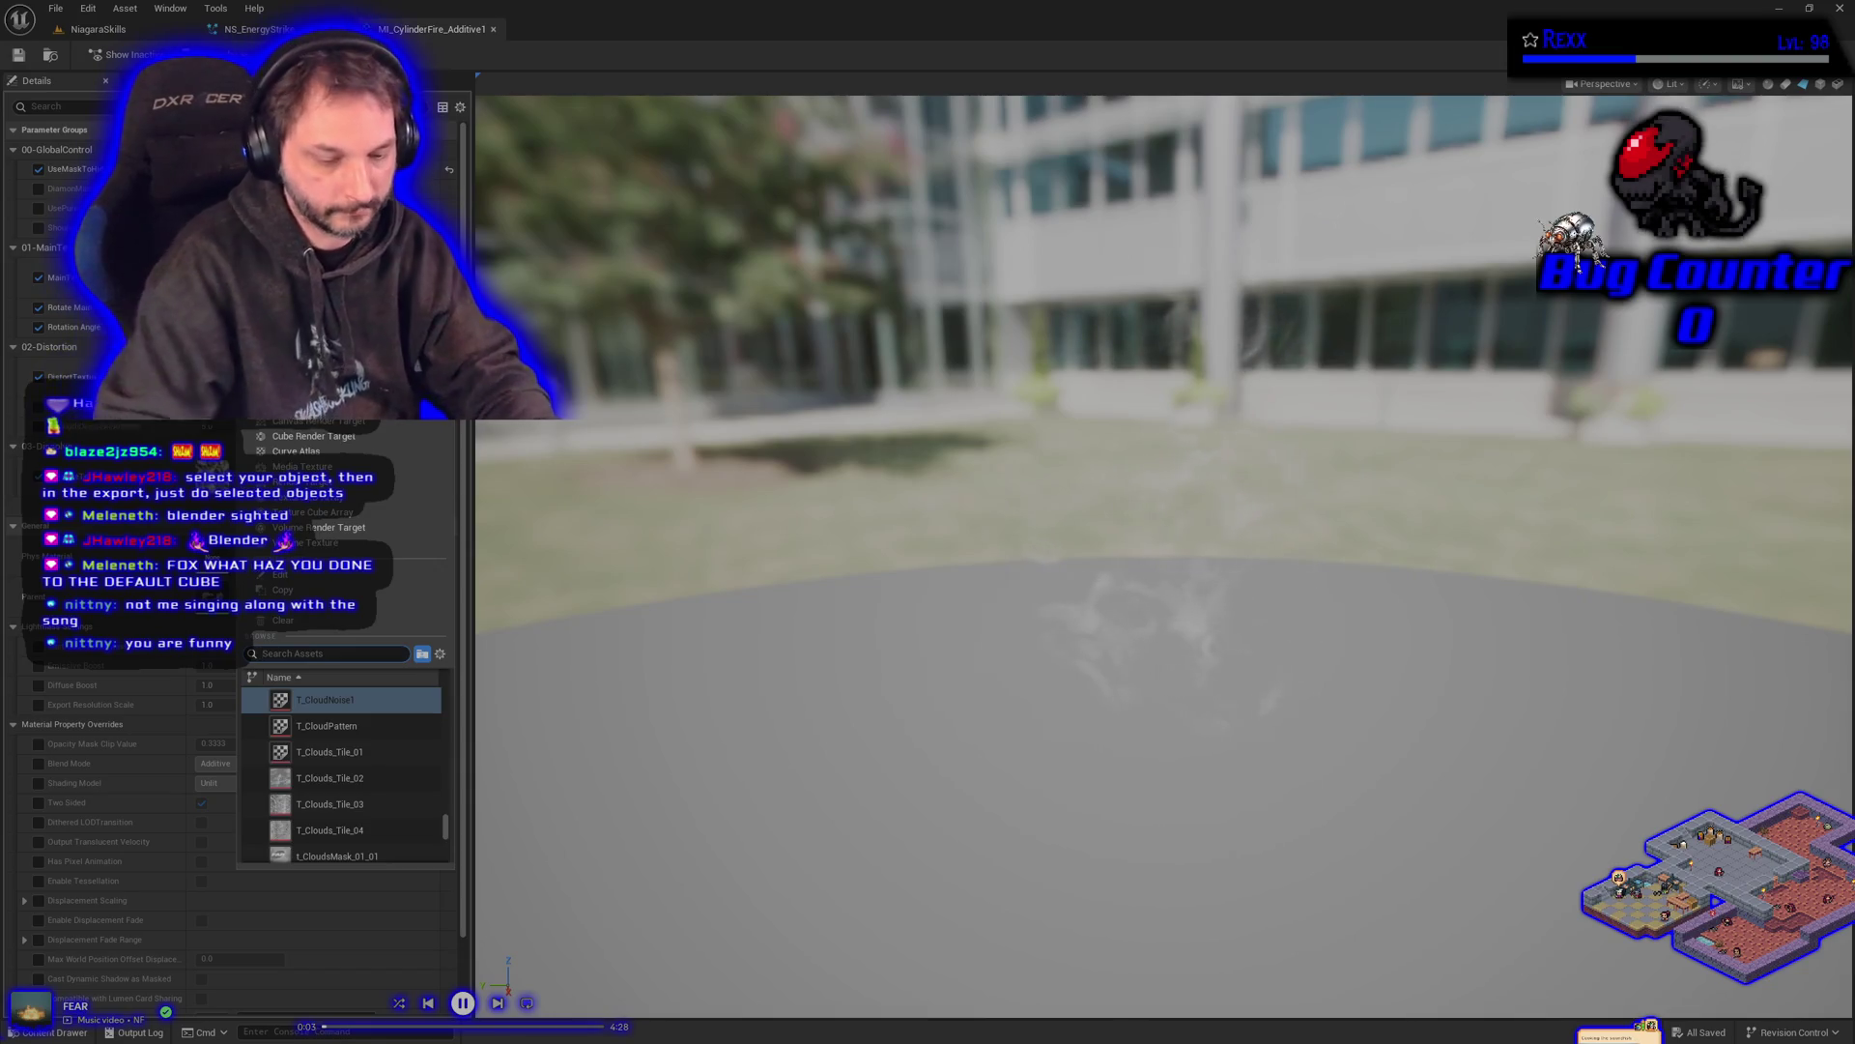
{"action": "type", "text": "n"}
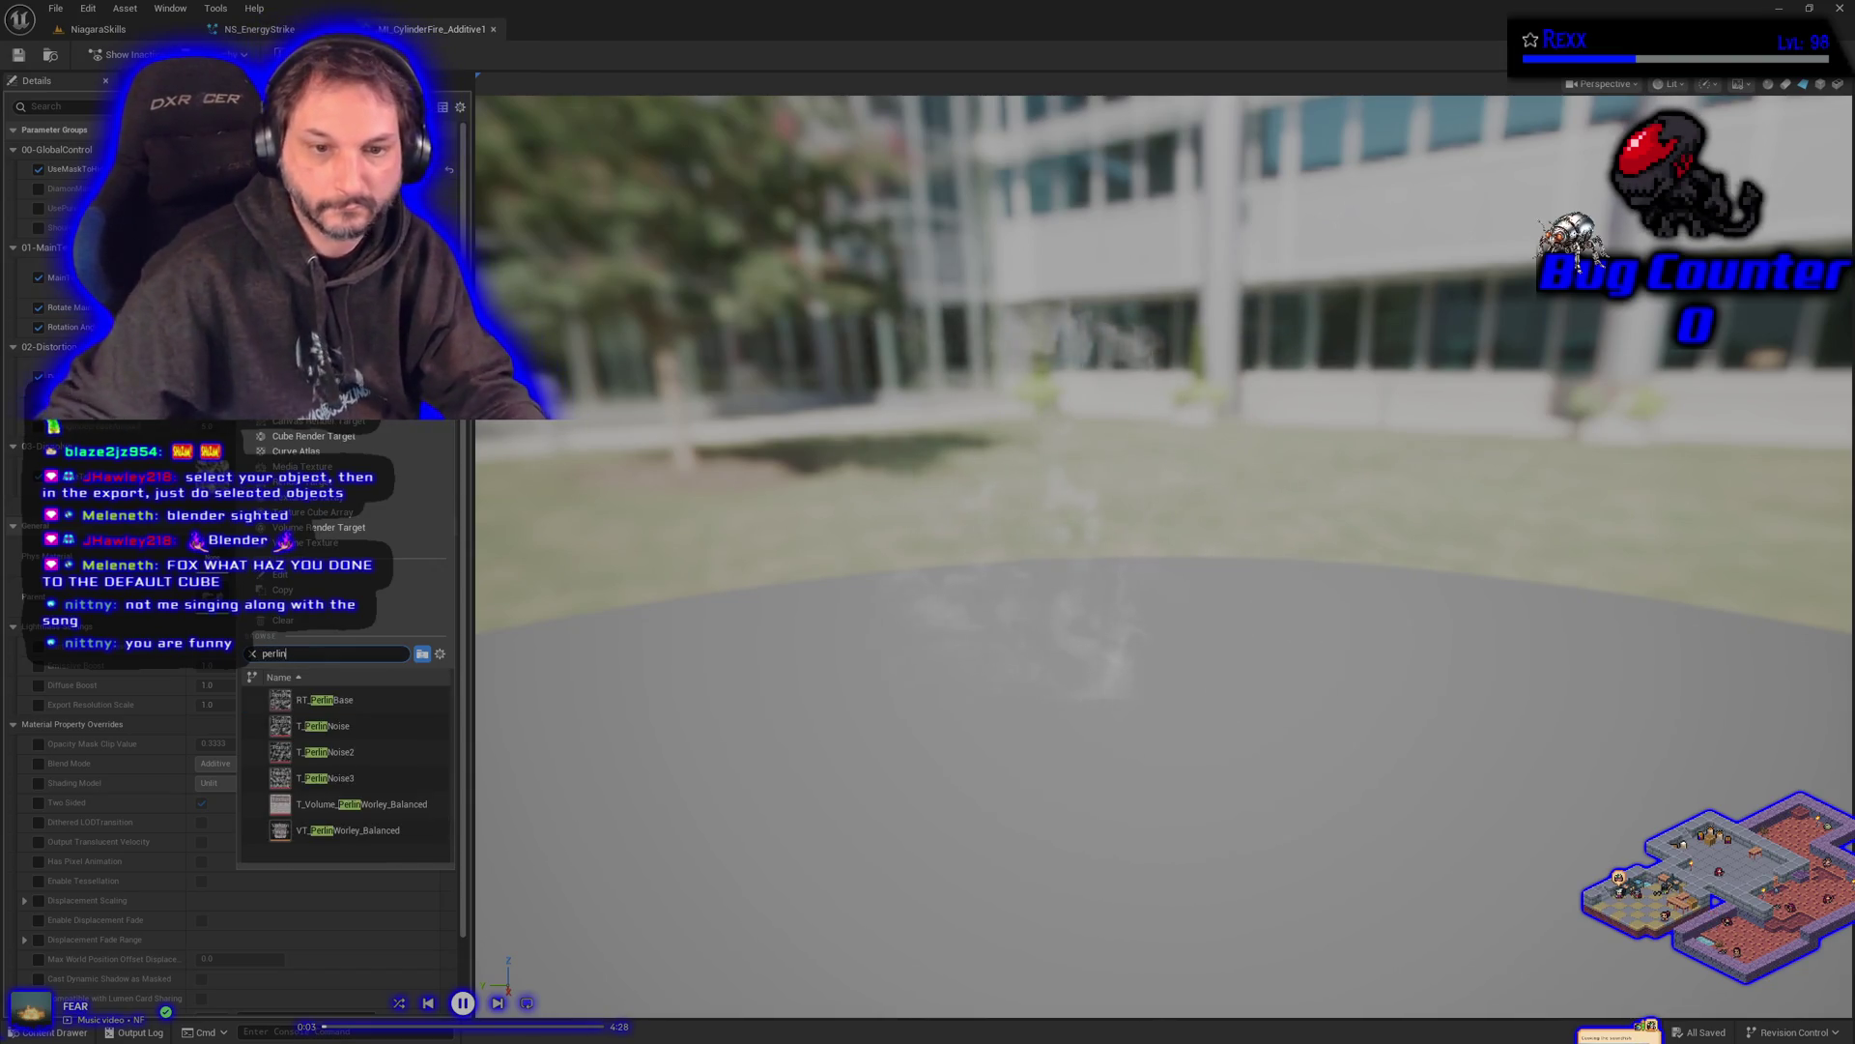
{"action": "left_click", "coordinate": [380, 778]}
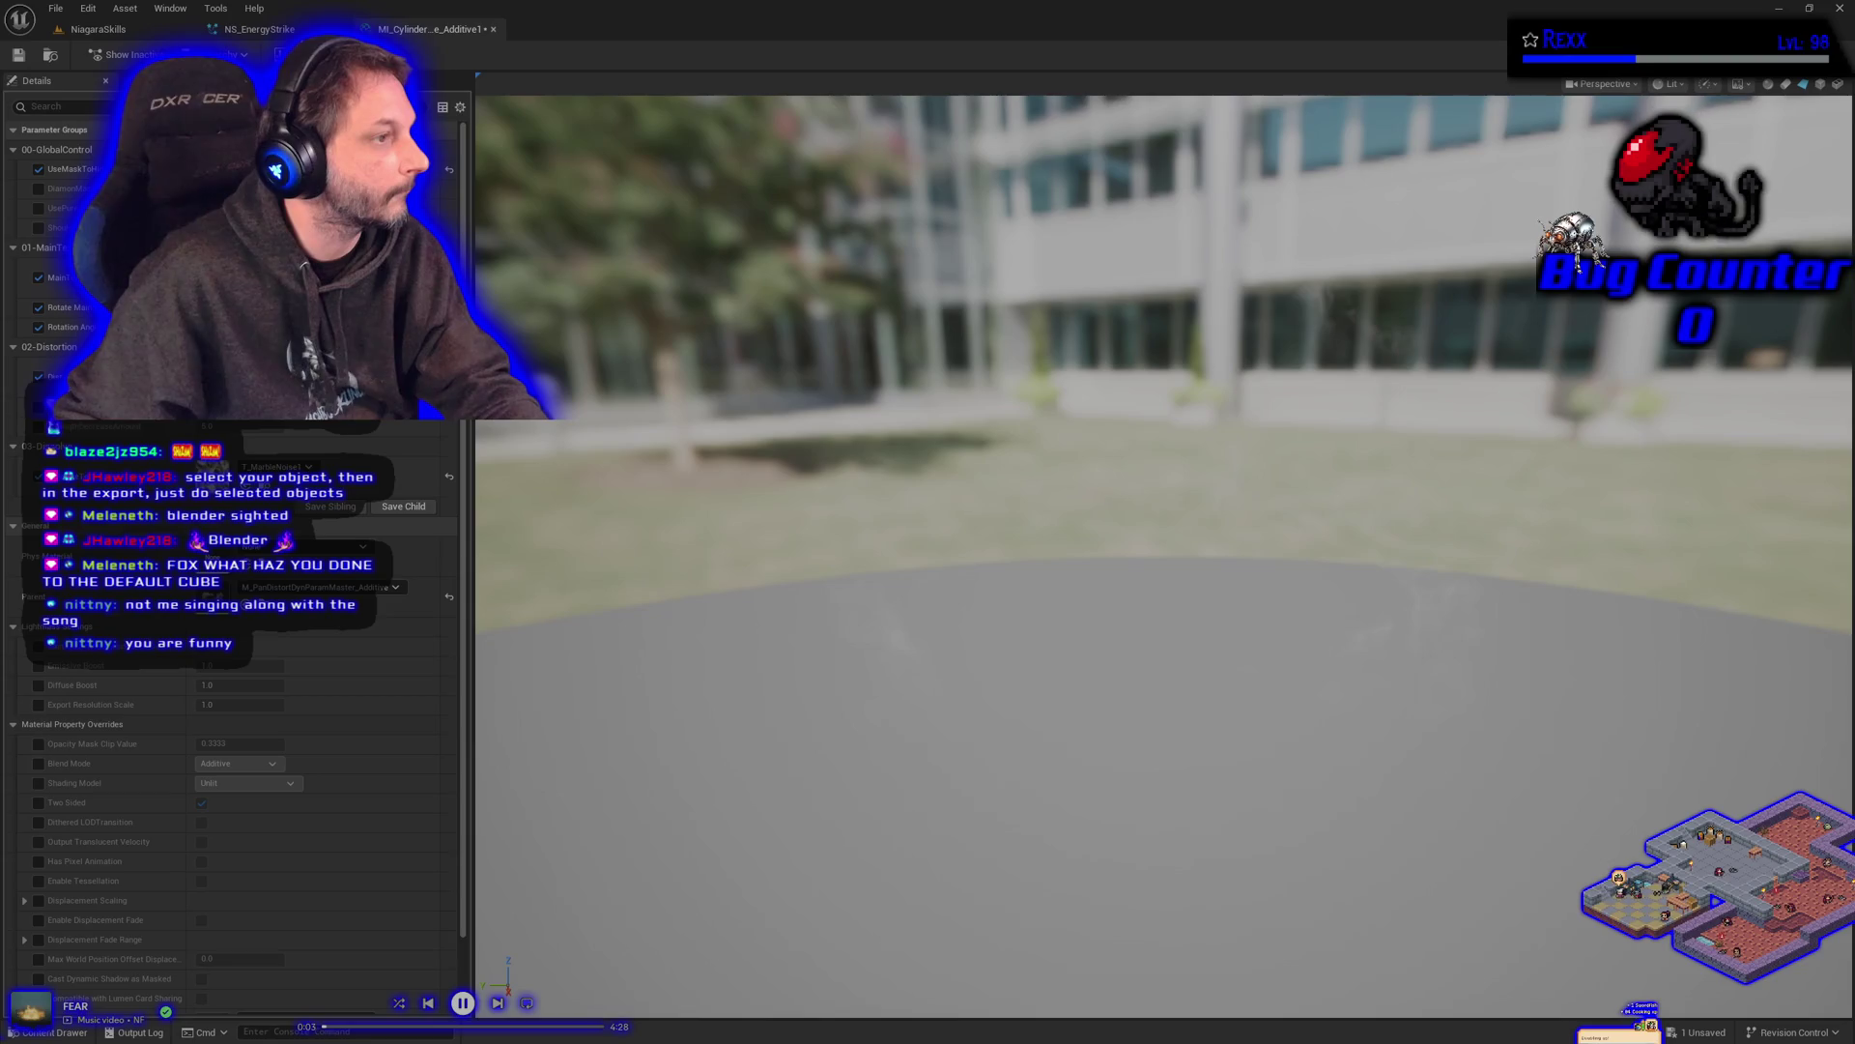
- Replace T_MarbleNoise1 with T_CausticsNoise2 and save MI_CylinderFire_Additive1
{"action": "left_click", "coordinate": [276, 467]}
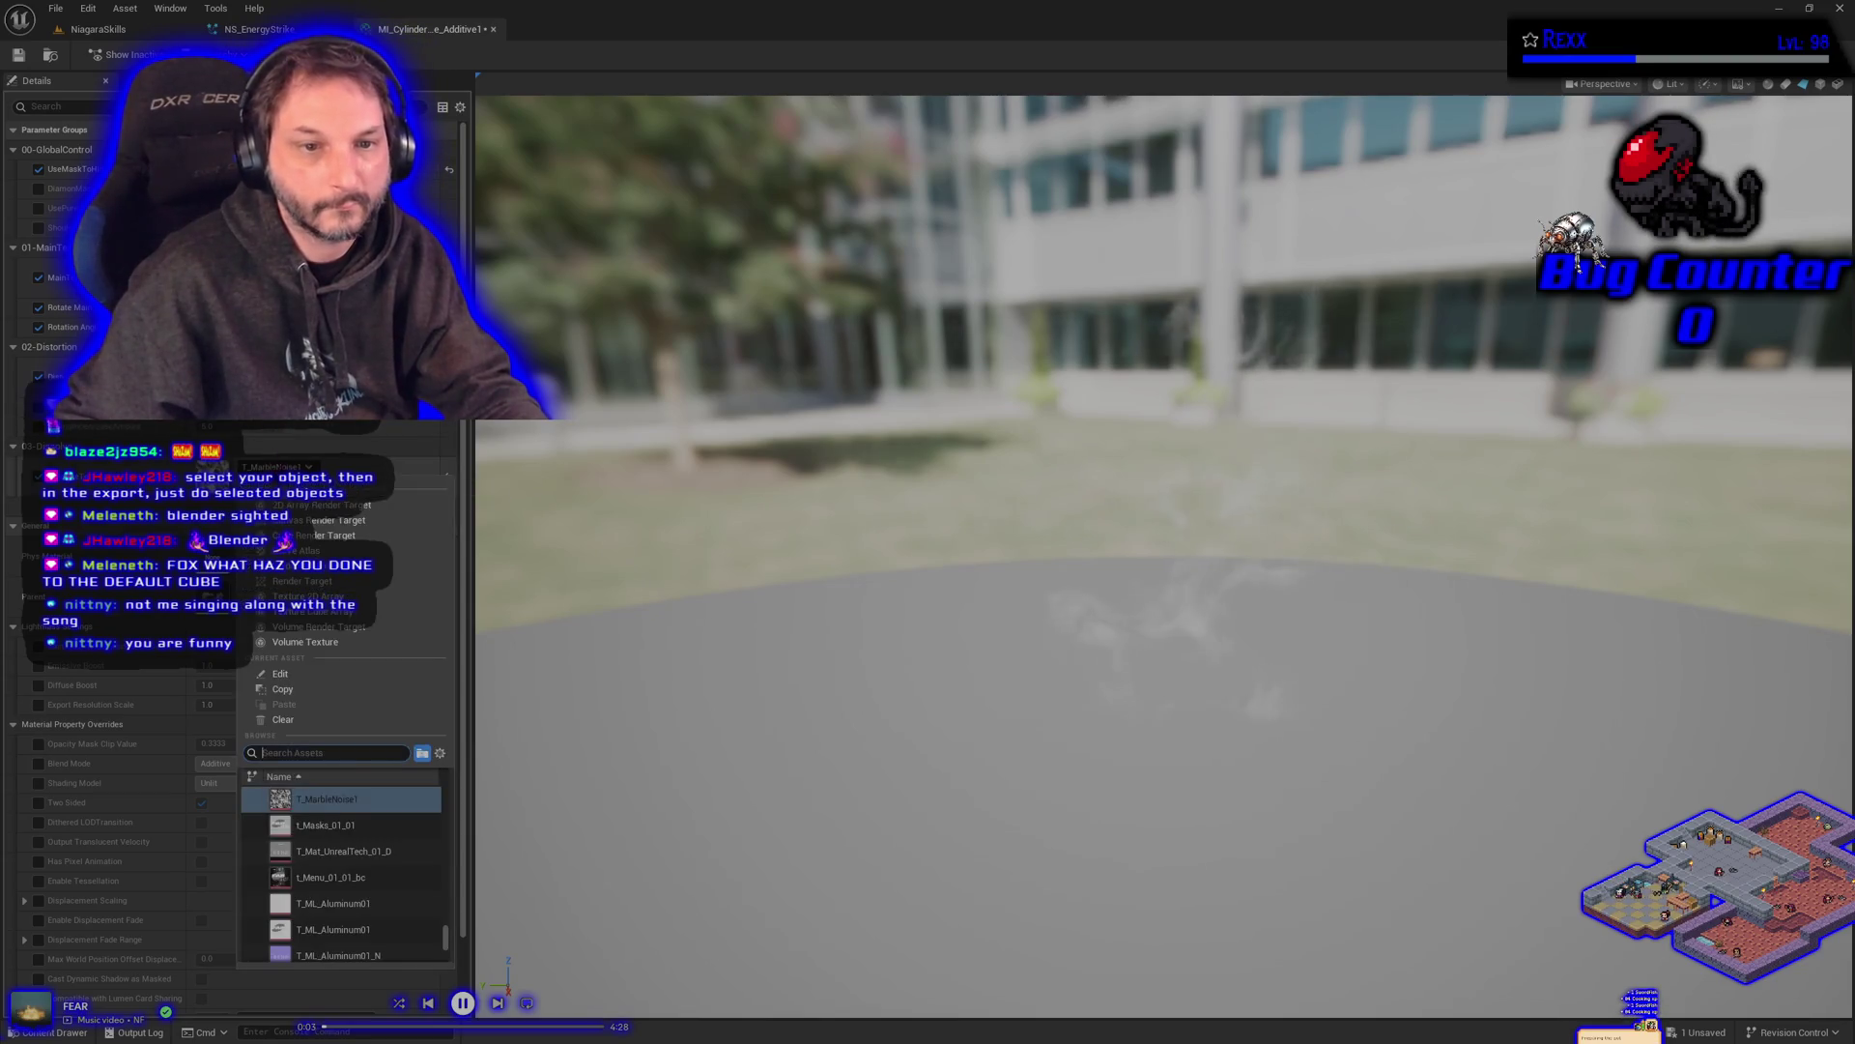
{"action": "type", "text": "cau"}
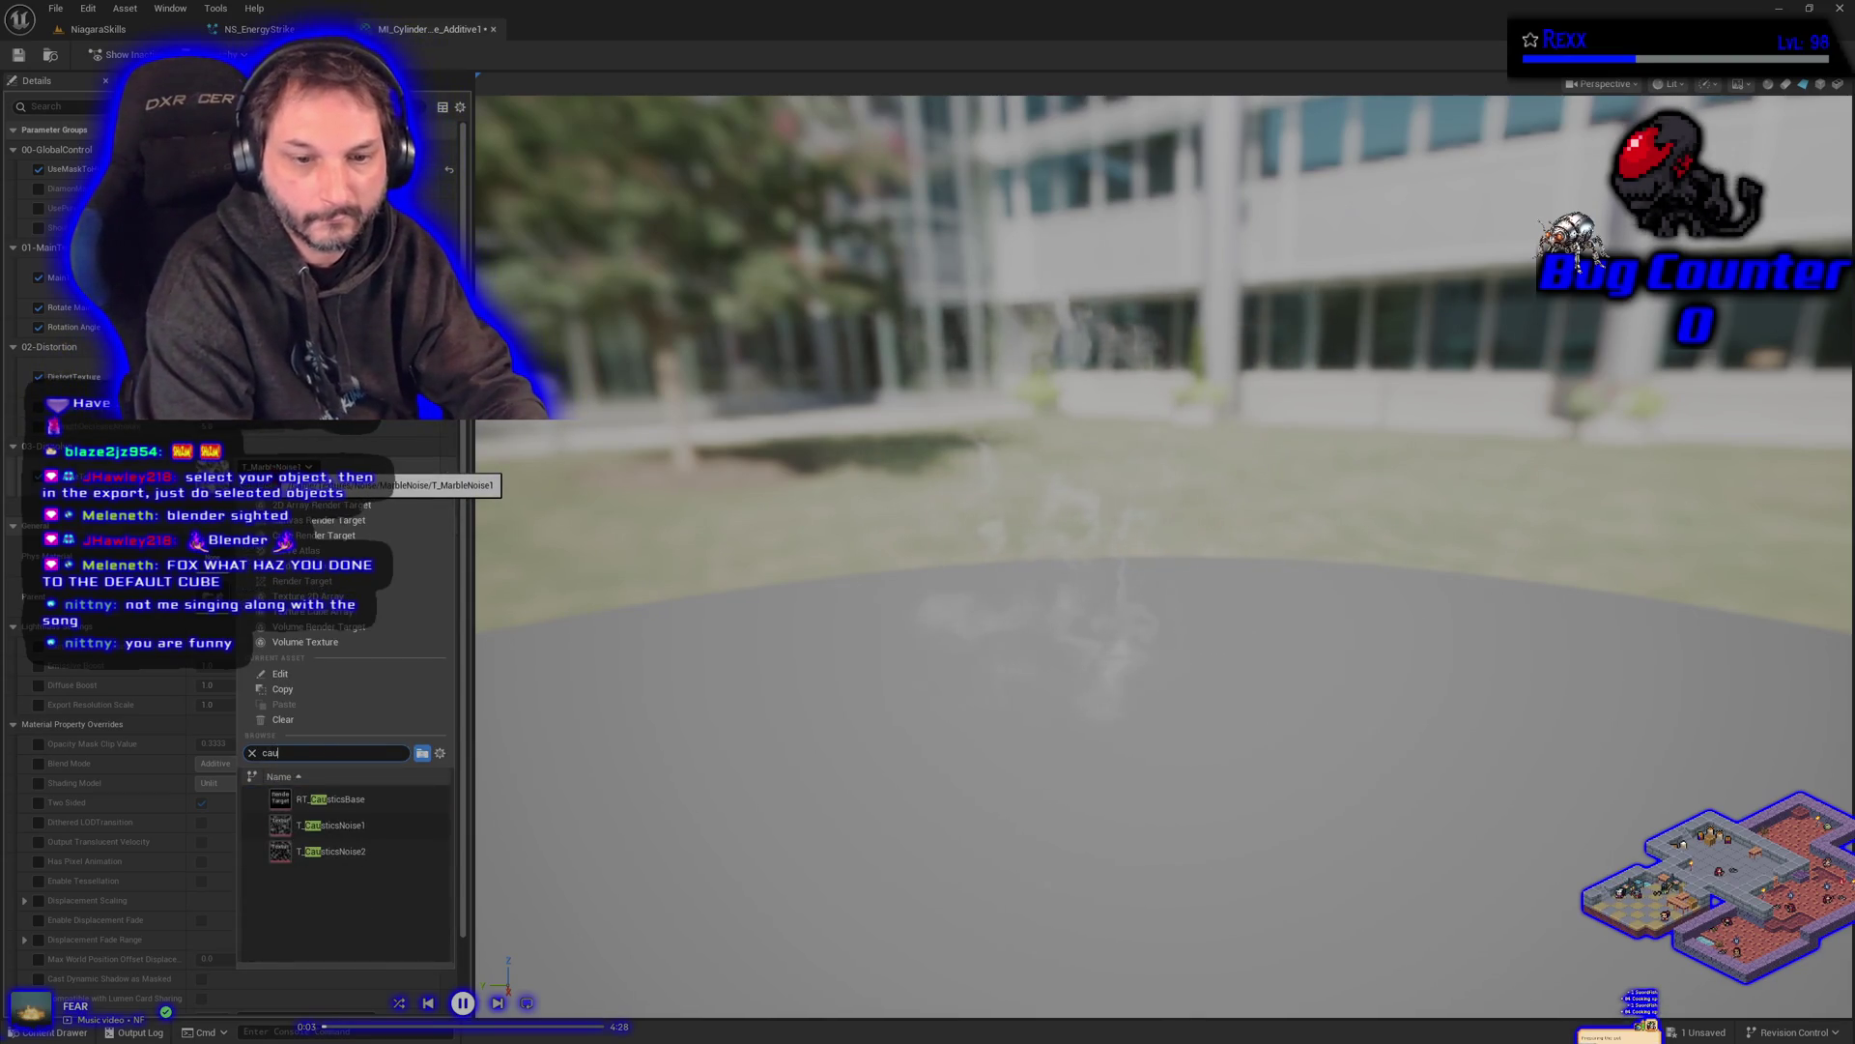
{"action": "left_click", "coordinate": [338, 860]}
{"action": "left_click", "coordinate": [18, 55]}
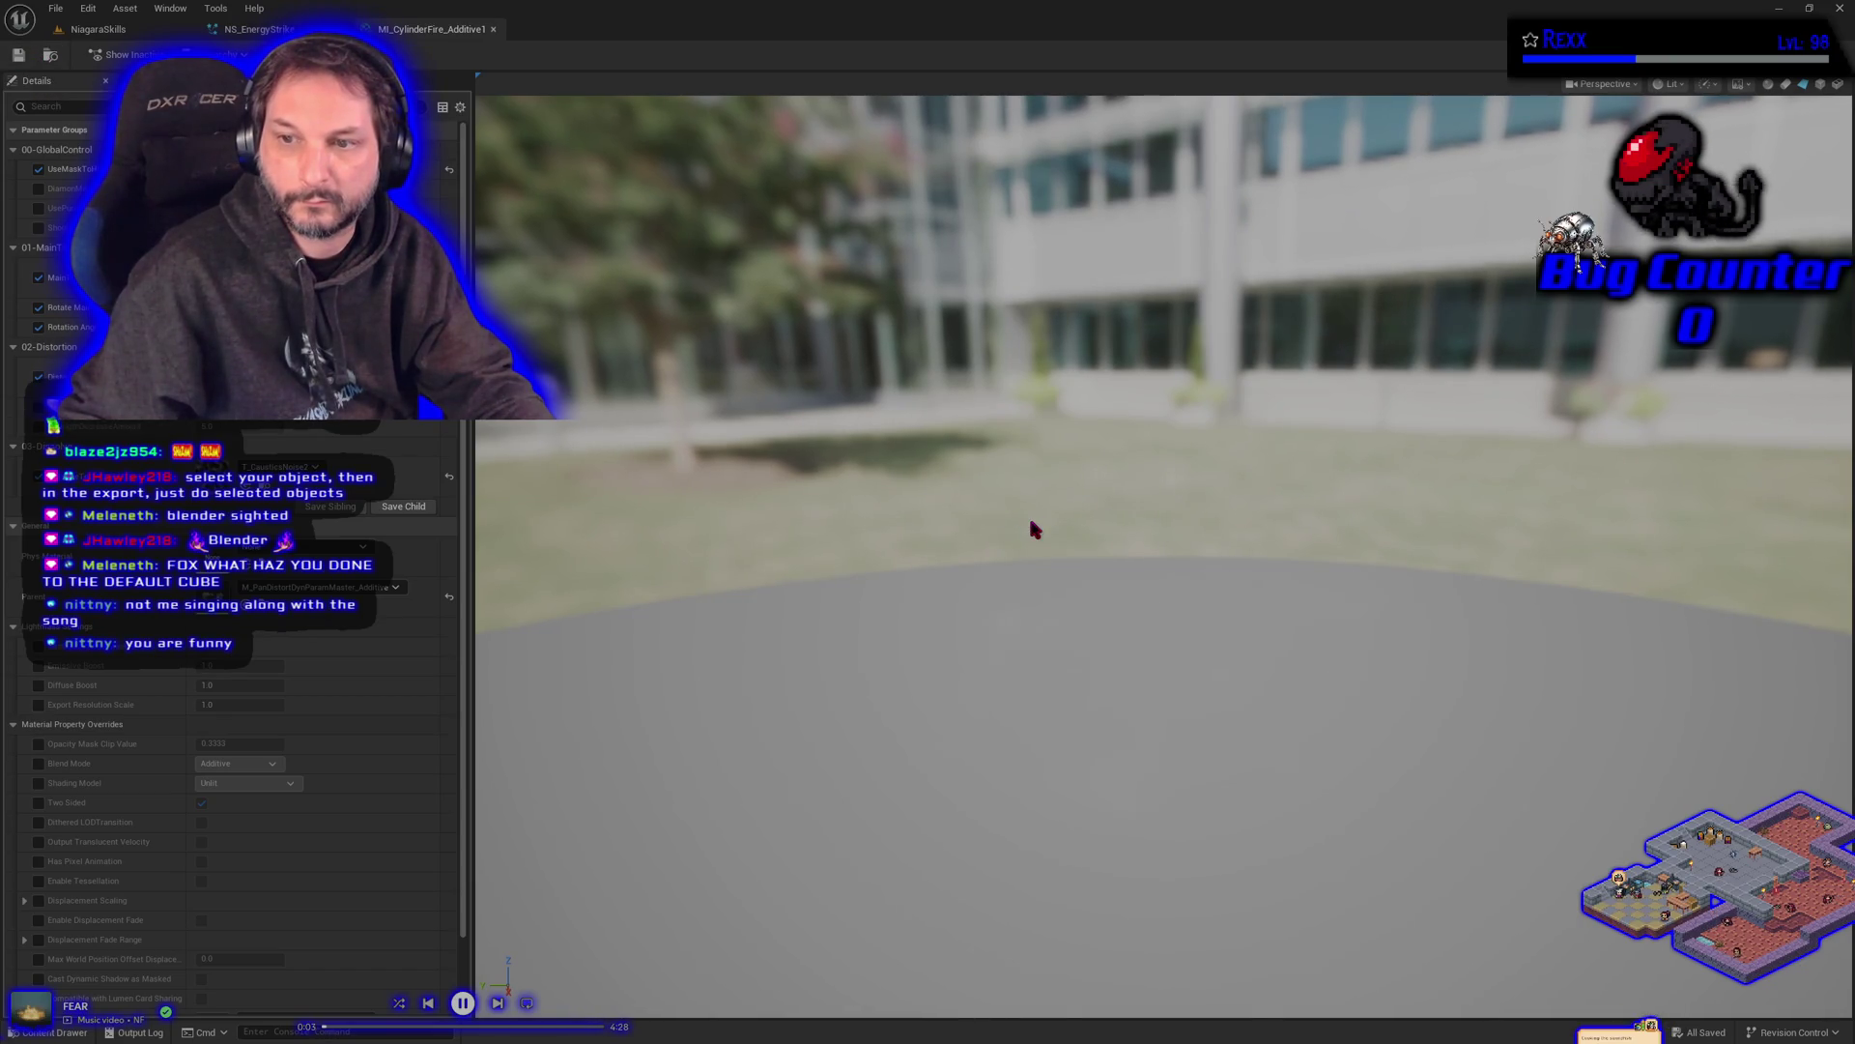
{"action": "key", "text": "ctrl+Tab"}
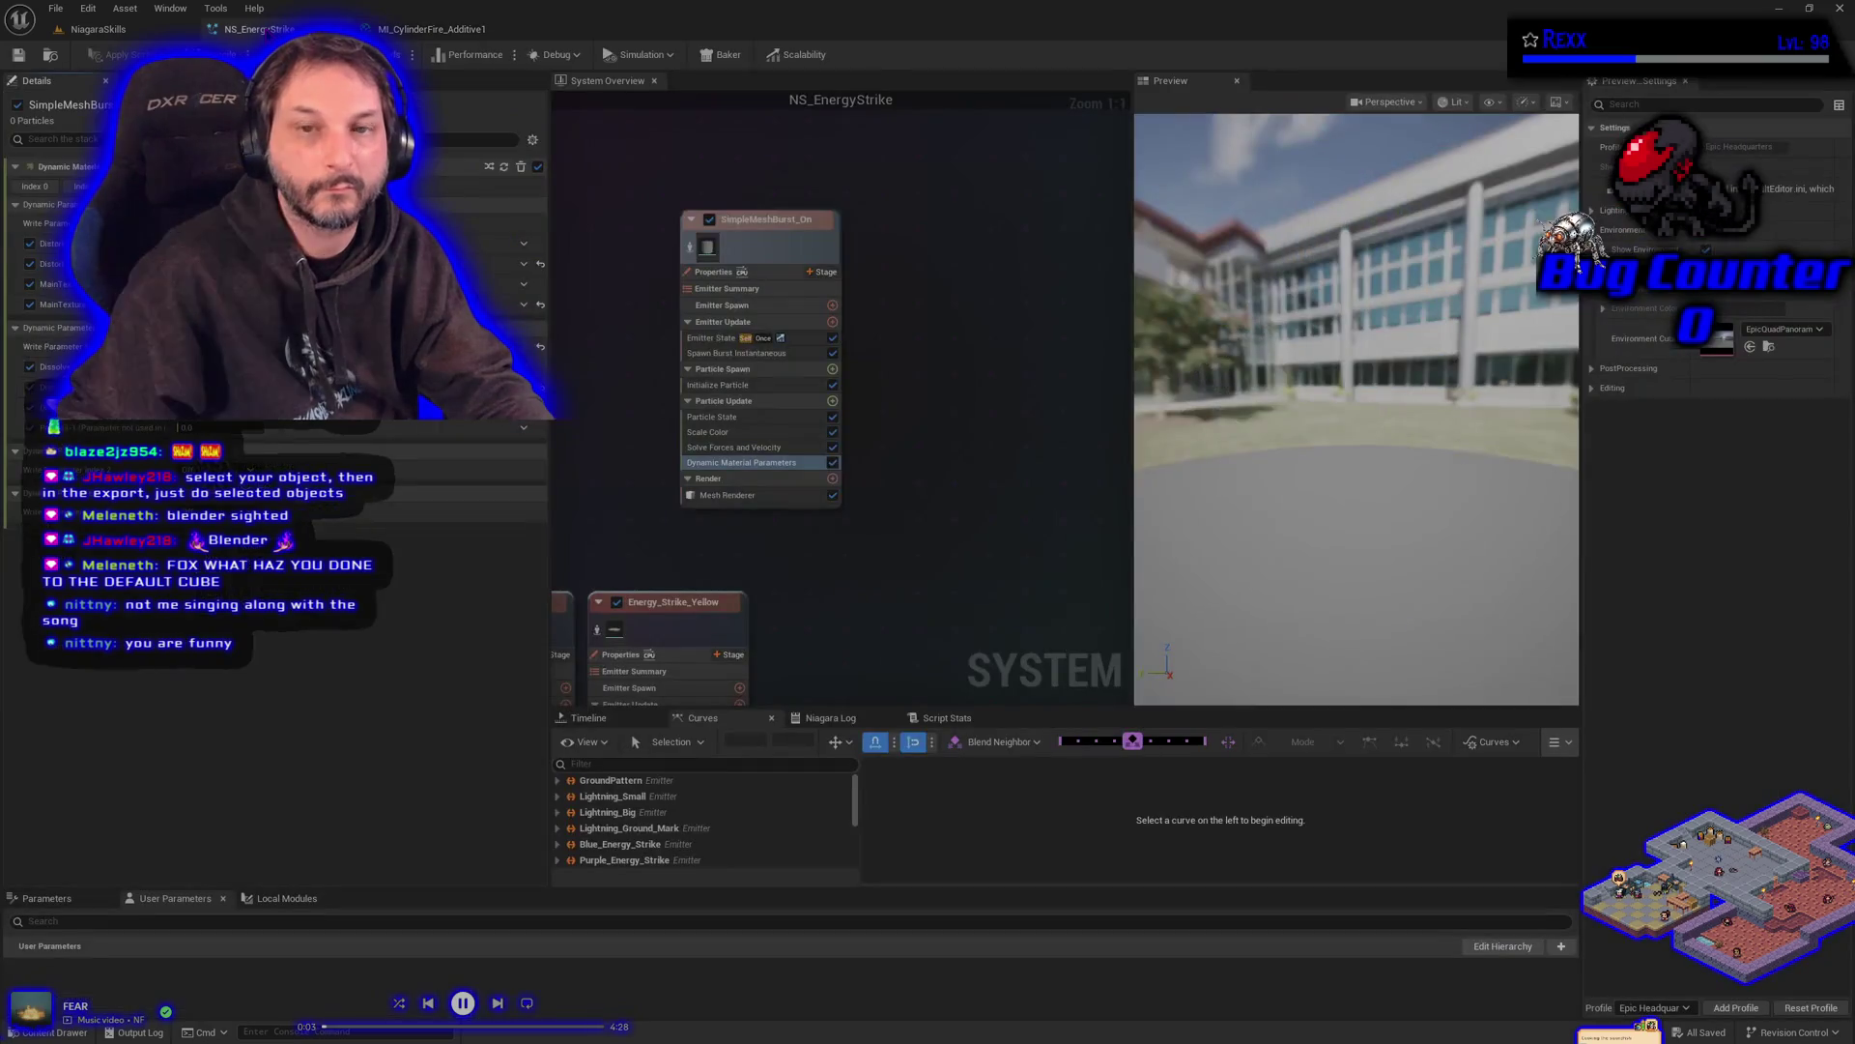
{"action": "left_click", "coordinate": [692, 248]}
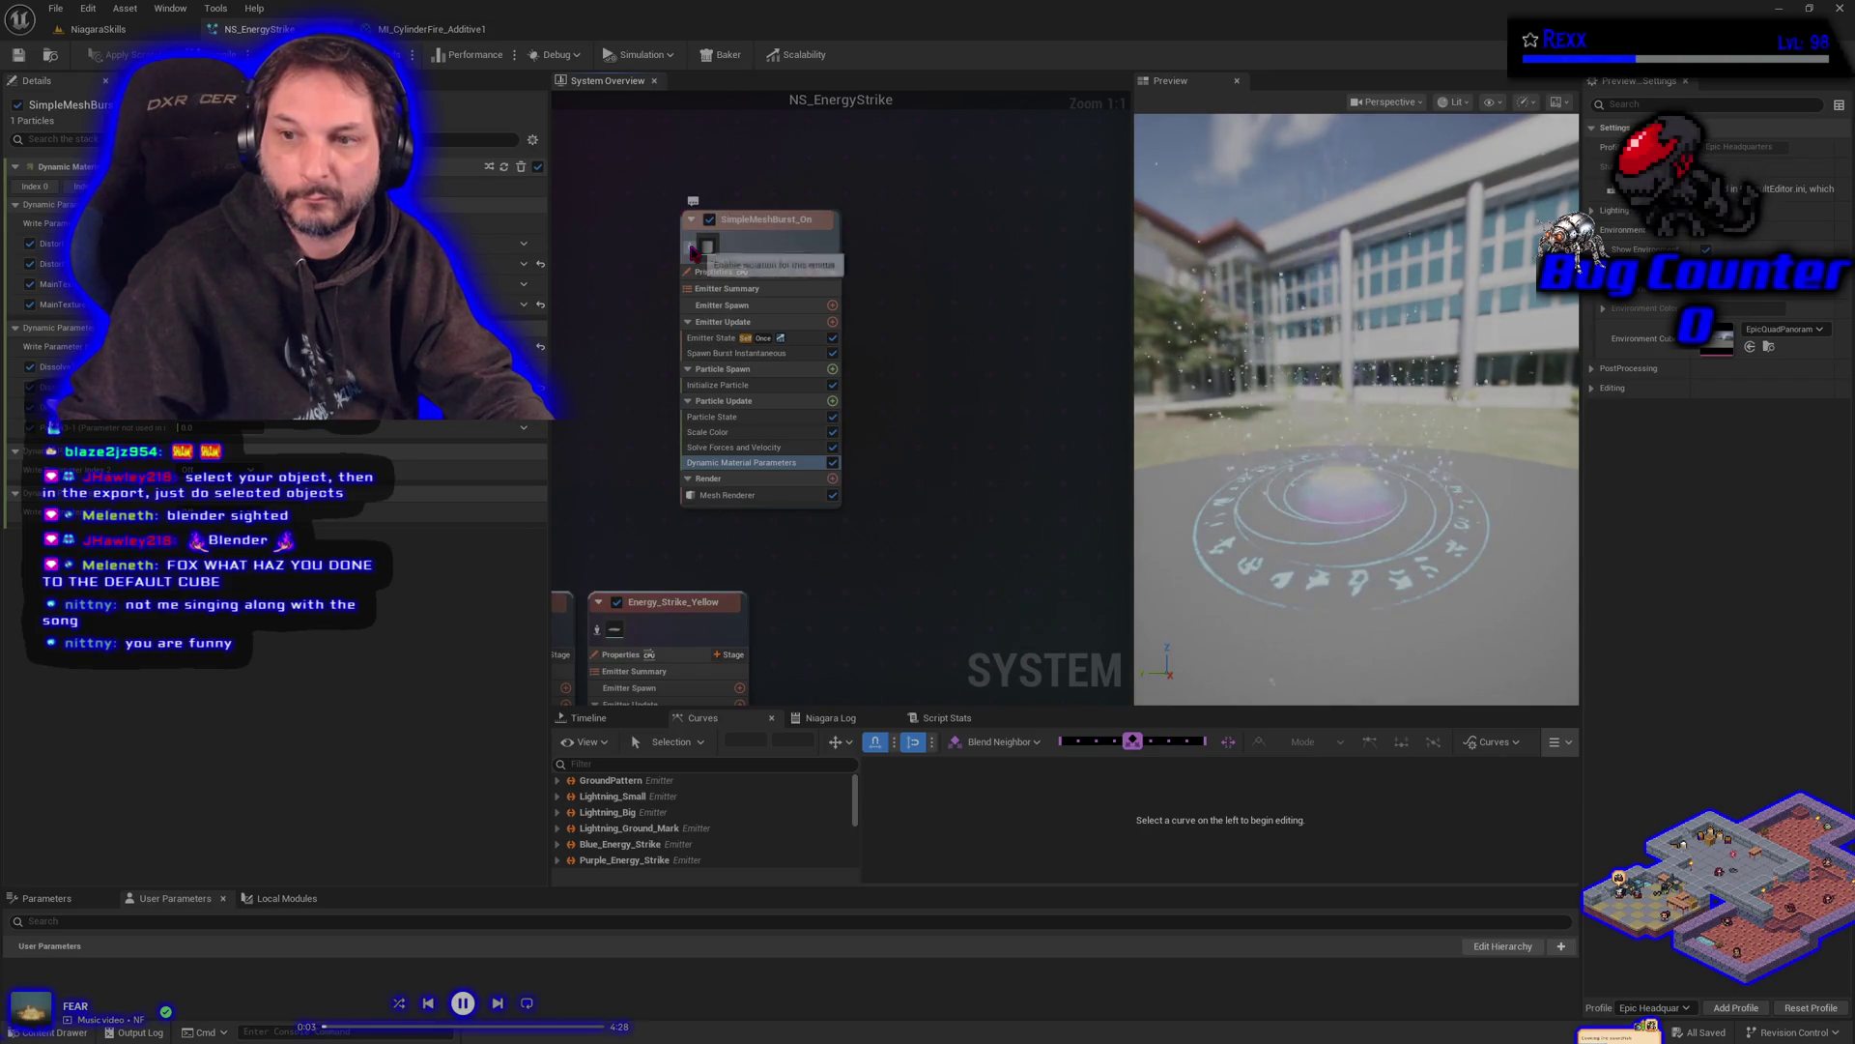
{"action": "left_click", "coordinate": [425, 35]}
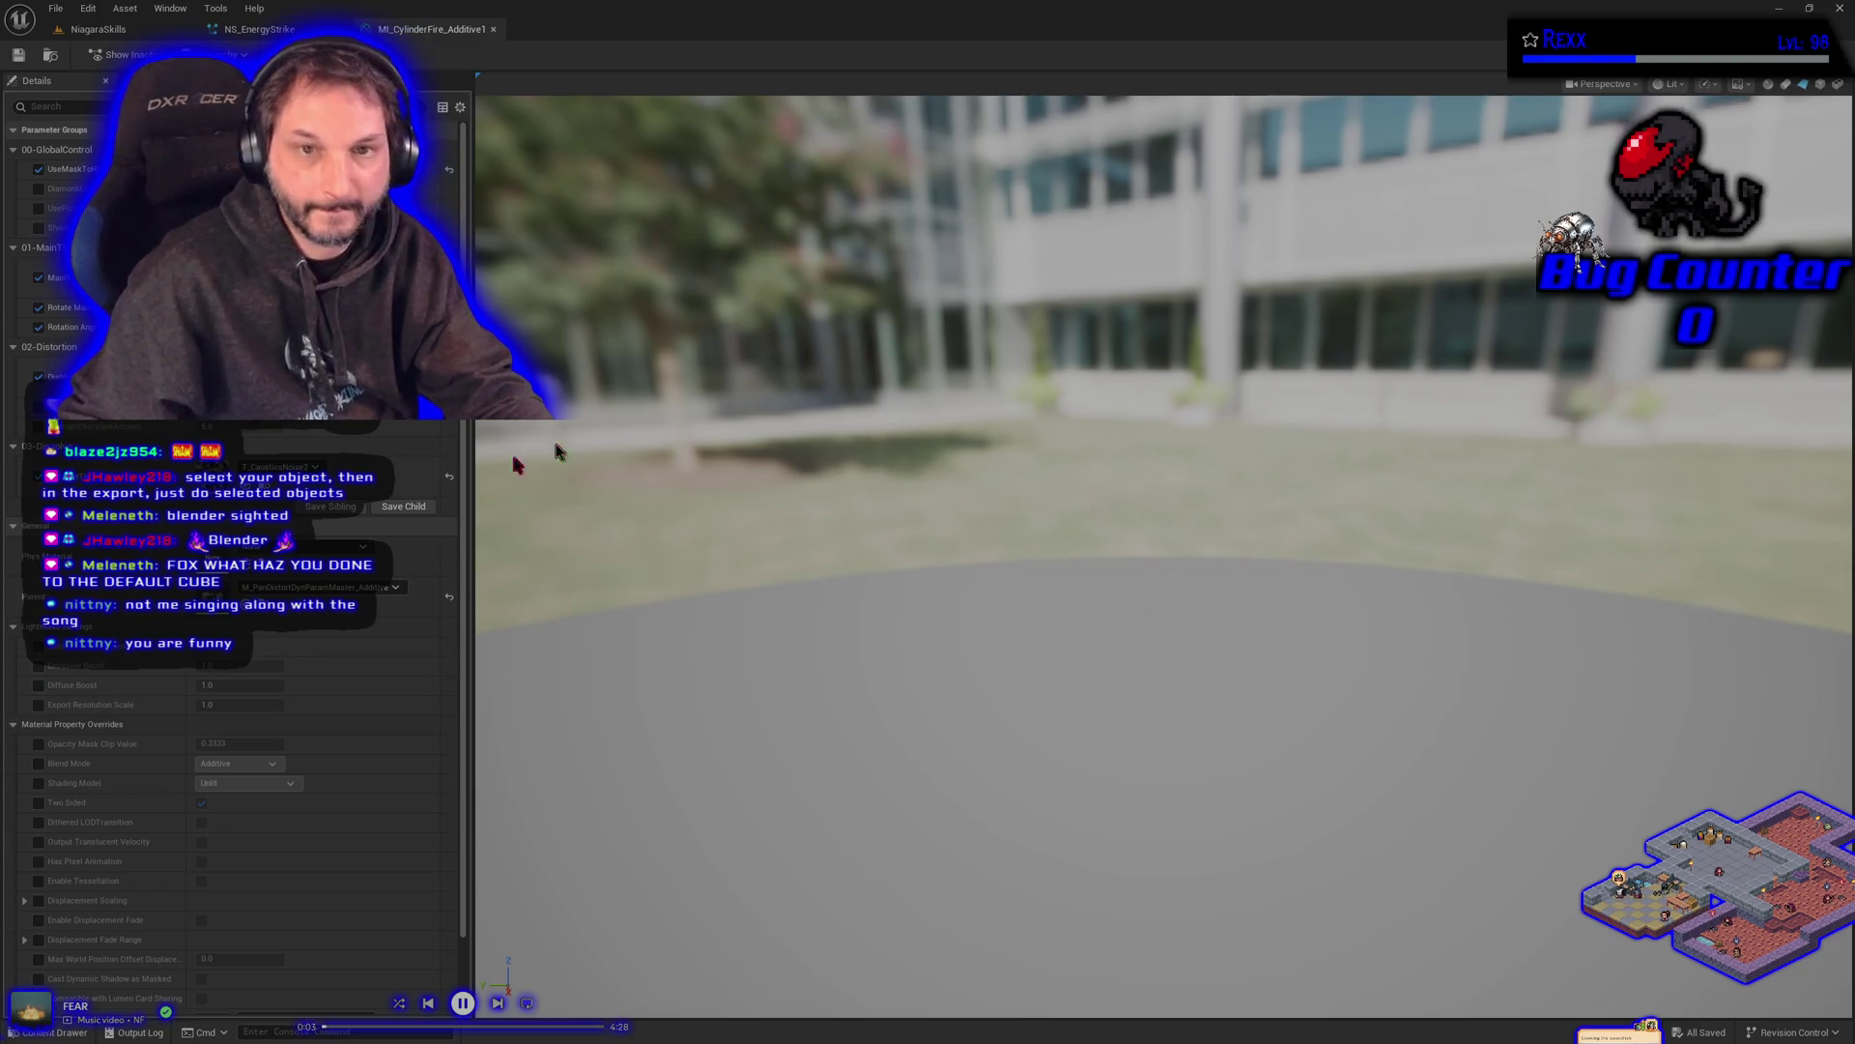
- In Blender's UV Editing workspace, scale the cylinder's UV island
{"action": "key", "text": "alt+Tab"}
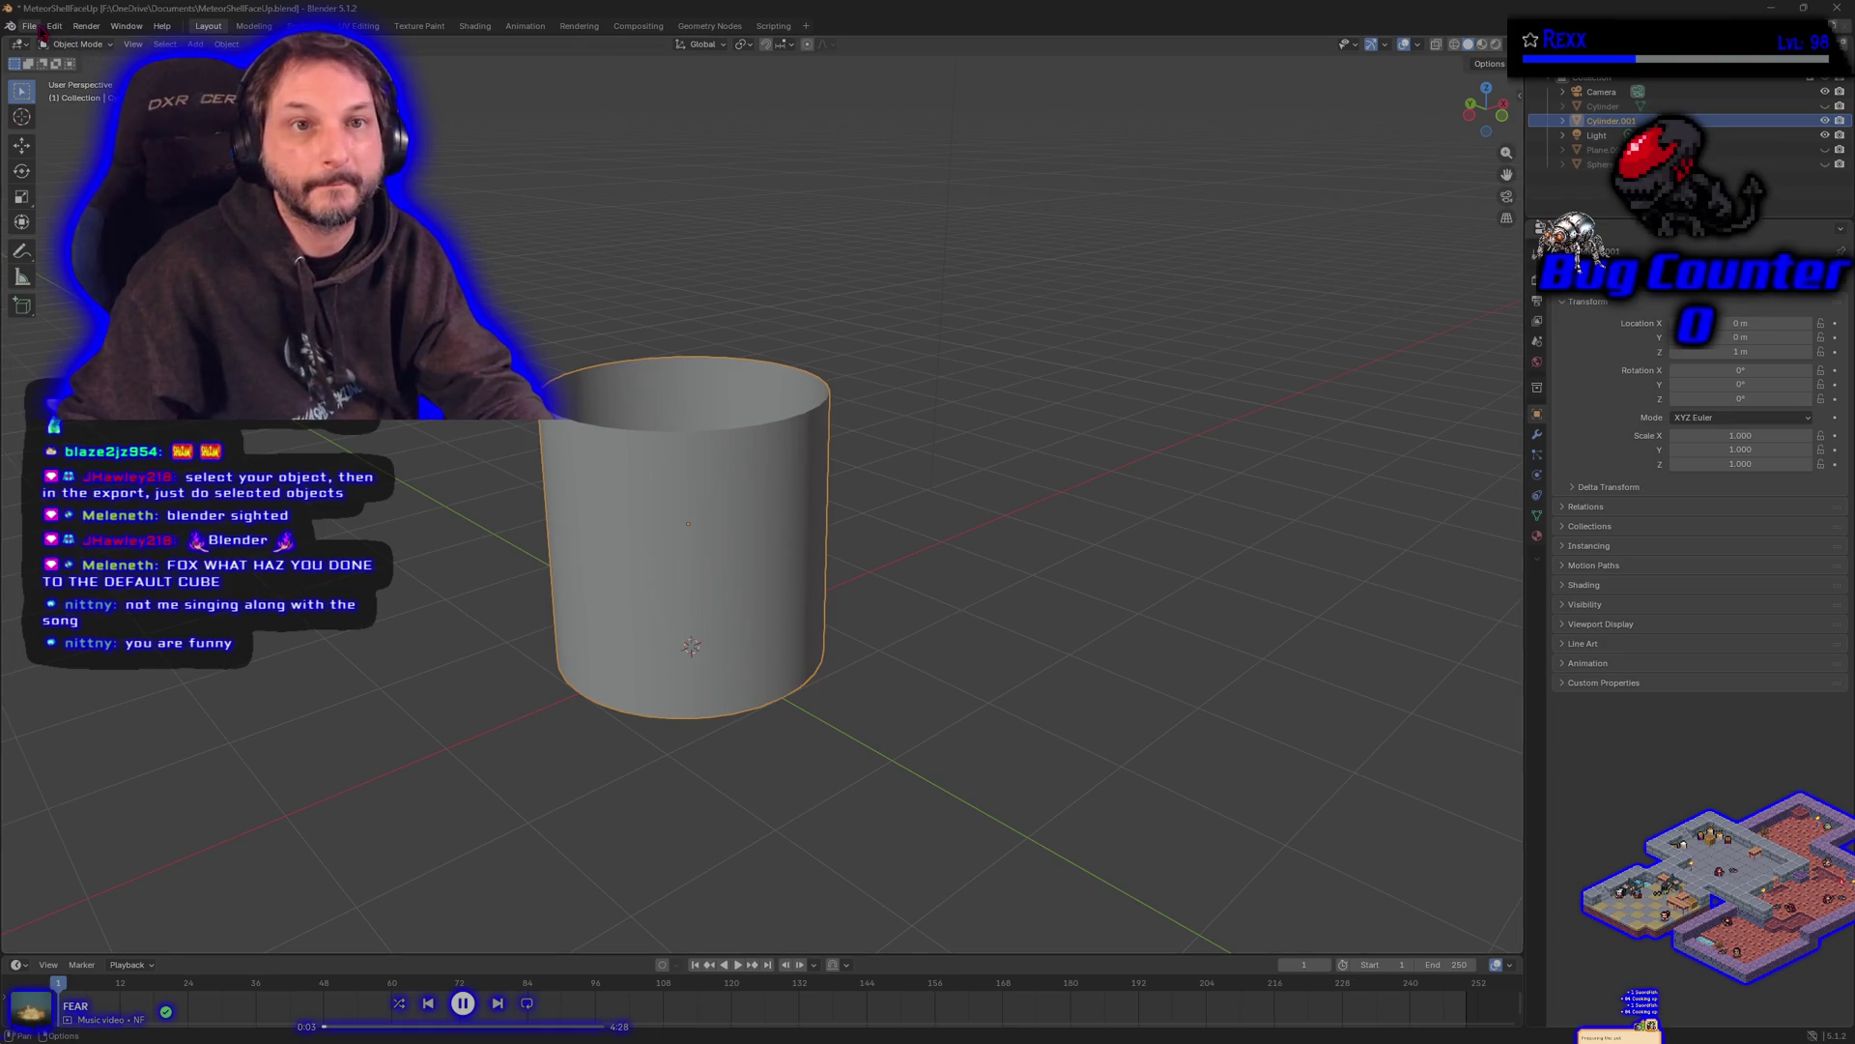
{"action": "left_click", "coordinate": [360, 26]}
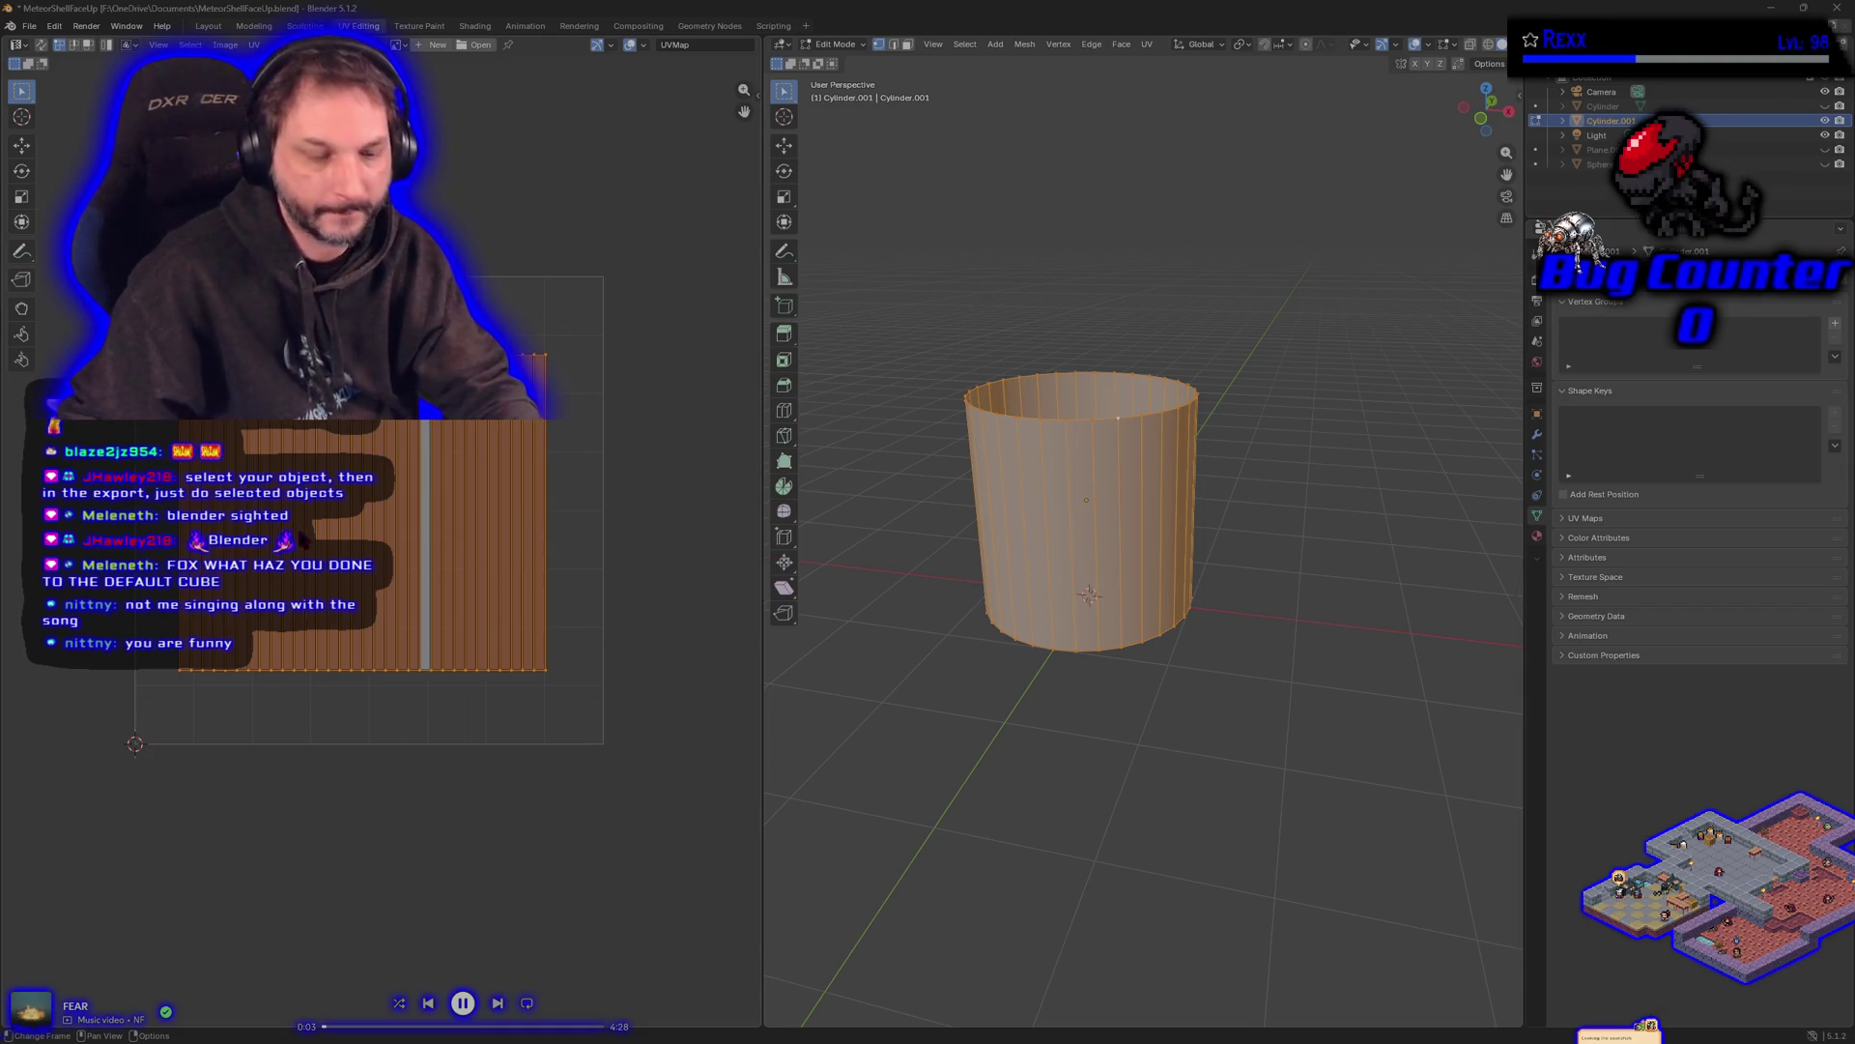
{"action": "key", "text": "s"}
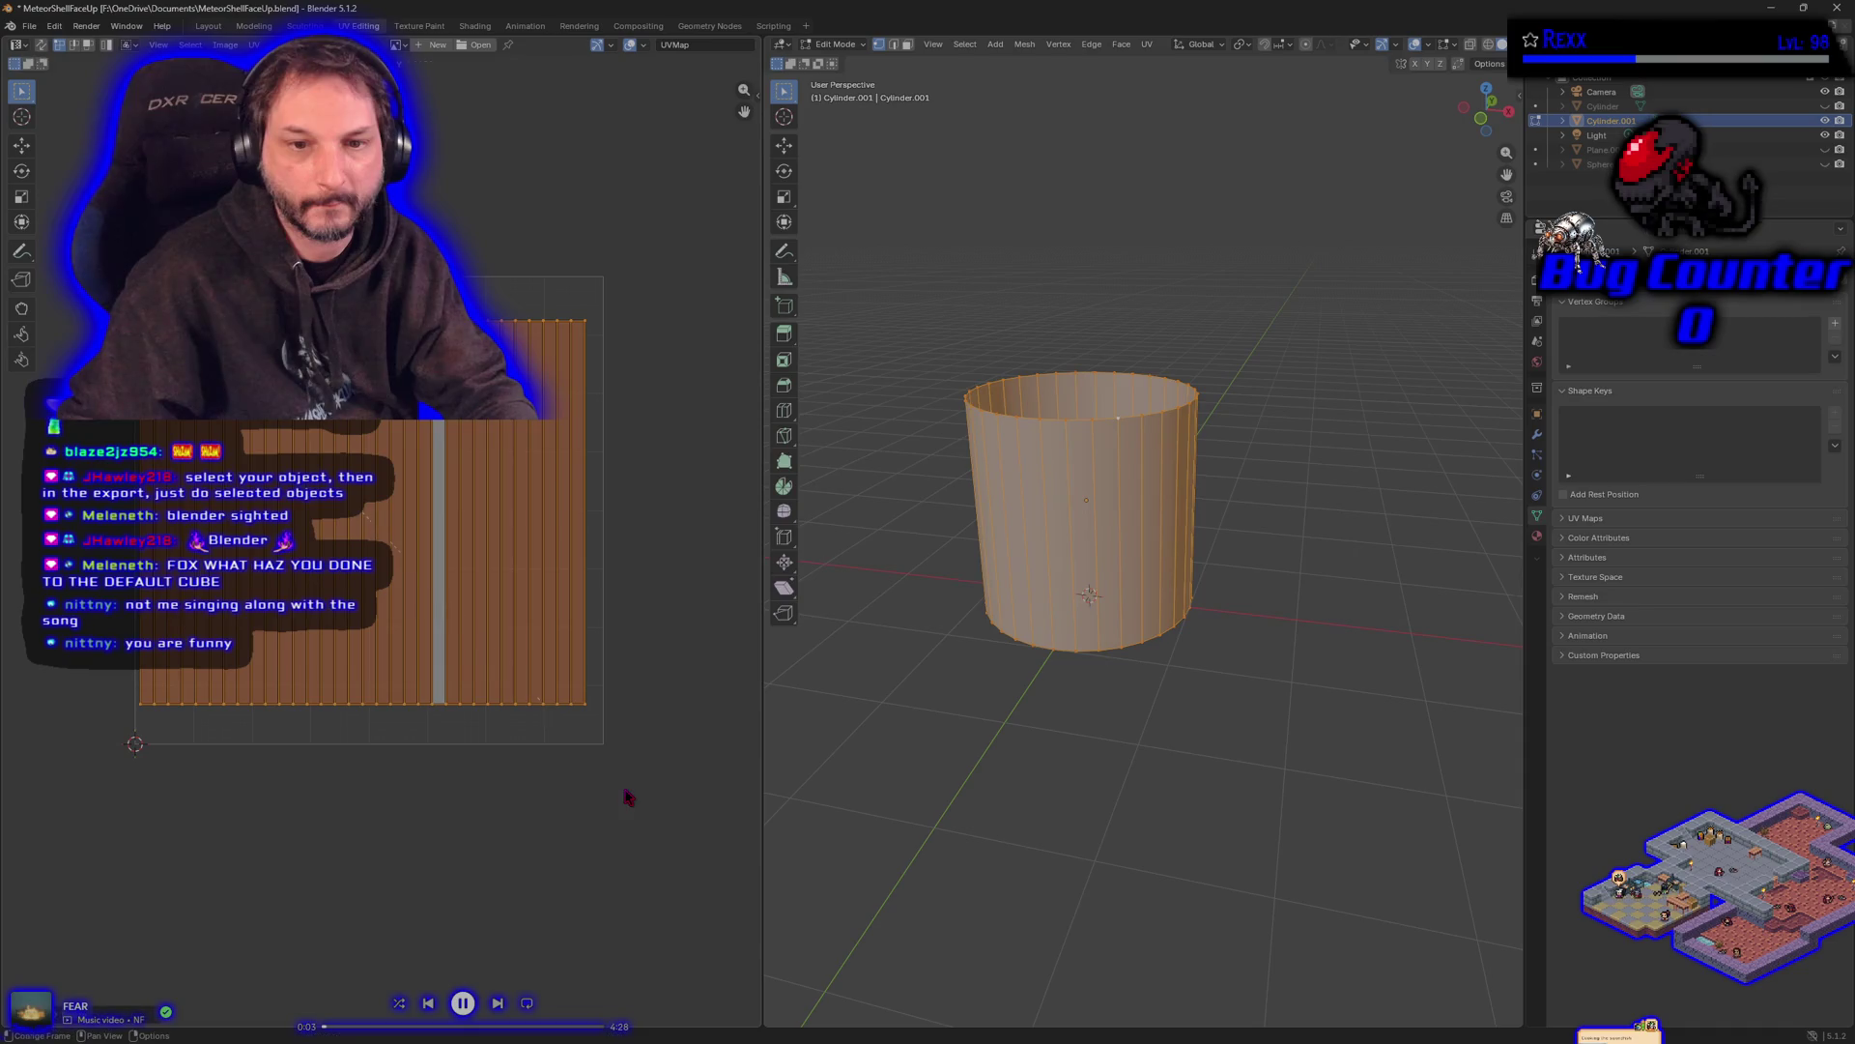
{"action": "left_click", "coordinate": [626, 795]}
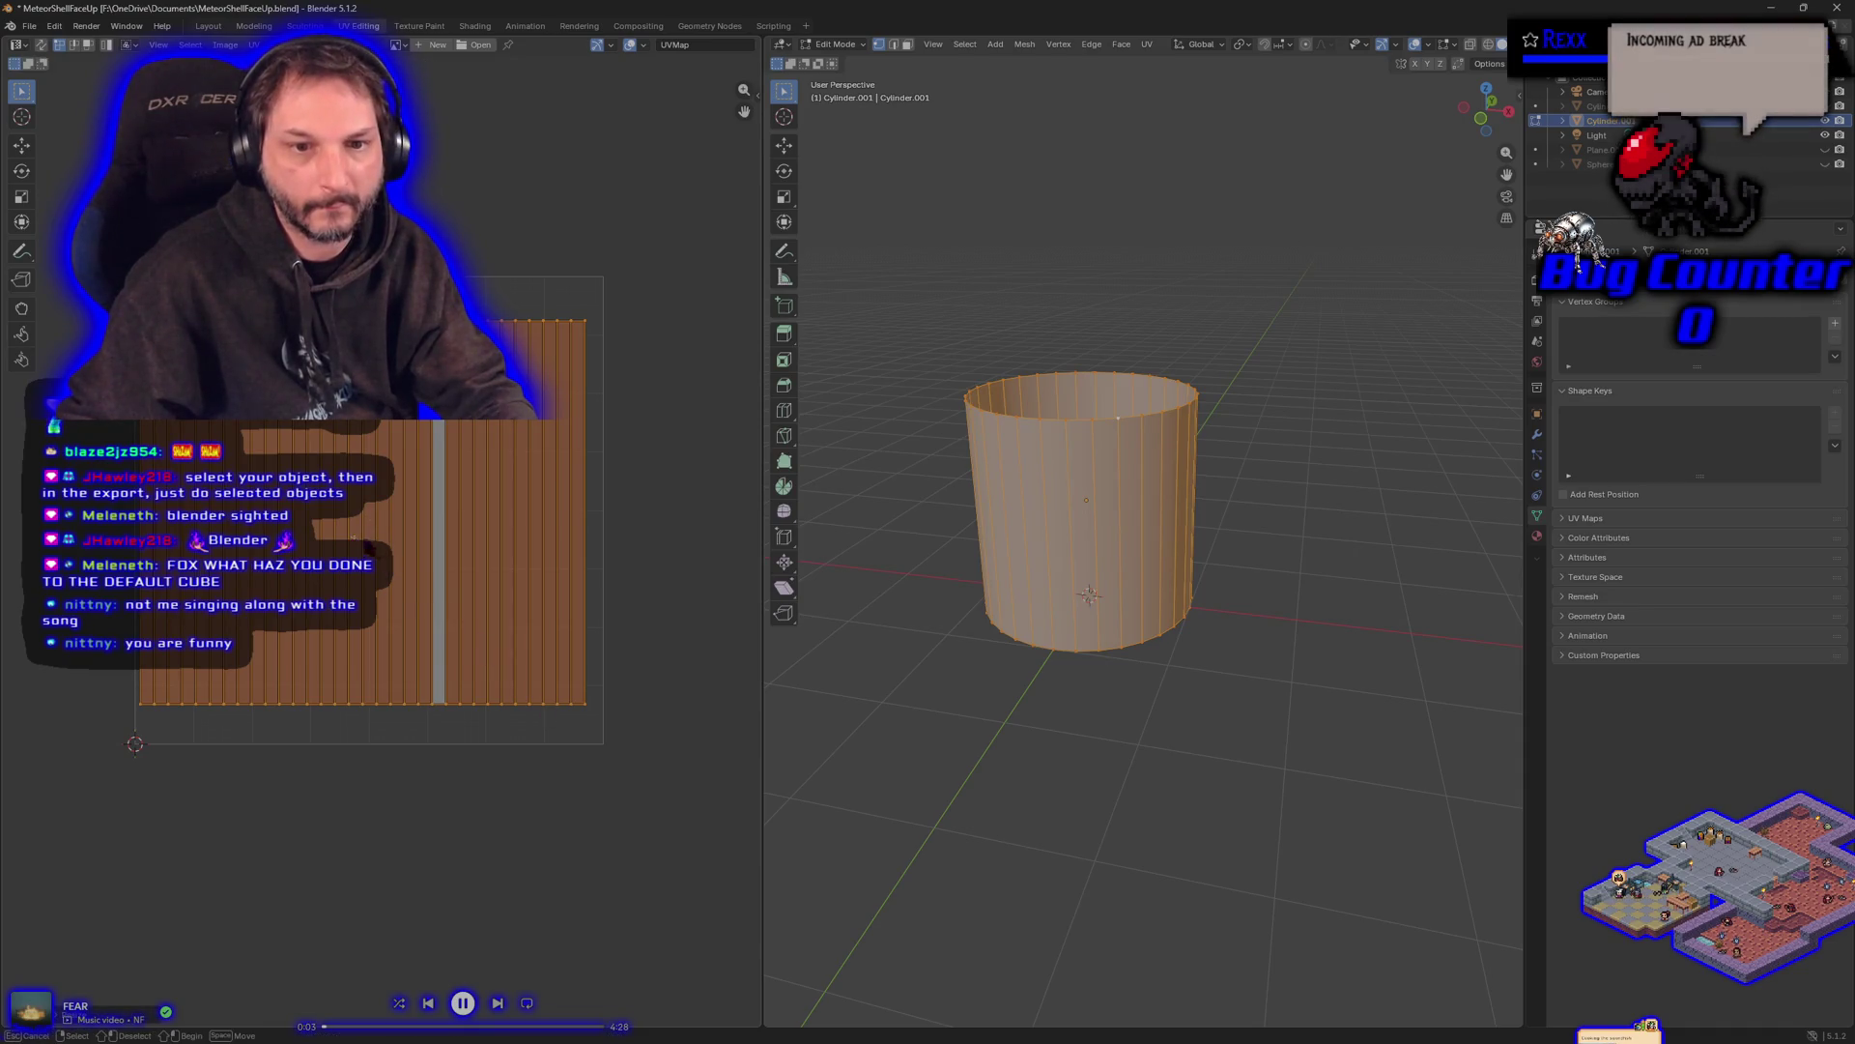
- Box-select the whole UV island and nudge it slightly right in several small moves
{"action": "key", "text": "alt+a"}
{"action": "key", "text": "b"}
{"action": "mouse_move", "coordinate": [106, 301]}
{"action": "left_mouse_down"}
{"action": "mouse_move", "coordinate": [580, 748]}
{"action": "mouse_move", "coordinate": [626, 744]}
{"action": "left_mouse_up"}
{"action": "key", "text": "Right"}
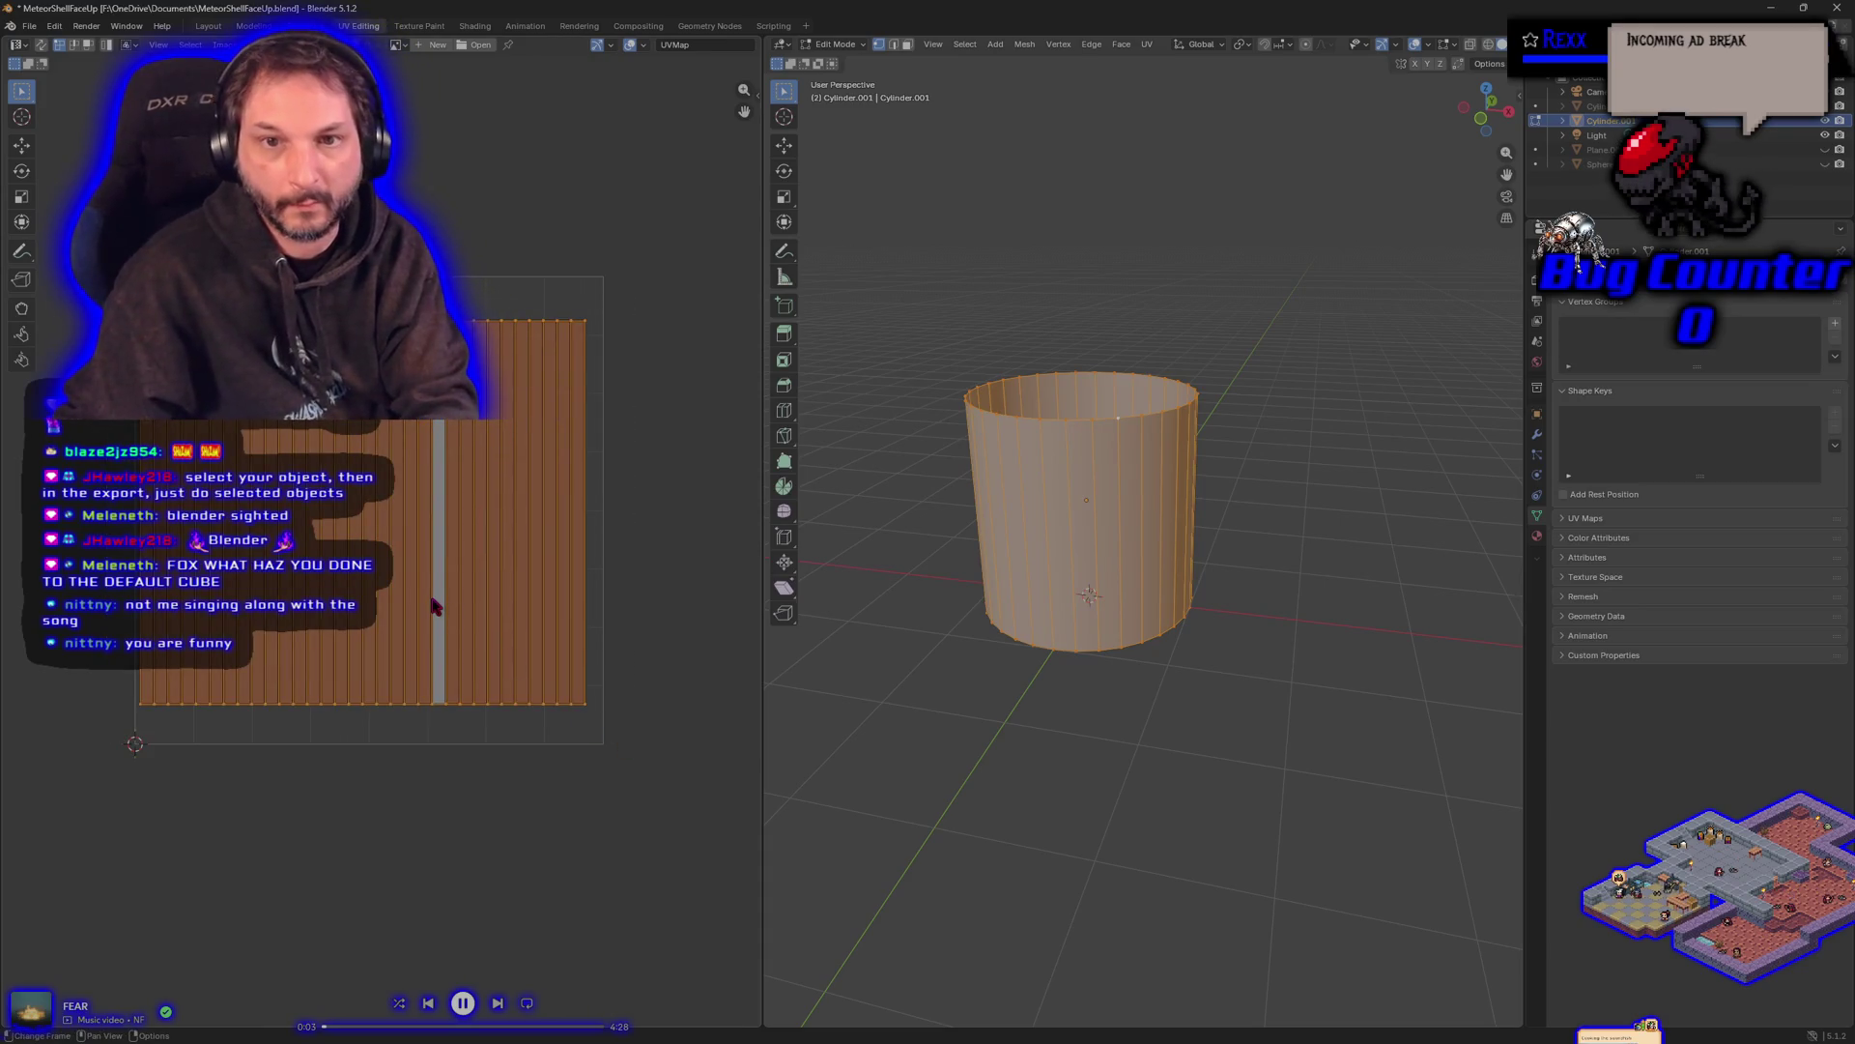
{"action": "key", "text": "g"}
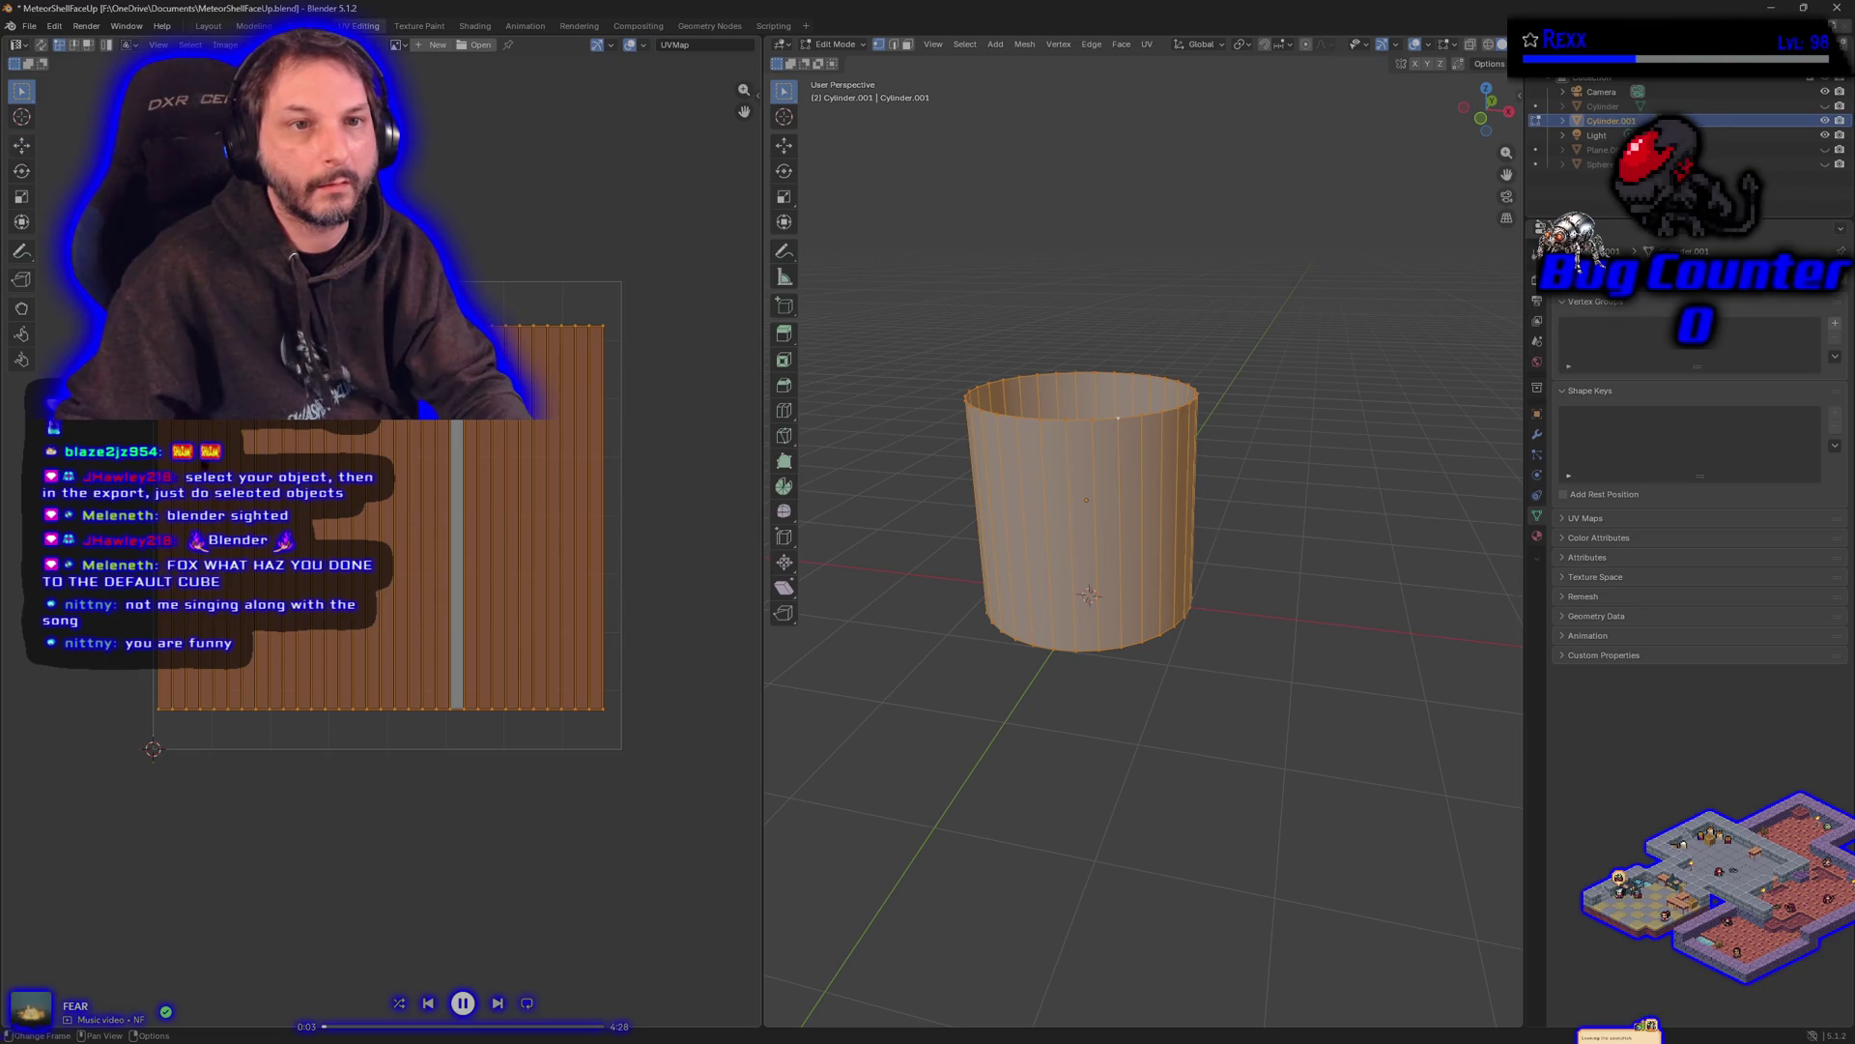
{"action": "key", "text": "g"}
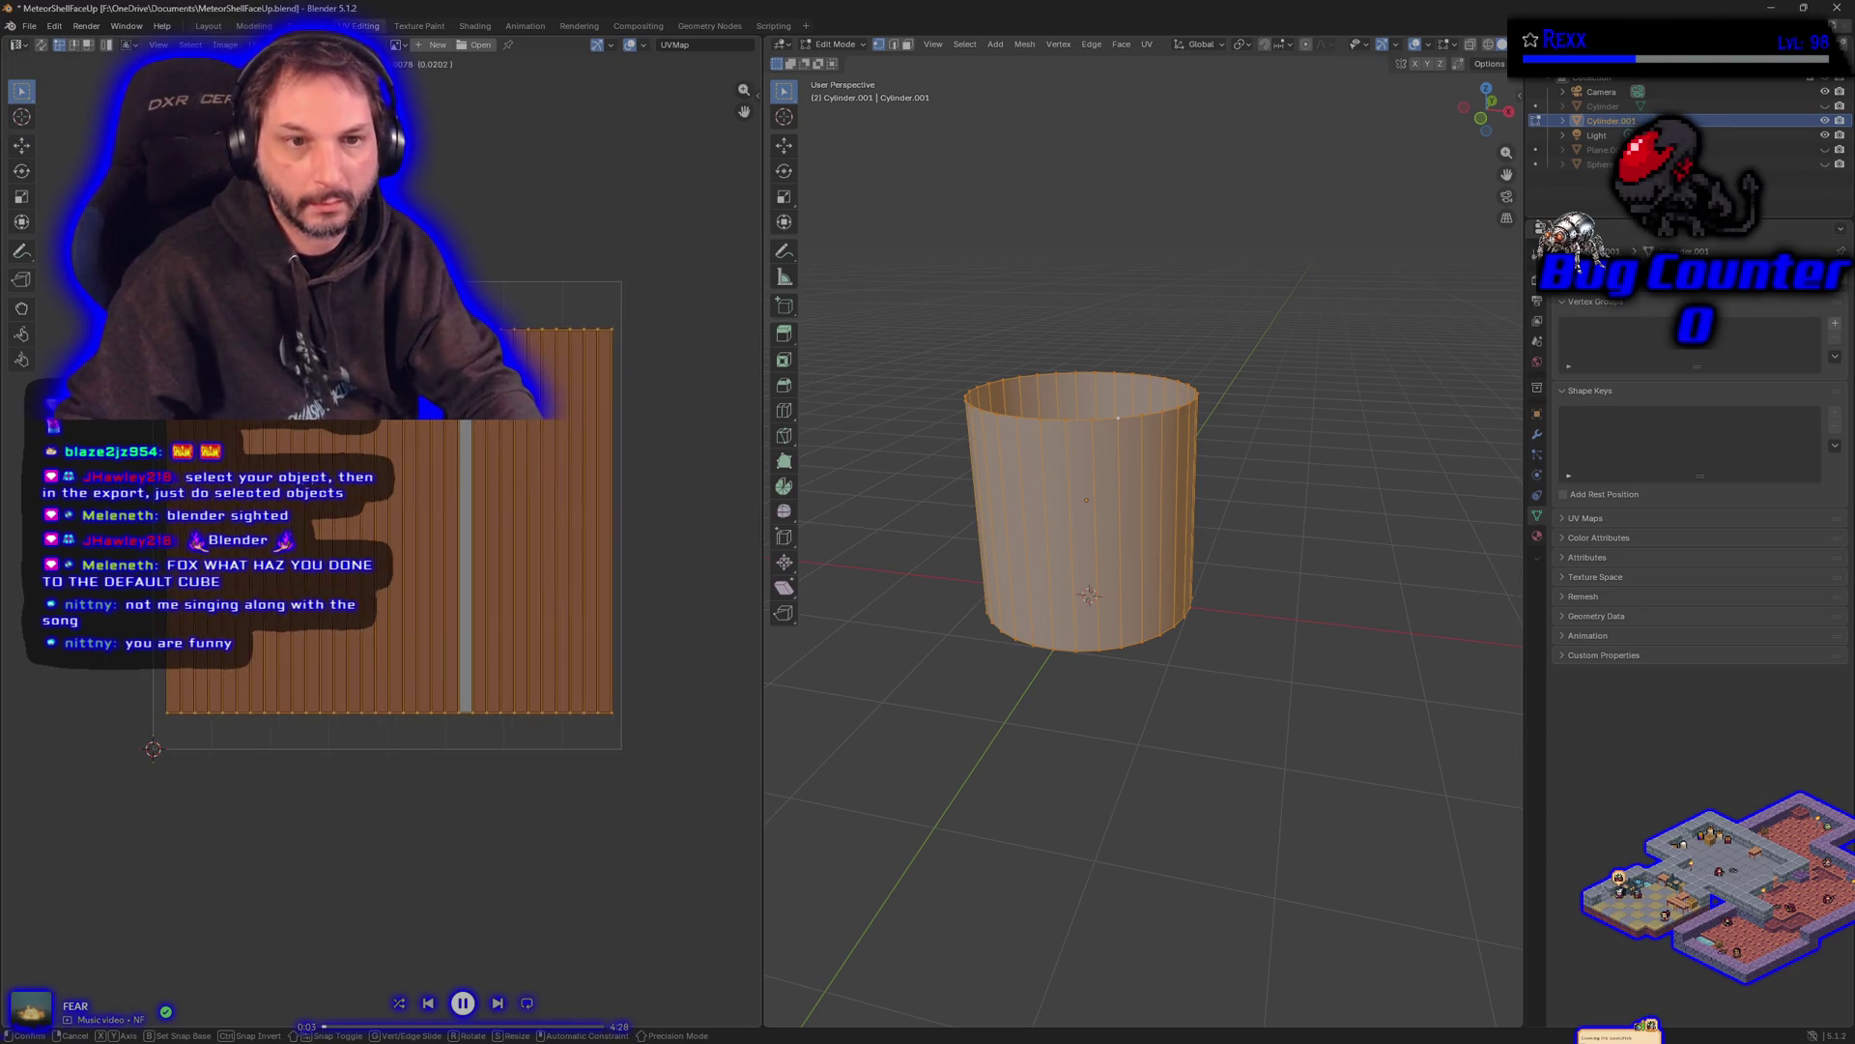
{"action": "key", "text": "Return"}
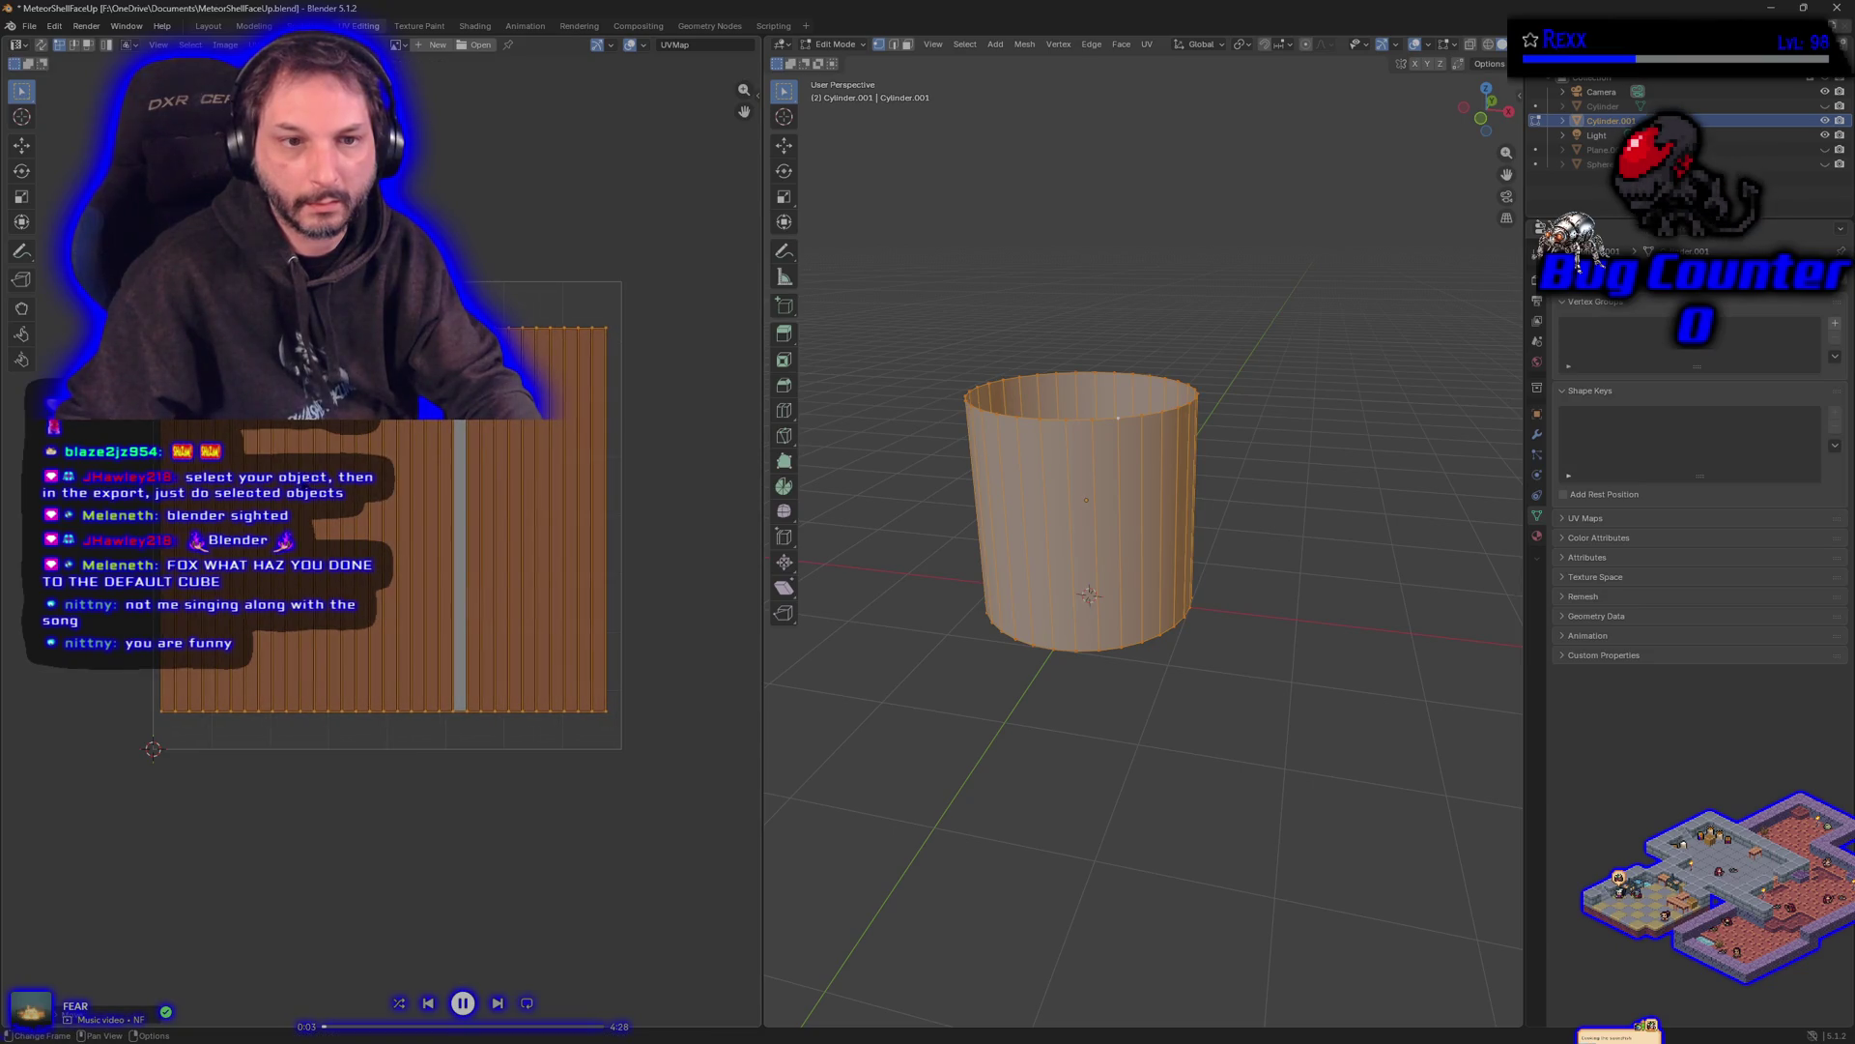
{"action": "key", "text": "g"}
{"action": "key", "text": "Return"}
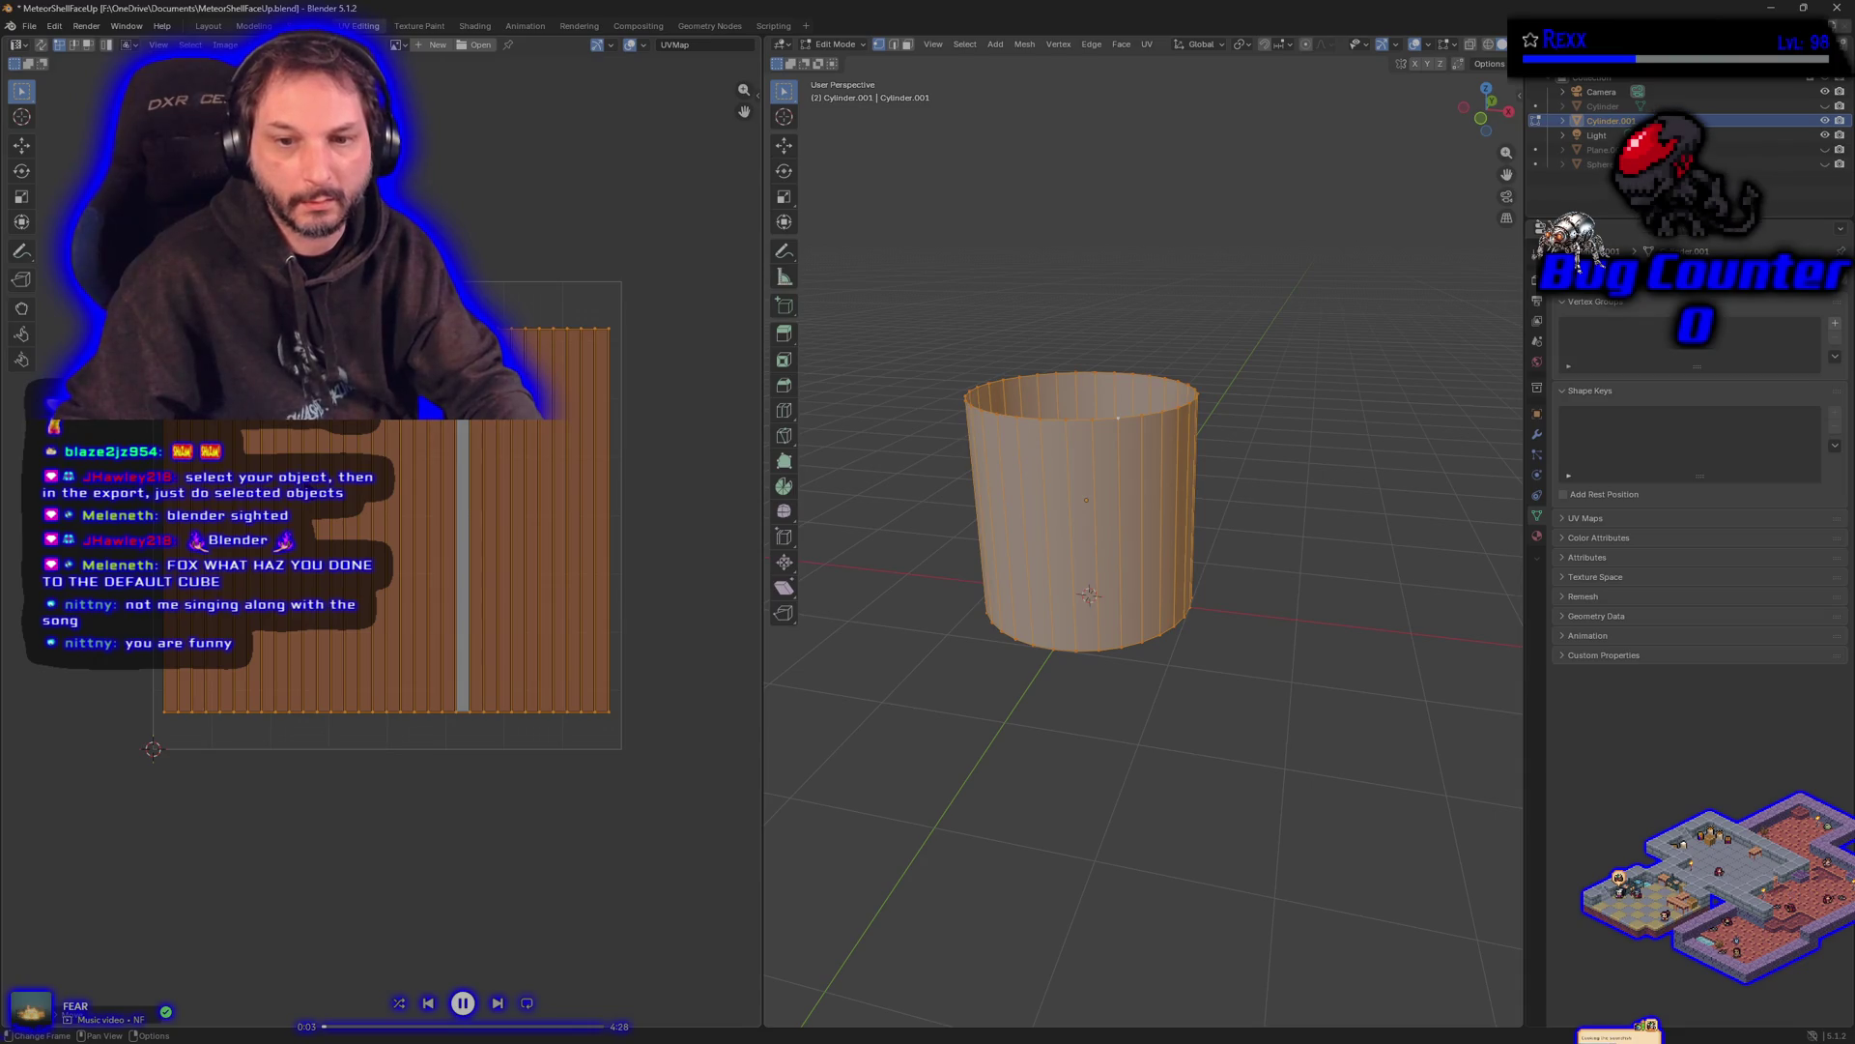
{"action": "key", "text": "g"}
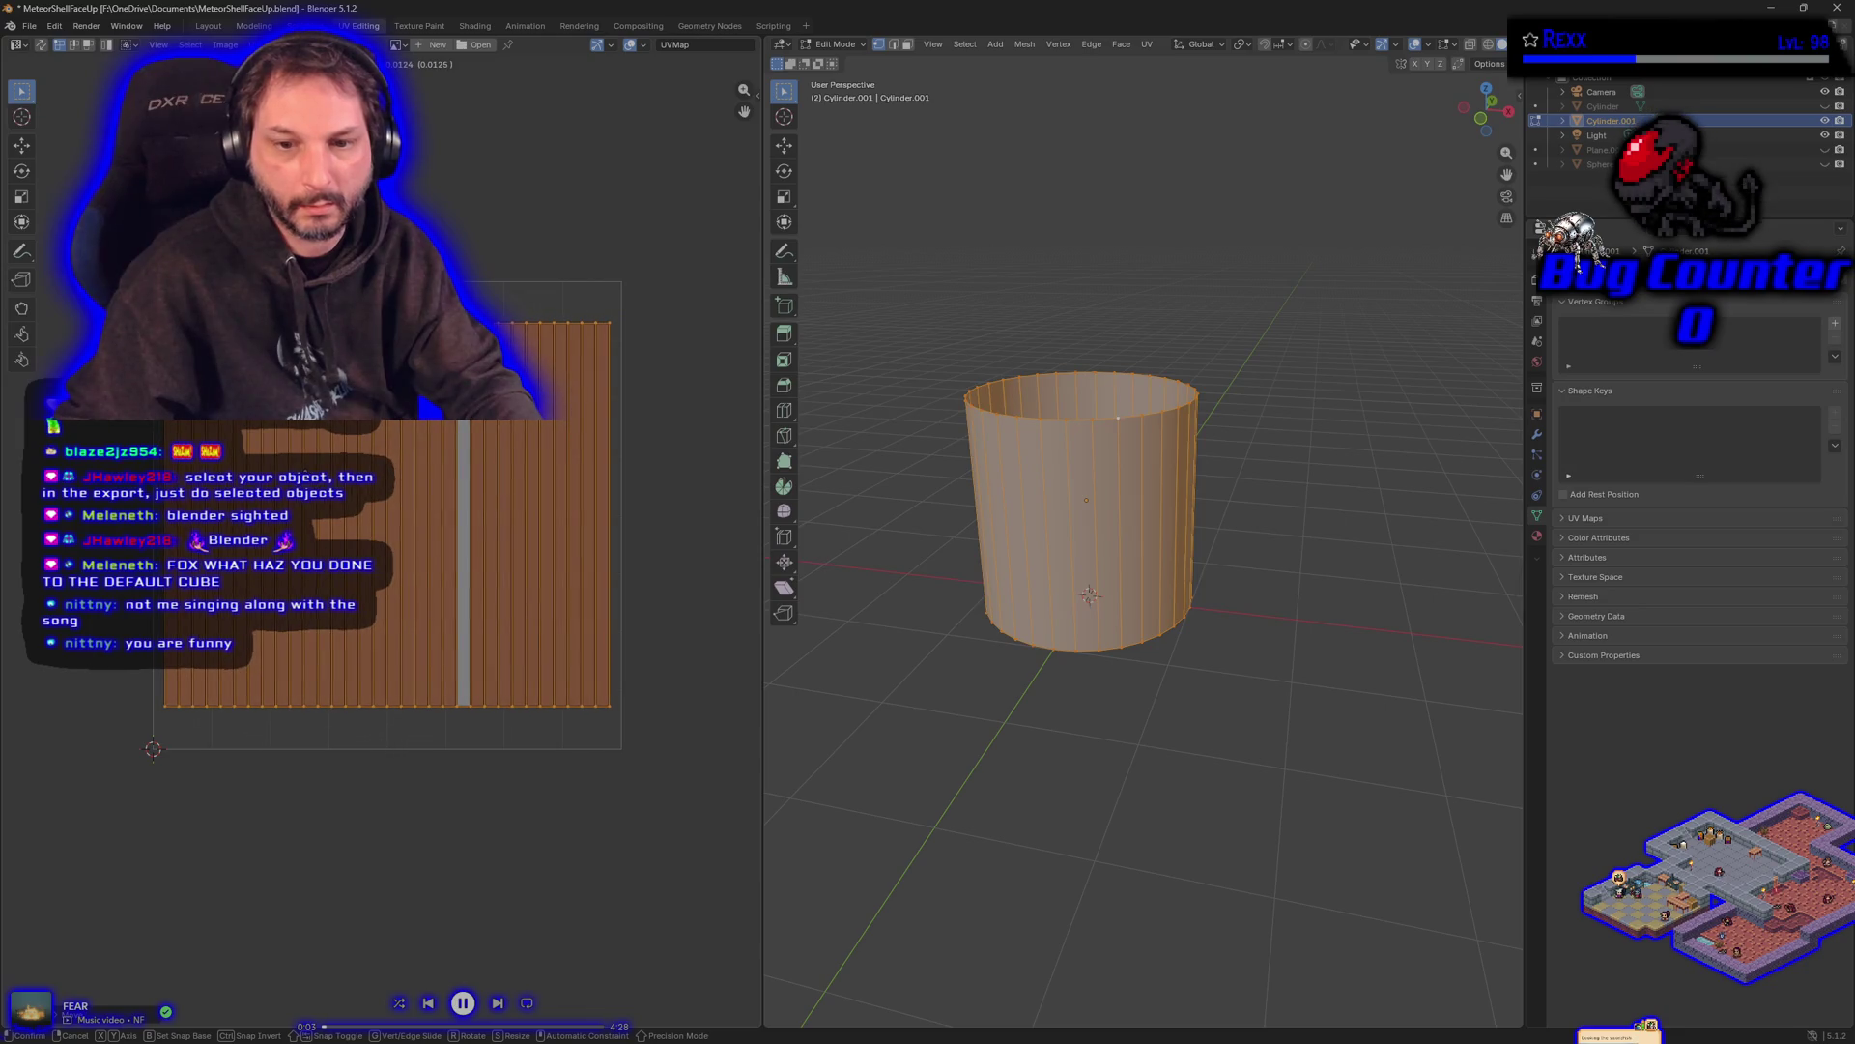
{"action": "key", "text": "Return"}
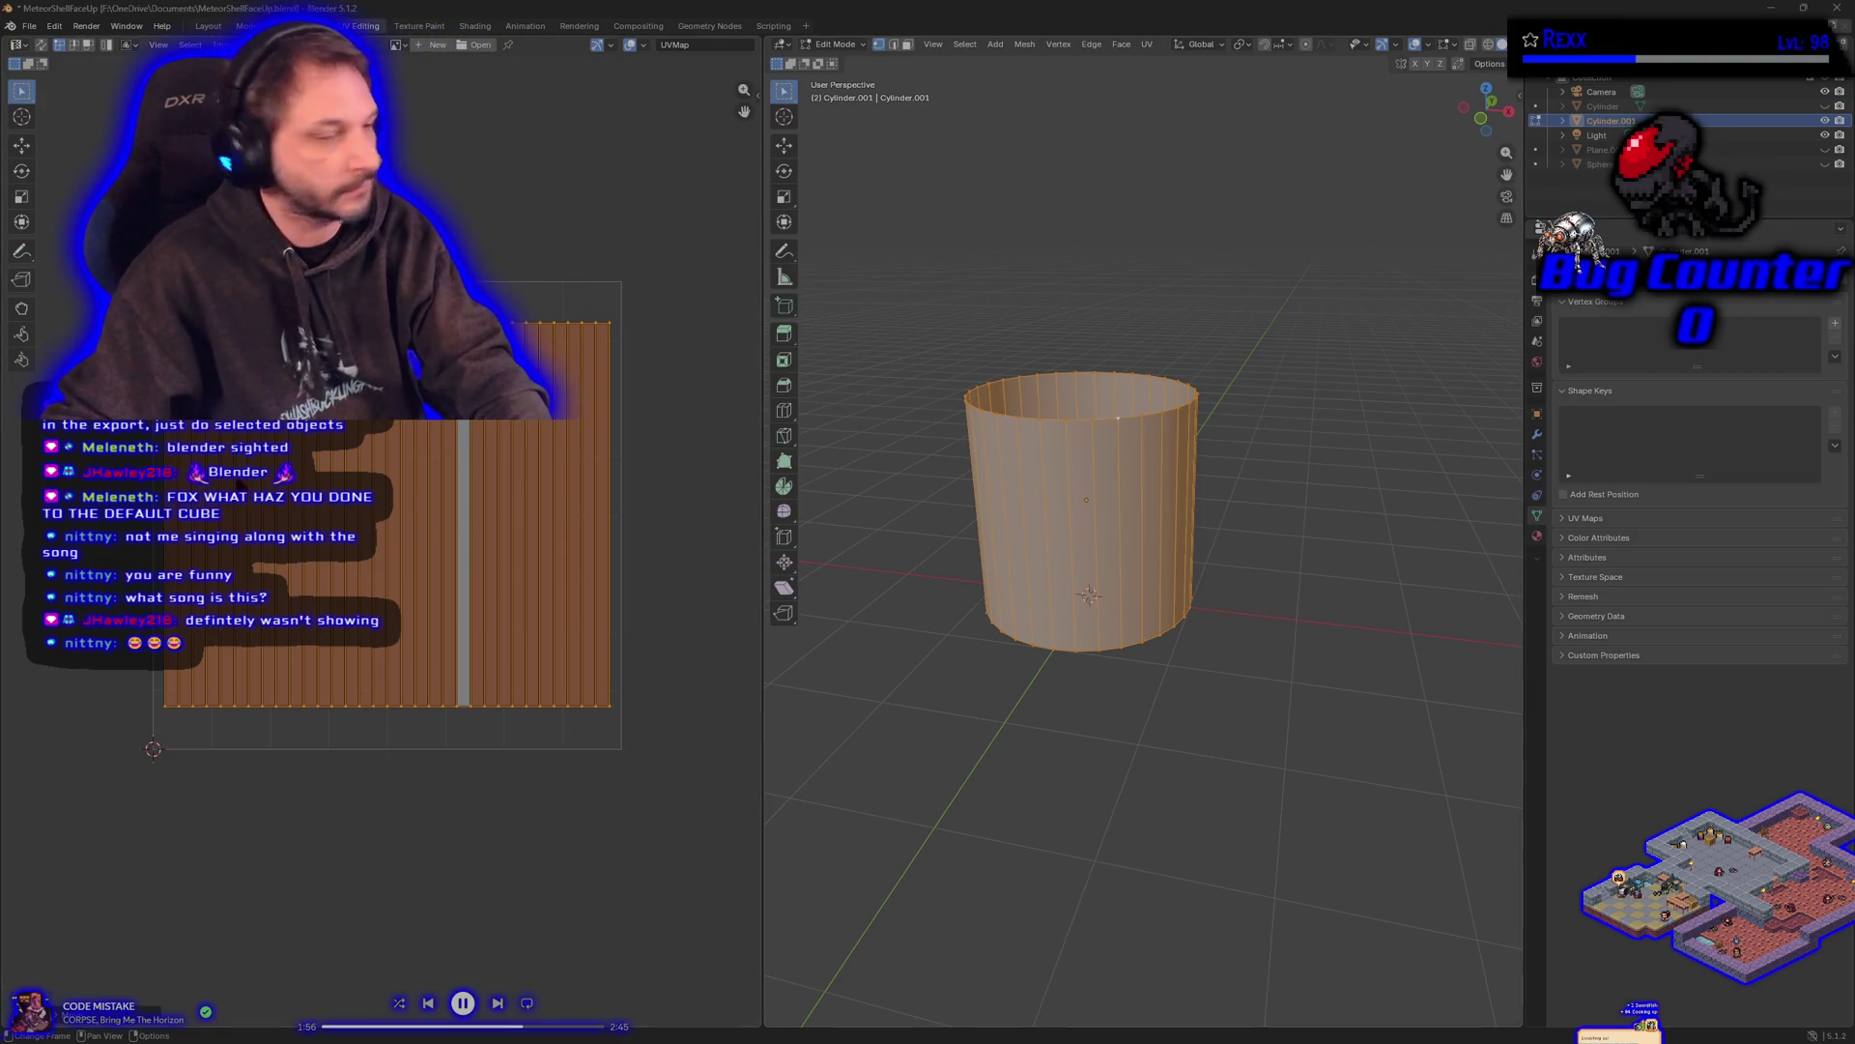
- Box-select all of the cylinder's UV faces and move them down to the bottom edge
{"action": "mouse_move", "coordinate": [89, 259]}
{"action": "left_mouse_down"}
{"action": "mouse_move", "coordinate": [290, 435]}
{"action": "mouse_move", "coordinate": [464, 704]}
{"action": "mouse_move", "coordinate": [672, 754]}
{"action": "left_mouse_up"}
{"action": "key", "text": "g"}
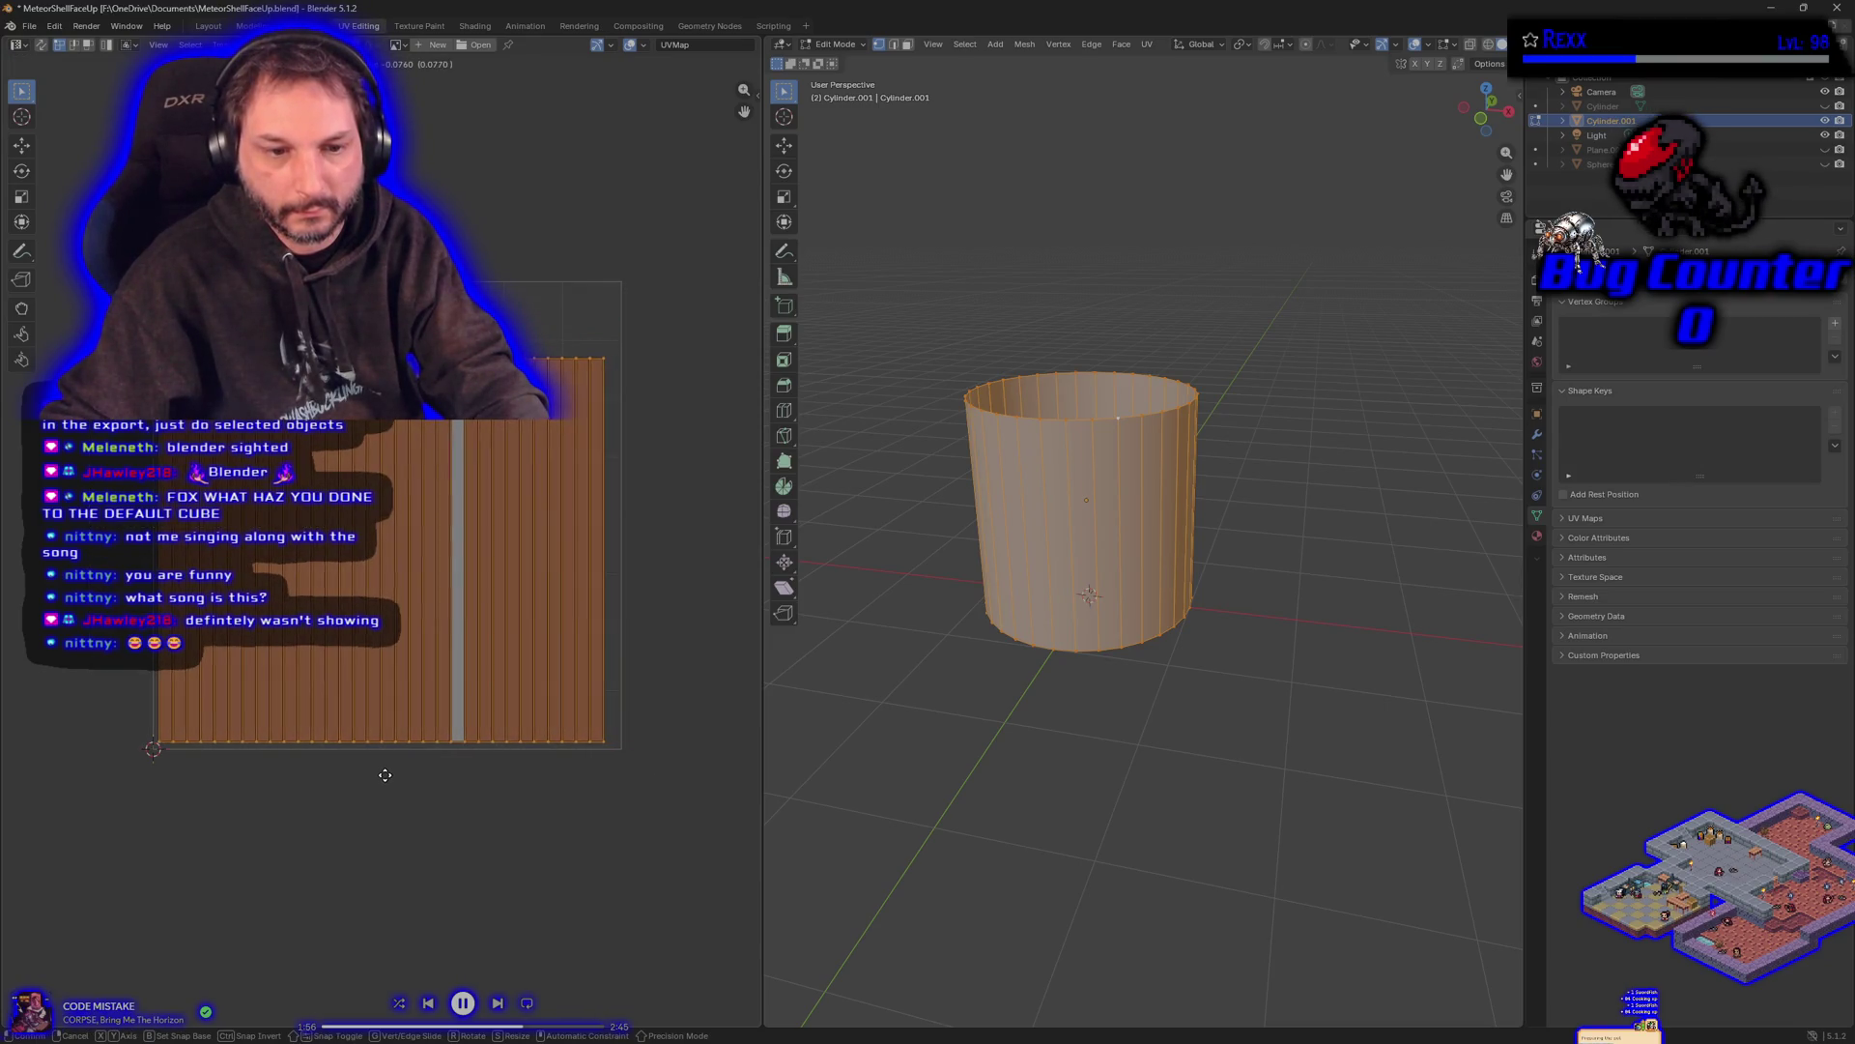
{"action": "left_click", "coordinate": [392, 778]}
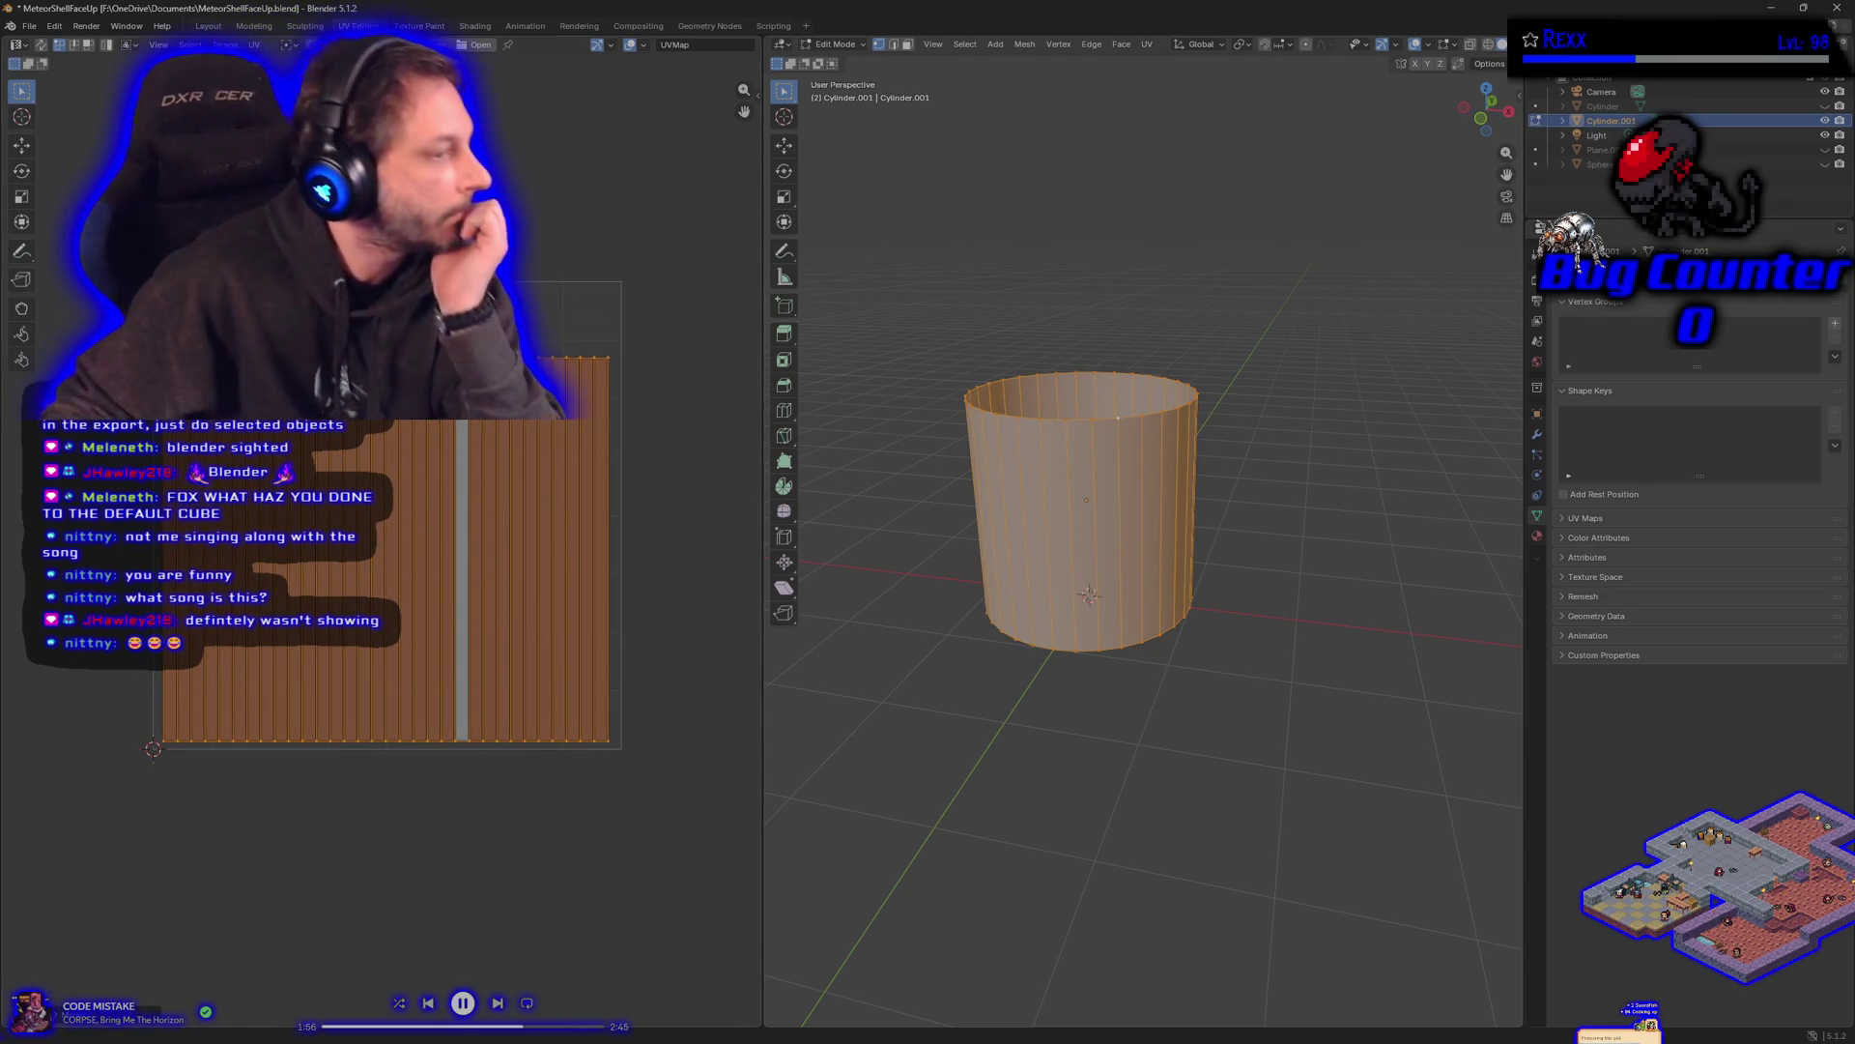
{"action": "left_click", "coordinate": [29, 26]}
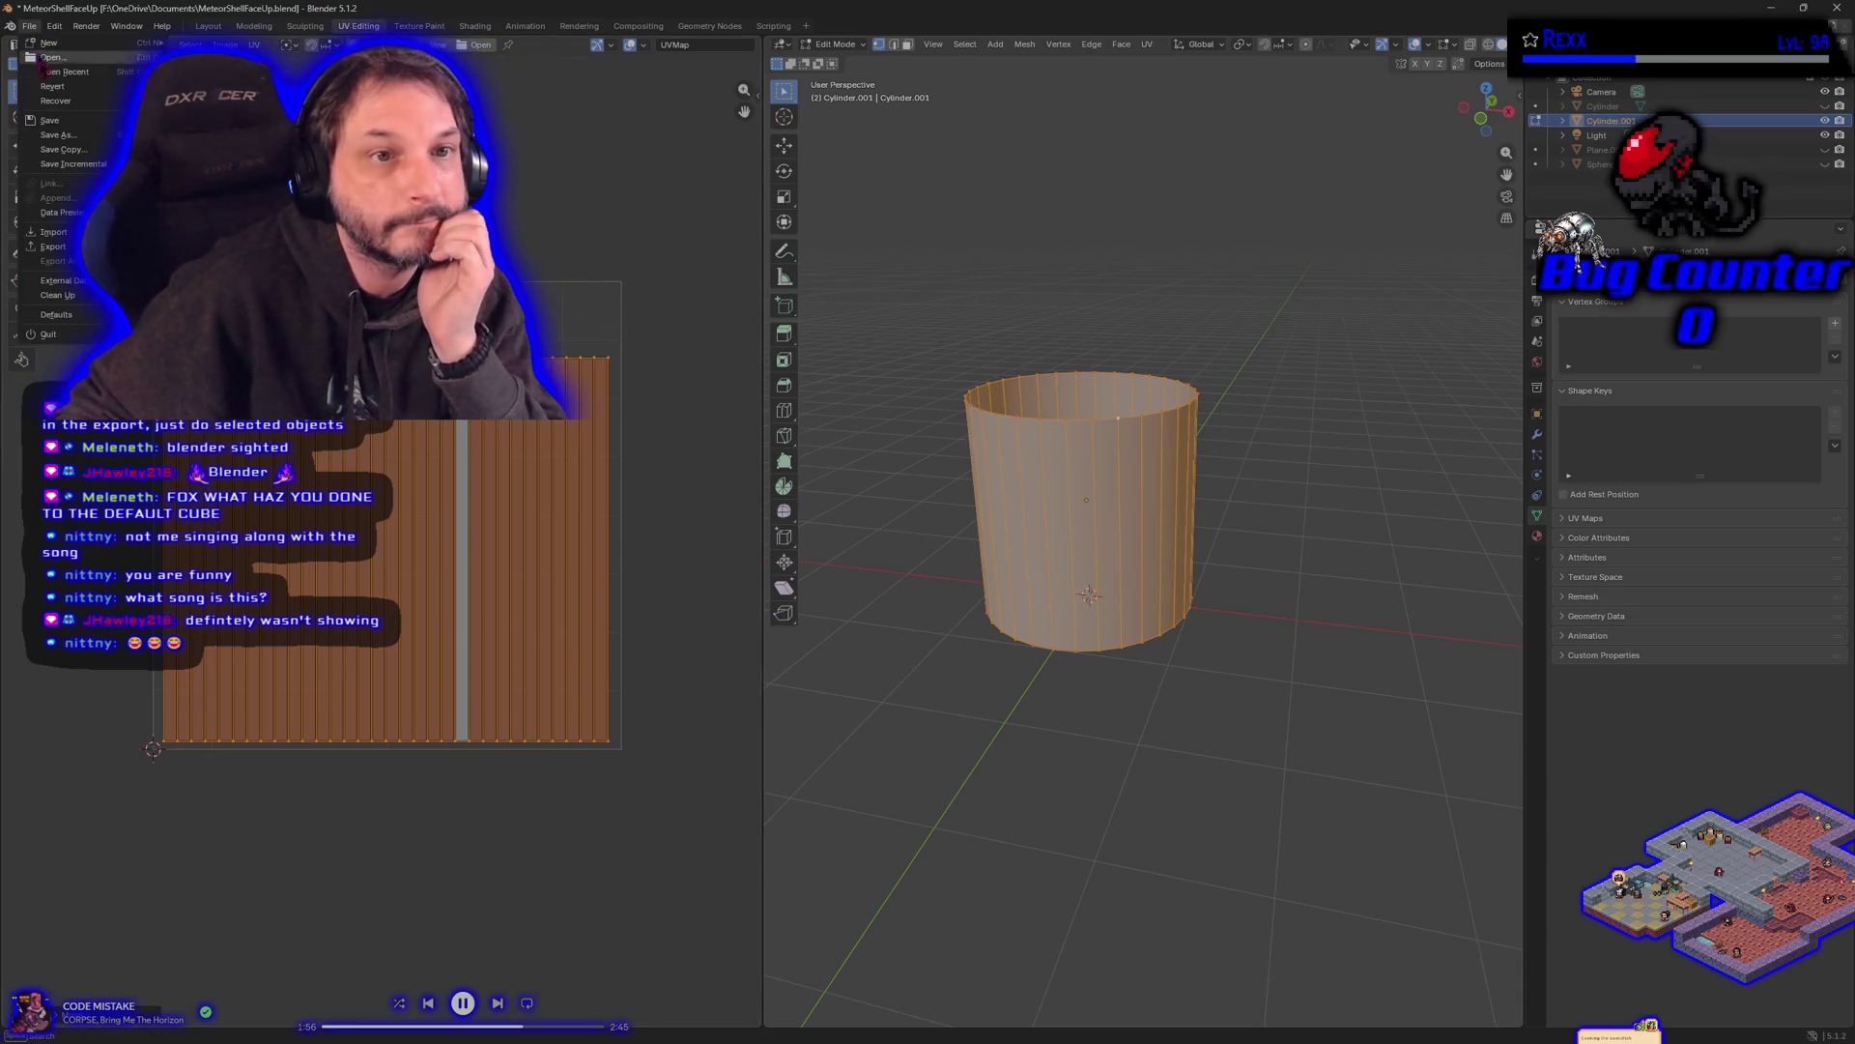
- Save MeteorShellFaceUp.blend and switch back to Unreal Engine
{"action": "left_click", "coordinate": [48, 120]}
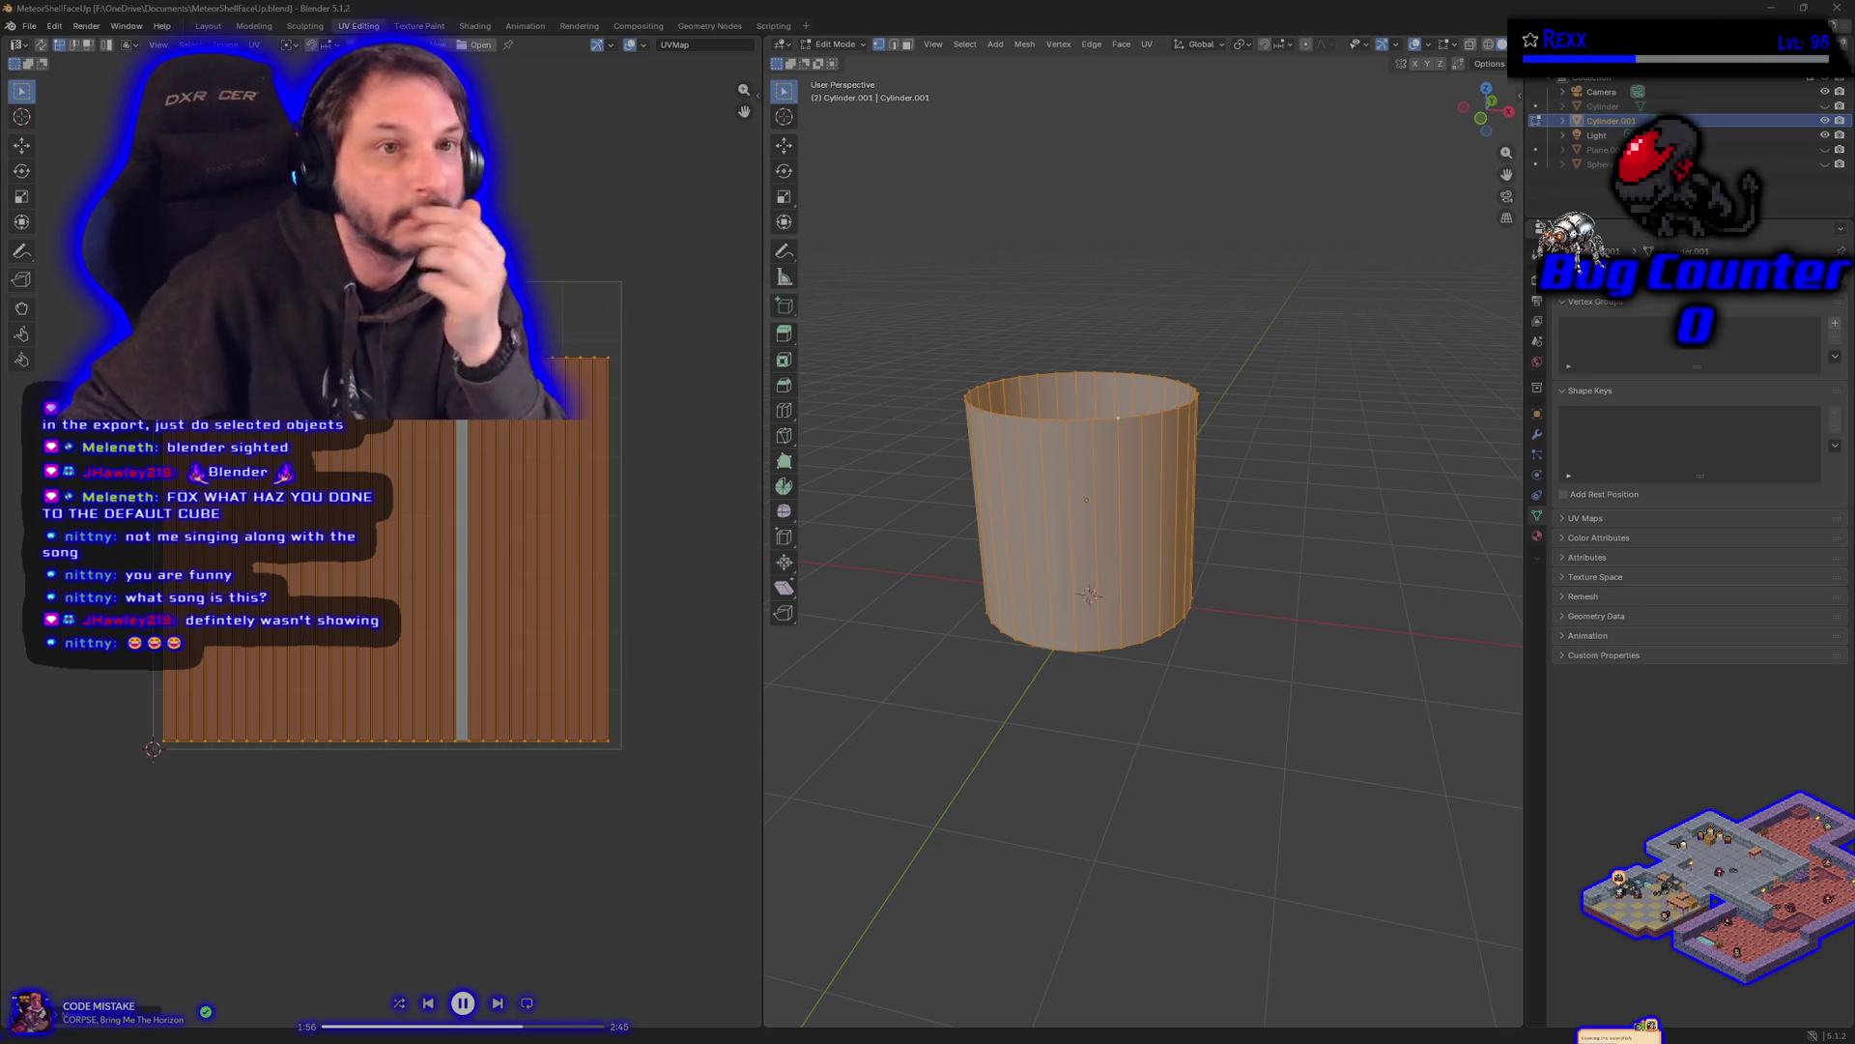
{"action": "left_click", "coordinate": [29, 26]}
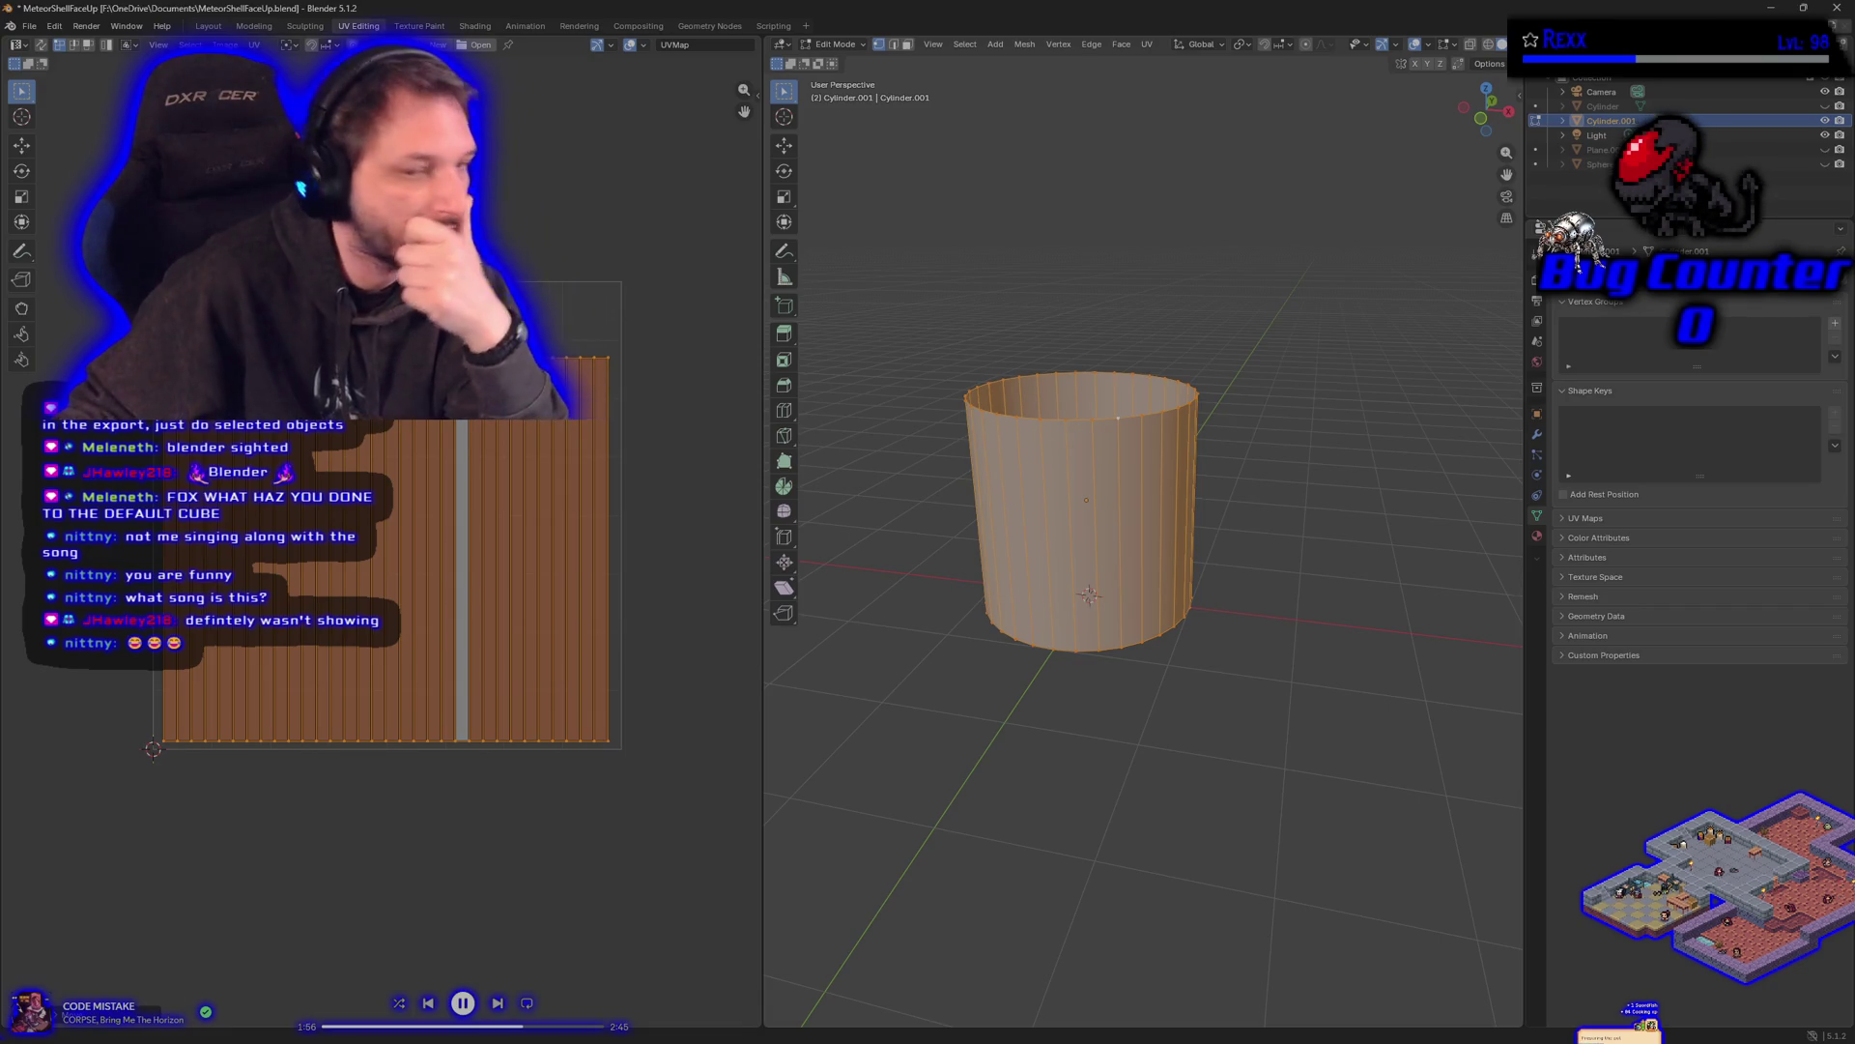
{"action": "key", "text": "alt+Tab"}
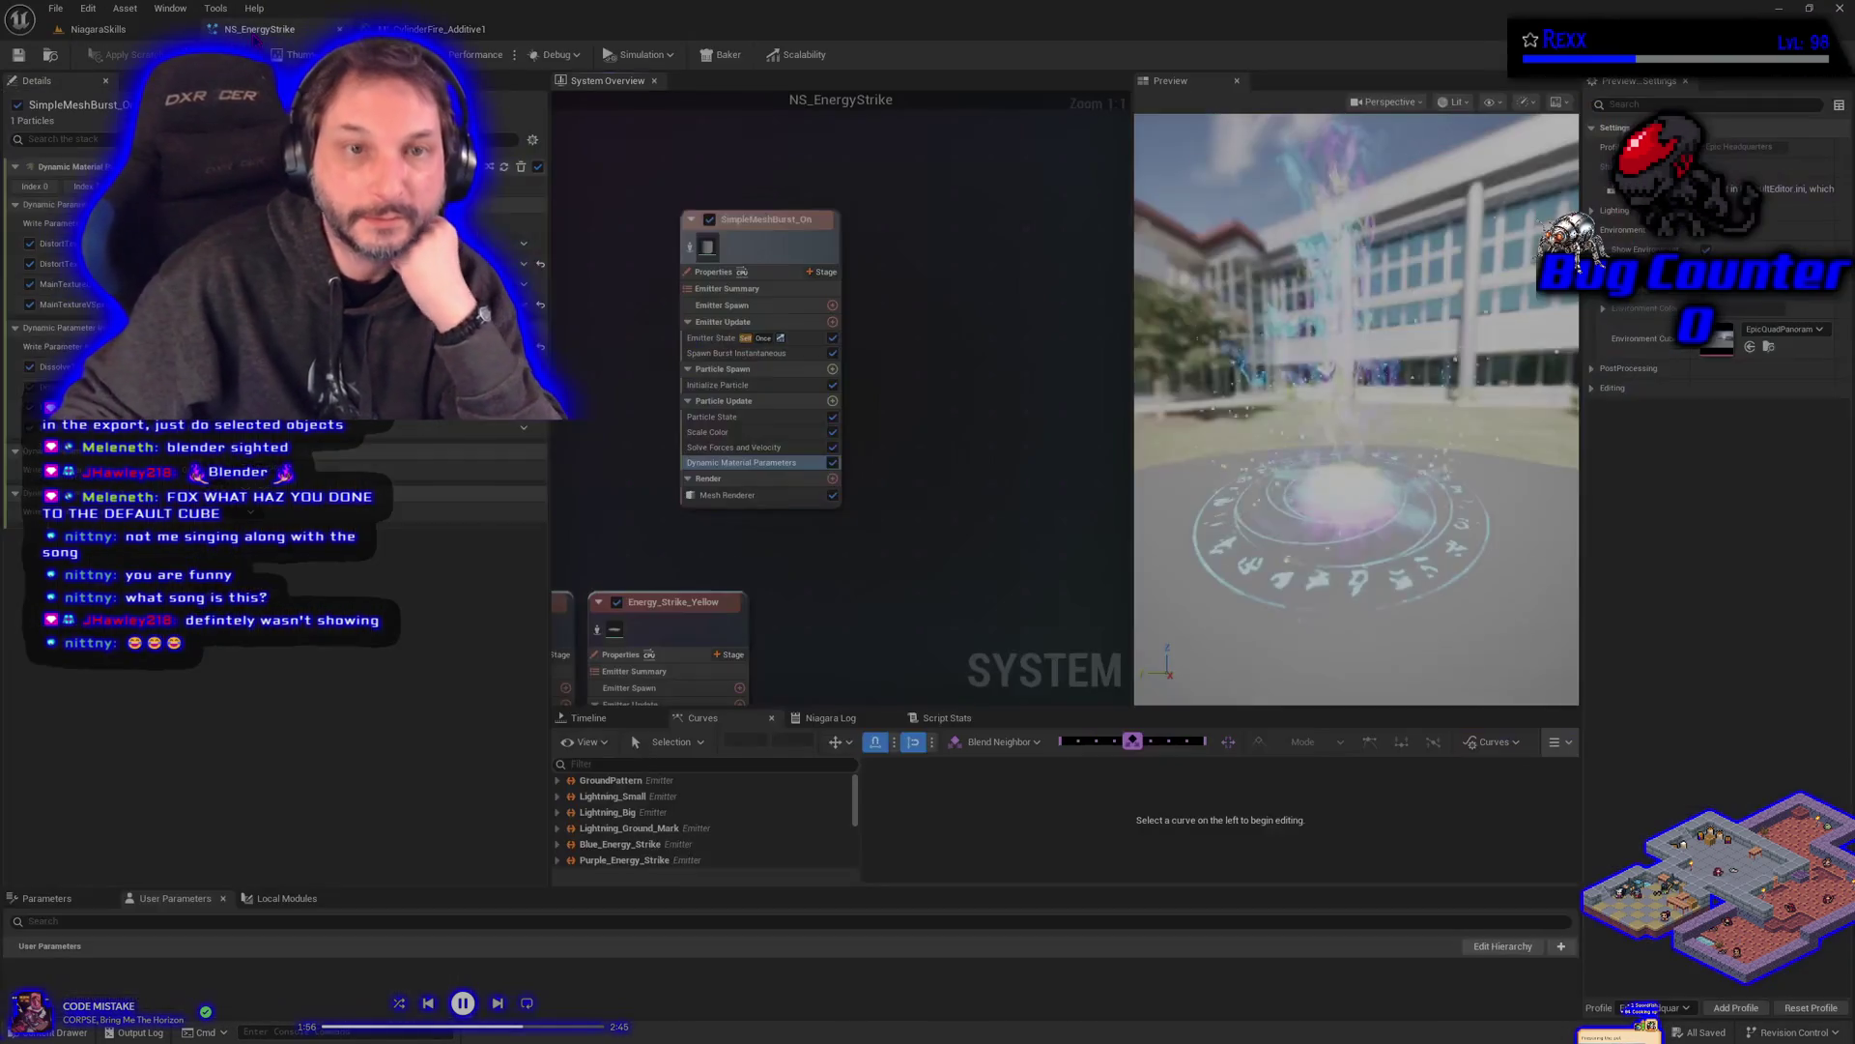
- Go from the NS_EnergyStrike editor to the NiagaraSkills level tab
{"action": "left_click", "coordinate": [259, 29]}
{"action": "left_click", "coordinate": [97, 29]}
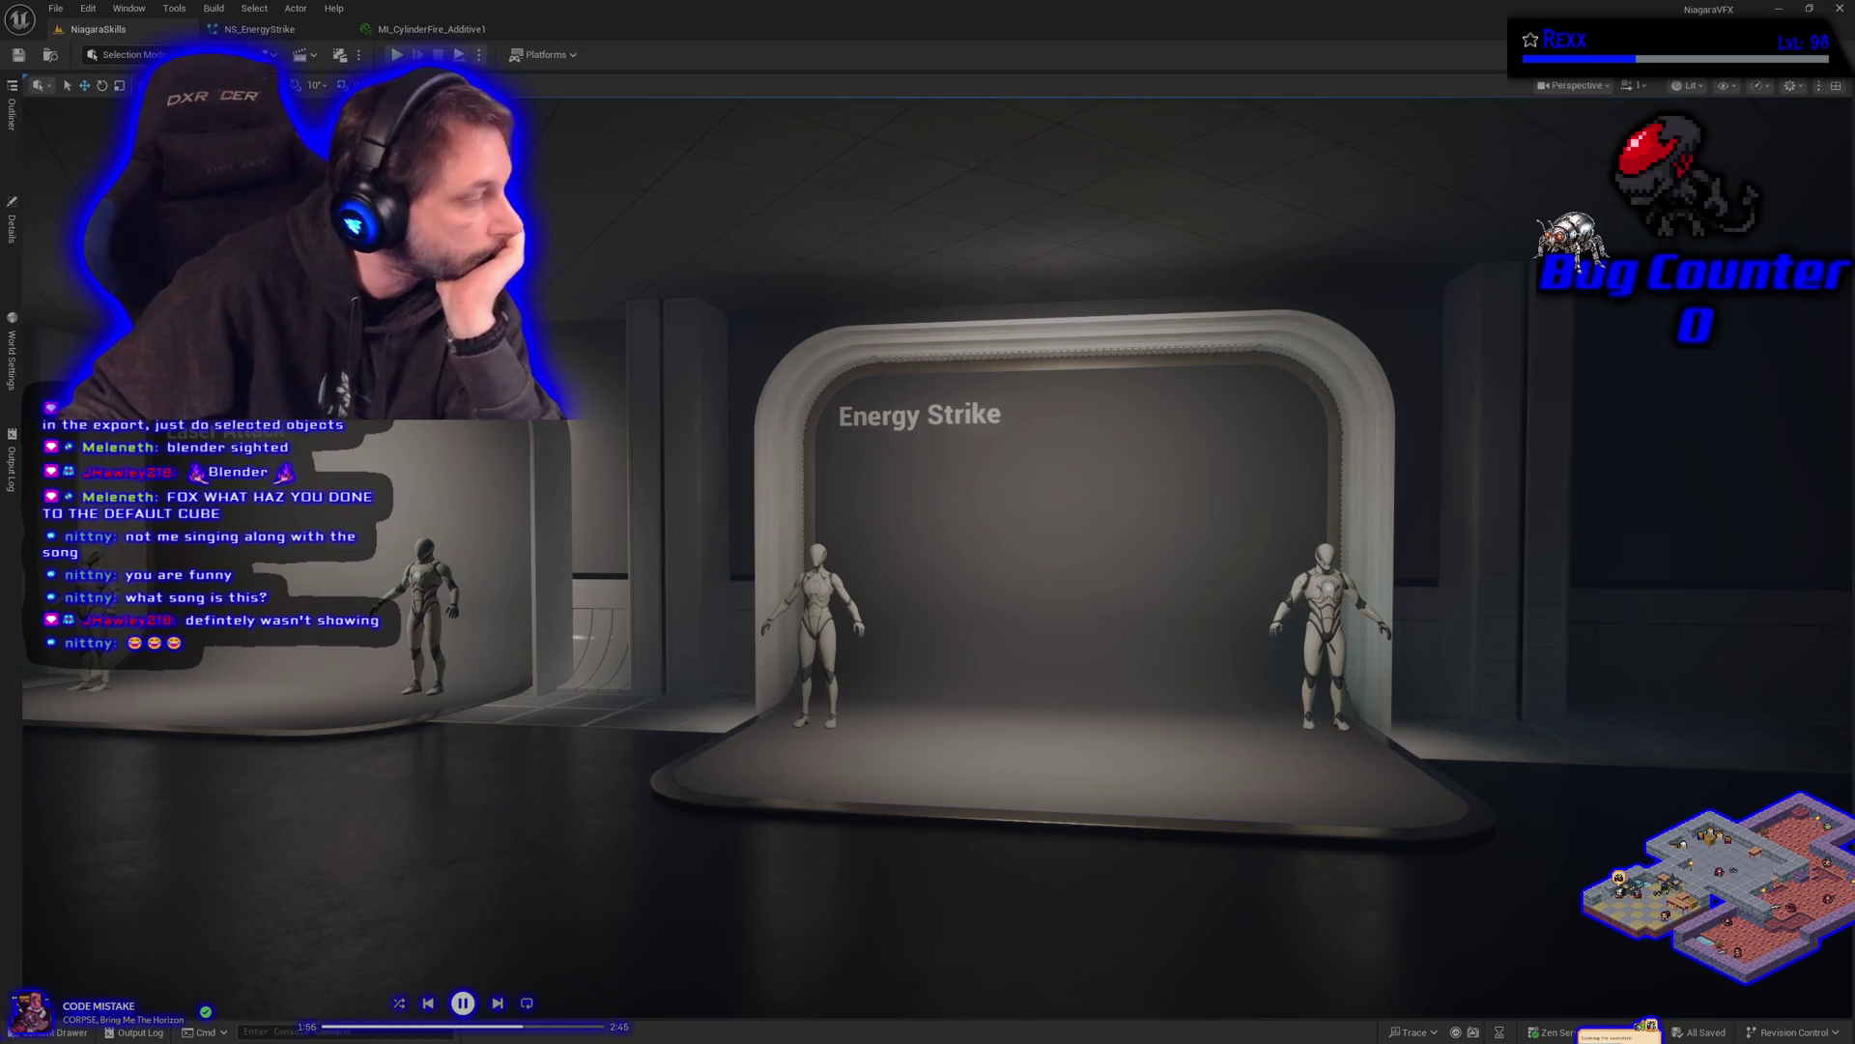
- Reimport SM_CylinderFaceUp from the Meshes folder, save it, and close the Content Drawer
{"action": "left_click", "coordinate": [85, 1036]}
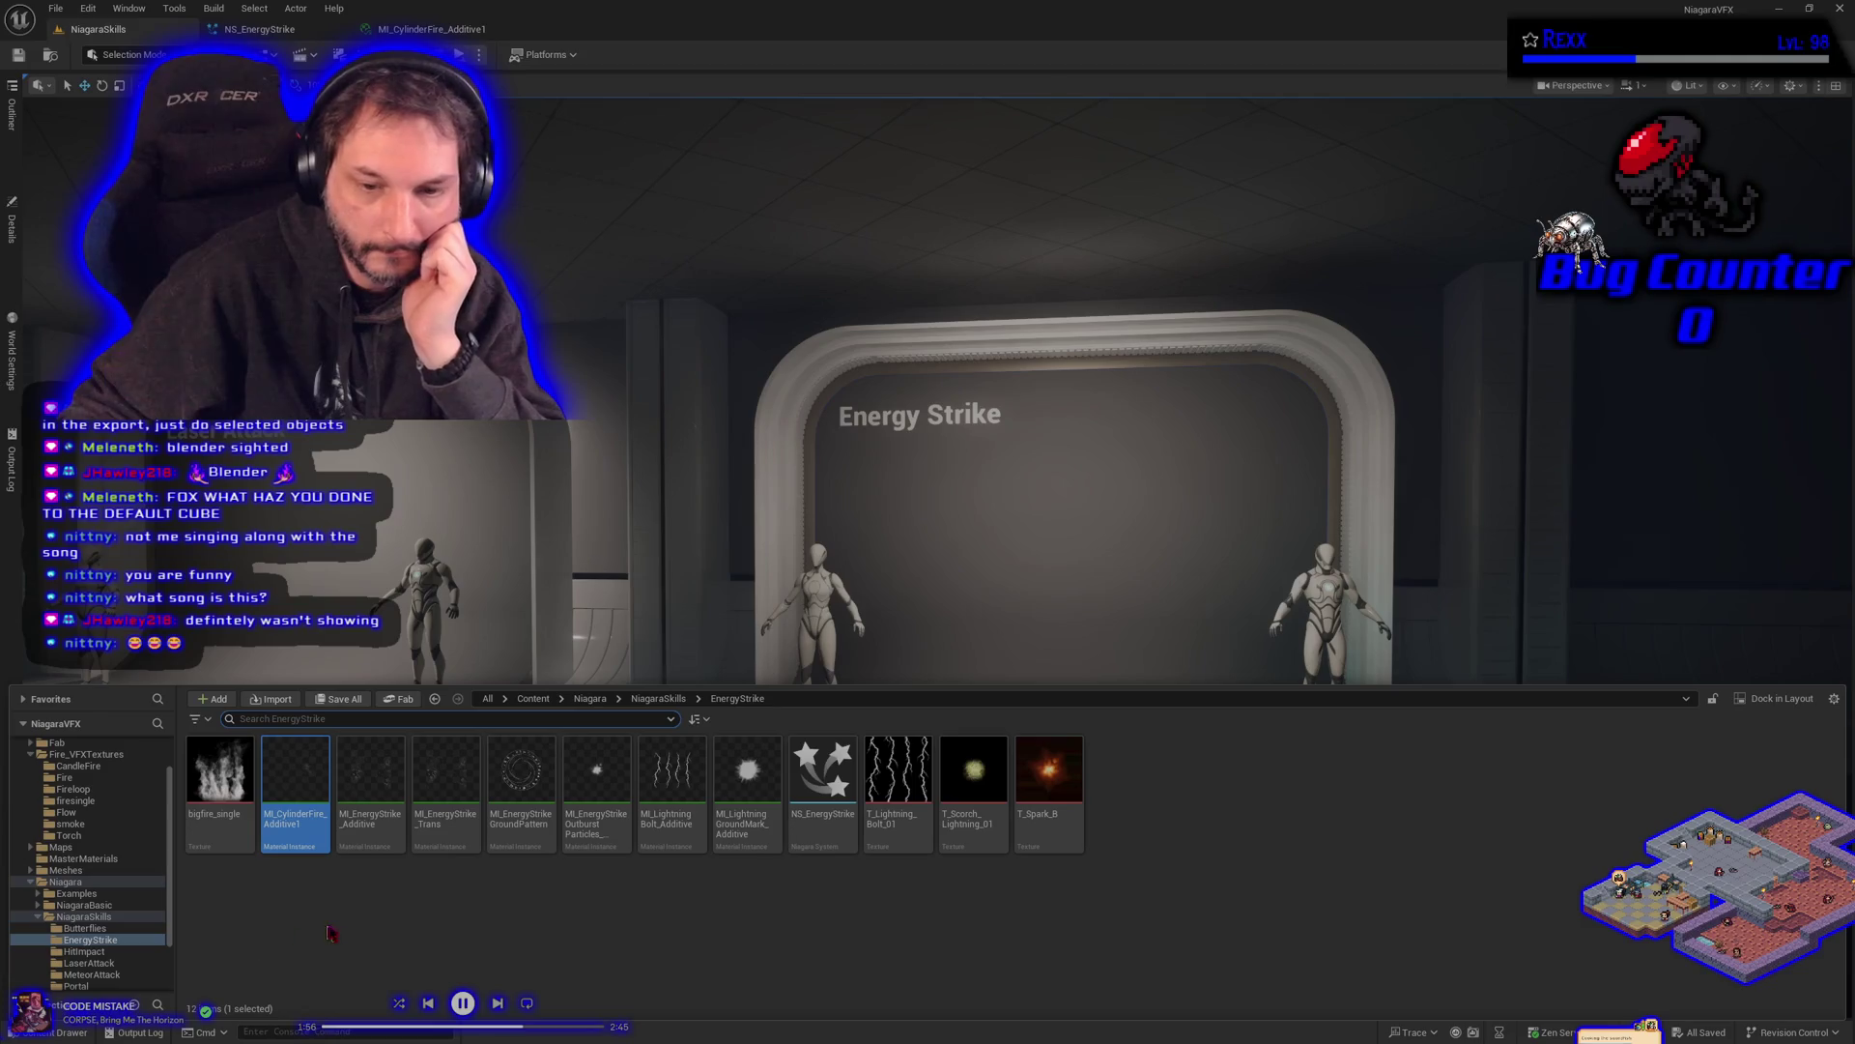
{"action": "scroll", "coordinate": [100, 850], "scroll_direction": "up", "scroll_amount": 2}
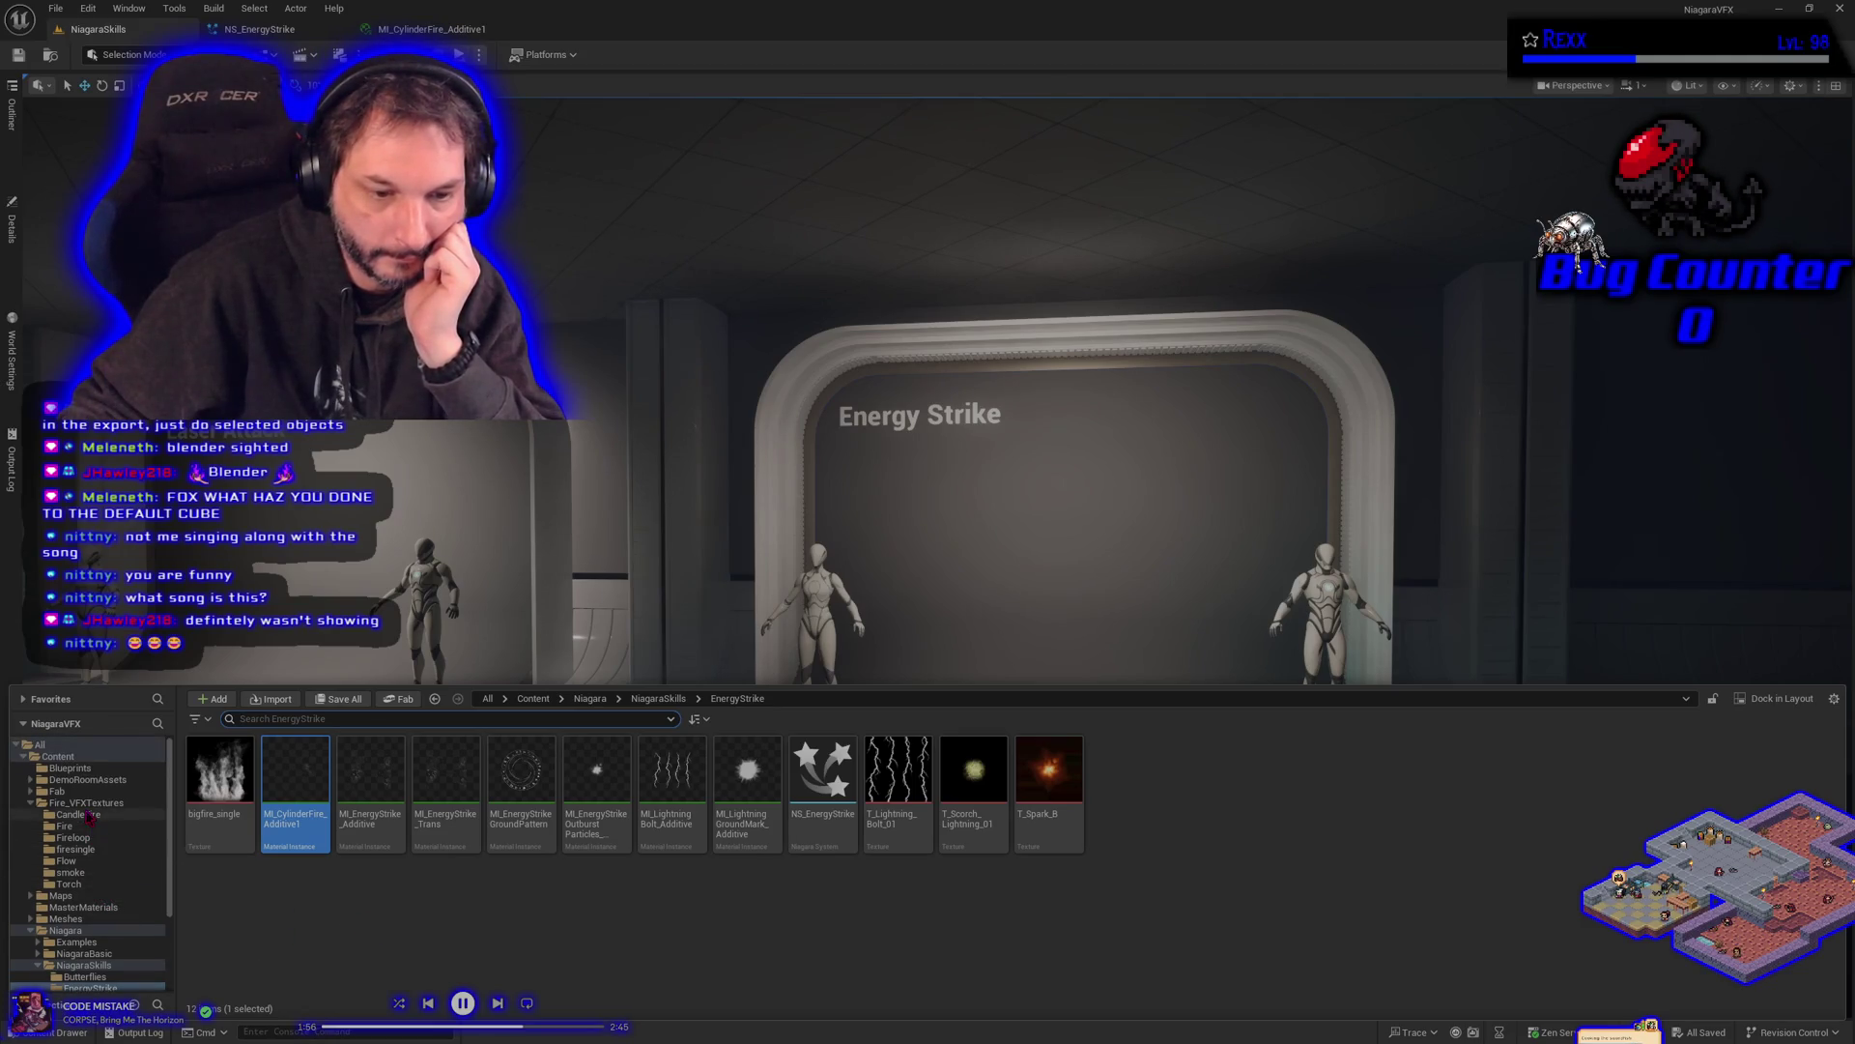
{"action": "left_click", "coordinate": [85, 919]}
{"action": "left_click", "coordinate": [290, 837]}
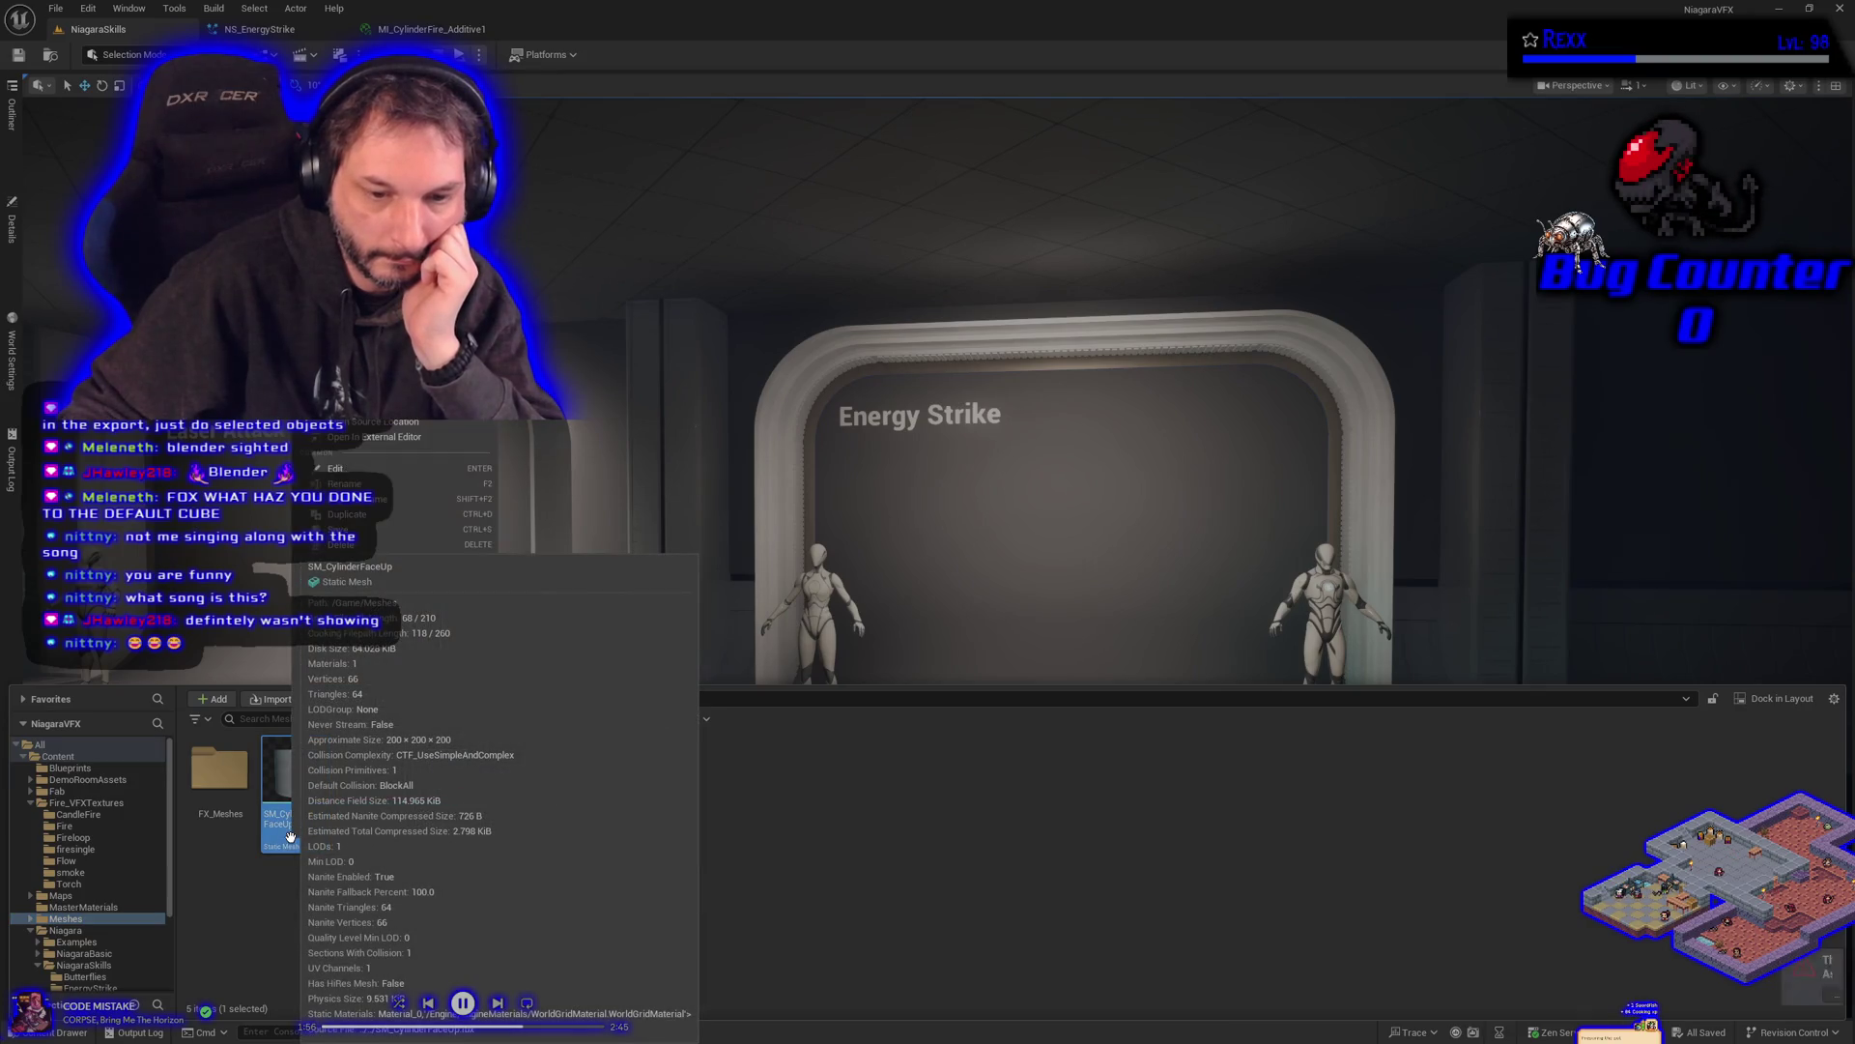
{"action": "right_click", "coordinate": [292, 835]}
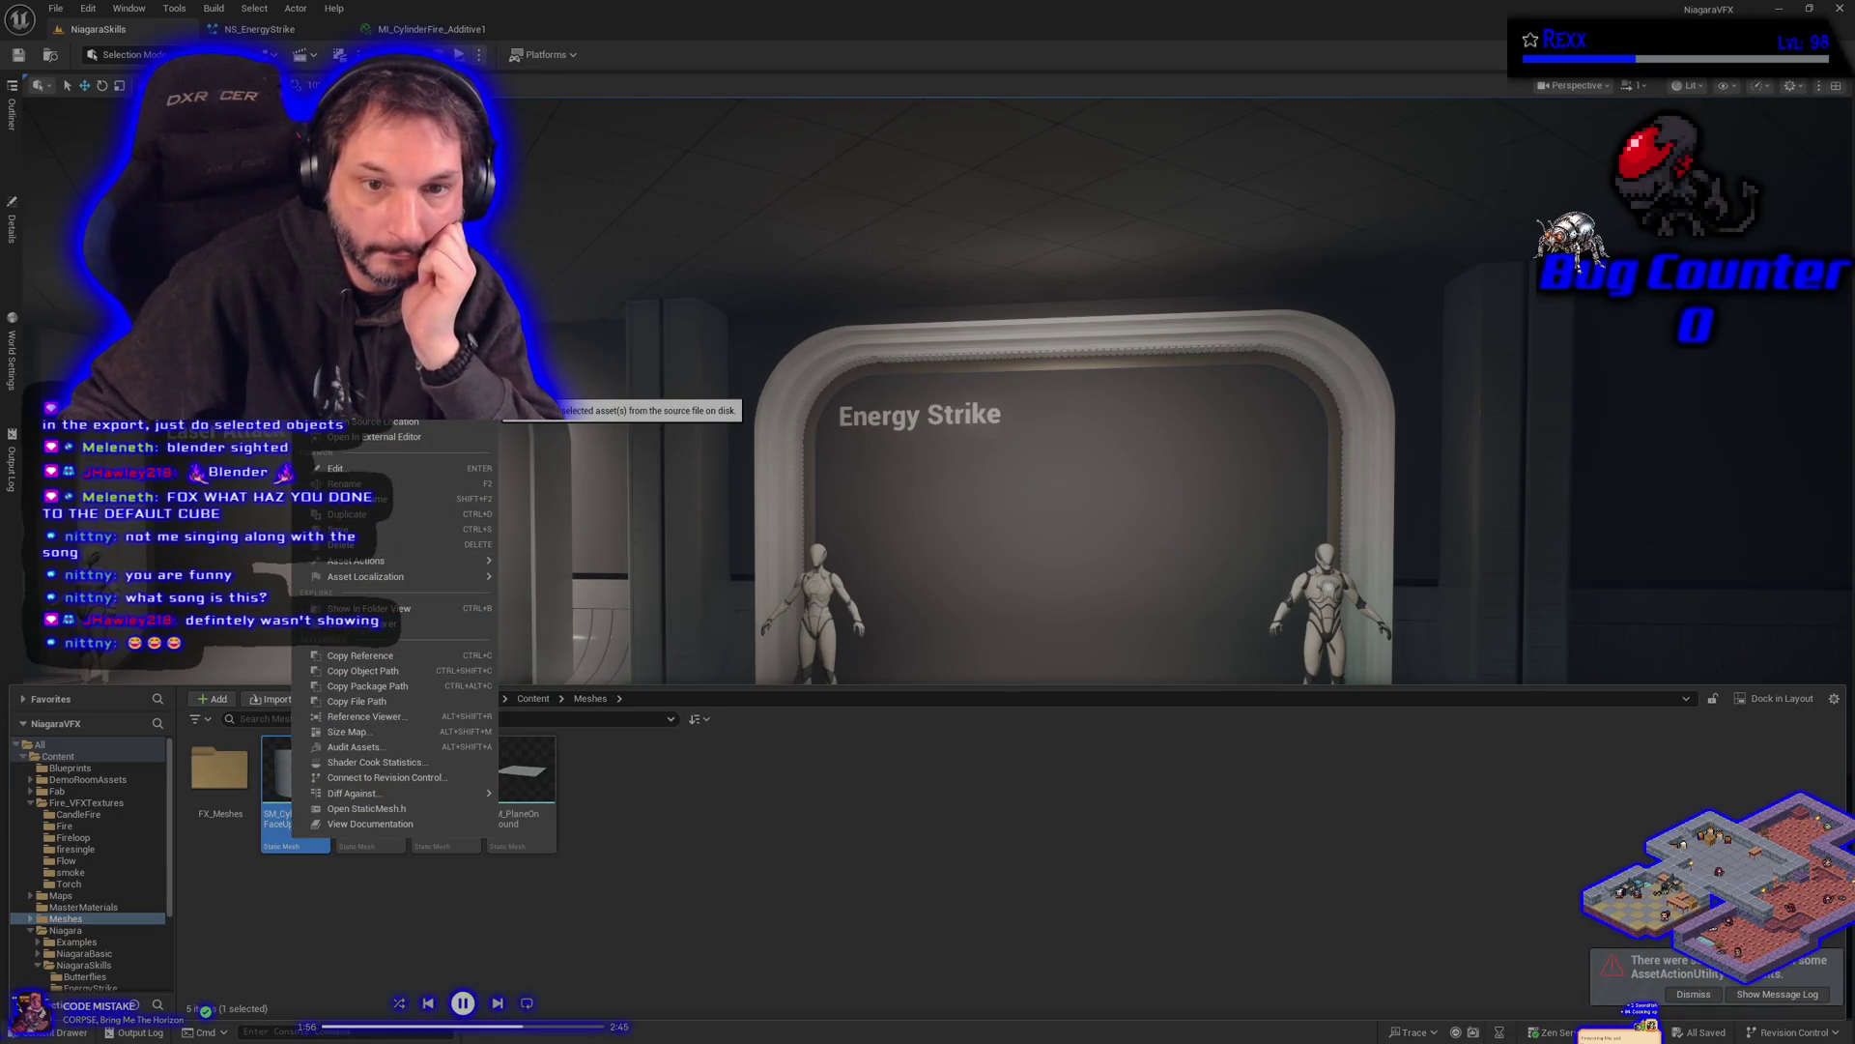
{"action": "left_click", "coordinate": [387, 405]}
{"action": "left_click", "coordinate": [660, 890]}
{"action": "key", "text": "ctrl+s"}
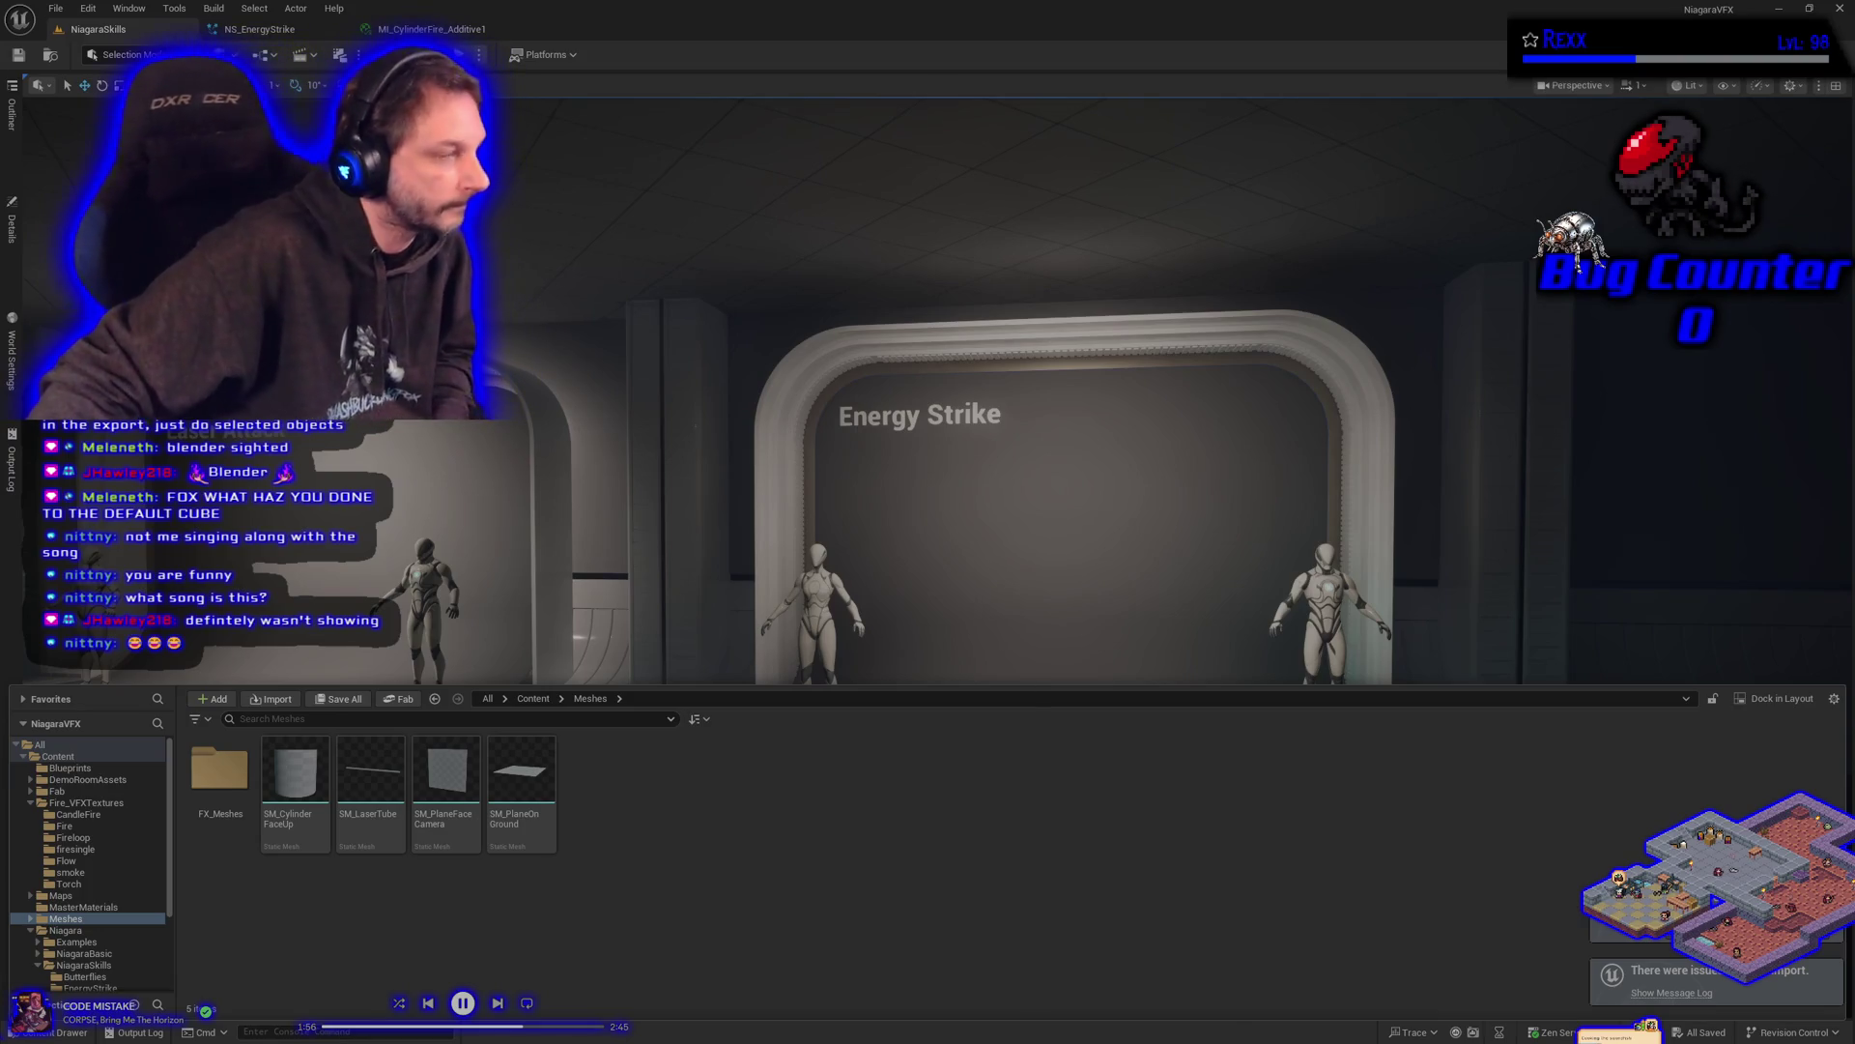
{"action": "key", "text": "ctrl+space"}
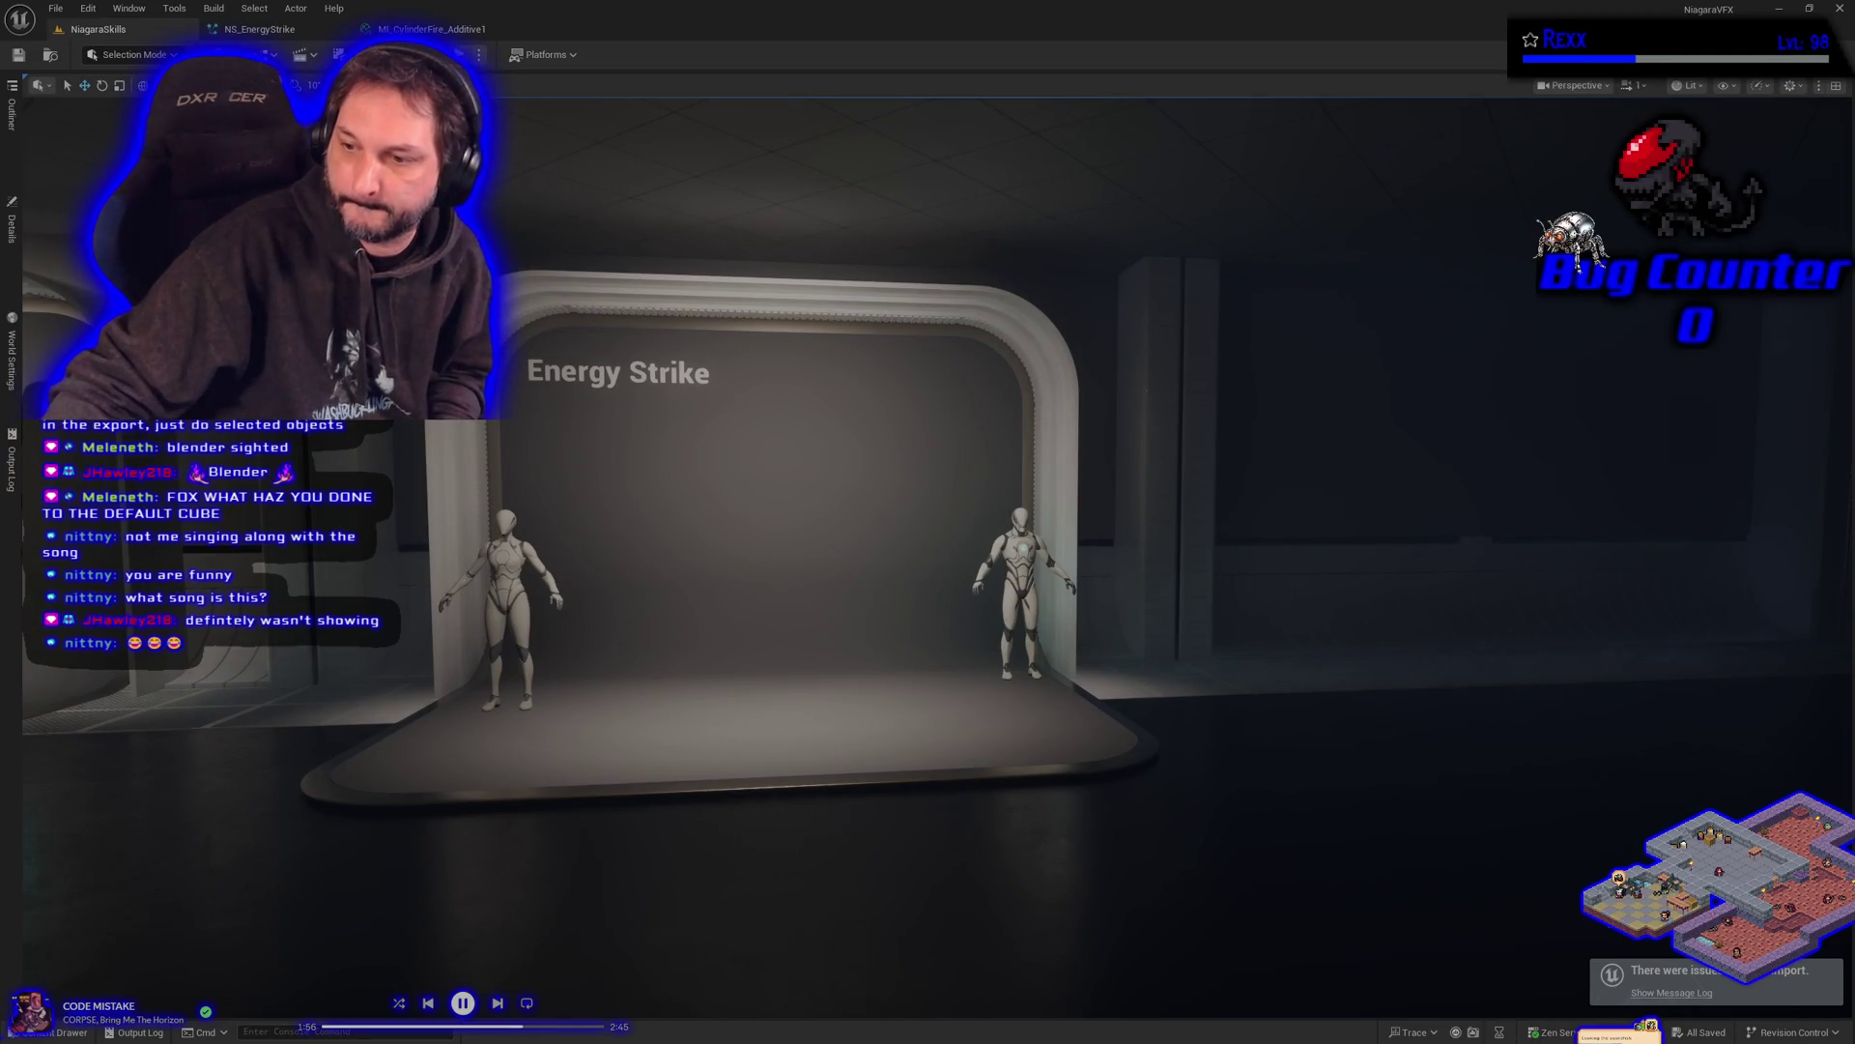
{"action": "left_click", "coordinate": [12, 232]}
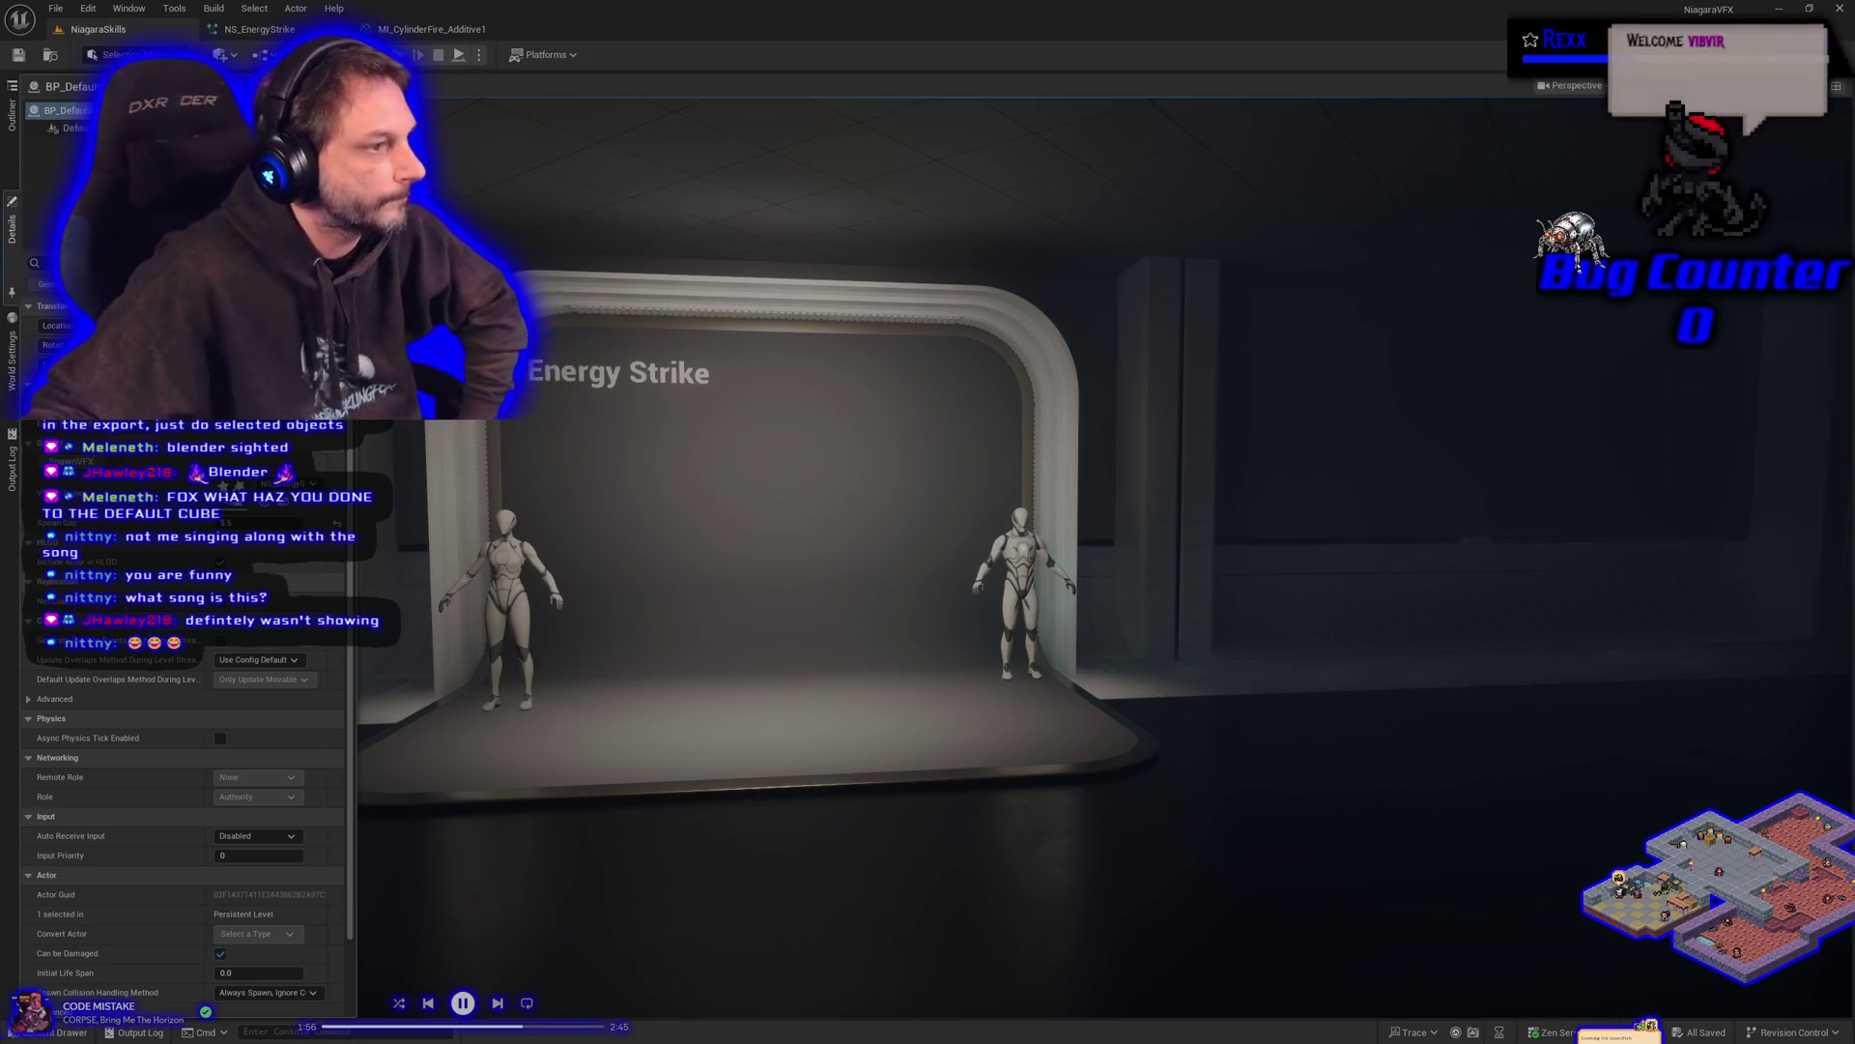
- Glance at NS_EnergyStrike, then bring the MI_CylinderFire_Additive1 material instance editor back to the front
{"action": "left_click", "coordinate": [259, 29]}
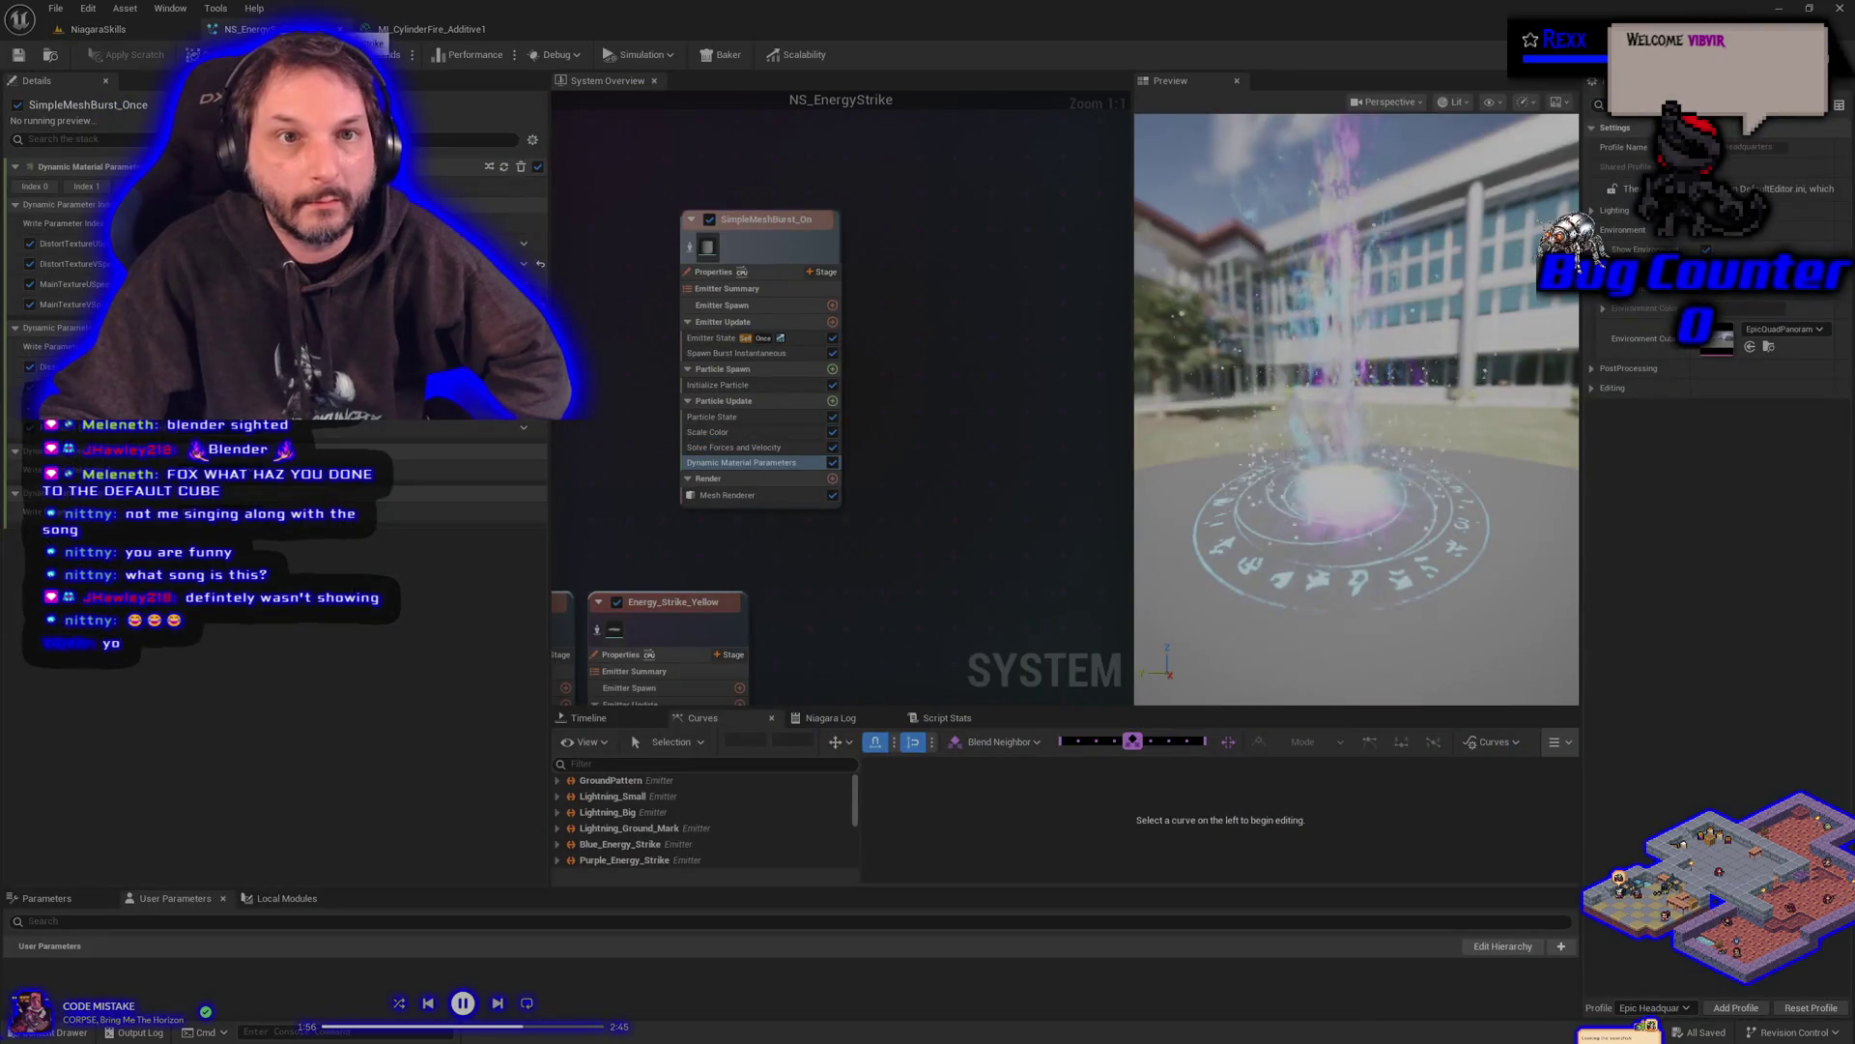
{"action": "left_click", "coordinate": [422, 31]}
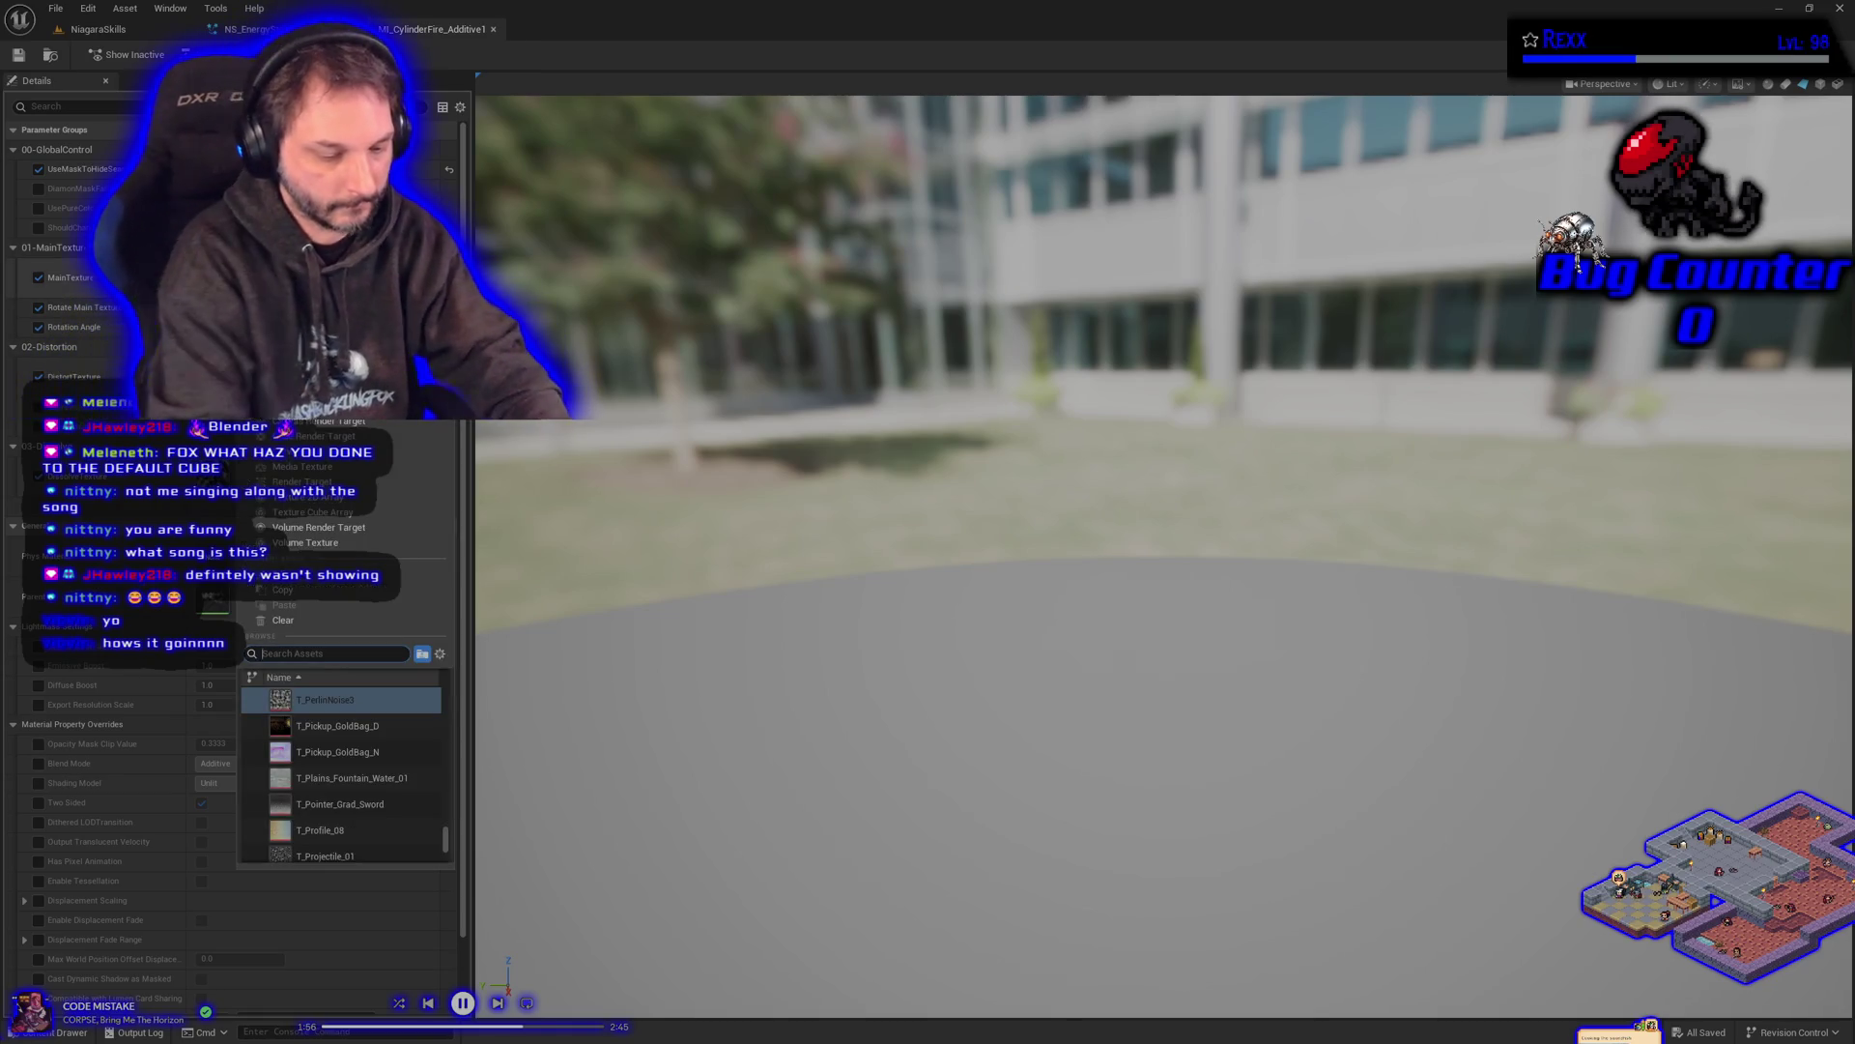
- Search 'marble' and assign T_MarbleNoise1 to the texture parameter
{"action": "type", "text": "marble"}
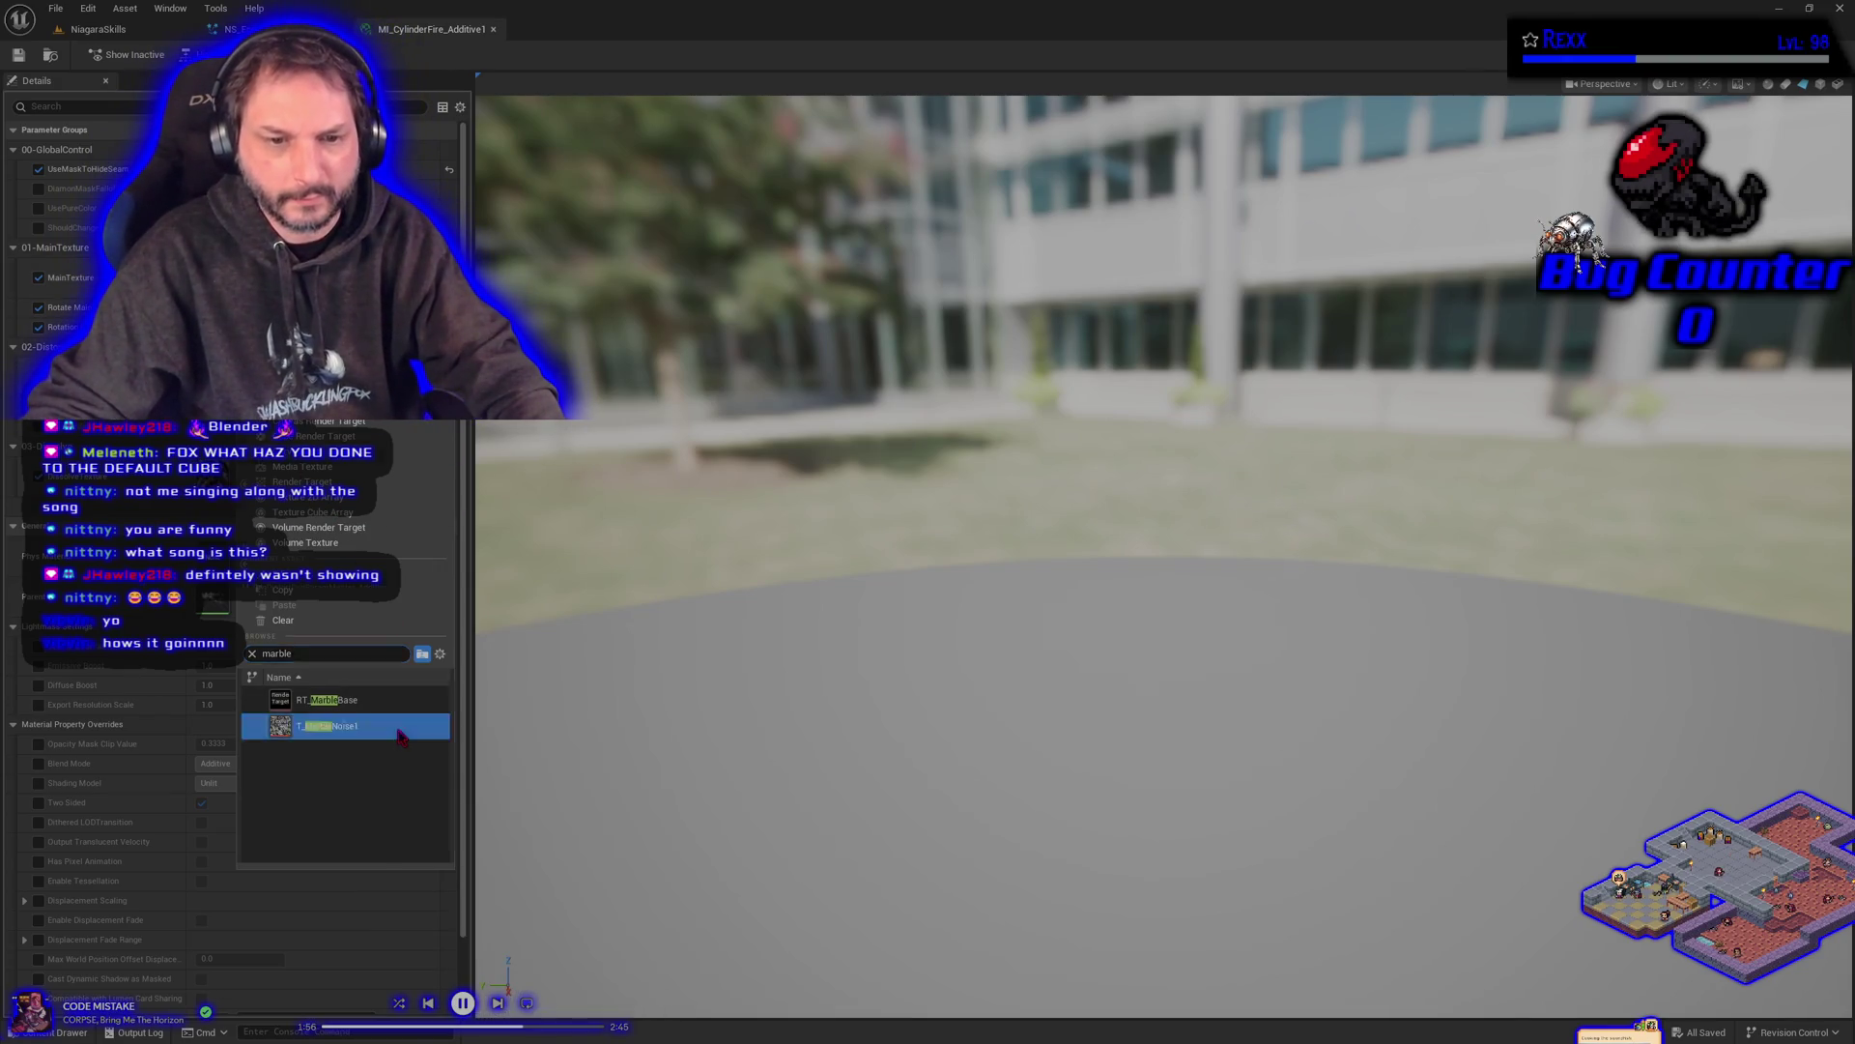
{"action": "left_click", "coordinate": [329, 726]}
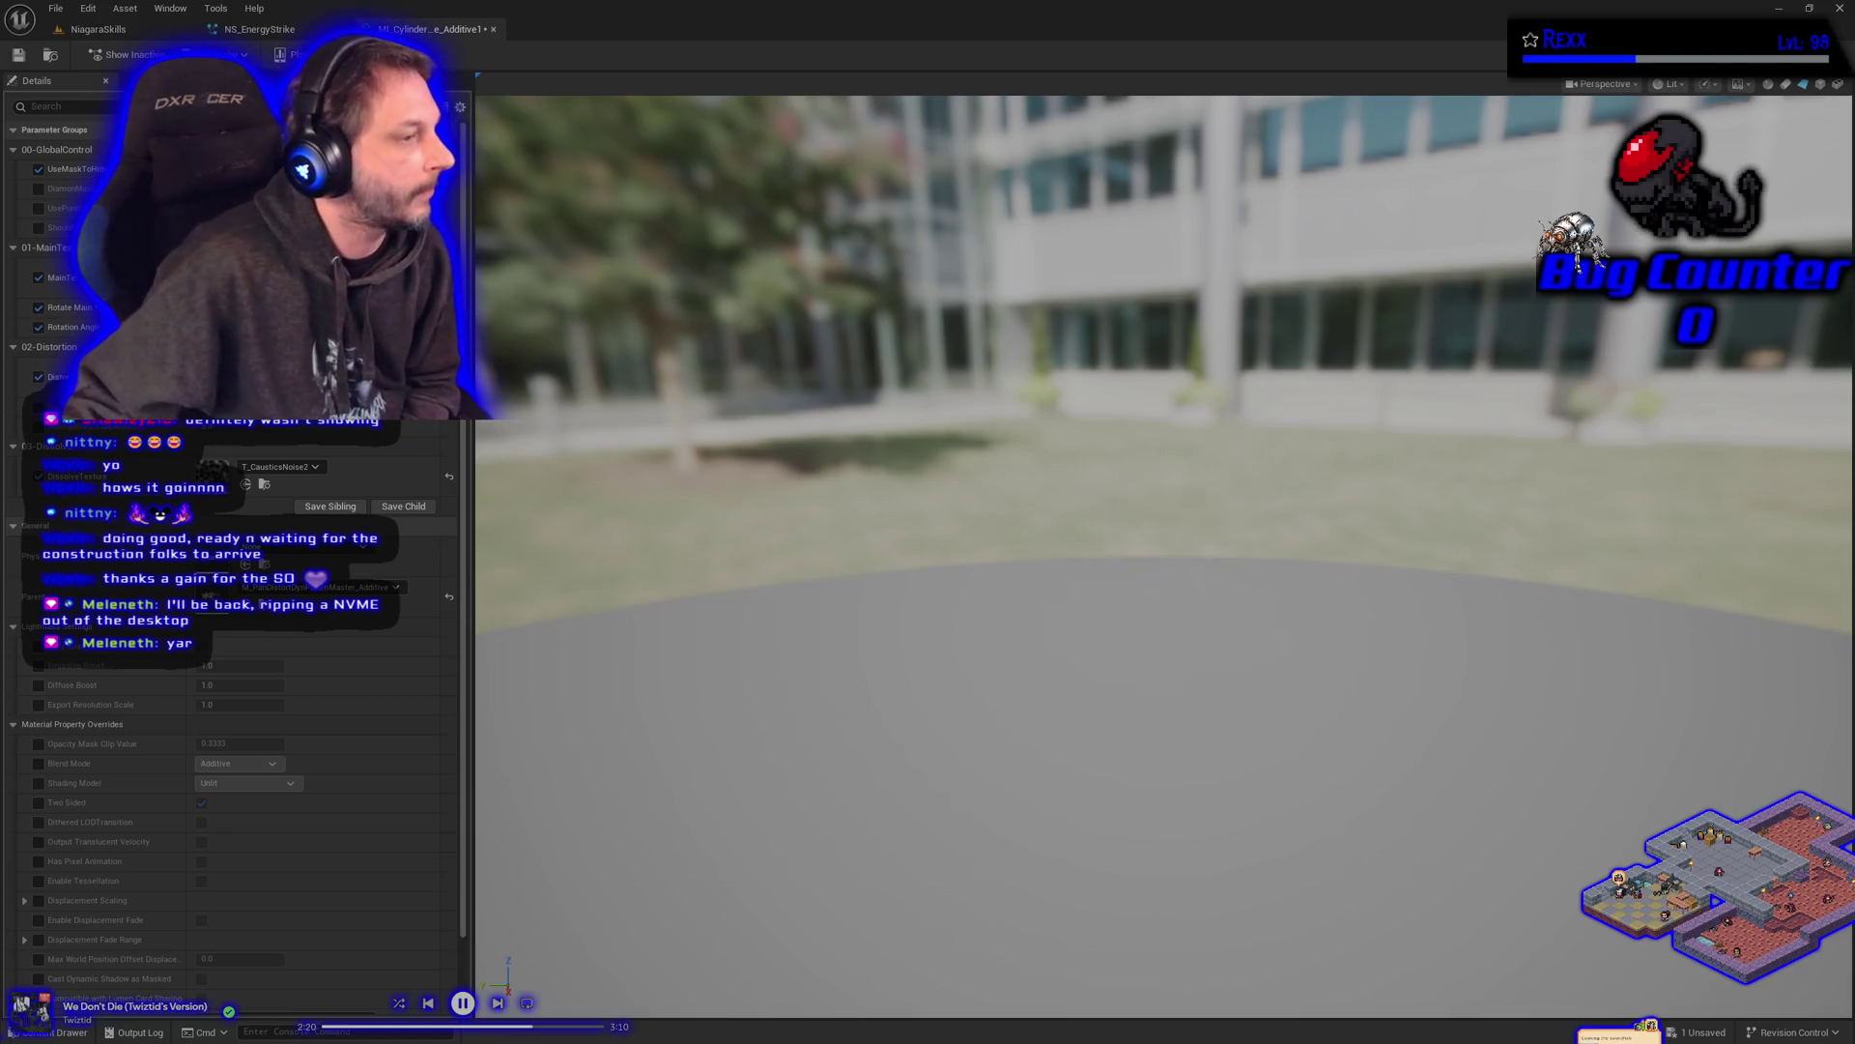
- After checking the NS_EnergyStrike preview, replace T_CausticsNoise2 with T_MarbleNoise1 via a 'marble' search
{"action": "left_click", "coordinate": [259, 29]}
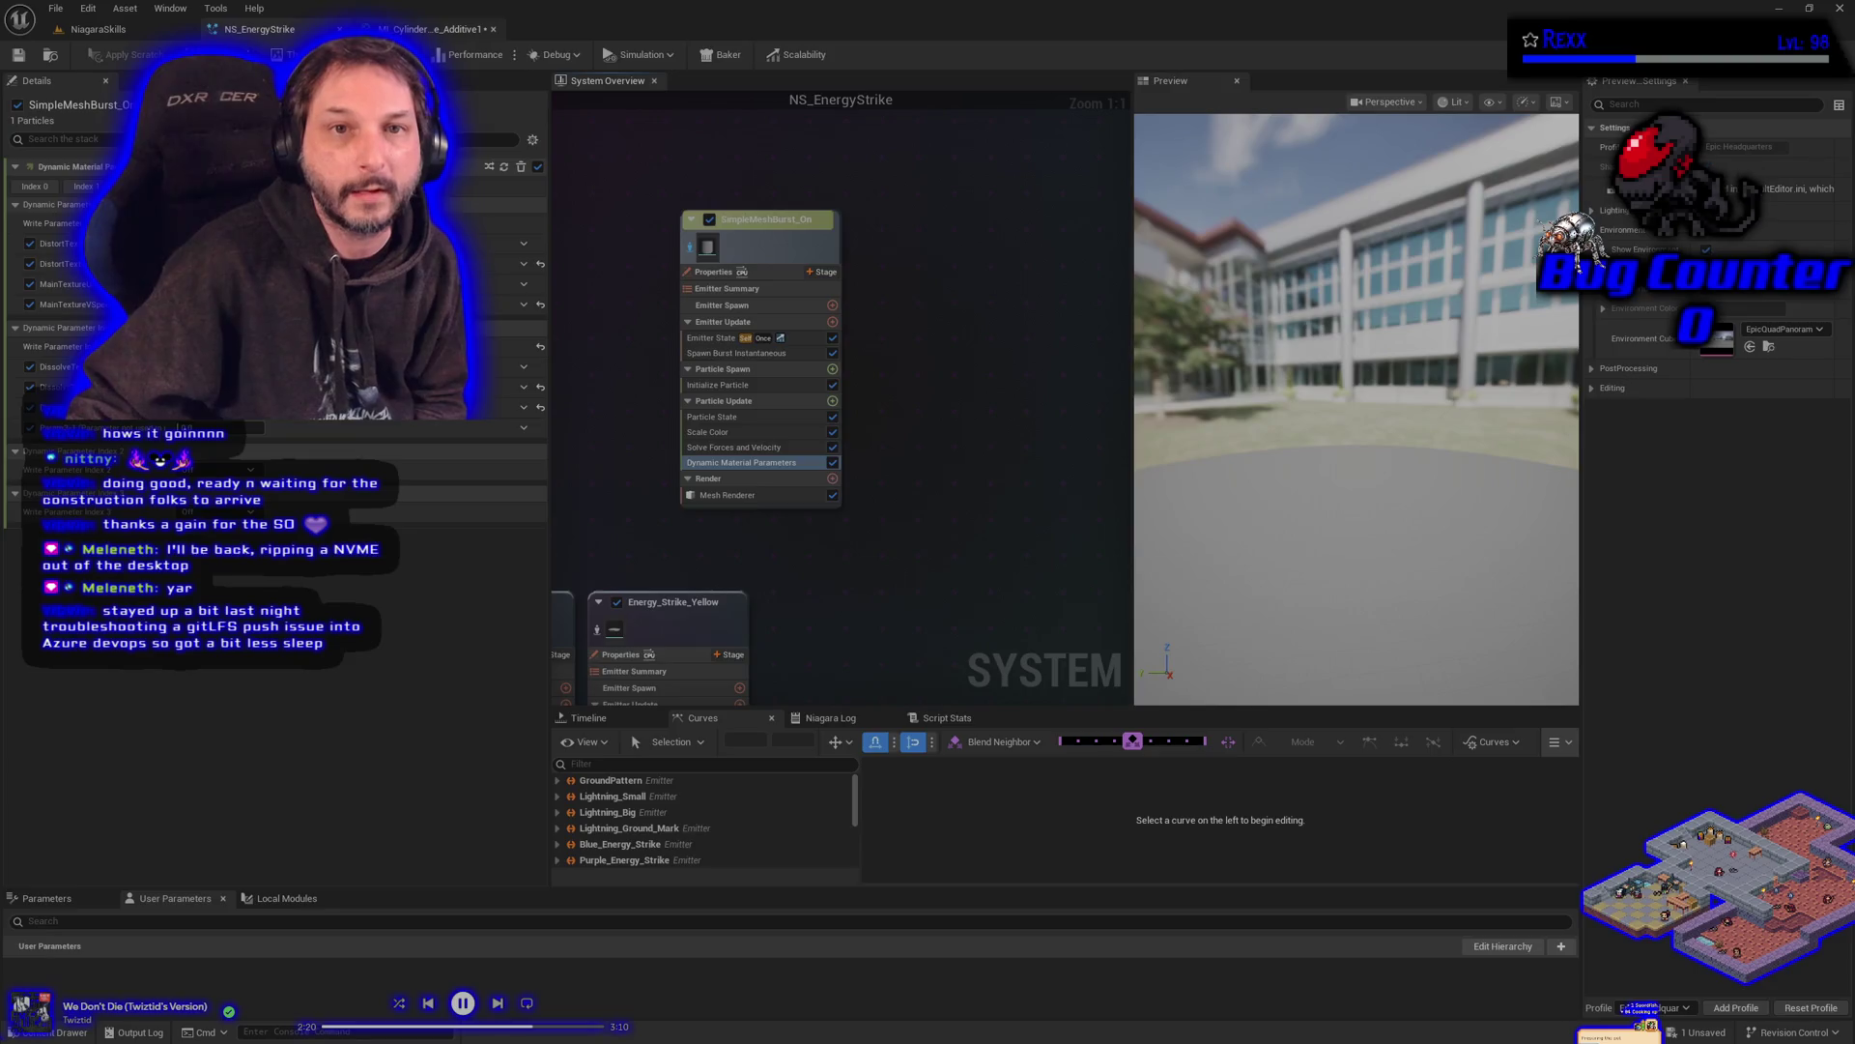
{"action": "left_click", "coordinate": [425, 29]}
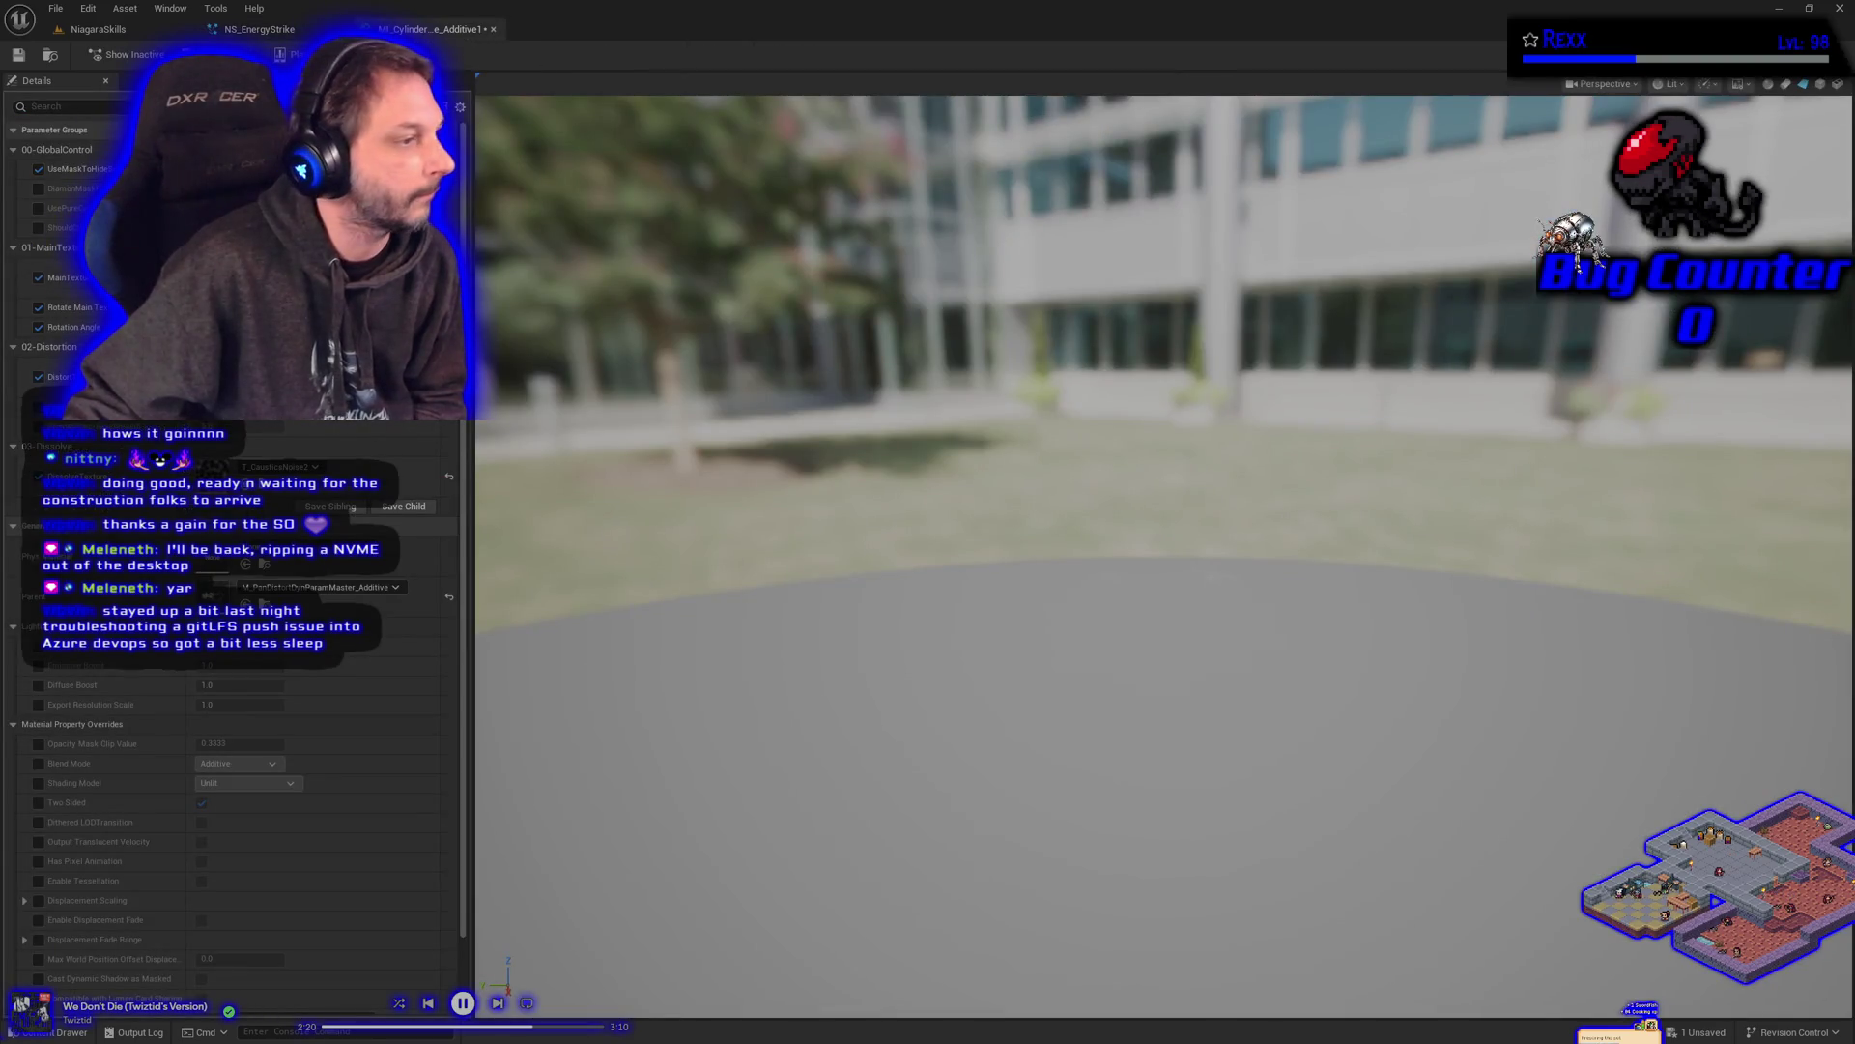
{"action": "left_click", "coordinate": [280, 467]}
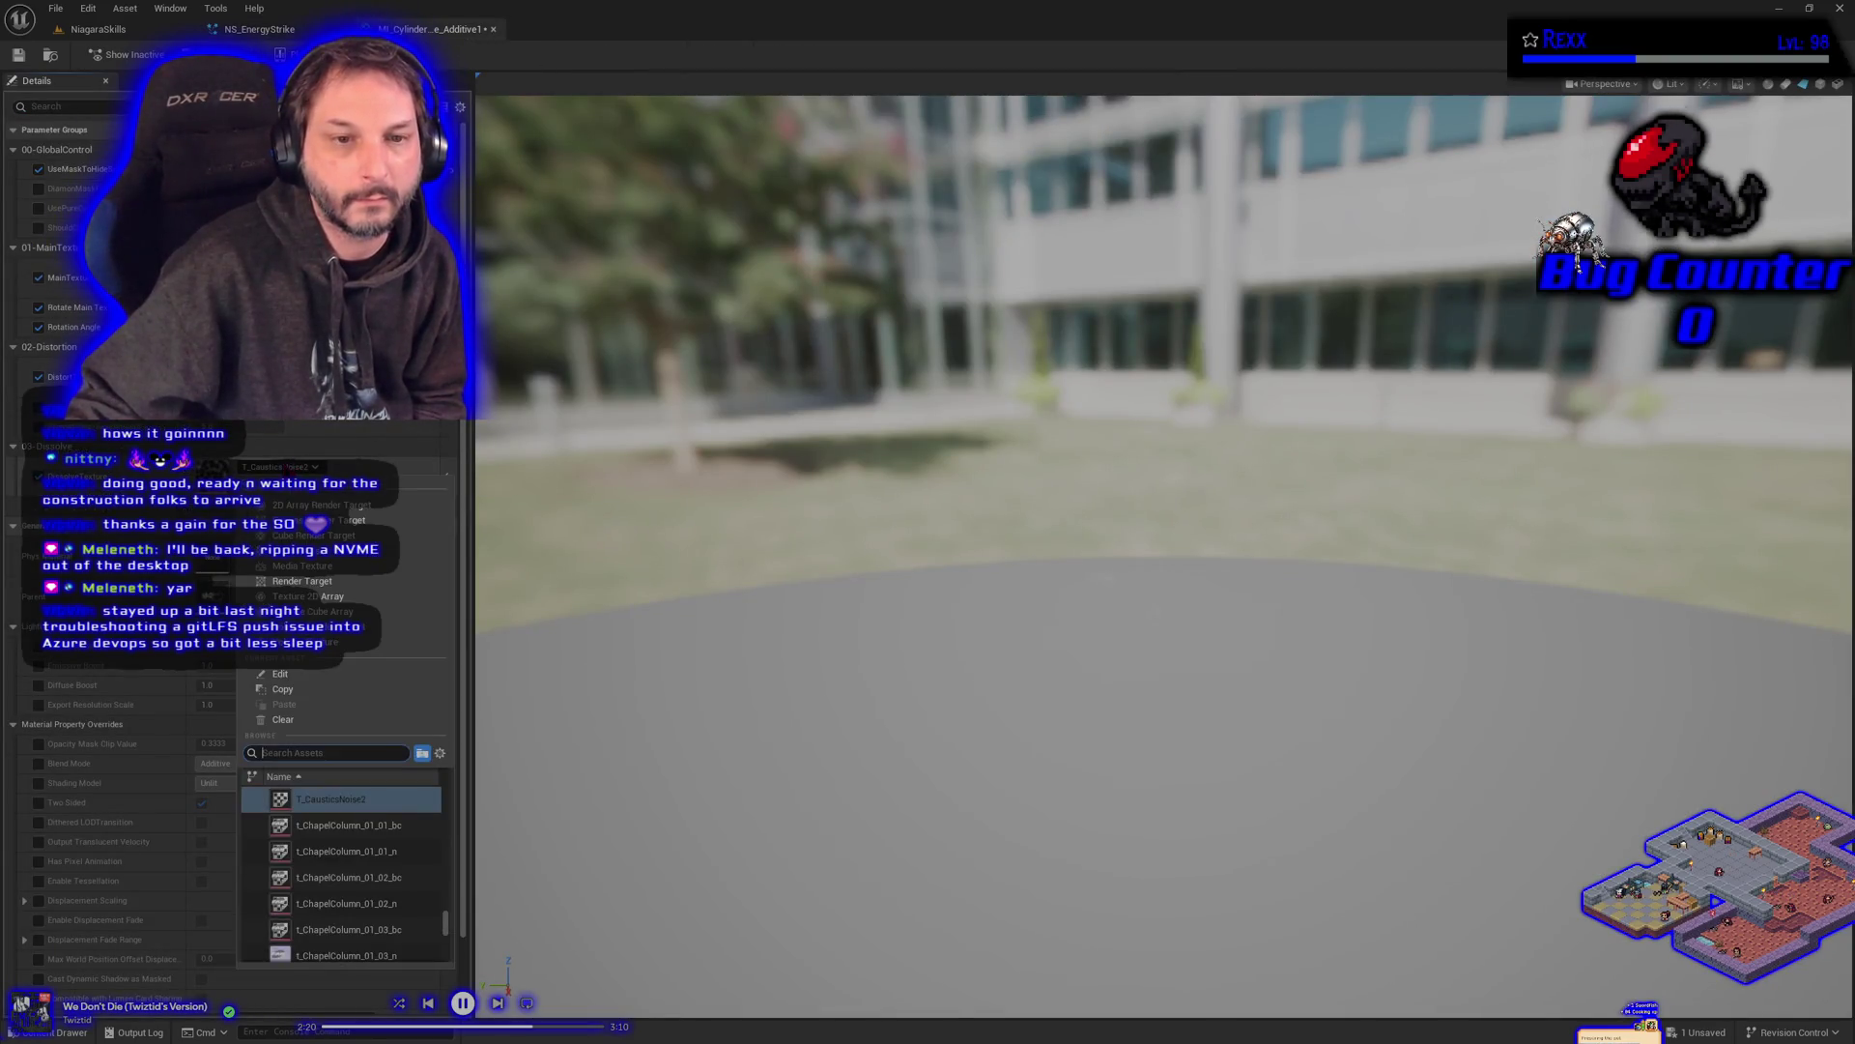
{"action": "type", "text": "marble"}
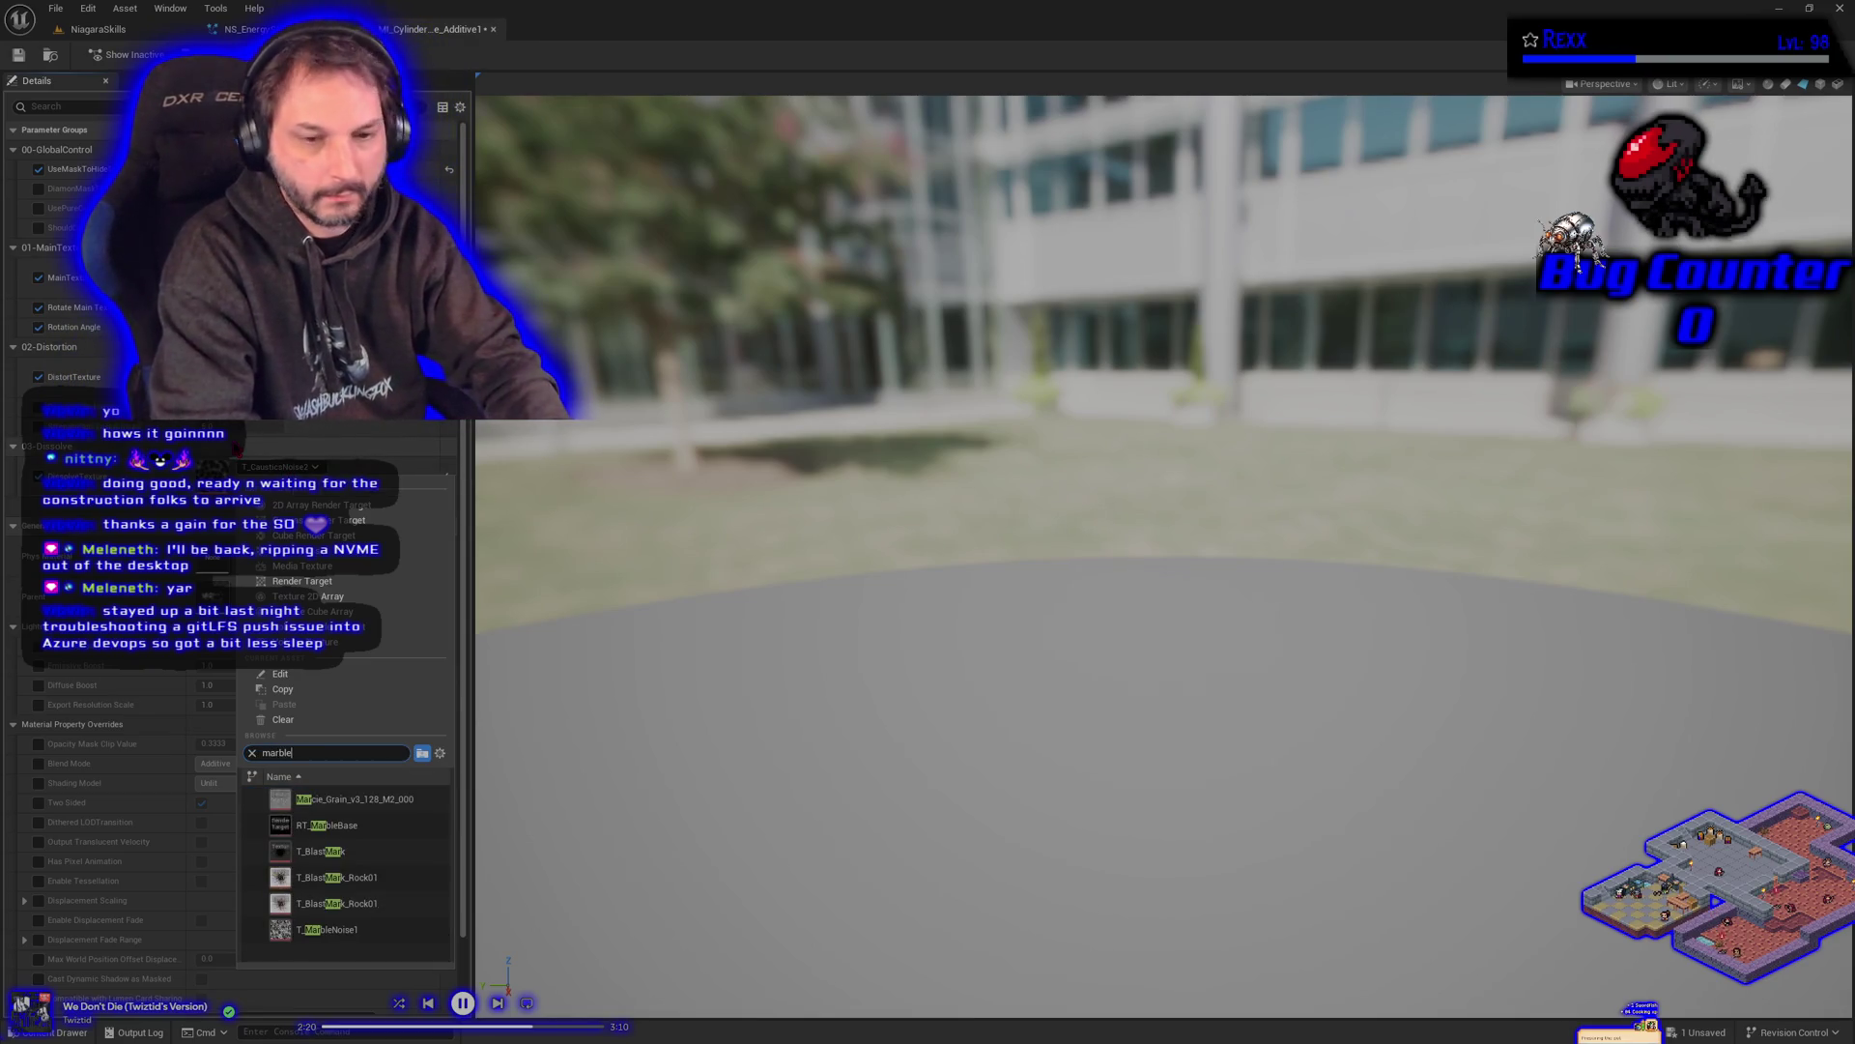
{"action": "left_click", "coordinate": [387, 823]}
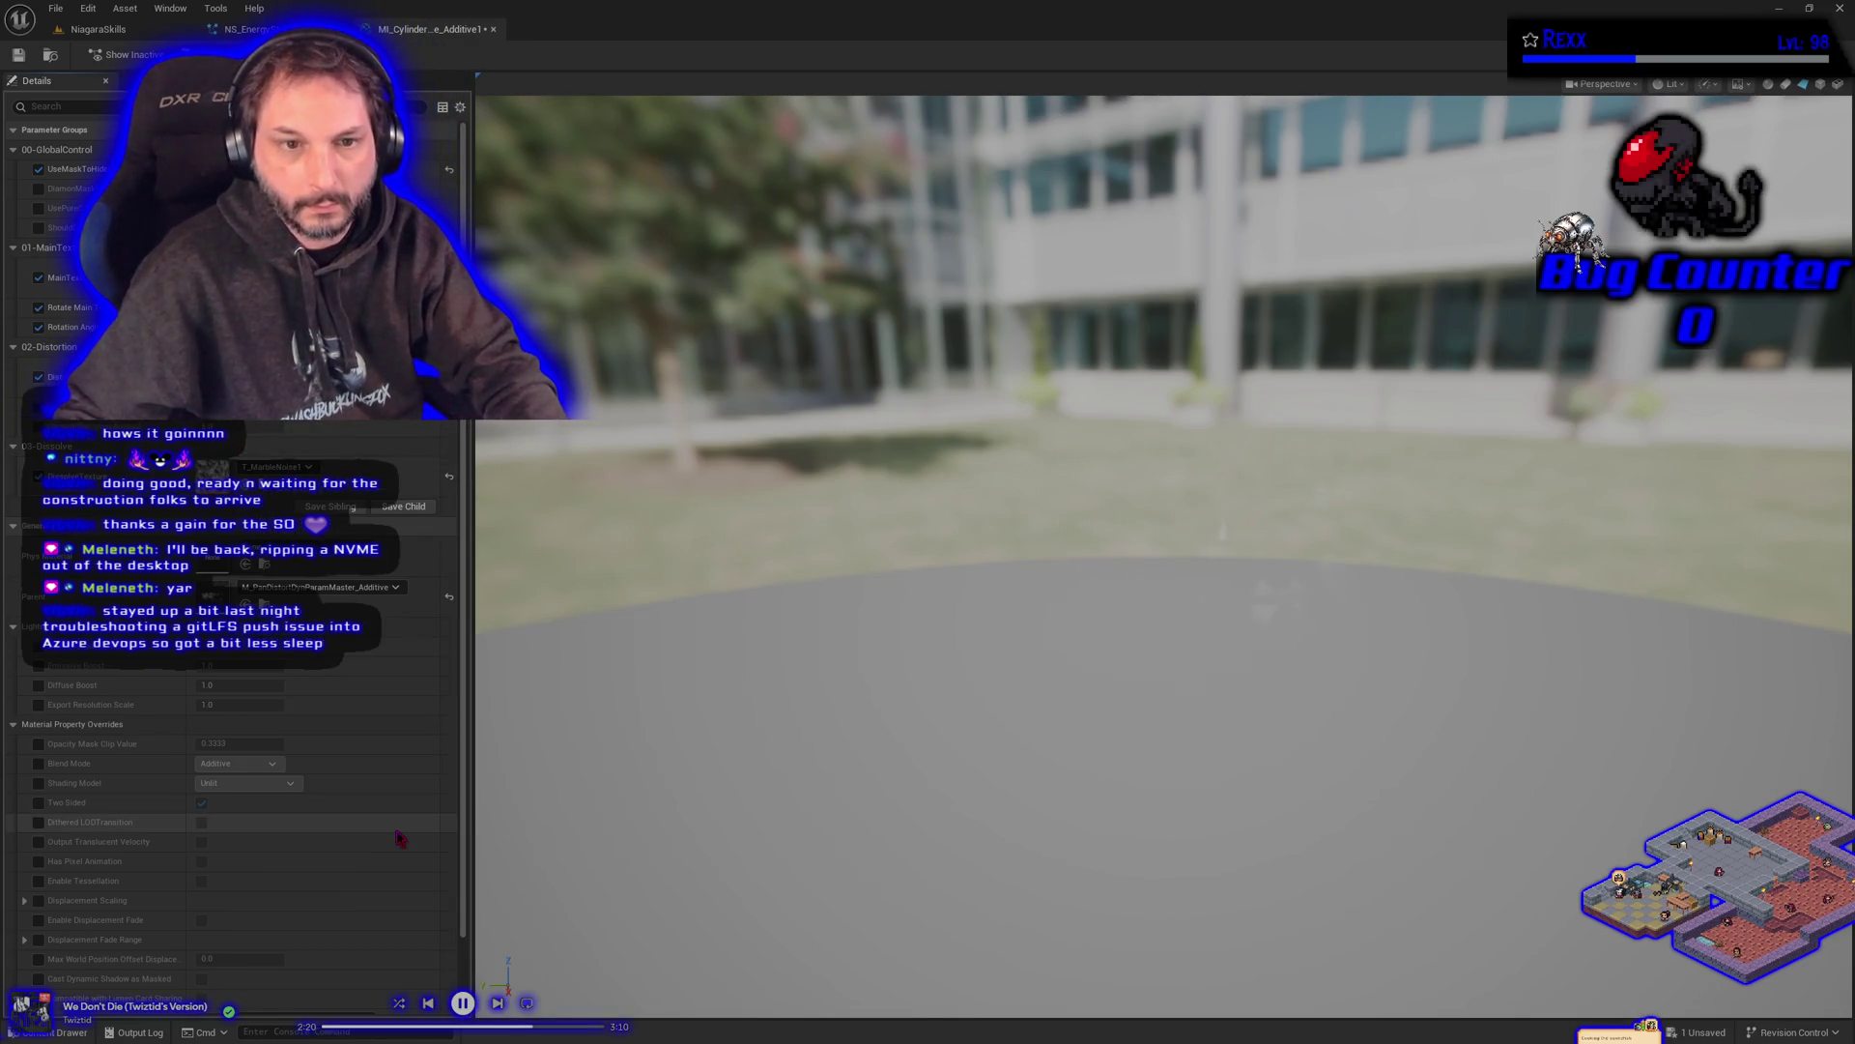
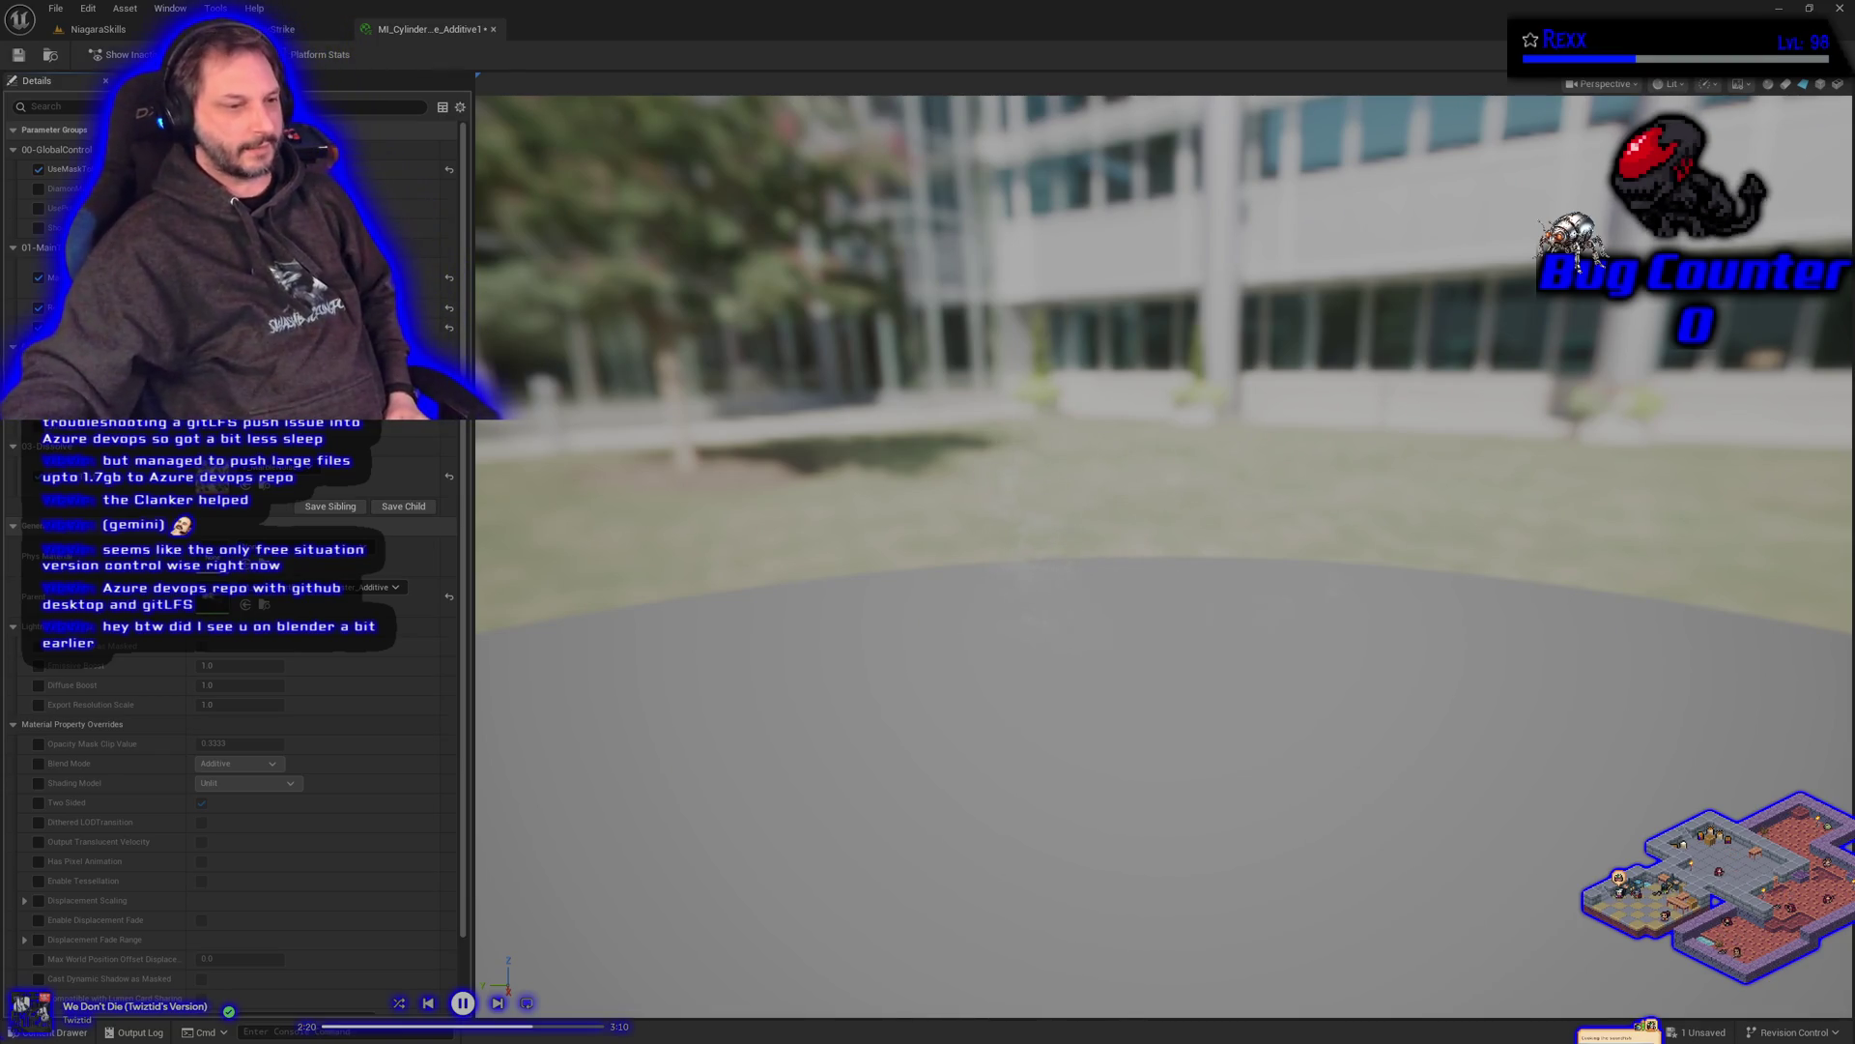
- Reset NS_EnergyStrike's MainTextureVSpeed dynamic parameter to its default value
{"action": "key", "text": "alt+Tab"}
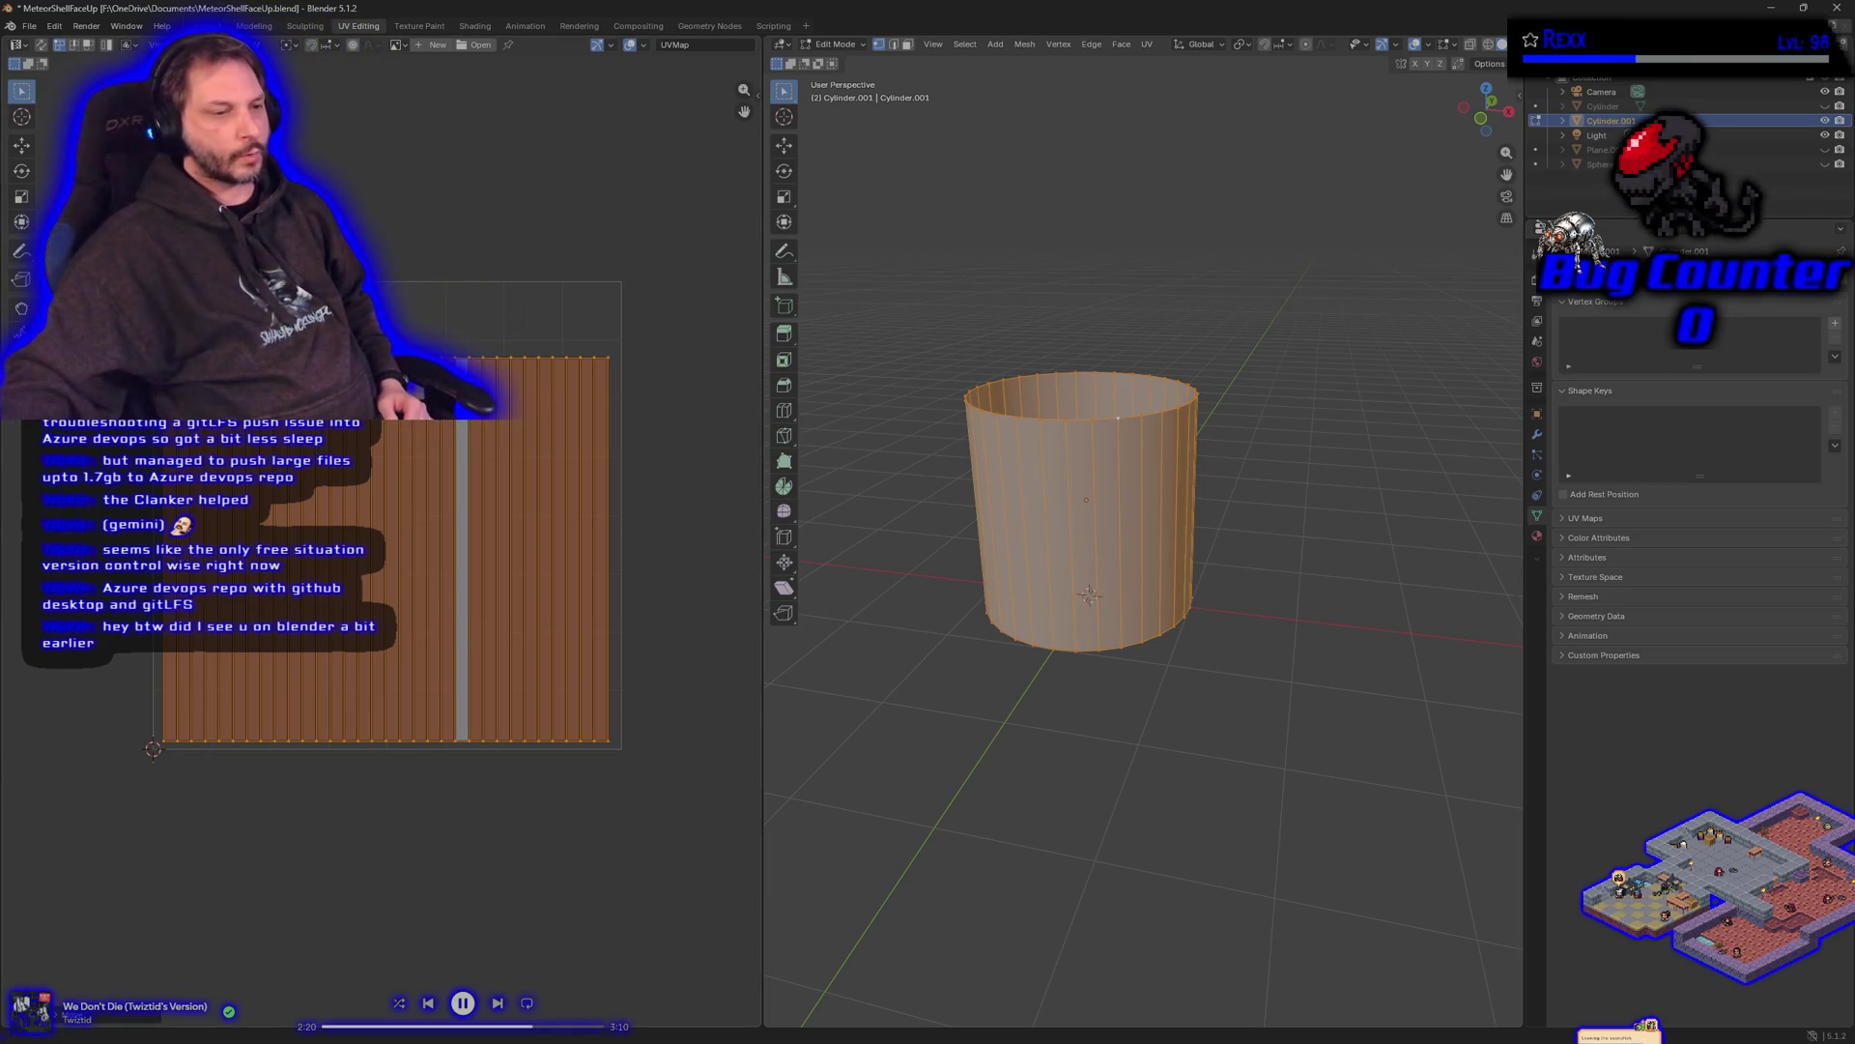
{"action": "key", "text": "alt+Tab"}
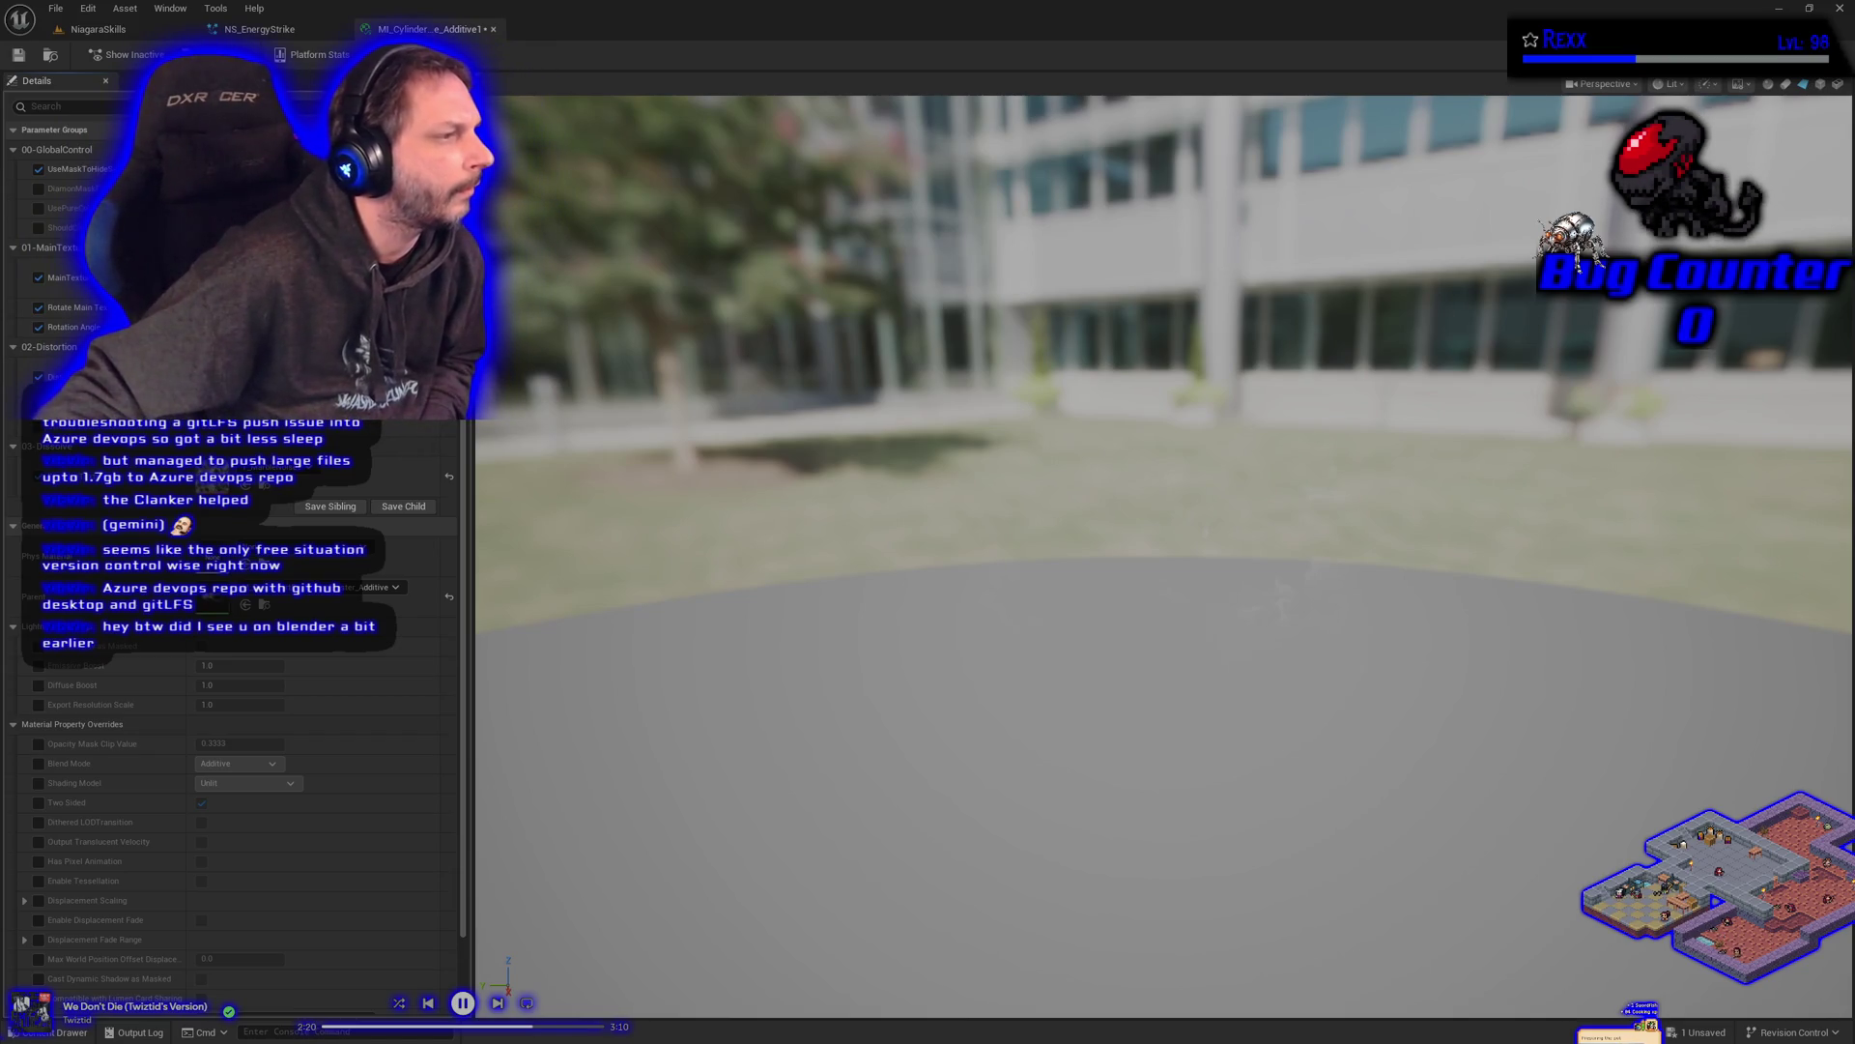
{"action": "left_click", "coordinate": [259, 29]}
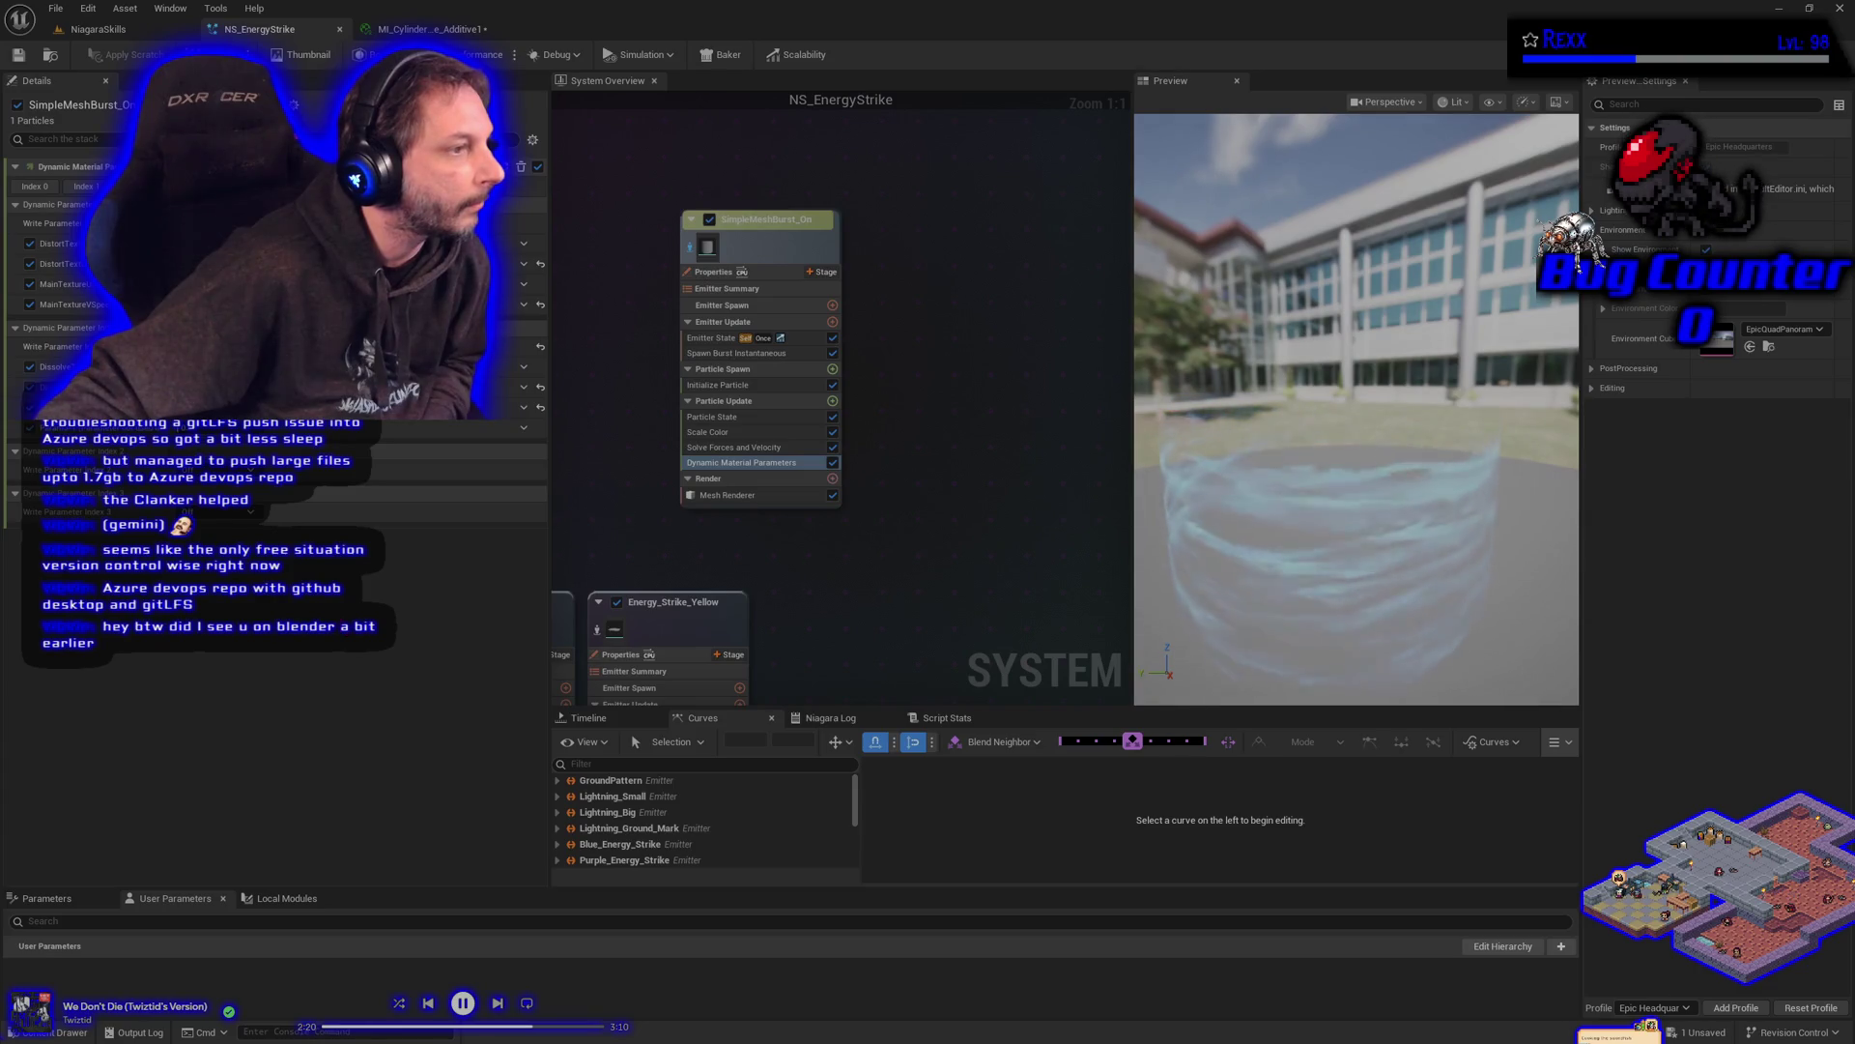
{"action": "left_click", "coordinate": [73, 304]}
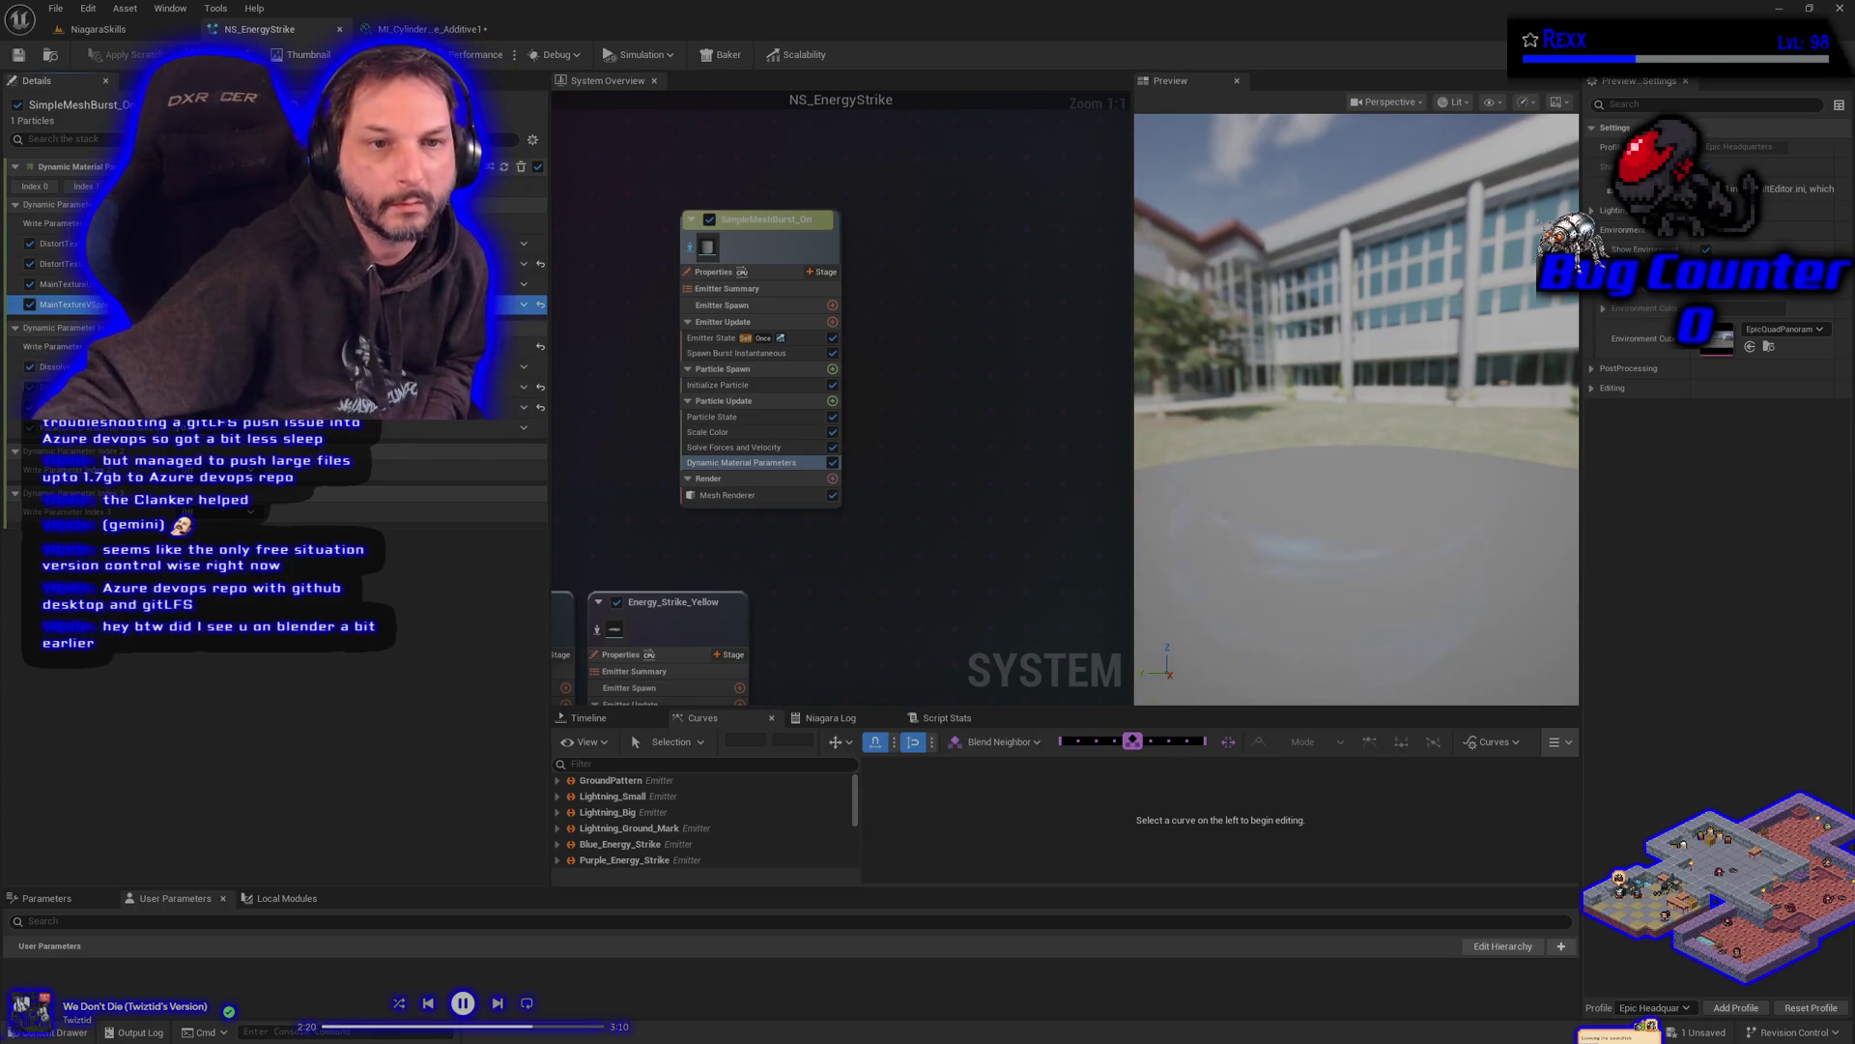
{"action": "left_click", "coordinate": [540, 304]}
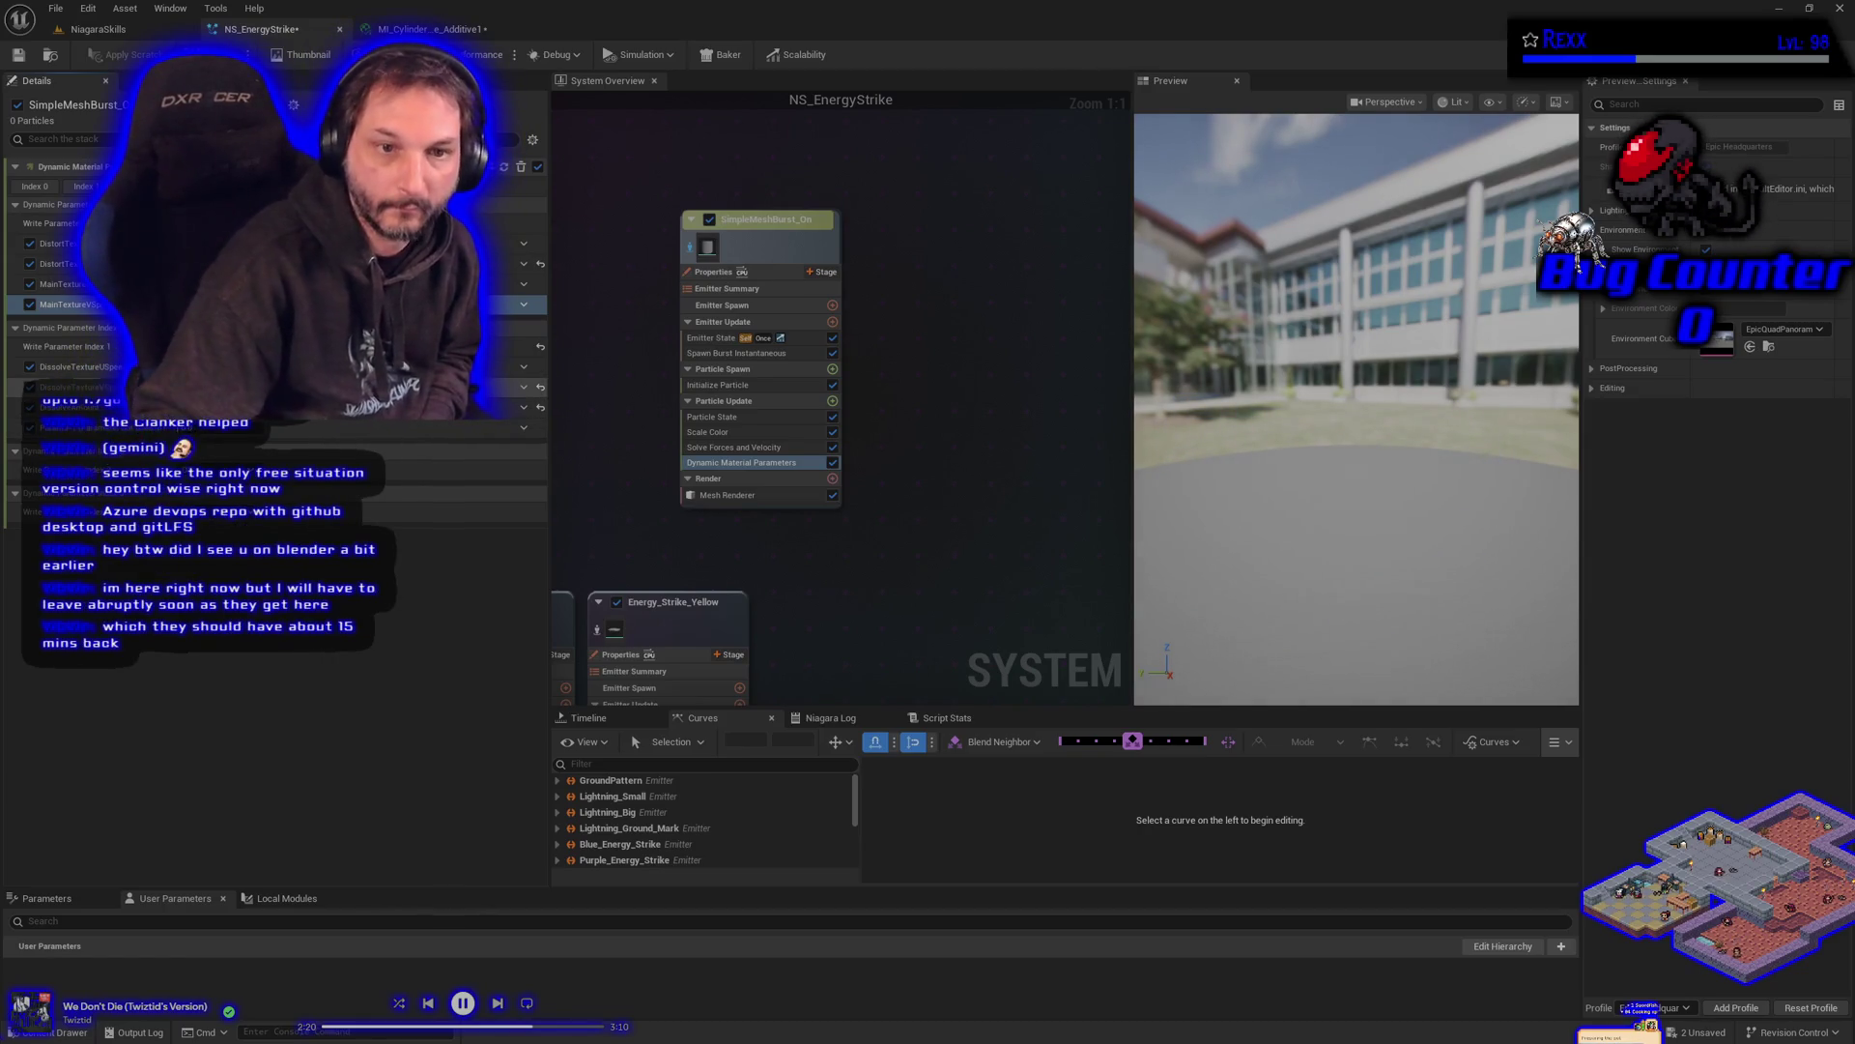
- Save all modified assets and bring up the MI_CylinderFire_Additive1 material instance
{"action": "left_click", "coordinate": [55, 7]}
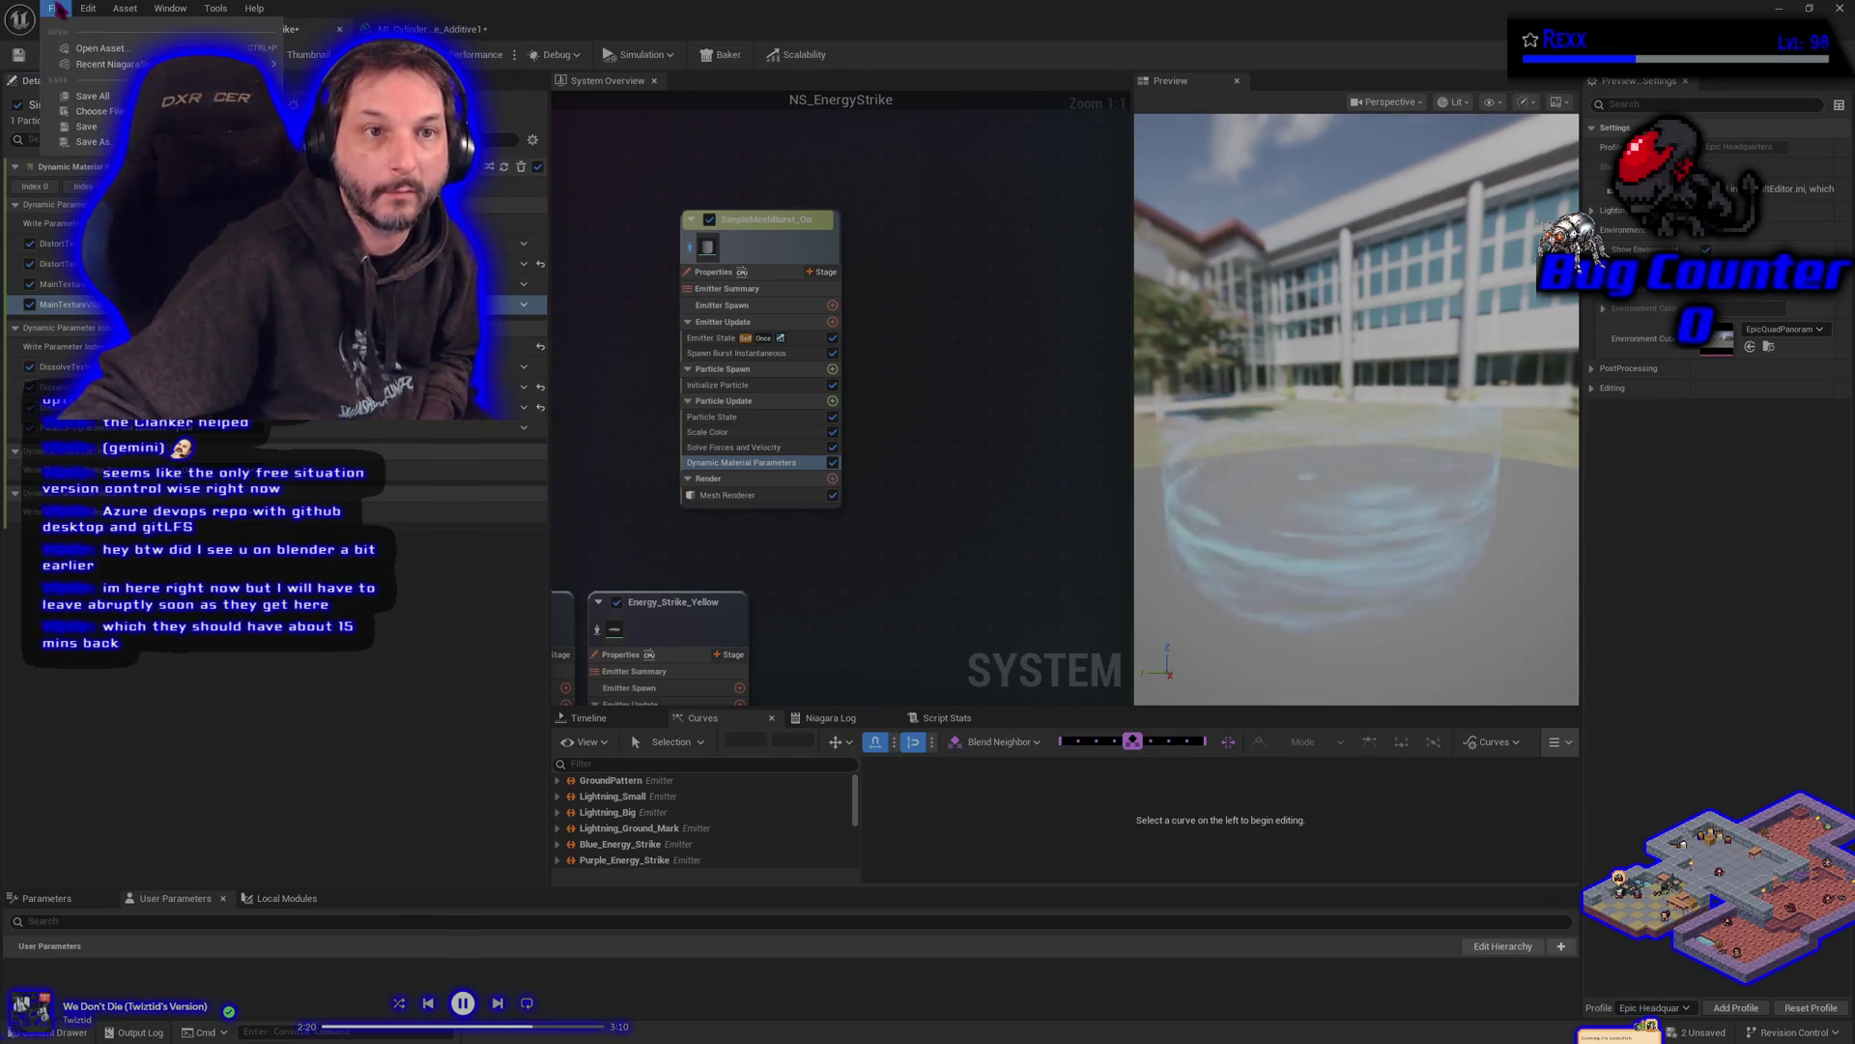
{"action": "left_click", "coordinate": [93, 95]}
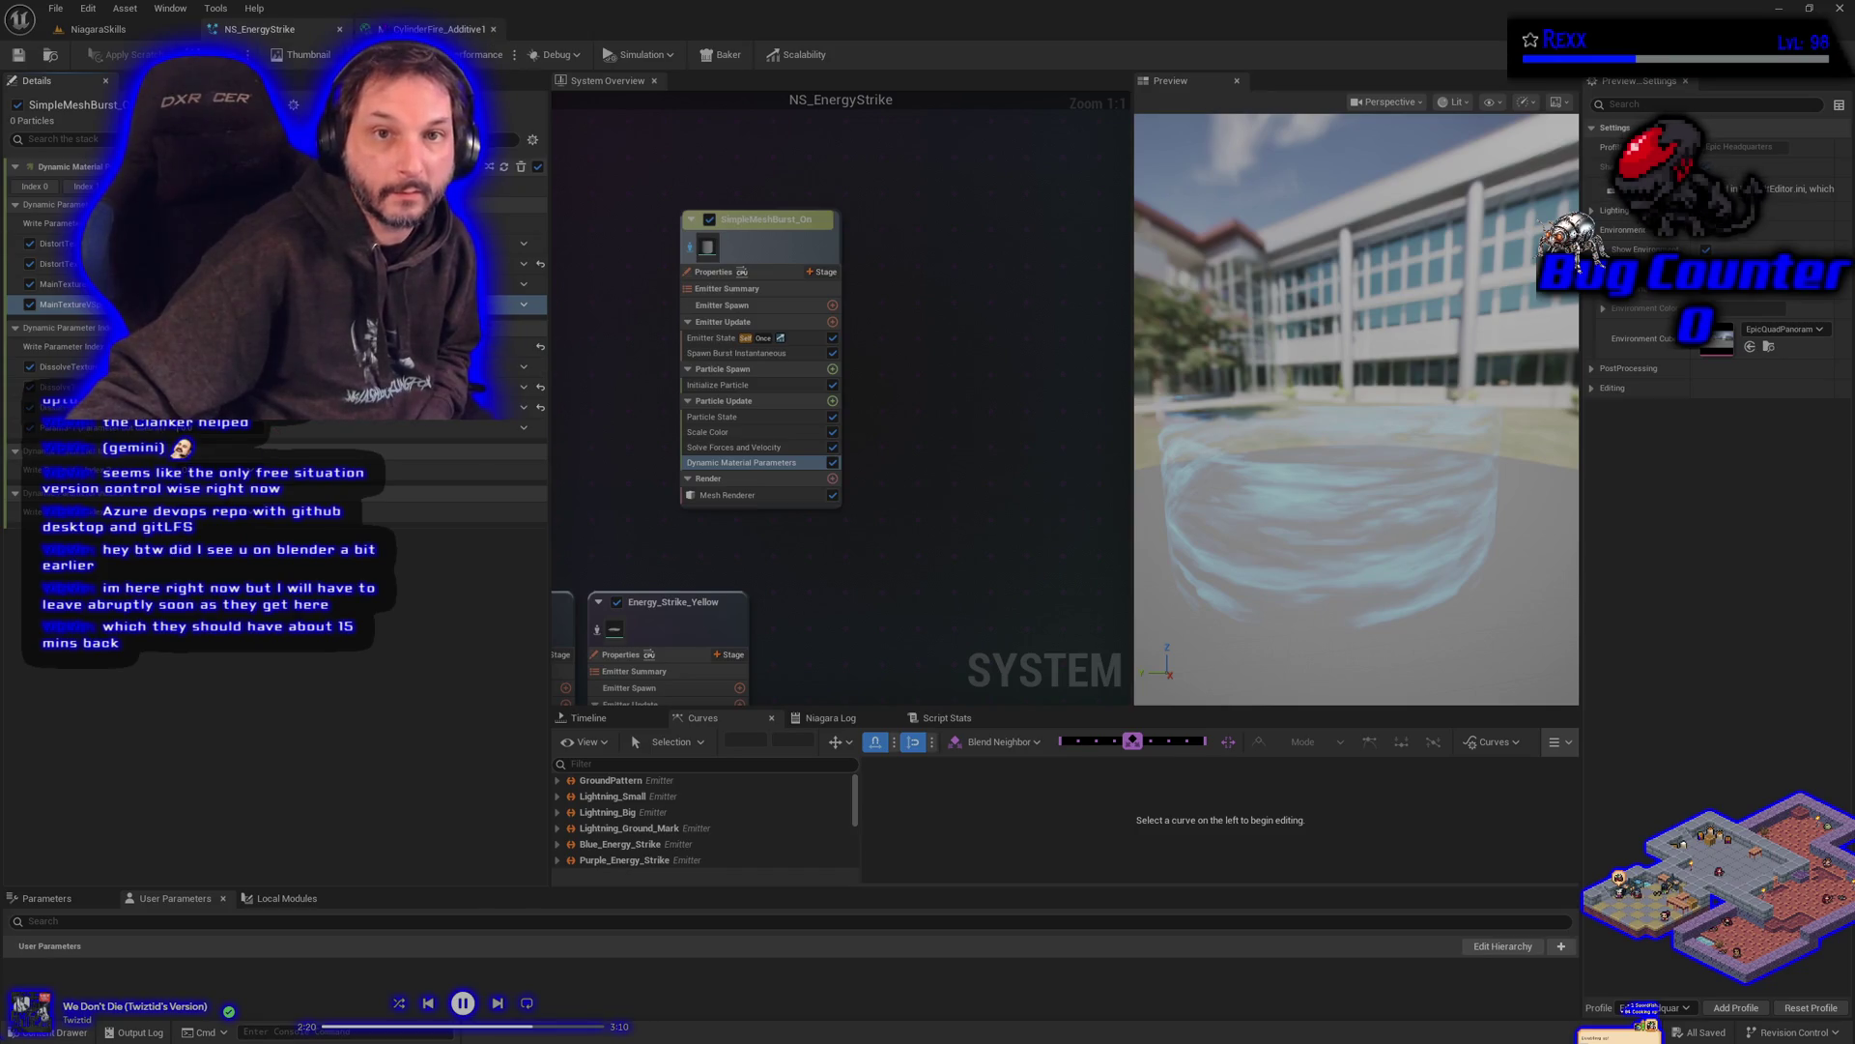
{"action": "left_click", "coordinate": [430, 29]}
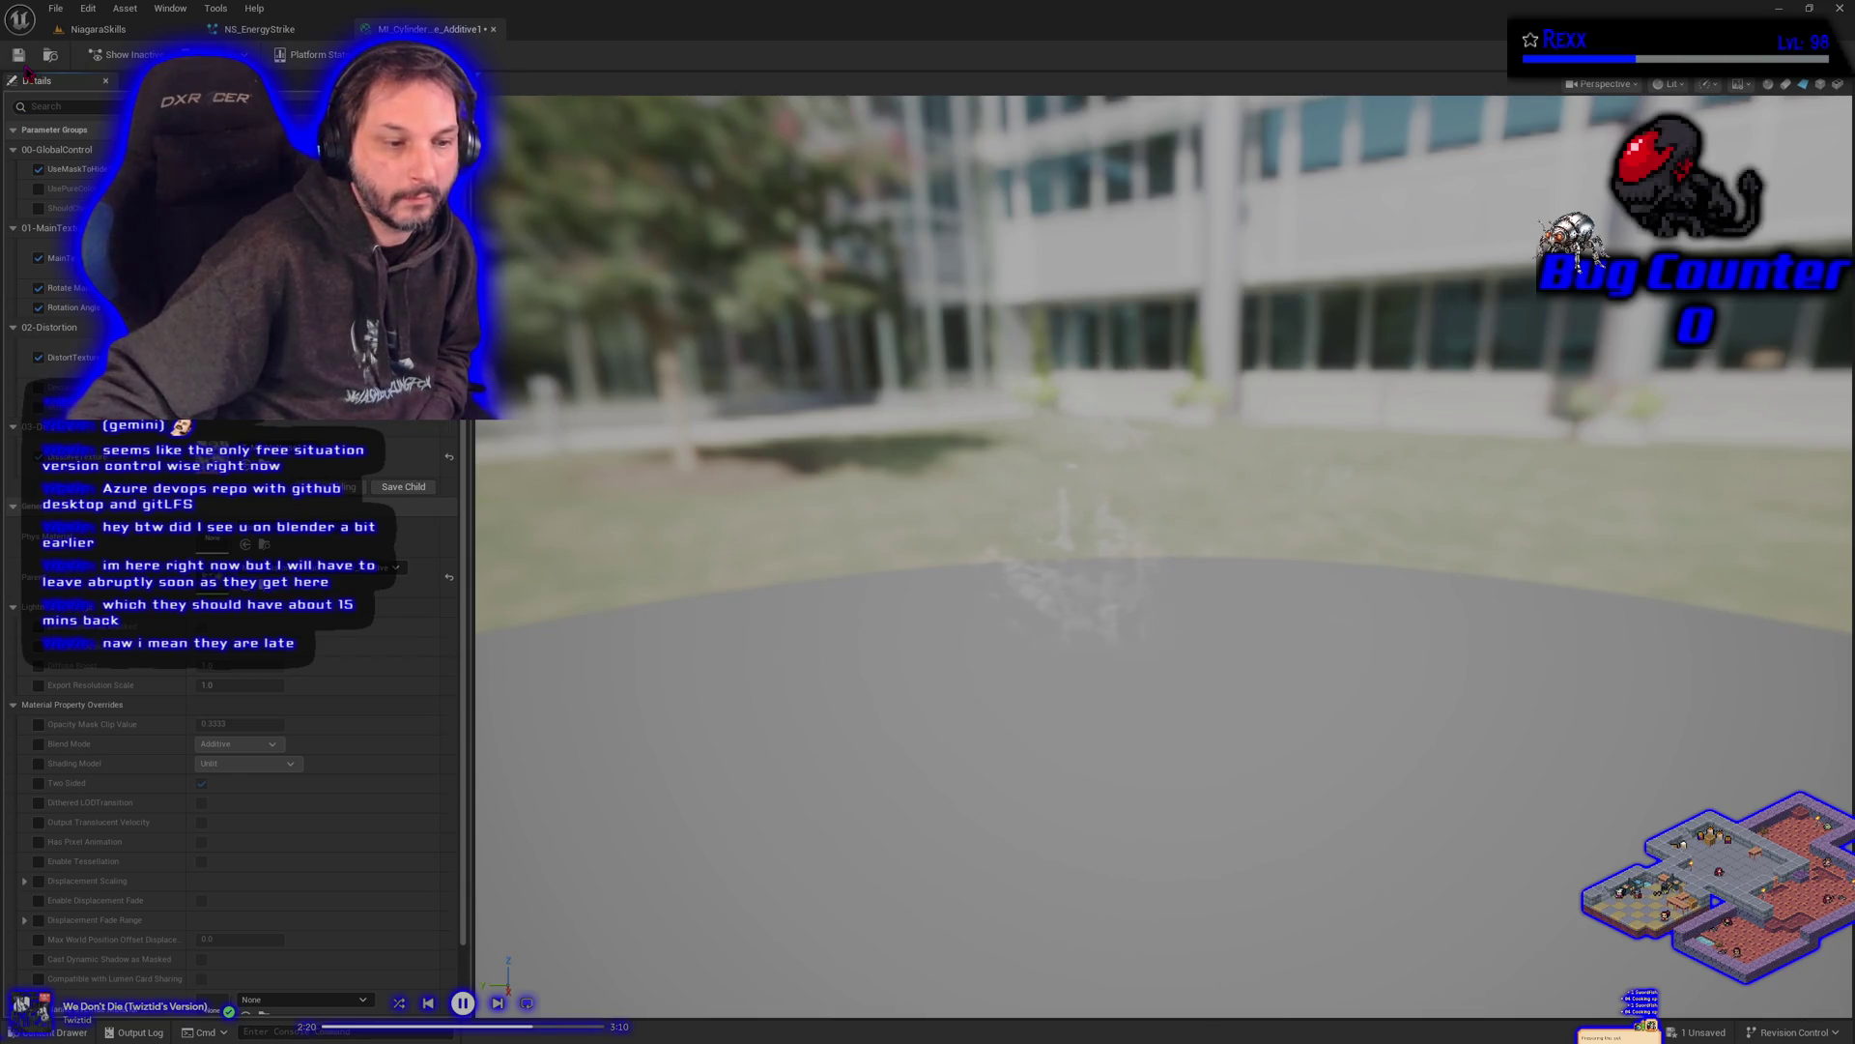
- Play-test the NiagaraSkills level in editor, stop the session, and save
{"action": "left_click", "coordinate": [97, 29]}
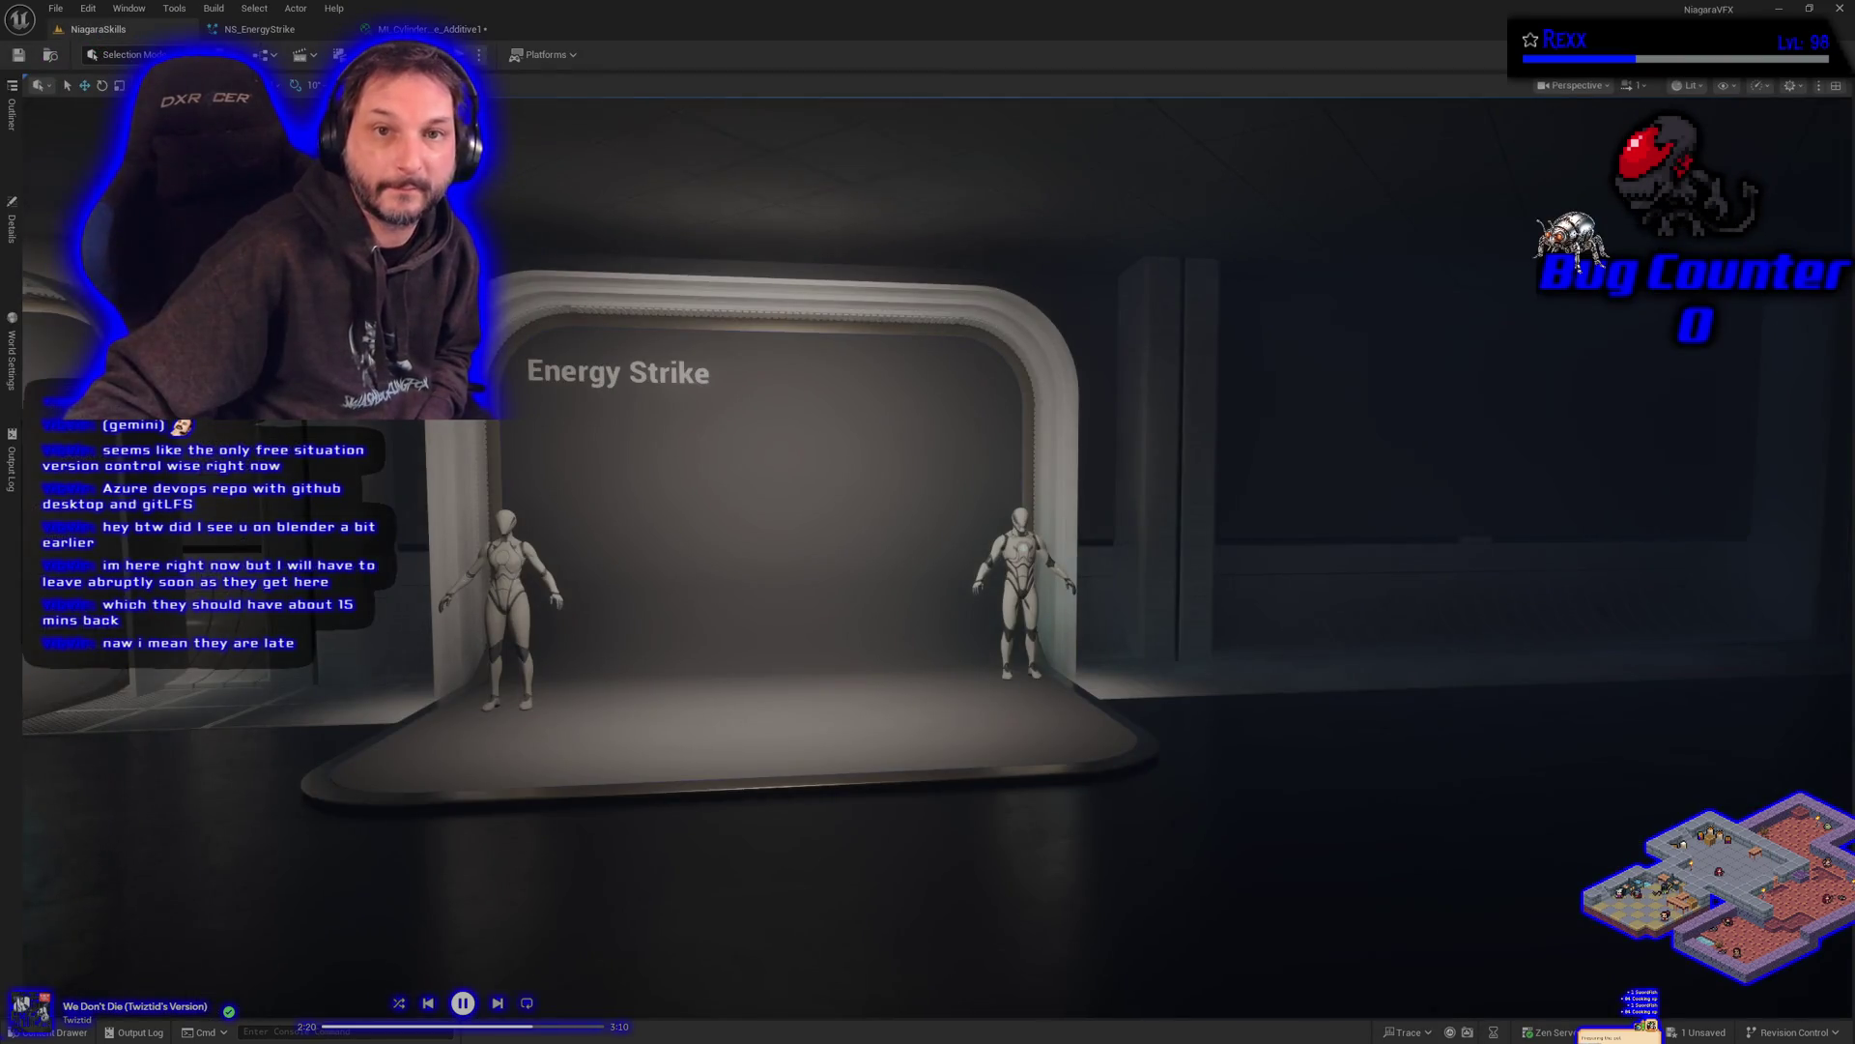
{"action": "left_click", "coordinate": [454, 55]}
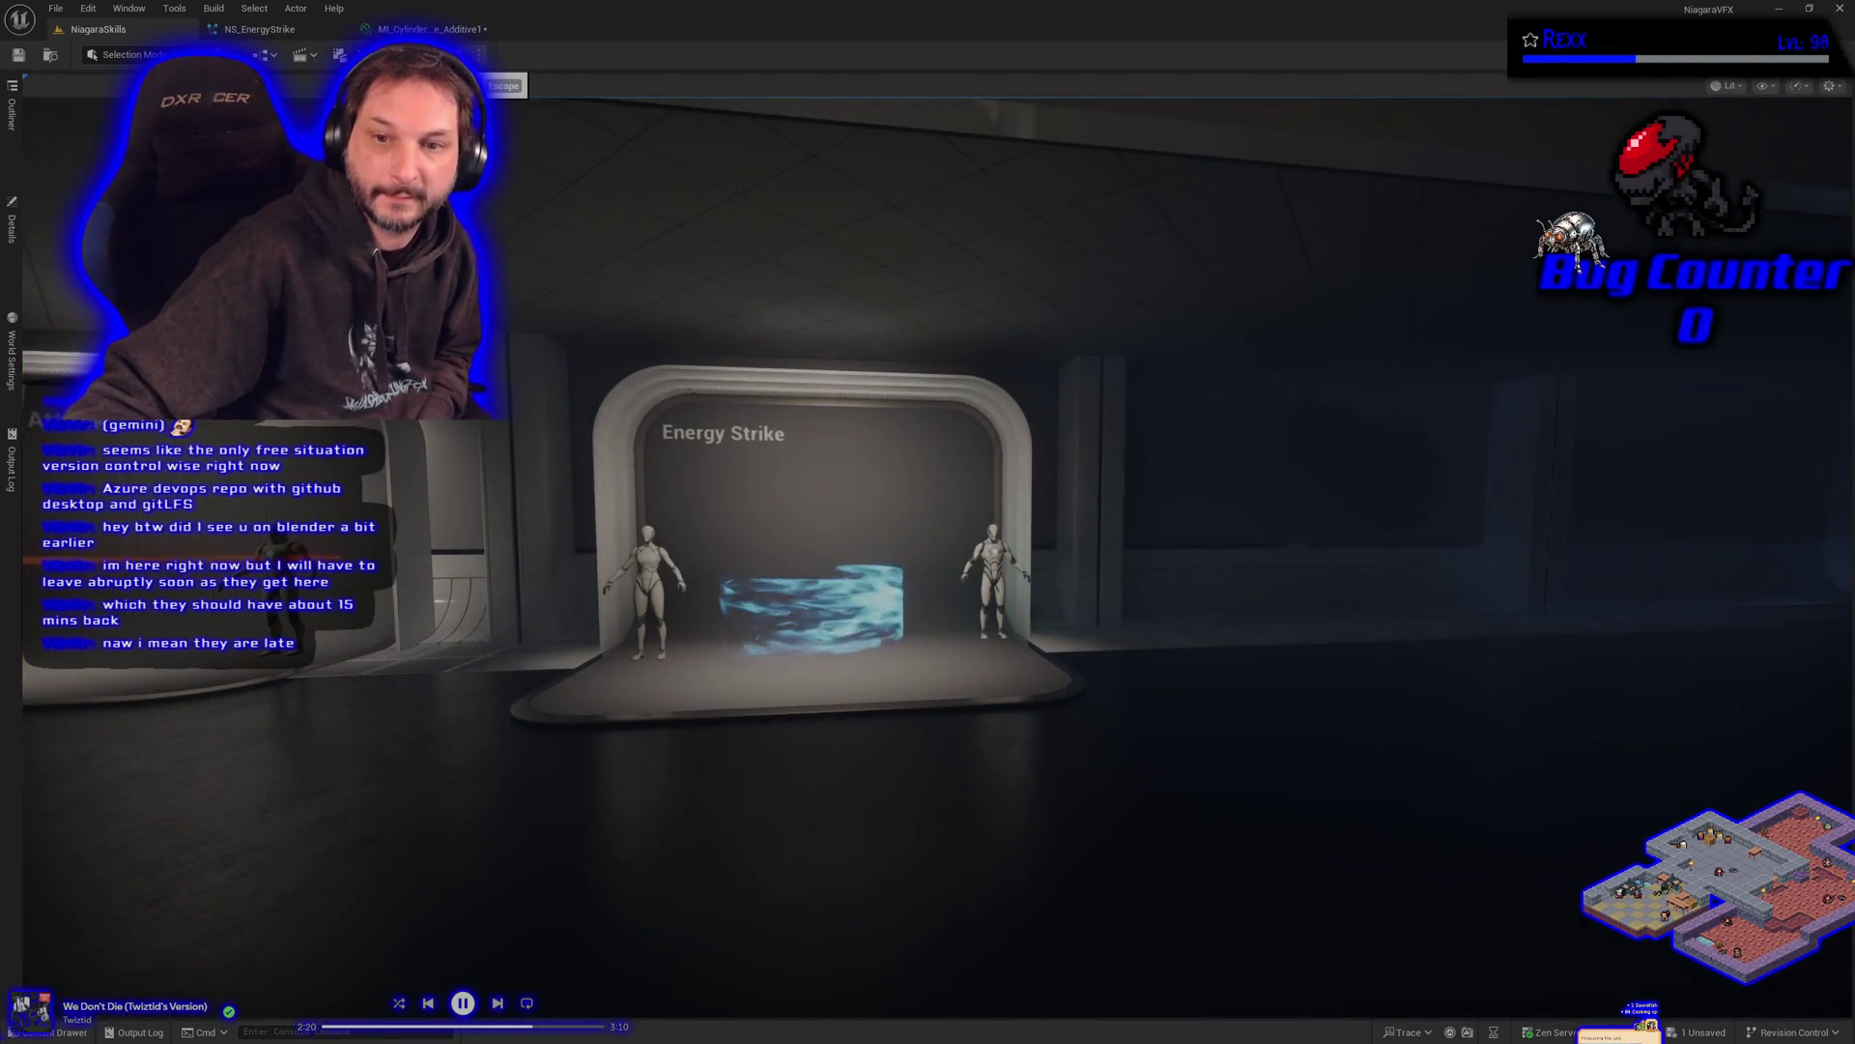
{"action": "key", "text": "Escape"}
{"action": "key", "text": "ctrl+Tab"}
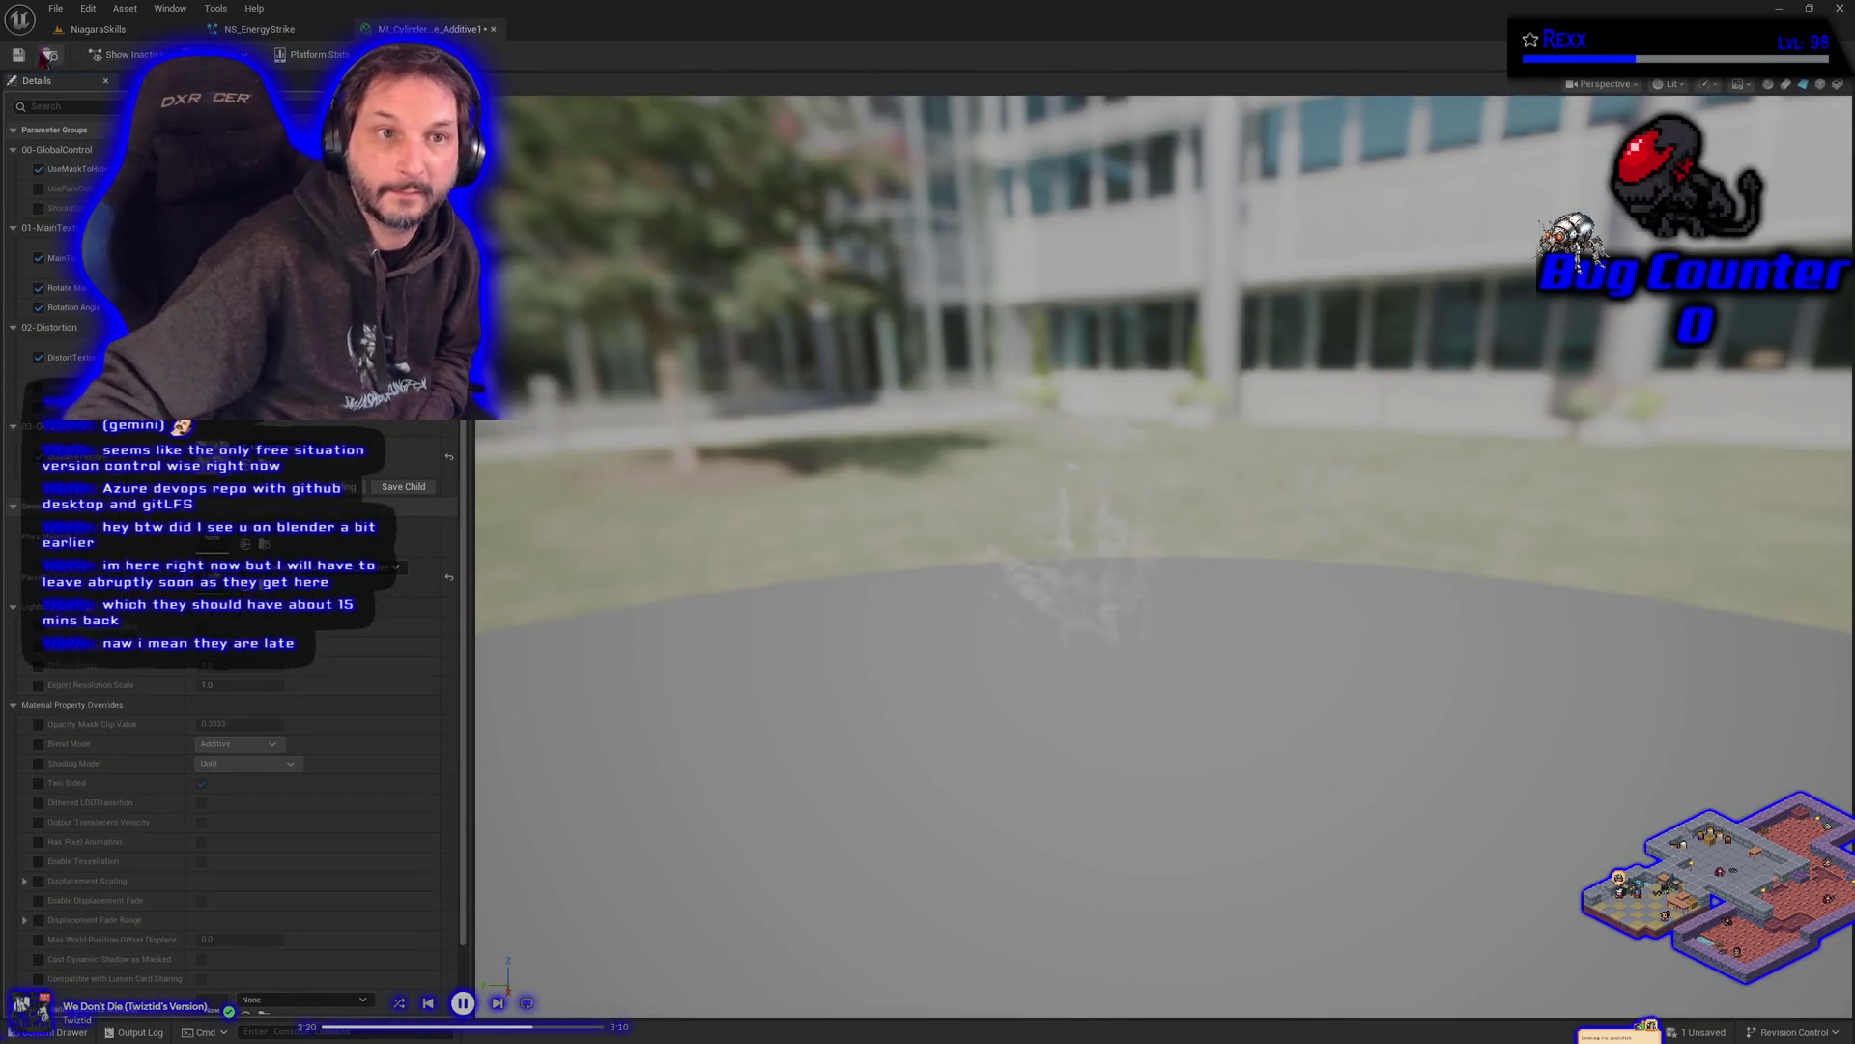
{"action": "key", "text": "ctrl+s"}
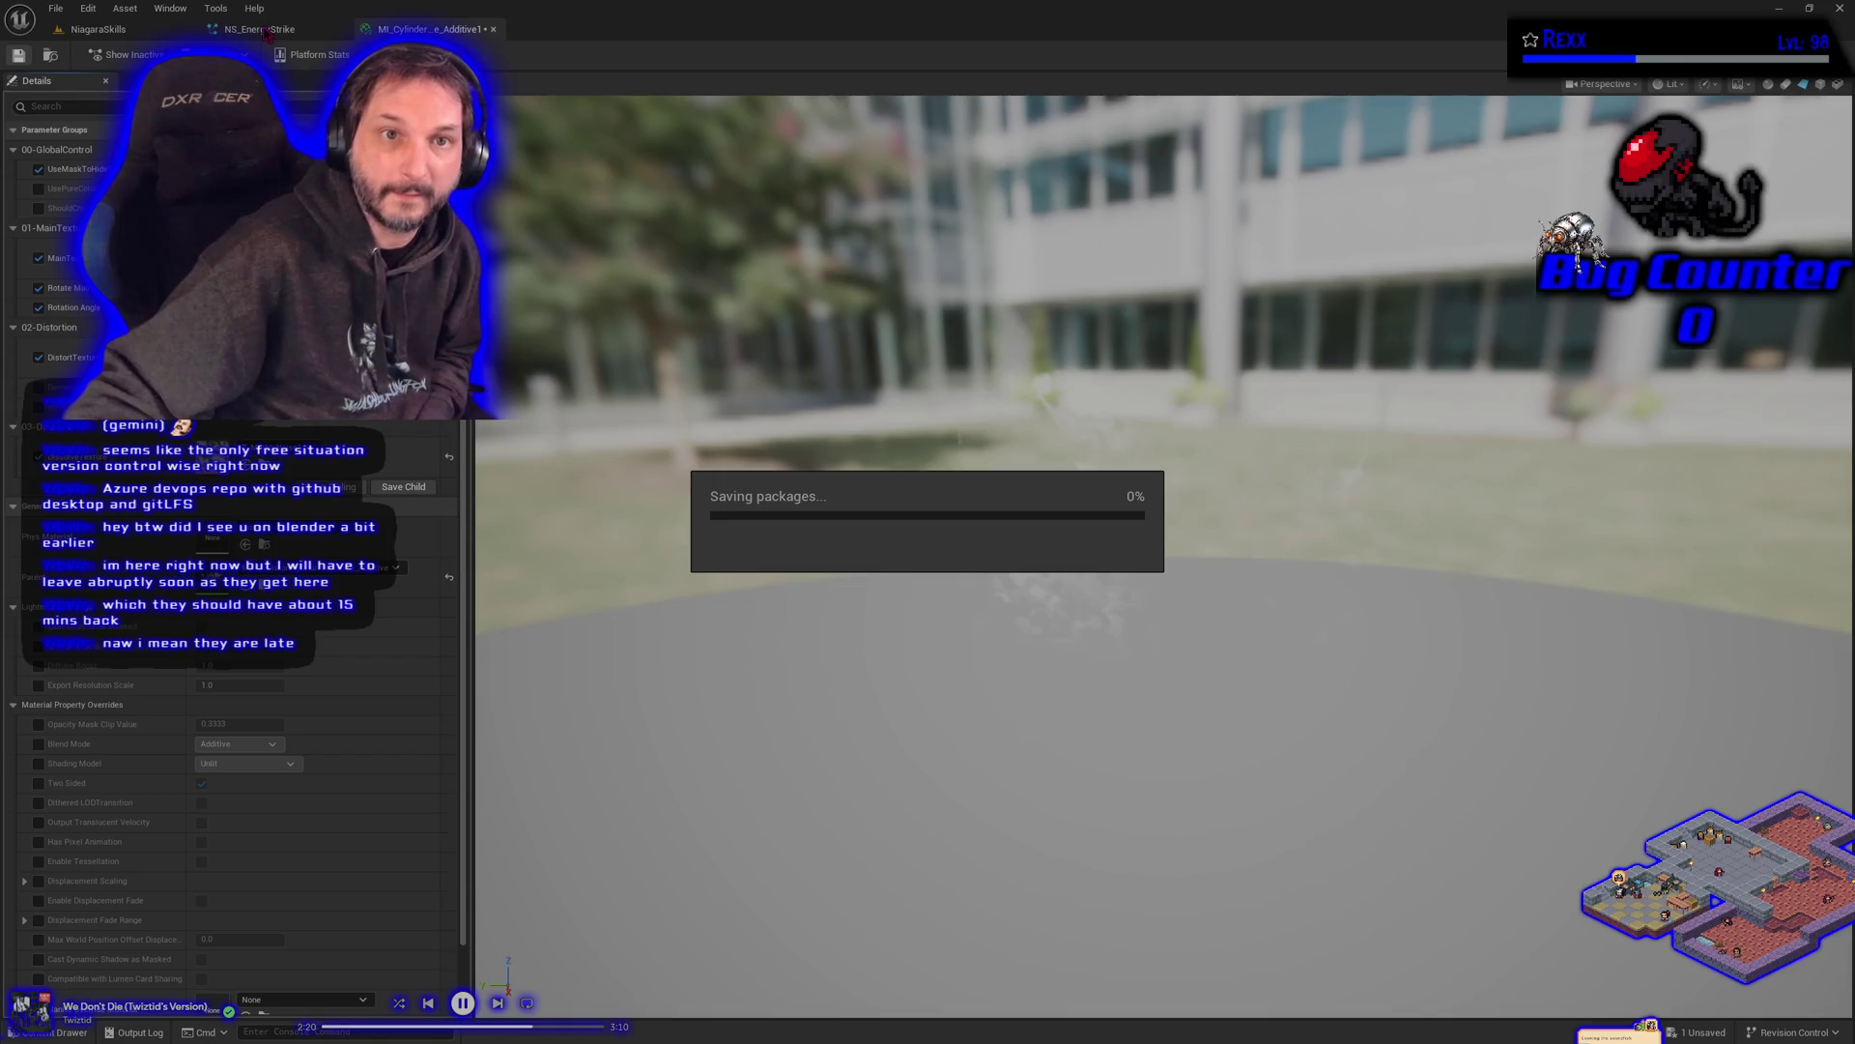
- Spawn the Energy Strike effect with BP_DefaultVFXSpawner's Spawn VFX, then return to NS_EnergyStrike
{"action": "left_click", "coordinate": [267, 33]}
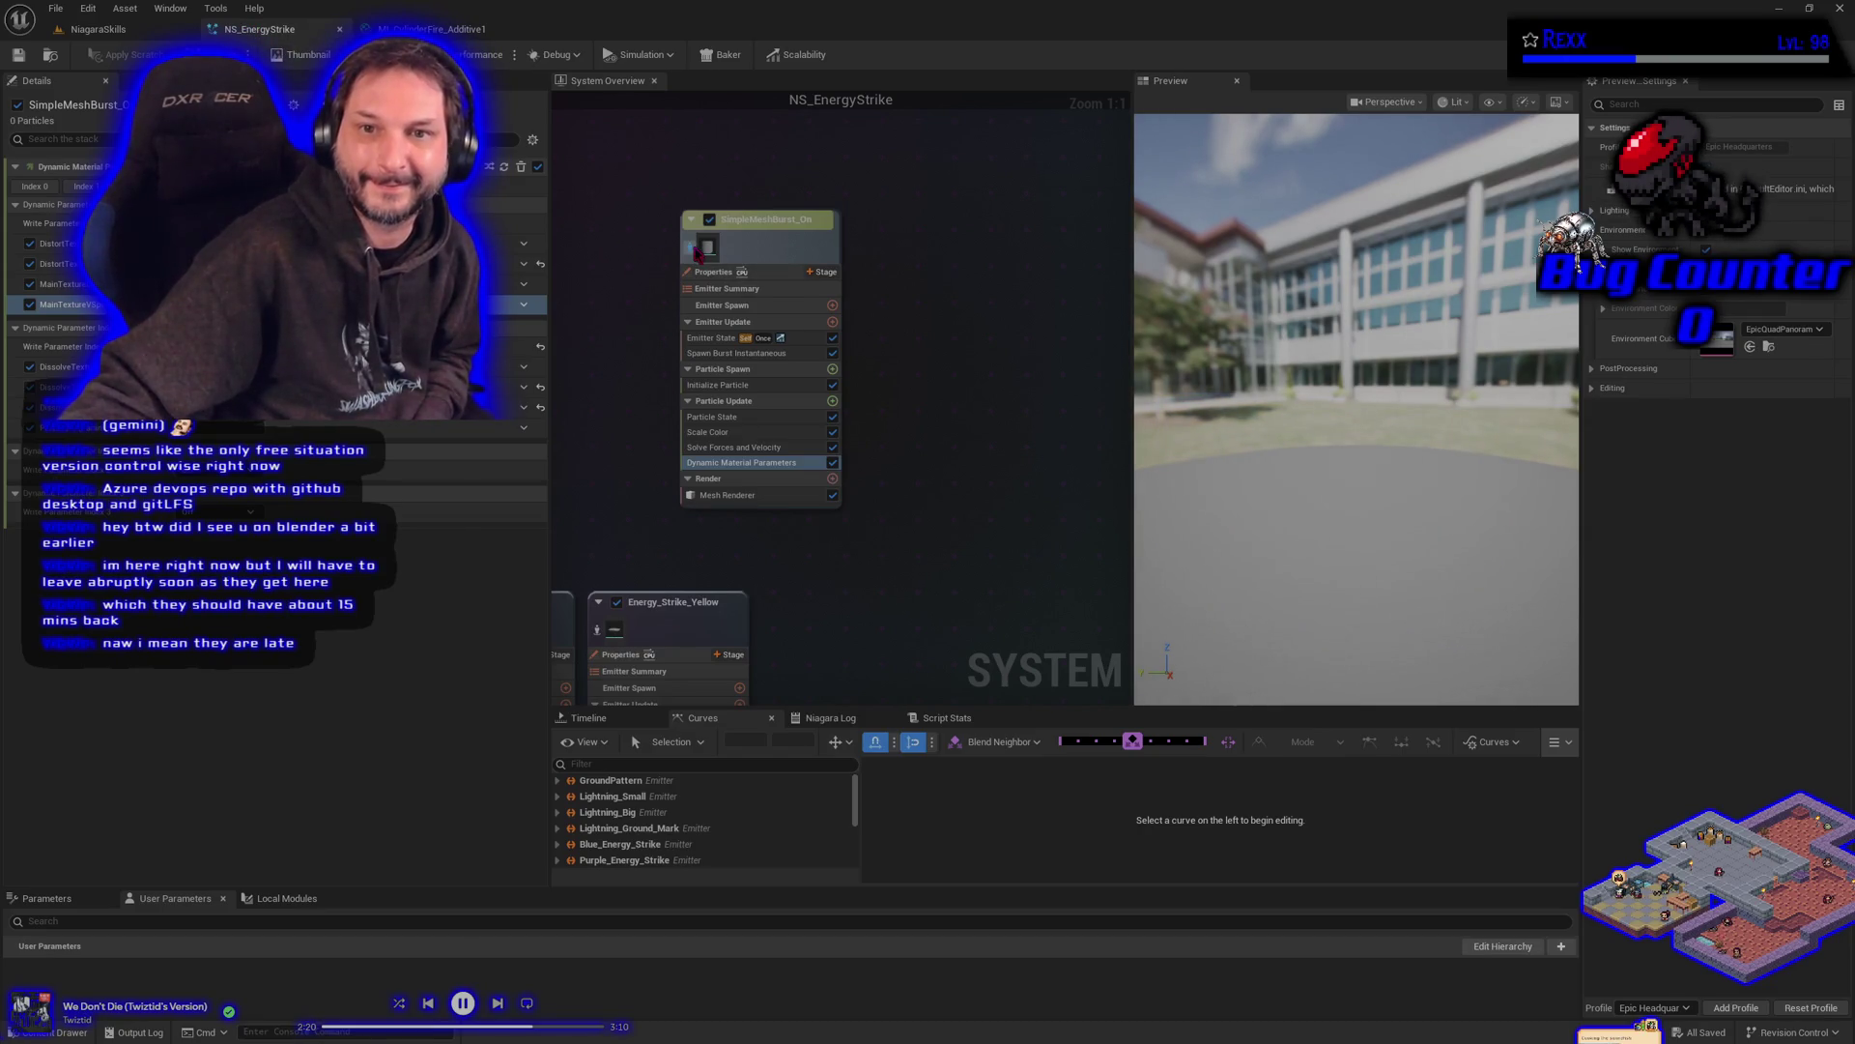
{"action": "left_click", "coordinate": [98, 29]}
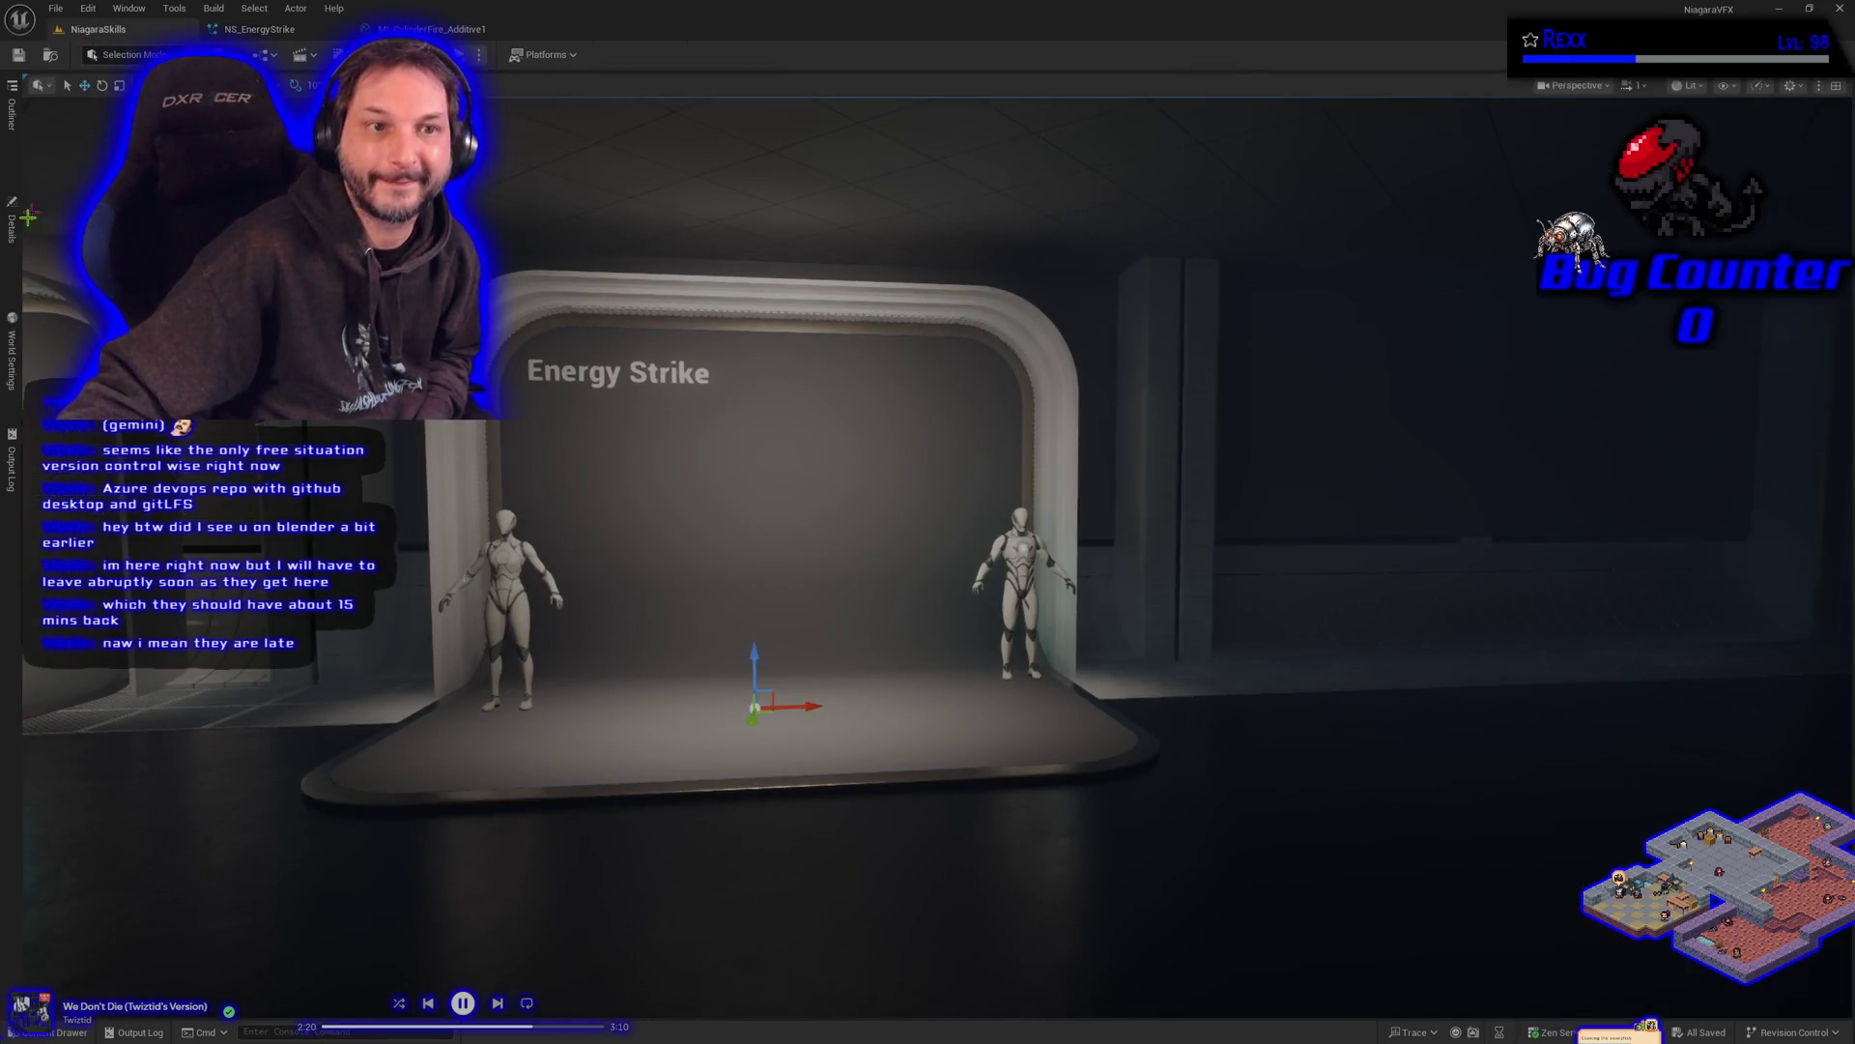
{"action": "left_click", "coordinate": [15, 243]}
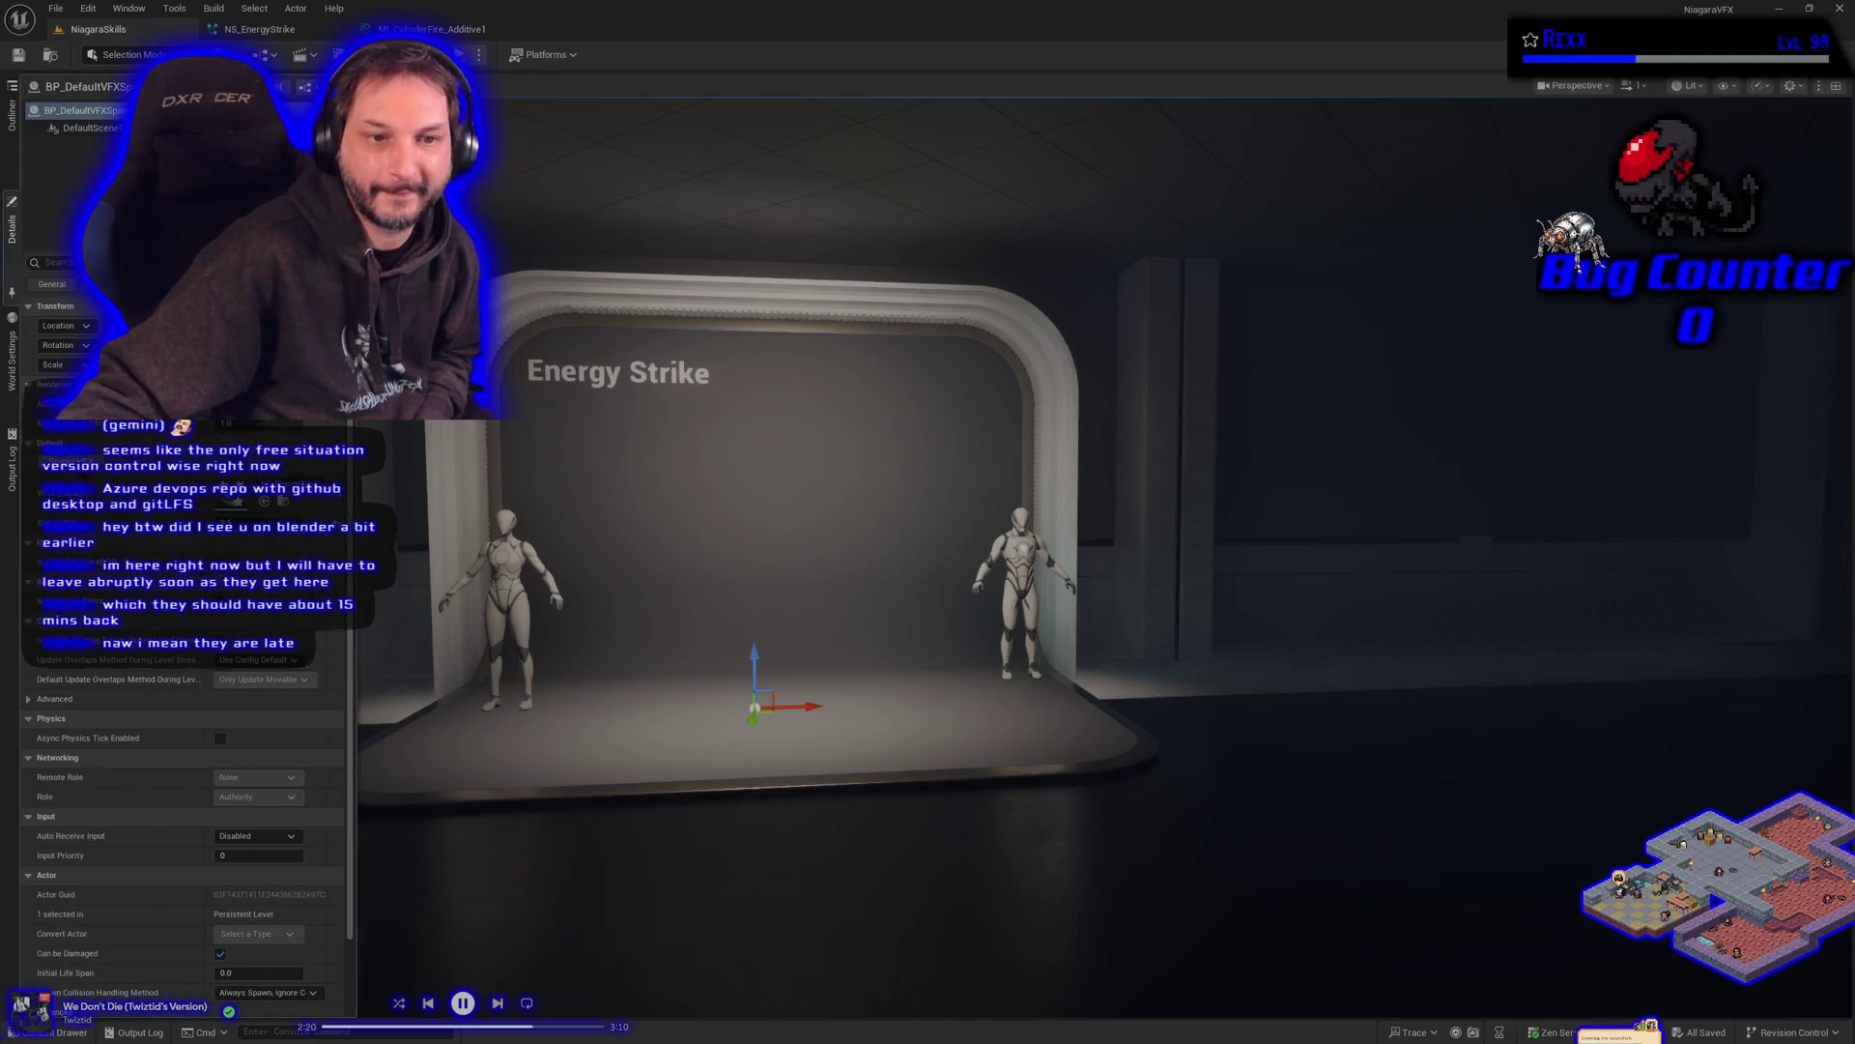
{"action": "left_click", "coordinate": [101, 463]}
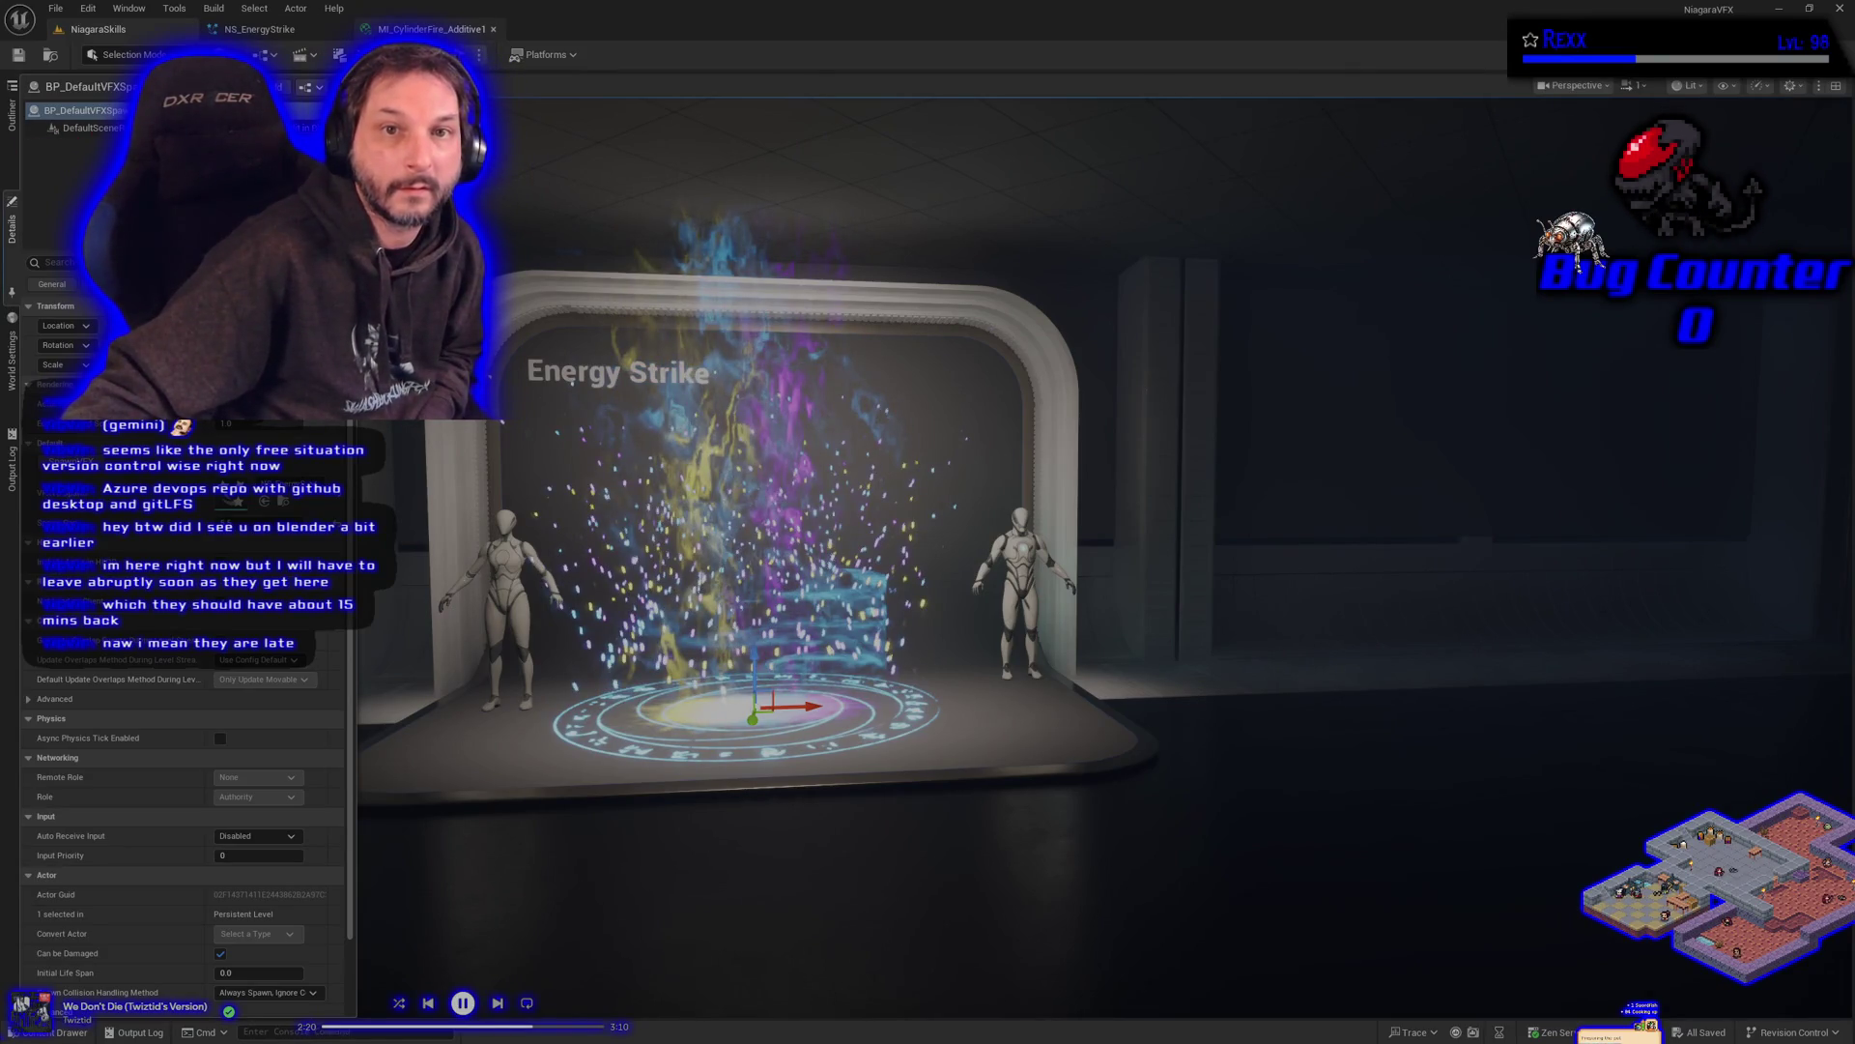
{"action": "left_click", "coordinate": [432, 29]}
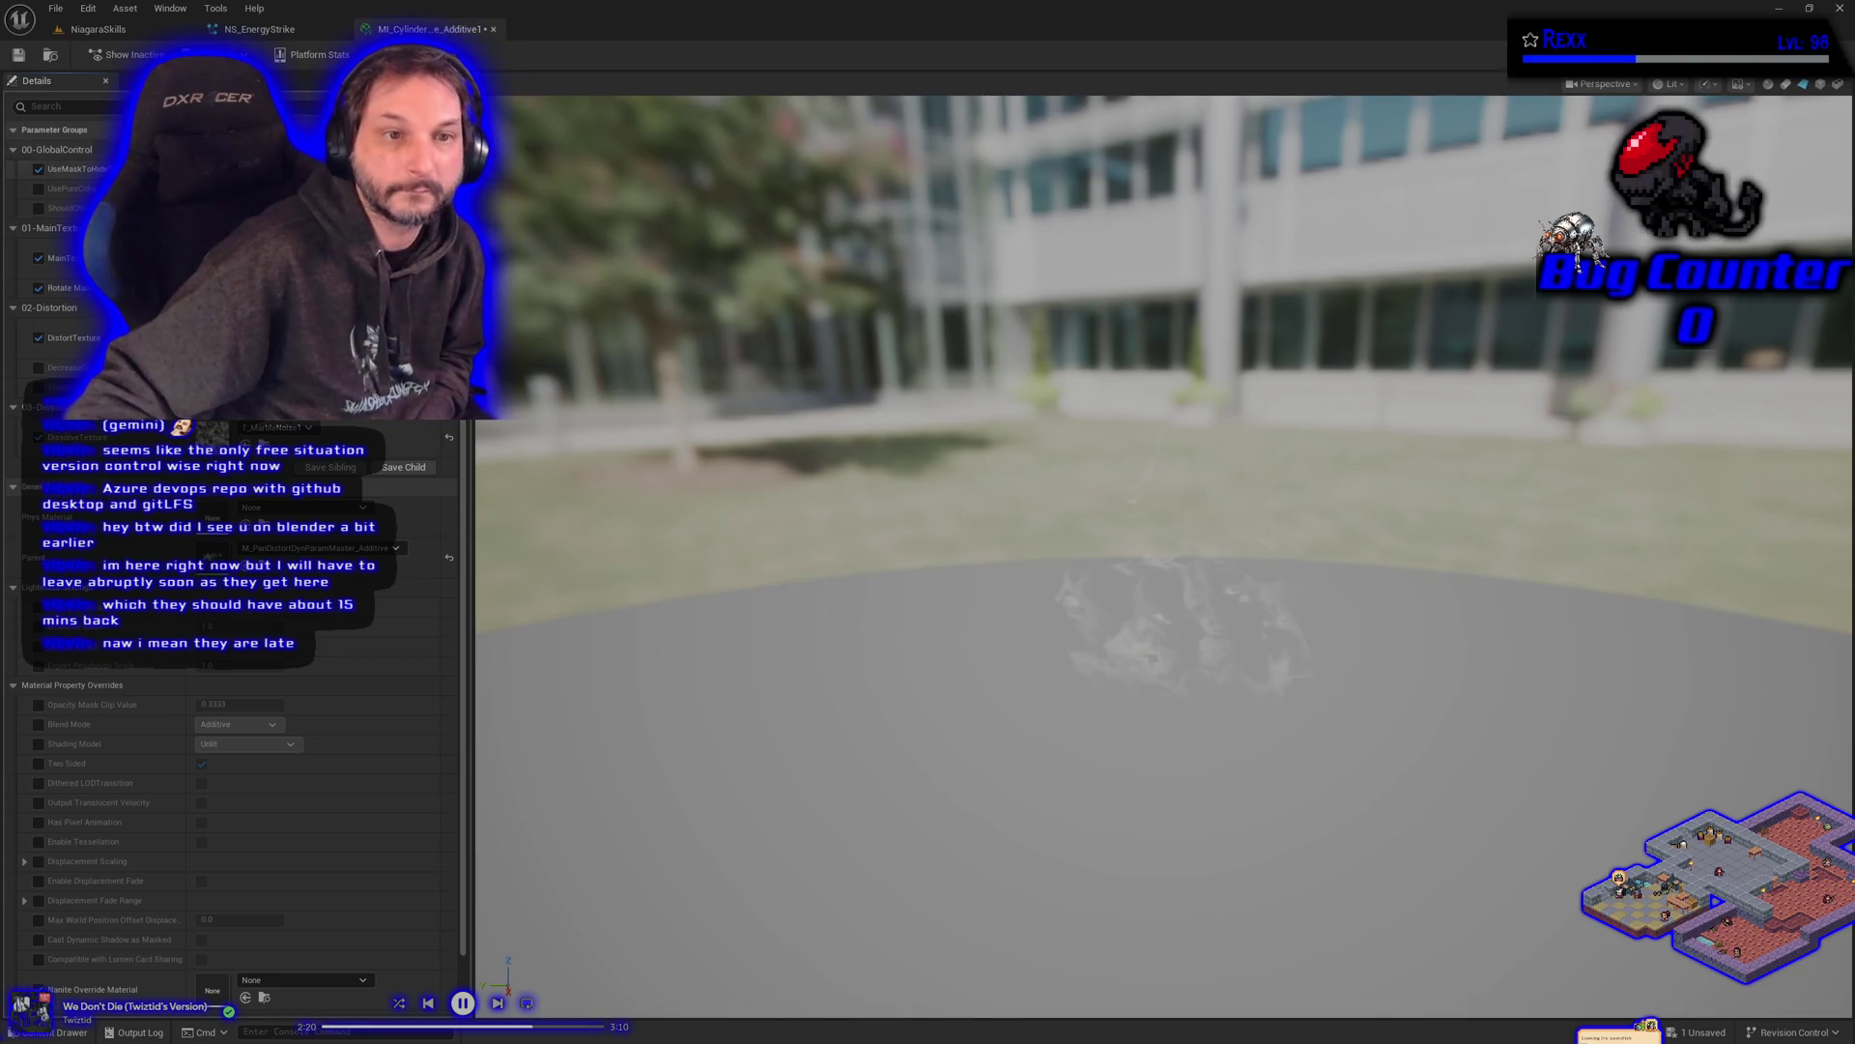
{"action": "left_click", "coordinate": [259, 29]}
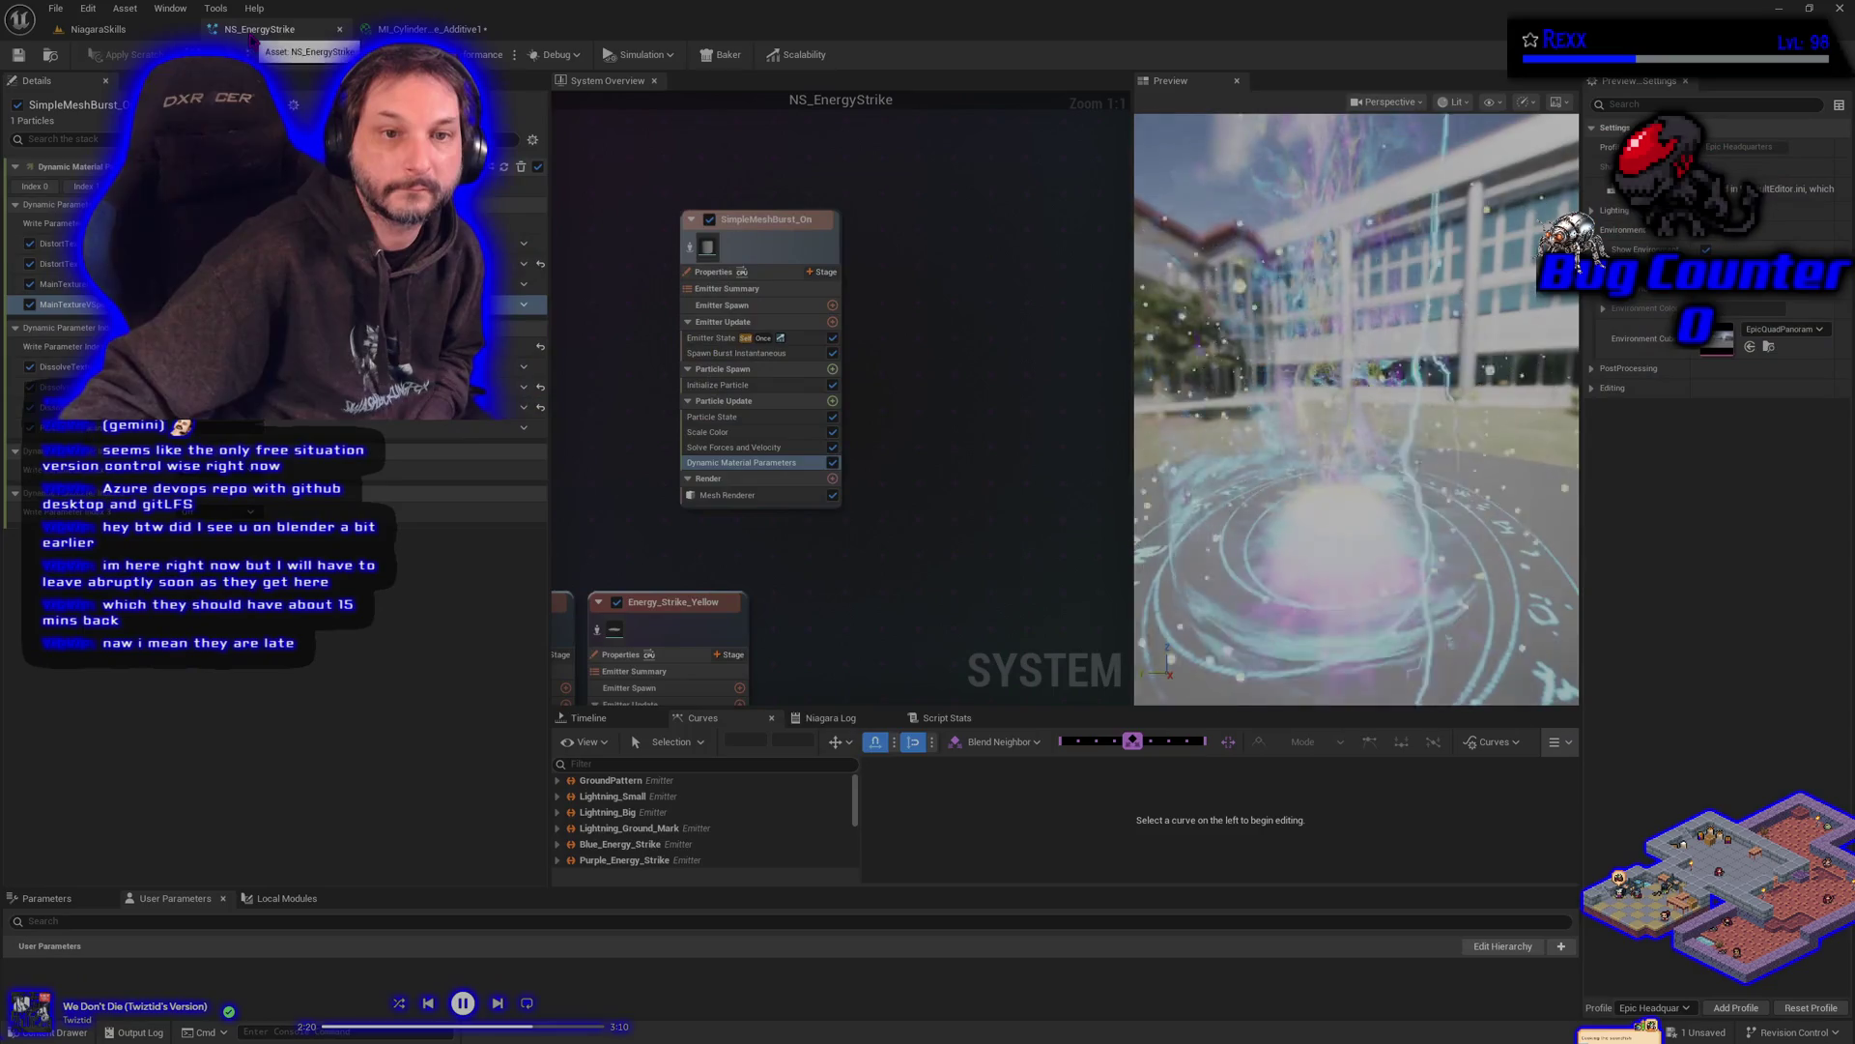
- Lower the Initialize Particle colour's V brightness from 15.0 to 5.0 and save
{"action": "left_click", "coordinate": [720, 385]}
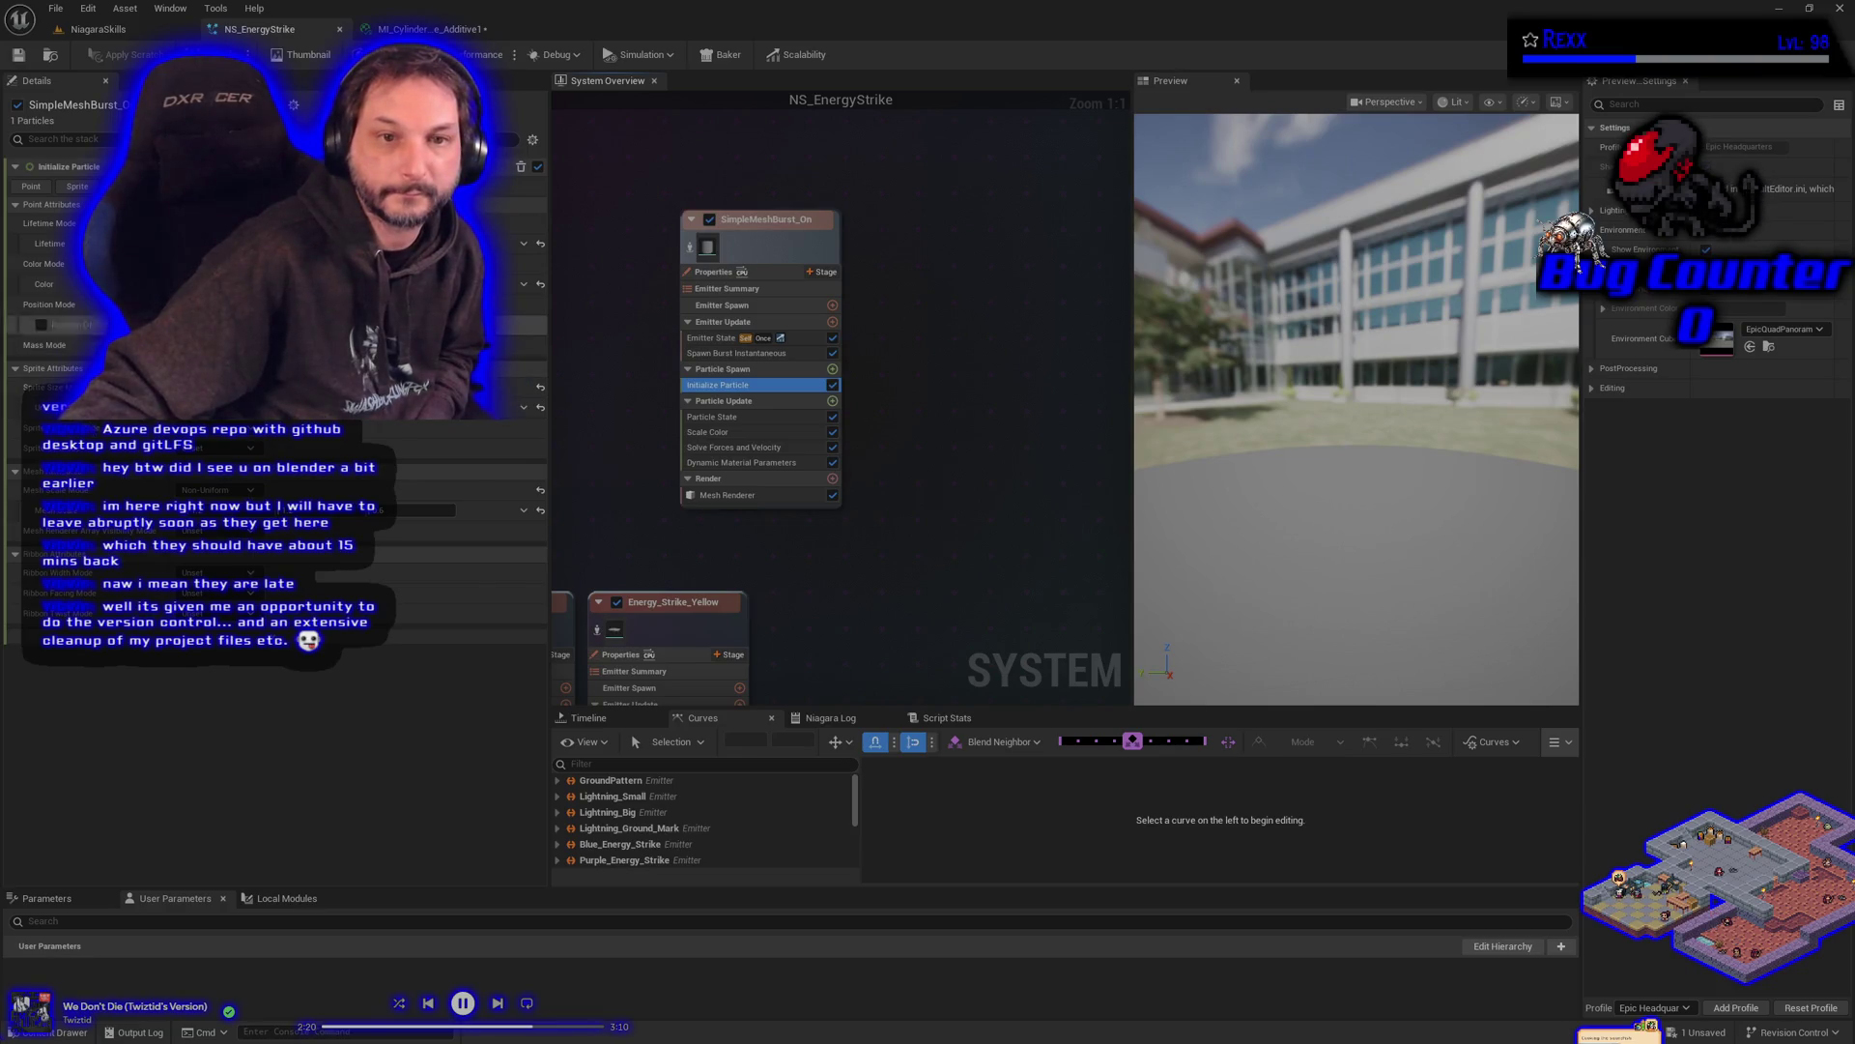
{"action": "left_click", "coordinate": [290, 284]}
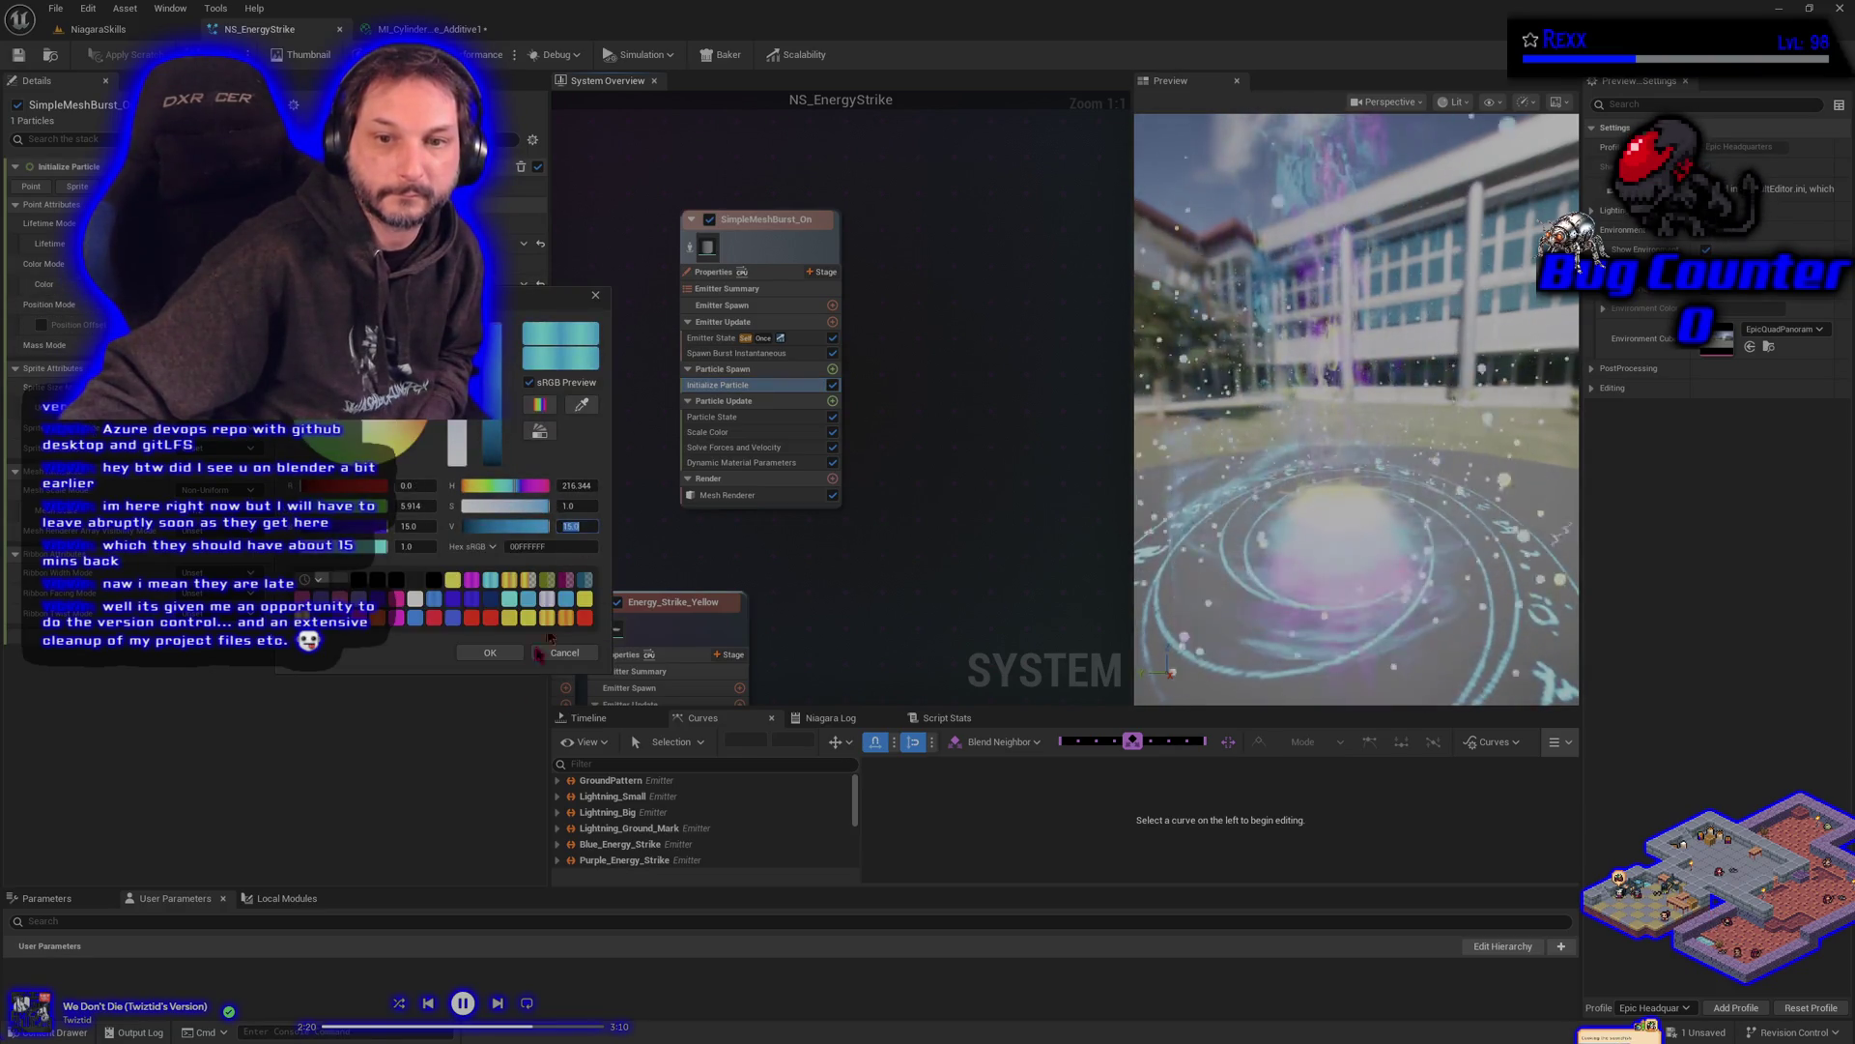
{"action": "type", "text": "5"}
{"action": "key", "text": "Return"}
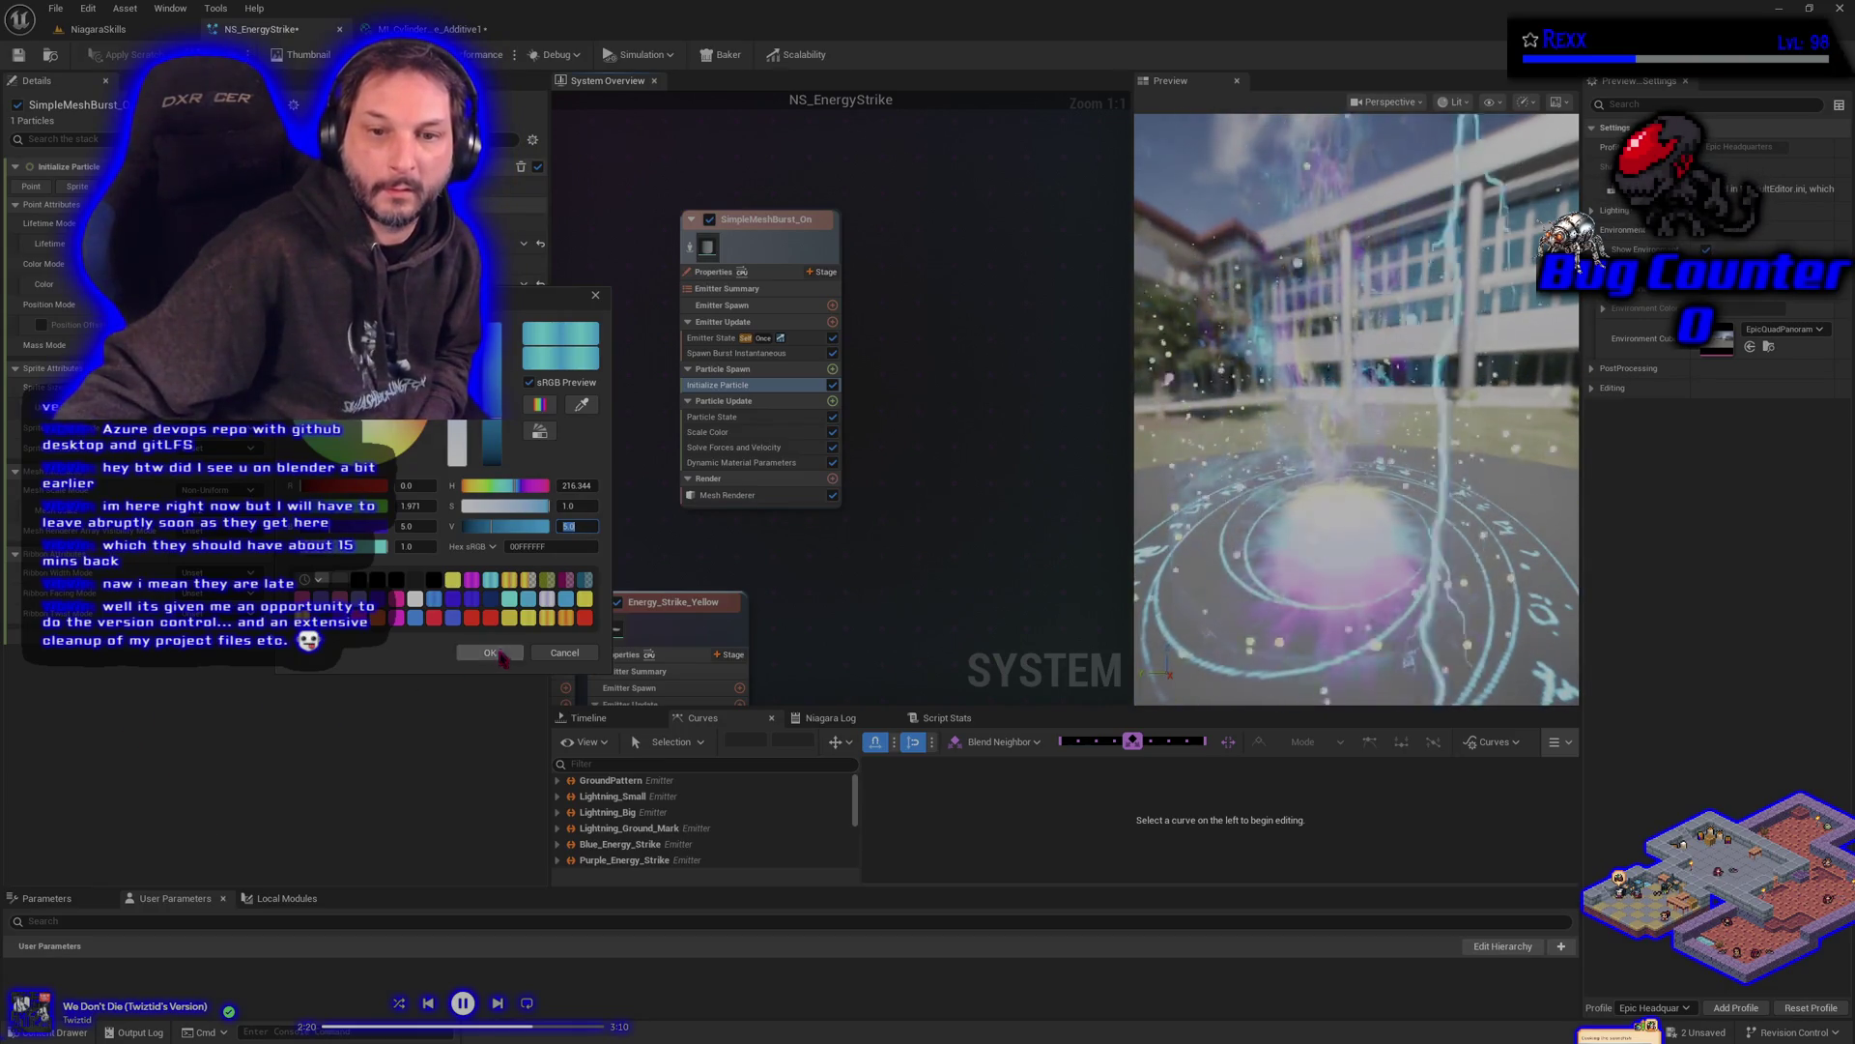
{"action": "left_click", "coordinate": [490, 652]}
{"action": "key", "text": "ctrl+shift+s"}
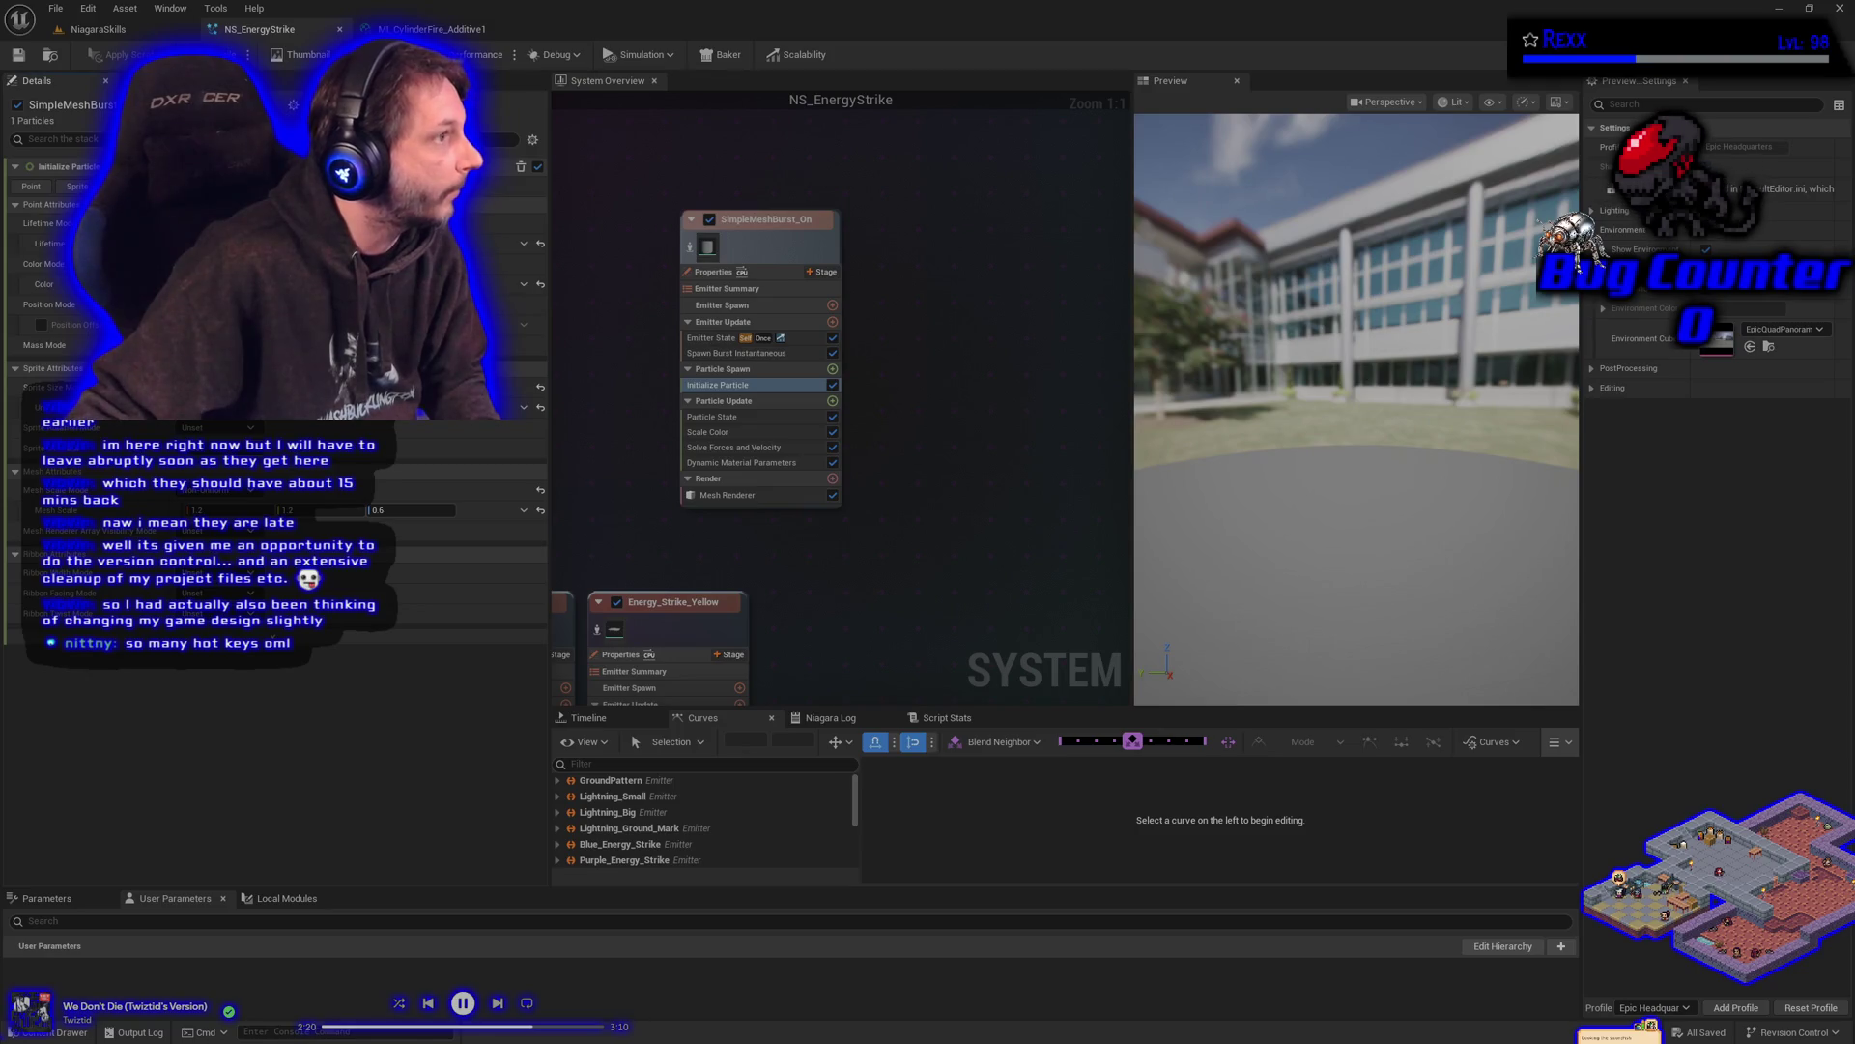
- Reopen the Color Picker for SimpleMeshBurst's Initialize Particle colour, currently V 5.0
{"action": "key", "text": "alt+Tab"}
{"action": "key", "text": "alt+Tab"}
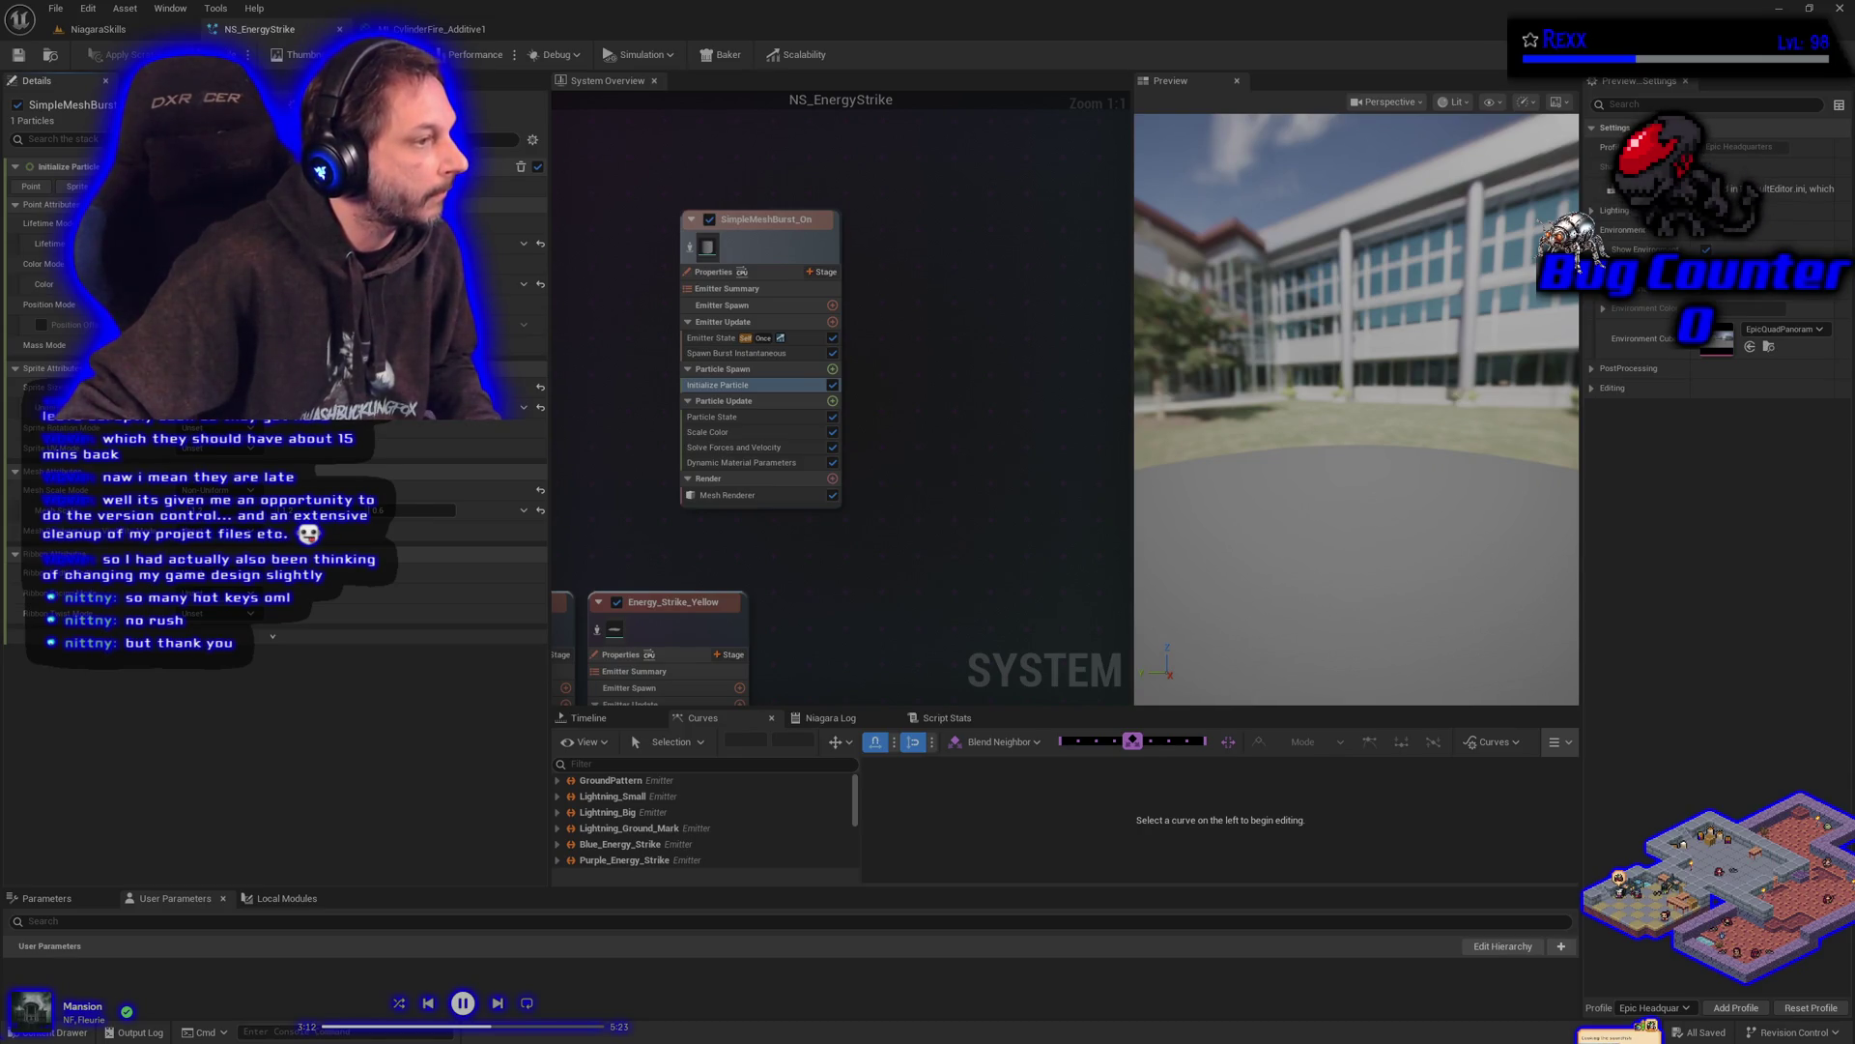
{"action": "left_click", "coordinate": [290, 284]}
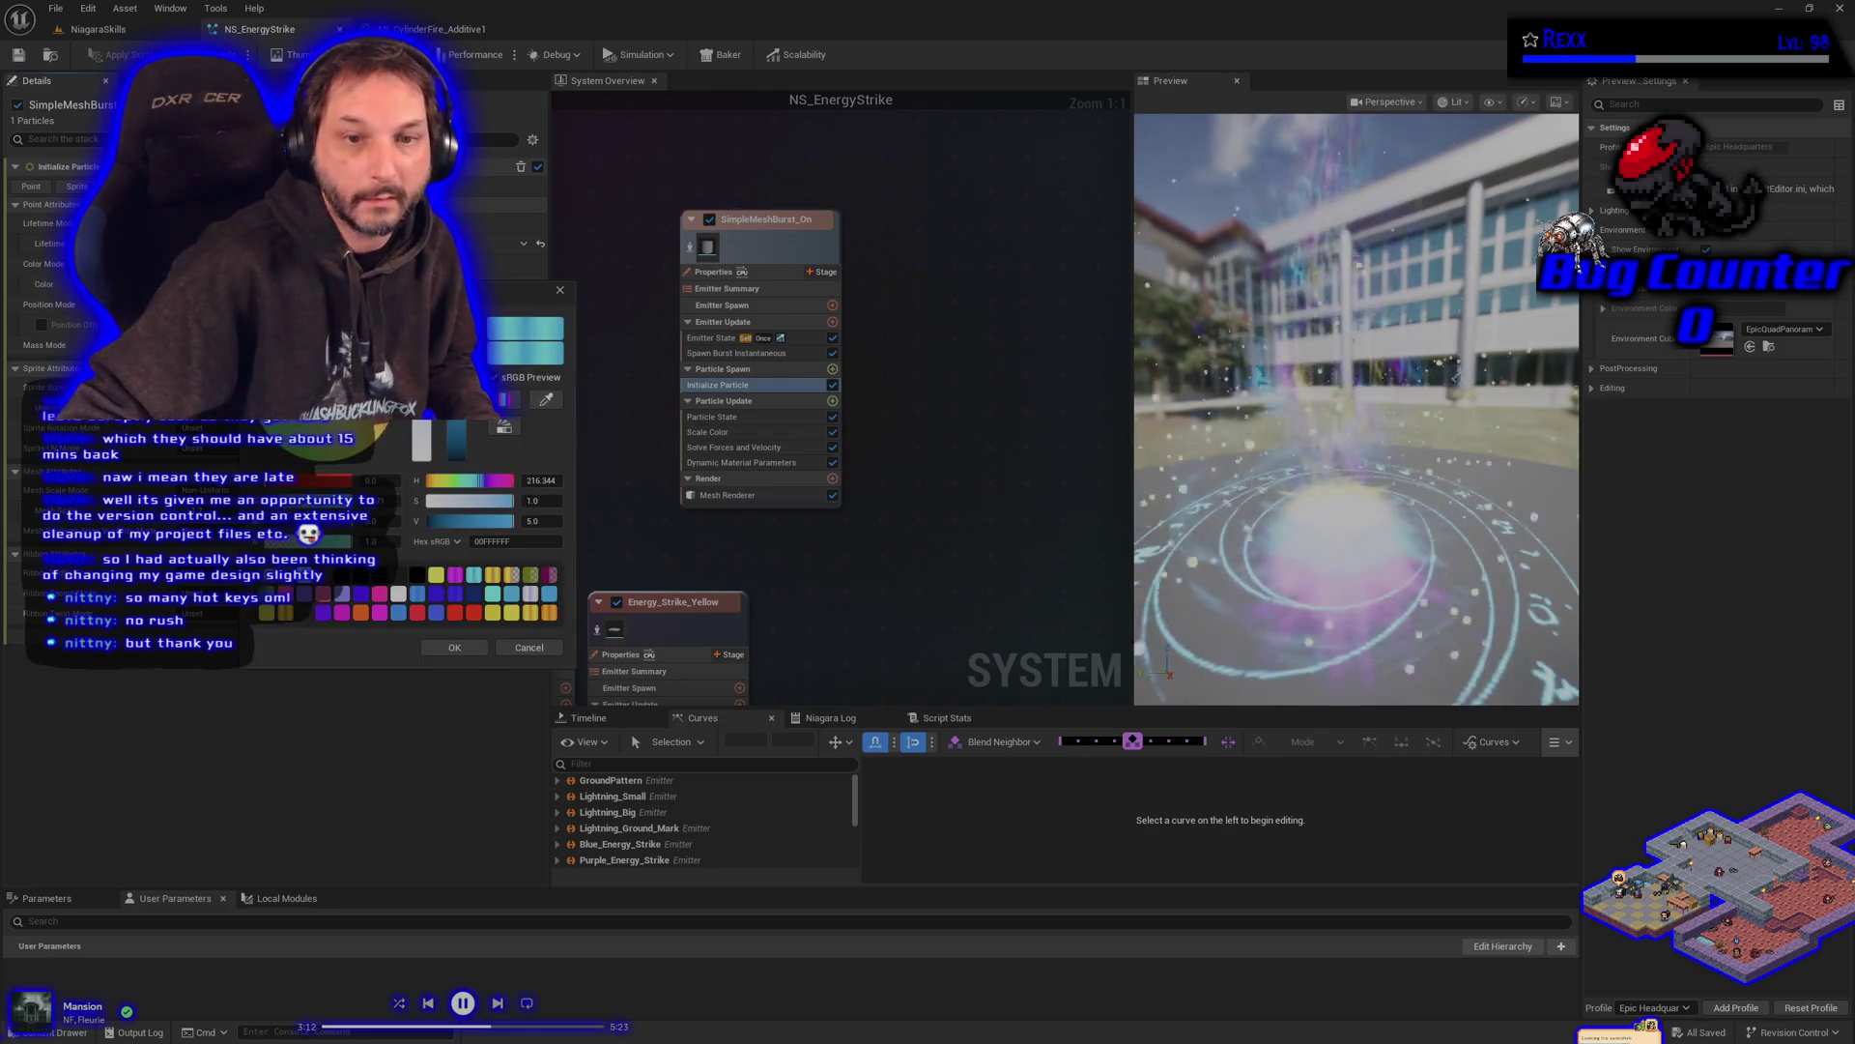
- Drop the particle colour's V brightness to 3.0, accept it, and save NS_EnergyStrike
{"action": "left_click", "coordinate": [532, 521]}
{"action": "type", "text": "3"}
{"action": "key", "text": "Return"}
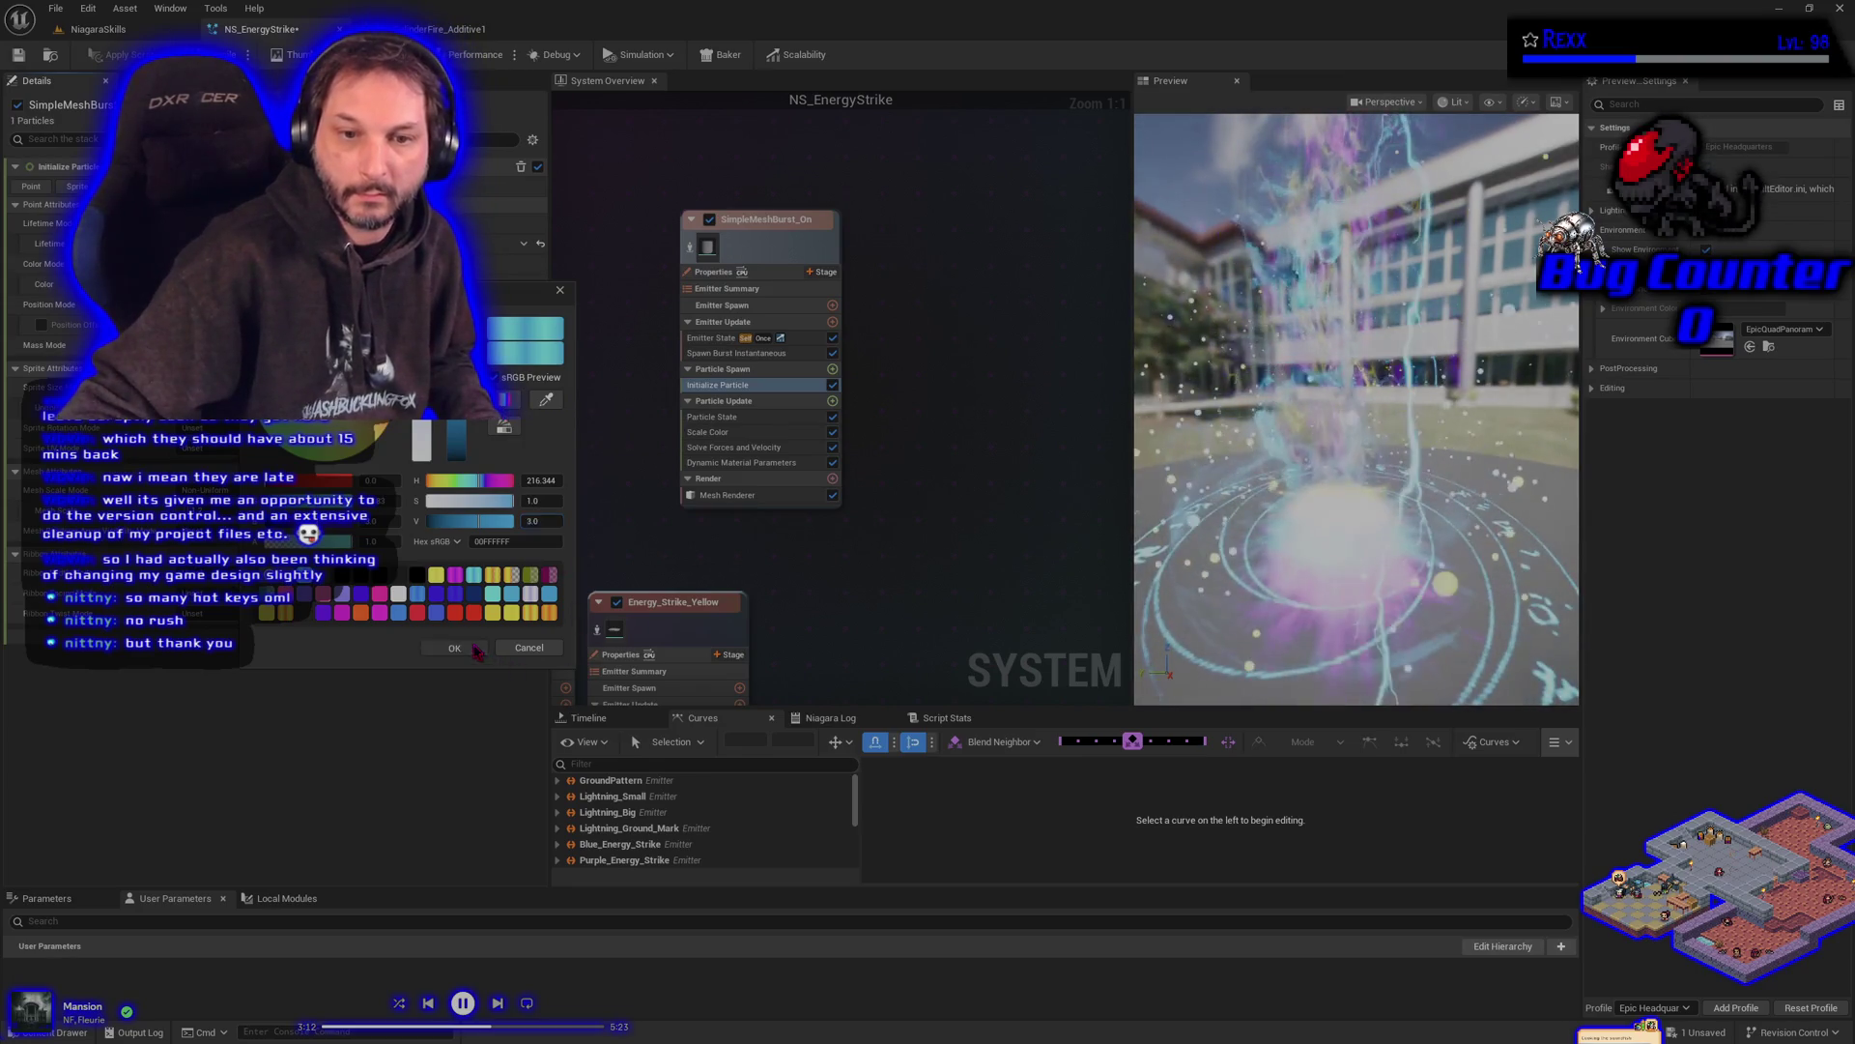
{"action": "left_click", "coordinate": [455, 648]}
{"action": "key", "text": "ctrl+s"}
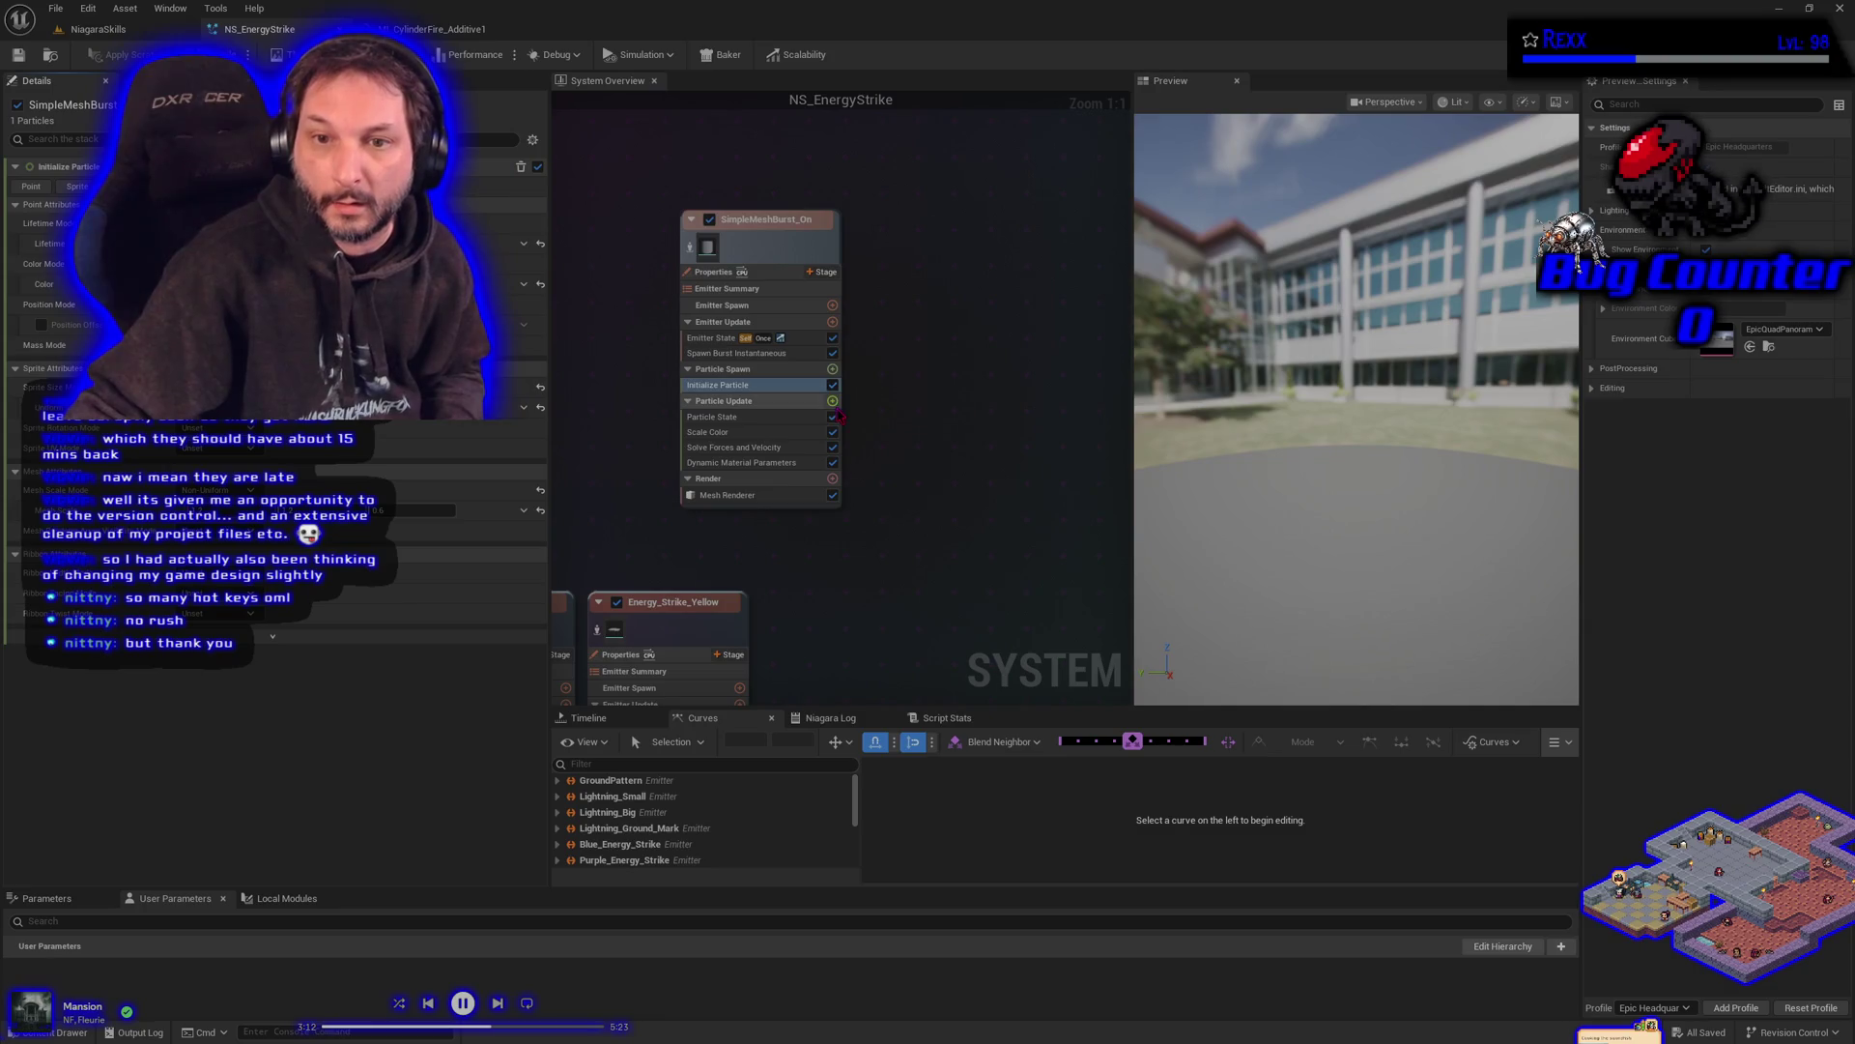
{"action": "left_click", "coordinate": [832, 401]}
- Add a Scale Mesh Size module to Particle Update with Scale Factor set to Vector from Curve
{"action": "type", "text": "ss"}
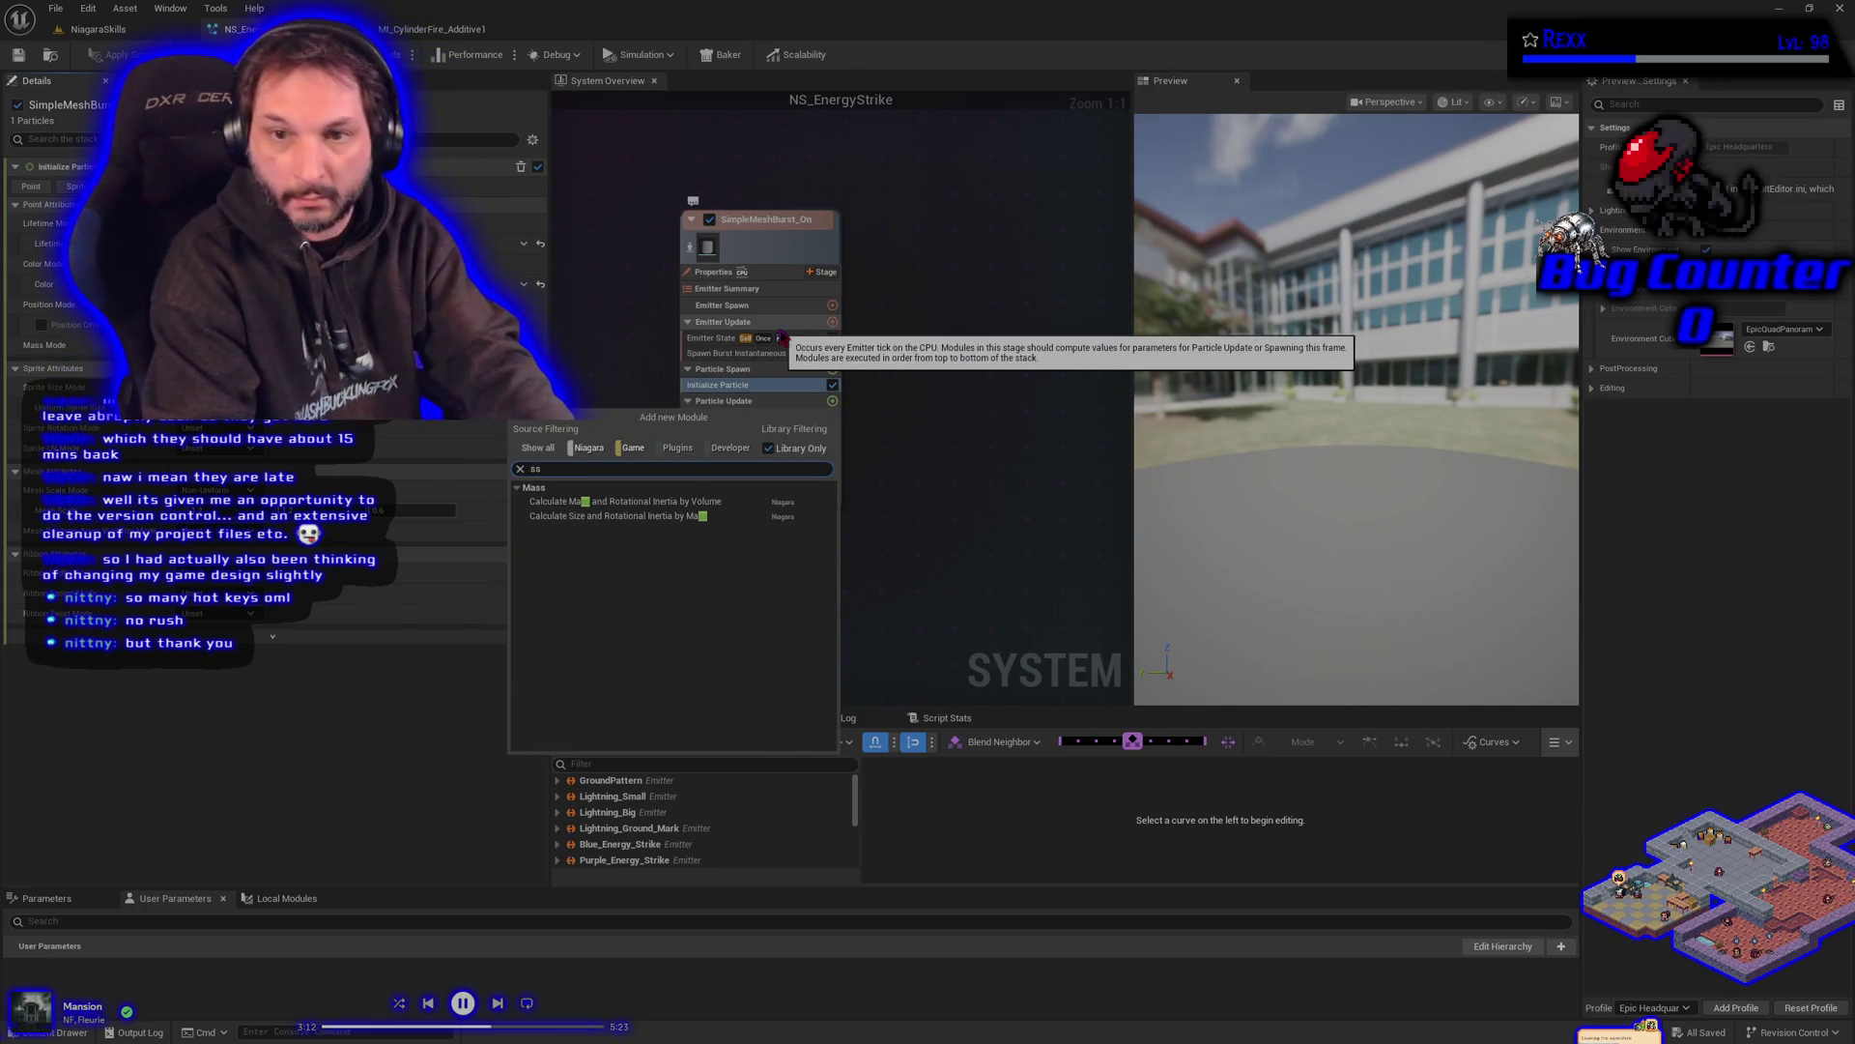
{"action": "key", "text": "BackSpace"}
{"action": "type", "text": "cale mesh size"}
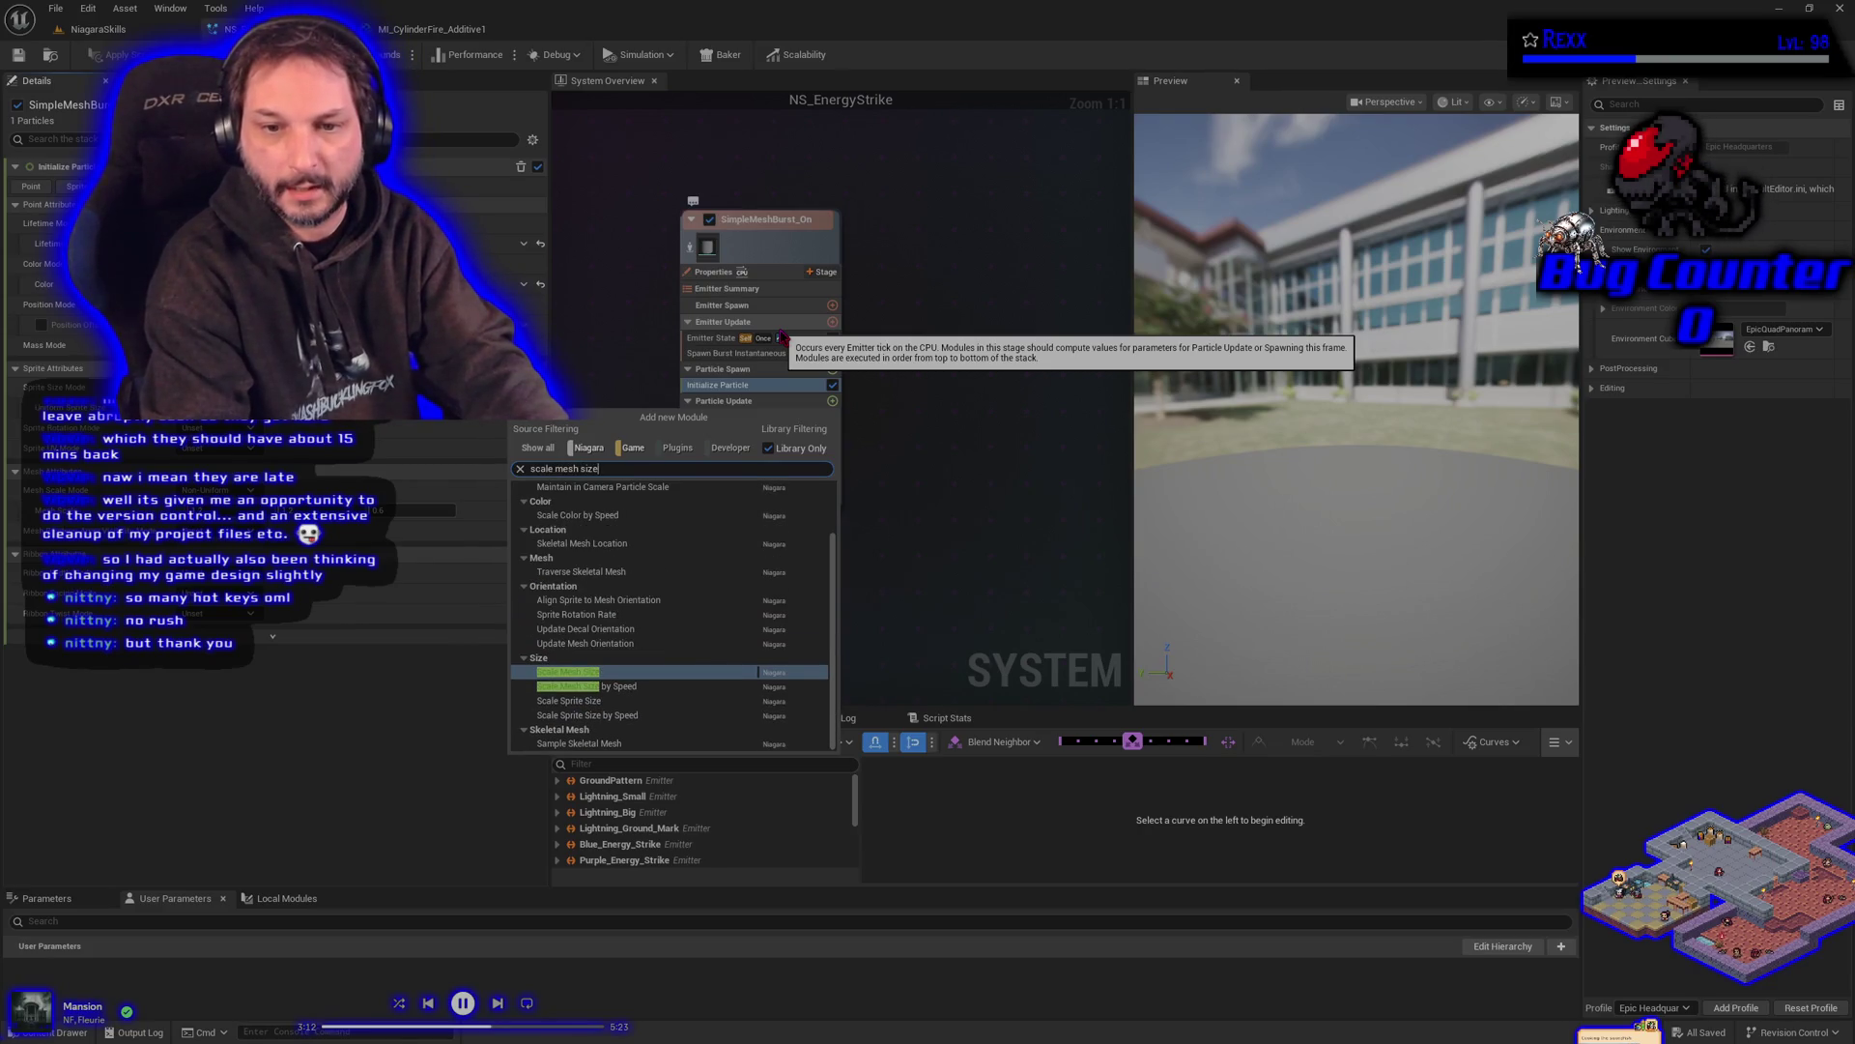
{"action": "key", "text": "Return"}
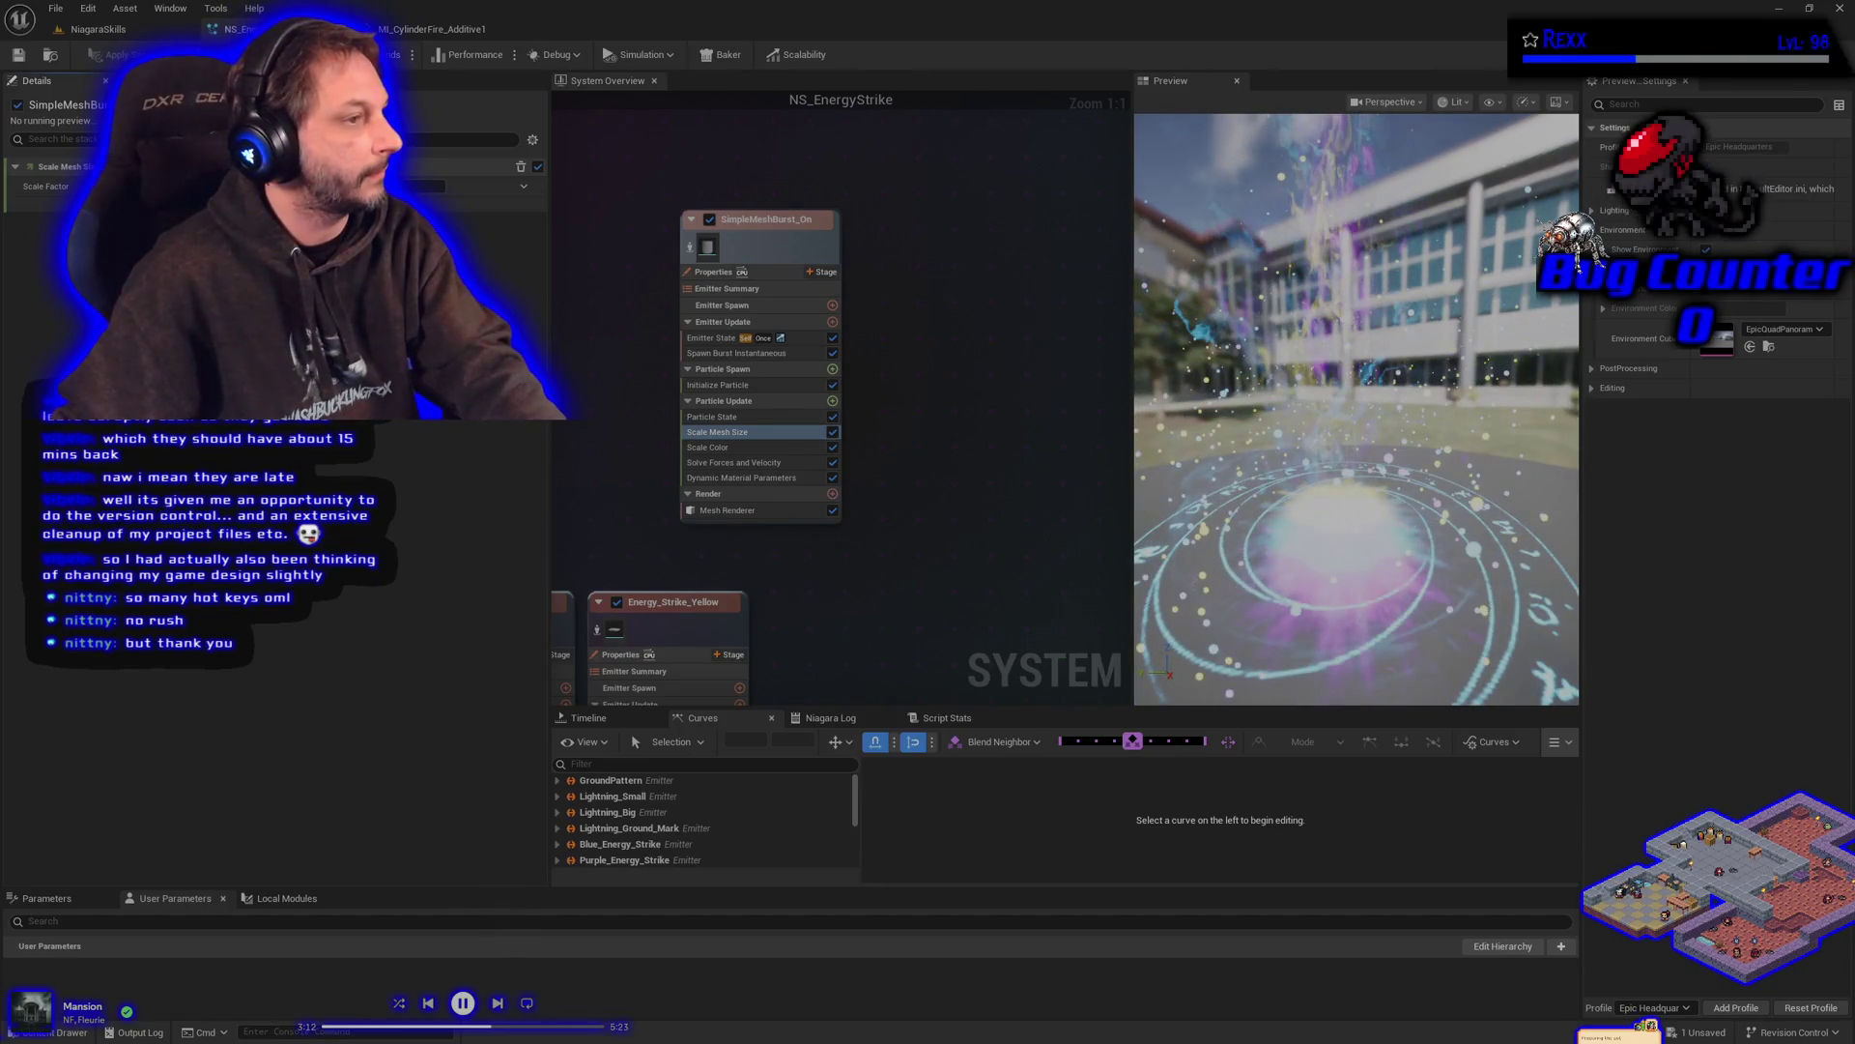
{"action": "left_click", "coordinate": [523, 186]}
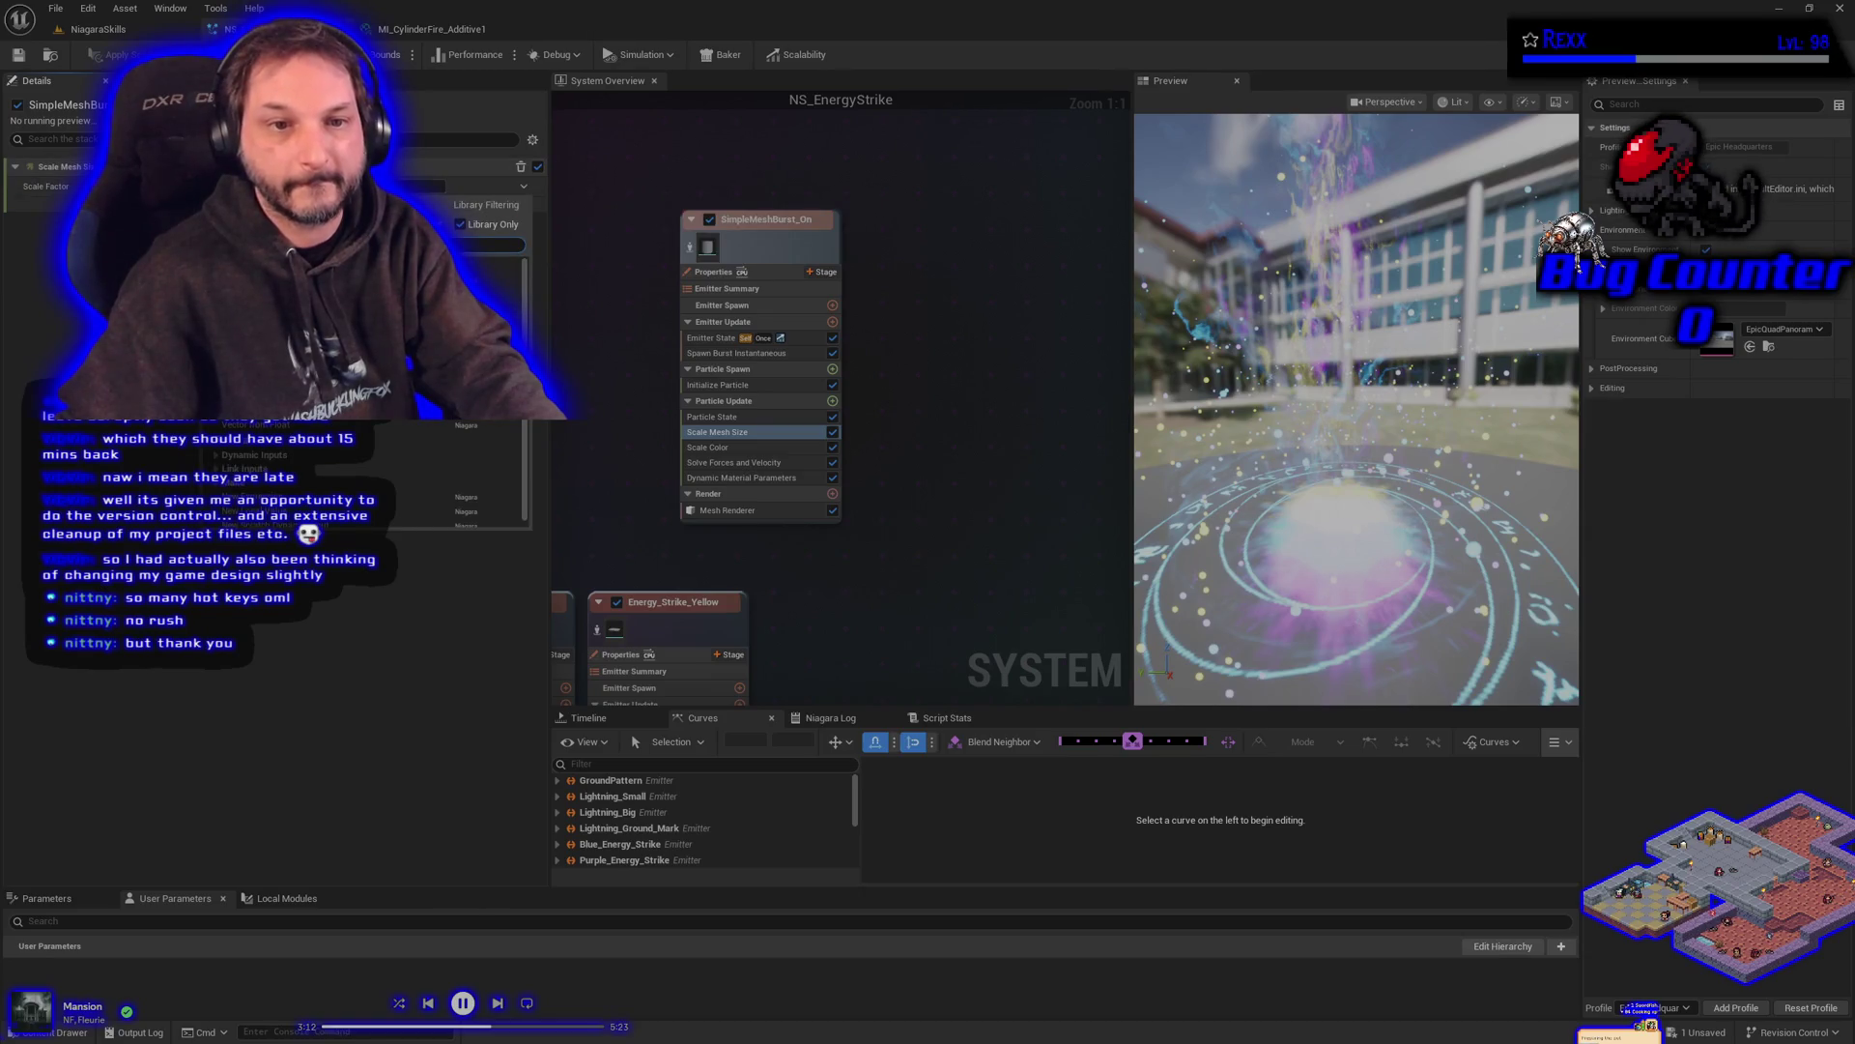
{"action": "left_click", "coordinate": [377, 387]}
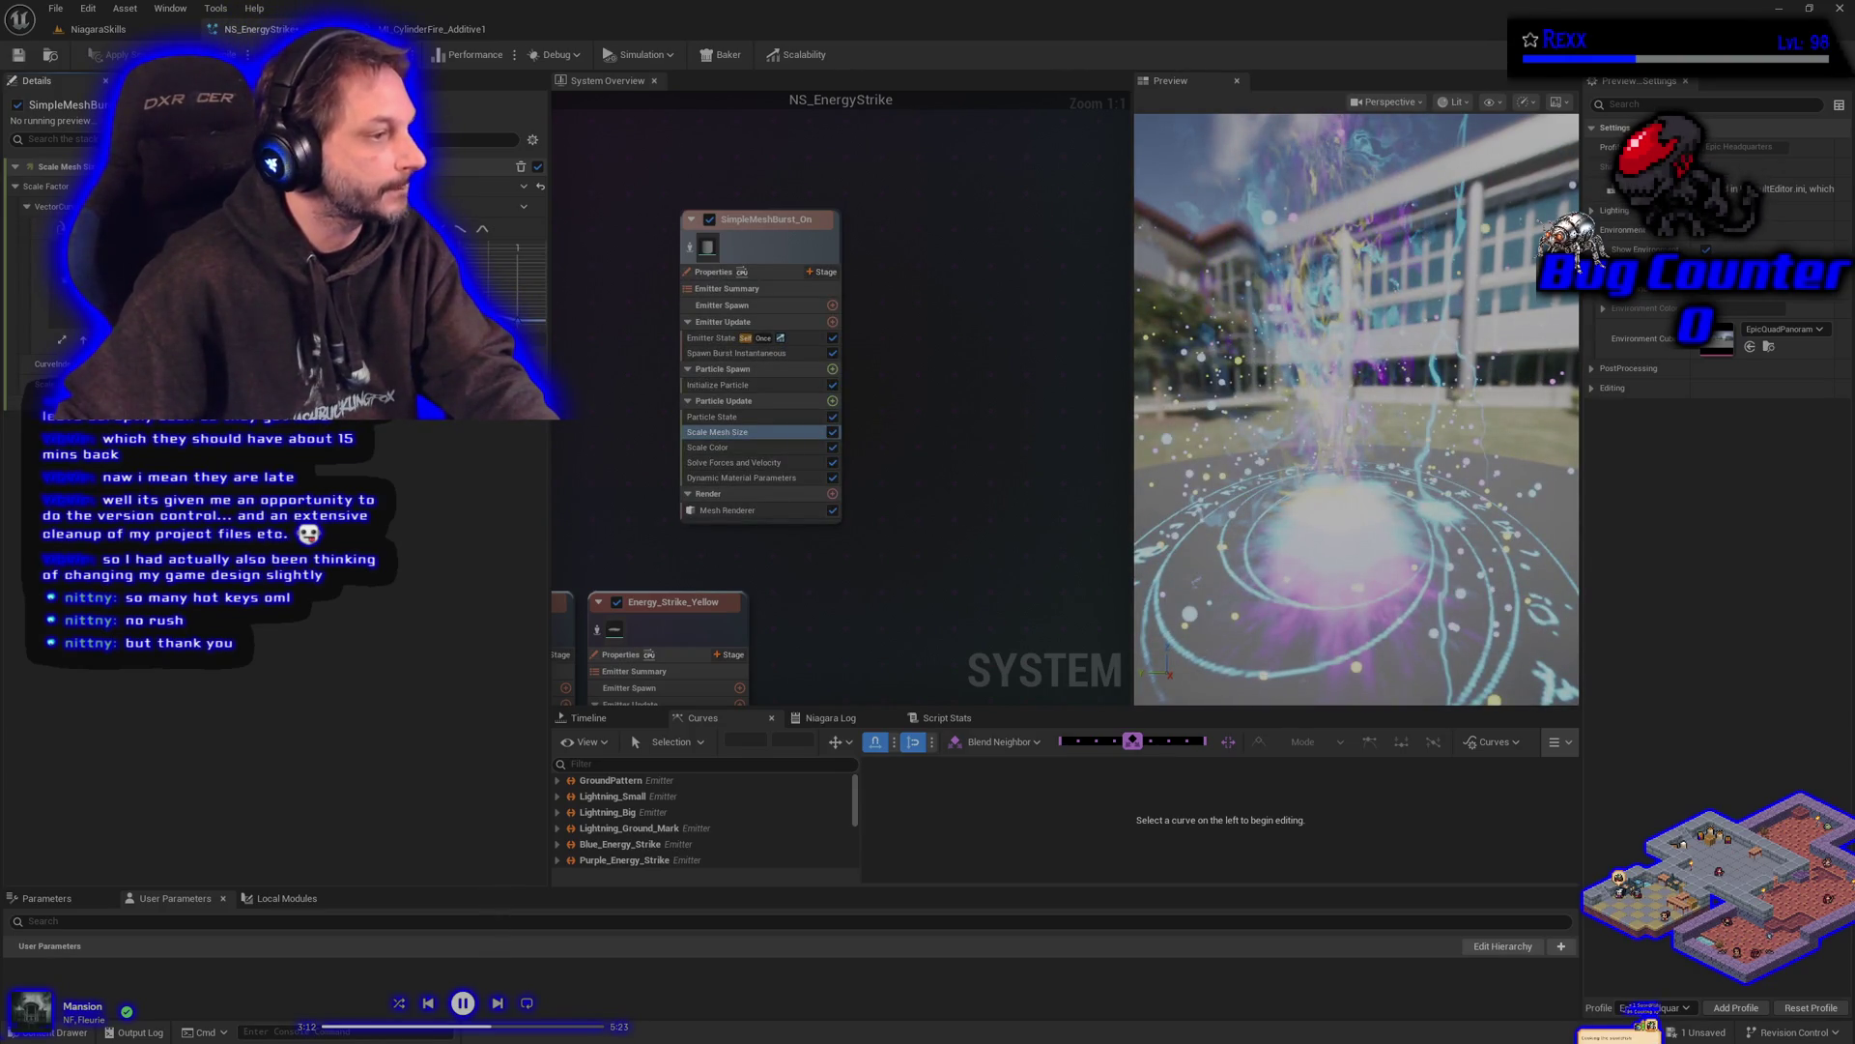
- Expand SimpleMeshBurst_Once's Scale Mesh Size Scale Factor in Curves and display its X channel
{"action": "scroll", "coordinate": [612, 811], "scroll_direction": "down", "scroll_amount": 5}
{"action": "scroll", "coordinate": [612, 810], "scroll_direction": "down", "scroll_amount": 2}
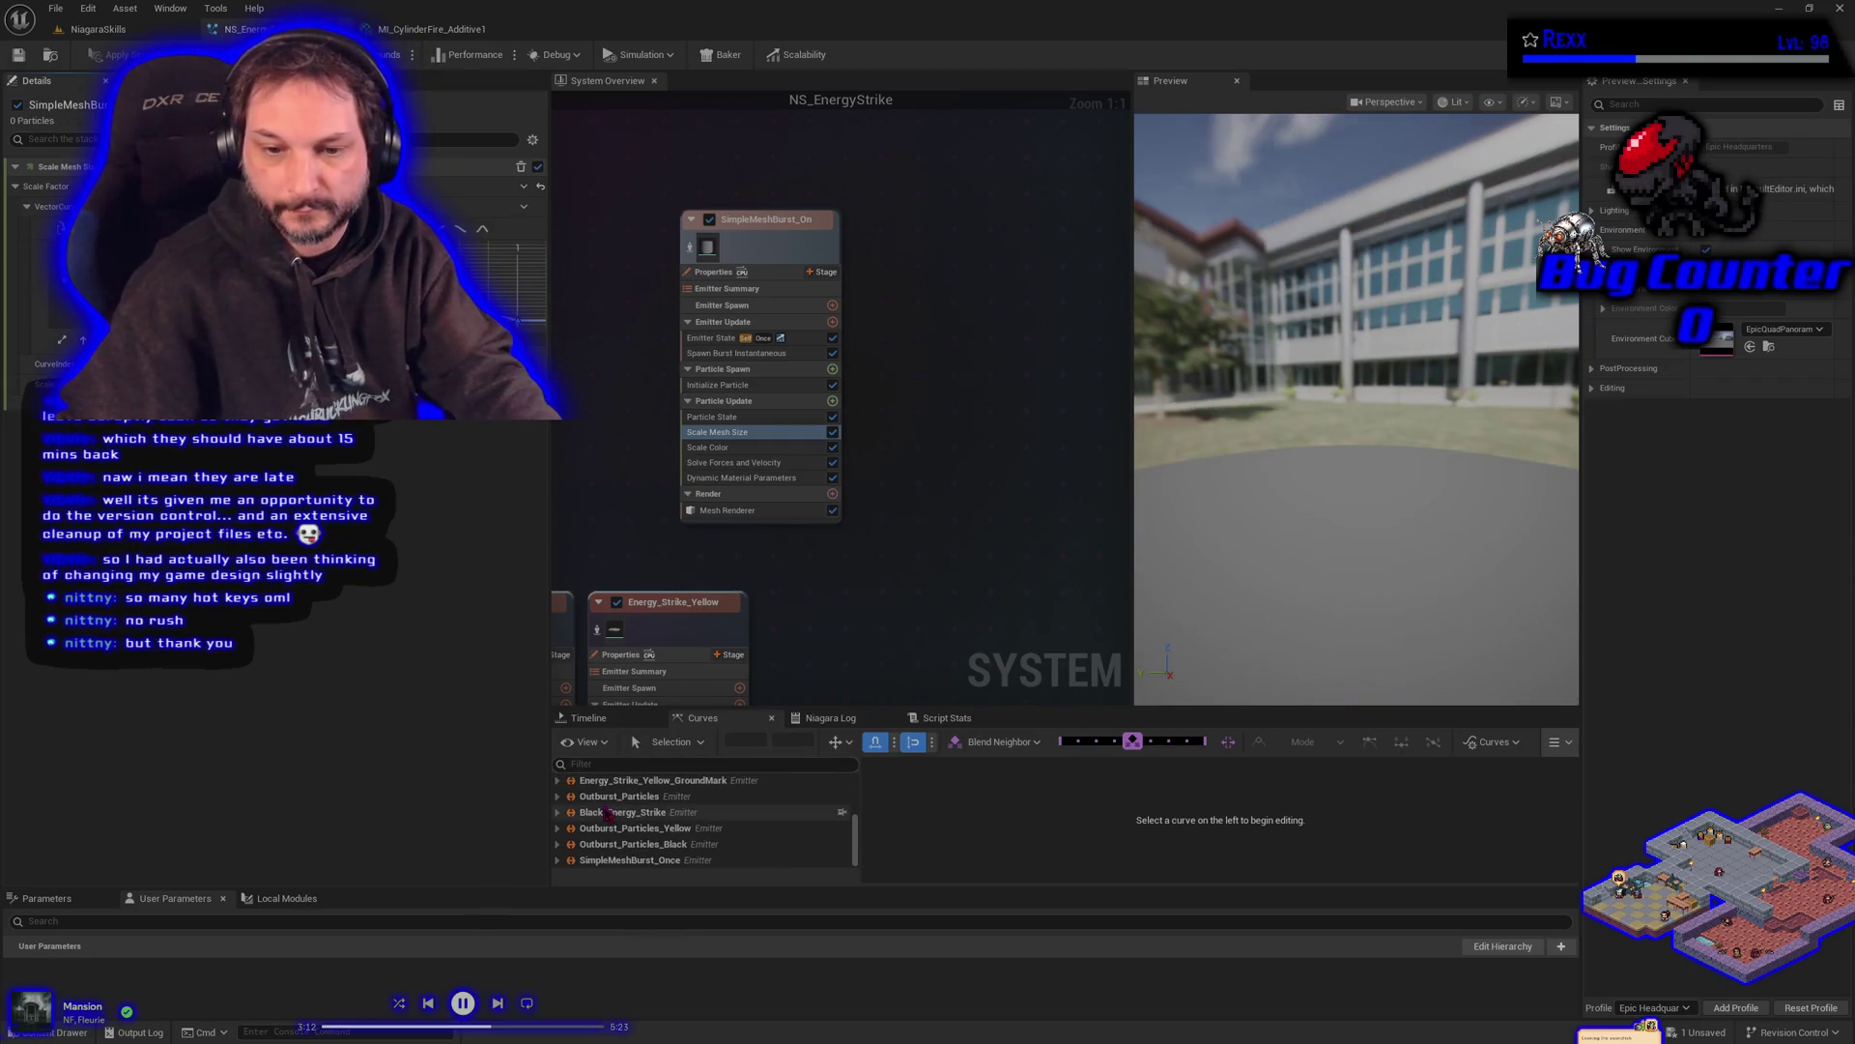
{"action": "left_click", "coordinate": [559, 861]}
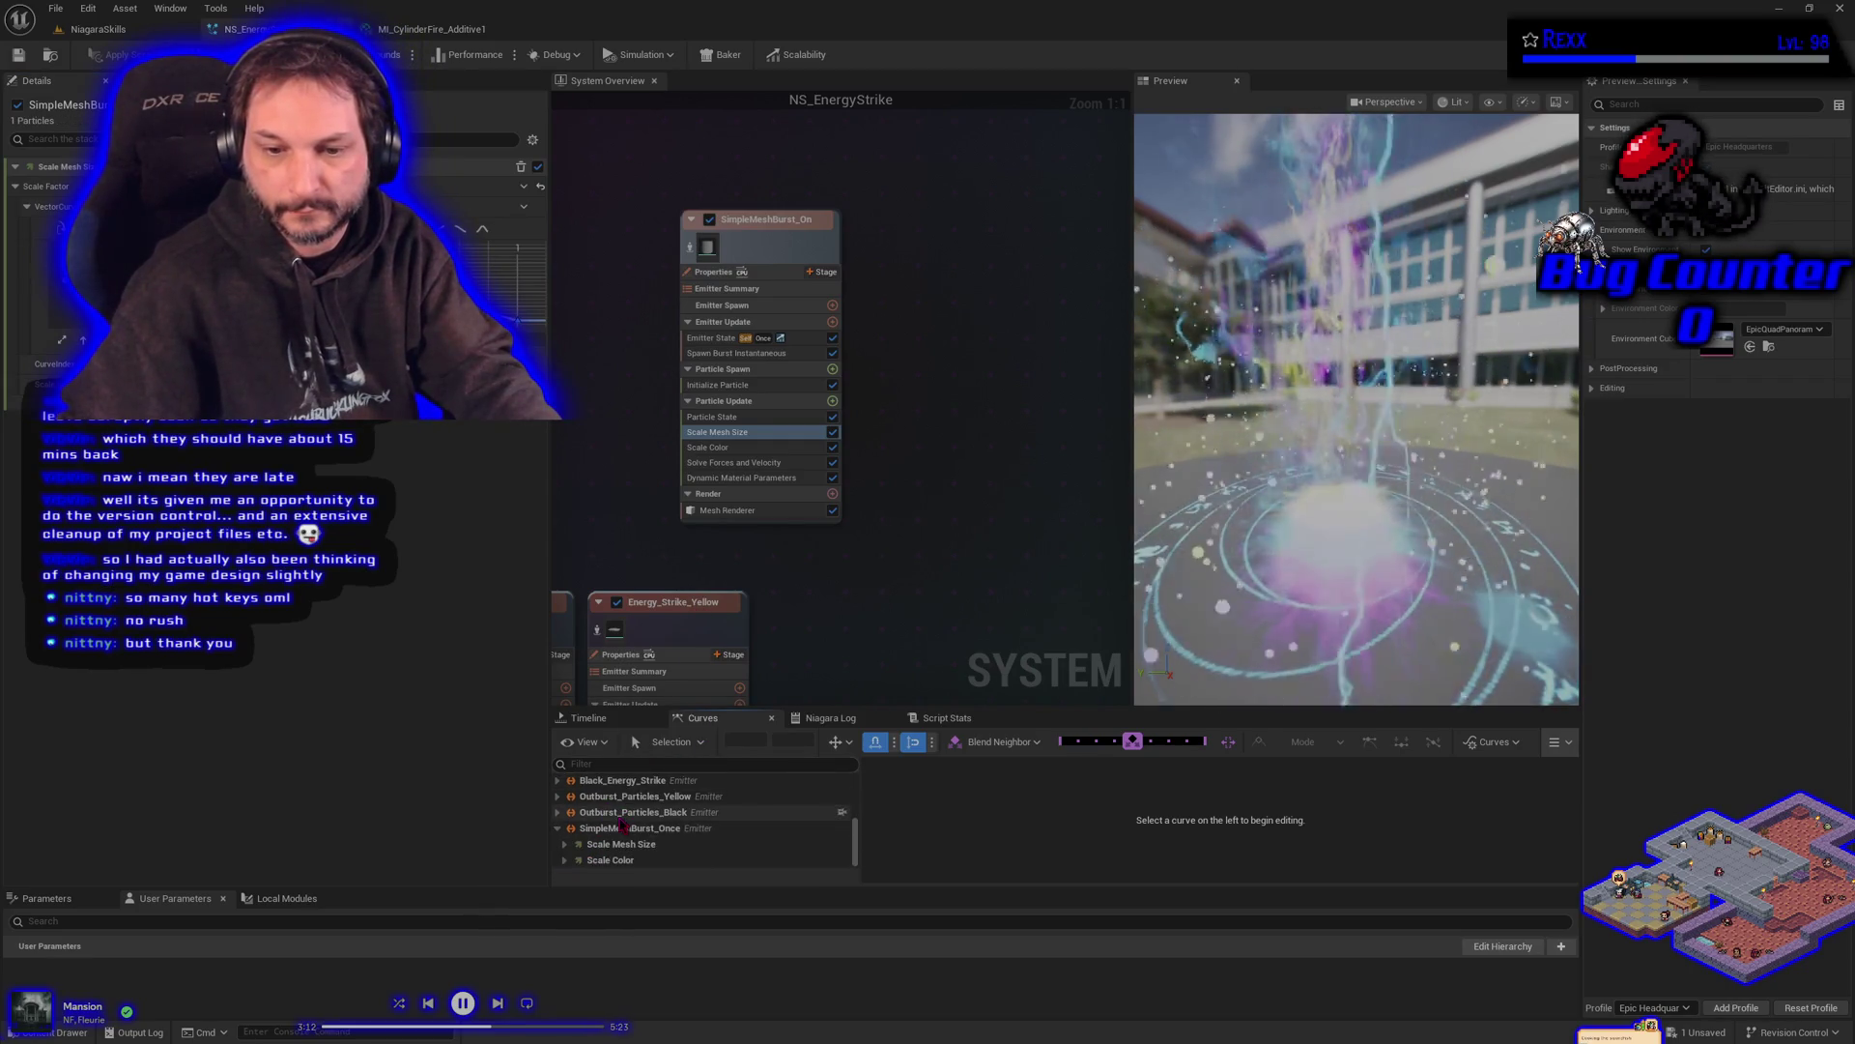
{"action": "scroll", "coordinate": [566, 849], "scroll_direction": "down", "scroll_amount": 1}
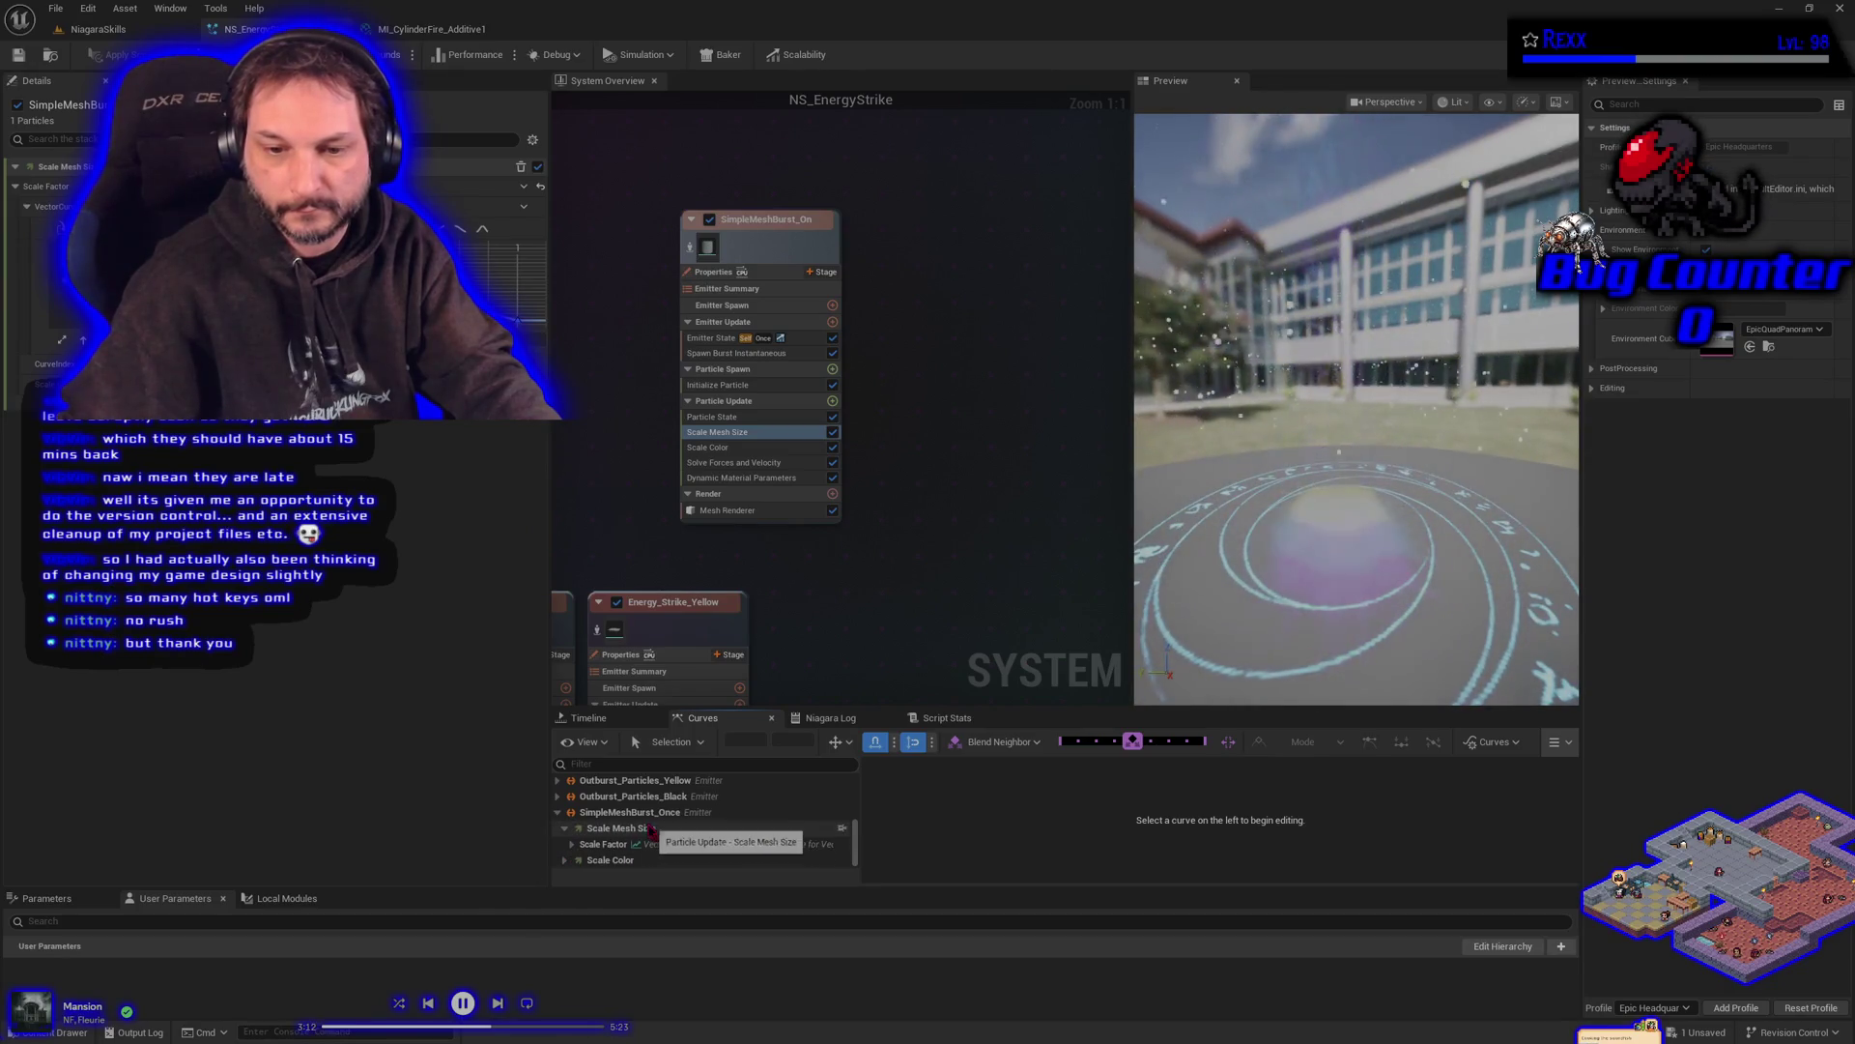
{"action": "scroll", "coordinate": [580, 840], "scroll_direction": "down", "scroll_amount": 3}
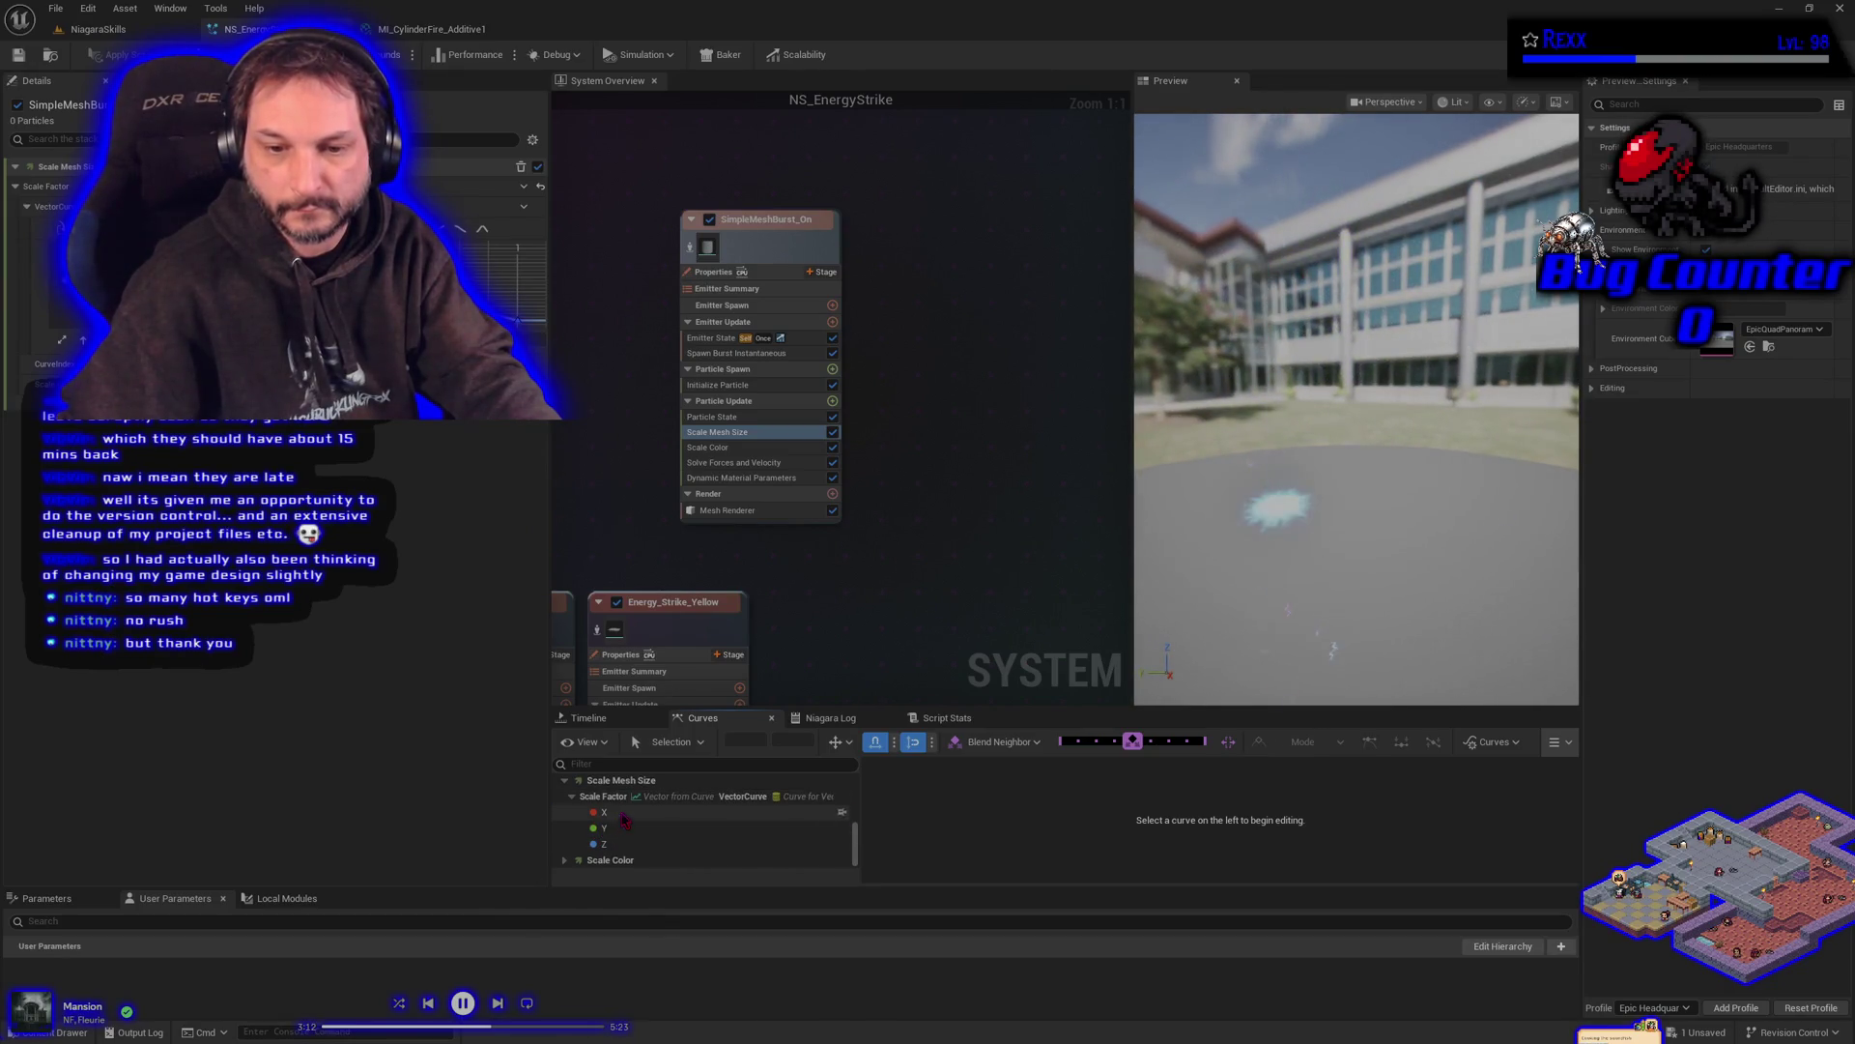
{"action": "left_click", "coordinate": [604, 811]}
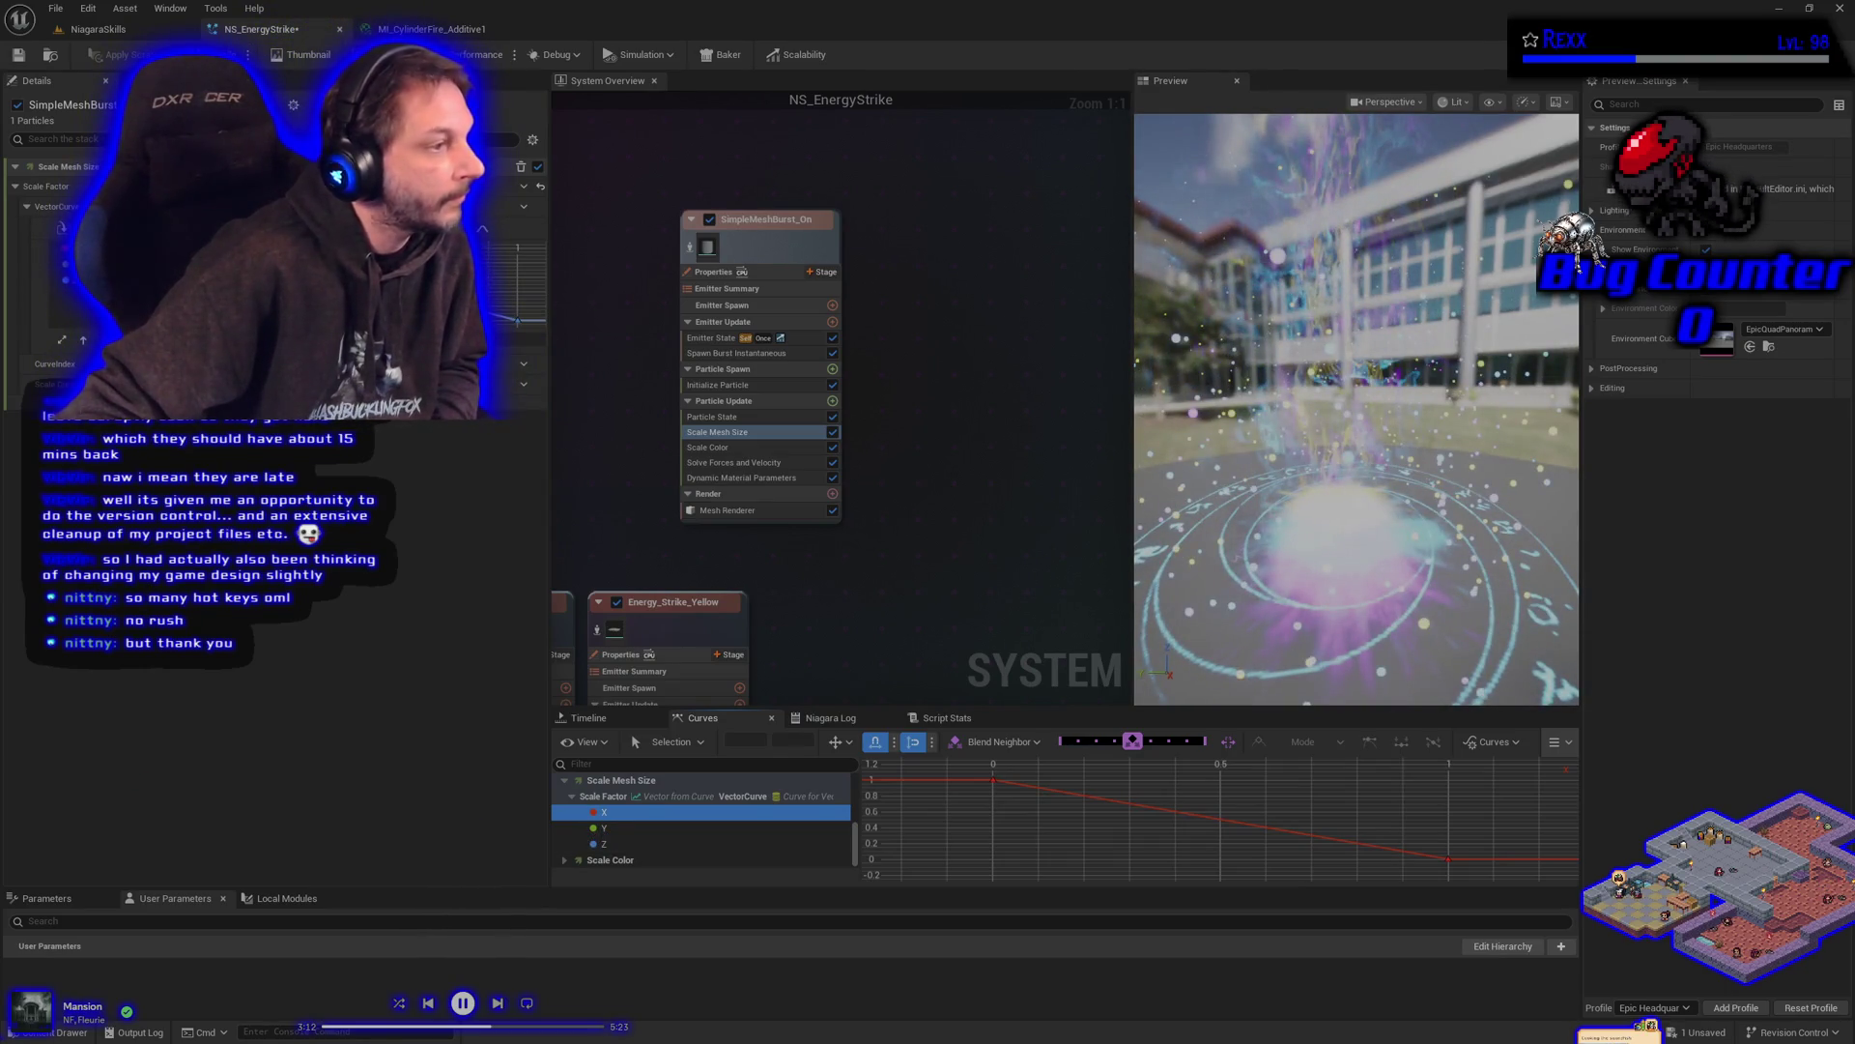
- Set the end keys of the Scale Factor X and Y curves to 1
{"action": "left_click", "coordinate": [1461, 844]}
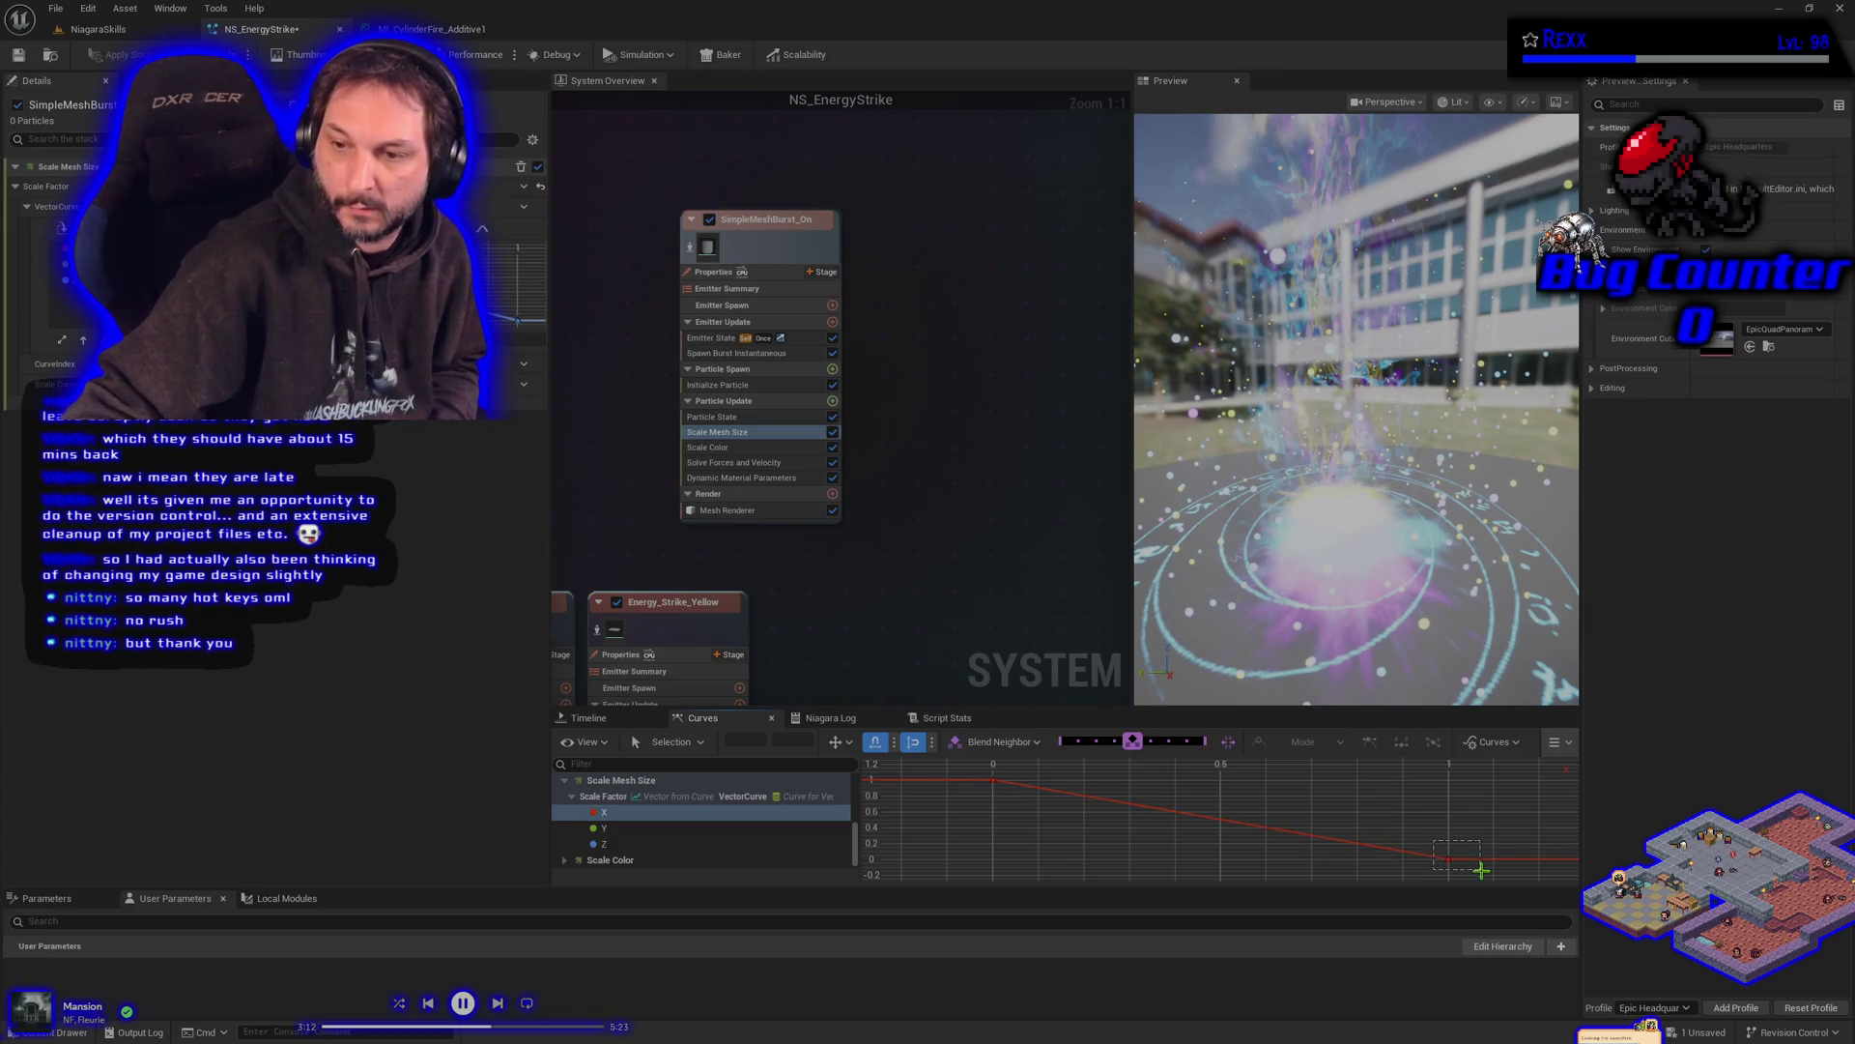
{"action": "left_click_drag", "start_coordinate": [1482, 870], "coordinate": [1481, 870]}
{"action": "left_click", "coordinate": [792, 739]}
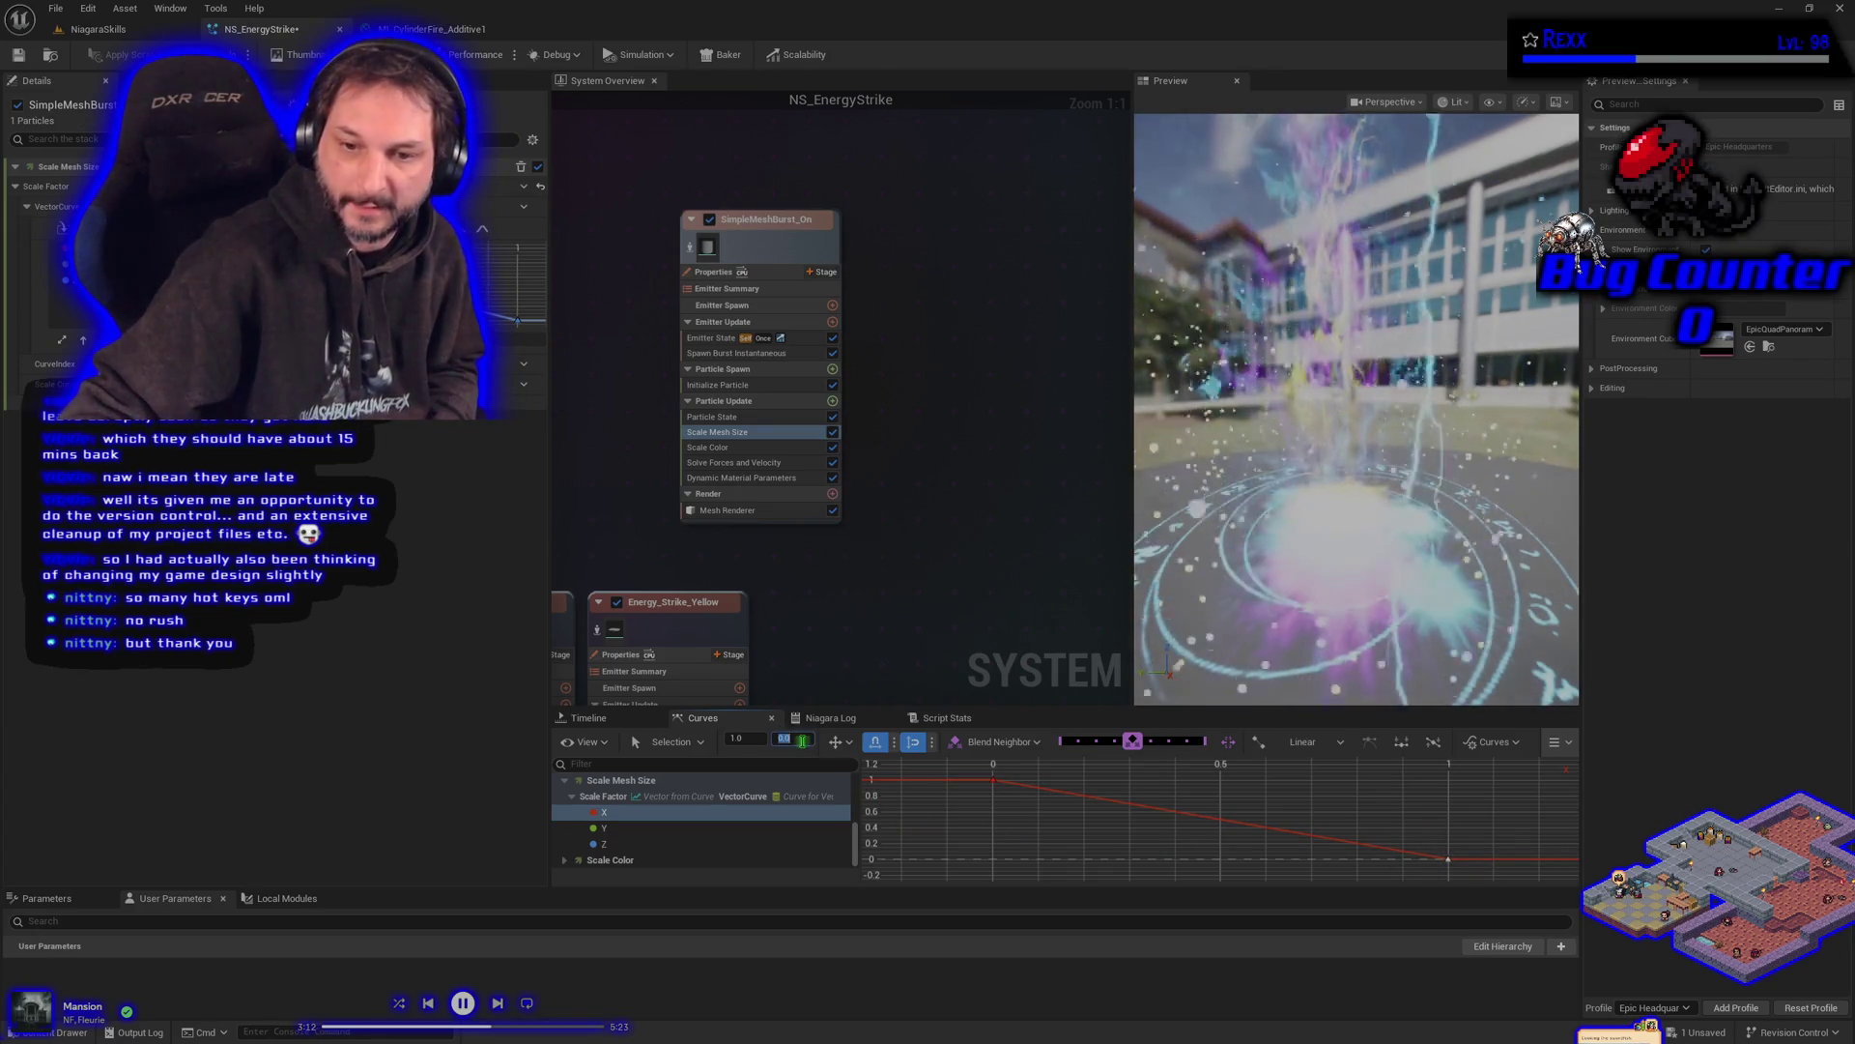
{"action": "type", "text": "1"}
{"action": "key", "text": "Return"}
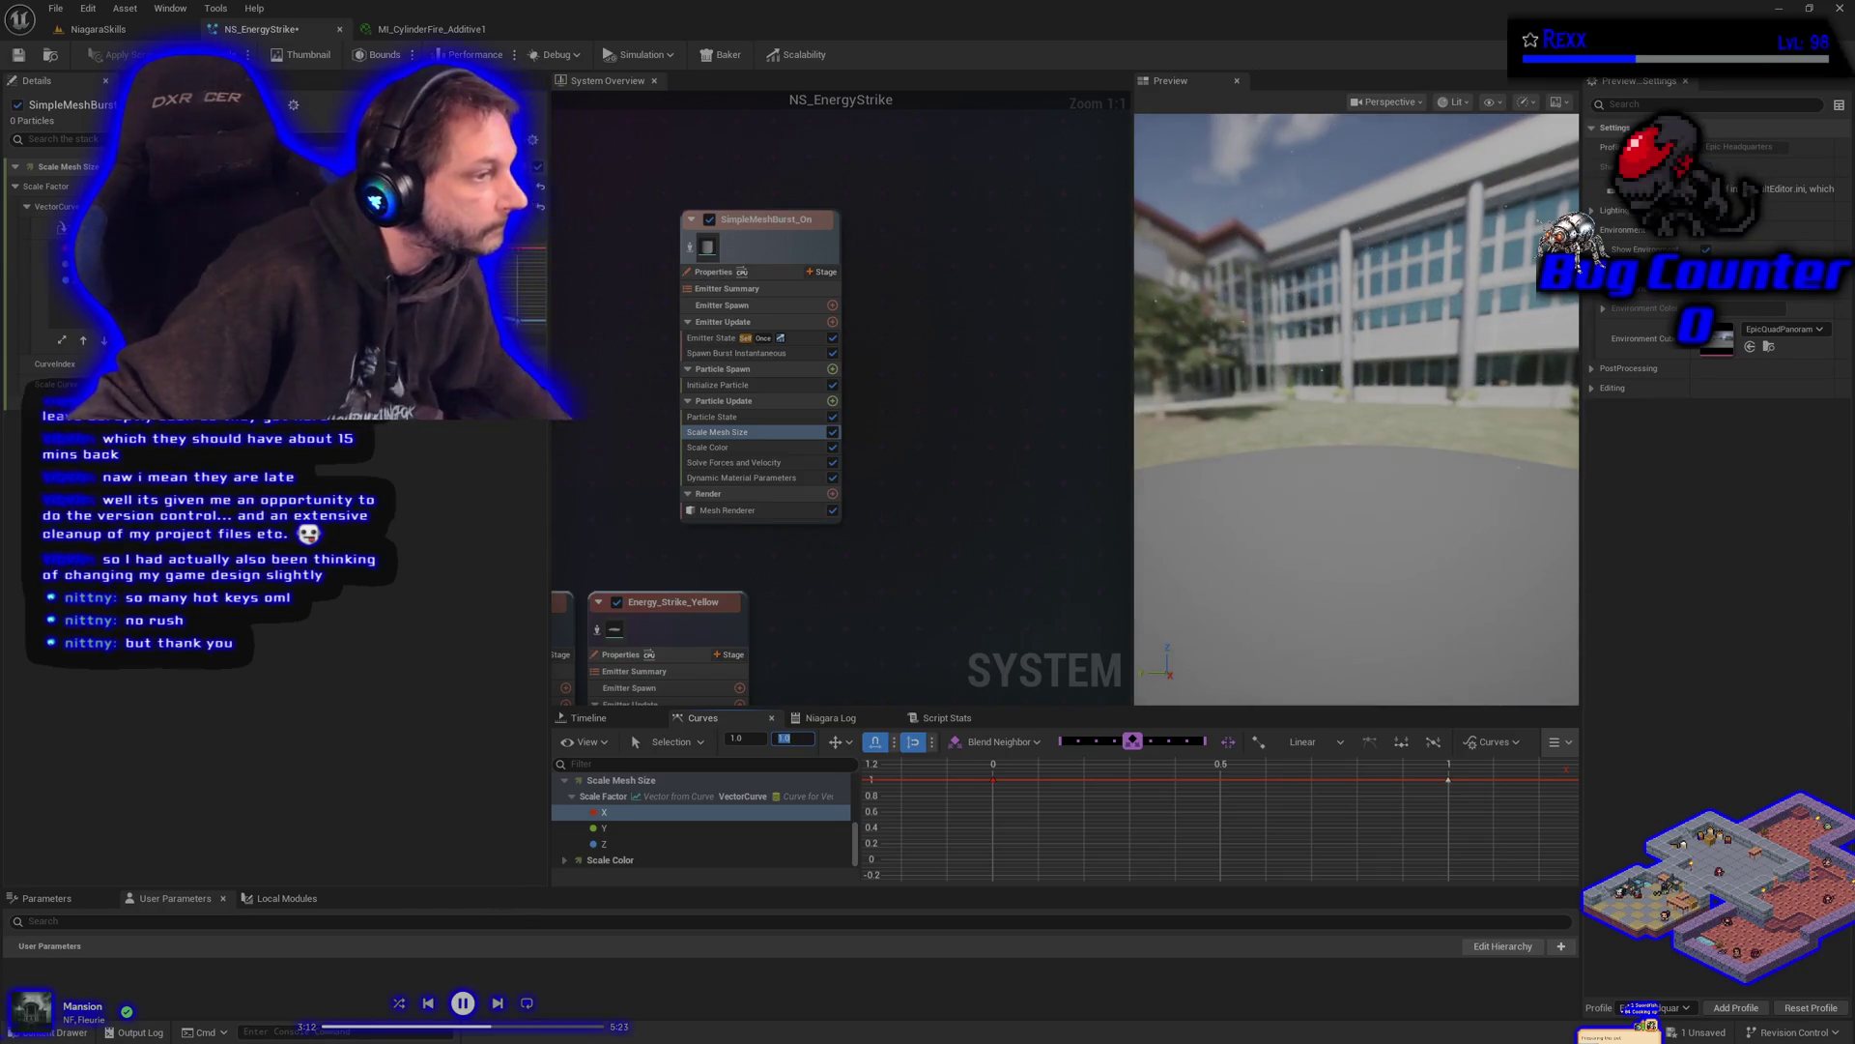
{"action": "left_click", "coordinate": [669, 831]}
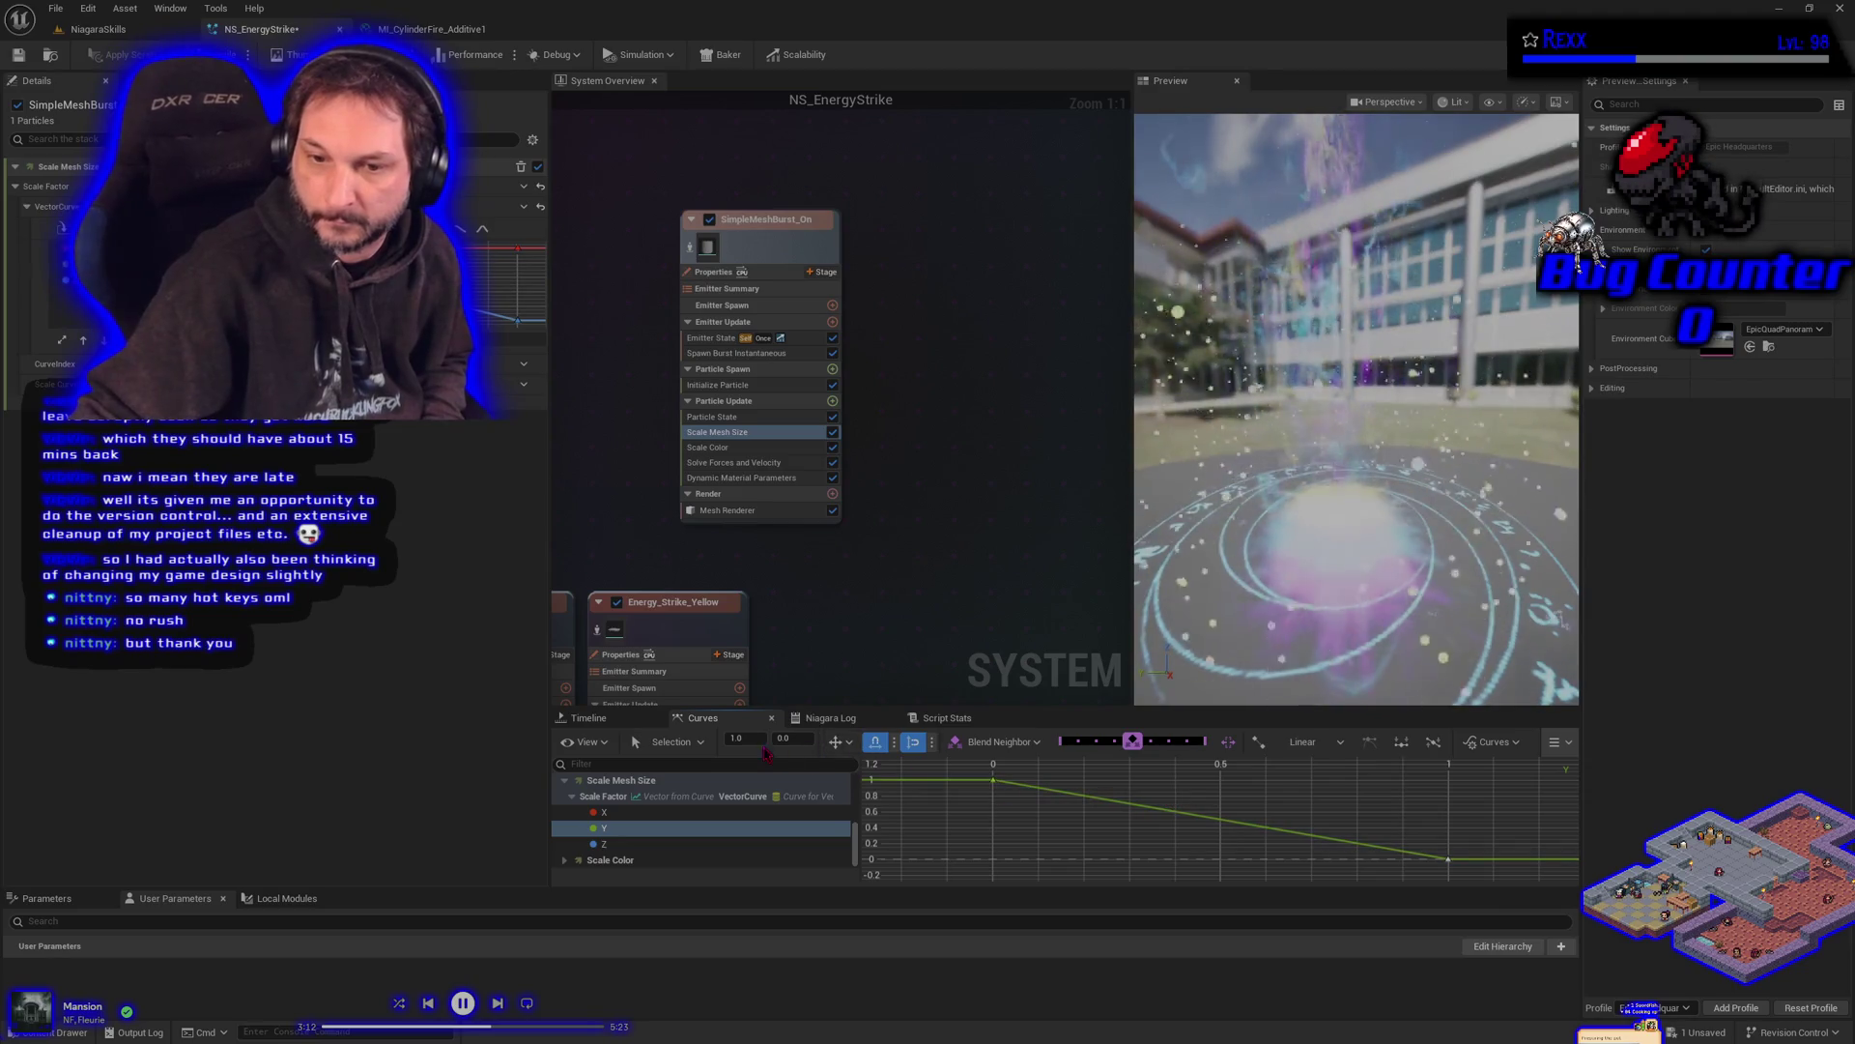
{"action": "left_click_drag", "start_coordinate": [785, 738], "coordinate": [785, 737]}
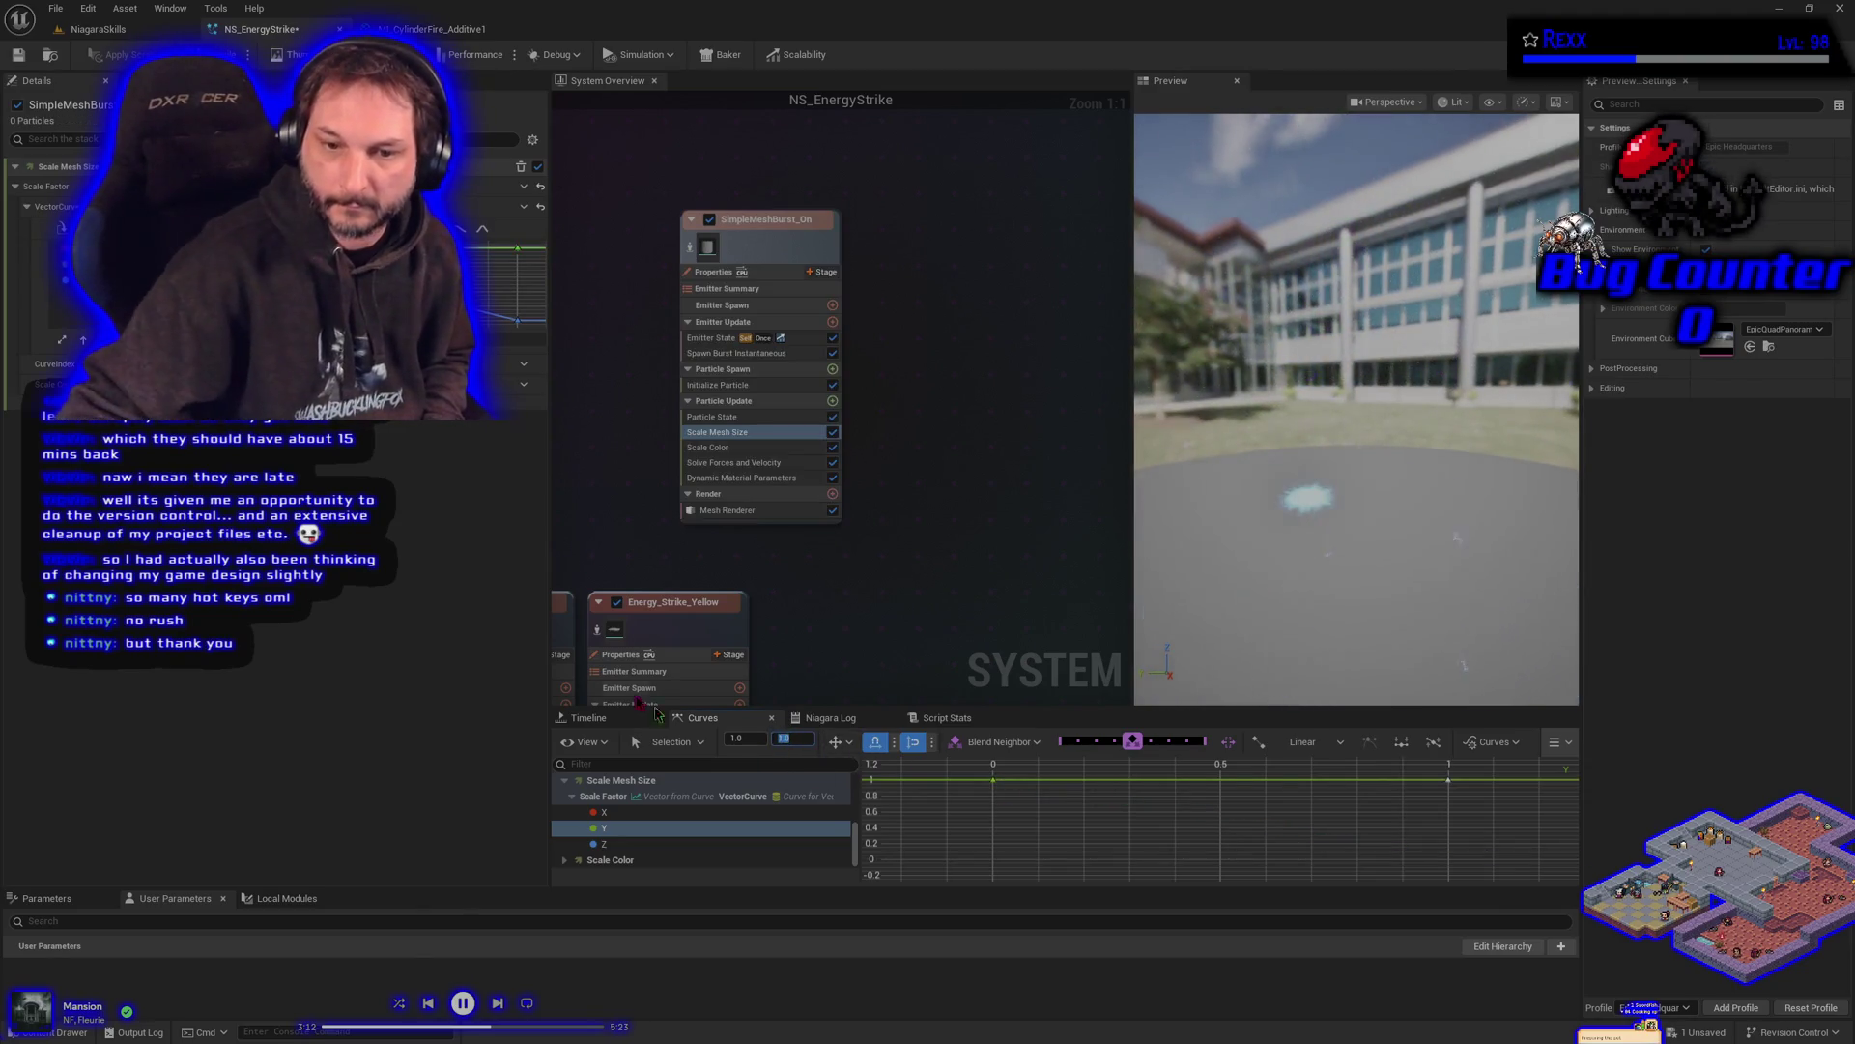
- Set the Z curve's end key to 1 and add a new key near its start
{"action": "left_click", "coordinate": [677, 844]}
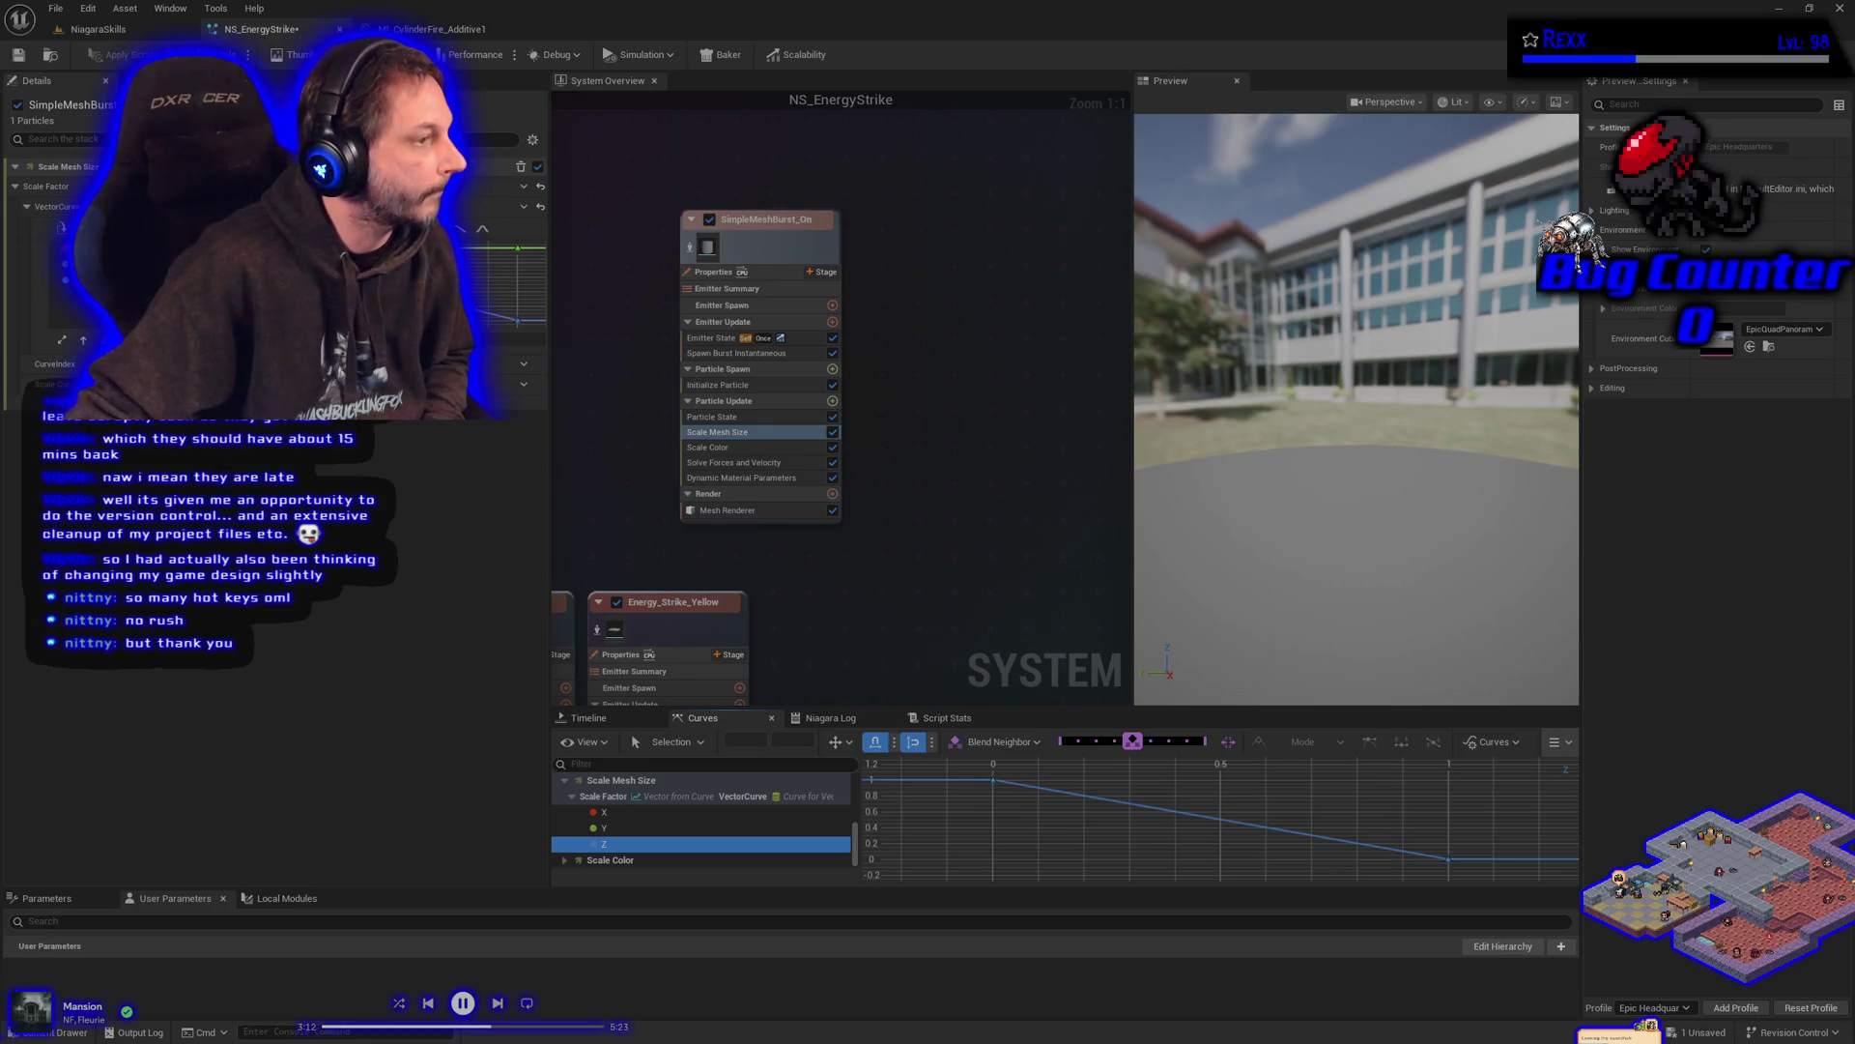
{"action": "left_click", "coordinate": [1442, 816]}
{"action": "left_click_drag", "start_coordinate": [1478, 876], "coordinate": [1479, 877]}
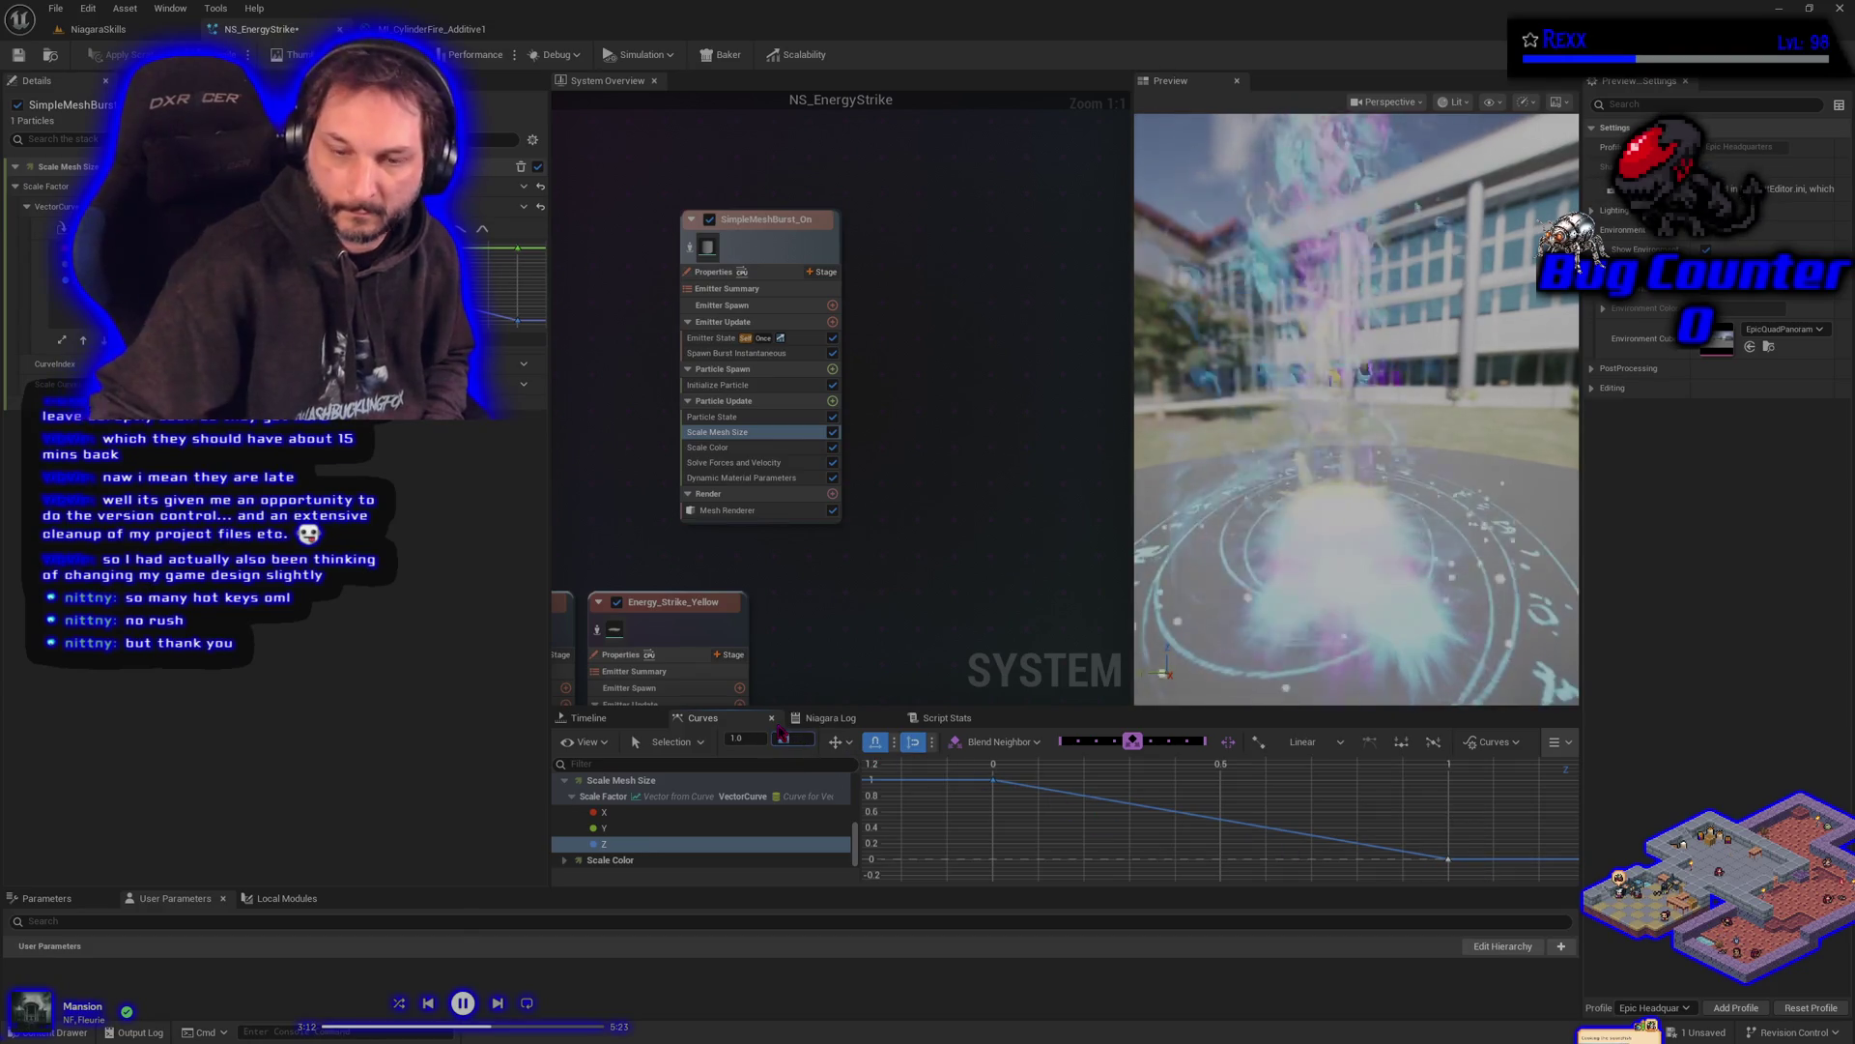
{"action": "type", "text": "1"}
{"action": "key", "text": "Return"}
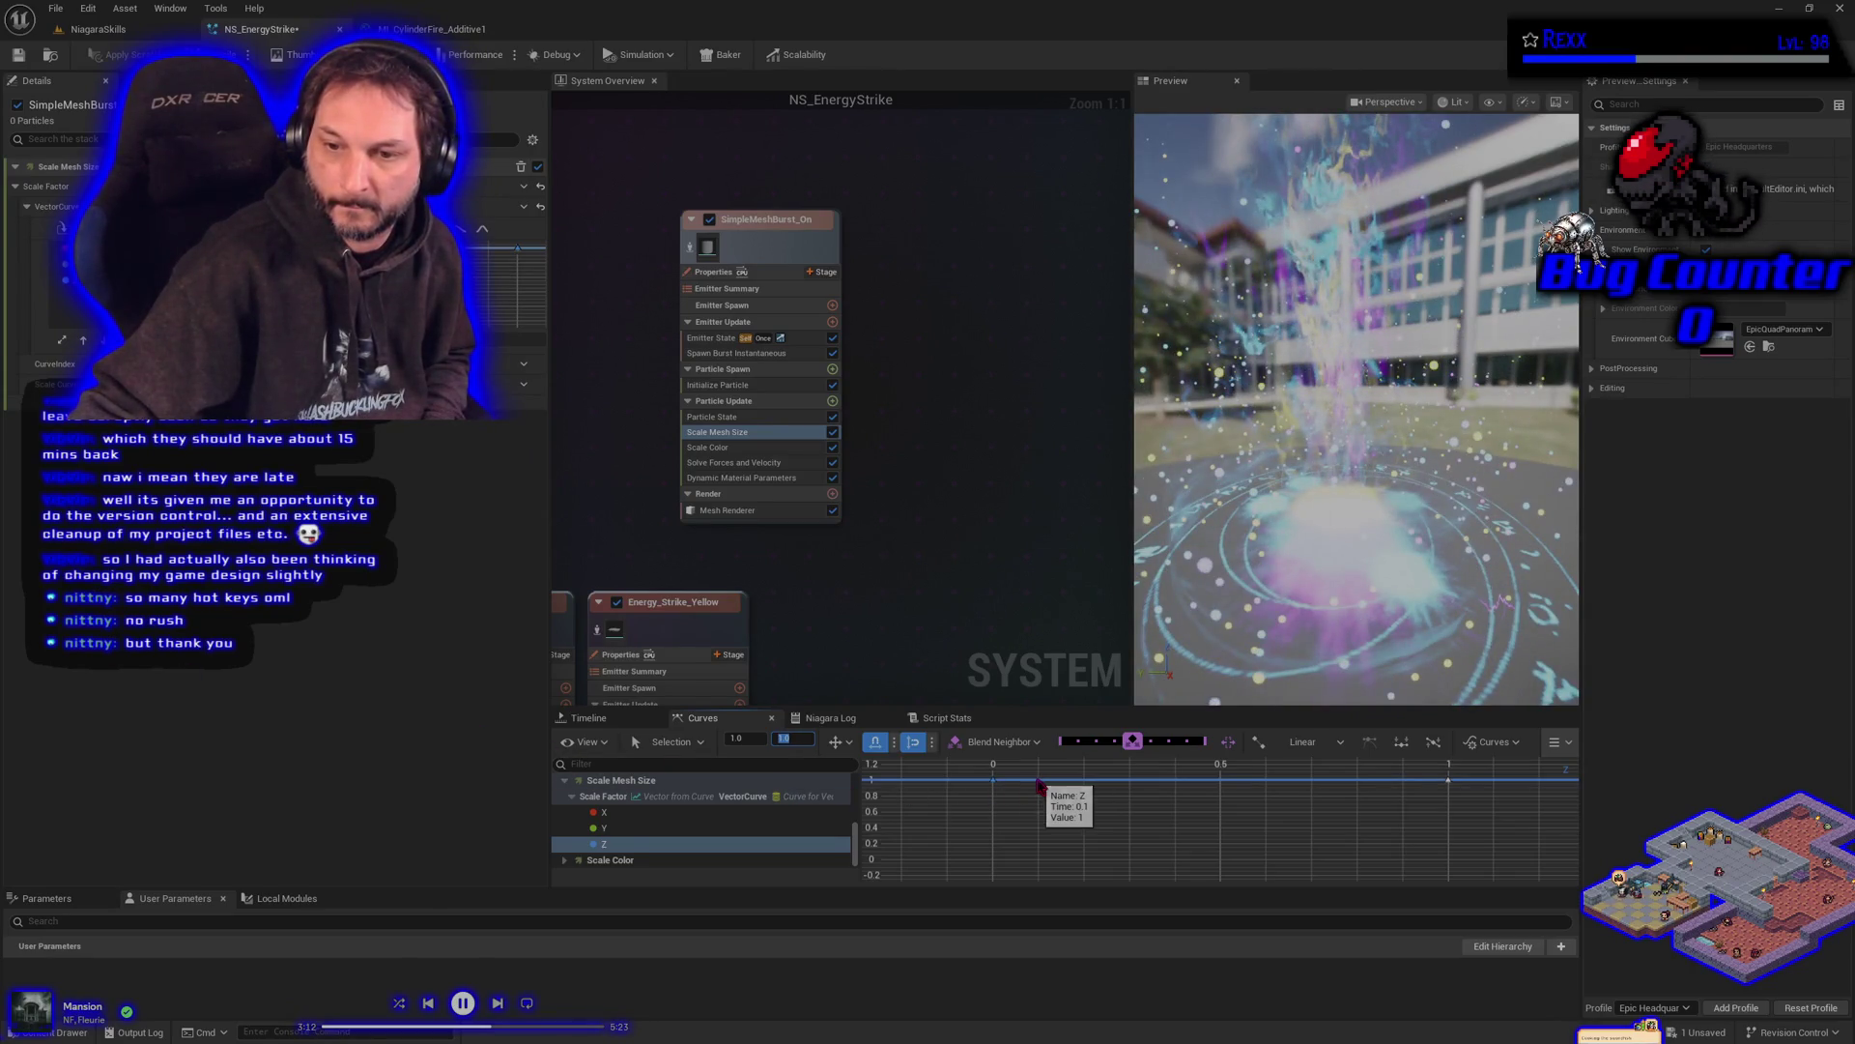
{"action": "middle_click", "coordinate": [1038, 778]}
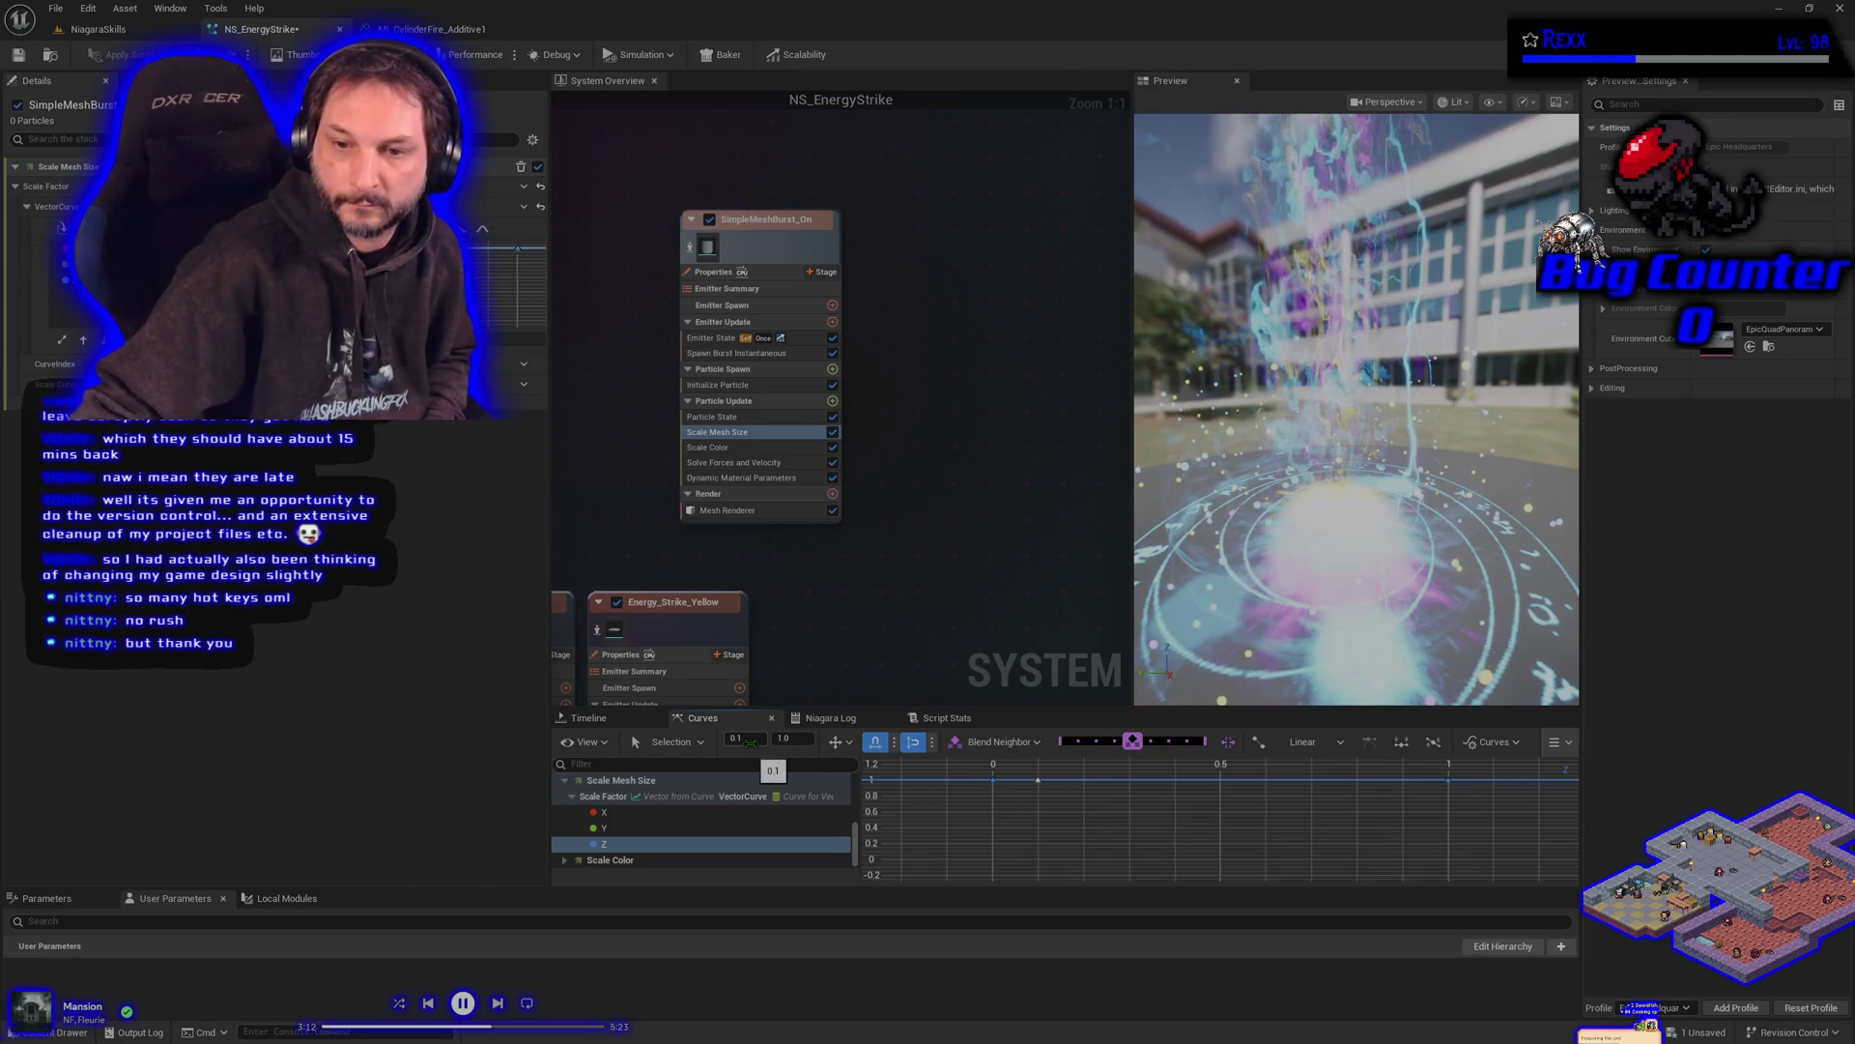
- Move the new Z key to time 0, value 0, and give the ramp keys cubic tangents
{"action": "left_click", "coordinate": [1015, 805]}
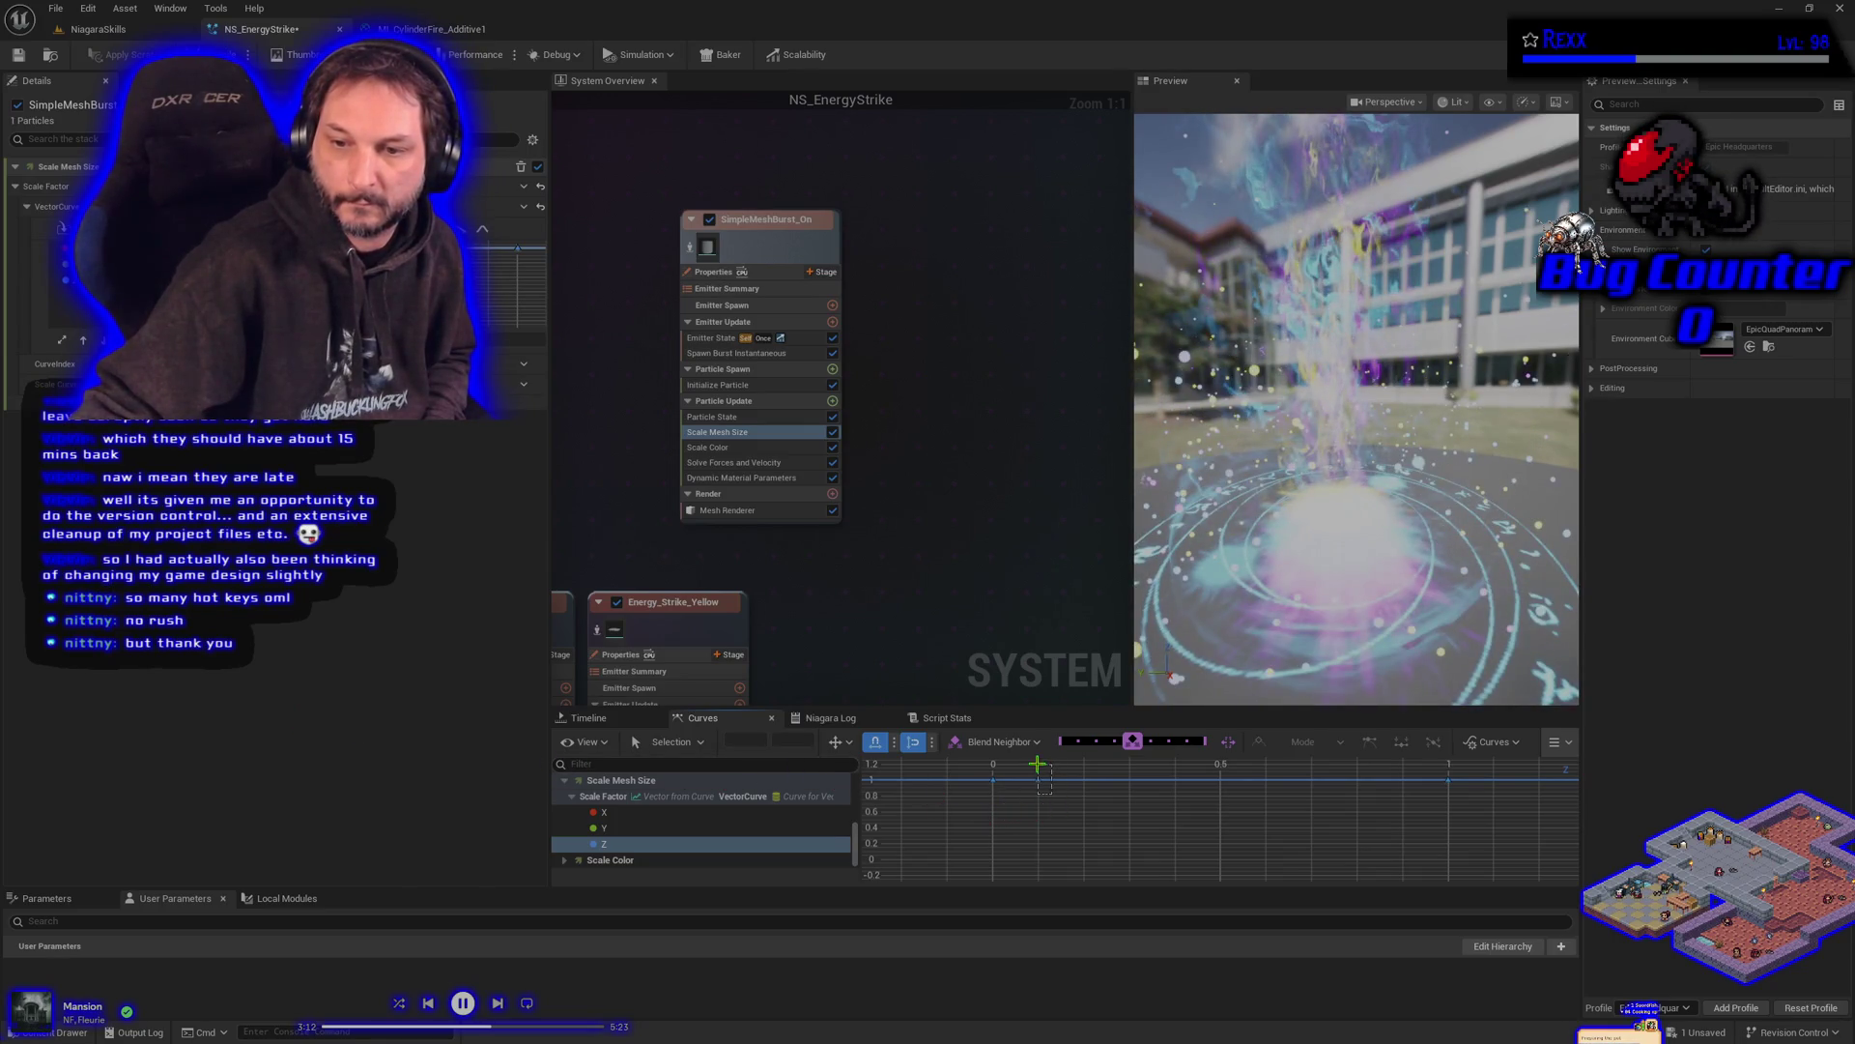
{"action": "left_click_drag", "start_coordinate": [1031, 770], "coordinate": [1030, 769]}
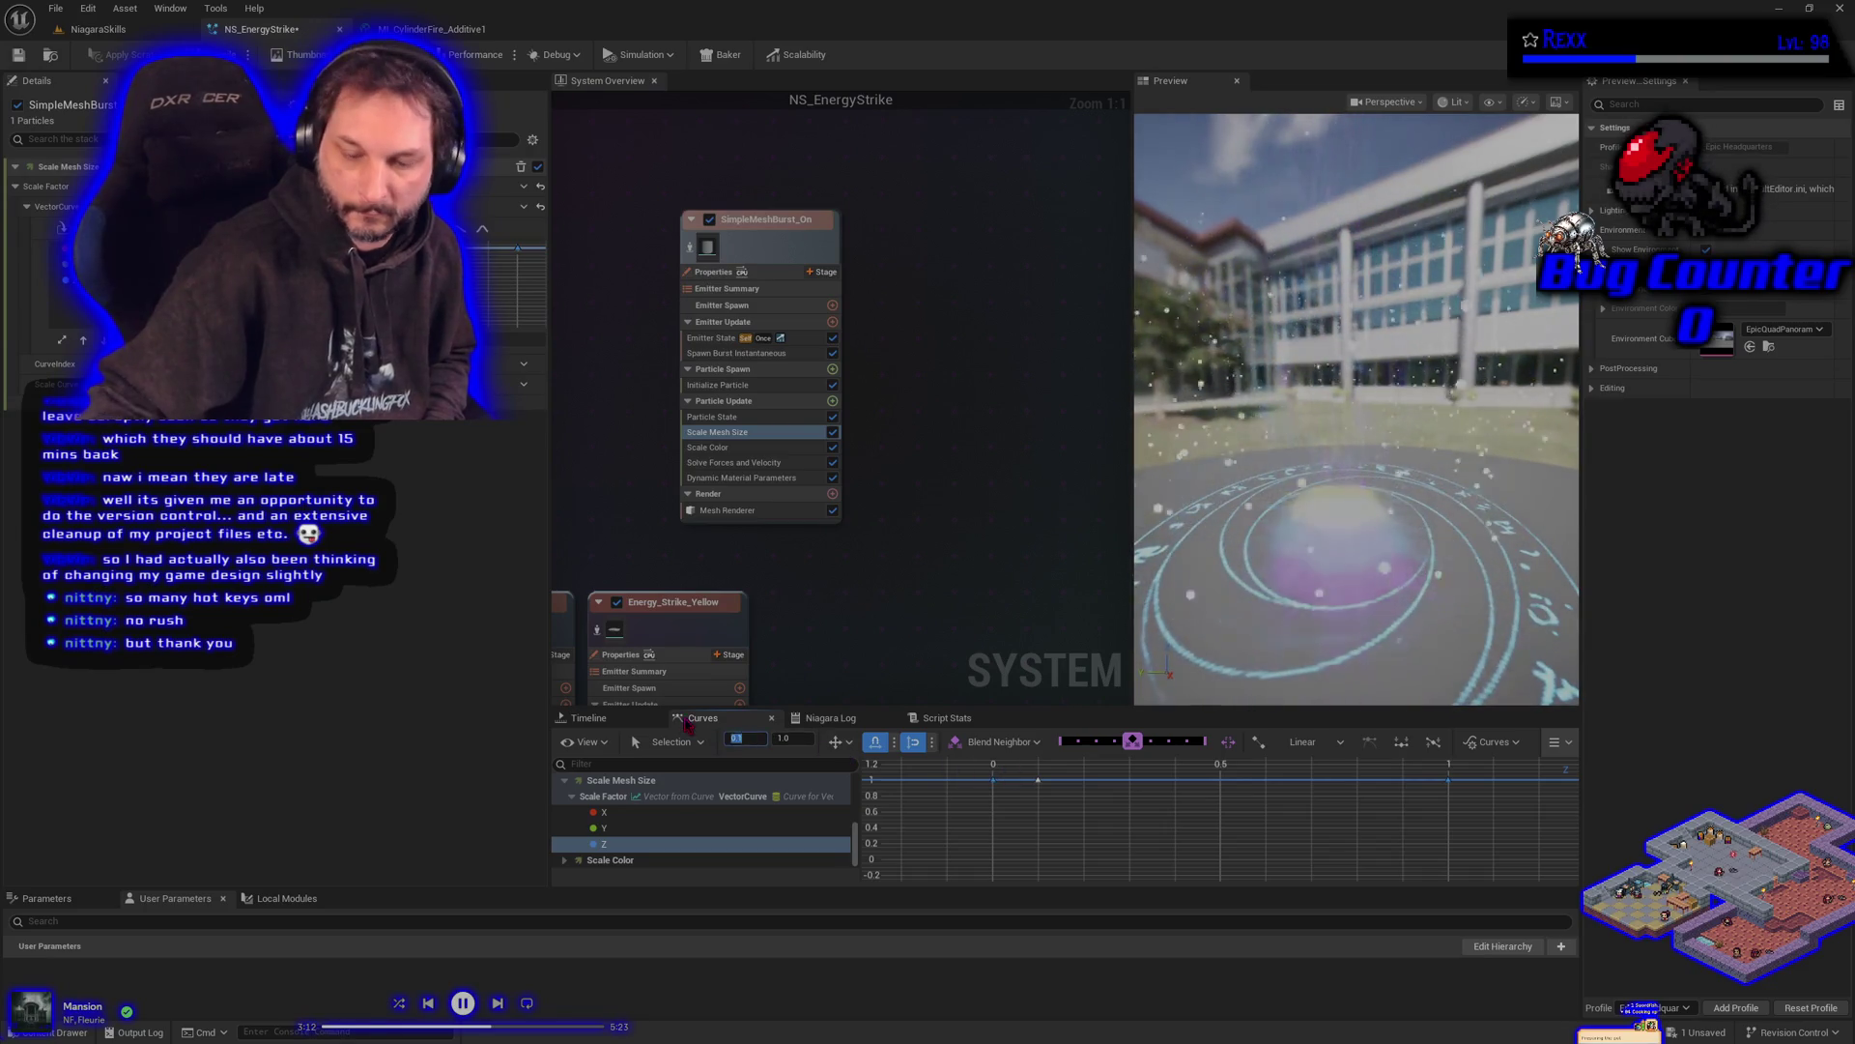
{"action": "type", "text": "0.05"}
{"action": "key", "text": "Return"}
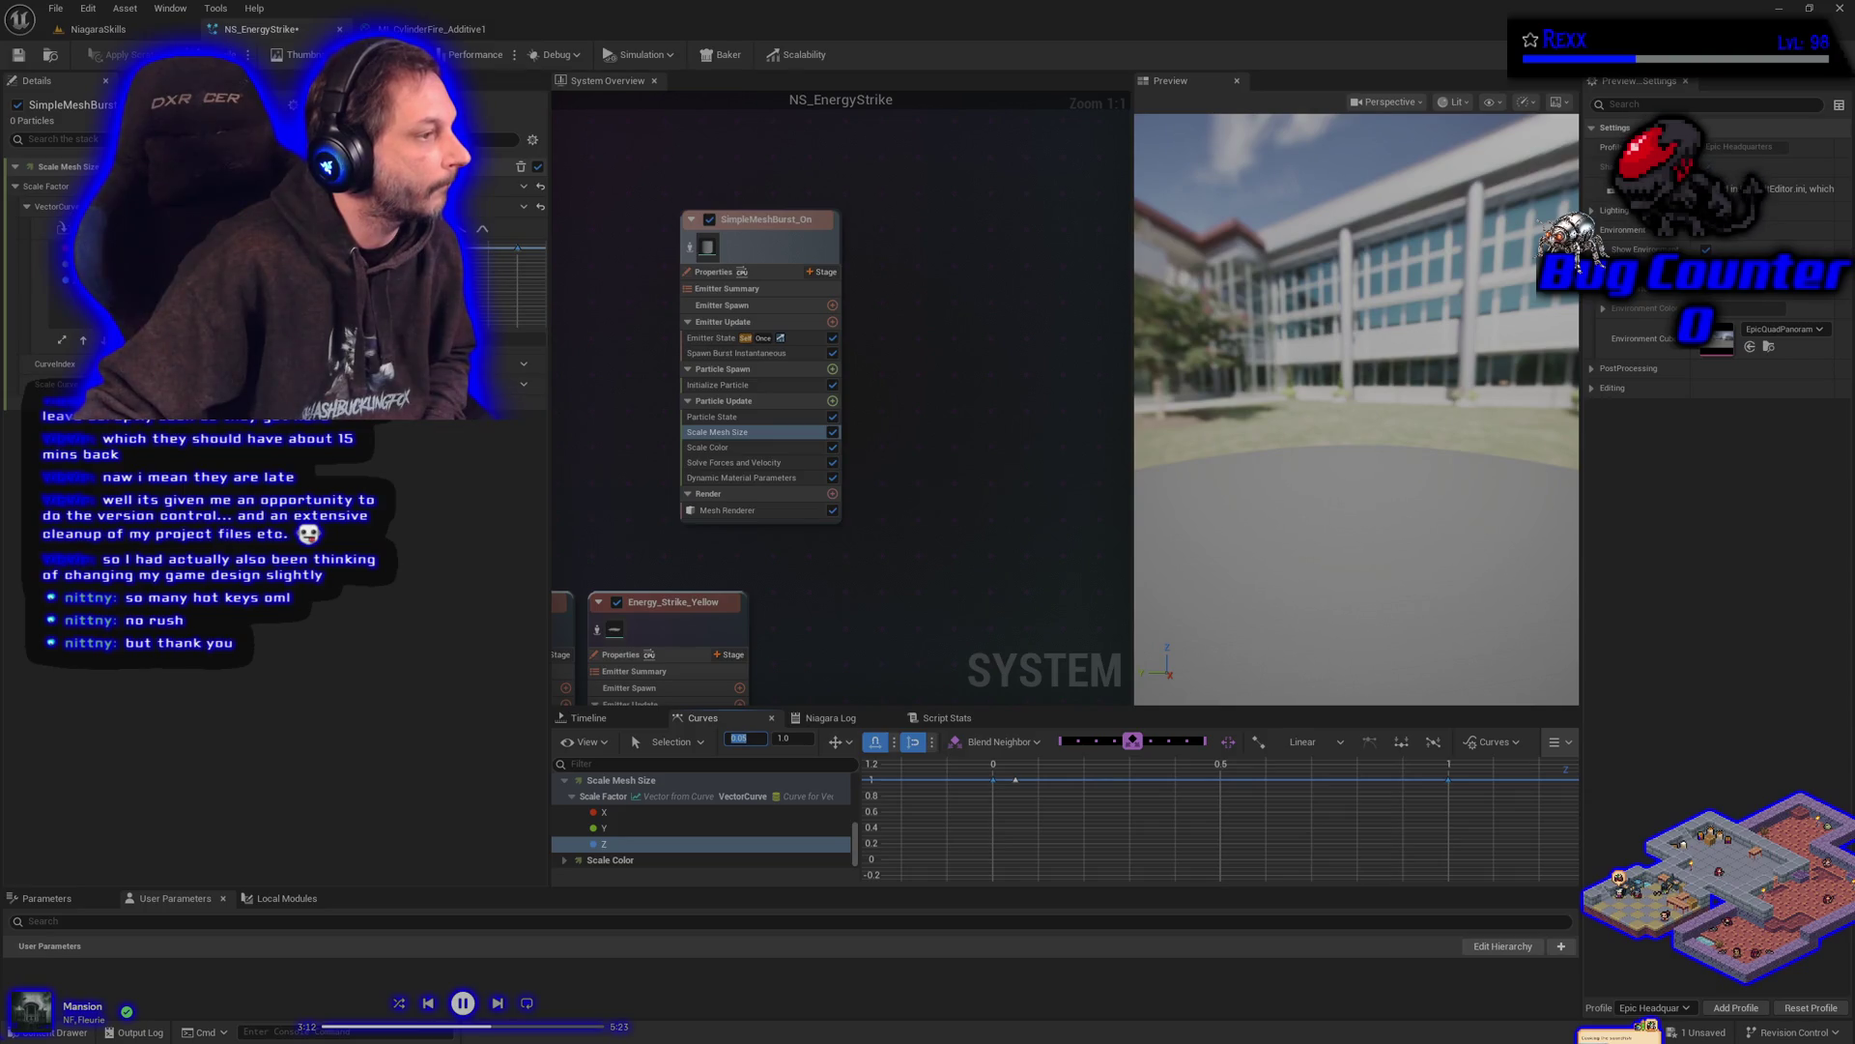
{"action": "type", "text": "0"}
{"action": "key", "text": "Return"}
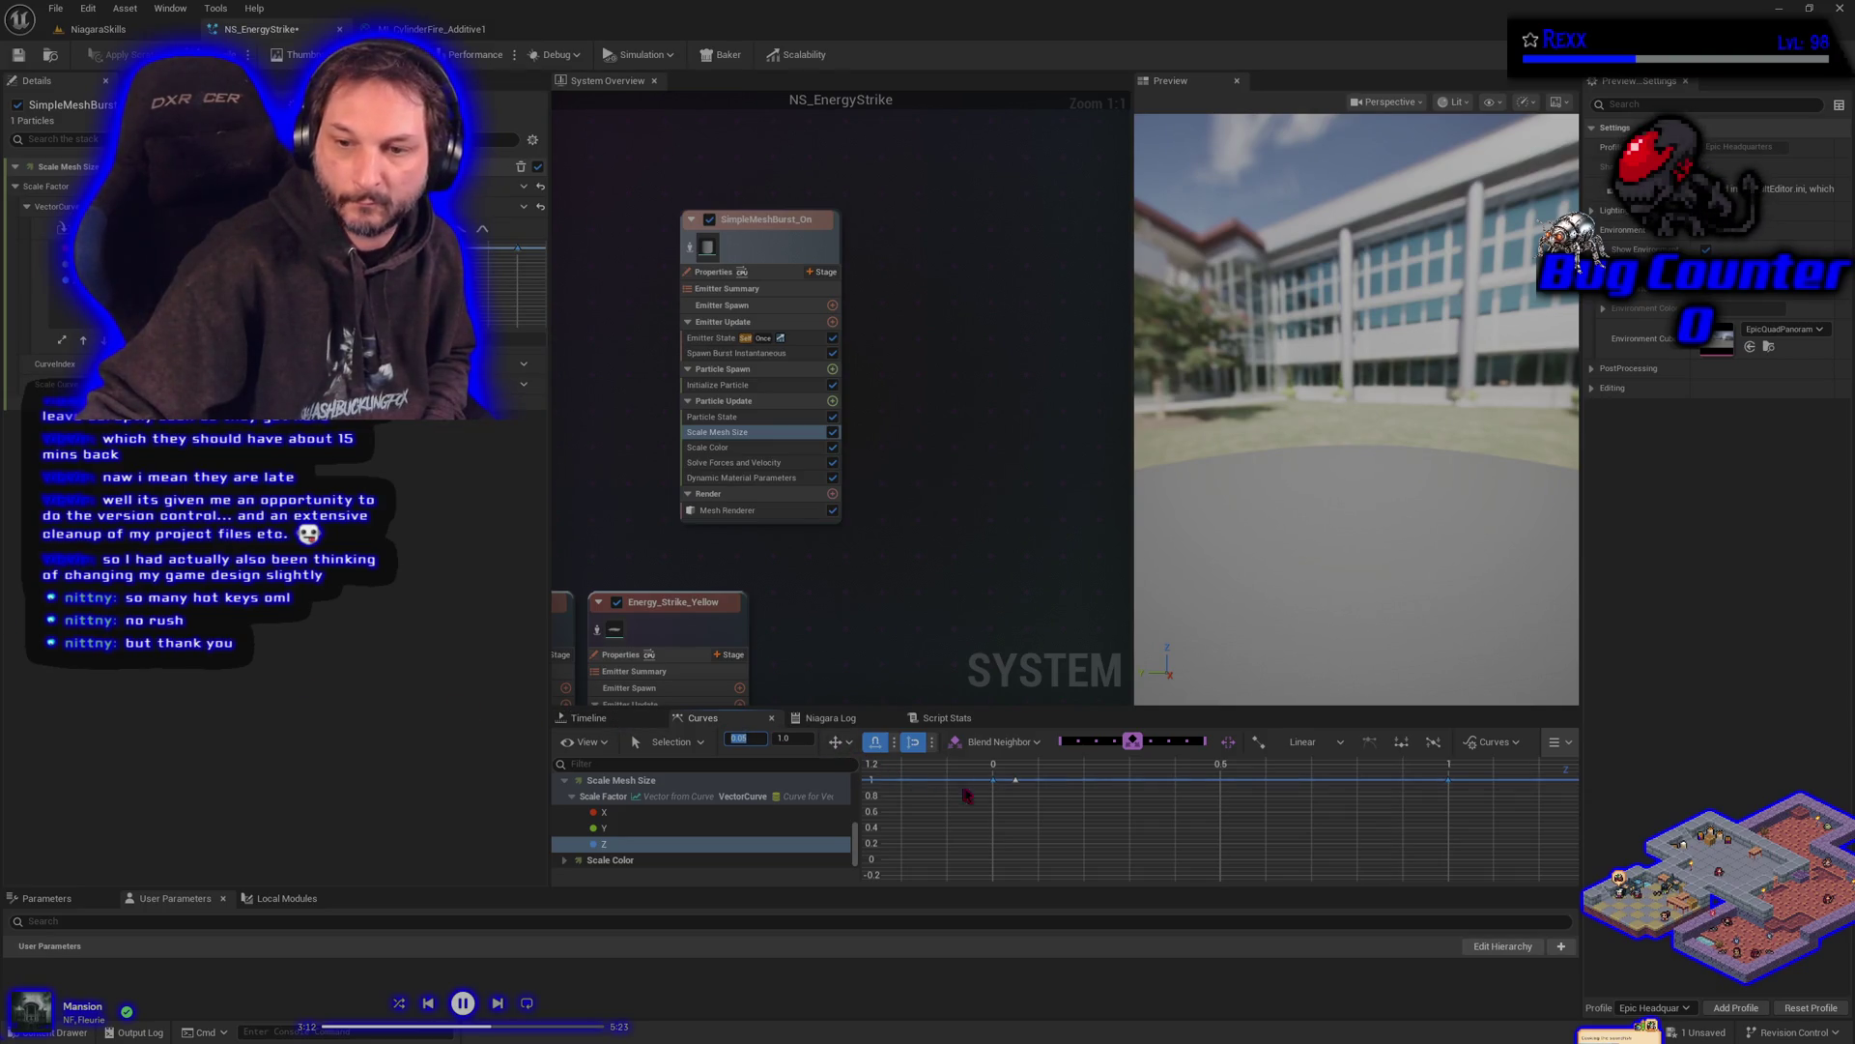
{"action": "left_click_drag", "start_coordinate": [993, 784], "coordinate": [992, 858]}
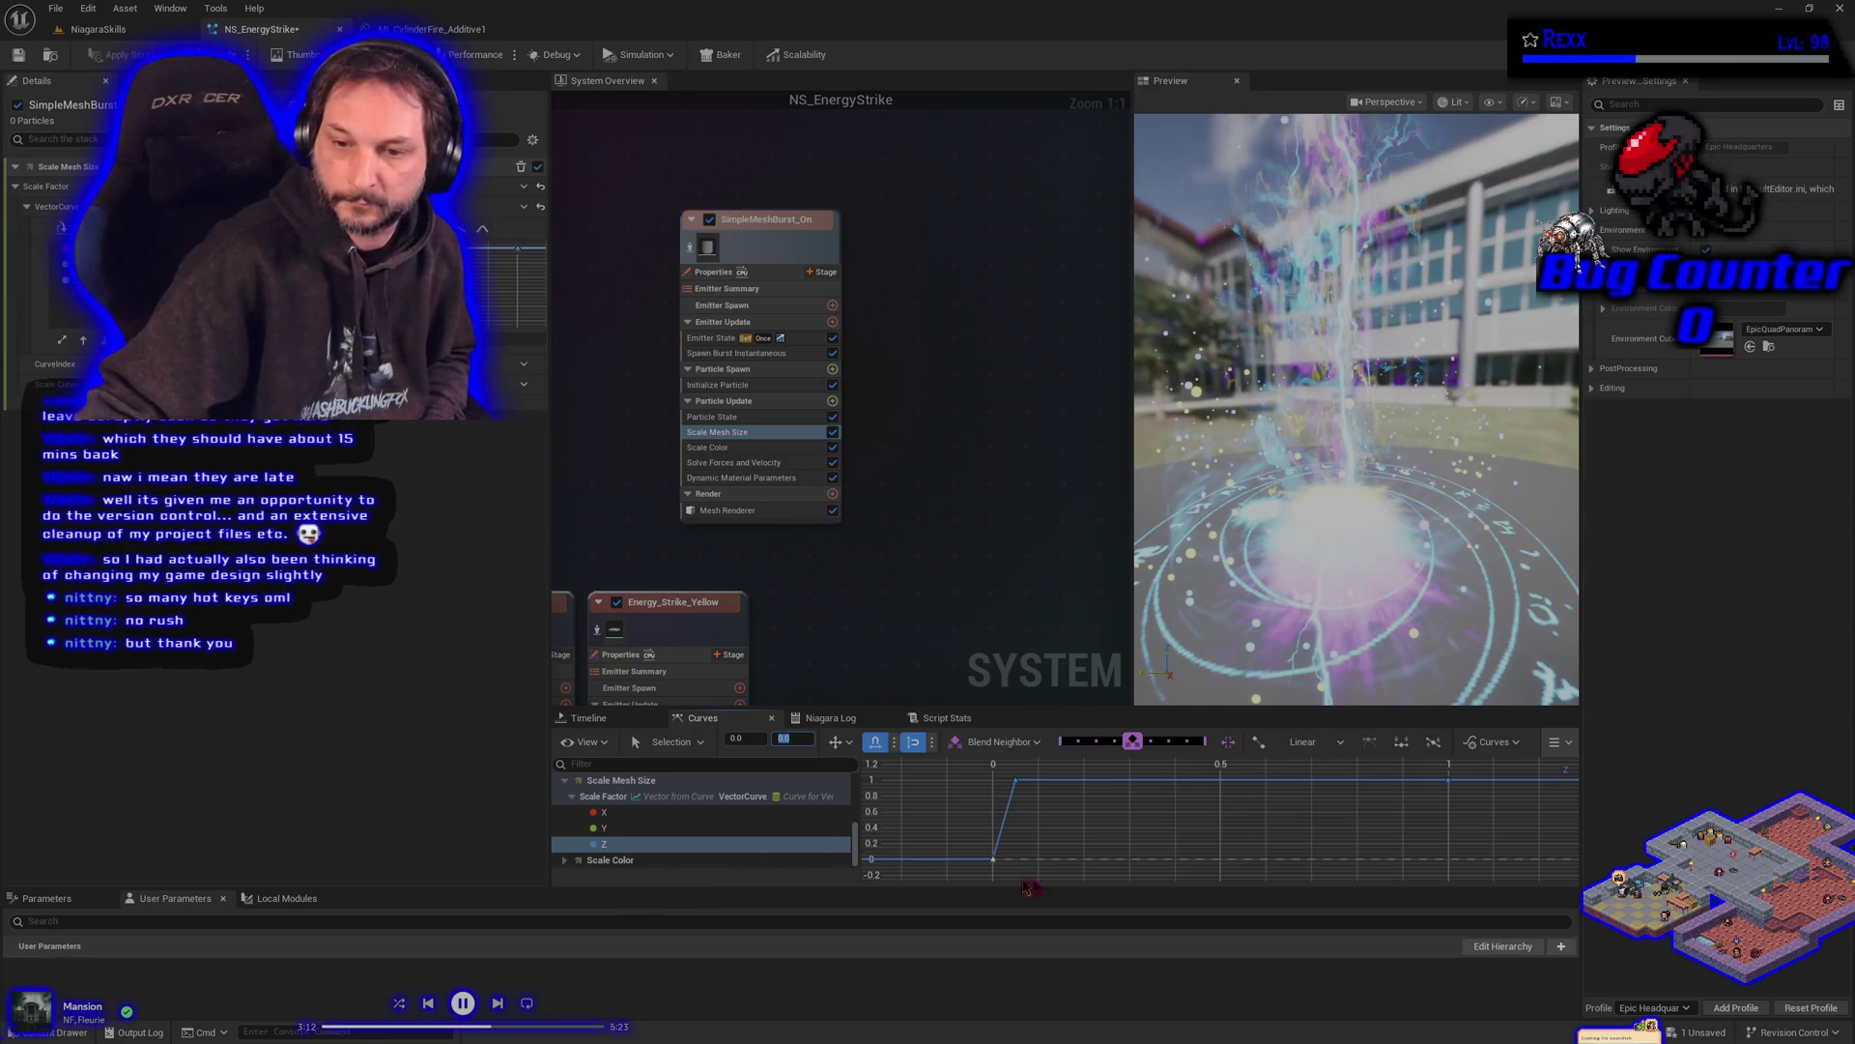
{"action": "left_click_drag", "start_coordinate": [1085, 866], "coordinate": [948, 770]}
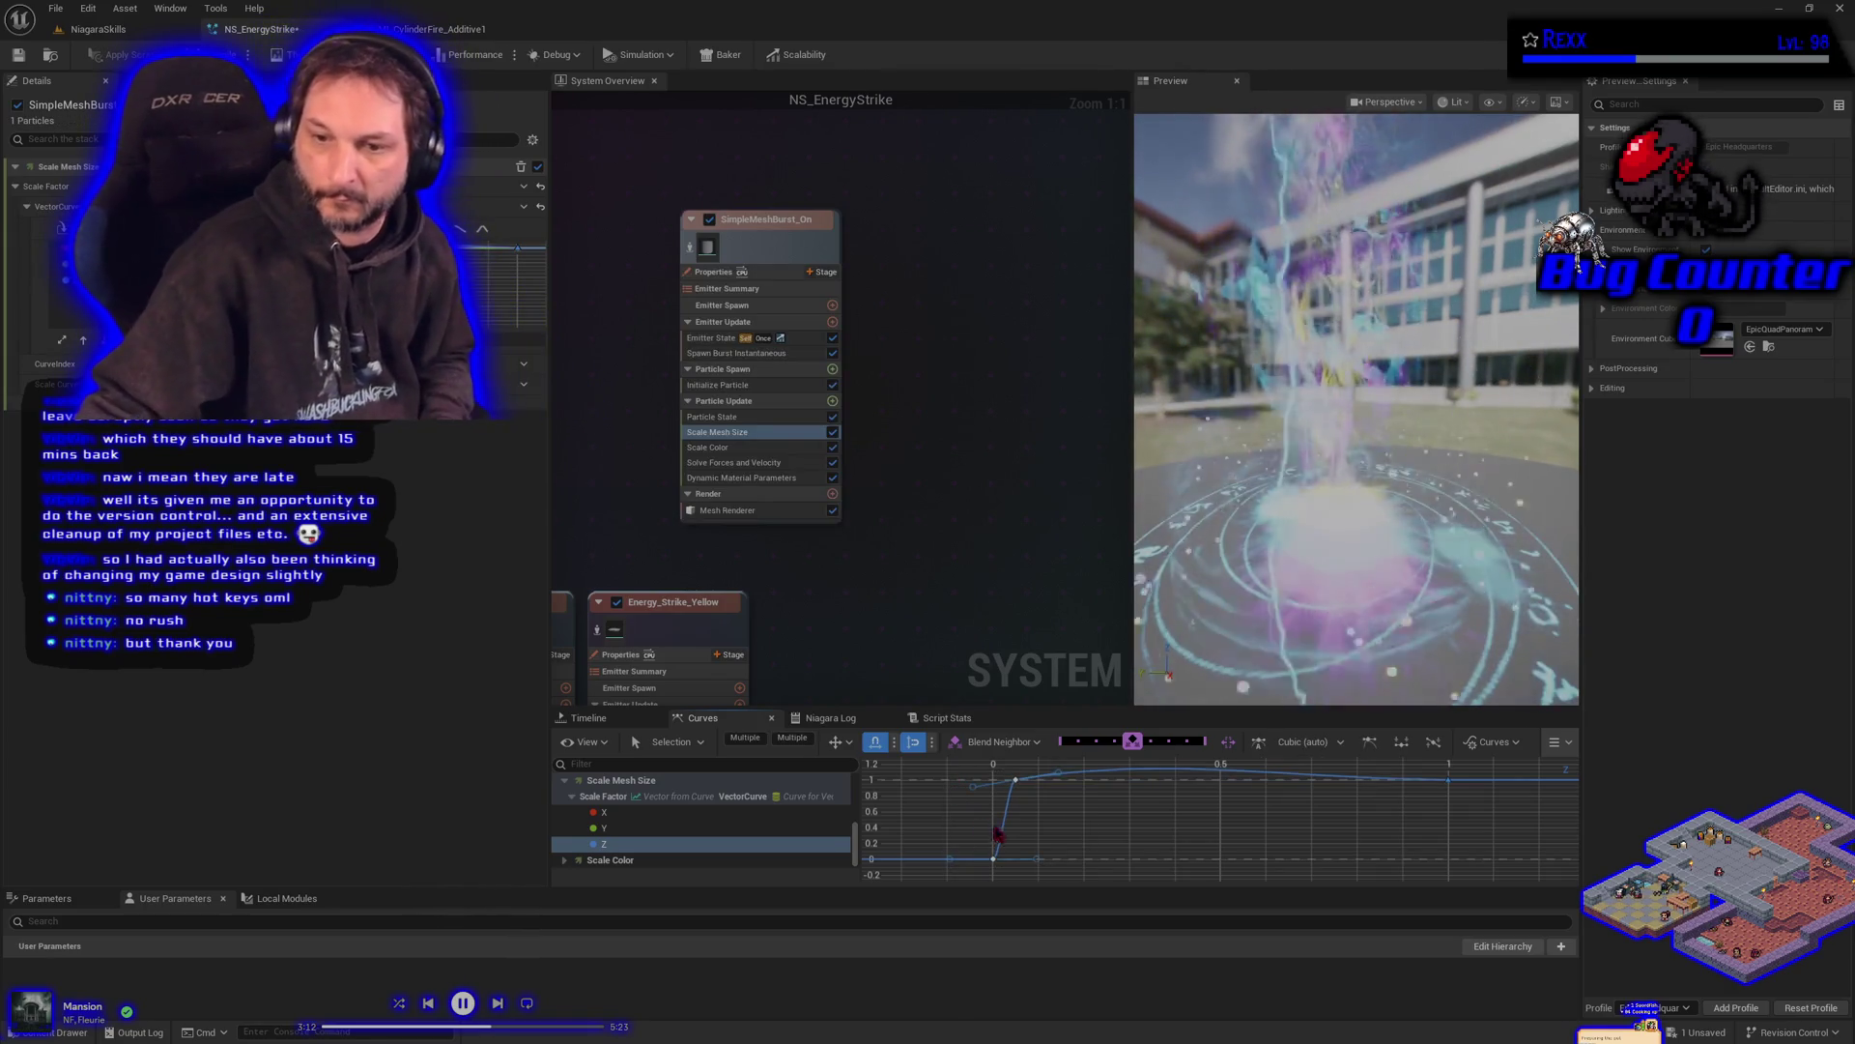
{"action": "left_click_drag", "start_coordinate": [1059, 775], "coordinate": [1059, 780]}
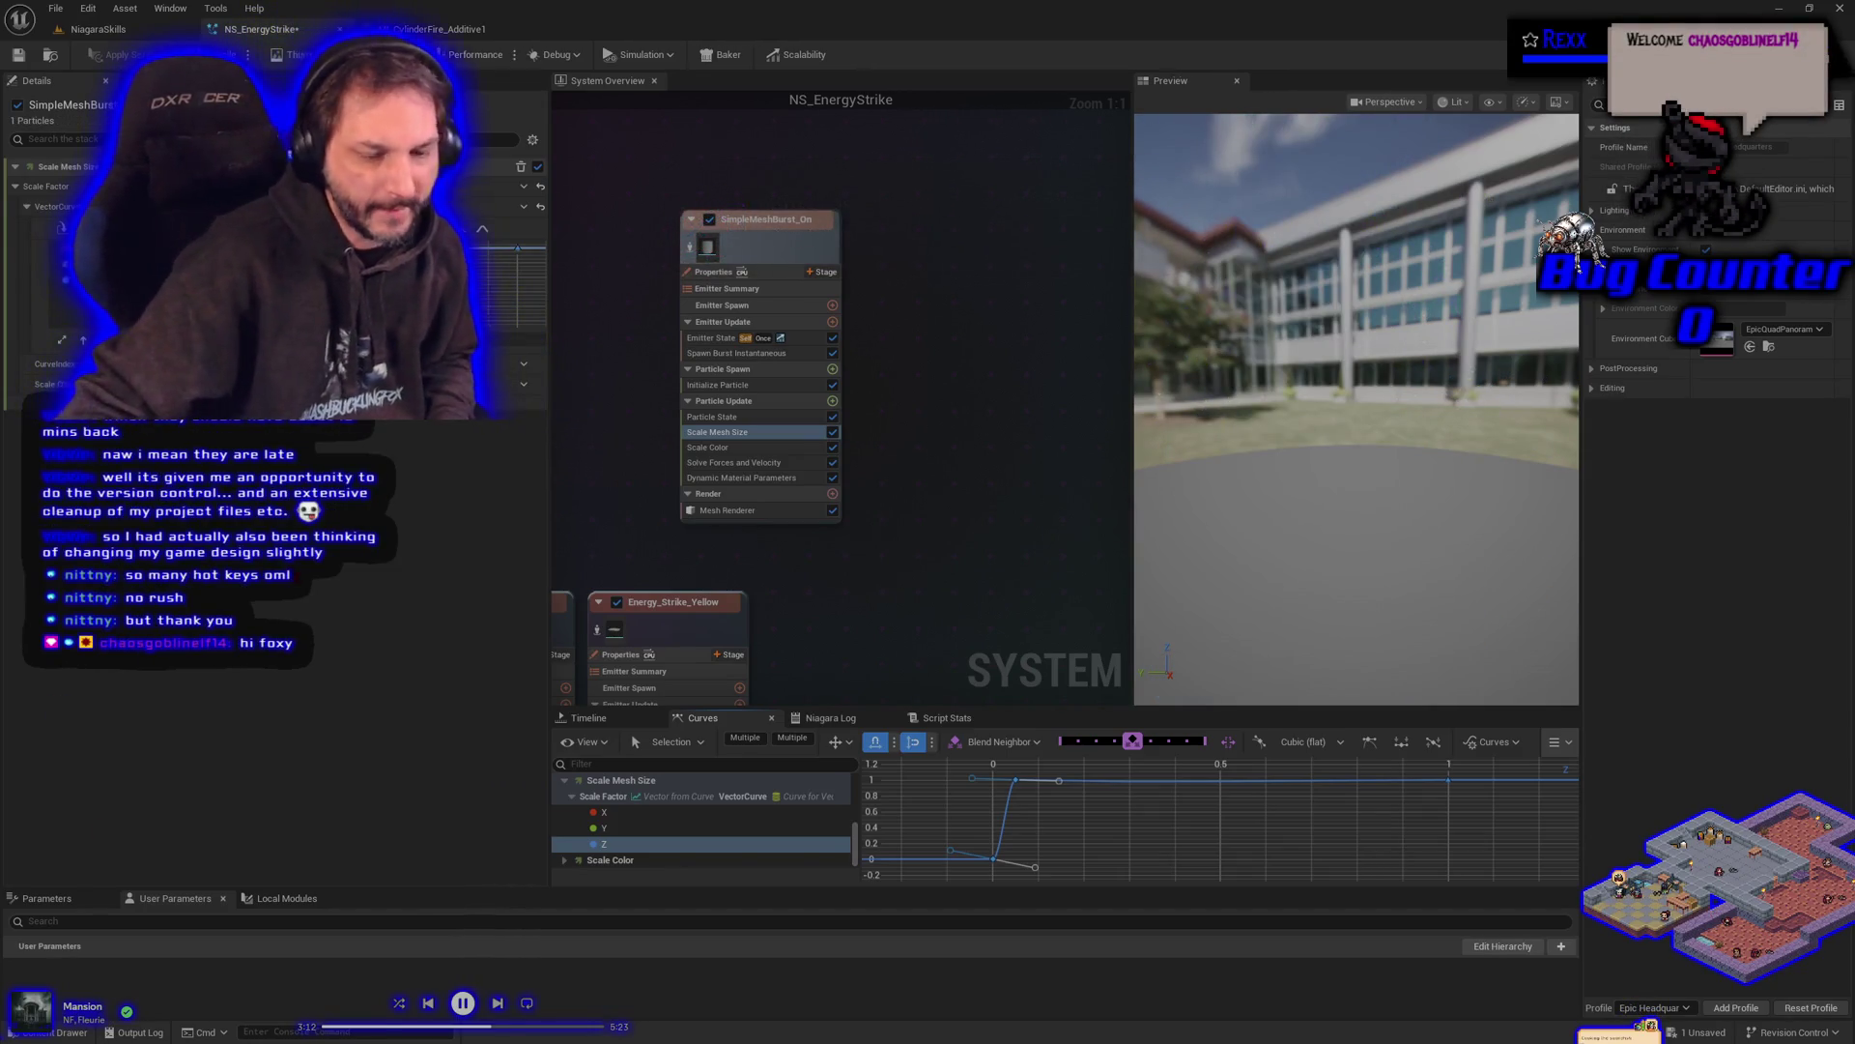
{"action": "left_click", "coordinate": [18, 55]}
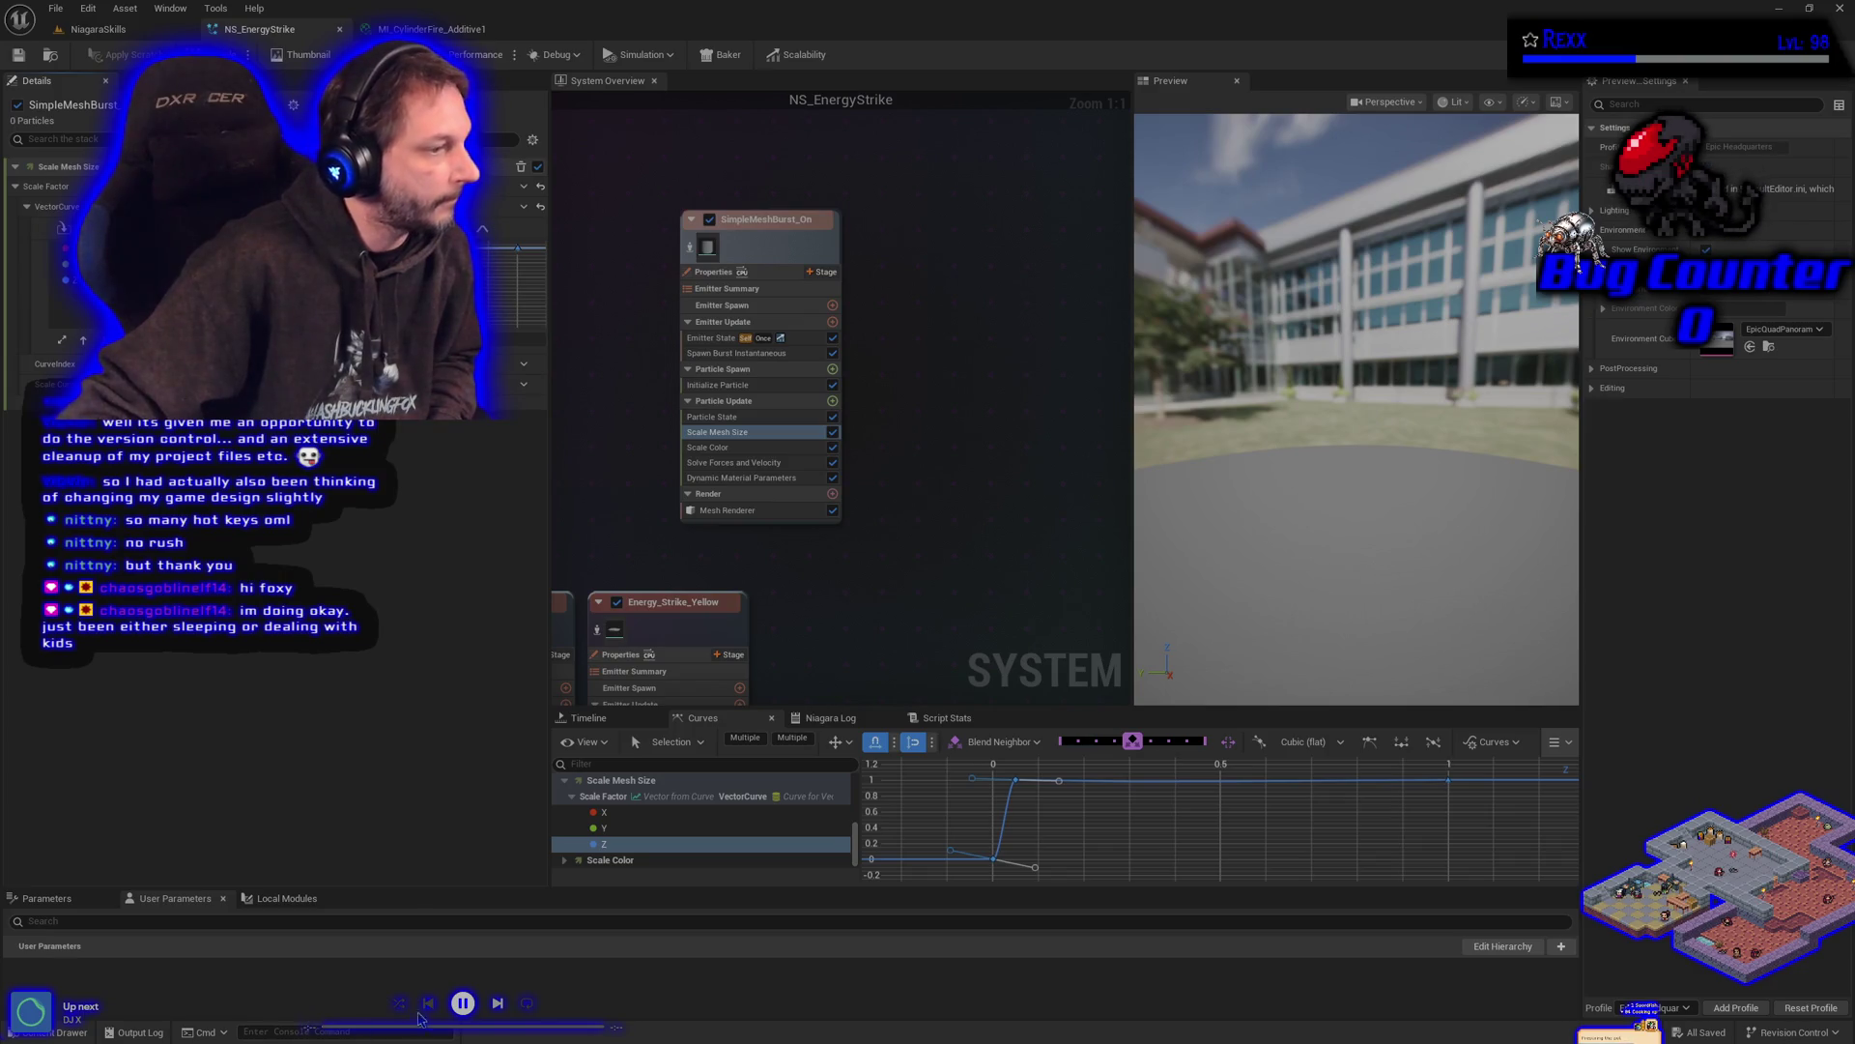
{"action": "left_click", "coordinate": [463, 1002]}
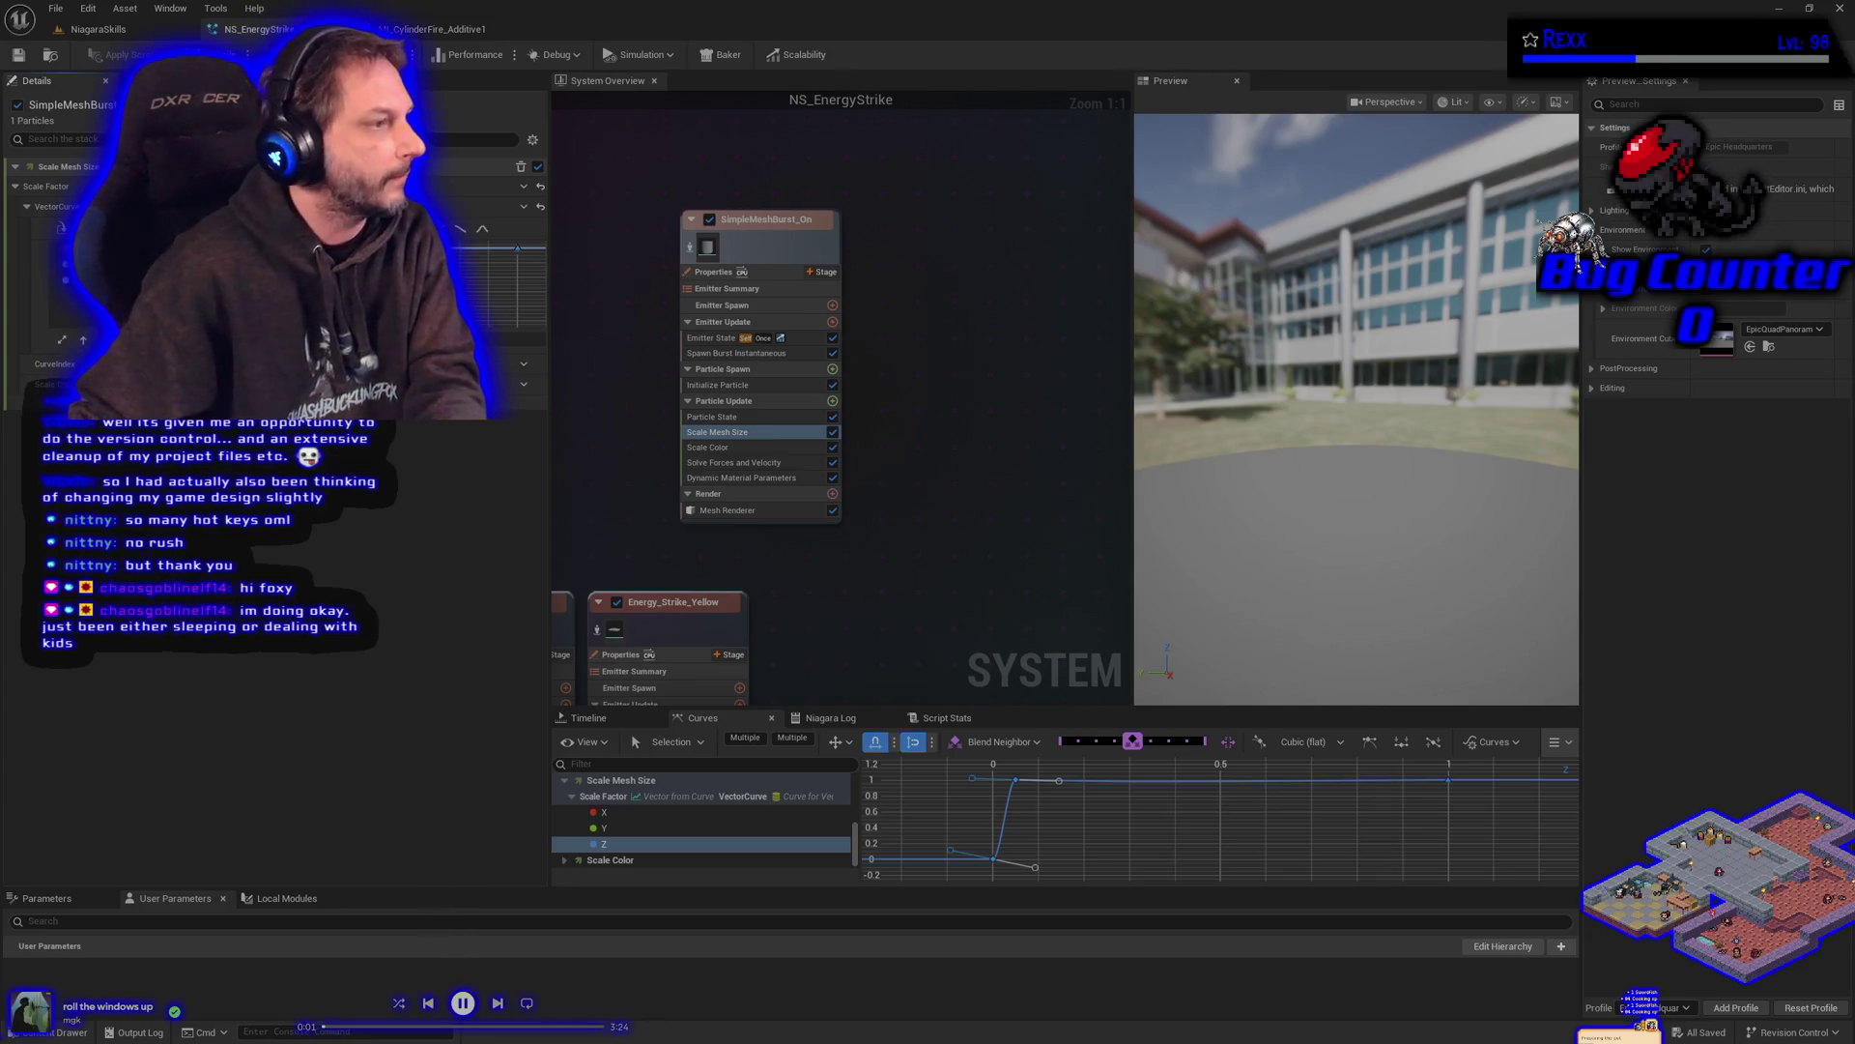
{"action": "left_click", "coordinate": [715, 384]}
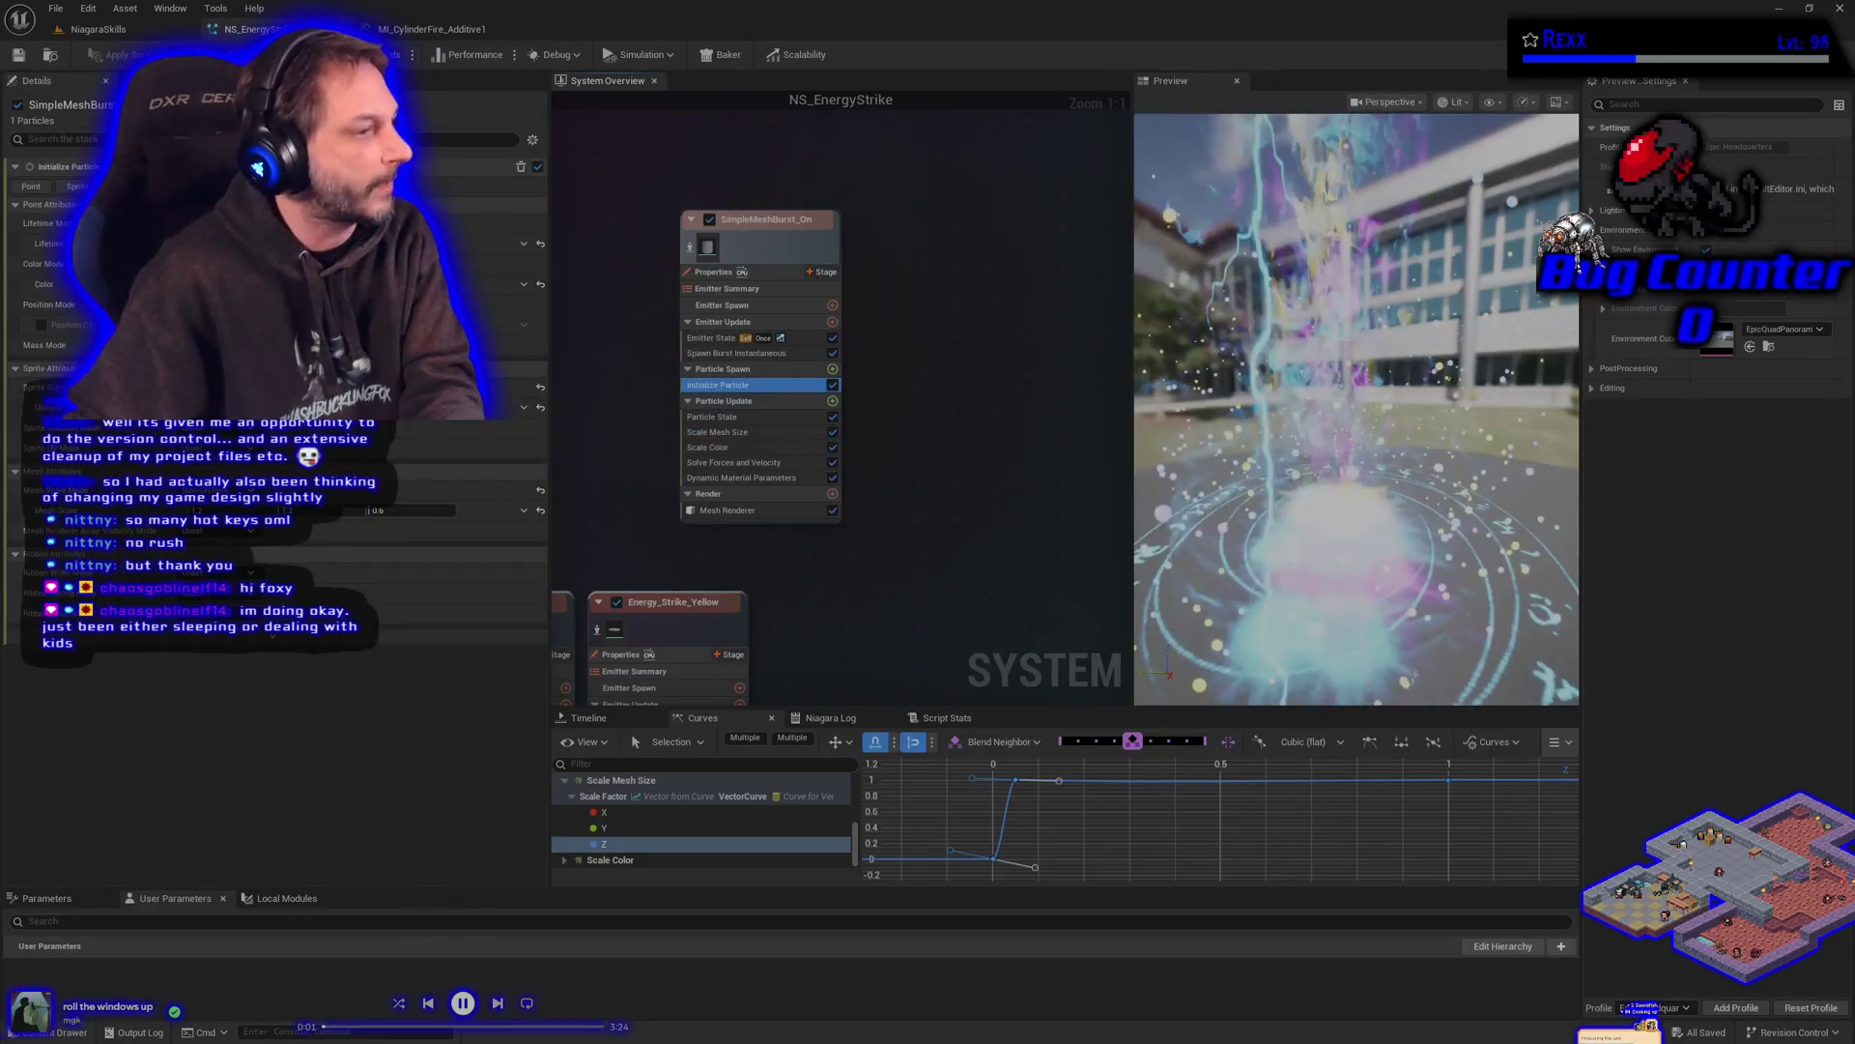
- Set an Initialize Particle mesh scale field to 0.15 and save the system
{"action": "left_click", "coordinate": [396, 510]}
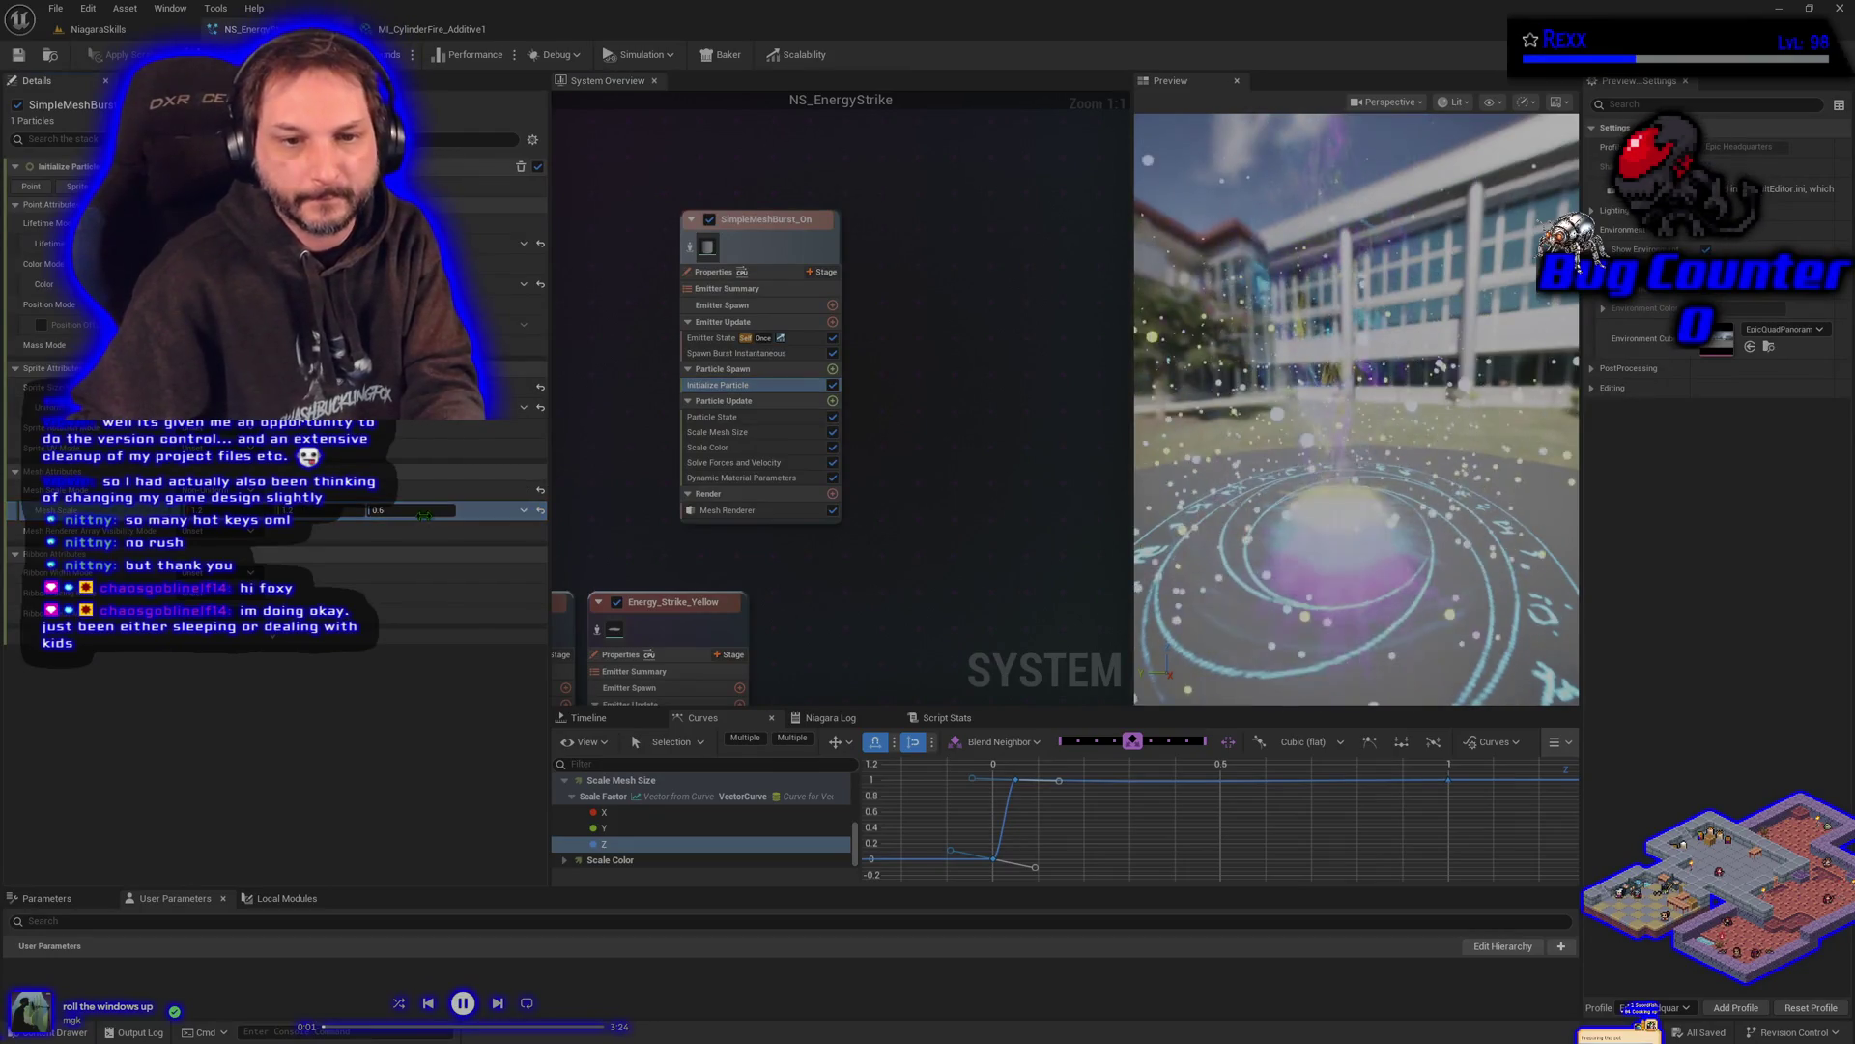
{"action": "type", "text": "0.15"}
{"action": "key", "text": "Return"}
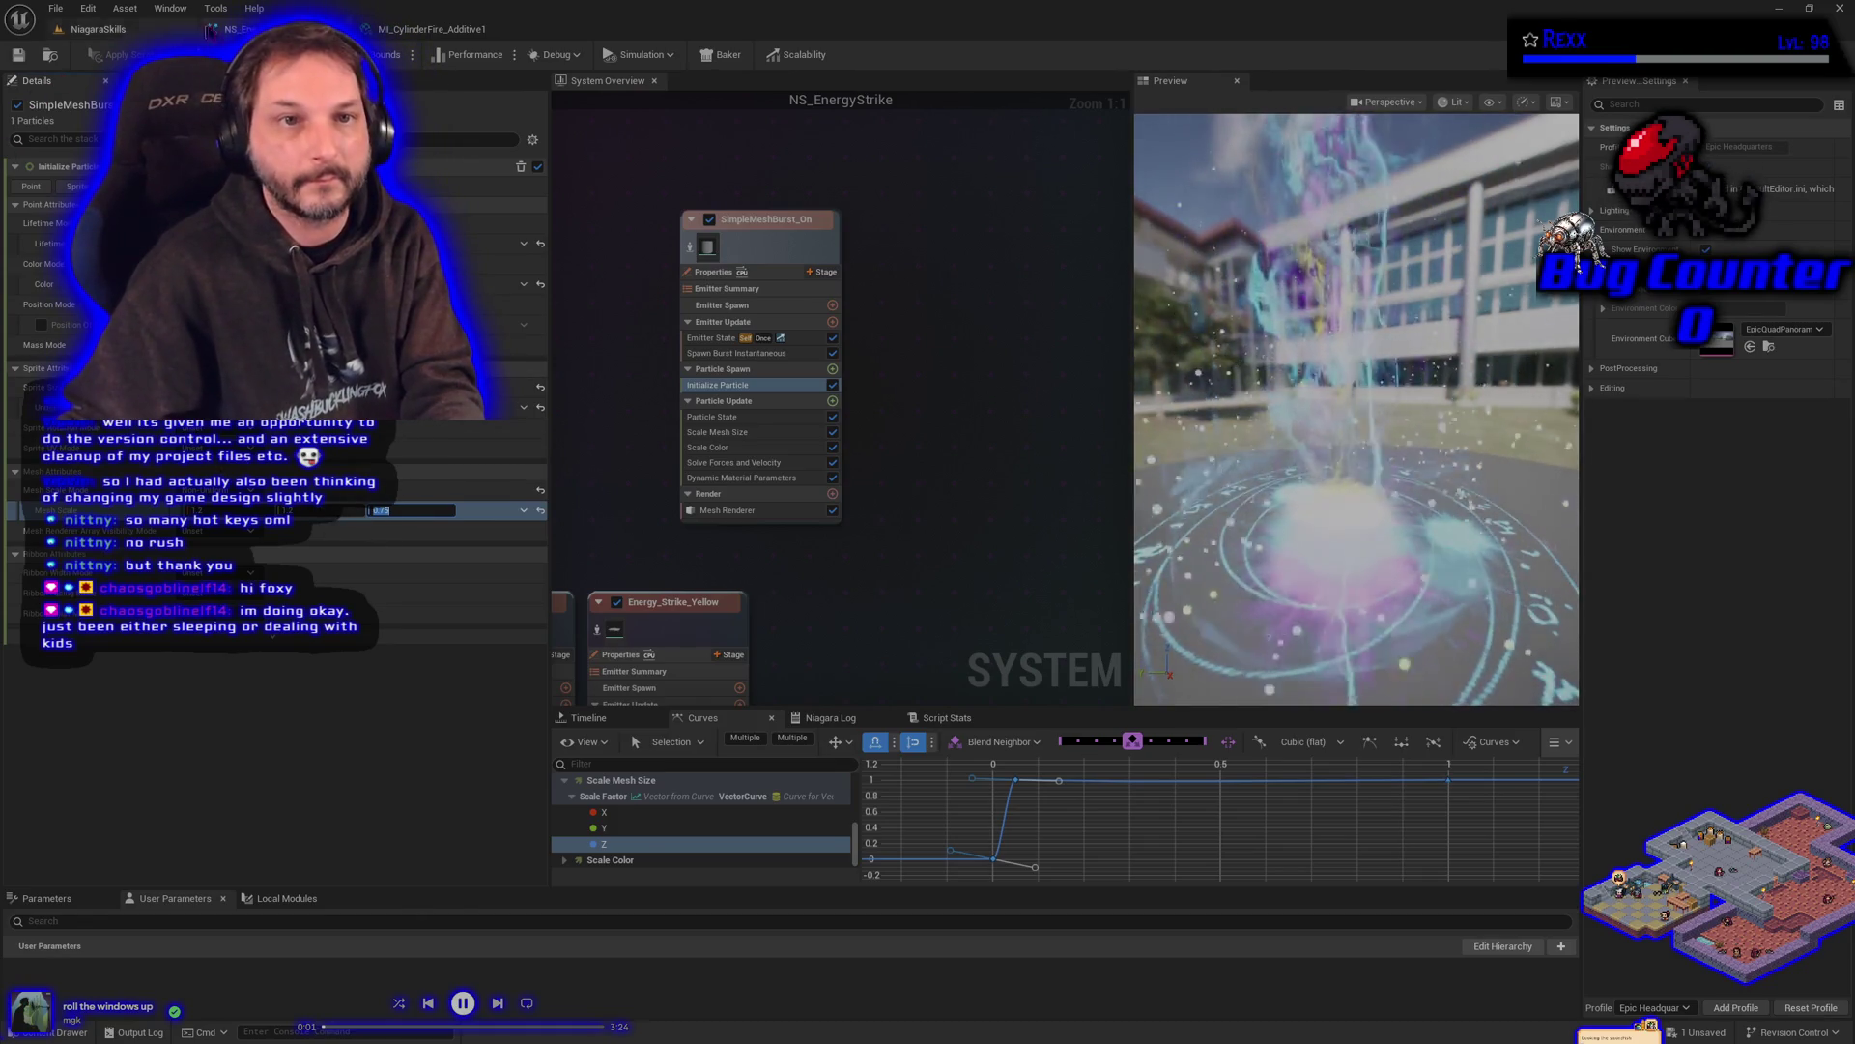
{"action": "left_click", "coordinate": [18, 55]}
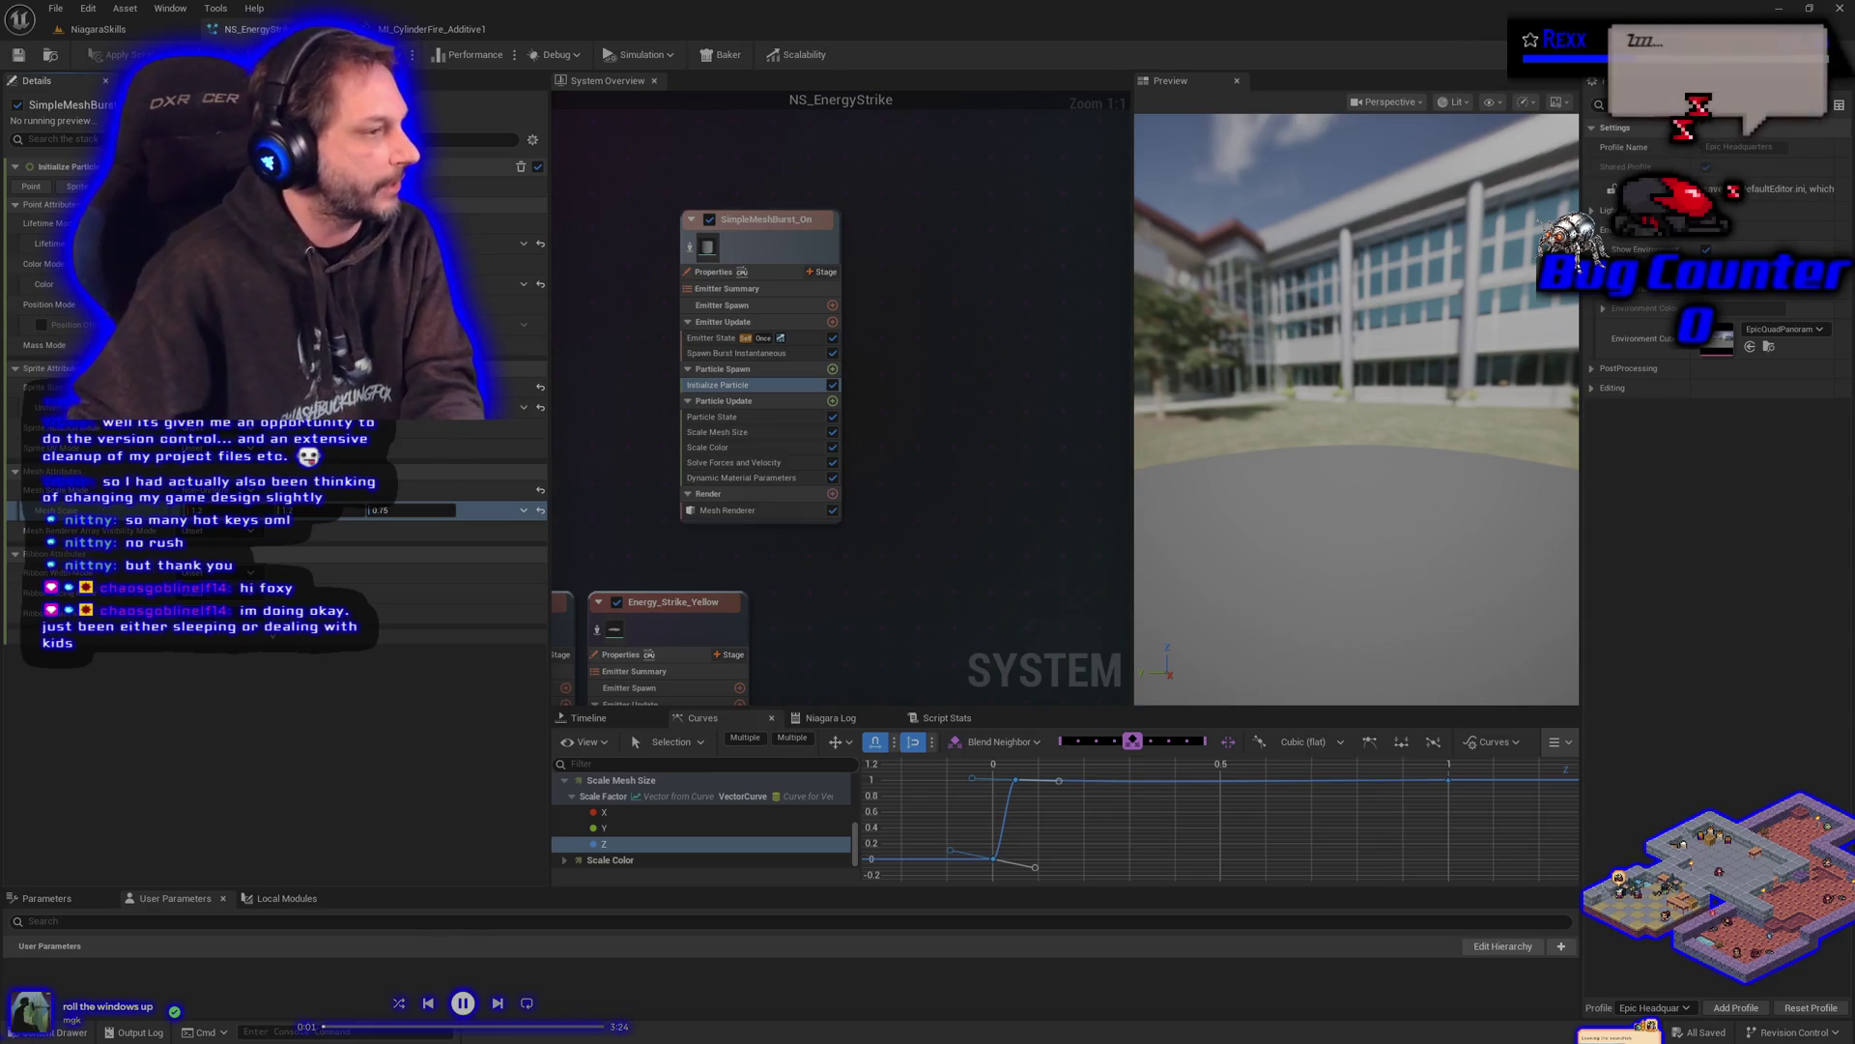
- Set the mesh scale Z value to 0.9 and save NS_EnergyStrike
{"action": "left_click", "coordinate": [434, 509]}
{"action": "type", "text": "0.9"}
{"action": "key", "text": "Return"}
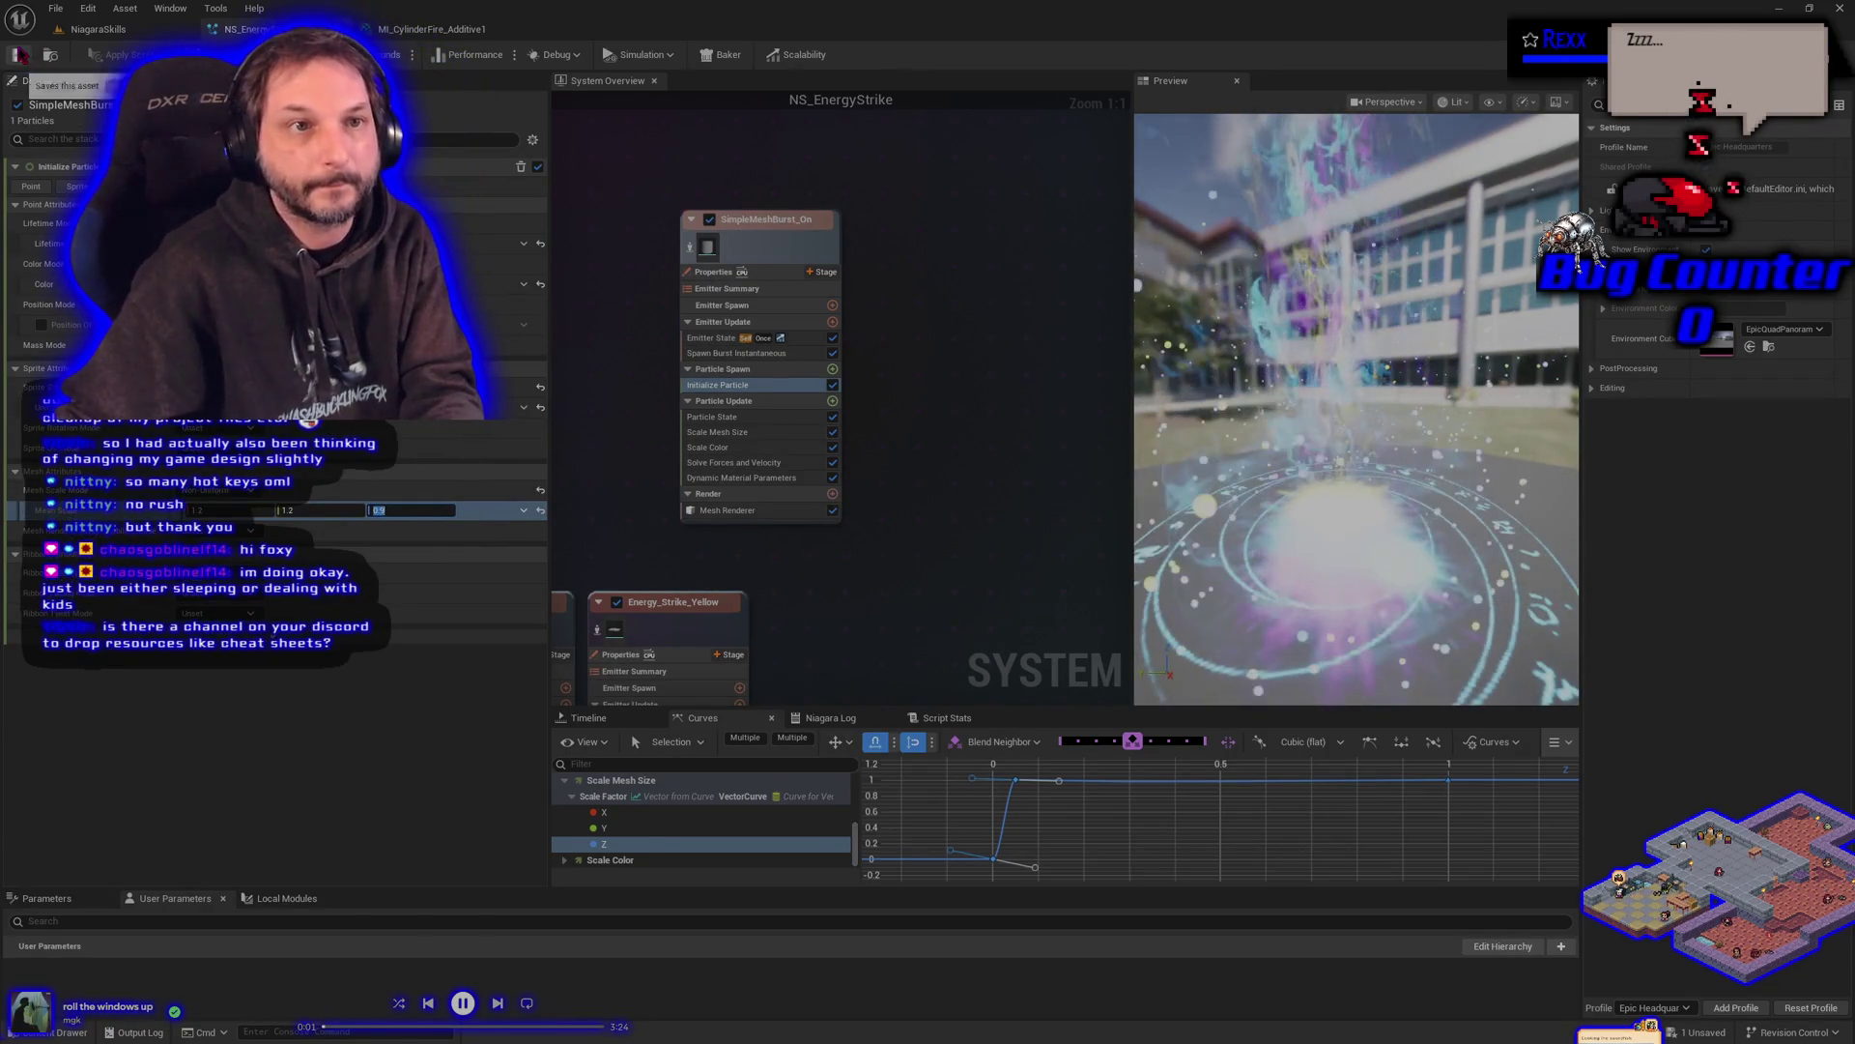
{"action": "key", "text": "ctrl+s"}
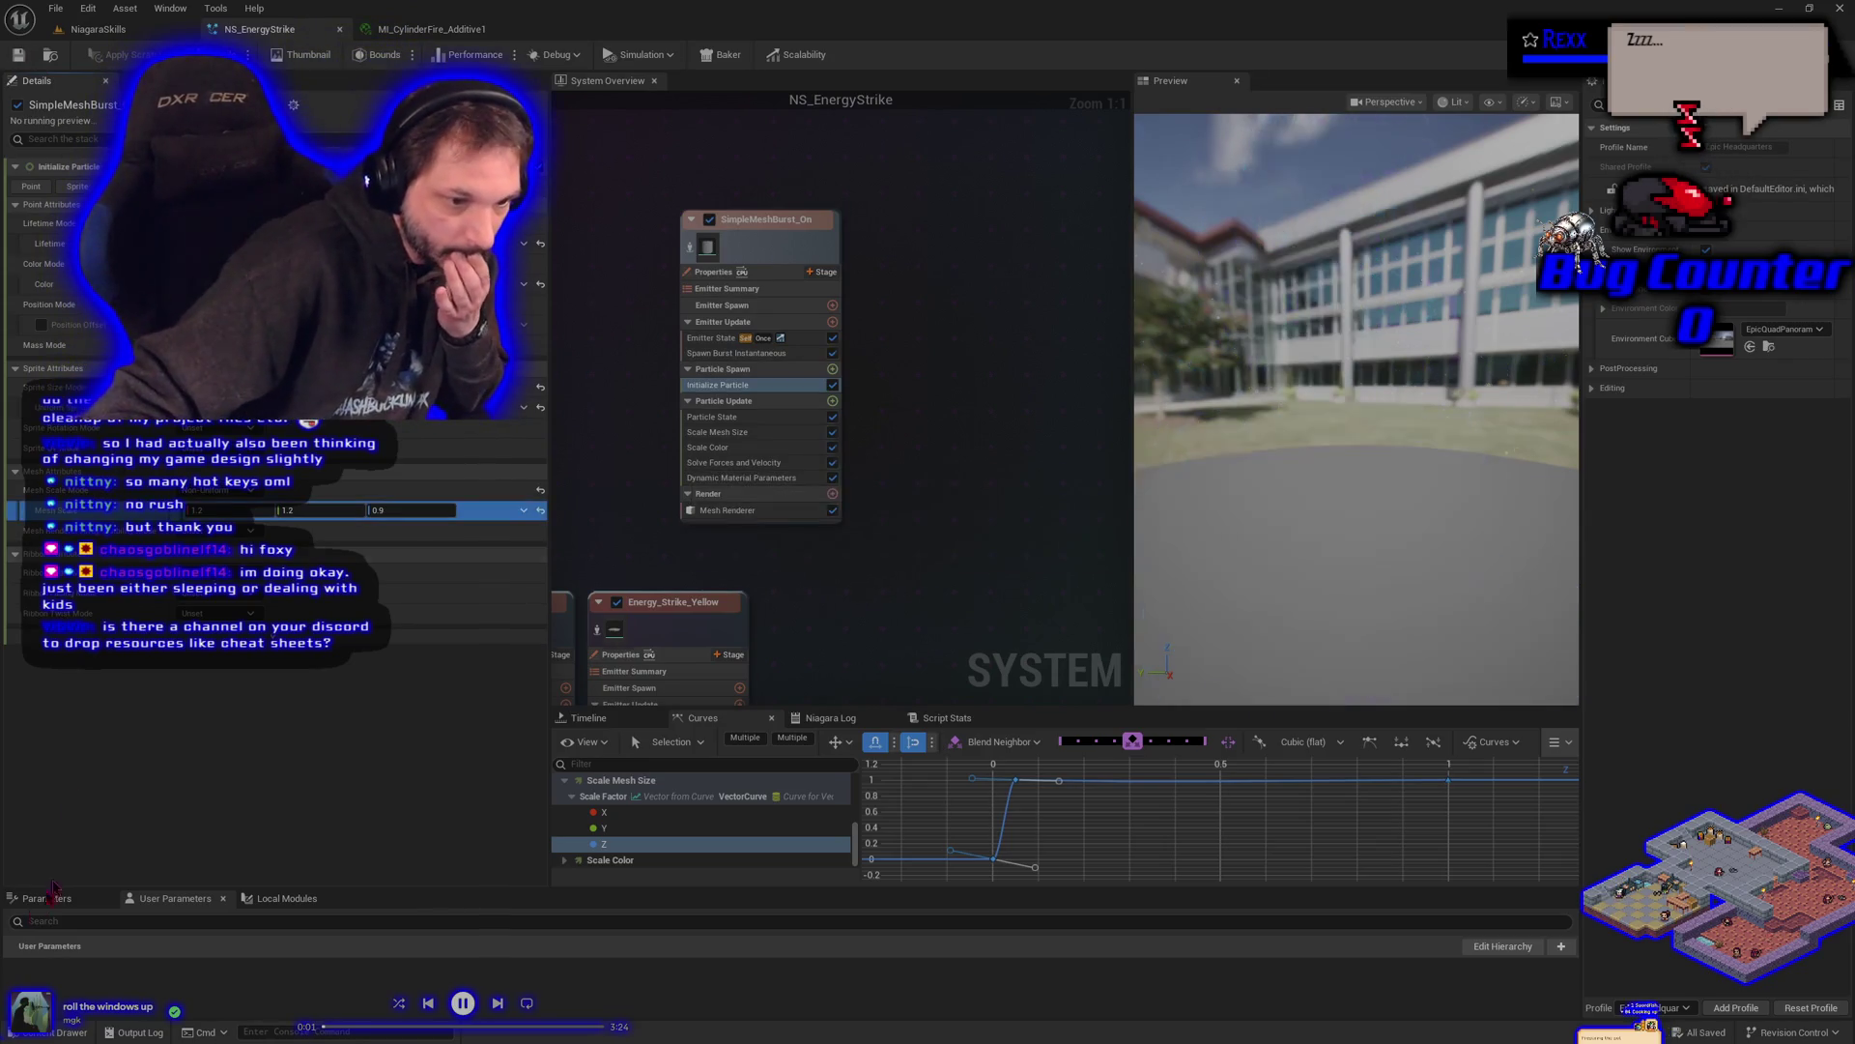